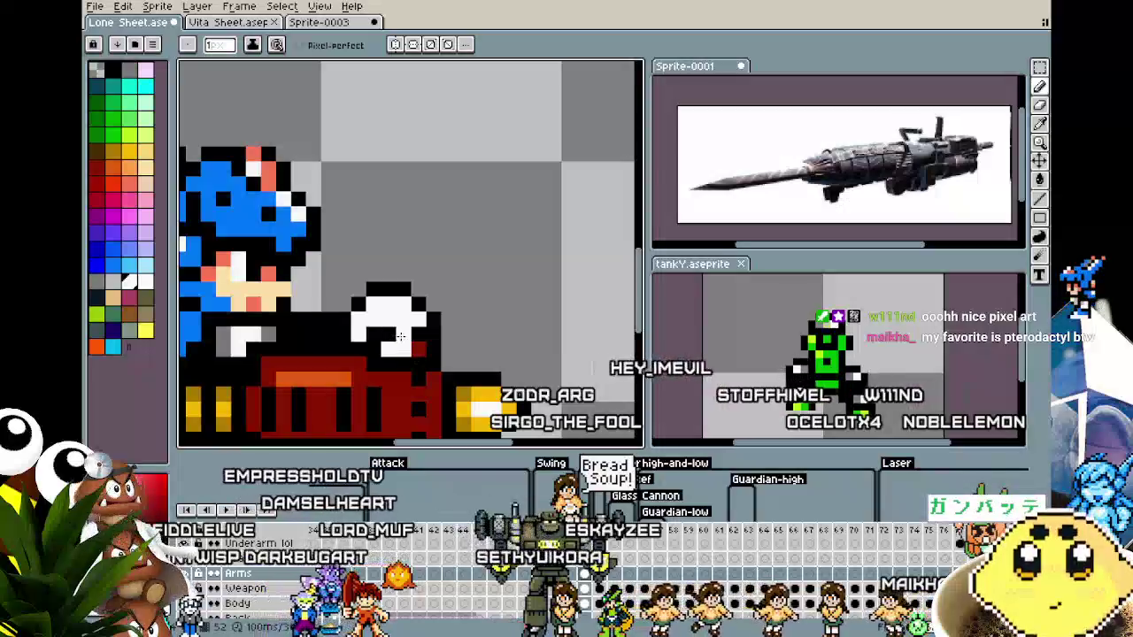
Make white the drawing colour and erase the top part of the white hand.
{"action": "key", "text": "i"}
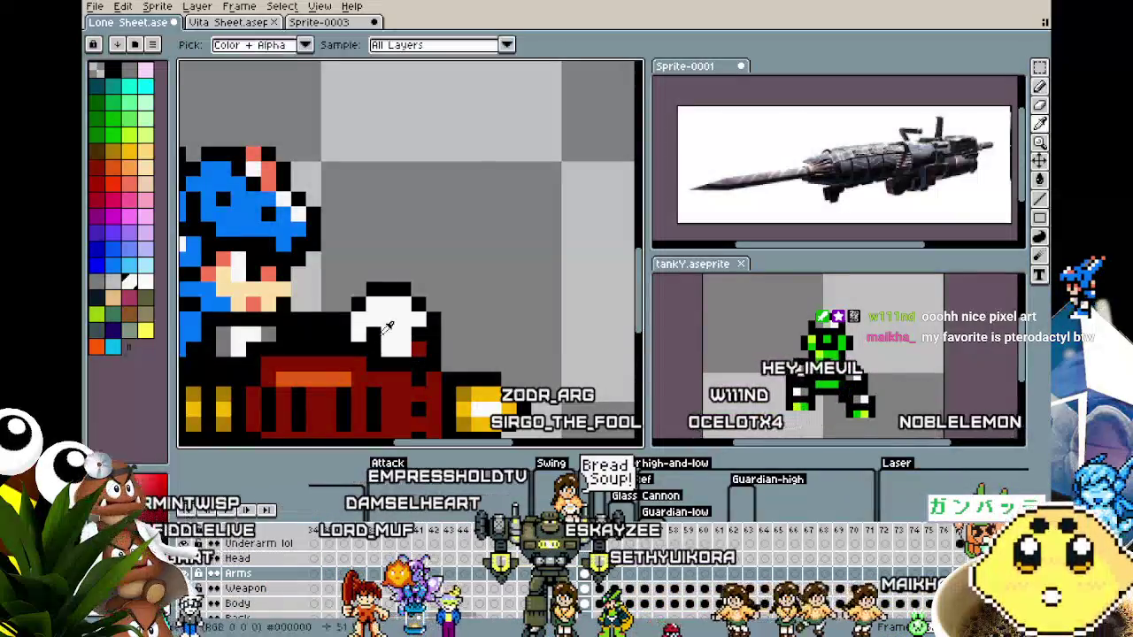
{"action": "key", "text": "b"}
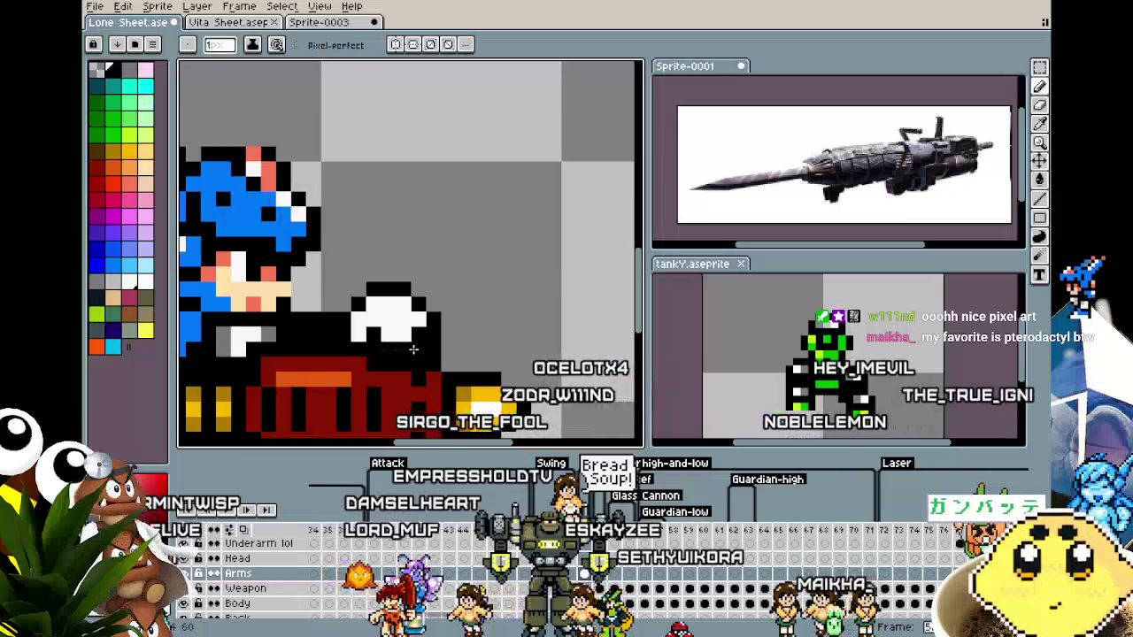
{"action": "key", "text": "x"}
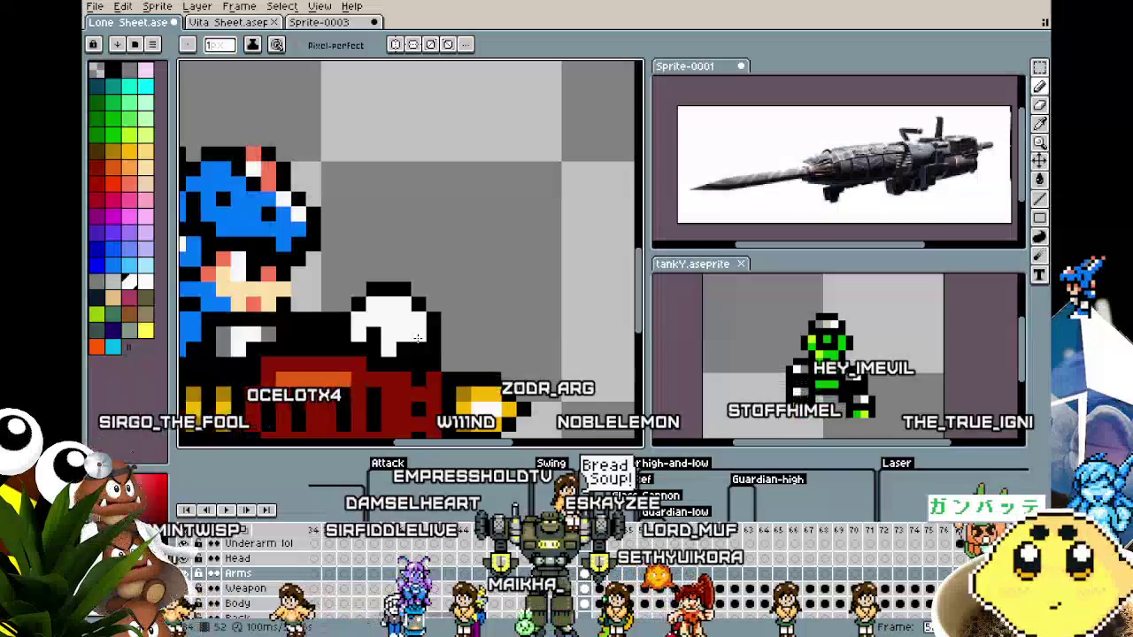
{"action": "scroll", "coordinate": [409, 352], "scroll_direction": "down", "scroll_amount": 2}
{"action": "scroll", "coordinate": [447, 294], "scroll_direction": "up", "scroll_amount": 2}
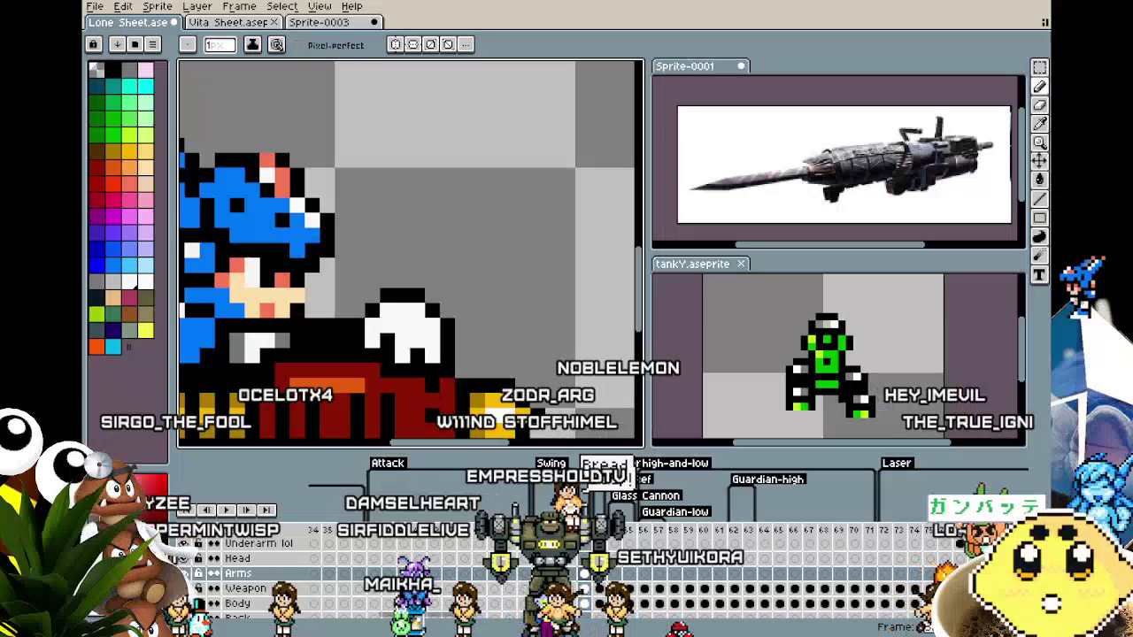
{"action": "key", "text": "e"}
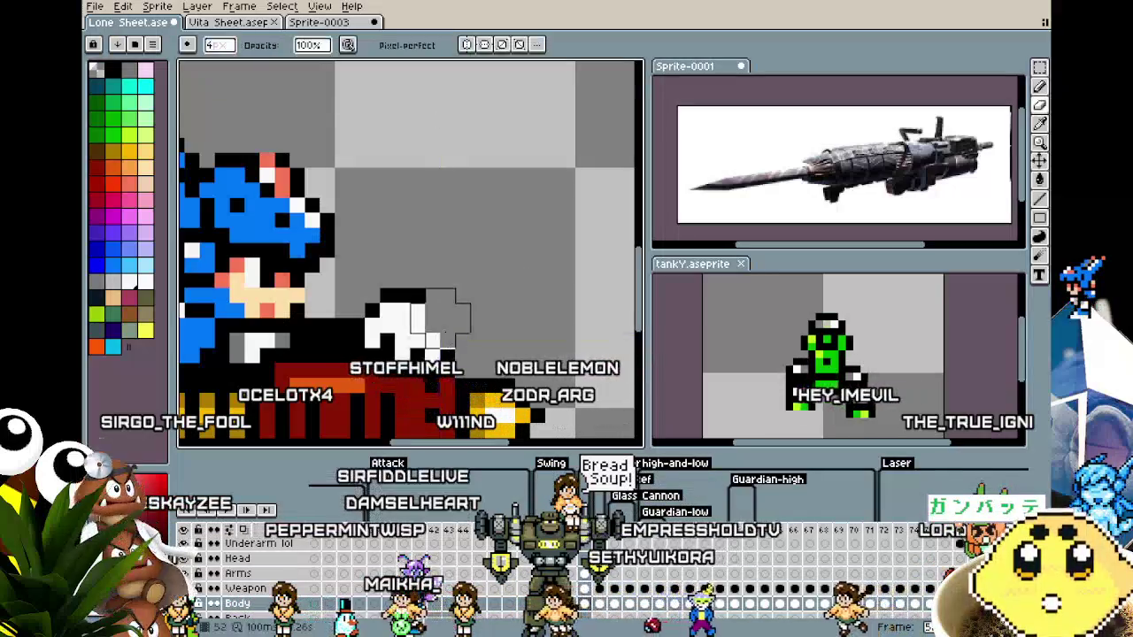
{"action": "mouse_move", "coordinate": [394, 301]}
{"action": "left_mouse_down"}
{"action": "mouse_move", "coordinate": [429, 319]}
{"action": "mouse_move", "coordinate": [372, 297]}
{"action": "left_mouse_up"}
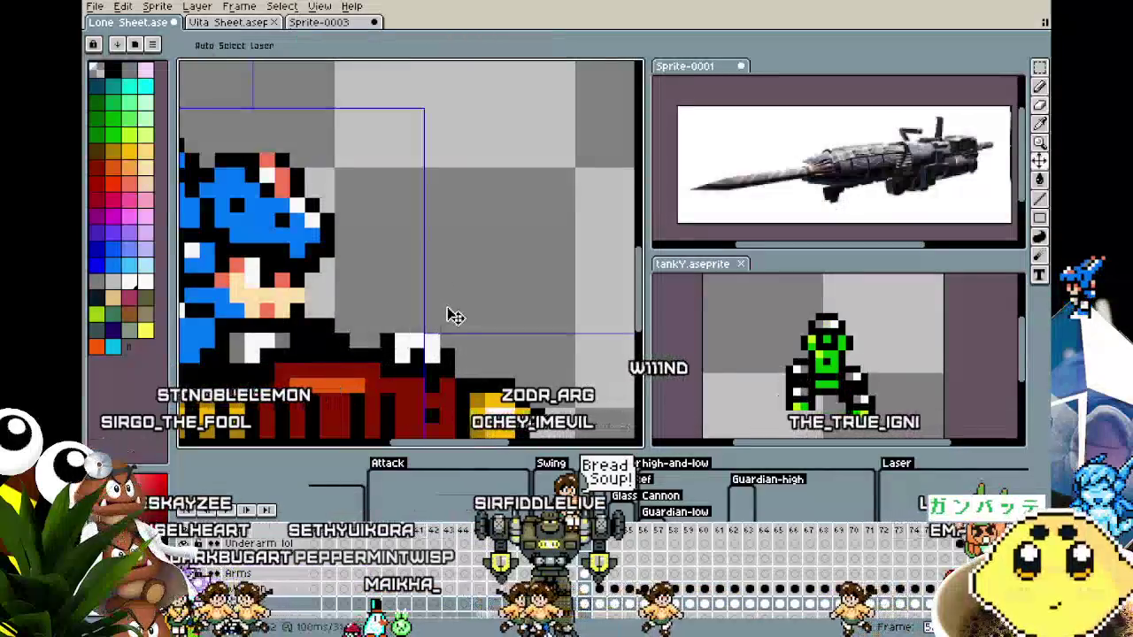
Sample white from the hand and add a white pixel just above it.
{"action": "key", "text": "i"}
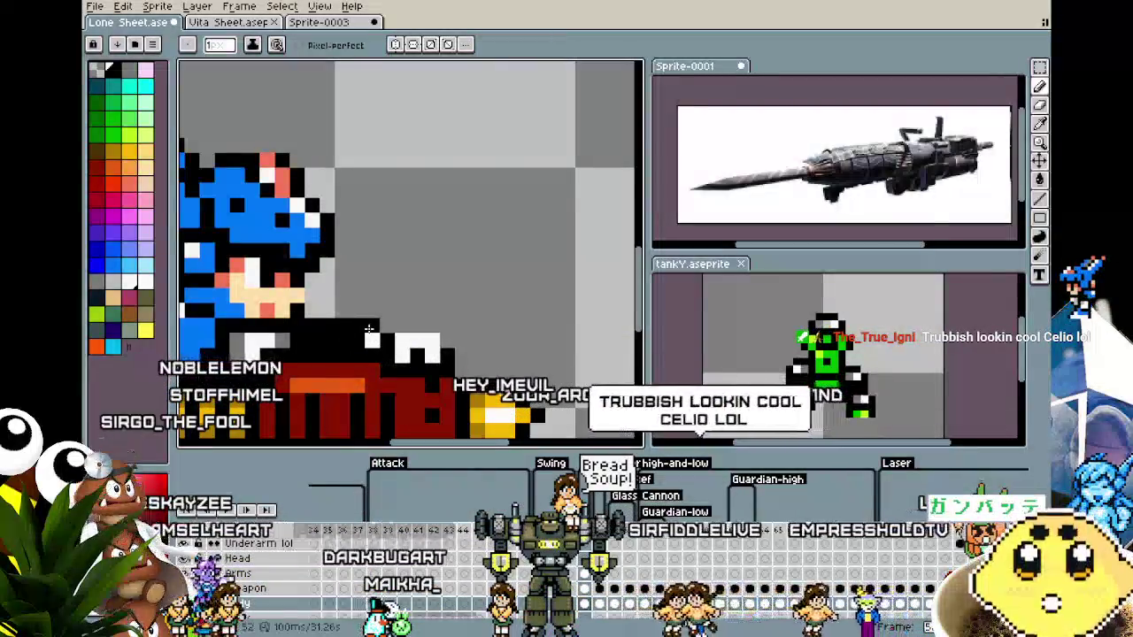
{"action": "left_click", "coordinate": [371, 336]}
{"action": "key", "text": "b"}
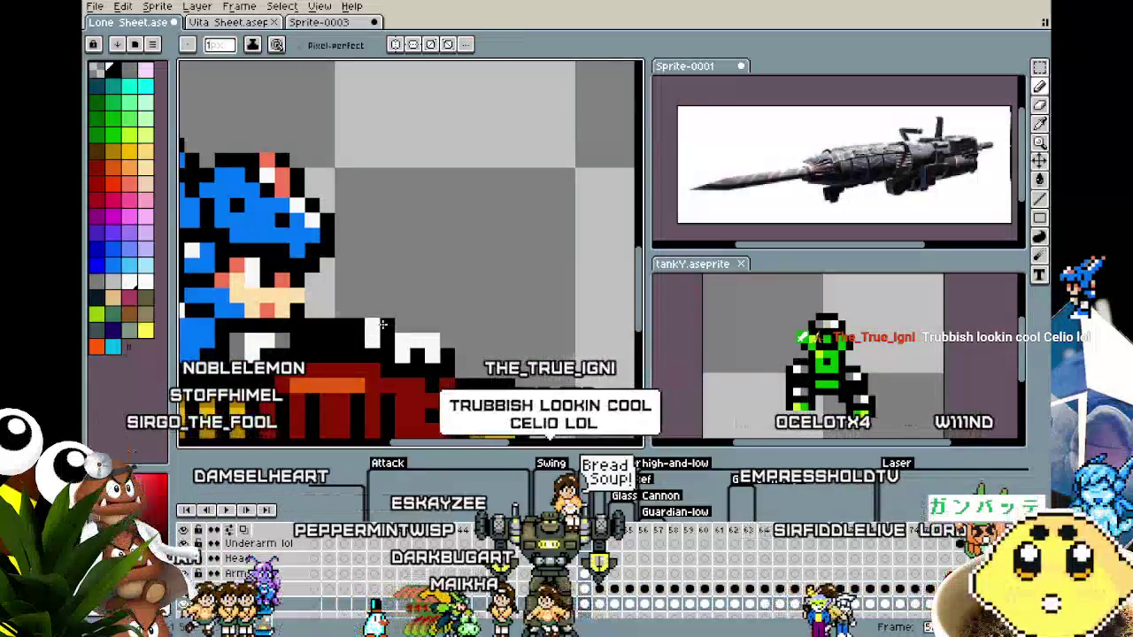
{"action": "left_click", "coordinate": [371, 324]}
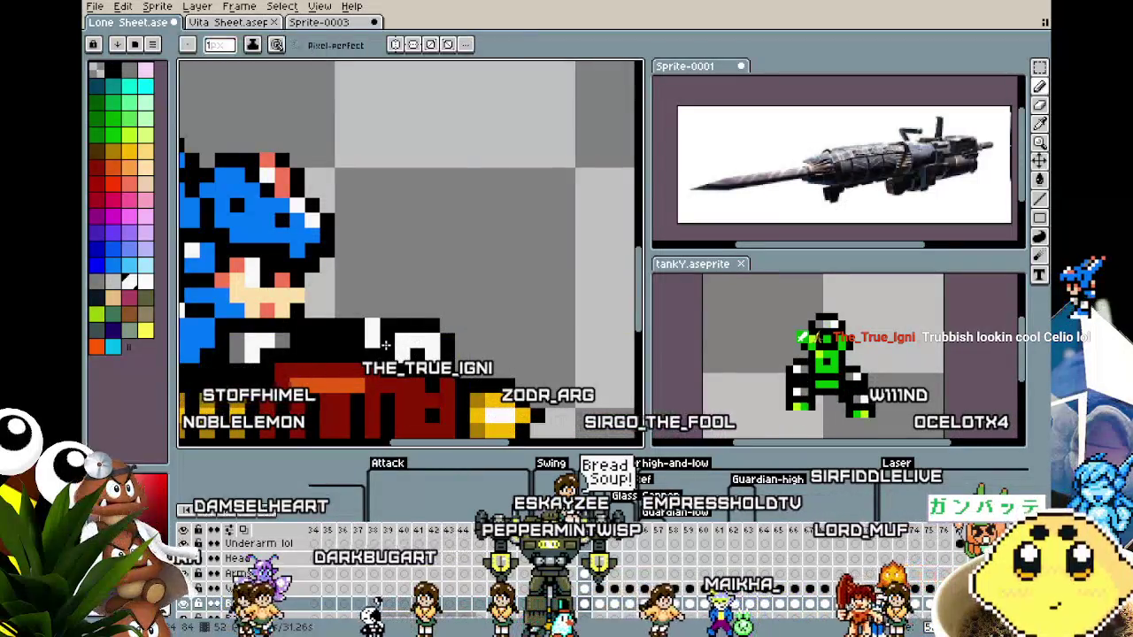
{"action": "scroll", "coordinate": [352, 382], "scroll_direction": "down", "scroll_amount": 4}
{"action": "scroll", "coordinate": [366, 367], "scroll_direction": "up", "scroll_amount": 3}
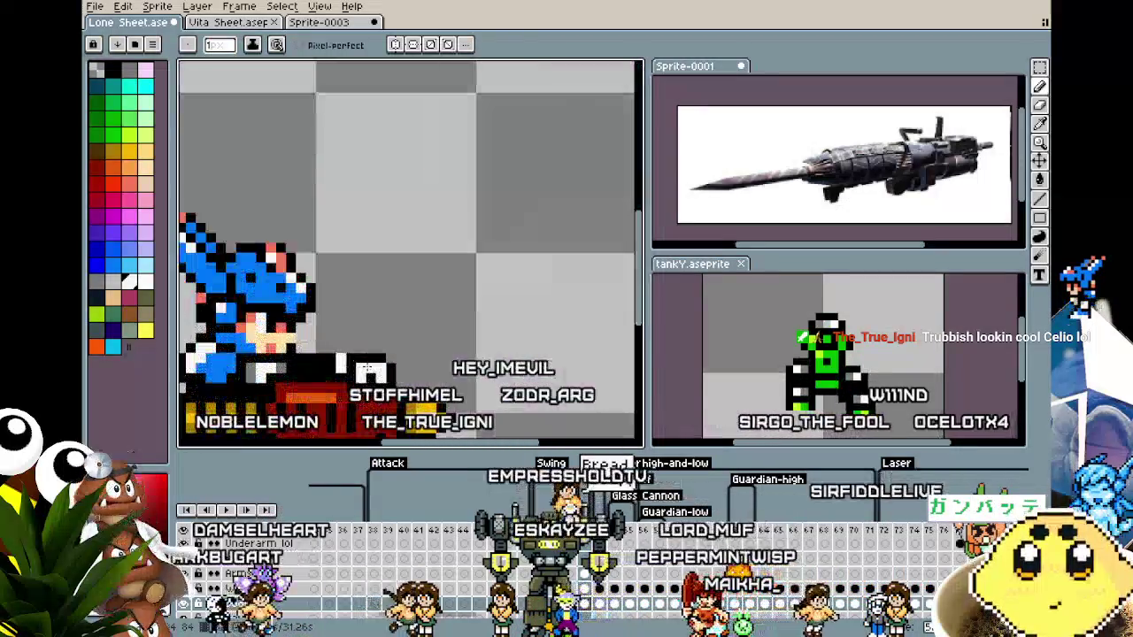
{"action": "key", "text": "e"}
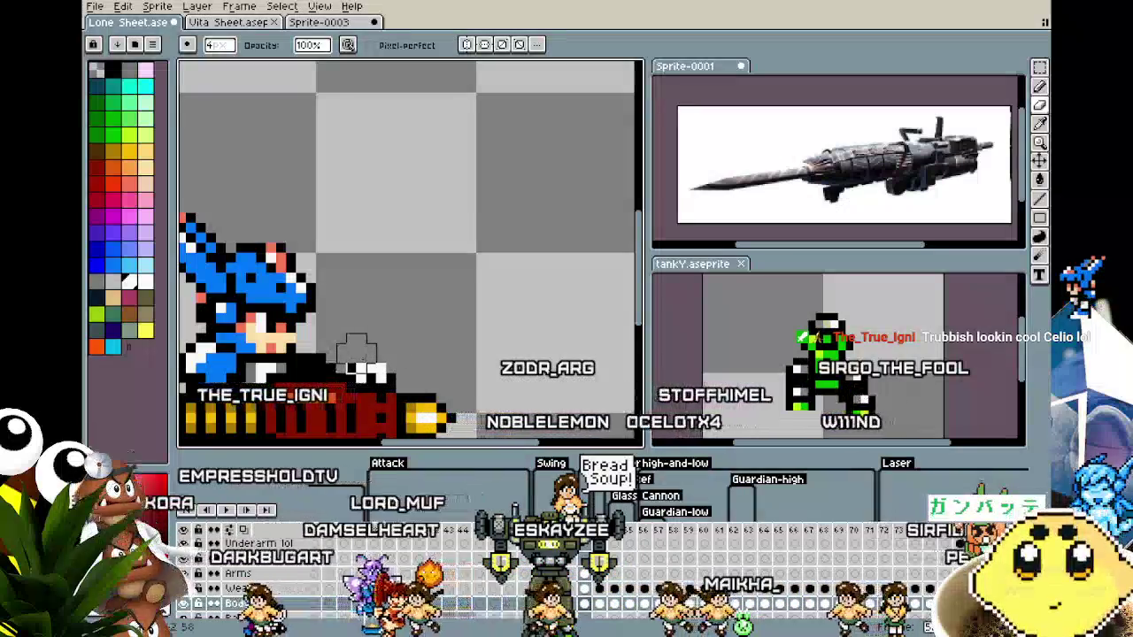
{"action": "scroll", "coordinate": [340, 489], "scroll_direction": "down", "scroll_amount": 1}
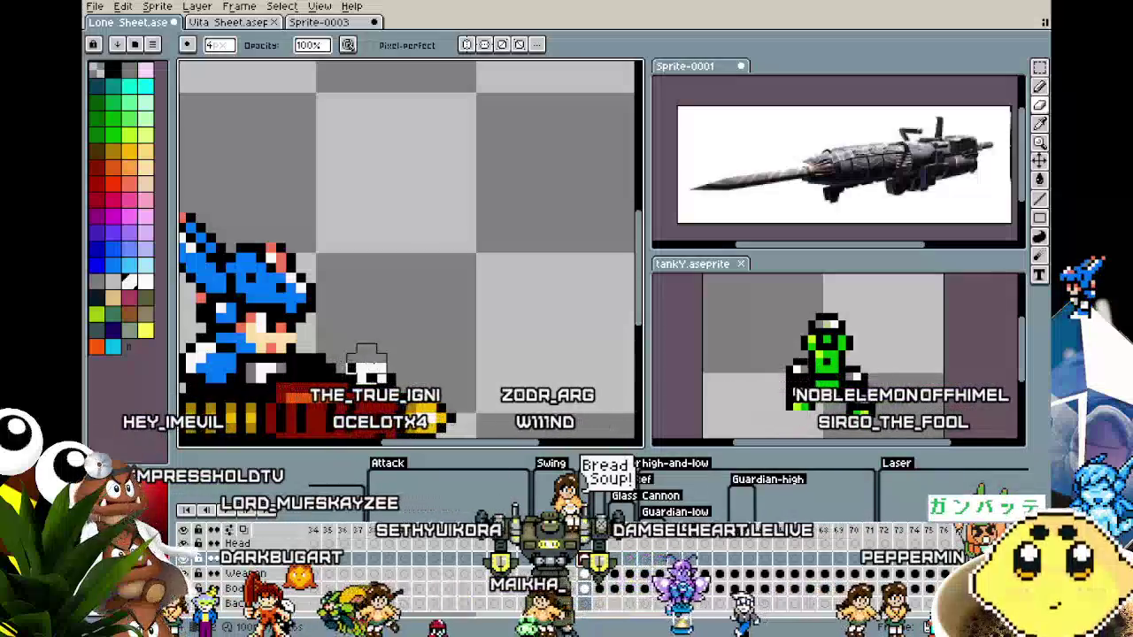
{"action": "scroll", "coordinate": [383, 365], "scroll_direction": "up", "scroll_amount": 2}
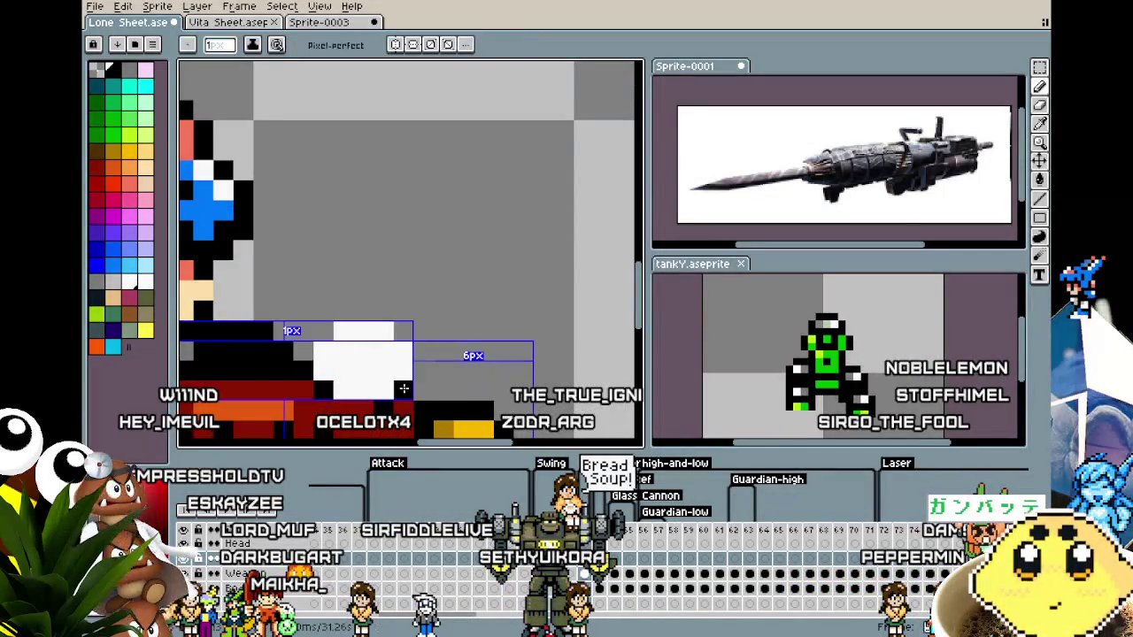
Draw black finger lines and pixels inside the white hand.
{"action": "left_click", "coordinate": [398, 329]}
{"action": "left_click_drag", "start_coordinate": [324, 370], "coordinate": [344, 390]}
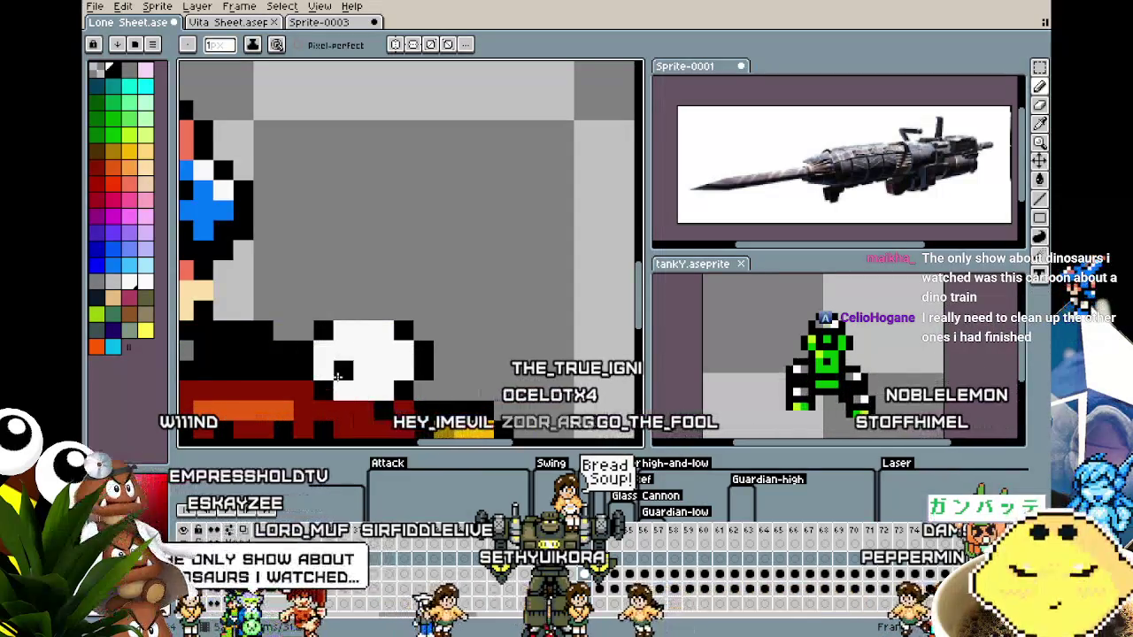
{"action": "left_click", "coordinate": [403, 351]}
{"action": "left_click", "coordinate": [384, 390]}
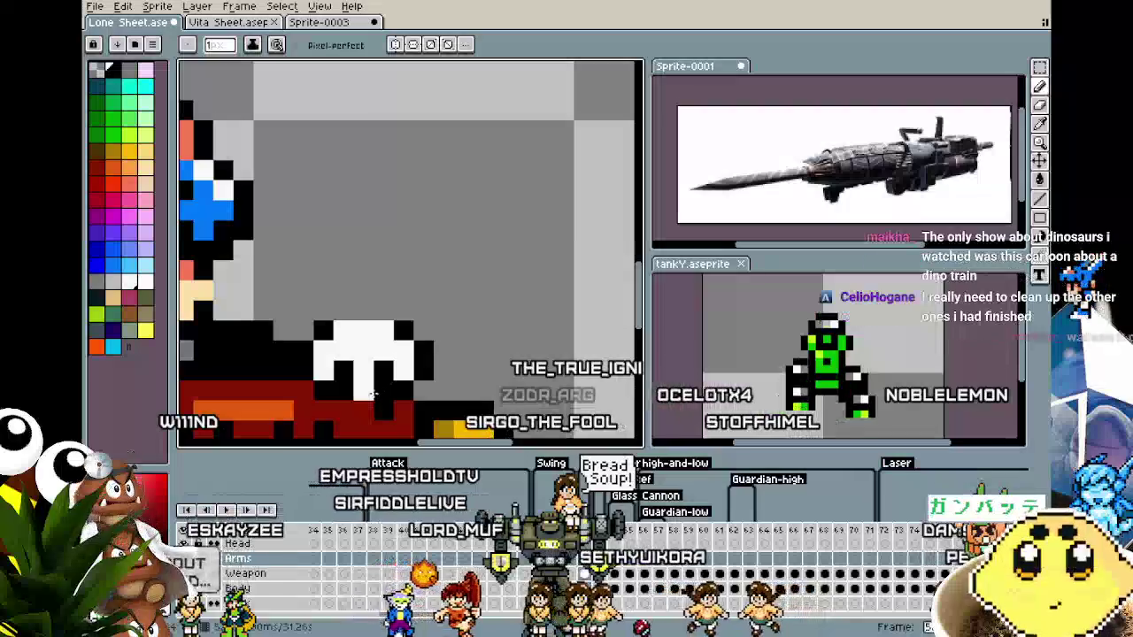
{"action": "scroll", "coordinate": [339, 414], "scroll_direction": "down", "scroll_amount": 3}
{"action": "scroll", "coordinate": [339, 414], "scroll_direction": "up", "scroll_amount": 2}
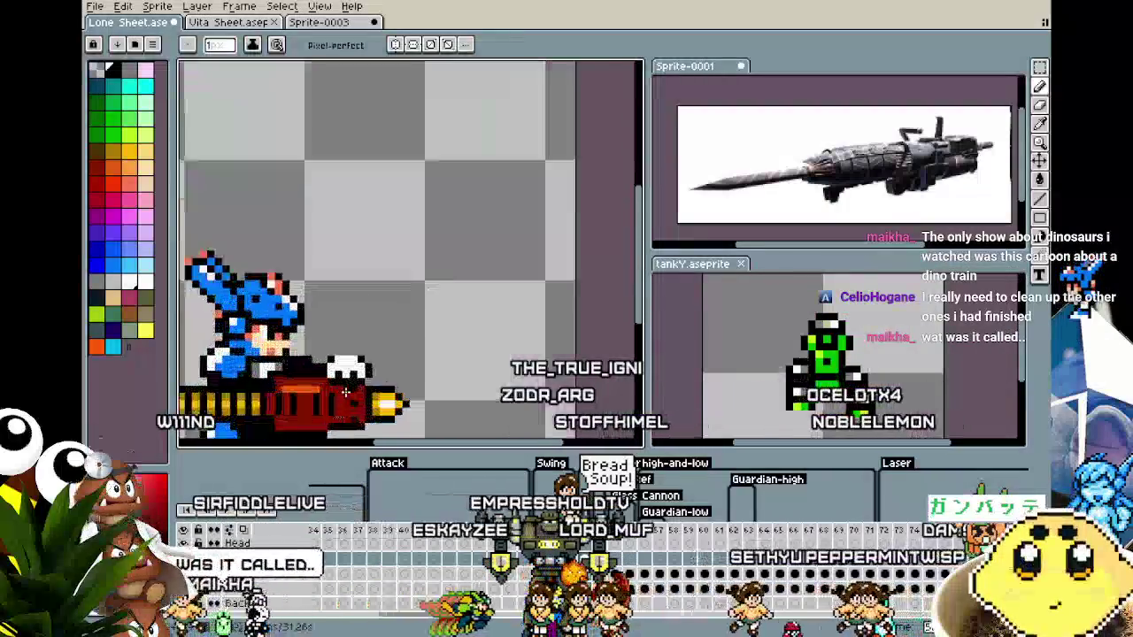
{"action": "scroll", "coordinate": [354, 389], "scroll_direction": "up", "scroll_amount": 2}
Marquee-select the white hand, nudge it one pixel left, then undo the last edit.
{"action": "key", "text": "m"}
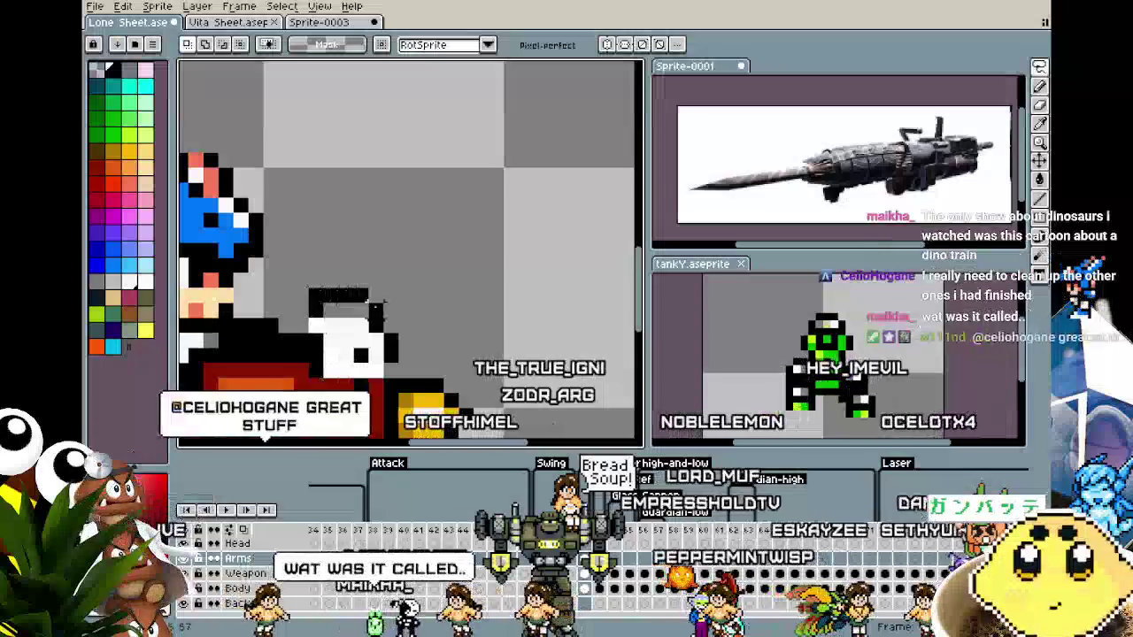
{"action": "mouse_move", "coordinate": [308, 284]}
{"action": "left_mouse_down"}
{"action": "mouse_move", "coordinate": [401, 381]}
{"action": "mouse_move", "coordinate": [365, 361]}
{"action": "left_mouse_up"}
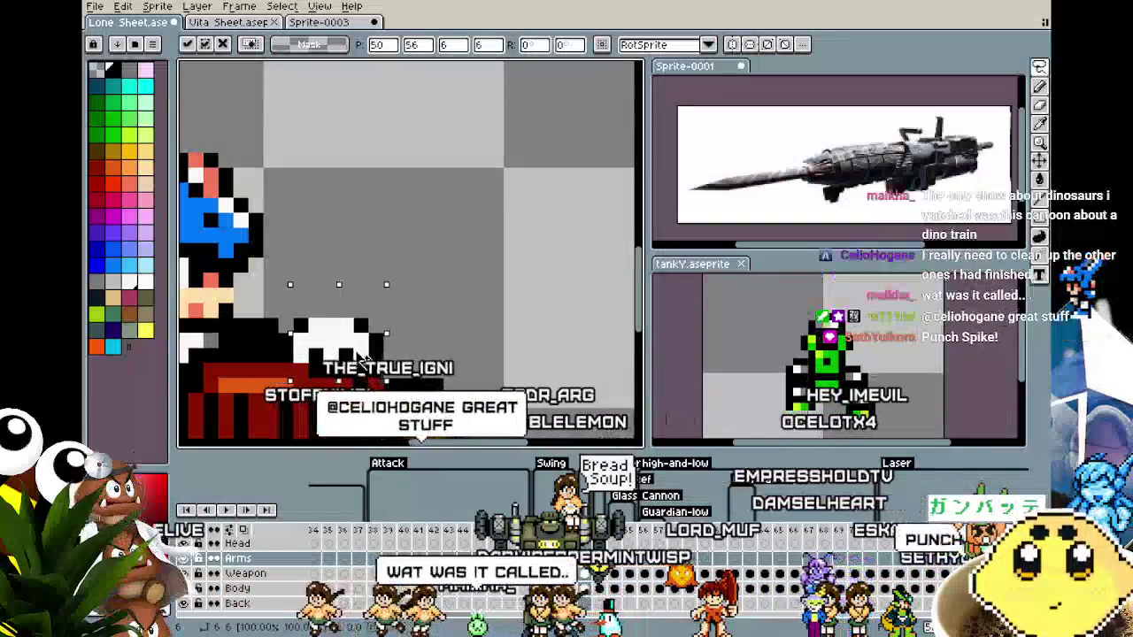
{"action": "key", "text": "i"}
{"action": "key", "text": "b"}
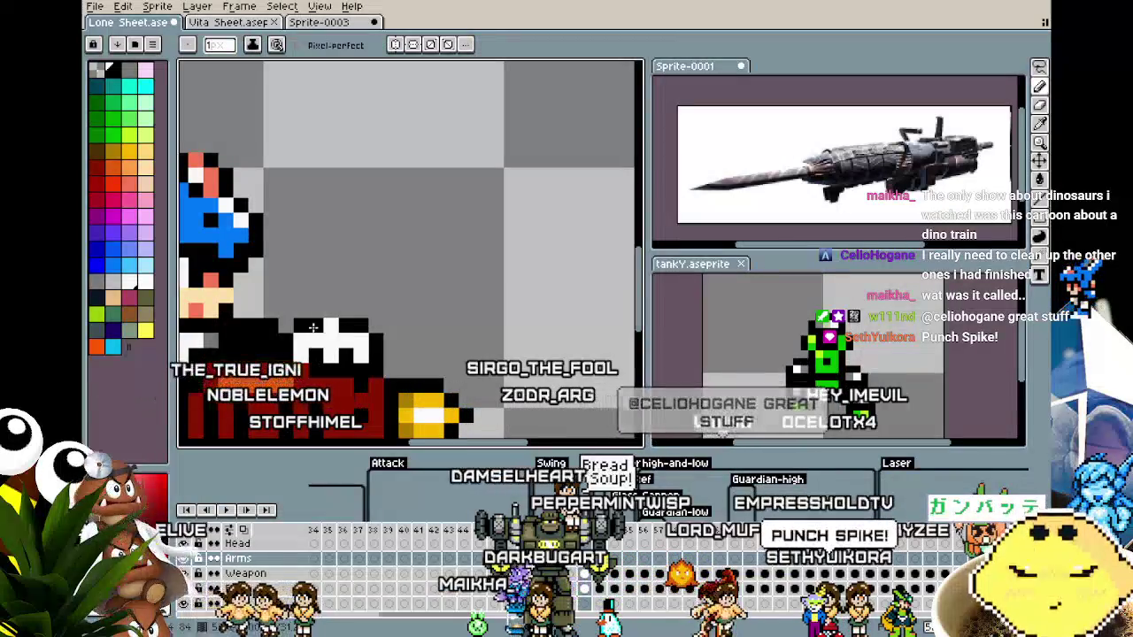
{"action": "scroll", "coordinate": [266, 409], "scroll_direction": "down", "scroll_amount": 4}
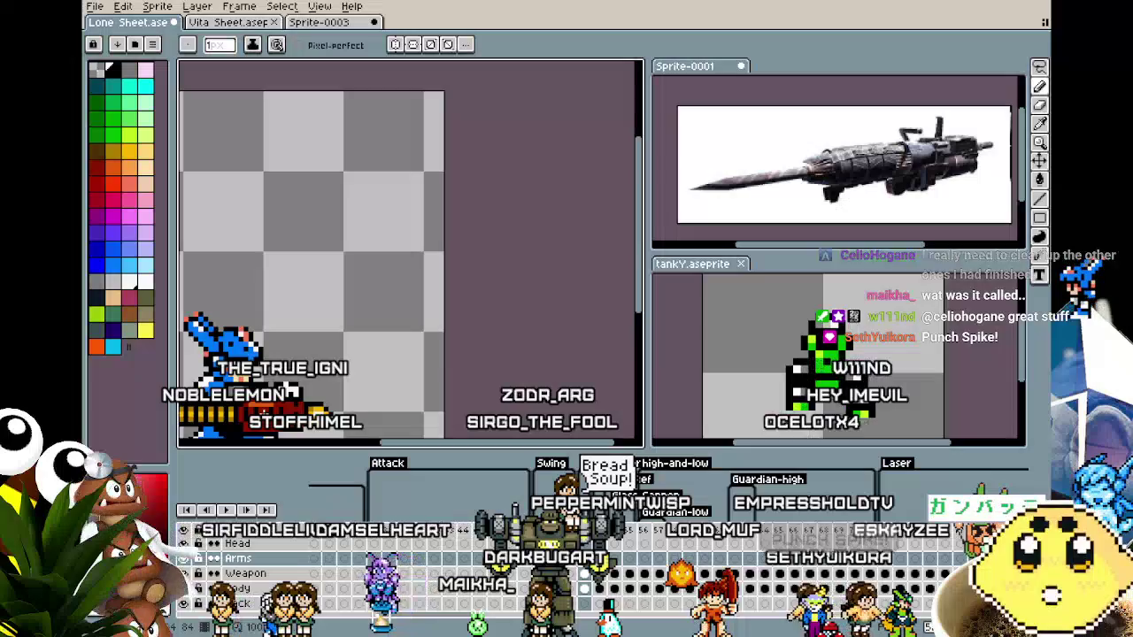
{"action": "scroll", "coordinate": [266, 409], "scroll_direction": "up", "scroll_amount": 4}
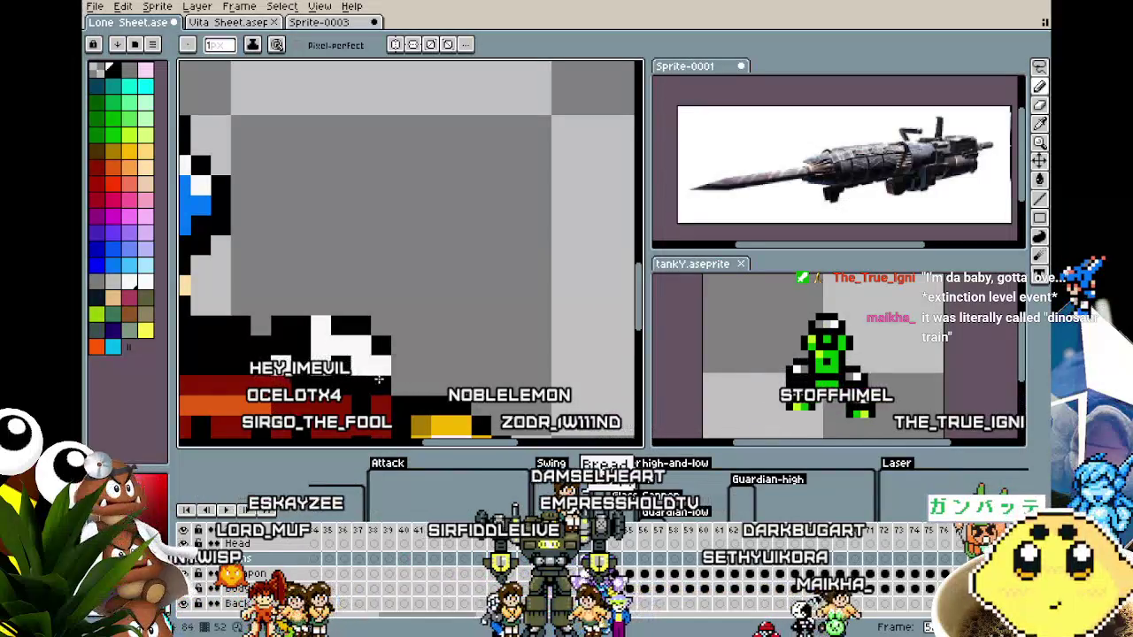
{"action": "key", "text": "ctrl+z"}
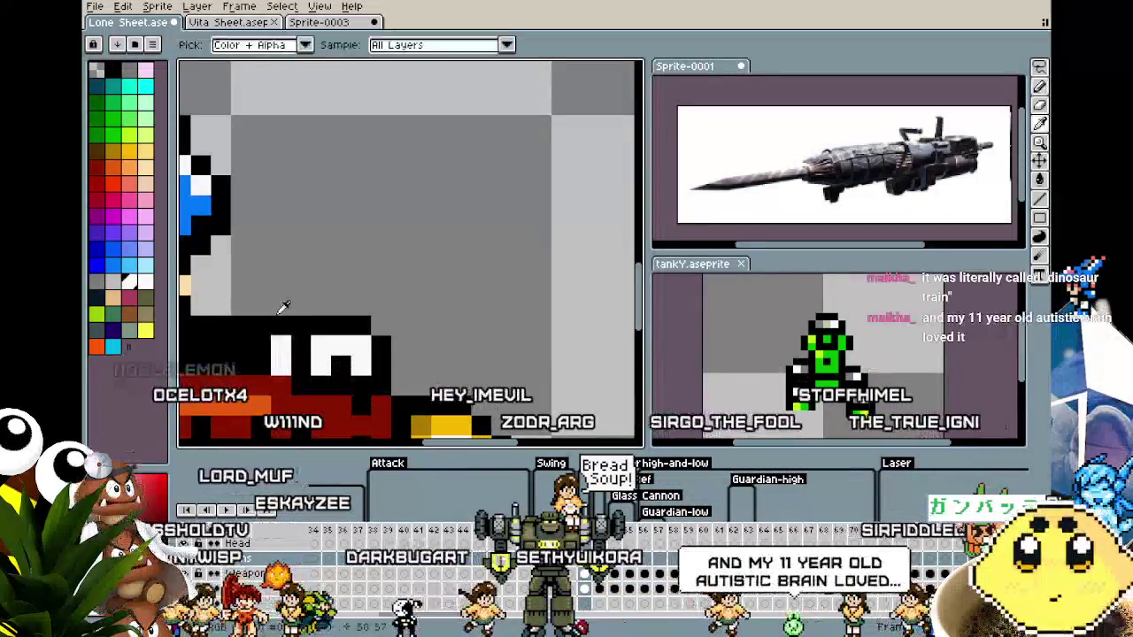
Sample the armour's blue and paint a blue arm stroke over the face area.
{"action": "left_click_drag", "start_coordinate": [277, 307], "coordinate": [279, 392]}
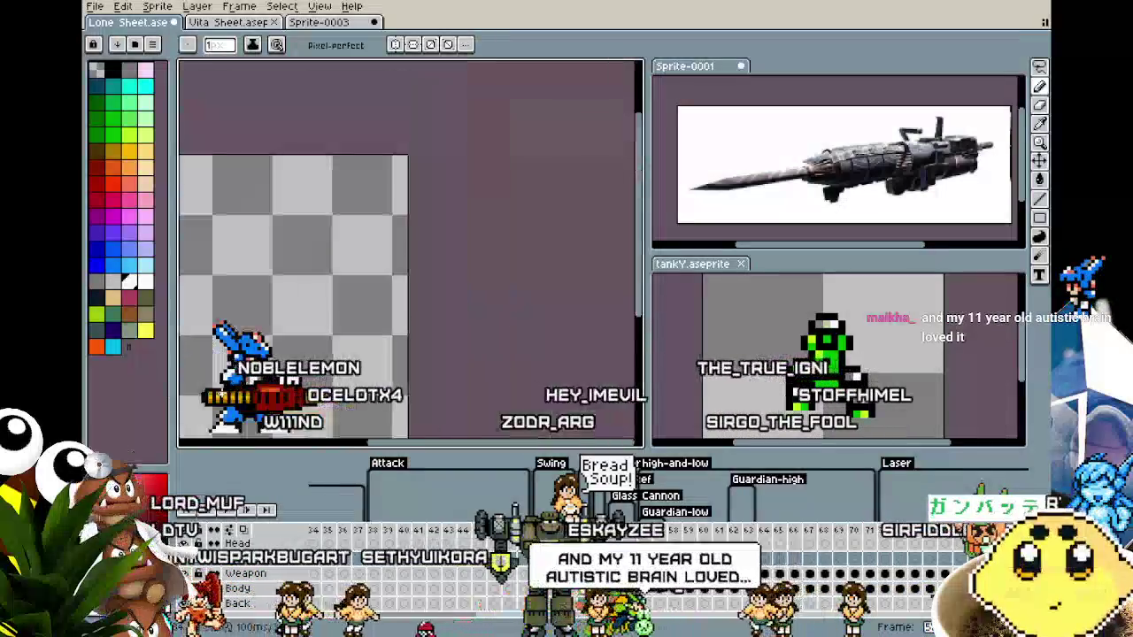
{"action": "scroll", "coordinate": [280, 392], "scroll_direction": "up", "scroll_amount": 1}
{"action": "scroll", "coordinate": [266, 371], "scroll_direction": "up", "scroll_amount": 1}
{"action": "scroll", "coordinate": [248, 346], "scroll_direction": "up", "scroll_amount": 1}
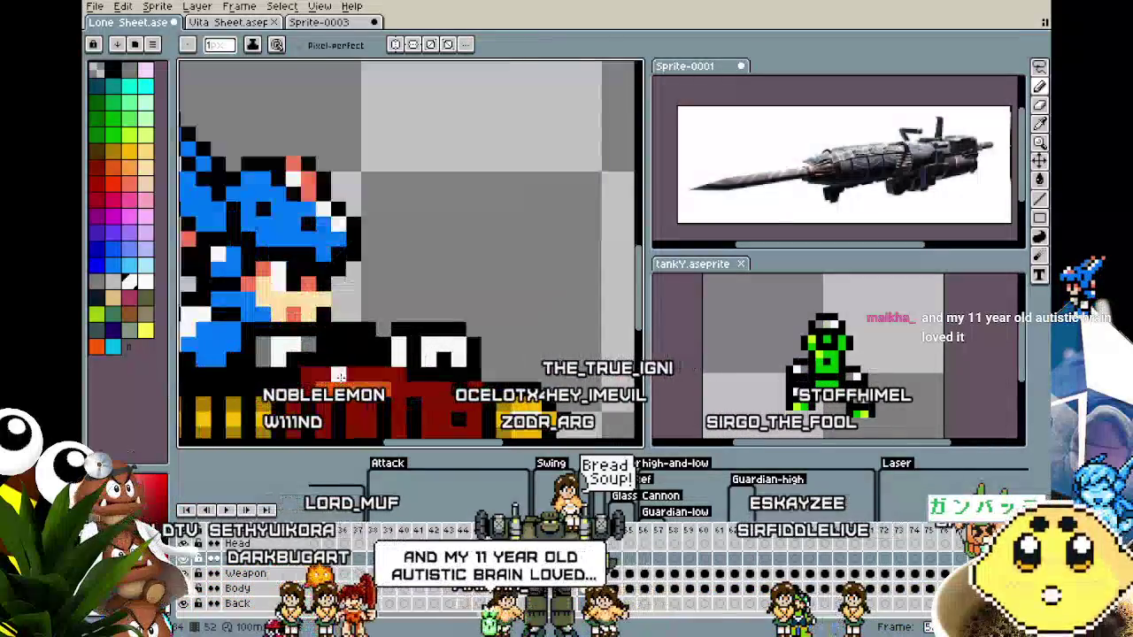
{"action": "key", "text": "i"}
{"action": "left_click", "coordinate": [237, 326]}
{"action": "key", "text": "b"}
{"action": "left_click_drag", "start_coordinate": [248, 309], "coordinate": [319, 335]}
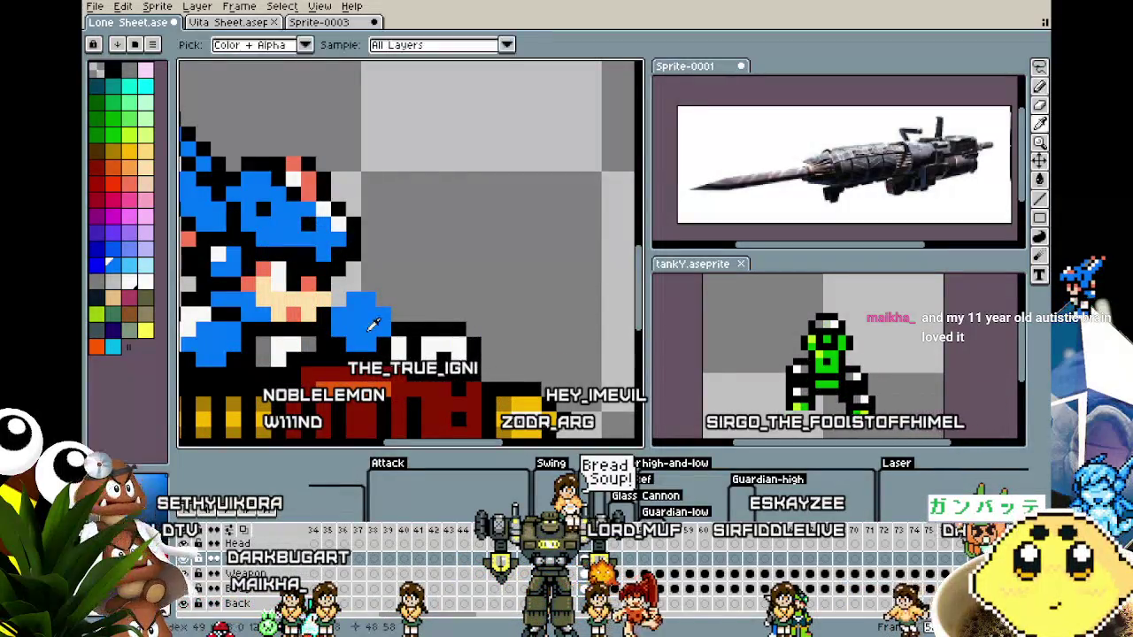
Zoom in and out to check how the cannon sits in the character's grip.
{"action": "key", "text": "b"}
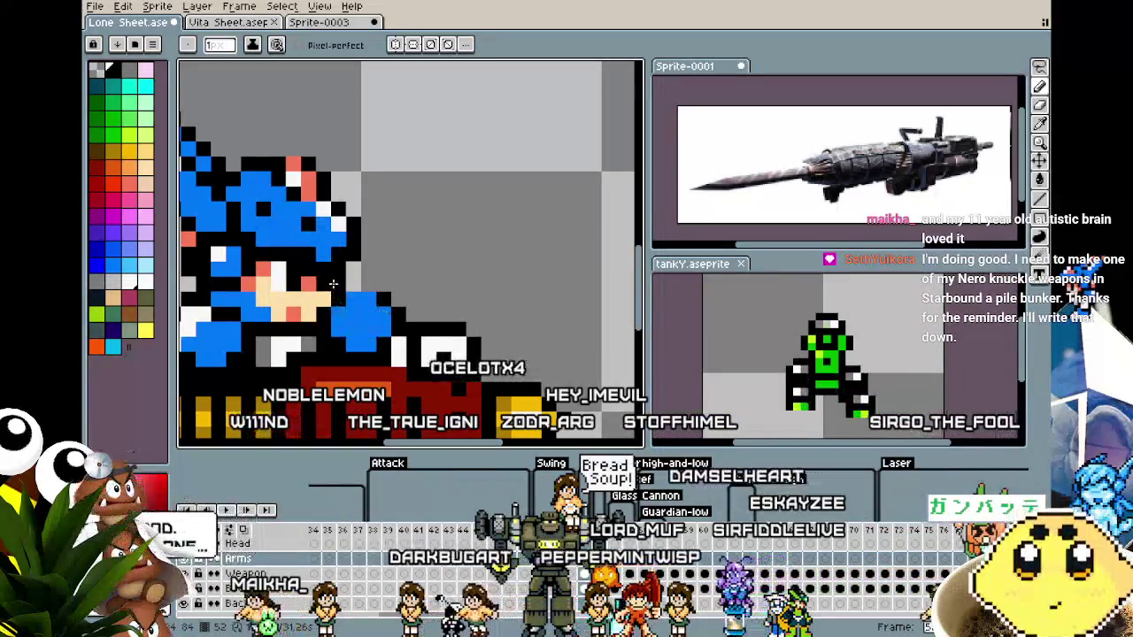
{"action": "scroll", "coordinate": [349, 329], "scroll_direction": "down", "scroll_amount": 5}
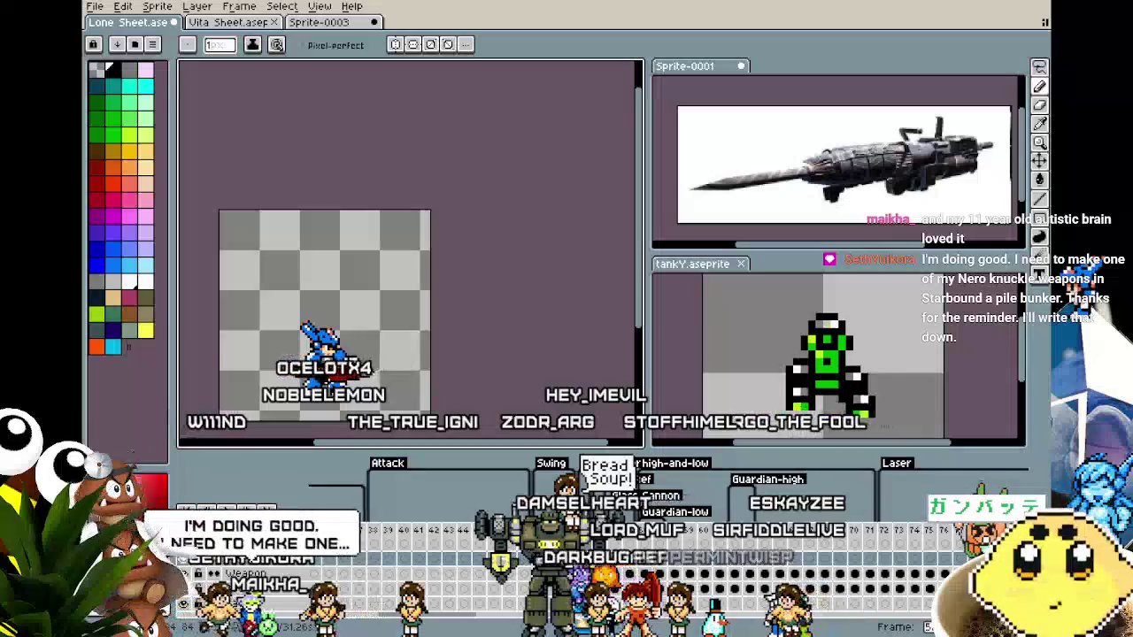
{"action": "scroll", "coordinate": [408, 284], "scroll_direction": "up", "scroll_amount": 3}
{"action": "scroll", "coordinate": [408, 284], "scroll_direction": "up", "scroll_amount": 2}
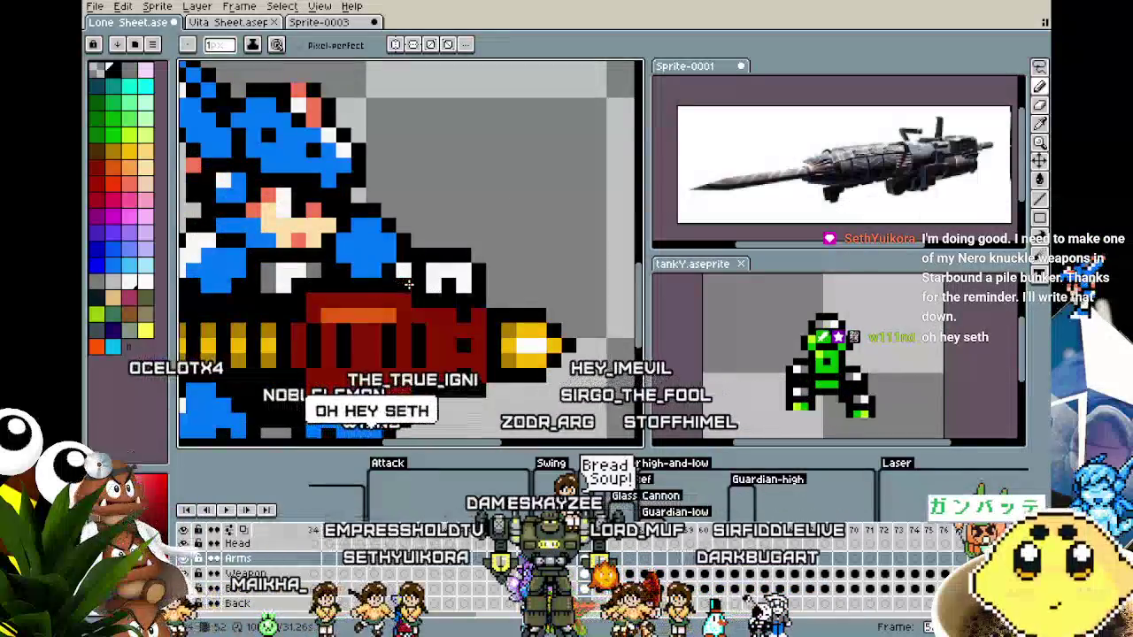
{"action": "scroll", "coordinate": [408, 284], "scroll_direction": "down", "scroll_amount": 3}
{"action": "scroll", "coordinate": [405, 336], "scroll_direction": "down", "scroll_amount": 1}
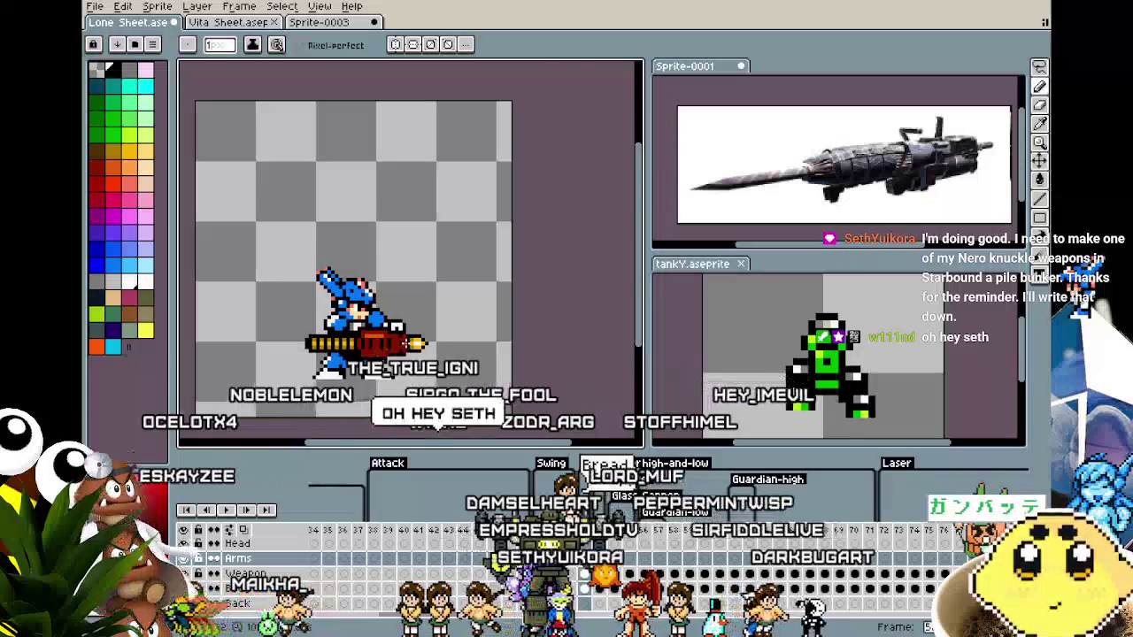
{"action": "scroll", "coordinate": [405, 344], "scroll_direction": "up", "scroll_amount": 3}
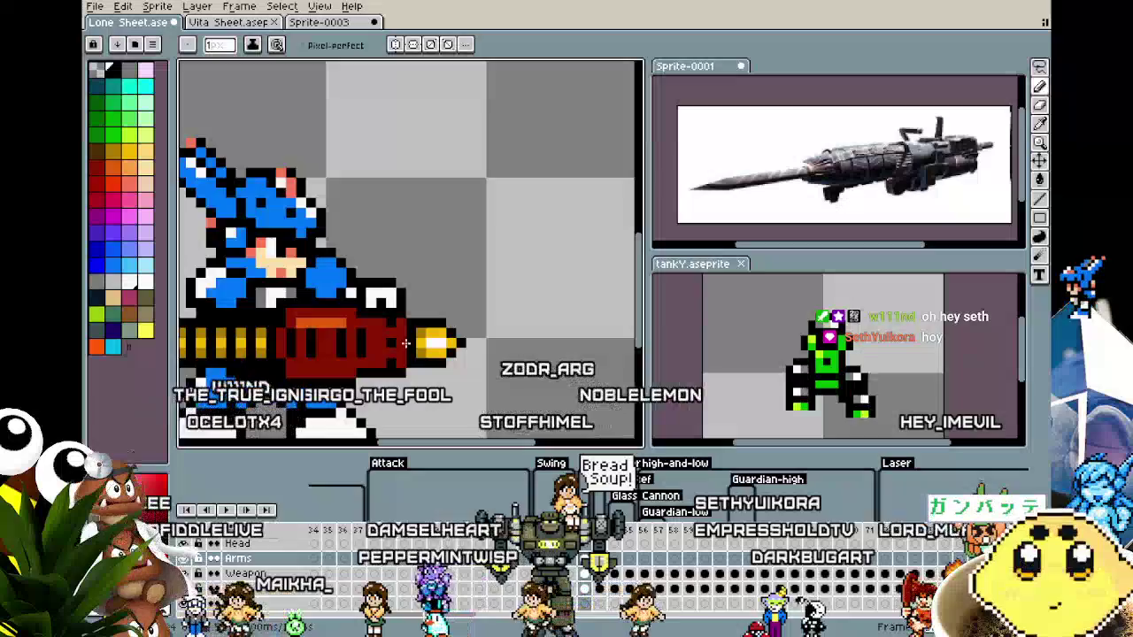
{"action": "scroll", "coordinate": [323, 337], "scroll_direction": "up", "scroll_amount": 2}
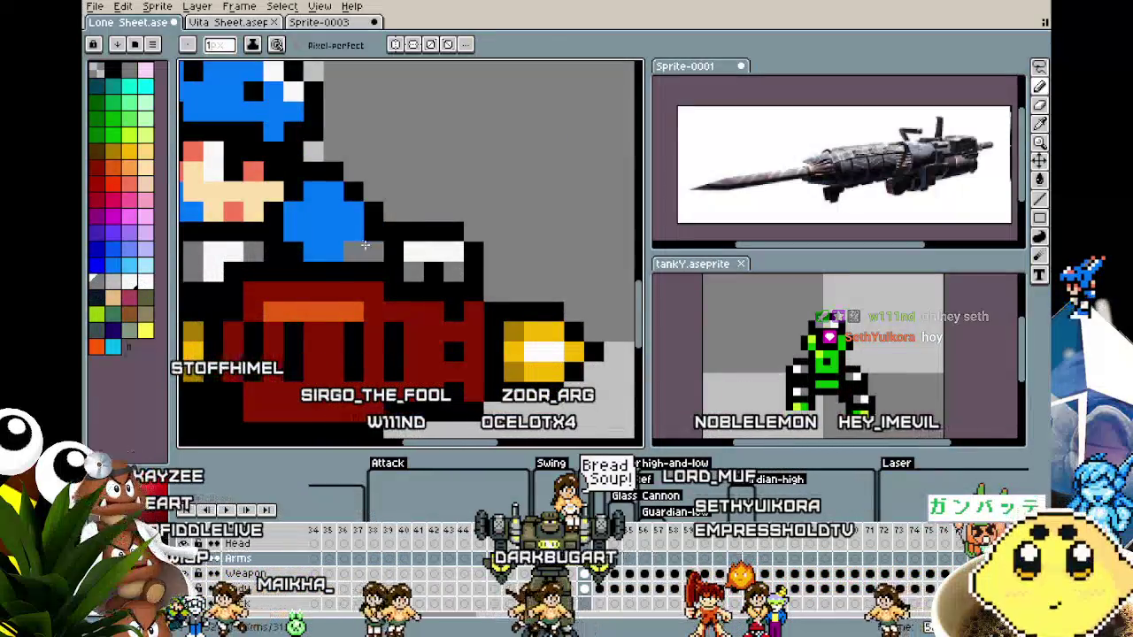
{"action": "scroll", "coordinate": [362, 248], "scroll_direction": "down", "scroll_amount": 3}
{"action": "scroll", "coordinate": [365, 312], "scroll_direction": "up", "scroll_amount": 1}
{"action": "scroll", "coordinate": [364, 312], "scroll_direction": "up", "scroll_amount": 2}
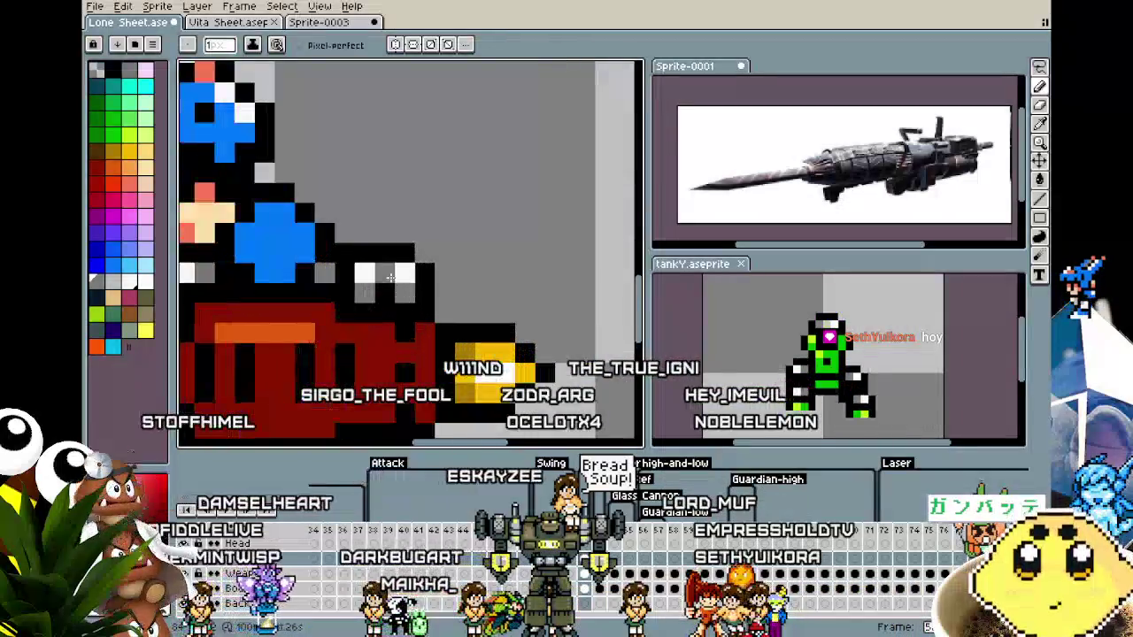
{"action": "scroll", "coordinate": [383, 286], "scroll_direction": "down", "scroll_amount": 5}
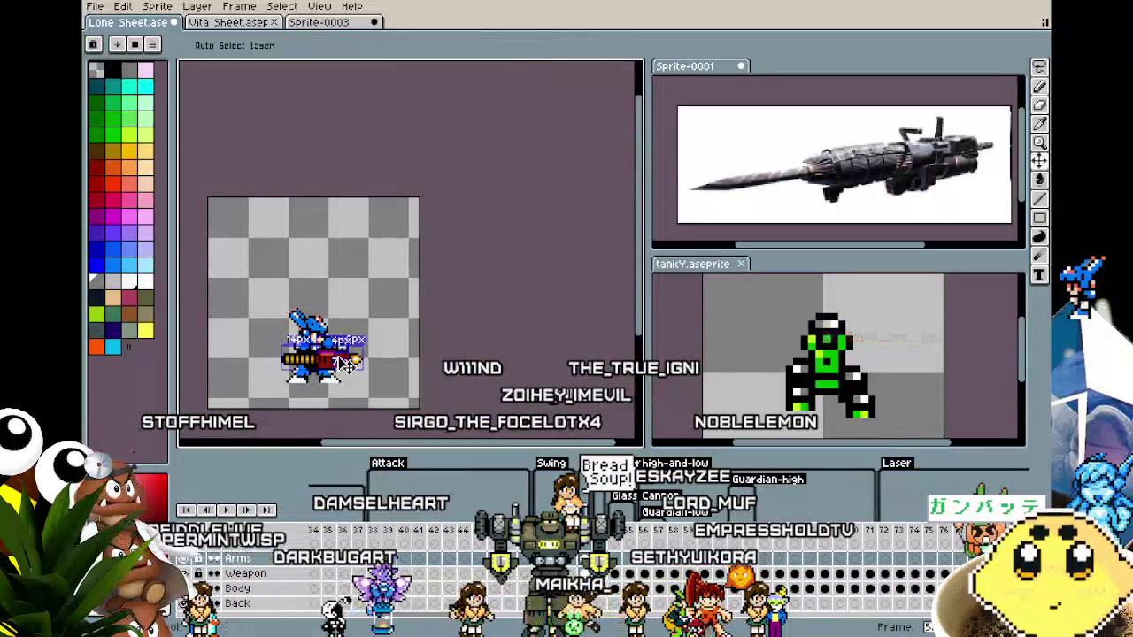
Zoom and pan to bring the character's arm above the cannon into view.
{"action": "key", "text": "b"}
{"action": "scroll", "coordinate": [346, 385], "scroll_direction": "up", "scroll_amount": 3}
{"action": "scroll", "coordinate": [320, 312], "scroll_direction": "up", "scroll_amount": 1}
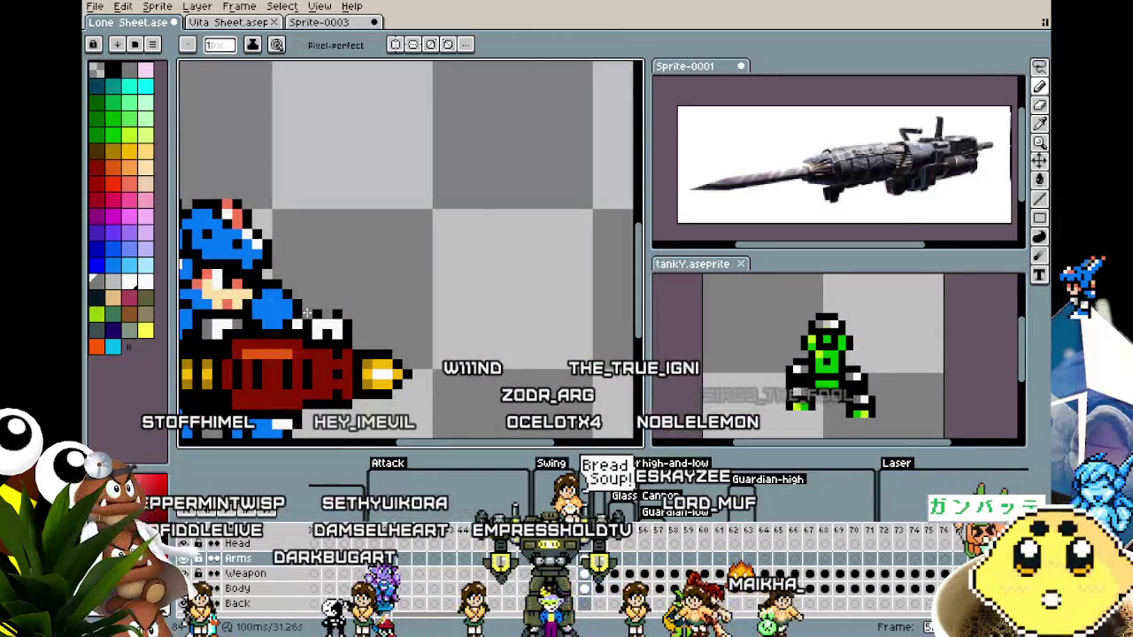
{"action": "scroll", "coordinate": [289, 382], "scroll_direction": "down", "scroll_amount": 2}
{"action": "scroll", "coordinate": [289, 382], "scroll_direction": "up", "scroll_amount": 3}
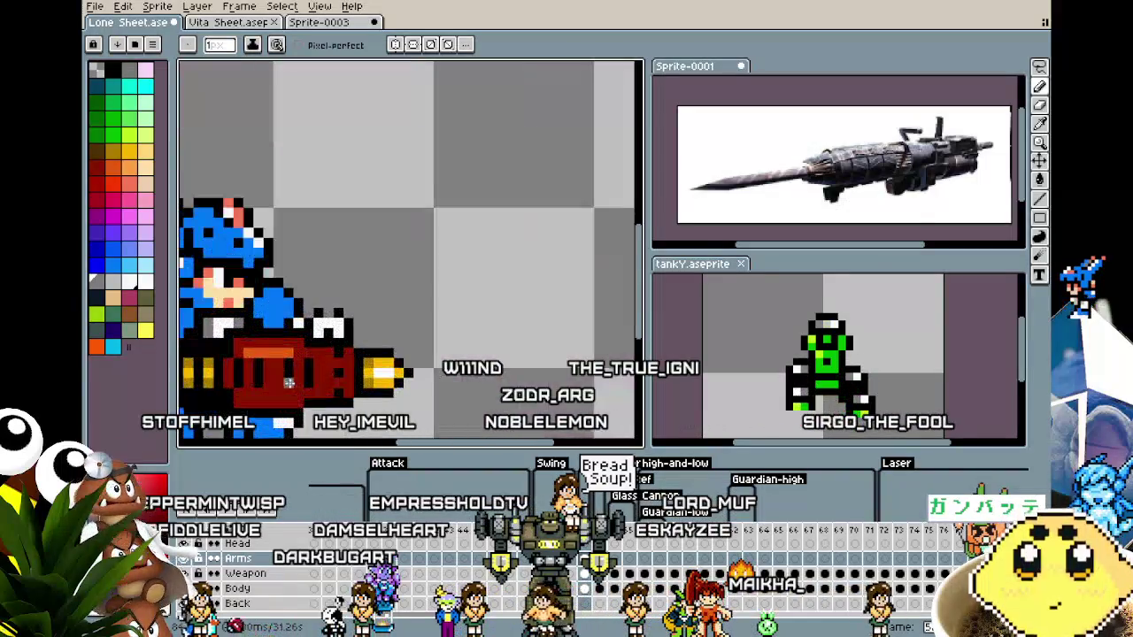
{"action": "scroll", "coordinate": [459, 323], "scroll_direction": "up", "scroll_amount": 1}
{"action": "scroll", "coordinate": [477, 316], "scroll_direction": "down", "scroll_amount": 3}
{"action": "scroll", "coordinate": [487, 312], "scroll_direction": "up", "scroll_amount": 1}
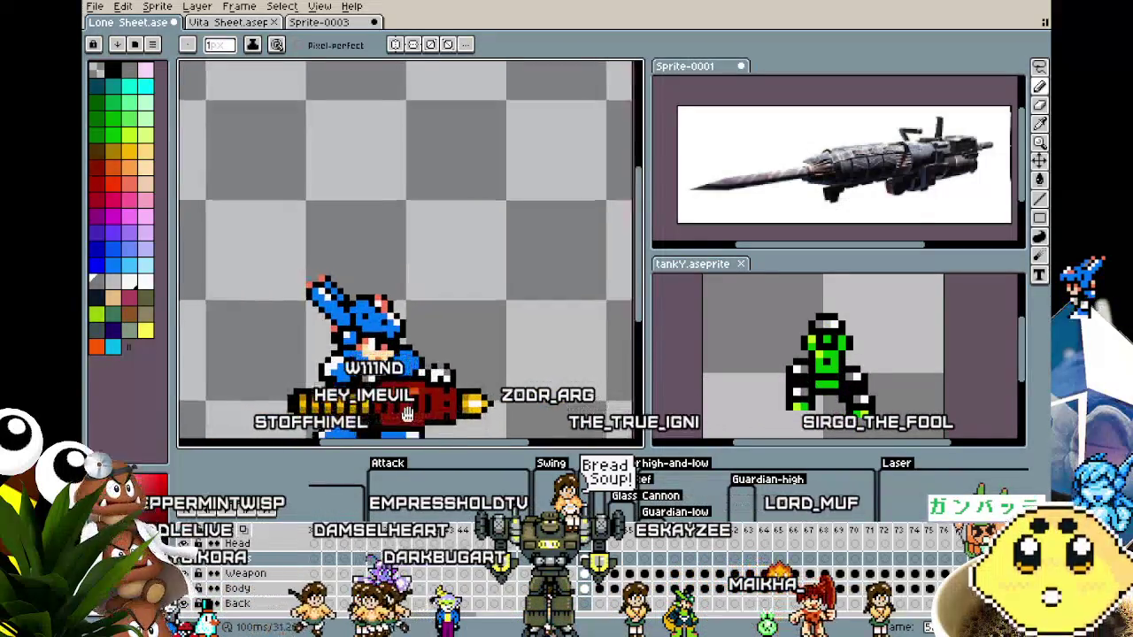
{"action": "scroll", "coordinate": [492, 310], "scroll_direction": "up", "scroll_amount": 1}
{"action": "scroll", "coordinate": [494, 307], "scroll_direction": "up", "scroll_amount": 1}
{"action": "scroll", "coordinate": [494, 307], "scroll_direction": "up", "scroll_amount": 2}
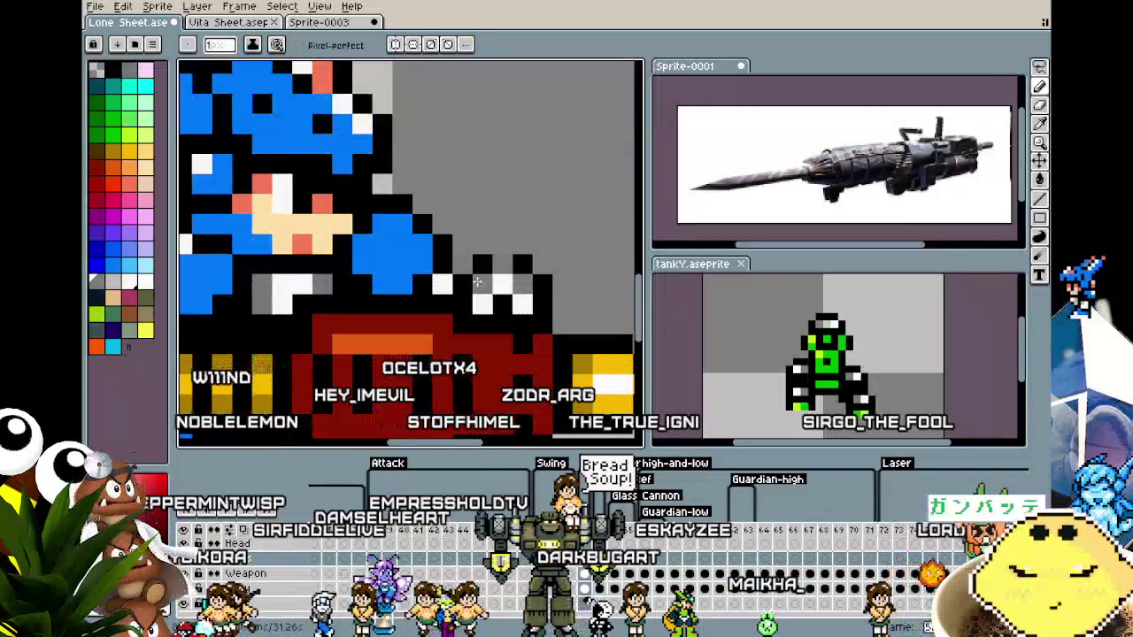
{"action": "scroll", "coordinate": [451, 355], "scroll_direction": "down", "scroll_amount": 2}
{"action": "left_click_drag", "start_coordinate": [451, 355], "coordinate": [385, 352]}
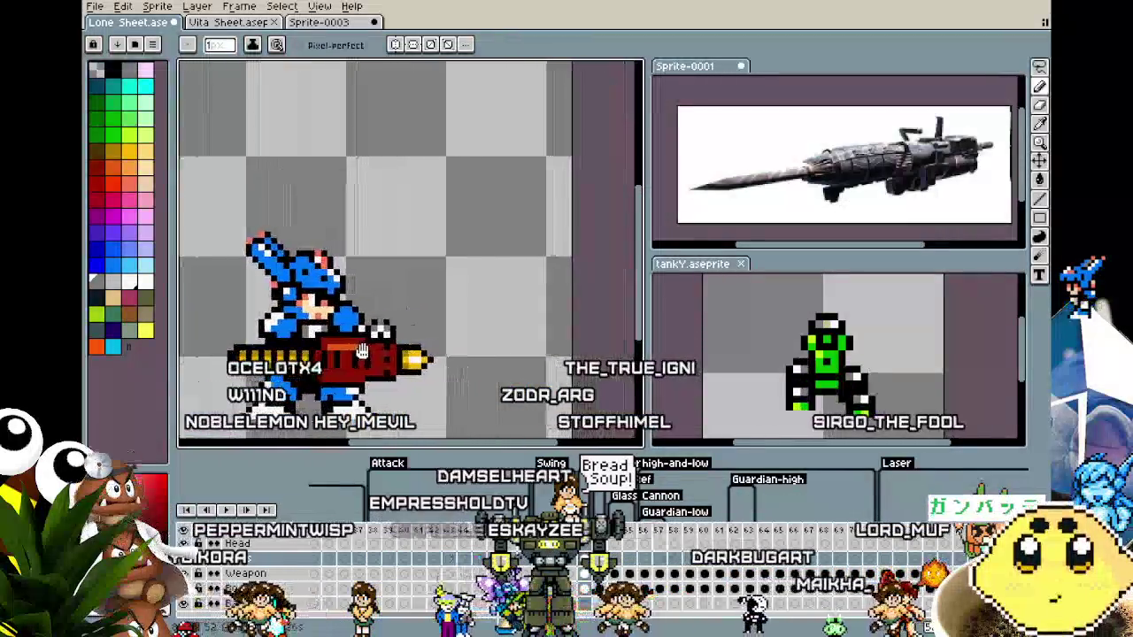
{"action": "scroll", "coordinate": [385, 351], "scroll_direction": "up", "scroll_amount": 2}
Fill the white patch on the arm with blue using the Paint Bucket.
{"action": "left_click", "coordinate": [108, 263]}
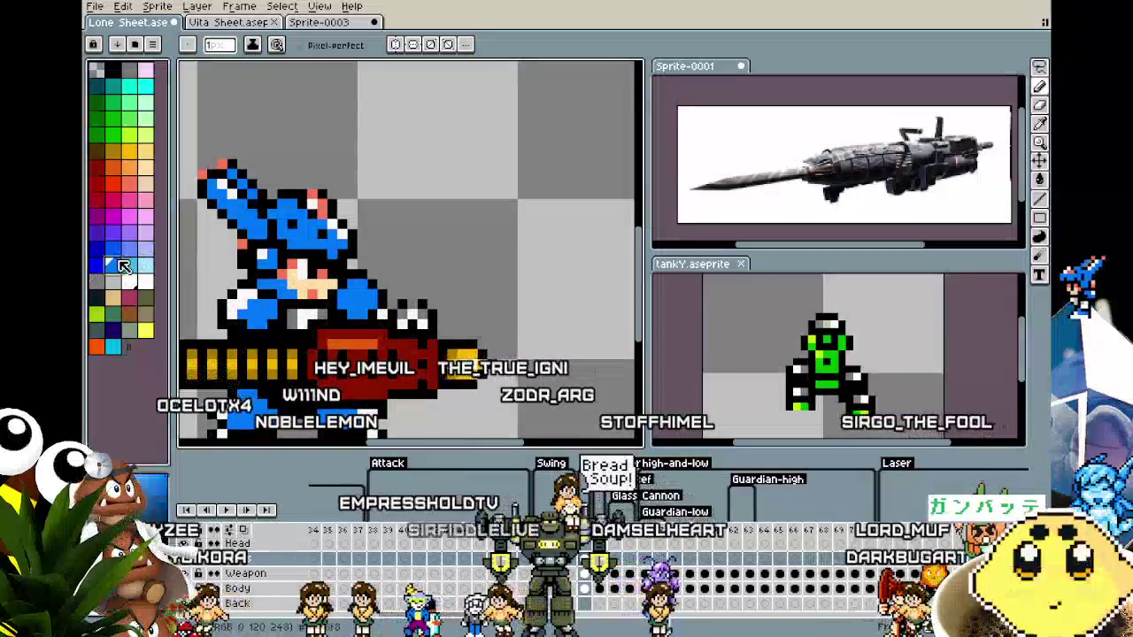
{"action": "key", "text": "g"}
{"action": "scroll", "coordinate": [428, 208], "scroll_direction": "up", "scroll_amount": 3}
{"action": "key", "text": "v"}
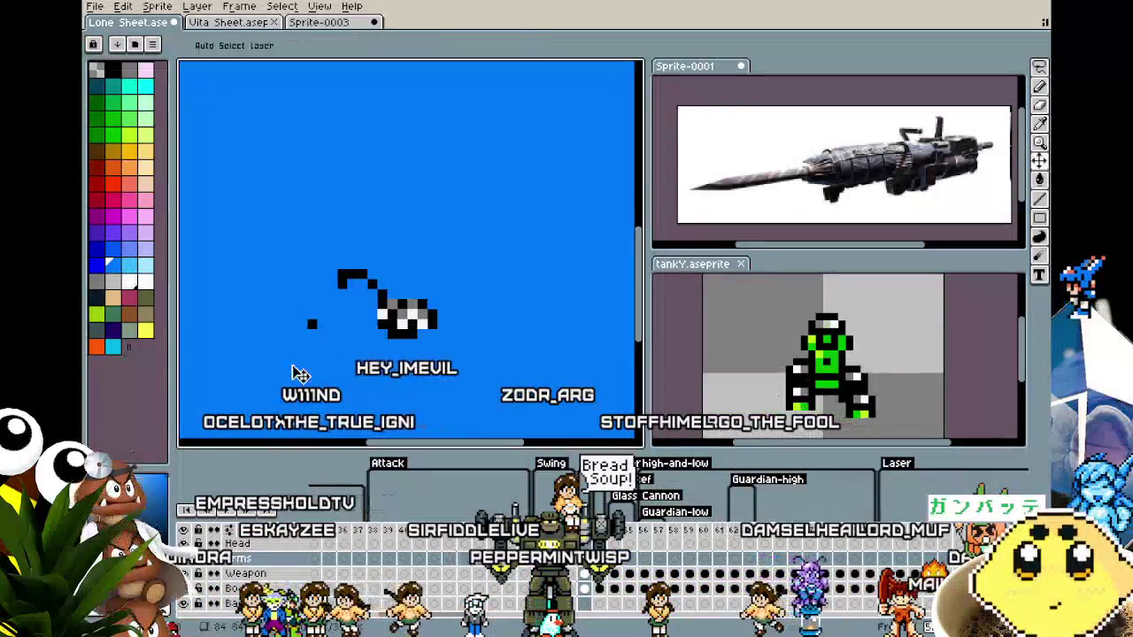
{"action": "scroll", "coordinate": [299, 373], "scroll_direction": "down", "scroll_amount": 2}
{"action": "scroll", "coordinate": [299, 373], "scroll_direction": "down", "scroll_amount": 1}
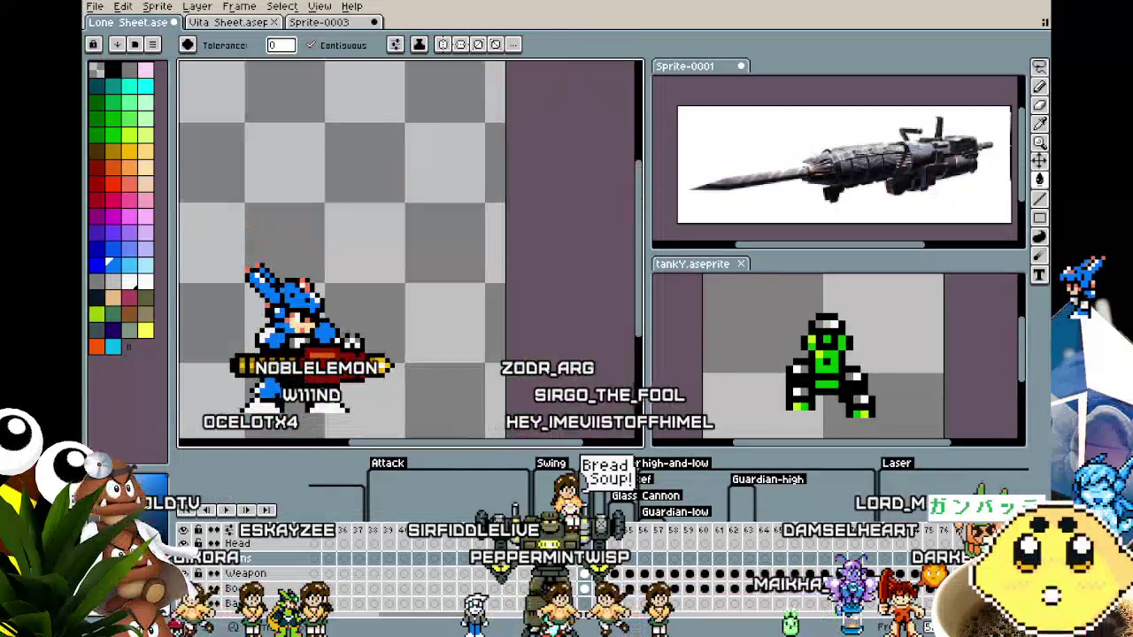
{"action": "scroll", "coordinate": [403, 316], "scroll_direction": "up", "scroll_amount": 1}
{"action": "key", "text": "g"}
{"action": "scroll", "coordinate": [414, 313], "scroll_direction": "up", "scroll_amount": 3}
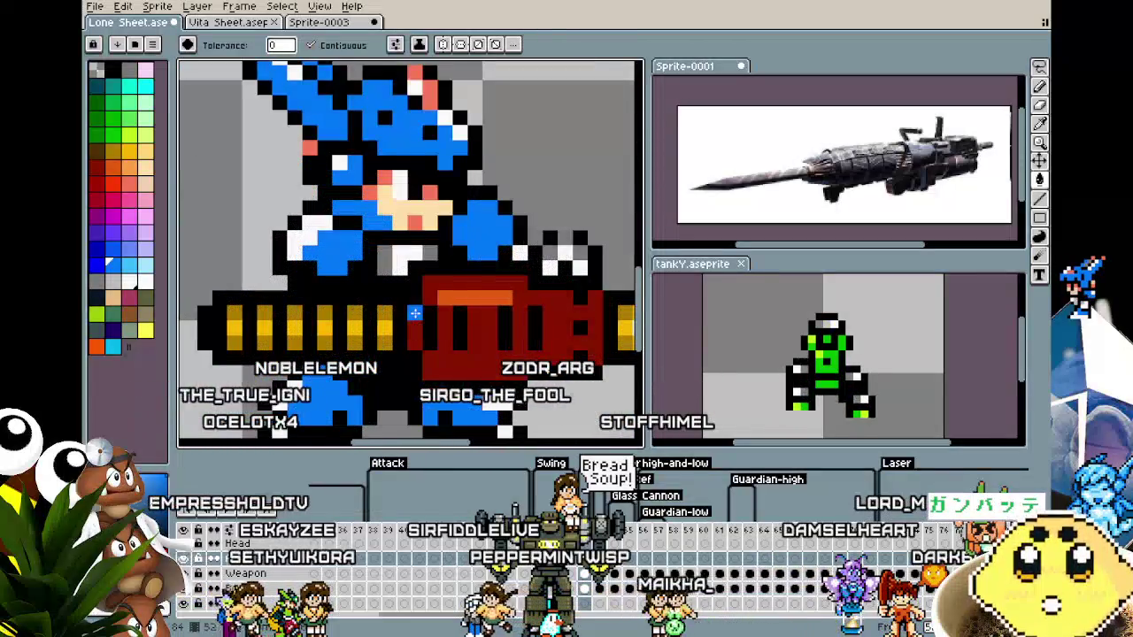
{"action": "left_click", "coordinate": [330, 223], "text": "alt"}
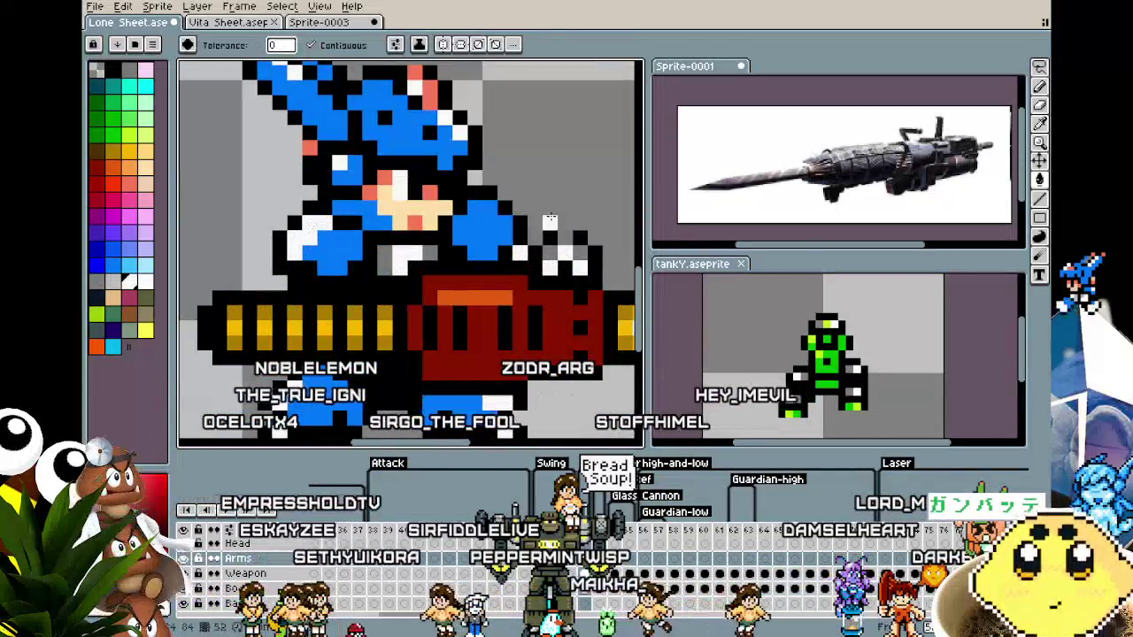
{"action": "left_click", "coordinate": [498, 208]}
{"action": "key", "text": "b"}
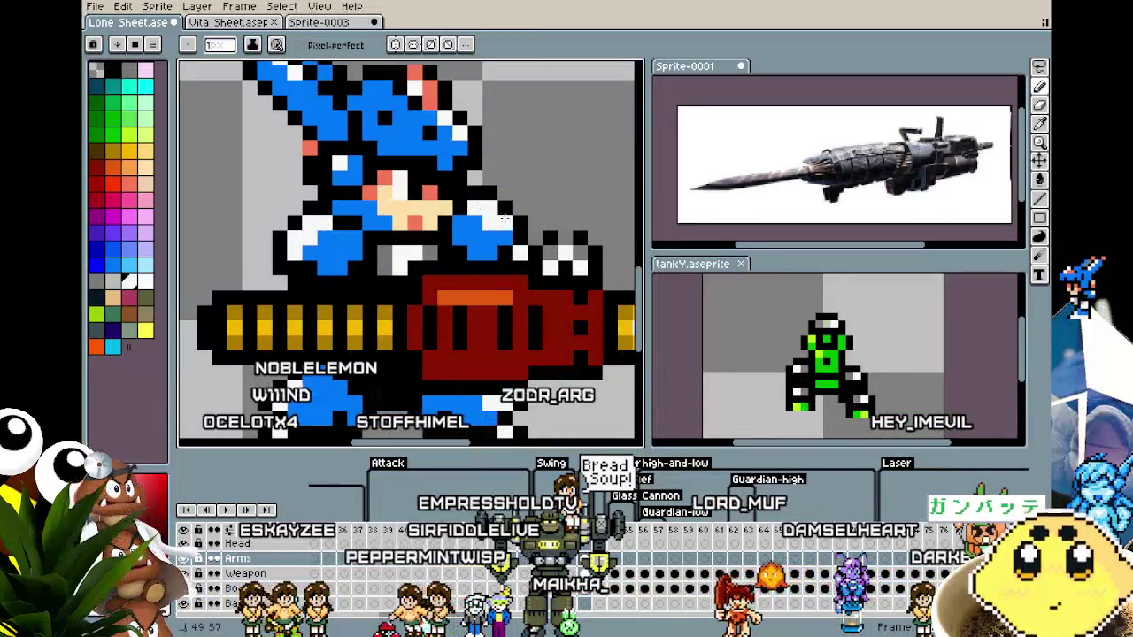
{"action": "scroll", "coordinate": [505, 218], "scroll_direction": "down", "scroll_amount": 3}
{"action": "scroll", "coordinate": [507, 283], "scroll_direction": "down", "scroll_amount": 1}
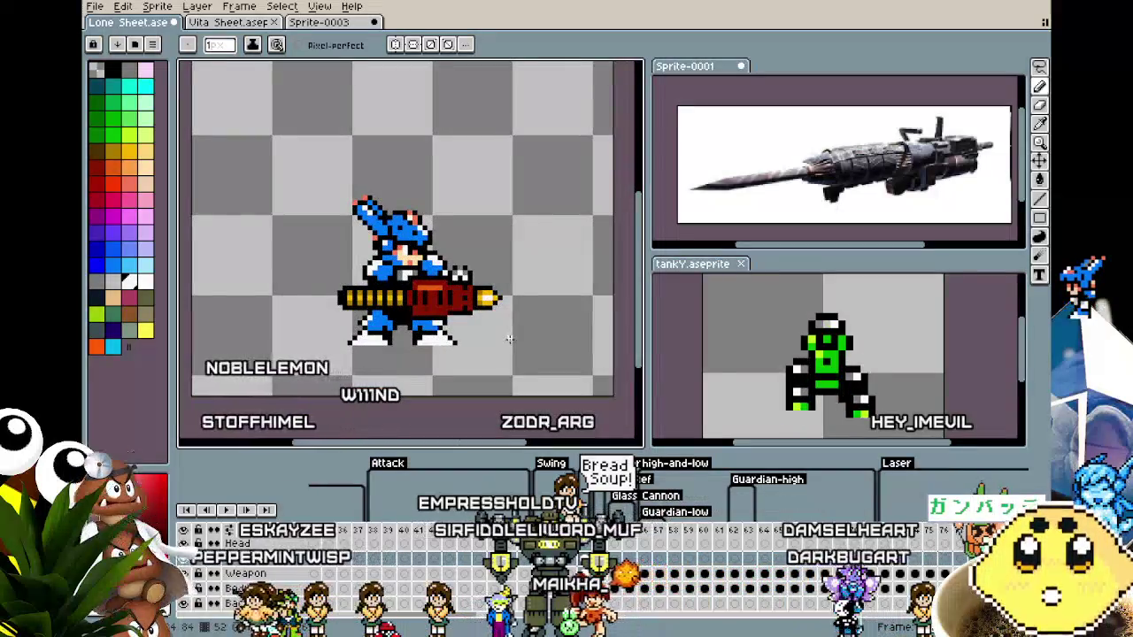
Step through the sheet's later frames and play the animation through the axe swing.
{"action": "key", "text": "Left"}
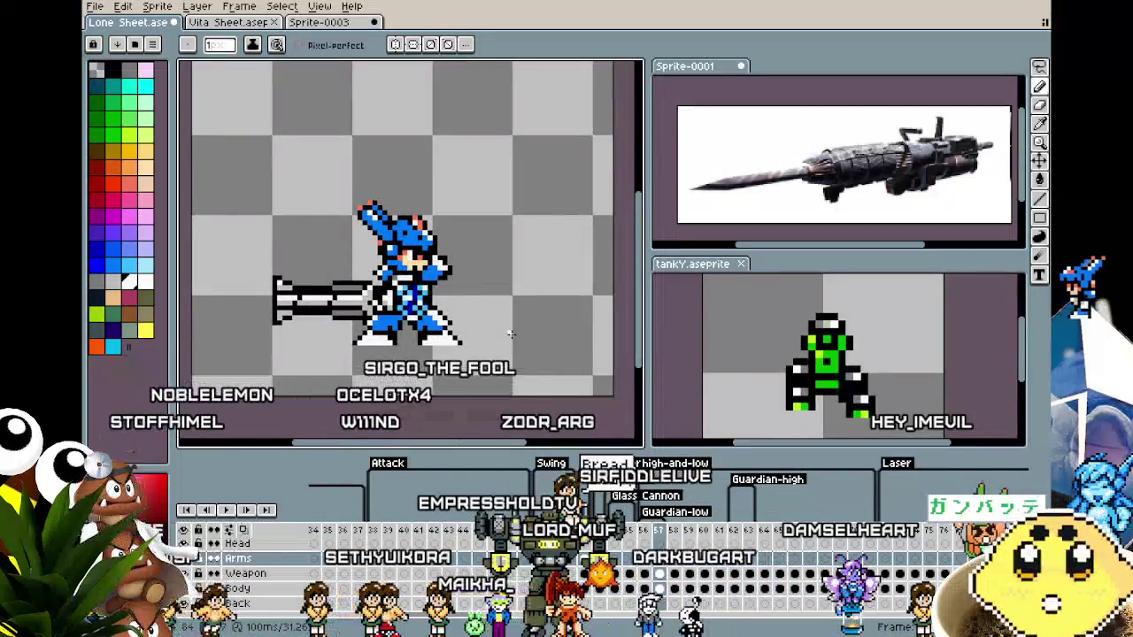
{"action": "key", "text": "Right"}
{"action": "key", "text": "Right"}
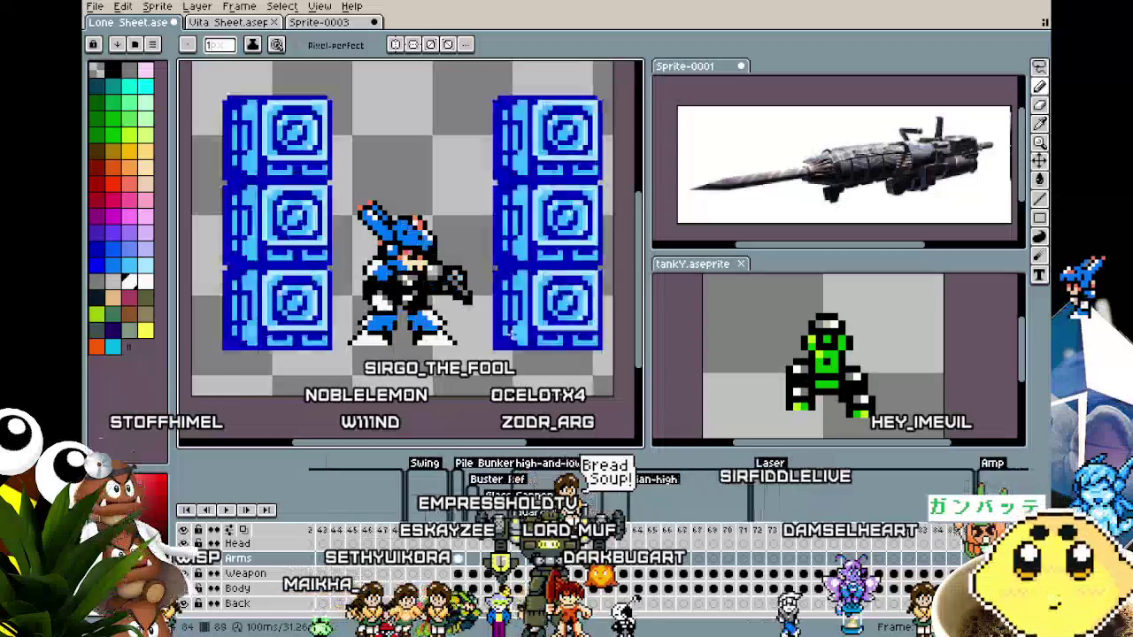
{"action": "key", "text": "Right"}
{"action": "key", "text": "Right"}
{"action": "key", "text": "Right"}
{"action": "key", "text": "Right"}
{"action": "key", "text": "Right"}
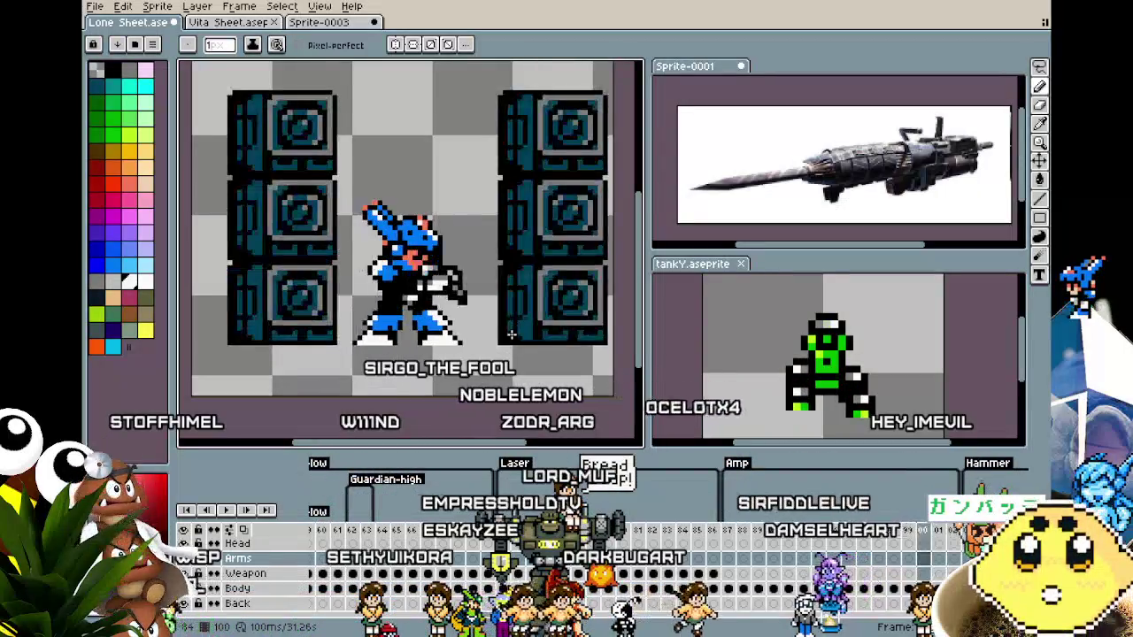
{"action": "key", "text": "Right"}
{"action": "key", "text": "Right"}
{"action": "key", "text": "Right"}
{"action": "key", "text": "Right"}
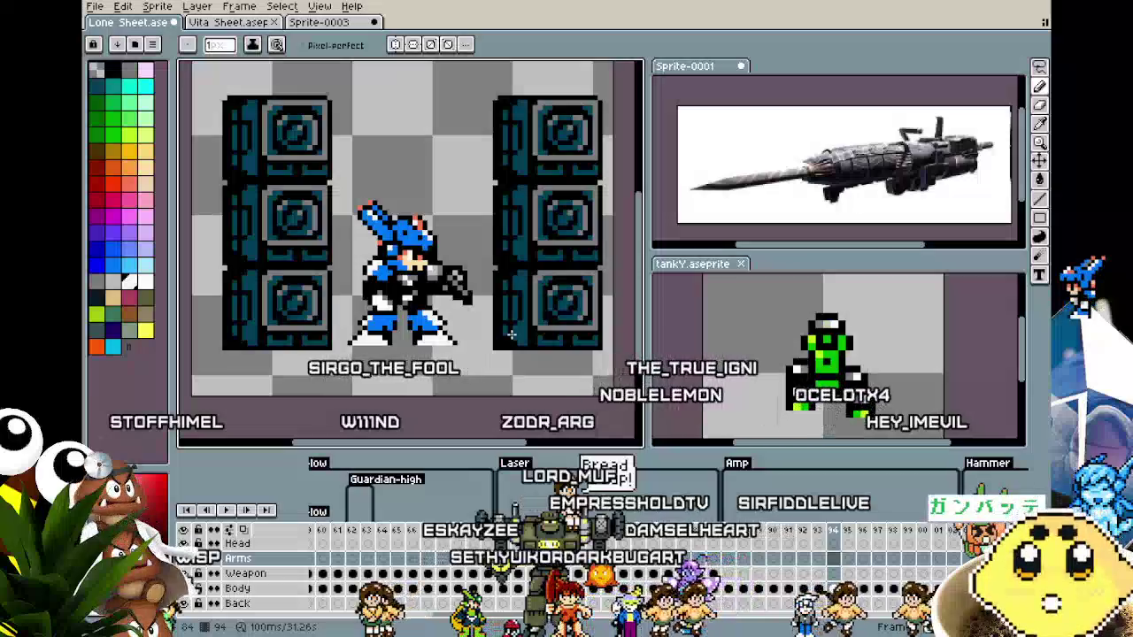
{"action": "key", "text": "Right"}
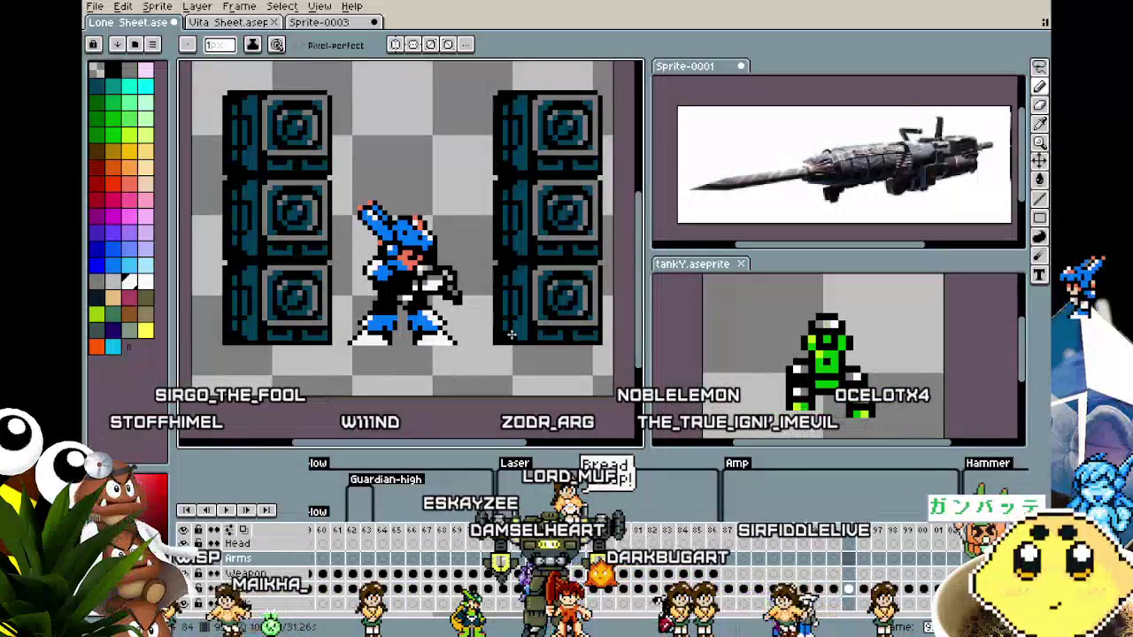
{"action": "key", "text": "Right"}
{"action": "key", "text": "Right"}
{"action": "key", "text": "Right"}
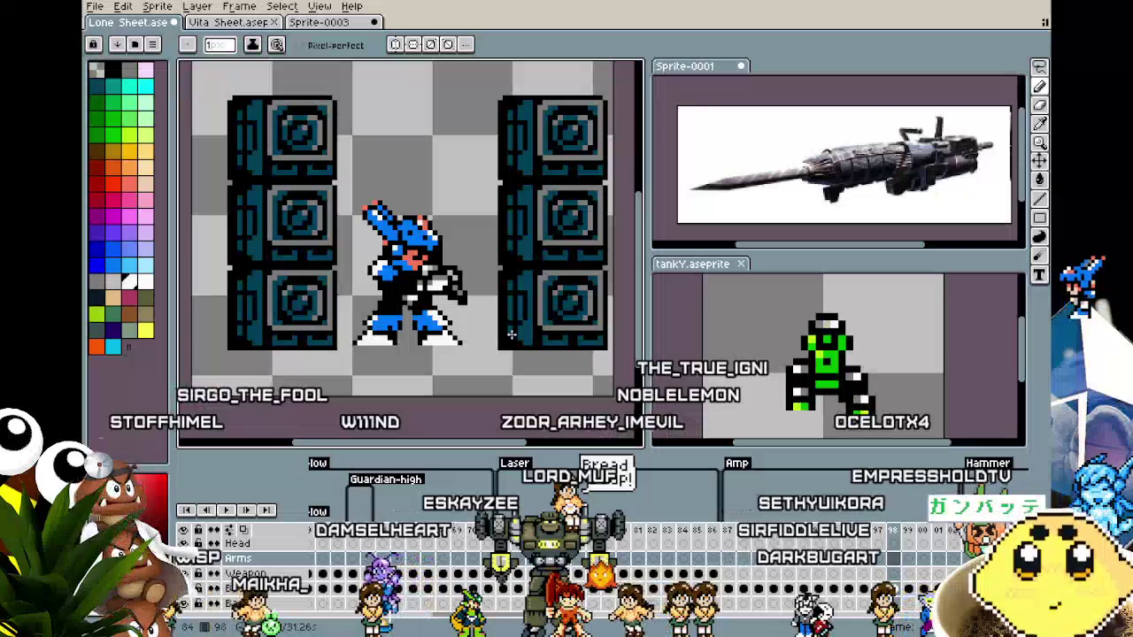
{"action": "key", "text": "Right"}
{"action": "key", "text": "Right"}
{"action": "key", "text": "Right"}
{"action": "key", "text": "Right"}
{"action": "key", "text": "Right"}
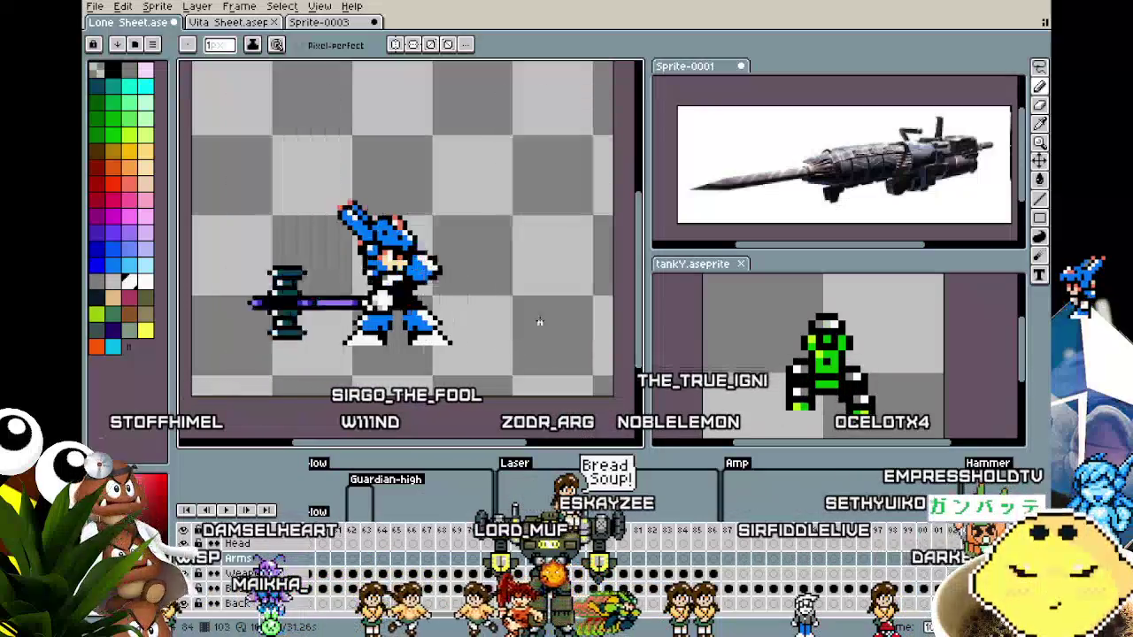
{"action": "key", "text": "Return"}
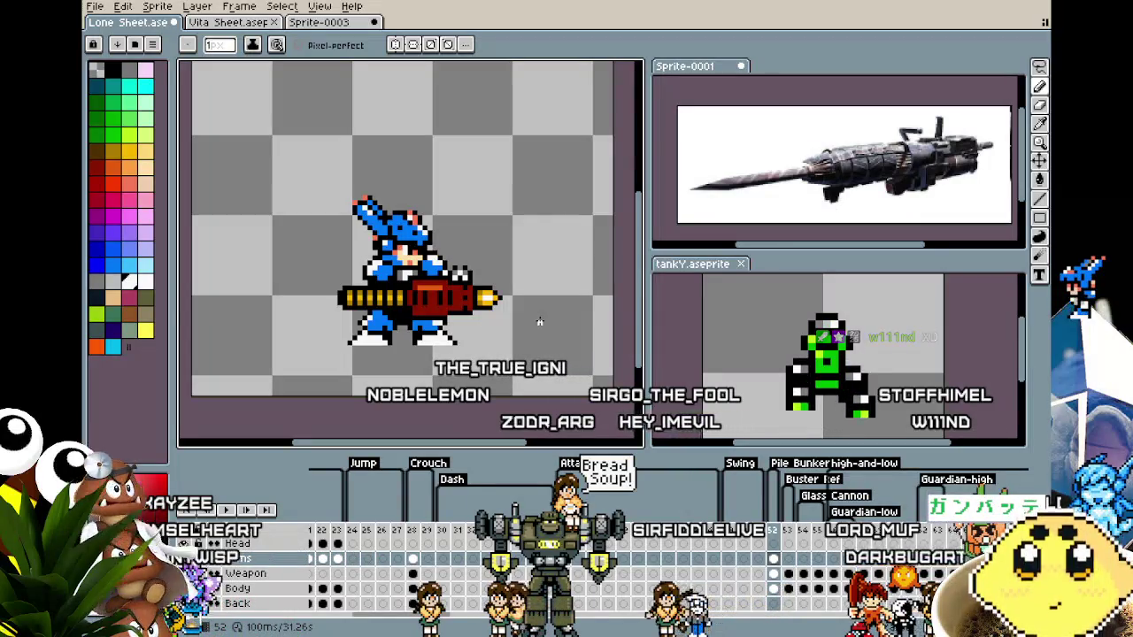
Zoom in on the cannon and toggle the layer bounds with Ctrl.
{"action": "scroll", "coordinate": [485, 324], "scroll_direction": "up", "scroll_amount": 1}
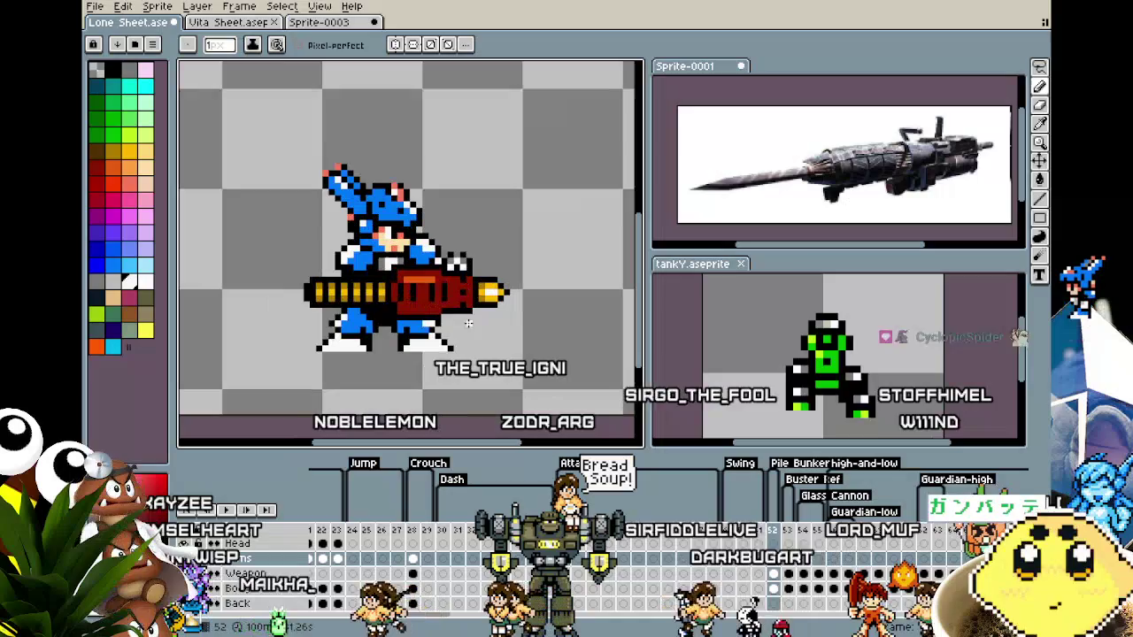
{"action": "scroll", "coordinate": [484, 324], "scroll_direction": "up", "scroll_amount": 1}
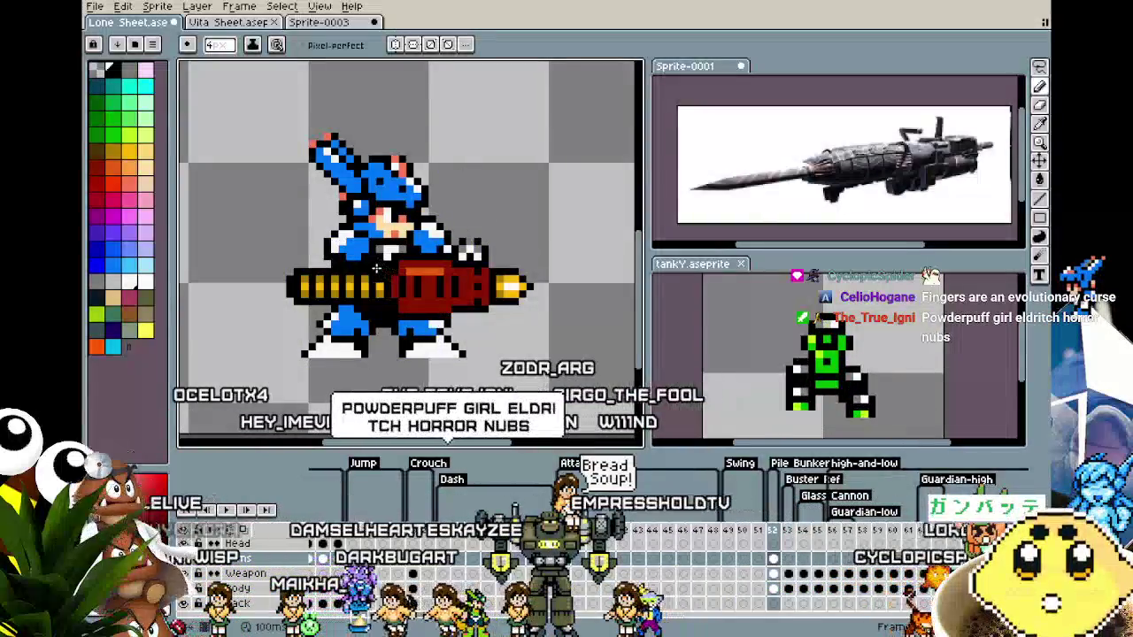
{"action": "scroll", "coordinate": [327, 328], "scroll_direction": "down", "scroll_amount": 3}
{"action": "scroll", "coordinate": [261, 378], "scroll_direction": "down", "scroll_amount": 1}
{"action": "scroll", "coordinate": [262, 378], "scroll_direction": "up", "scroll_amount": 2}
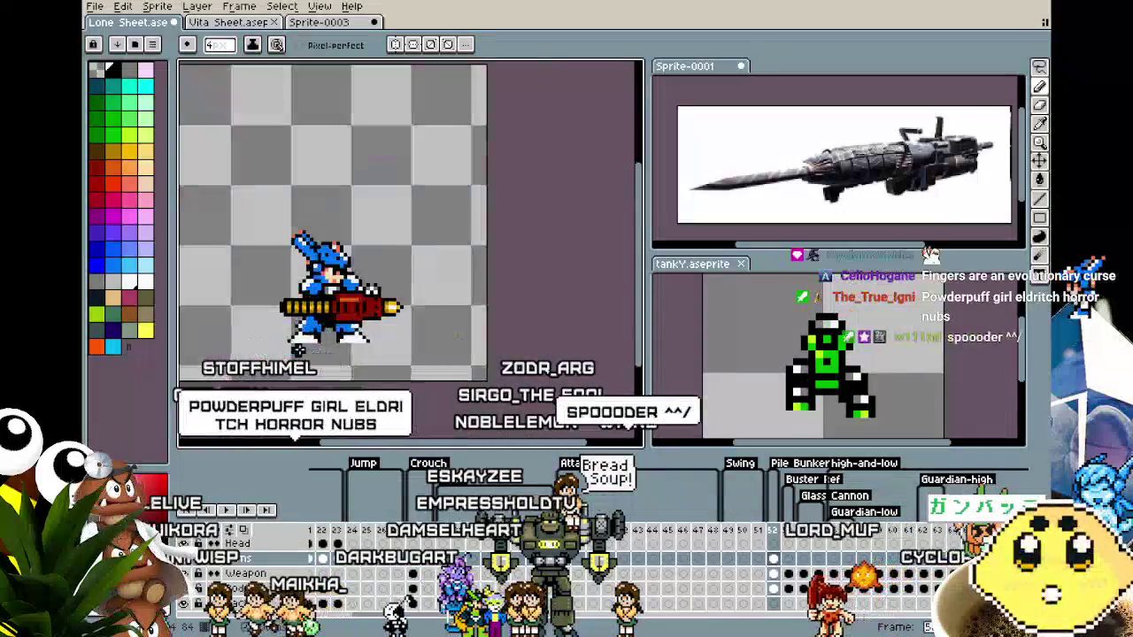
{"action": "scroll", "coordinate": [283, 359], "scroll_direction": "up", "scroll_amount": 1}
{"action": "scroll", "coordinate": [304, 343], "scroll_direction": "up", "scroll_amount": 1}
{"action": "key", "text": "i"}
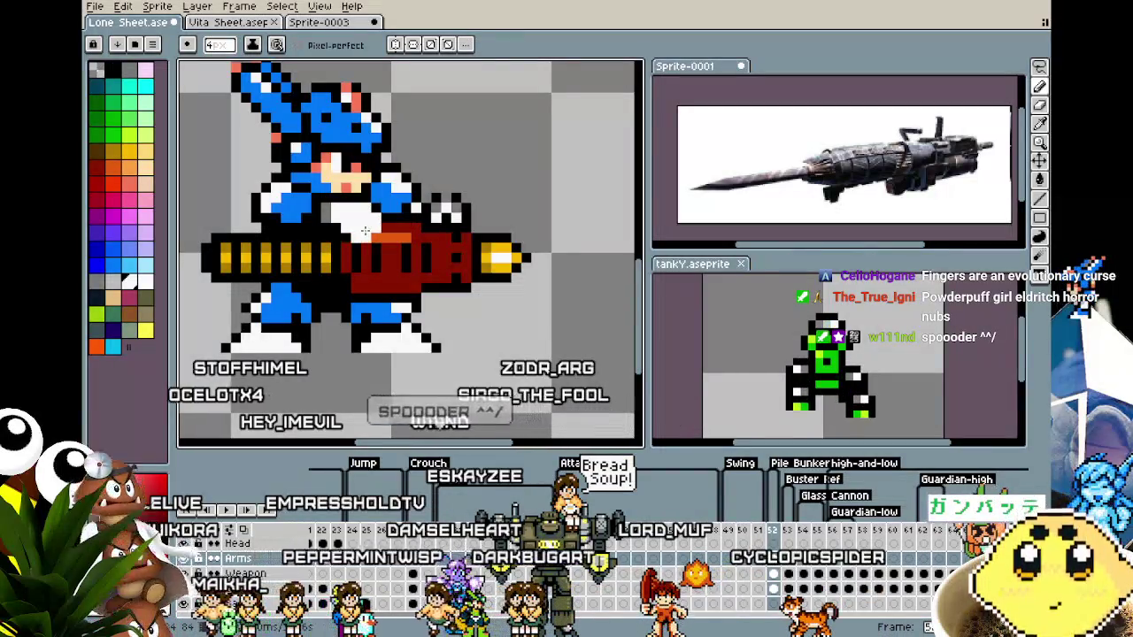
{"action": "key", "text": "ctrl"}
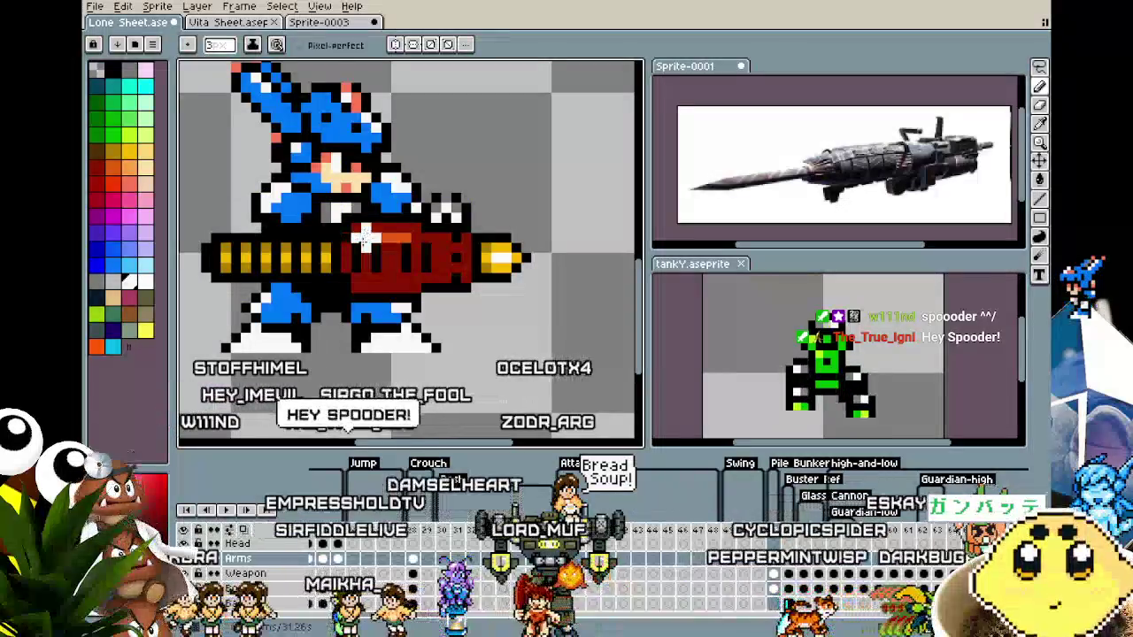
{"action": "key", "text": "ctrl"}
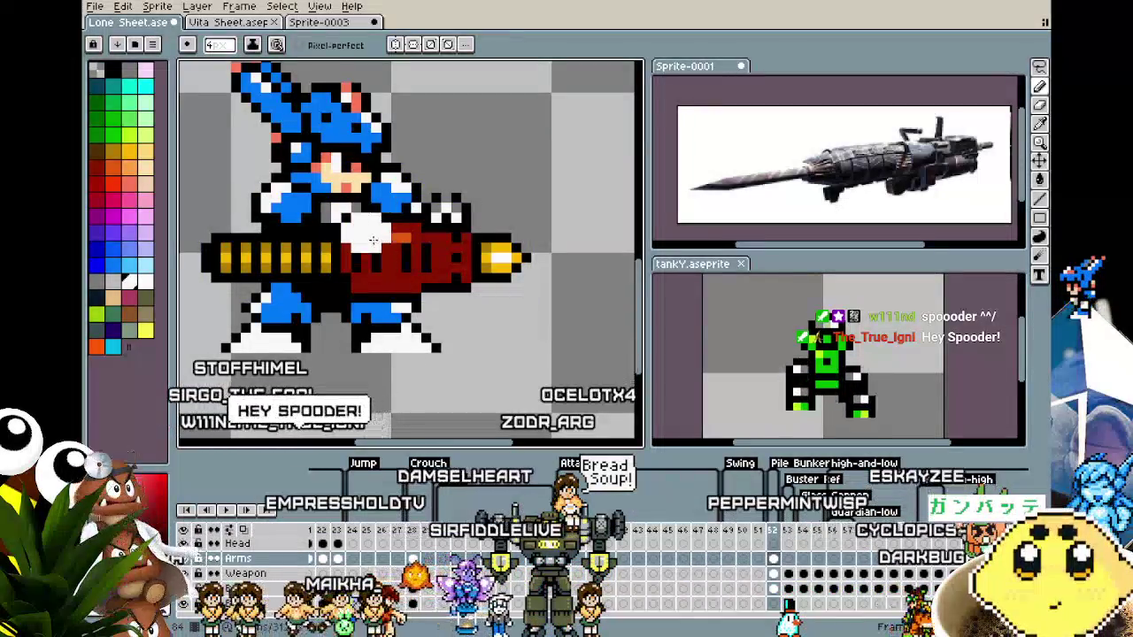
{"action": "key", "text": "ctrl"}
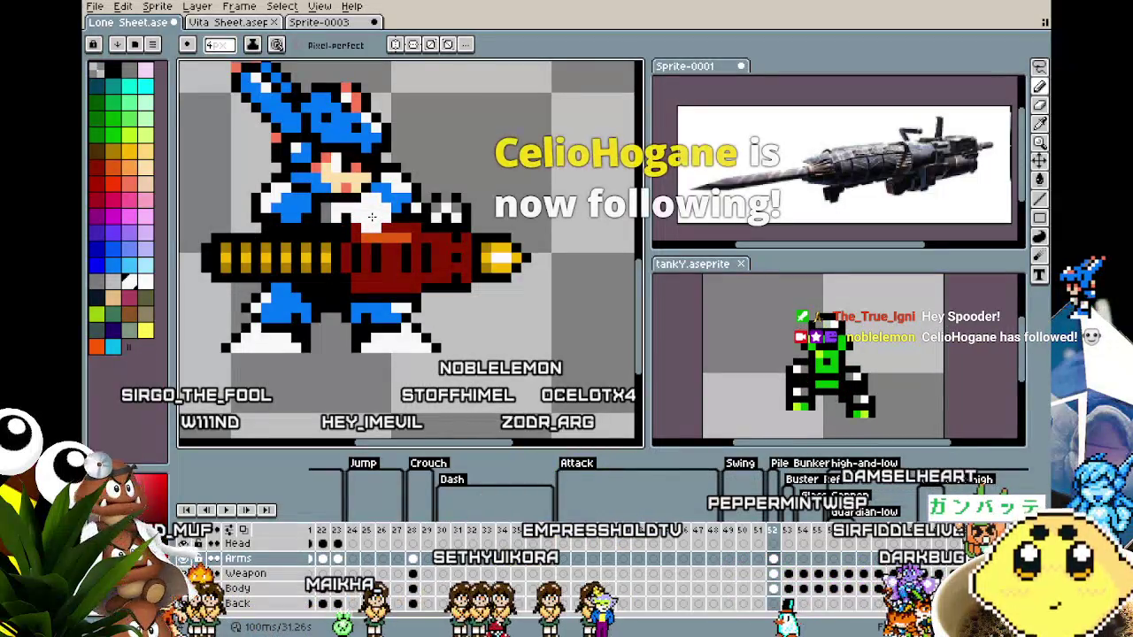
Pan and zoom across the cannon to review its red shading and gold barrel ribs.
{"action": "left_click_drag", "start_coordinate": [370, 230], "coordinate": [418, 232]}
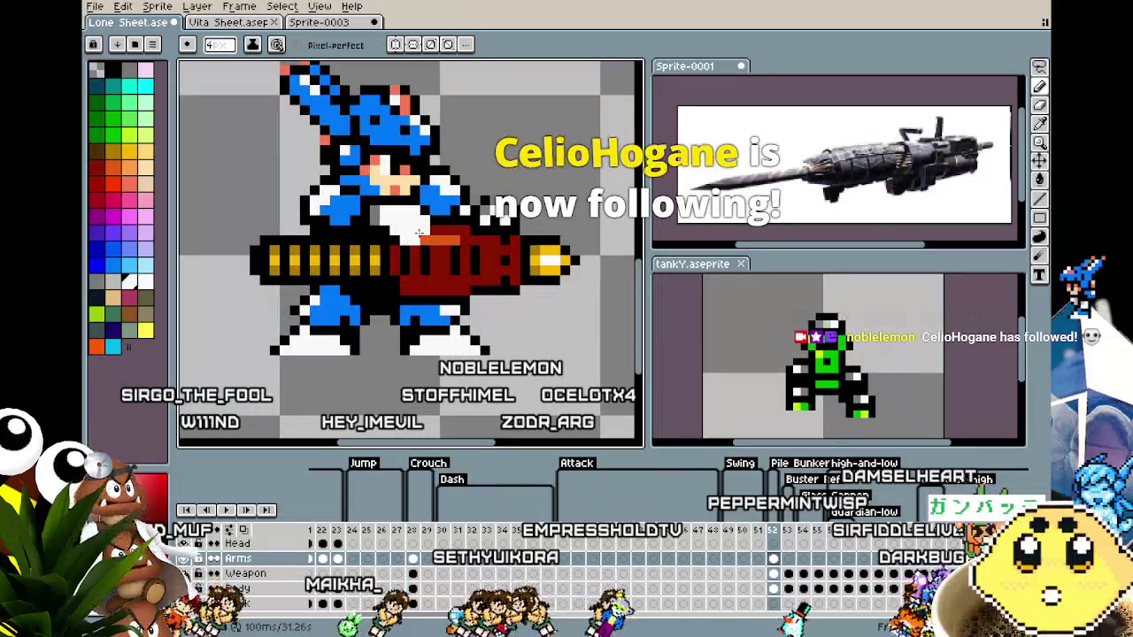
{"action": "left_click_drag", "start_coordinate": [418, 232], "coordinate": [410, 232]}
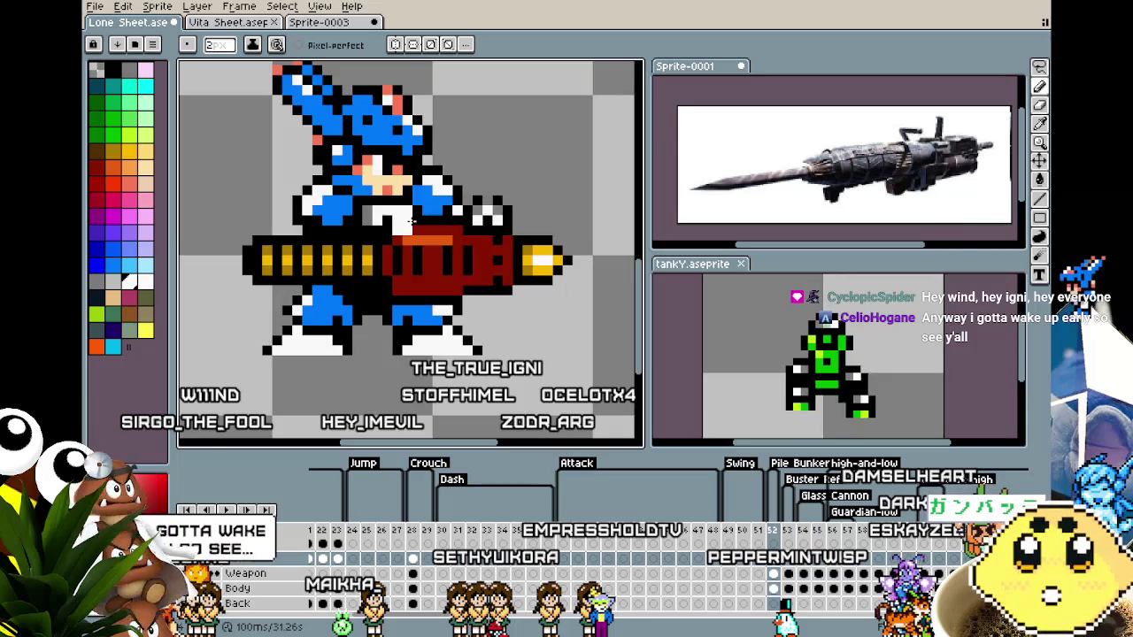
{"action": "scroll", "coordinate": [412, 220], "scroll_direction": "up", "scroll_amount": 3}
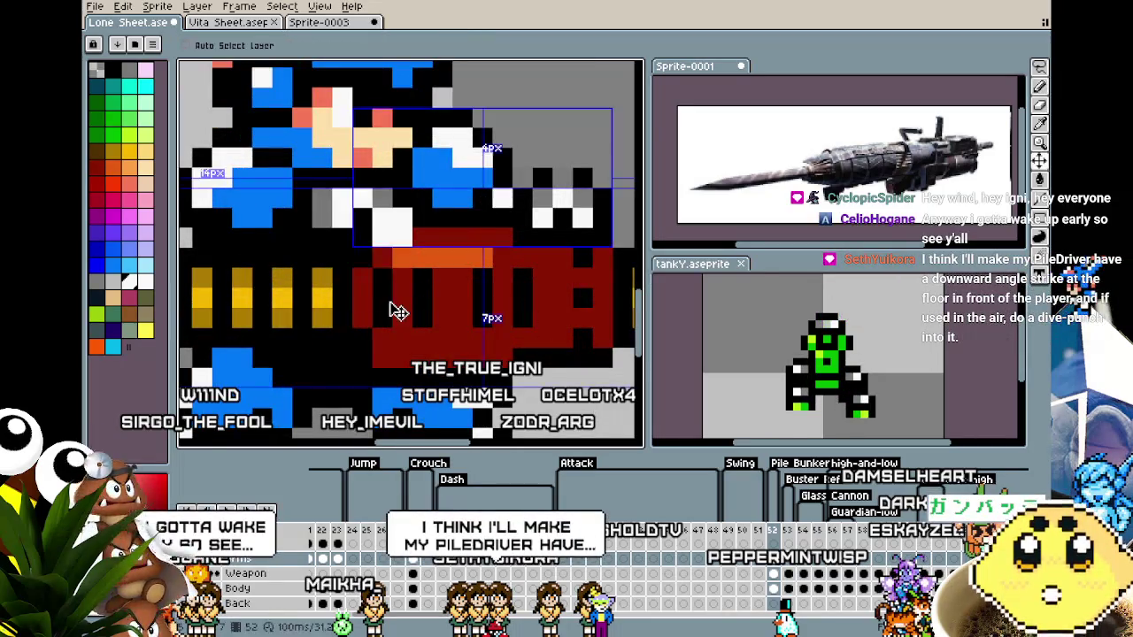
{"action": "scroll", "coordinate": [389, 303], "scroll_direction": "down", "scroll_amount": 3}
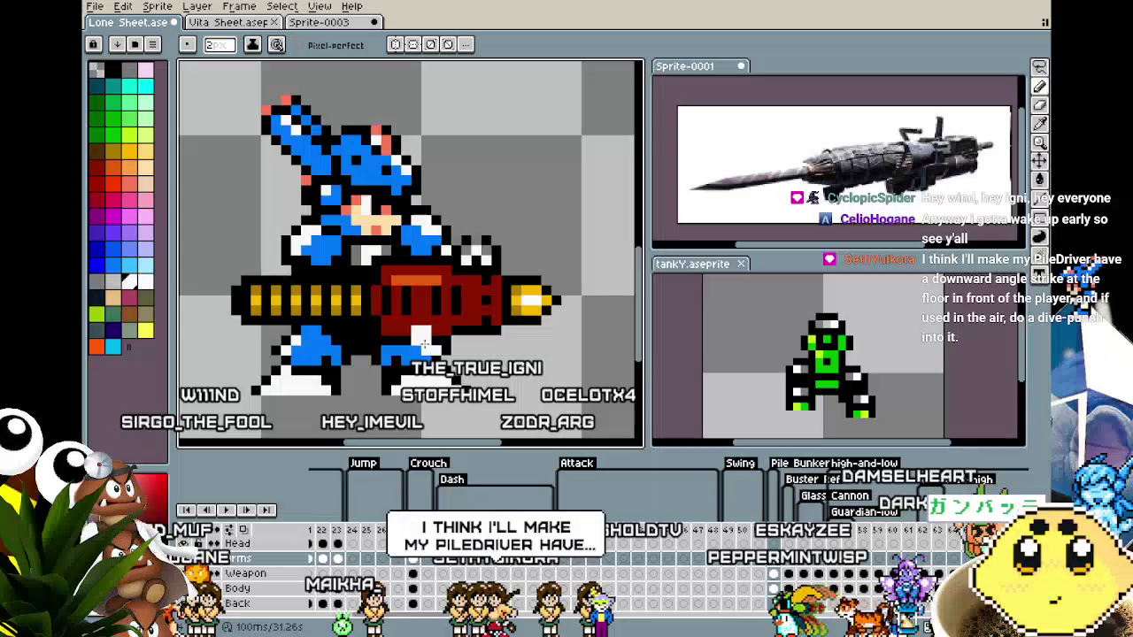
{"action": "scroll", "coordinate": [403, 292], "scroll_direction": "up", "scroll_amount": 1}
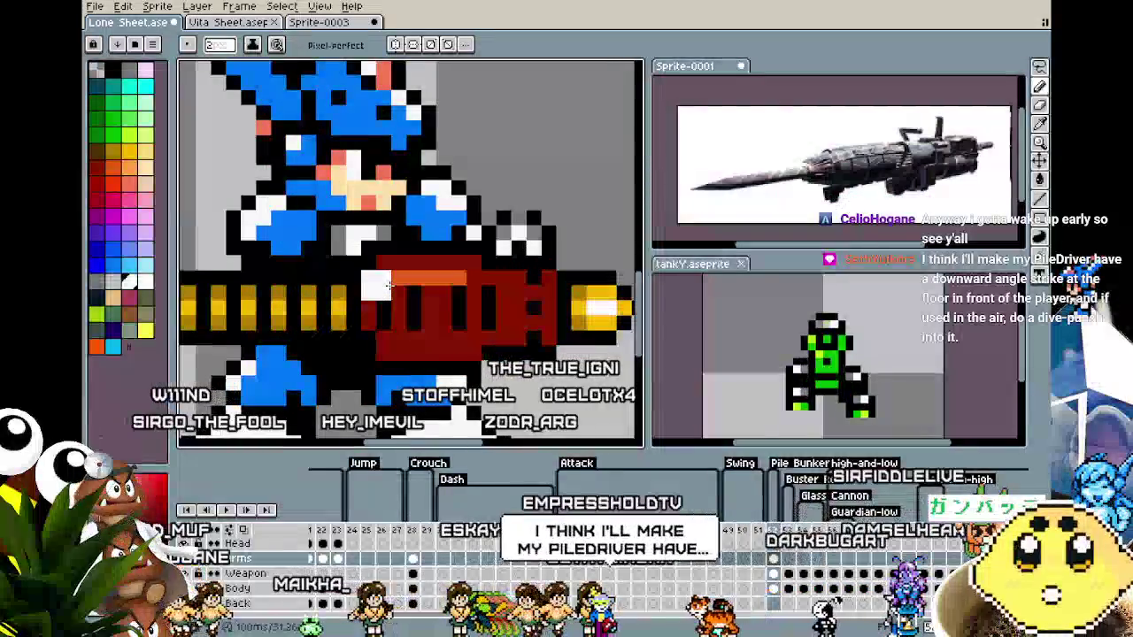
{"action": "left_click_drag", "start_coordinate": [387, 285], "coordinate": [364, 286]}
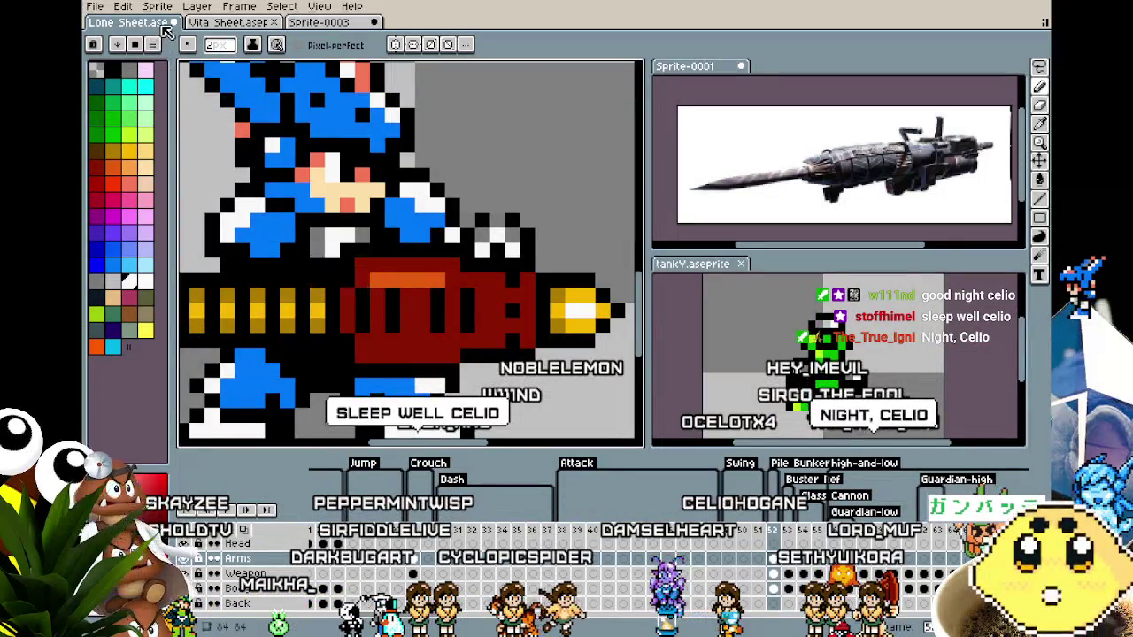
{"action": "scroll", "coordinate": [292, 142], "scroll_direction": "down", "scroll_amount": 2}
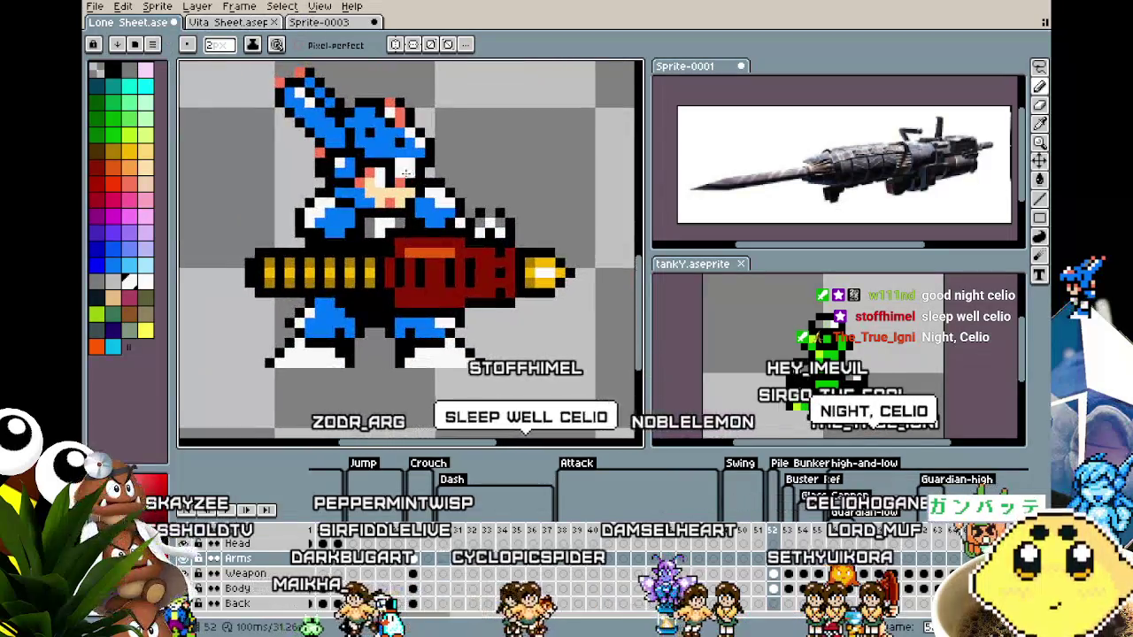
{"action": "left_click", "coordinate": [339, 25]}
{"action": "scroll", "coordinate": [377, 354], "scroll_direction": "up", "scroll_amount": 1}
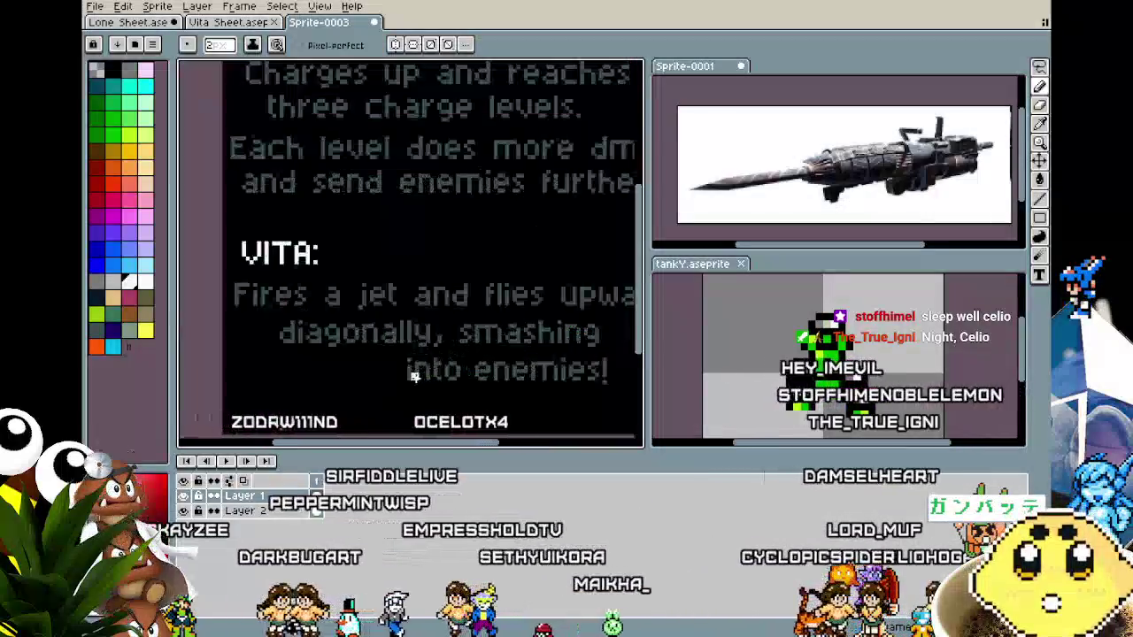
{"action": "scroll", "coordinate": [377, 354], "scroll_direction": "up", "scroll_amount": 1}
{"action": "left_click_drag", "start_coordinate": [342, 355], "coordinate": [306, 351]}
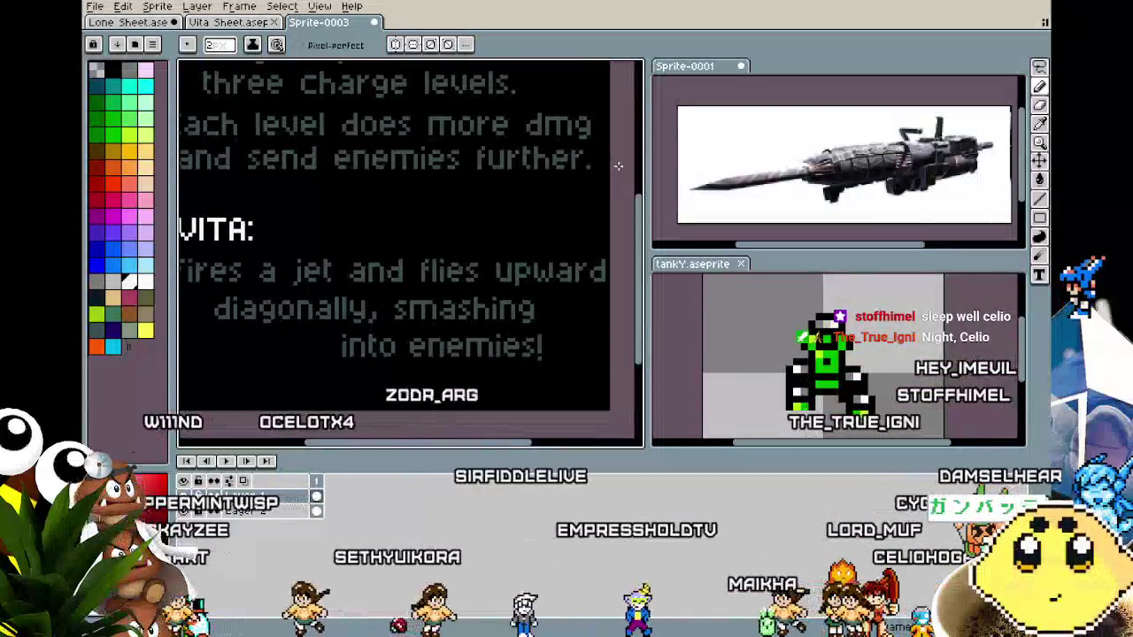
{"action": "left_click_drag", "start_coordinate": [536, 256], "coordinate": [572, 250]}
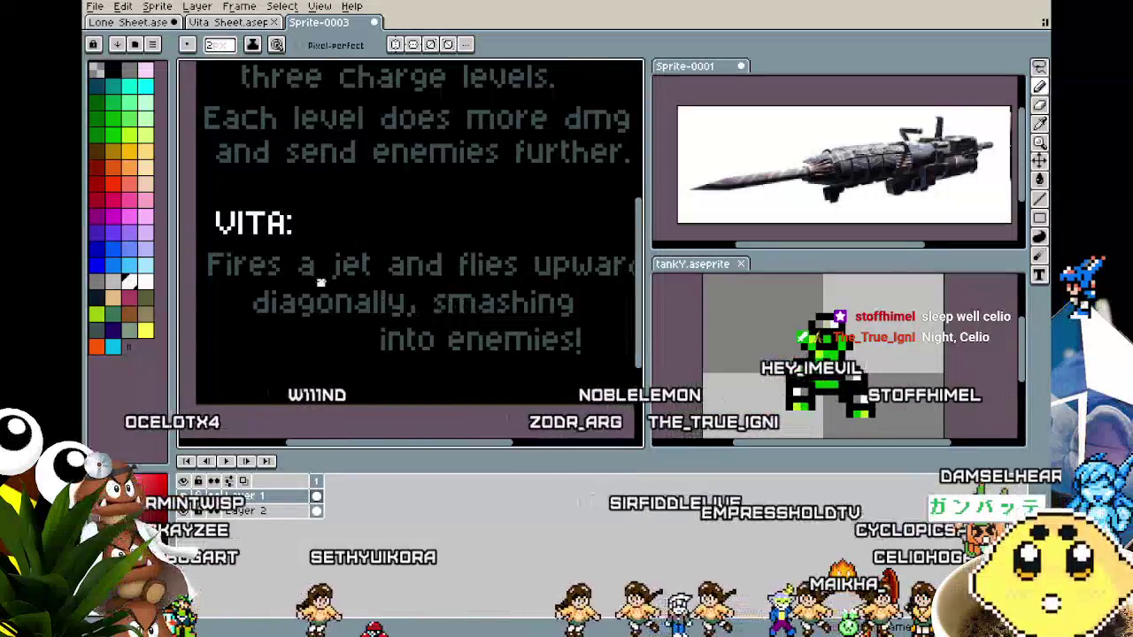
{"action": "scroll", "coordinate": [400, 302], "scroll_direction": "down", "scroll_amount": 2}
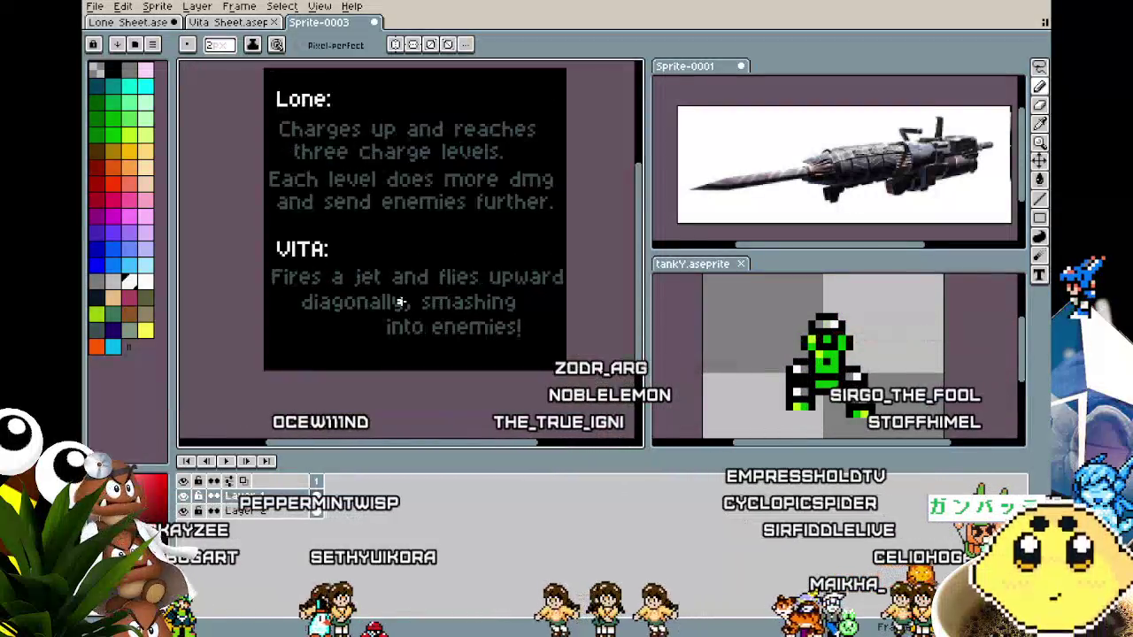
{"action": "scroll", "coordinate": [372, 324], "scroll_direction": "down", "scroll_amount": 1}
{"action": "scroll", "coordinate": [363, 221], "scroll_direction": "down", "scroll_amount": 1}
Return to the Lone Sheet sprite and nudge the arm pixels up and right.
{"action": "left_click", "coordinate": [137, 23]}
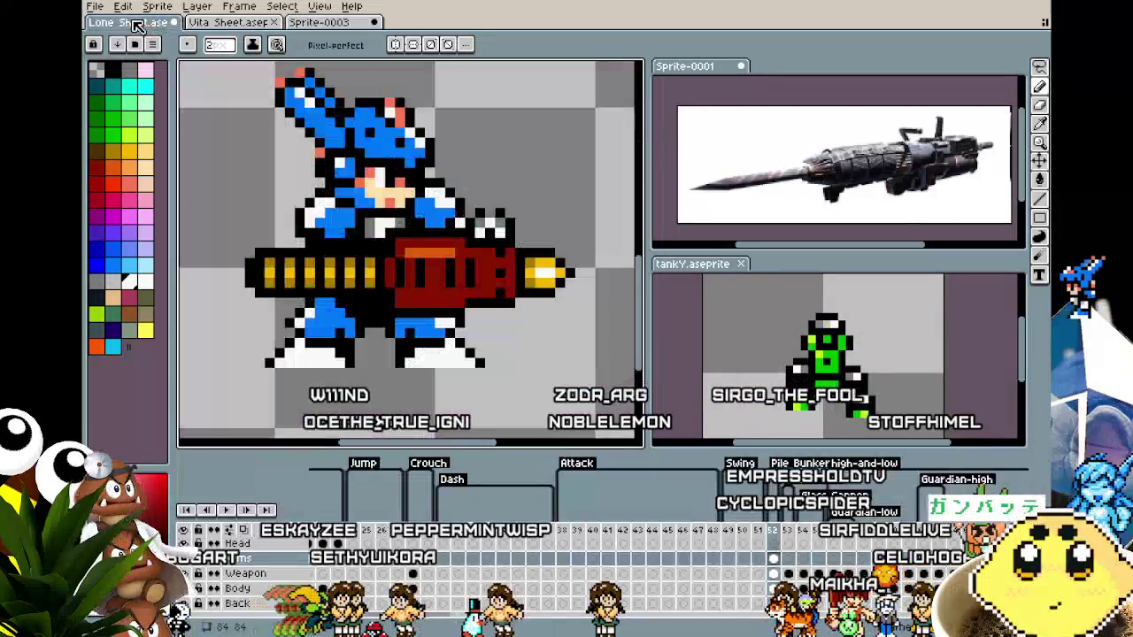
{"action": "scroll", "coordinate": [465, 331], "scroll_direction": "down", "scroll_amount": 1}
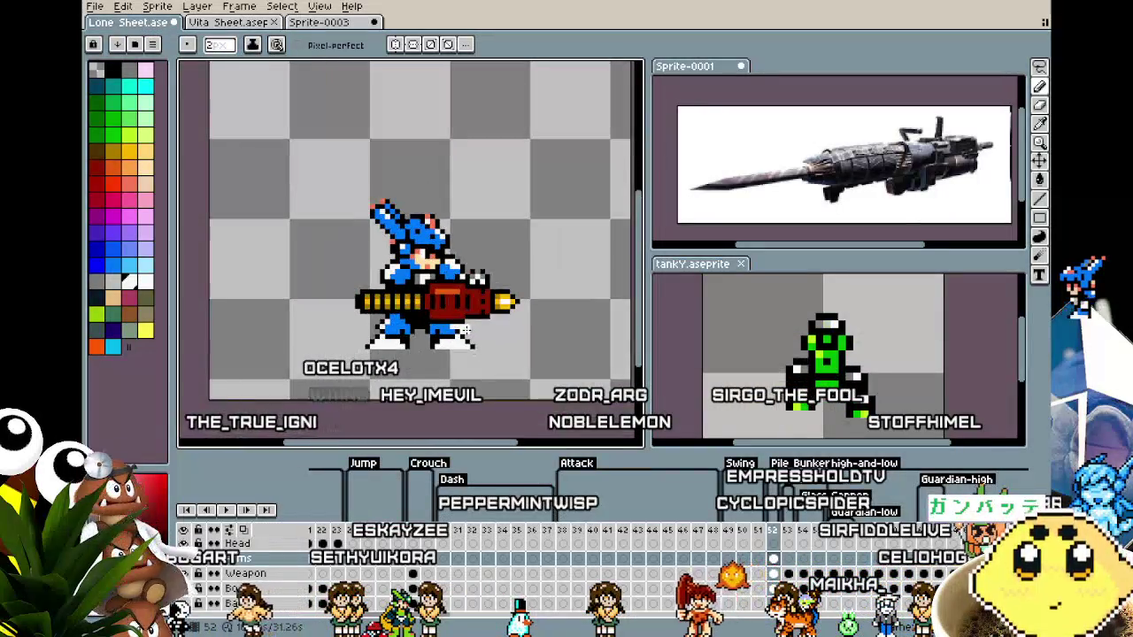
{"action": "scroll", "coordinate": [465, 330], "scroll_direction": "up", "scroll_amount": 1}
{"action": "scroll", "coordinate": [466, 330], "scroll_direction": "up", "scroll_amount": 1}
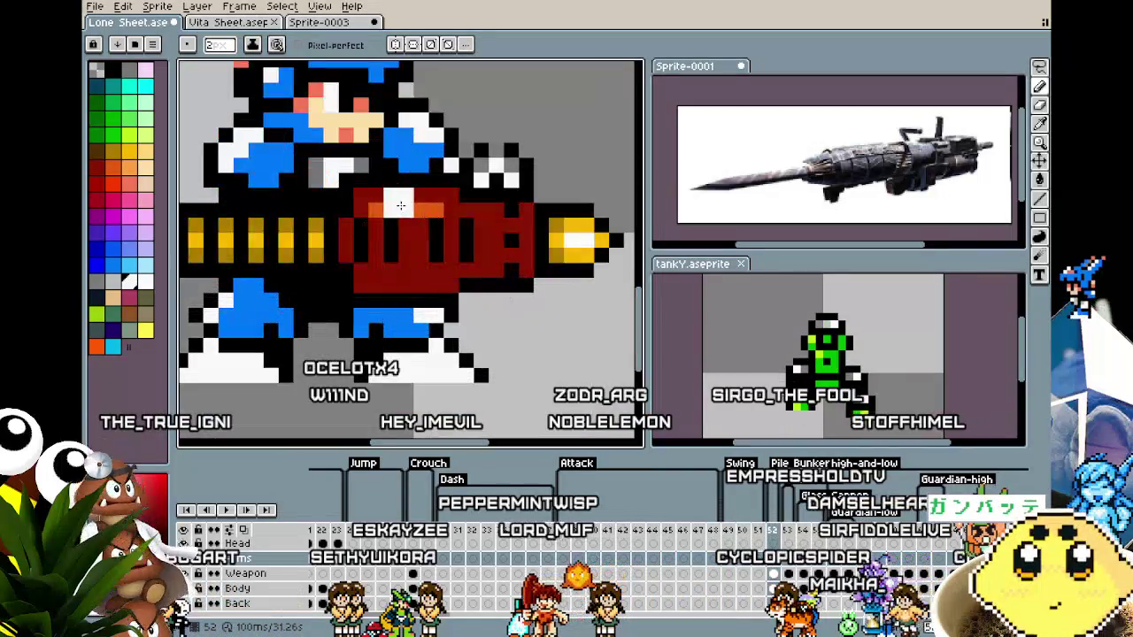
{"action": "key", "text": "v"}
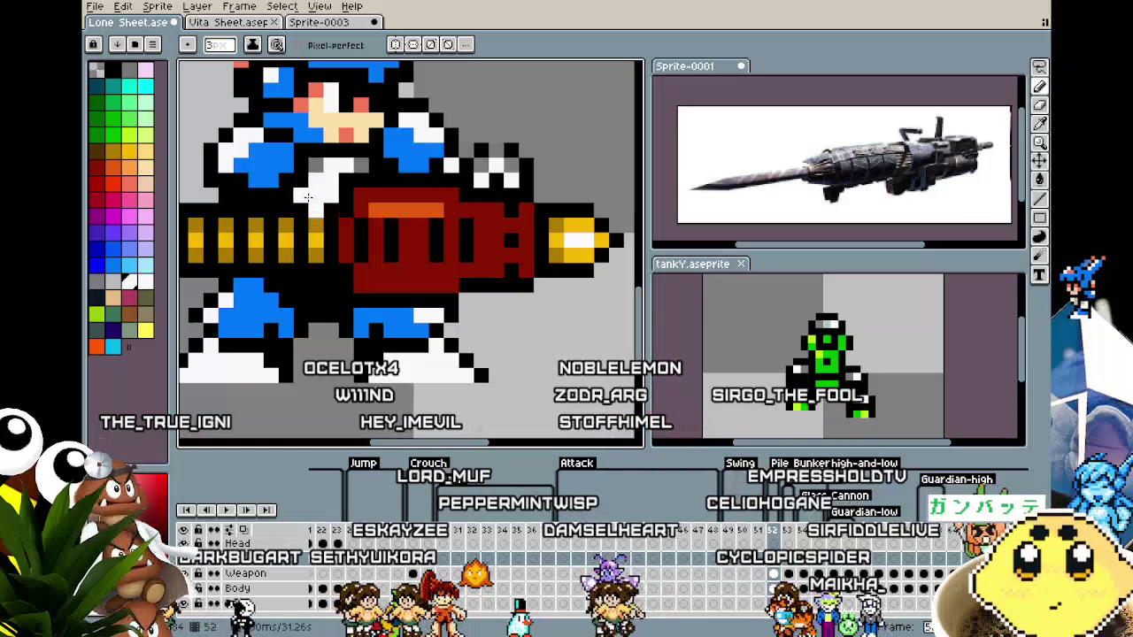
{"action": "left_click_drag", "start_coordinate": [339, 198], "coordinate": [372, 183]}
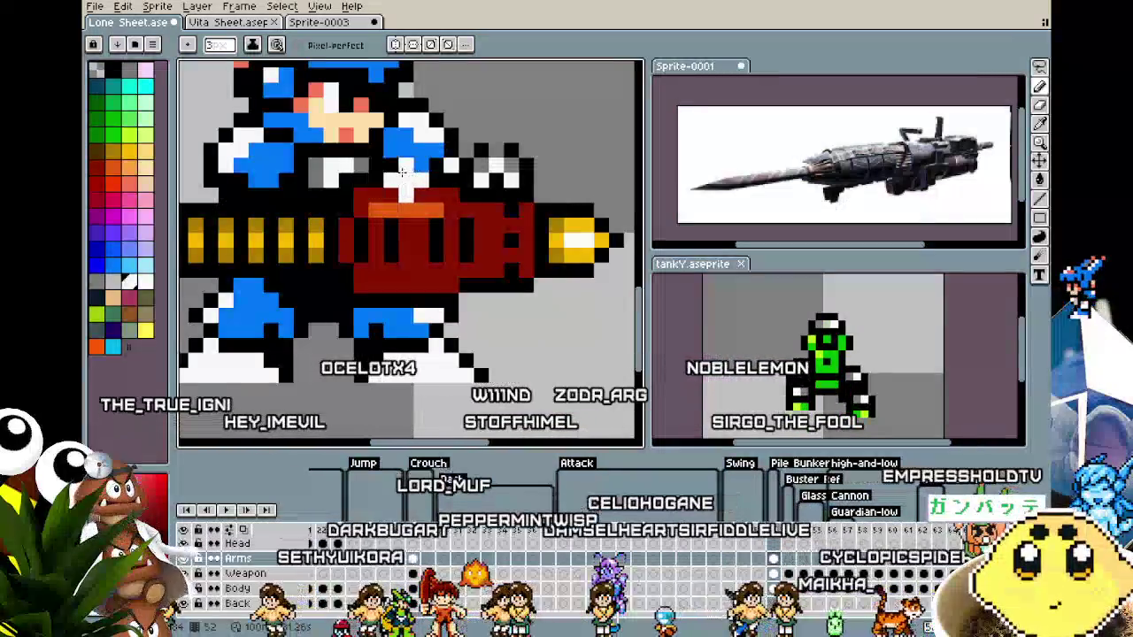
{"action": "key", "text": "v"}
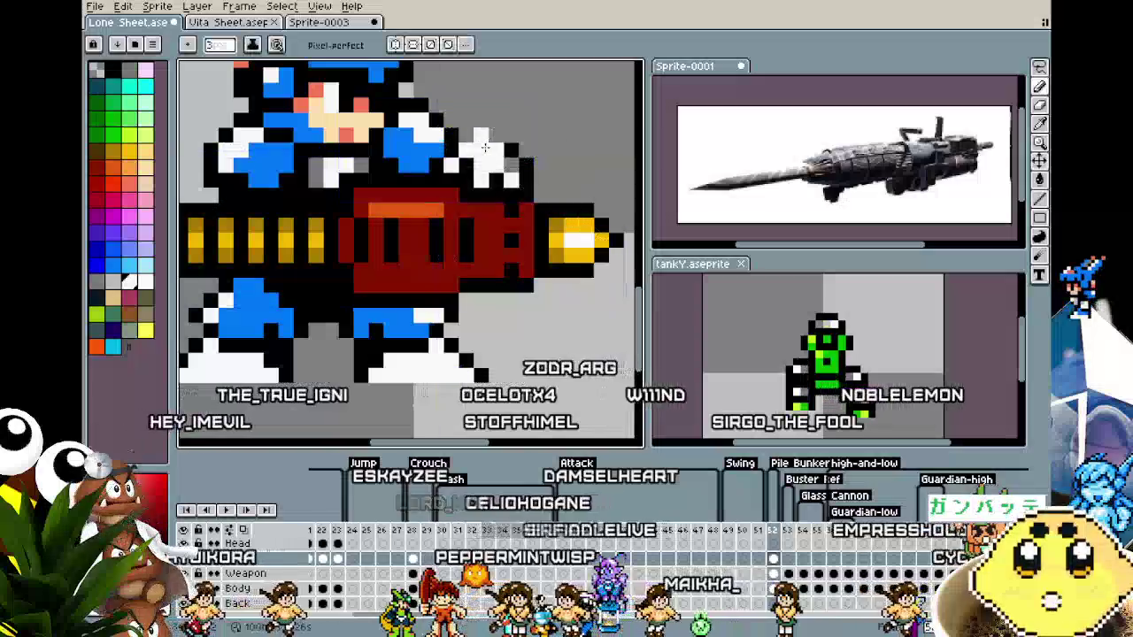
With a 2-pixel brush, paint a white blob above the cannon.
{"action": "scroll", "coordinate": [531, 230], "scroll_direction": "up", "scroll_amount": 2}
{"action": "key", "text": "b"}
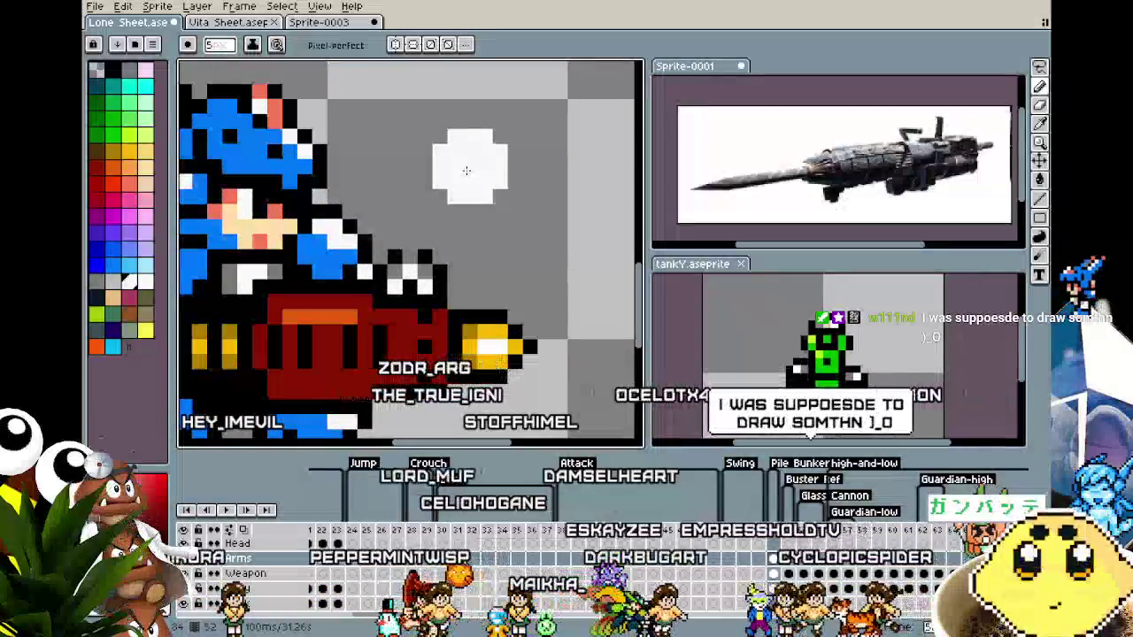
{"action": "key", "text": "ctrl"}
{"action": "key", "text": "minus"}
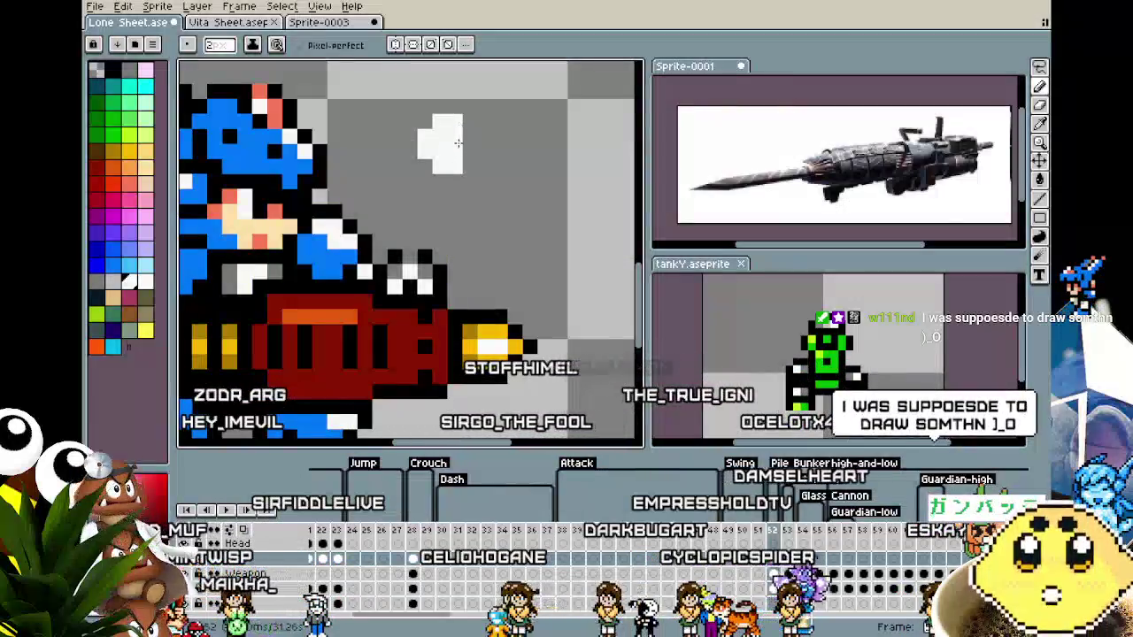
{"action": "left_click_drag", "start_coordinate": [458, 159], "coordinate": [456, 144]}
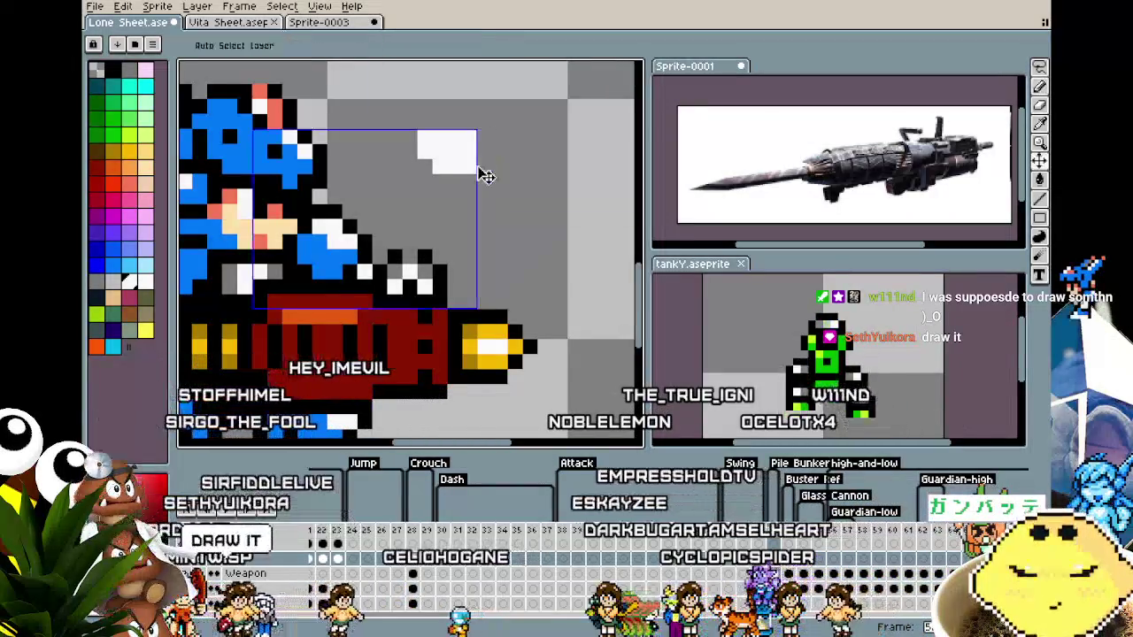
{"action": "key", "text": "ctrl+z"}
{"action": "left_click_drag", "start_coordinate": [467, 166], "coordinate": [475, 174]}
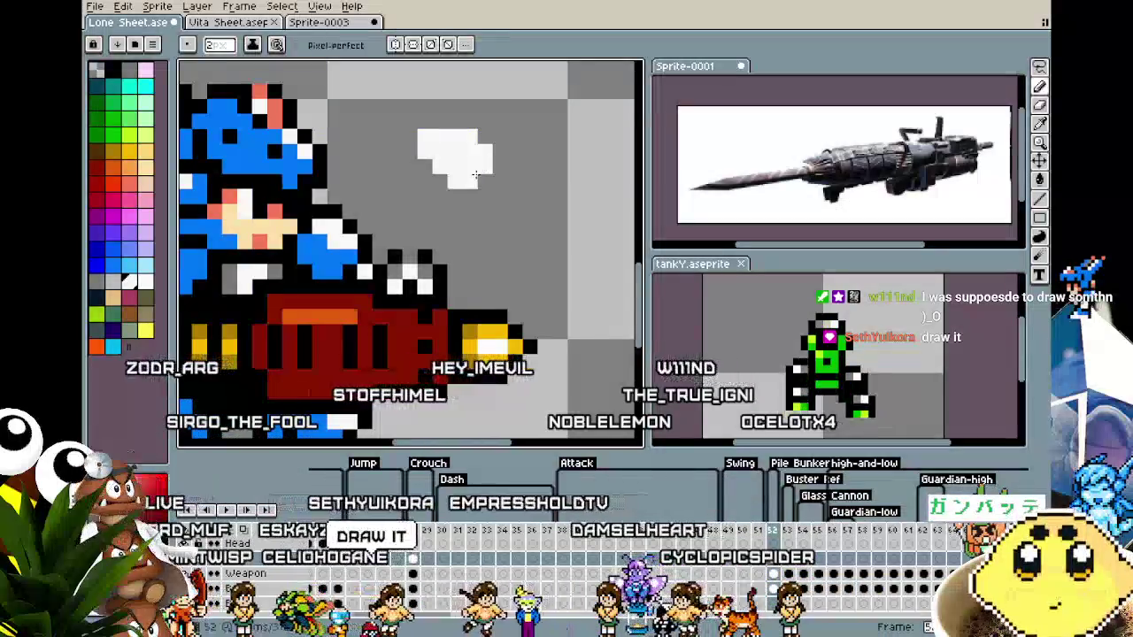
{"action": "scroll", "coordinate": [472, 177], "scroll_direction": "down", "scroll_amount": 4}
{"action": "scroll", "coordinate": [461, 204], "scroll_direction": "down", "scroll_amount": 2}
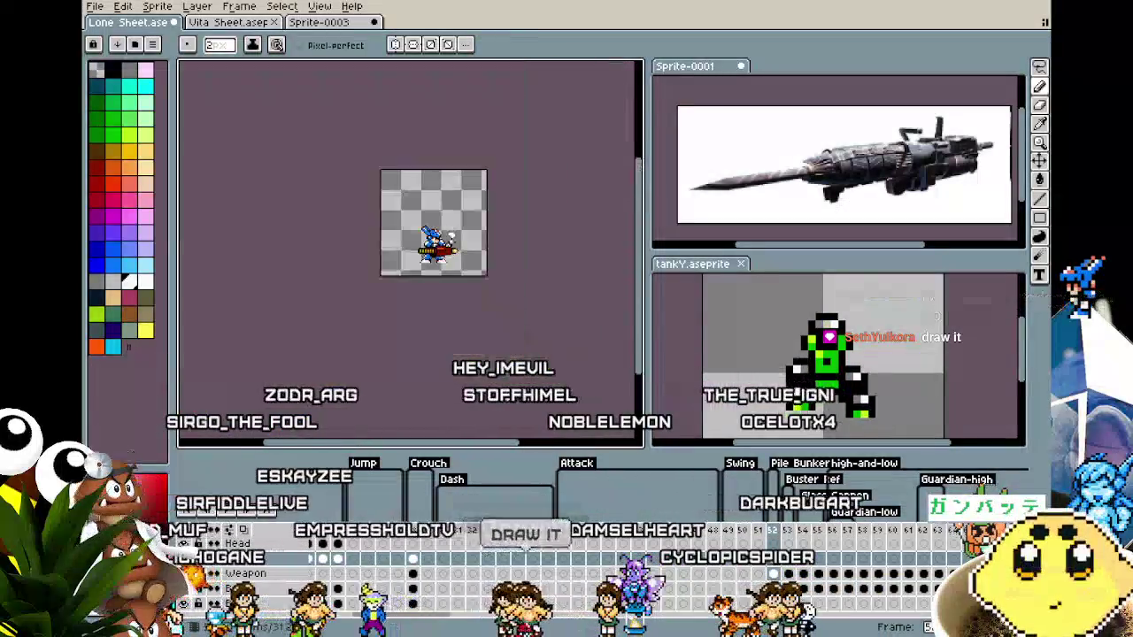
{"action": "scroll", "coordinate": [448, 239], "scroll_direction": "up", "scroll_amount": 3}
Sample black from the outline and outline the blob's lower left in black.
{"action": "key", "text": "i"}
{"action": "left_click", "coordinate": [428, 241]}
{"action": "key", "text": "b"}
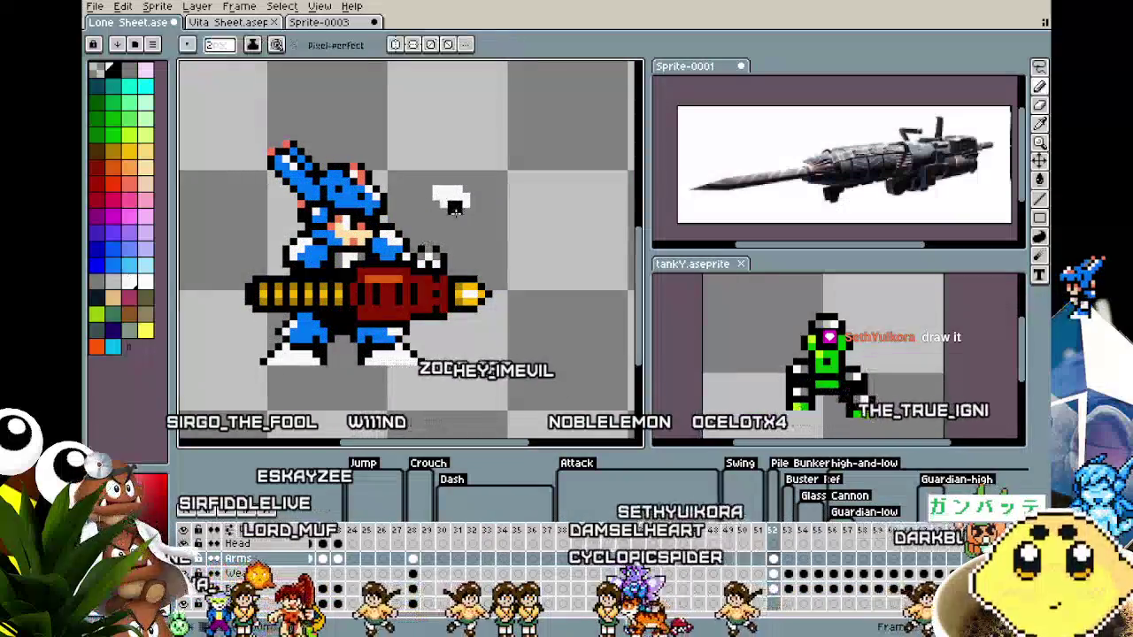
{"action": "left_click", "coordinate": [436, 204]}
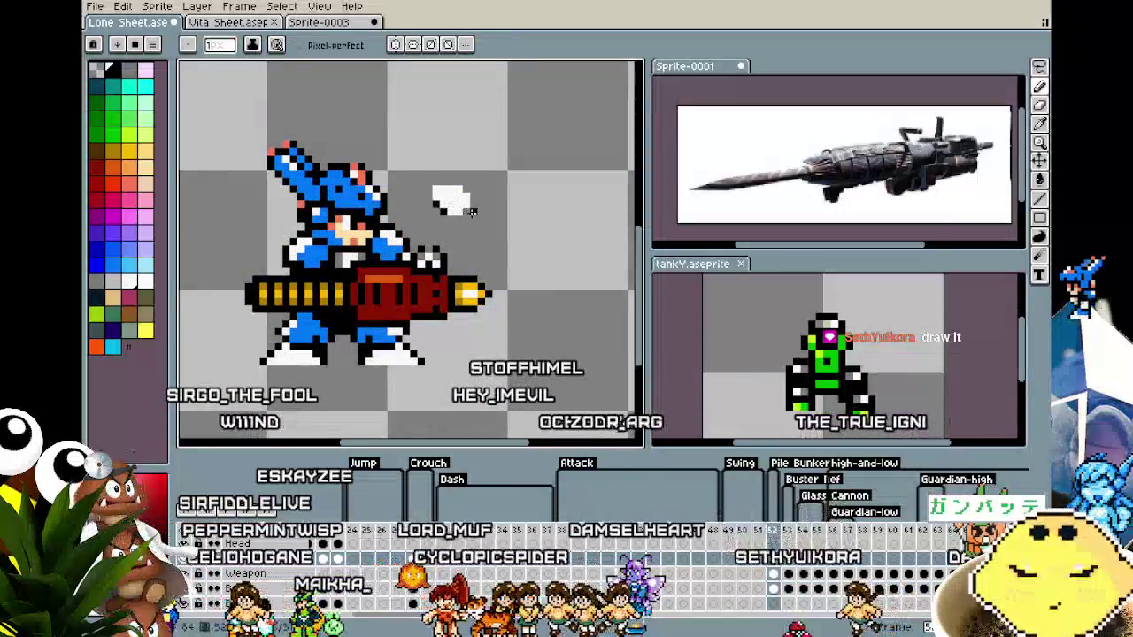
{"action": "scroll", "coordinate": [464, 211], "scroll_direction": "up", "scroll_amount": 2}
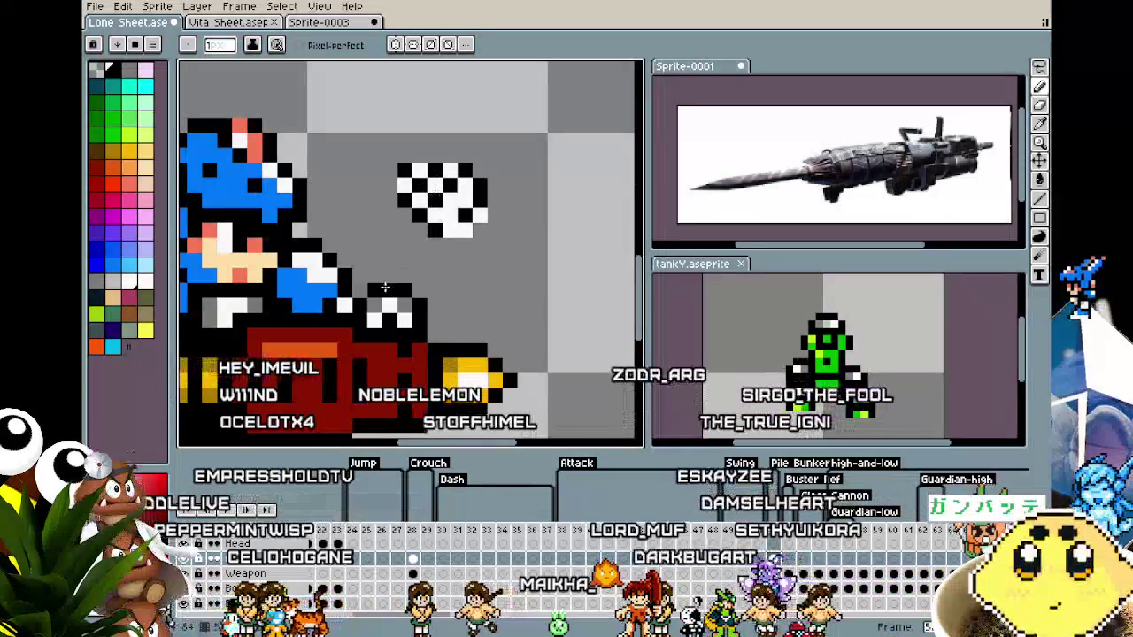
{"action": "scroll", "coordinate": [432, 208], "scroll_direction": "down", "scroll_amount": 3}
{"action": "scroll", "coordinate": [423, 232], "scroll_direction": "up", "scroll_amount": 2}
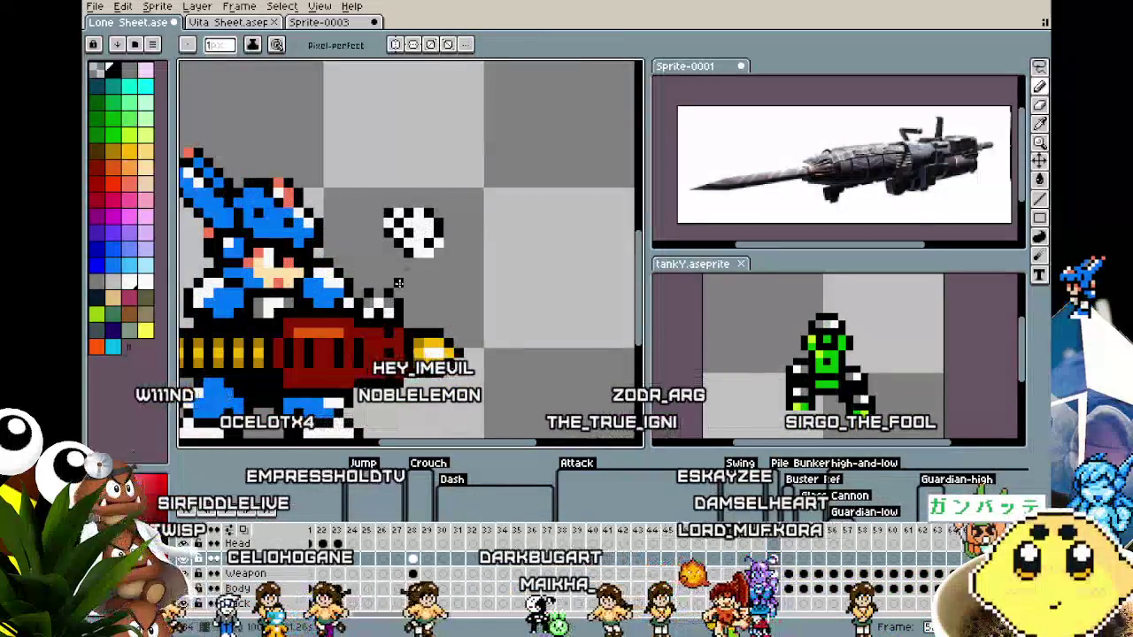
{"action": "scroll", "coordinate": [398, 282], "scroll_direction": "down", "scroll_amount": 3}
{"action": "scroll", "coordinate": [413, 218], "scroll_direction": "up", "scroll_amount": 2}
{"action": "scroll", "coordinate": [413, 219], "scroll_direction": "up", "scroll_amount": 1}
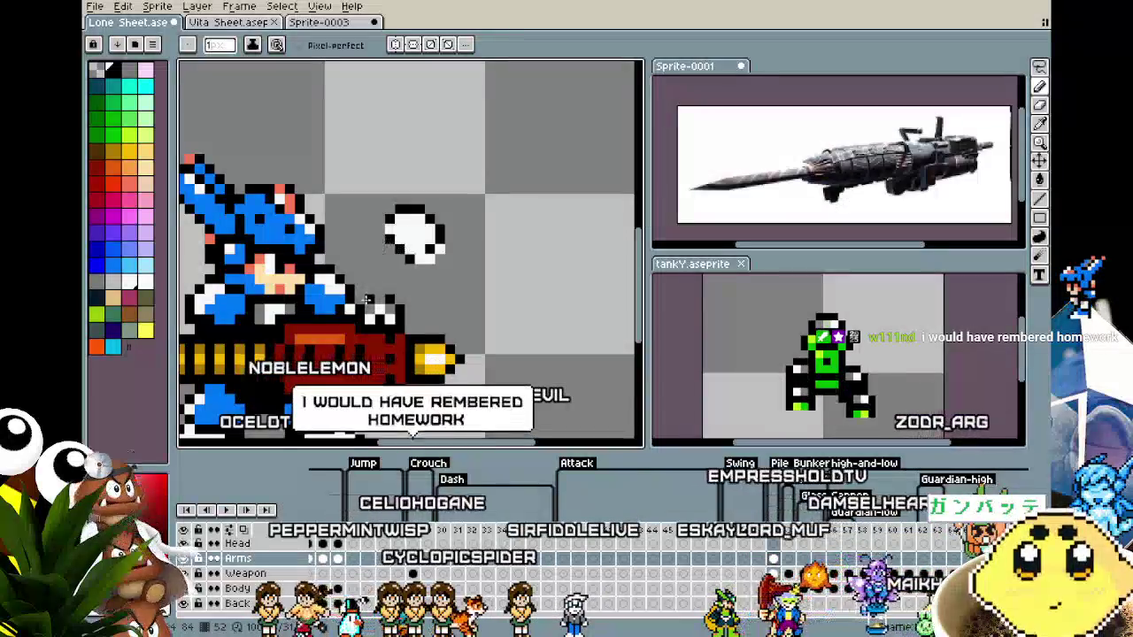
{"action": "scroll", "coordinate": [378, 280], "scroll_direction": "down", "scroll_amount": 2}
{"action": "scroll", "coordinate": [378, 279], "scroll_direction": "up", "scroll_amount": 2}
Select the loose white blob, nudge it up and left, and move it beside the character.
{"action": "key", "text": "m"}
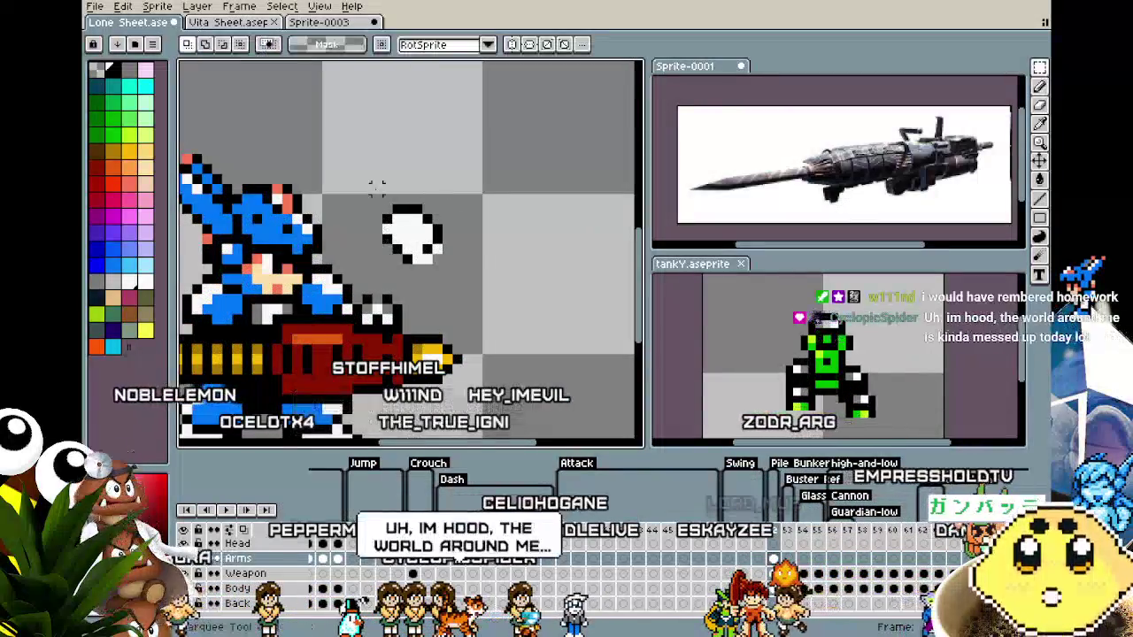
{"action": "left_click_drag", "start_coordinate": [373, 185], "coordinate": [450, 257]}
{"action": "key", "text": "Up"}
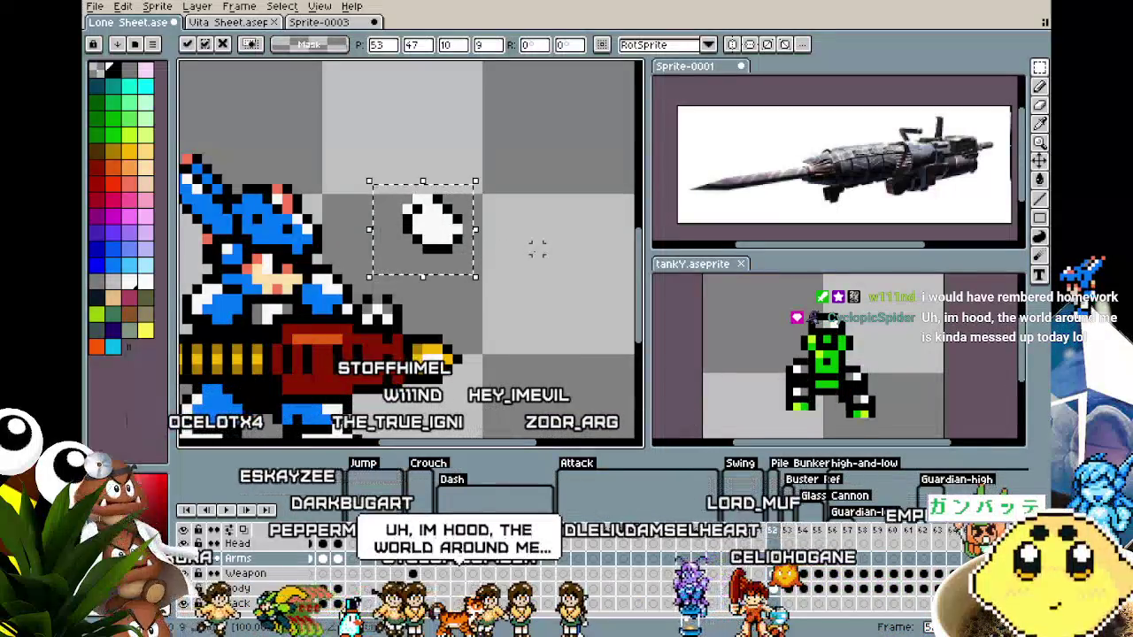
{"action": "key", "text": "shift+b"}
{"action": "key", "text": "Left"}
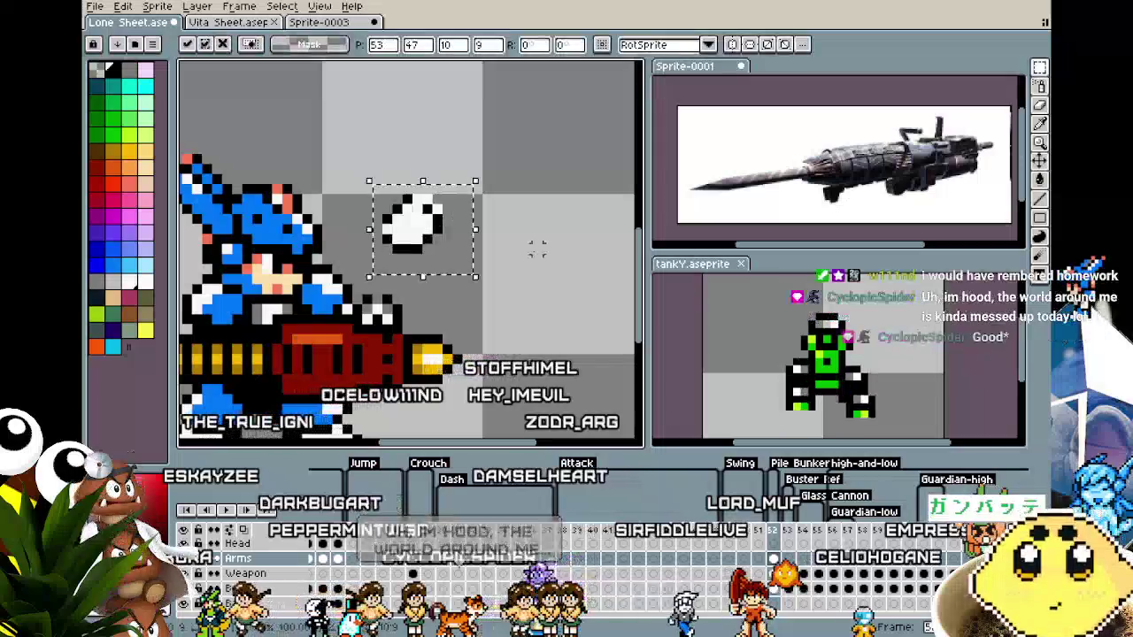
{"action": "scroll", "coordinate": [527, 258], "scroll_direction": "down", "scroll_amount": 3}
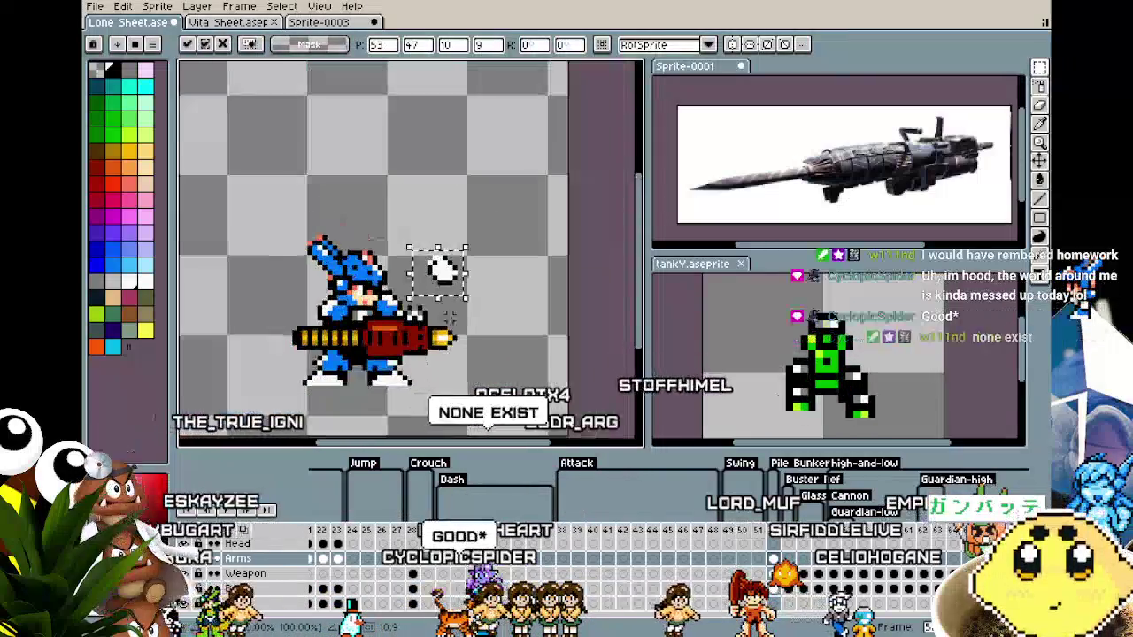
{"action": "mouse_move", "coordinate": [506, 240]}
{"action": "left_mouse_down"}
{"action": "mouse_move", "coordinate": [454, 301]}
{"action": "mouse_move", "coordinate": [429, 309]}
{"action": "mouse_move", "coordinate": [448, 309]}
{"action": "left_mouse_up"}
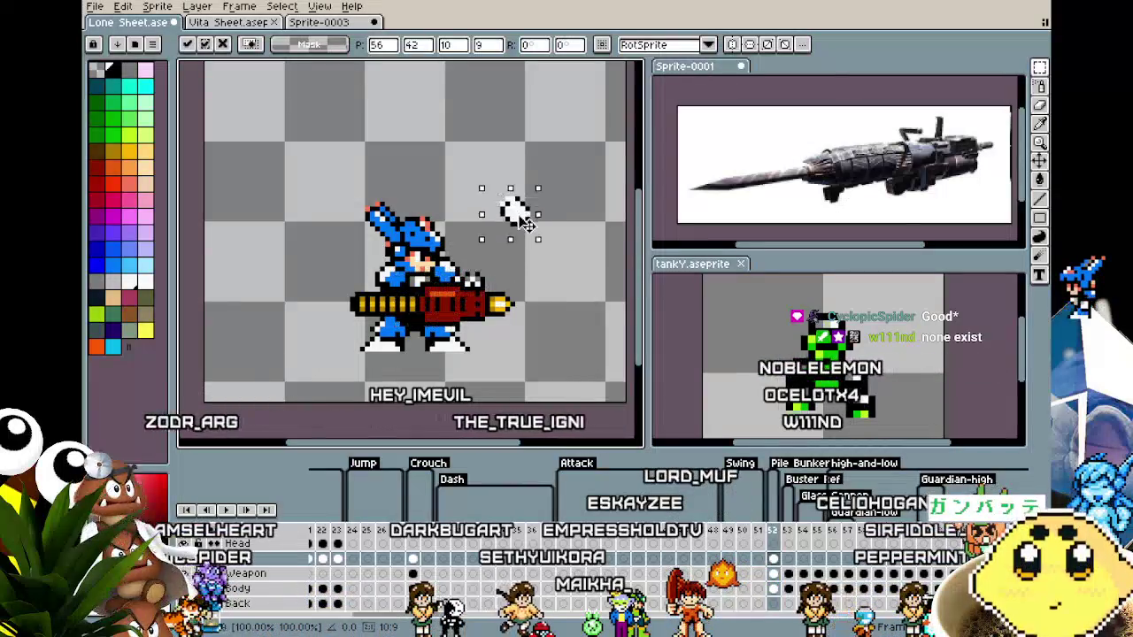
{"action": "key", "text": "ctrl+d"}
Add black outline pixels to the white blob with the pencil.
{"action": "scroll", "coordinate": [505, 186], "scroll_direction": "up", "scroll_amount": 1}
{"action": "scroll", "coordinate": [478, 230], "scroll_direction": "up", "scroll_amount": 2}
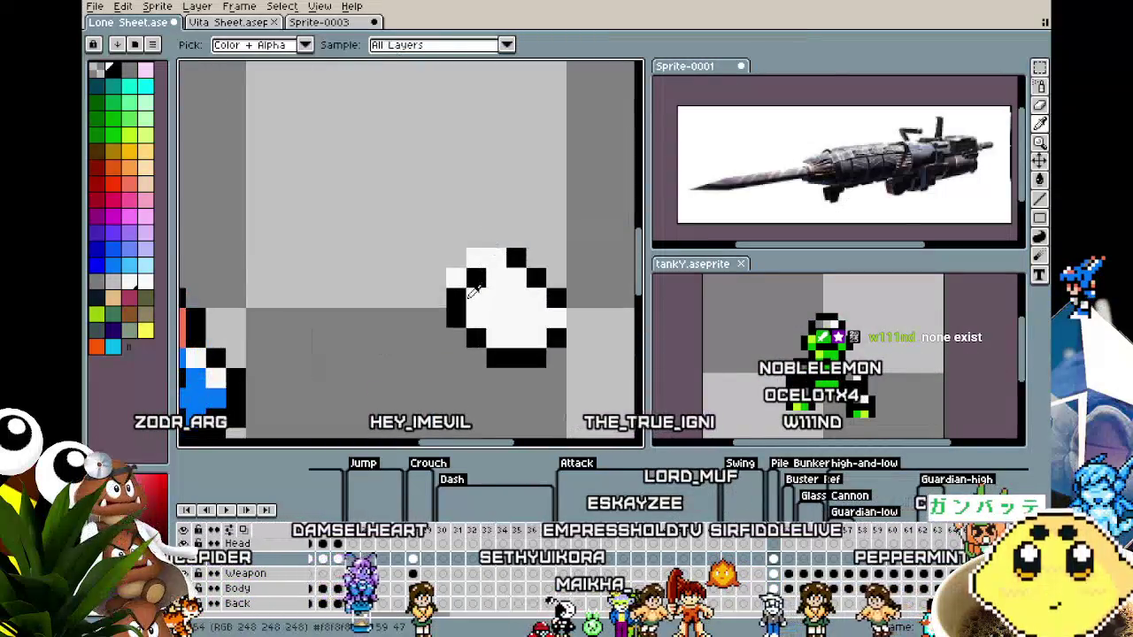
{"action": "key", "text": "b"}
{"action": "left_click", "coordinate": [439, 277]}
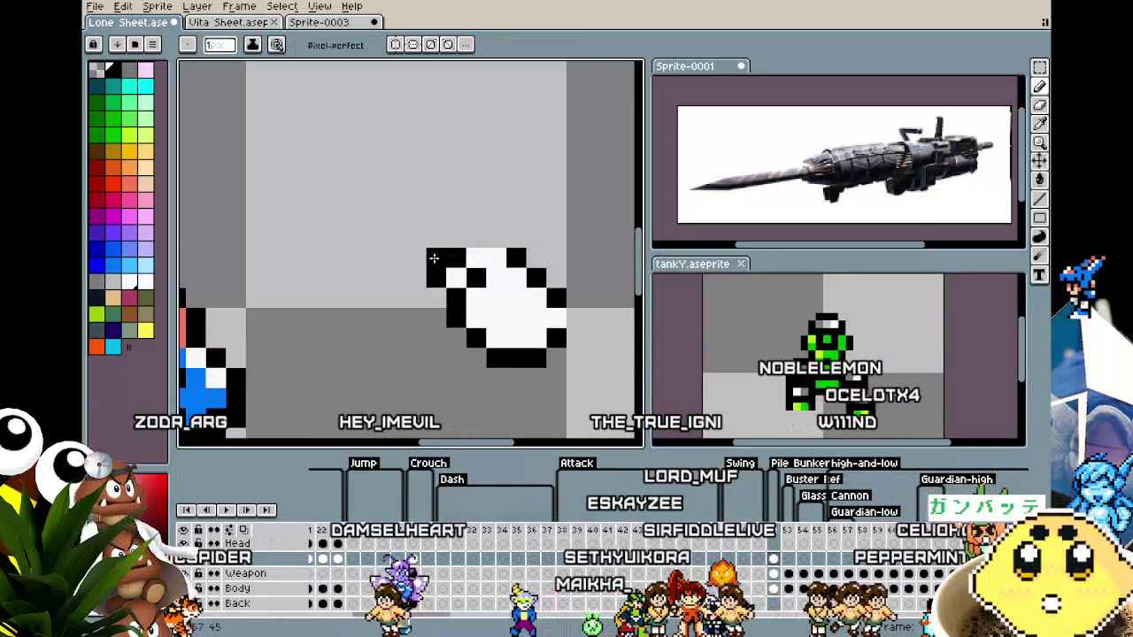
{"action": "left_click", "coordinate": [457, 236]}
{"action": "scroll", "coordinate": [494, 234], "scroll_direction": "down", "scroll_amount": 4}
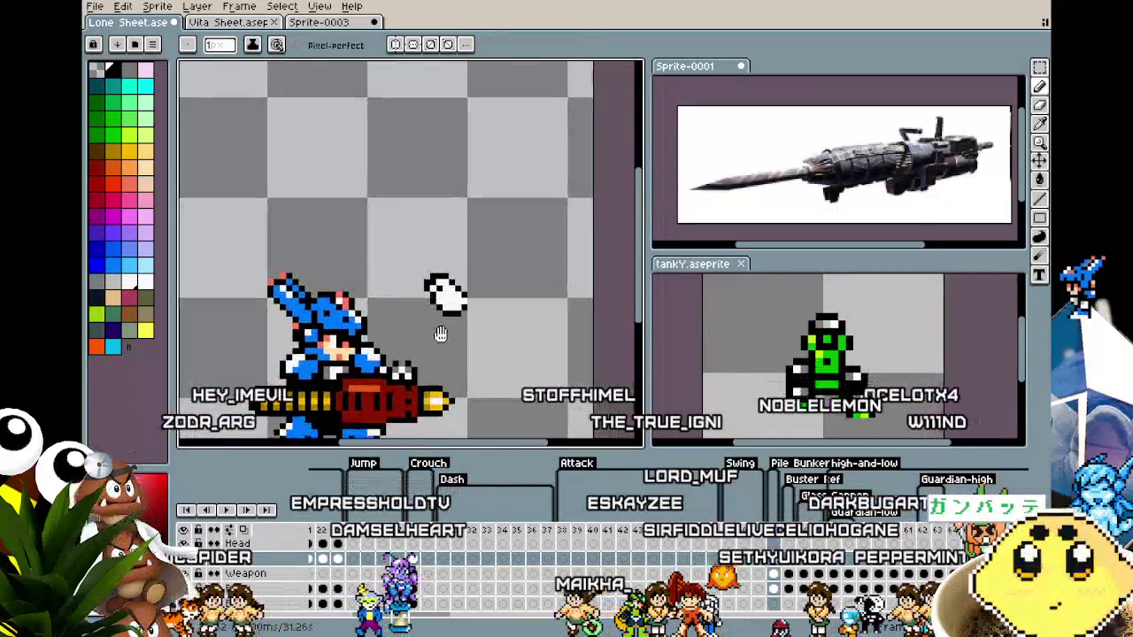
{"action": "scroll", "coordinate": [445, 307], "scroll_direction": "up", "scroll_amount": 3}
{"action": "scroll", "coordinate": [451, 299], "scroll_direction": "down", "scroll_amount": 2}
{"action": "scroll", "coordinate": [456, 306], "scroll_direction": "up", "scroll_amount": 1}
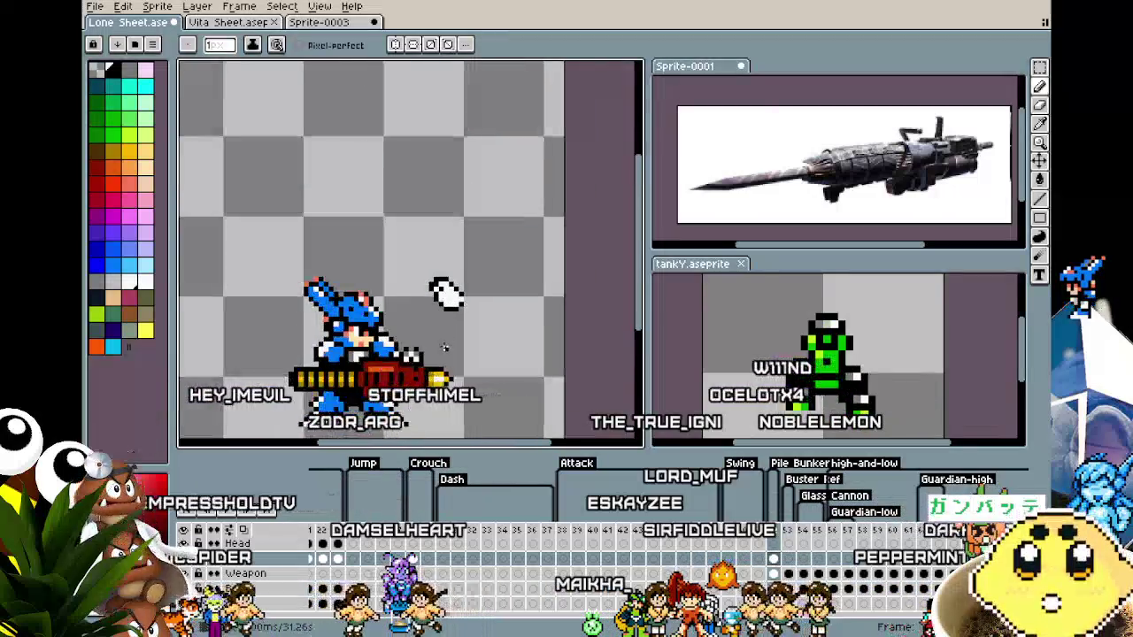
{"action": "scroll", "coordinate": [458, 310], "scroll_direction": "up", "scroll_amount": 1}
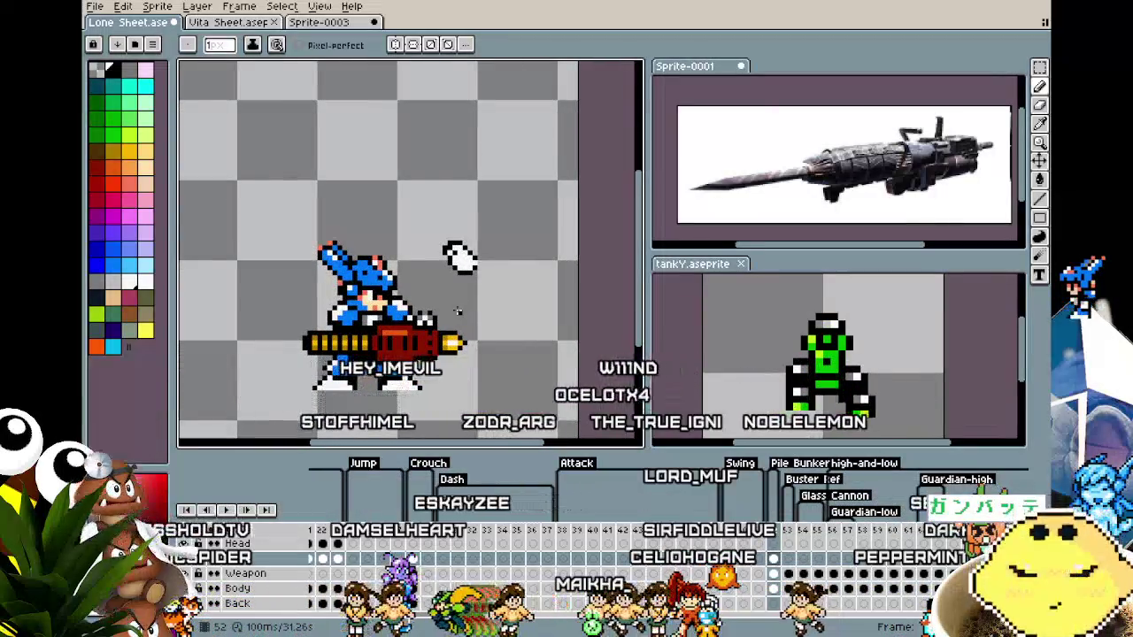
Select the white hand piece with the Rectangular Marquee, cancelling a trial move.
{"action": "key", "text": "m"}
{"action": "scroll", "coordinate": [458, 310], "scroll_direction": "up", "scroll_amount": 1}
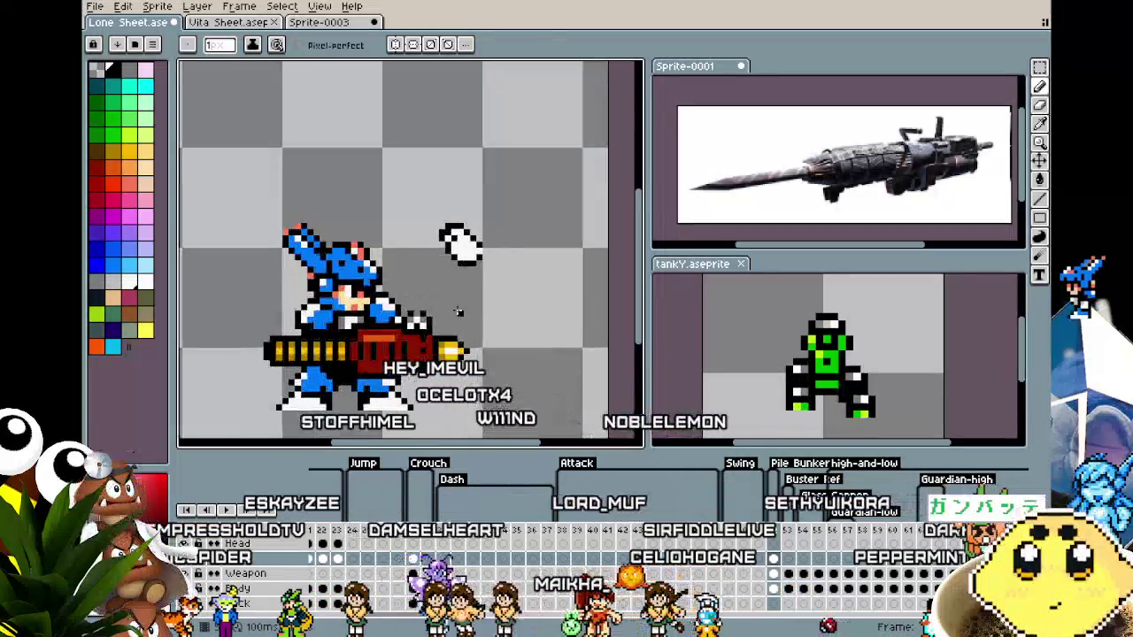
{"action": "scroll", "coordinate": [424, 265], "scroll_direction": "up", "scroll_amount": 1}
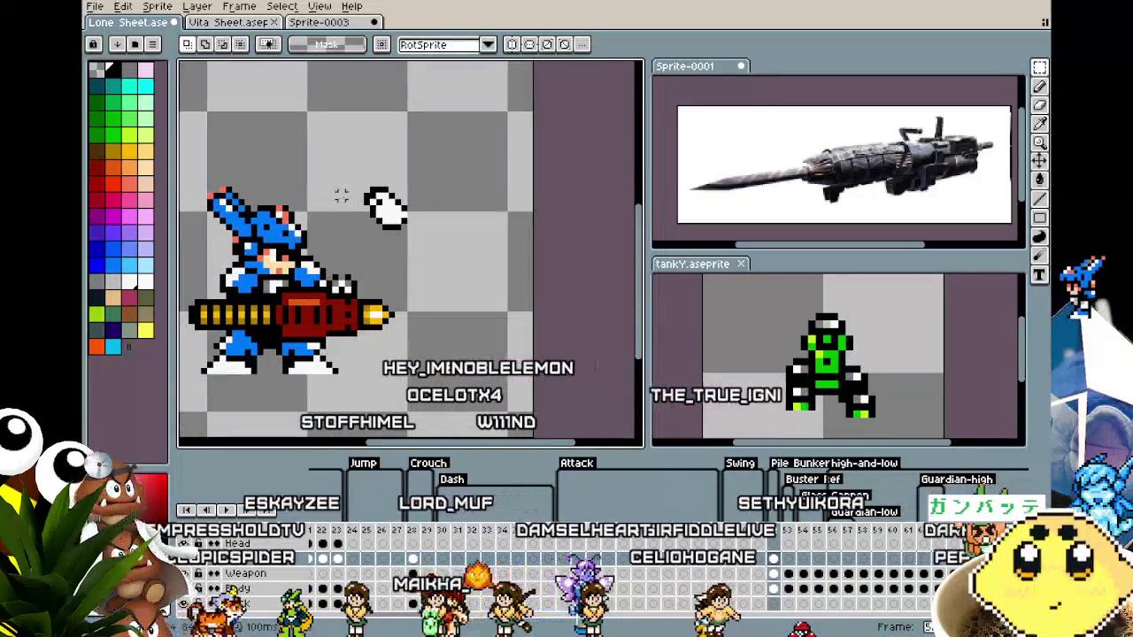
{"action": "mouse_move", "coordinate": [358, 184]}
{"action": "left_mouse_down"}
{"action": "mouse_move", "coordinate": [412, 232]}
{"action": "mouse_move", "coordinate": [291, 327]}
{"action": "left_mouse_up"}
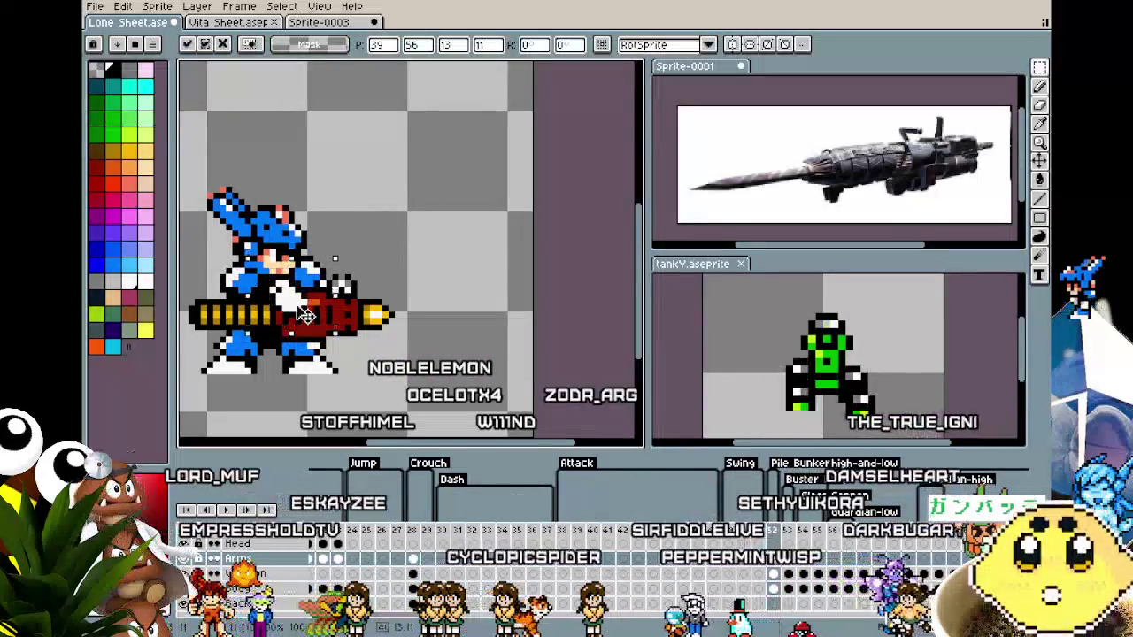
{"action": "key", "text": "Escape"}
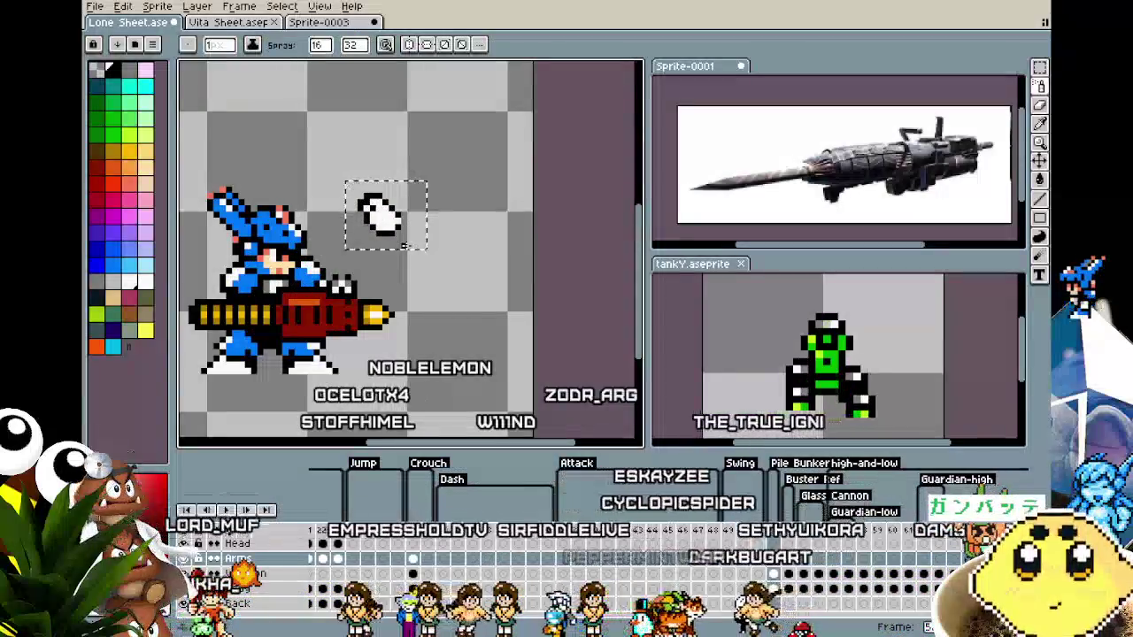
Flip the hand piece horizontally, rotate it to 90° and set it on the cannon.
{"action": "left_click", "coordinate": [399, 232]}
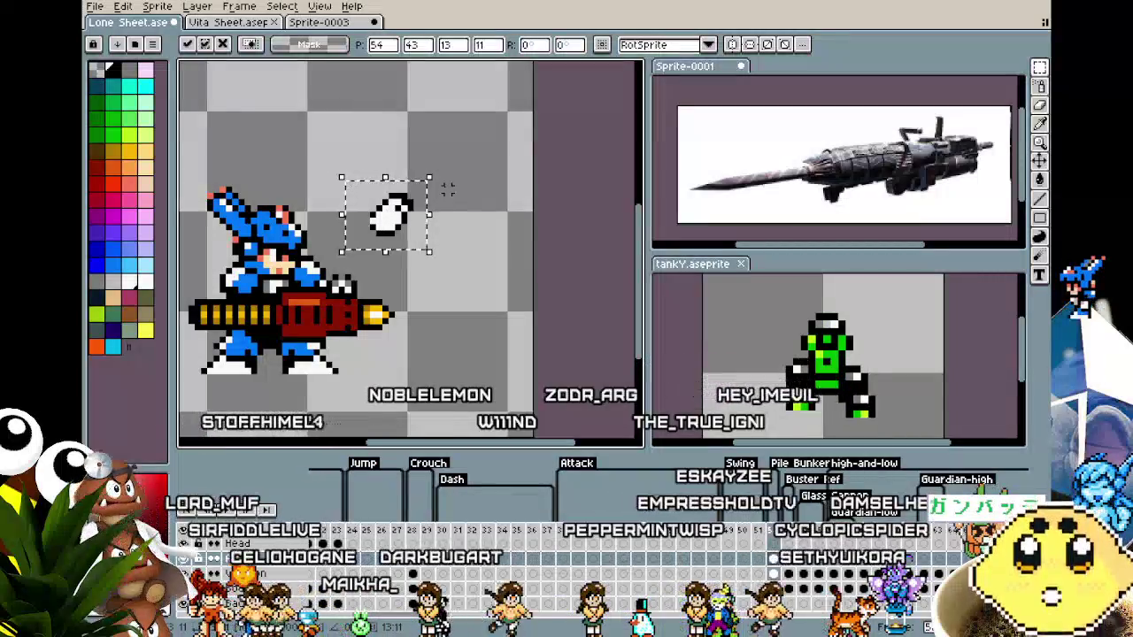
{"action": "key", "text": "shift+h"}
{"action": "mouse_move", "coordinate": [425, 173]}
{"action": "left_mouse_down"}
{"action": "mouse_move", "coordinate": [251, 281]}
{"action": "mouse_move", "coordinate": [254, 202]}
{"action": "mouse_move", "coordinate": [272, 233]}
{"action": "left_mouse_up"}
{"action": "mouse_move", "coordinate": [286, 312]}
{"action": "left_mouse_down"}
{"action": "mouse_move", "coordinate": [366, 203]}
{"action": "mouse_move", "coordinate": [323, 126]}
{"action": "left_mouse_up"}
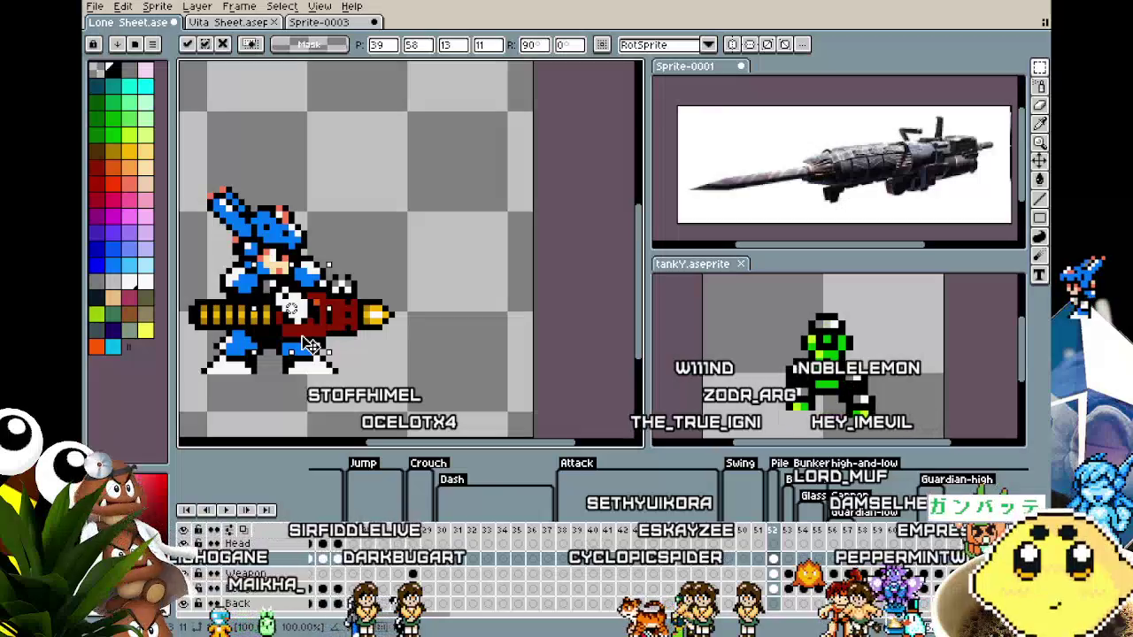
{"action": "scroll", "coordinate": [497, 297], "scroll_direction": "up", "scroll_amount": 1}
{"action": "scroll", "coordinate": [466, 318], "scroll_direction": "up", "scroll_amount": 3}
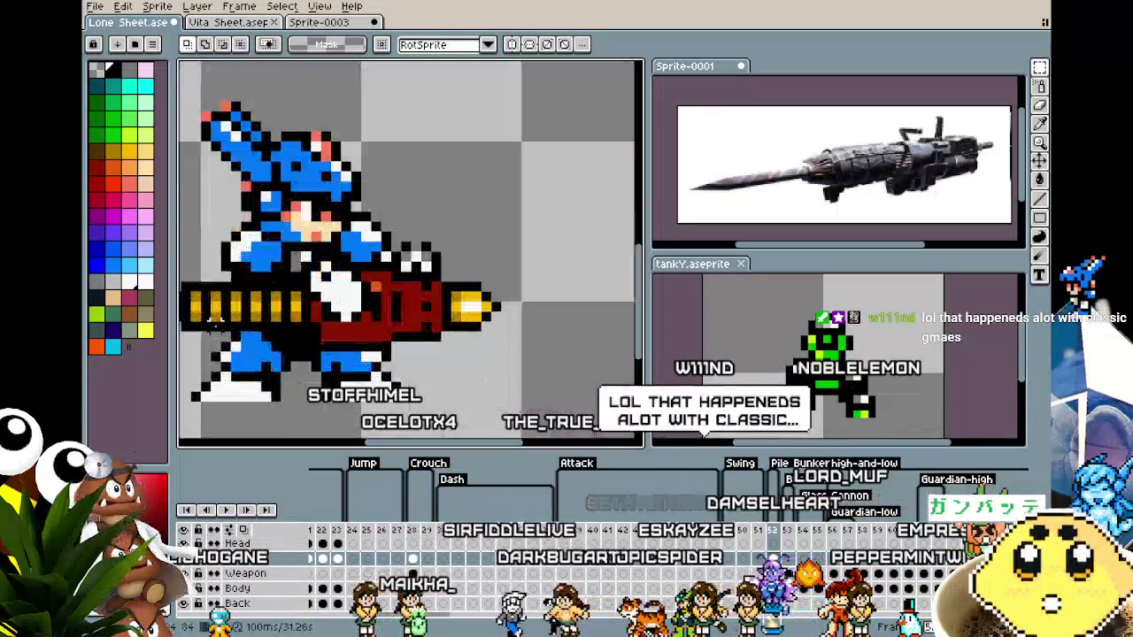
{"action": "key", "text": "i"}
{"action": "key", "text": "b"}
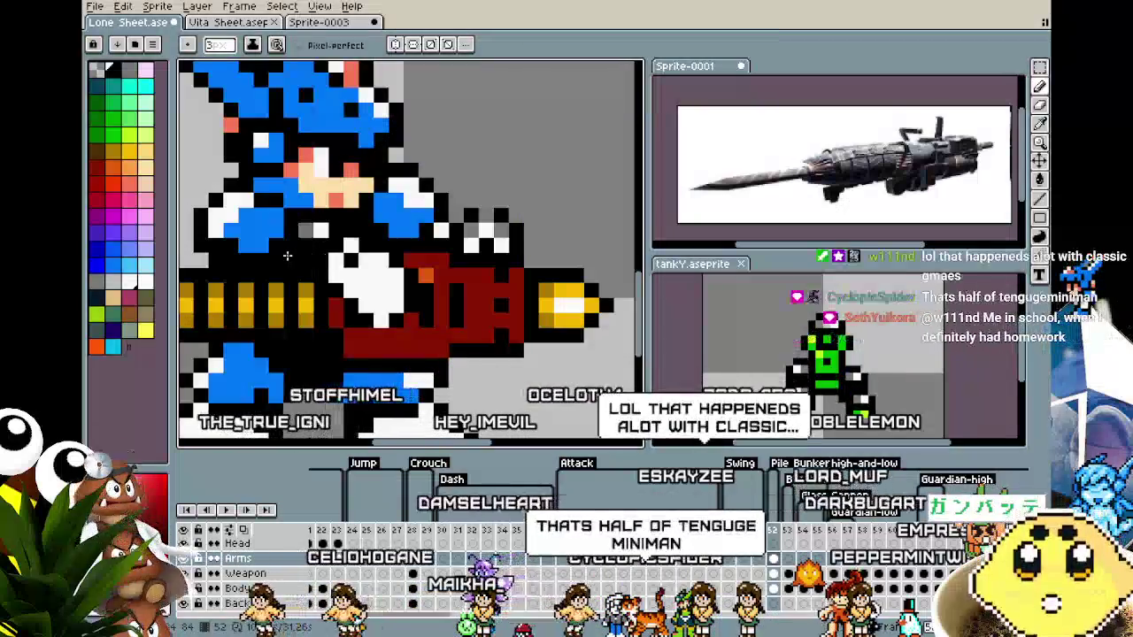
{"action": "scroll", "coordinate": [283, 362], "scroll_direction": "down", "scroll_amount": 3}
{"action": "scroll", "coordinate": [283, 361], "scroll_direction": "down", "scroll_amount": 2}
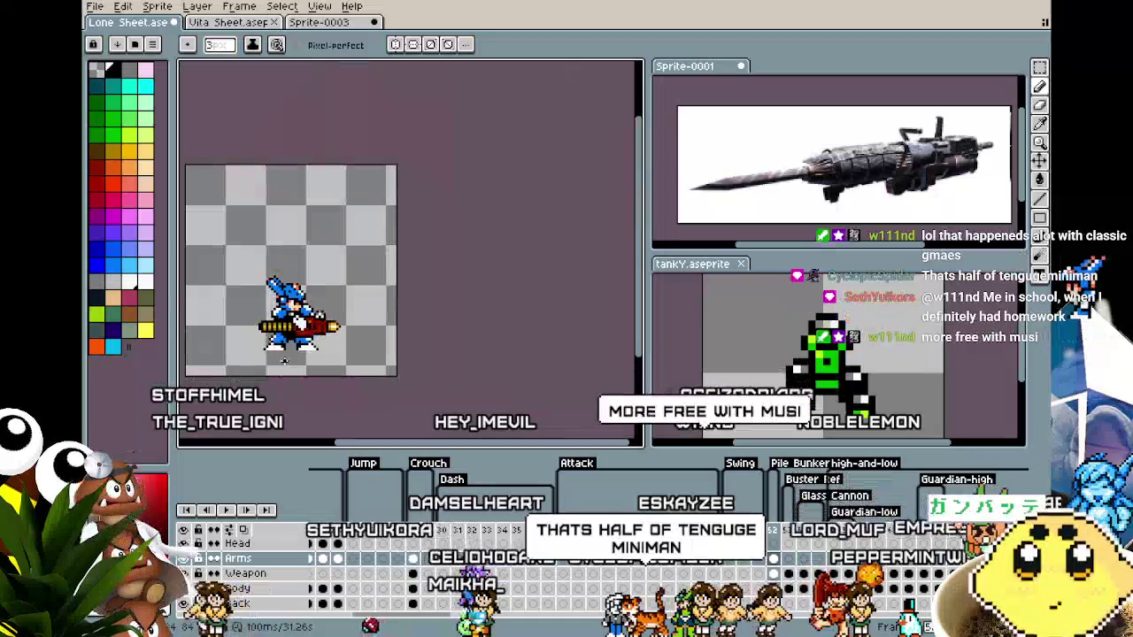
{"action": "scroll", "coordinate": [310, 327], "scroll_direction": "up", "scroll_amount": 4}
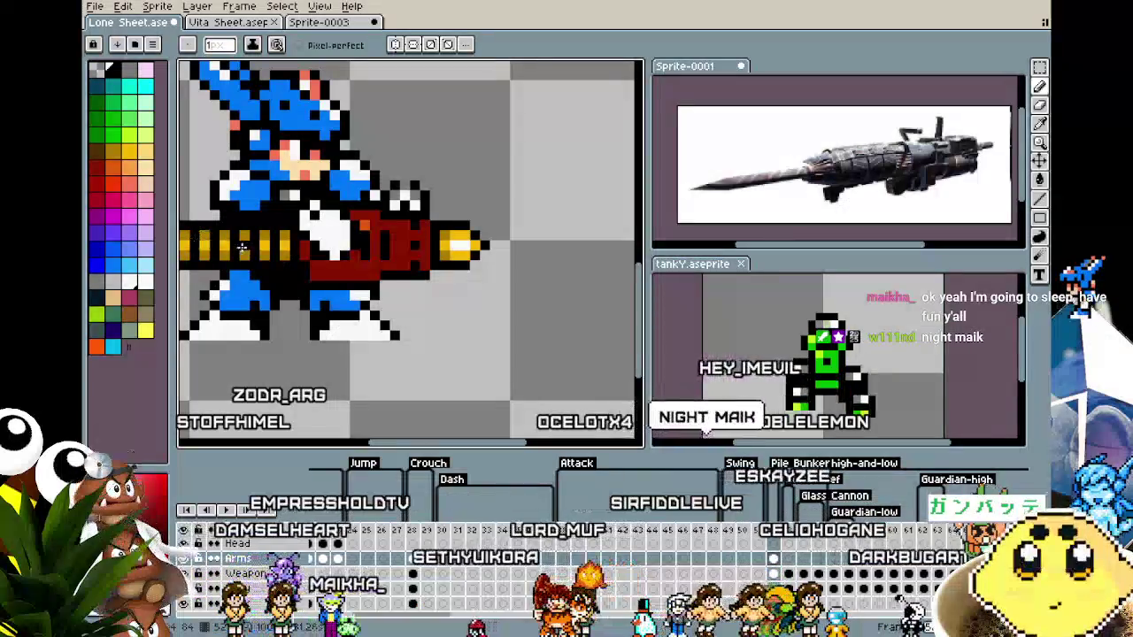
Paint a gold pixel at the barrel's left end and extend its black outline one column left.
{"action": "scroll", "coordinate": [265, 252], "scroll_direction": "up", "scroll_amount": 2}
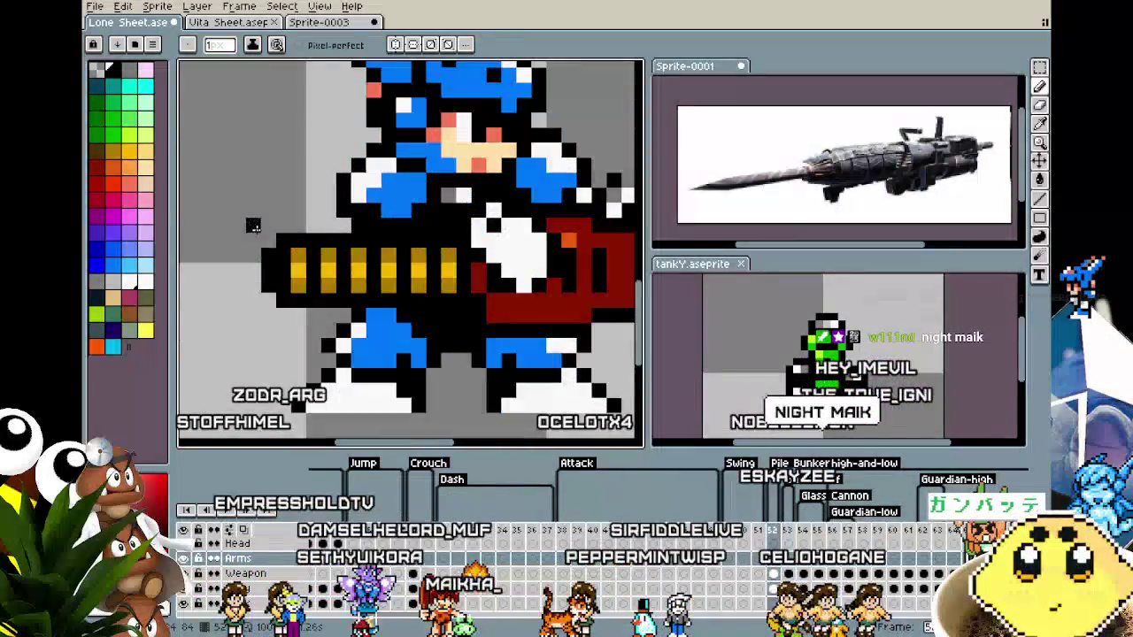
{"action": "left_click", "coordinate": [310, 256], "text": "alt"}
{"action": "left_click", "coordinate": [270, 275]}
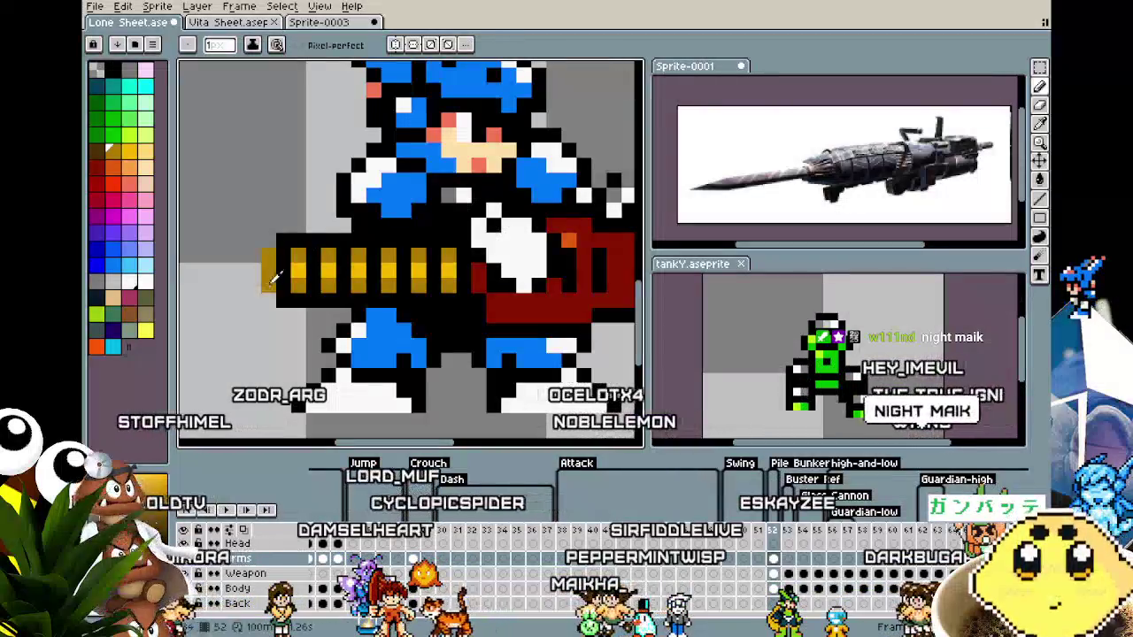
{"action": "key", "text": "alt"}
{"action": "left_click", "coordinate": [295, 263], "text": "alt"}
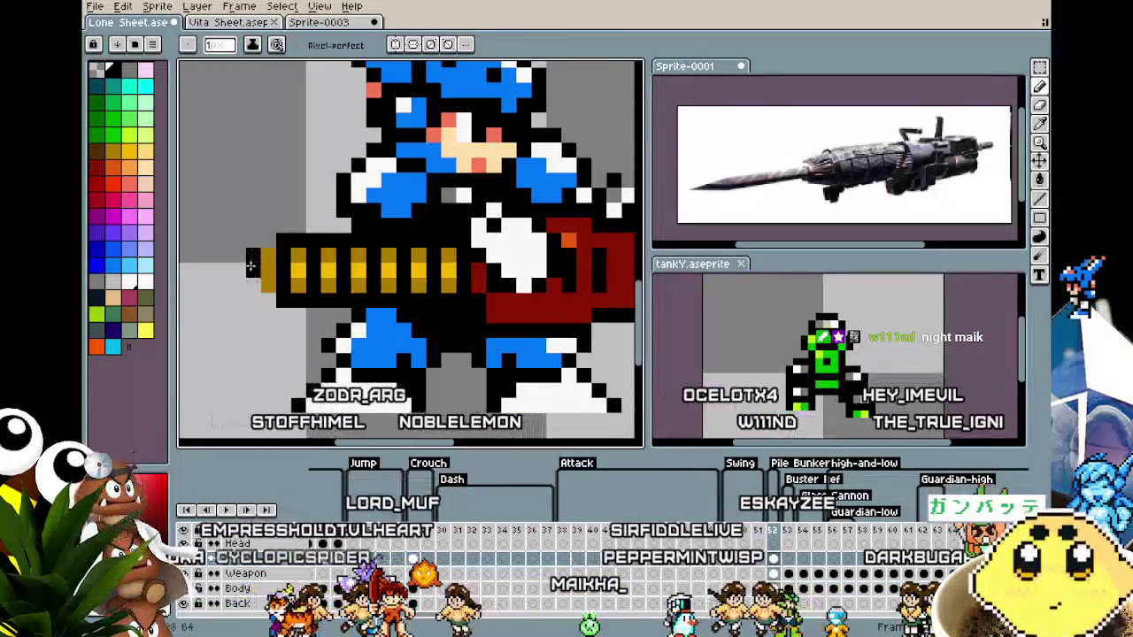
{"action": "left_click_drag", "start_coordinate": [270, 265], "coordinate": [251, 284]}
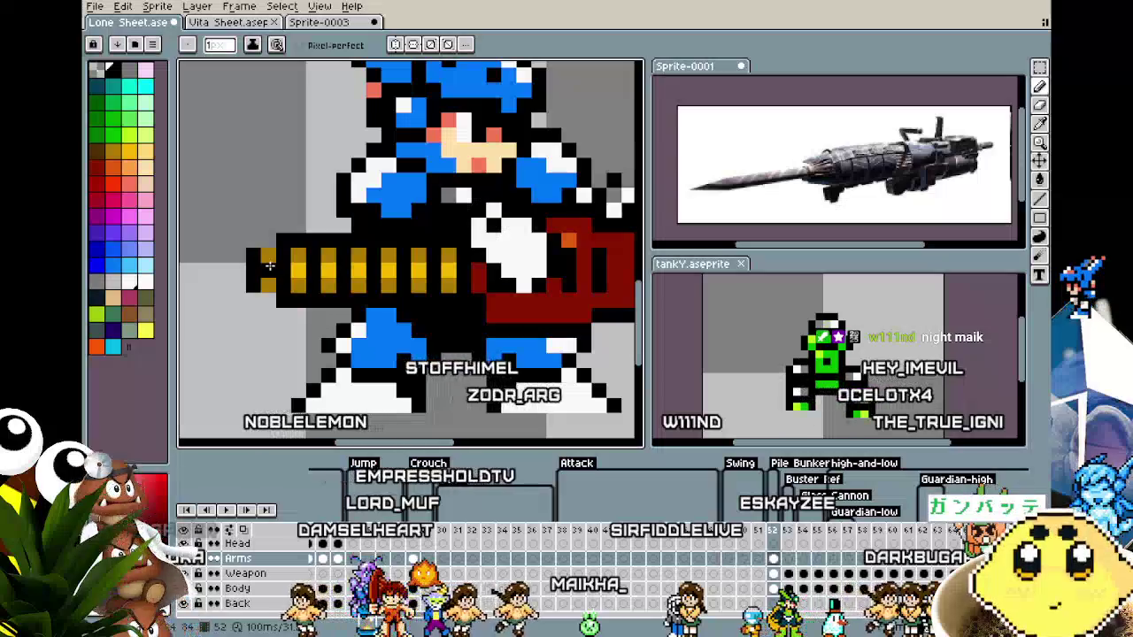
Fill the gold band's gap, turn the leftmost column gold and add a black tip pixel.
{"action": "scroll", "coordinate": [203, 389], "scroll_direction": "down", "scroll_amount": 5}
{"action": "scroll", "coordinate": [208, 380], "scroll_direction": "up", "scroll_amount": 1}
{"action": "scroll", "coordinate": [221, 354], "scroll_direction": "up", "scroll_amount": 2}
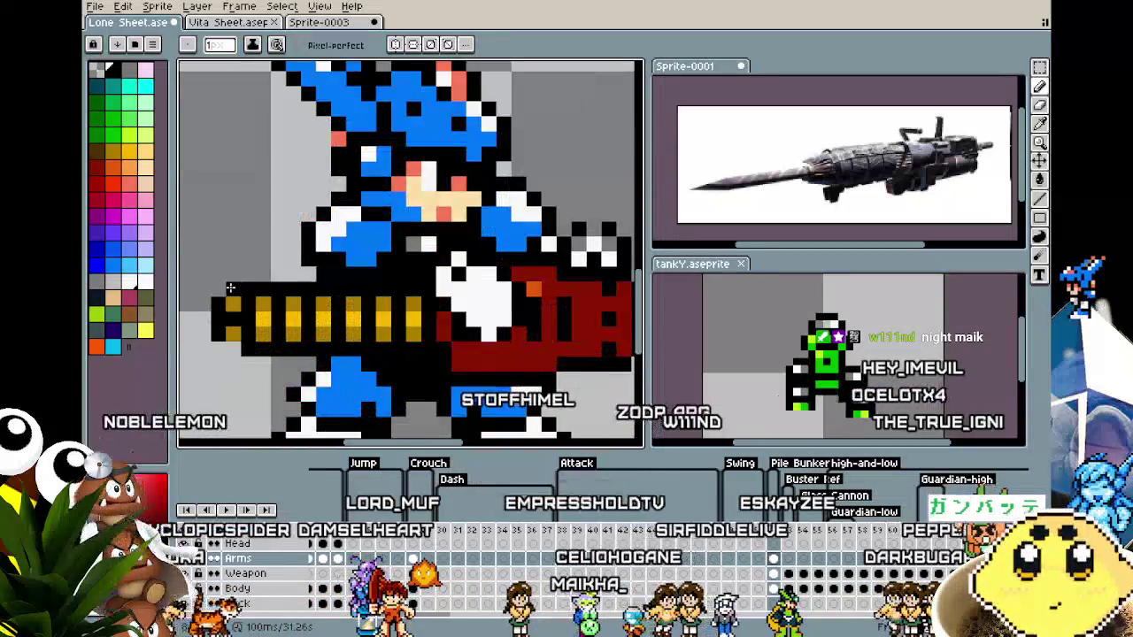
{"action": "scroll", "coordinate": [202, 380], "scroll_direction": "down", "scroll_amount": 3}
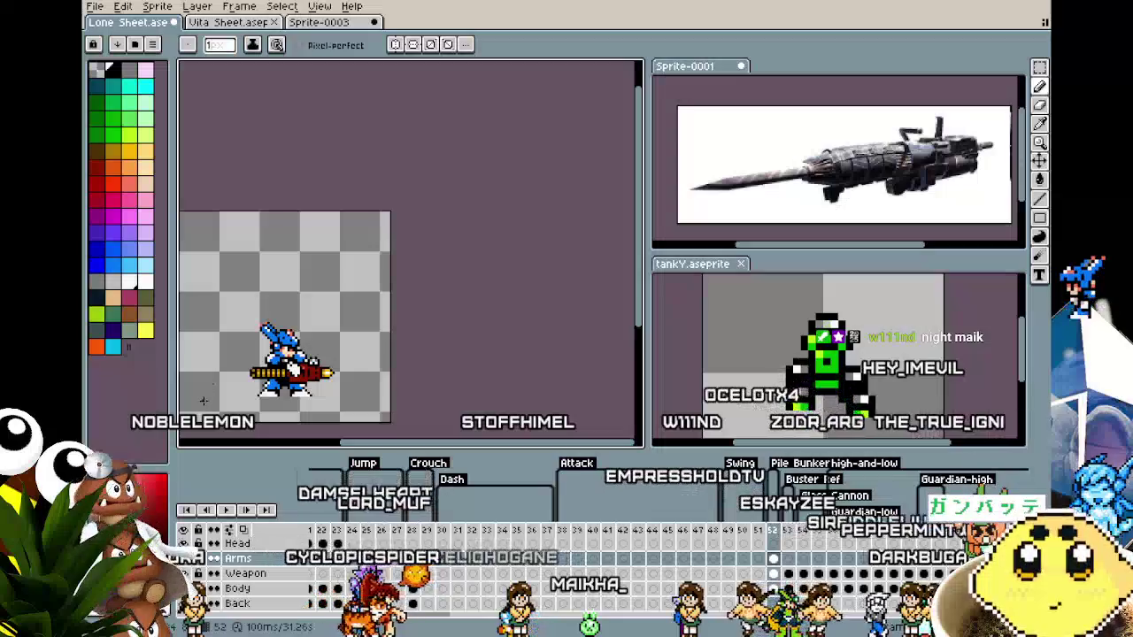
{"action": "scroll", "coordinate": [321, 330], "scroll_direction": "up", "scroll_amount": 1}
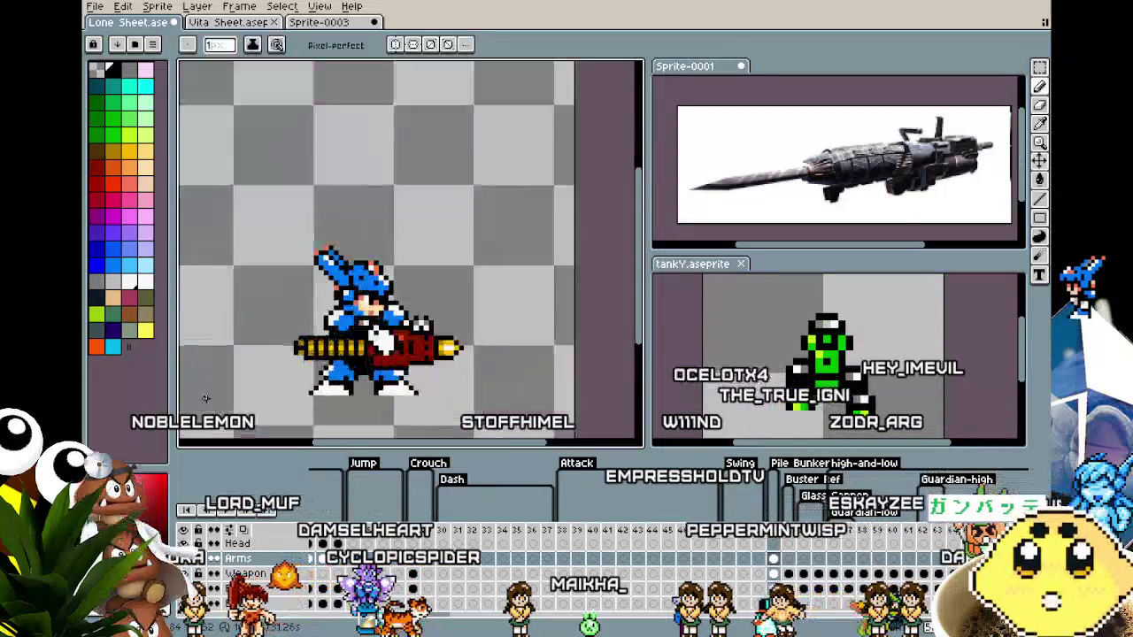
{"action": "scroll", "coordinate": [321, 330], "scroll_direction": "up", "scroll_amount": 2}
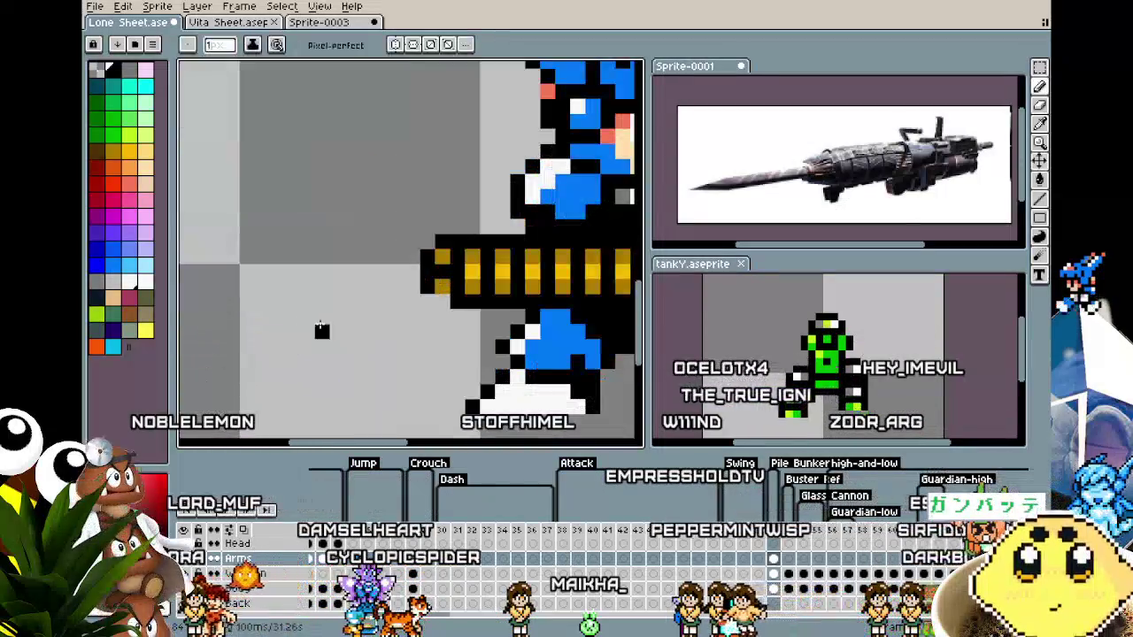
{"action": "left_click", "coordinate": [439, 268]}
{"action": "scroll", "coordinate": [382, 377], "scroll_direction": "down", "scroll_amount": 3}
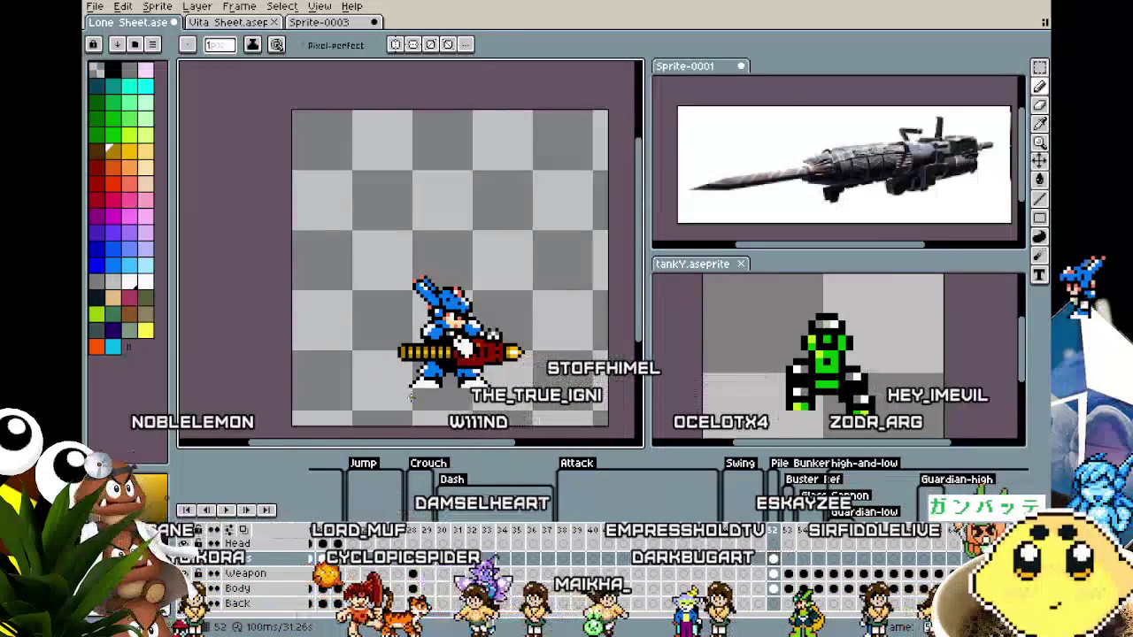
{"action": "scroll", "coordinate": [373, 331], "scroll_direction": "up", "scroll_amount": 3}
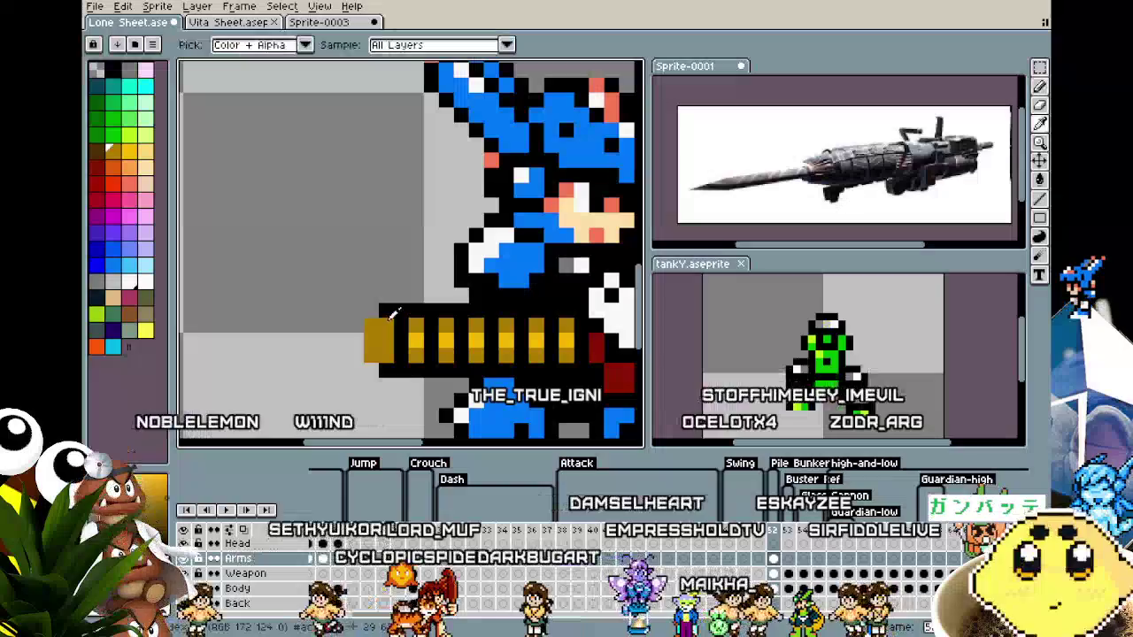
{"action": "left_click", "coordinate": [373, 333]}
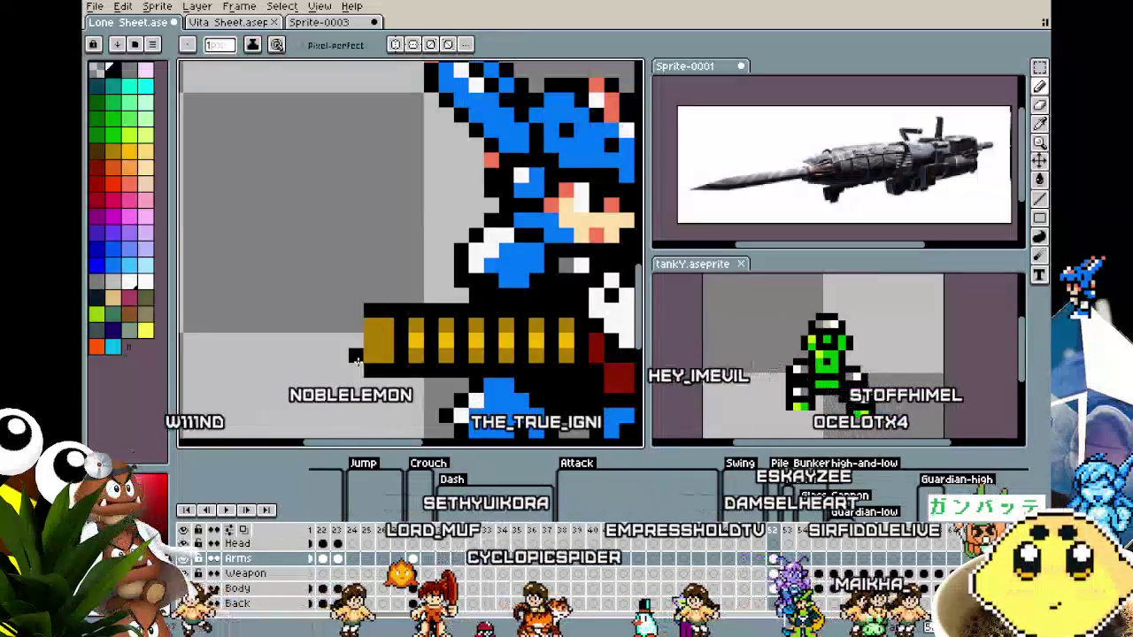
{"action": "left_click", "coordinate": [357, 363]}
Add a black rib pixel and gold band pixels, covering the stray black pixel at the end.
{"action": "scroll", "coordinate": [361, 322], "scroll_direction": "down", "scroll_amount": 2}
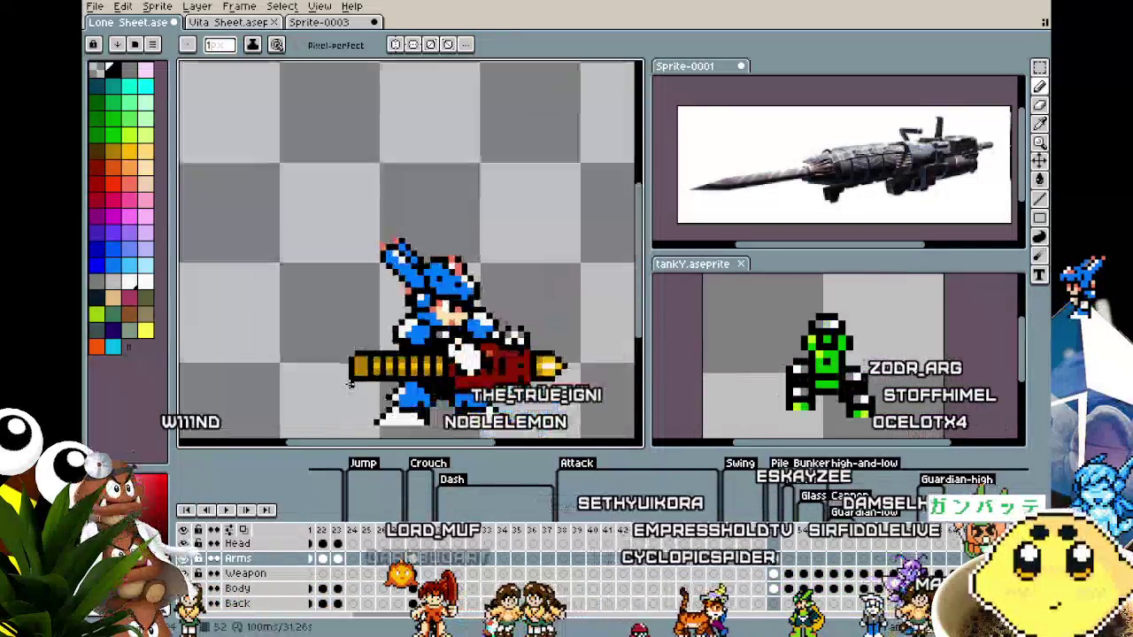
{"action": "scroll", "coordinate": [345, 372], "scroll_direction": "down", "scroll_amount": 2}
{"action": "scroll", "coordinate": [346, 389], "scroll_direction": "up", "scroll_amount": 2}
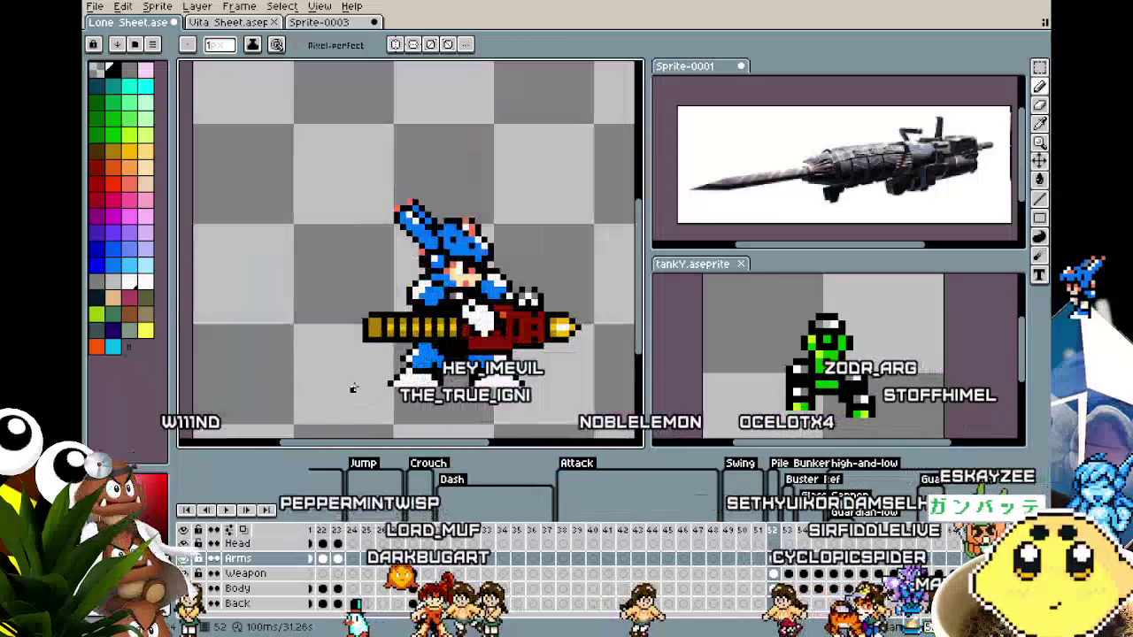
{"action": "scroll", "coordinate": [367, 345], "scroll_direction": "up", "scroll_amount": 1}
{"action": "scroll", "coordinate": [381, 321], "scroll_direction": "up", "scroll_amount": 2}
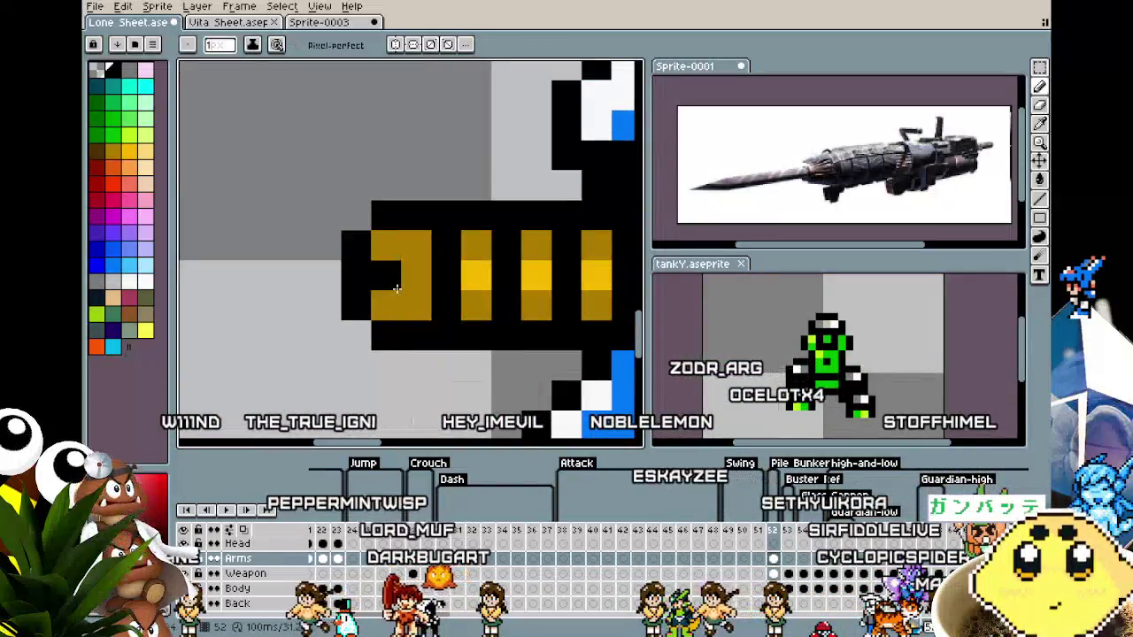
{"action": "right_click", "coordinate": [396, 287]}
{"action": "left_click", "coordinate": [409, 284]}
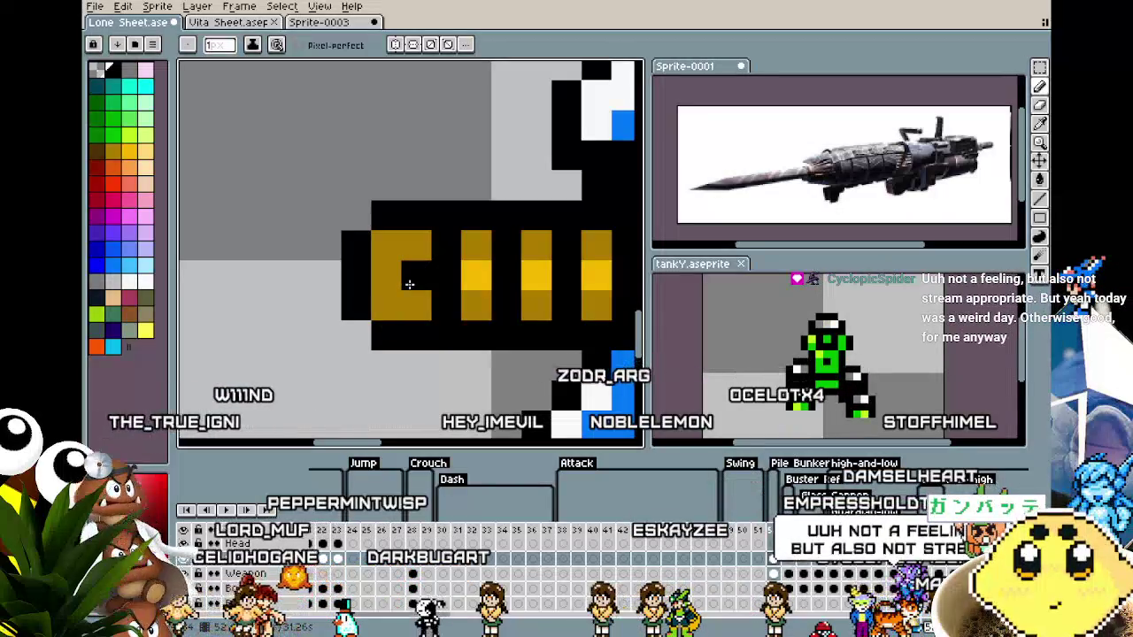
{"action": "left_click", "coordinate": [390, 279], "text": "alt"}
{"action": "left_click", "coordinate": [414, 279]}
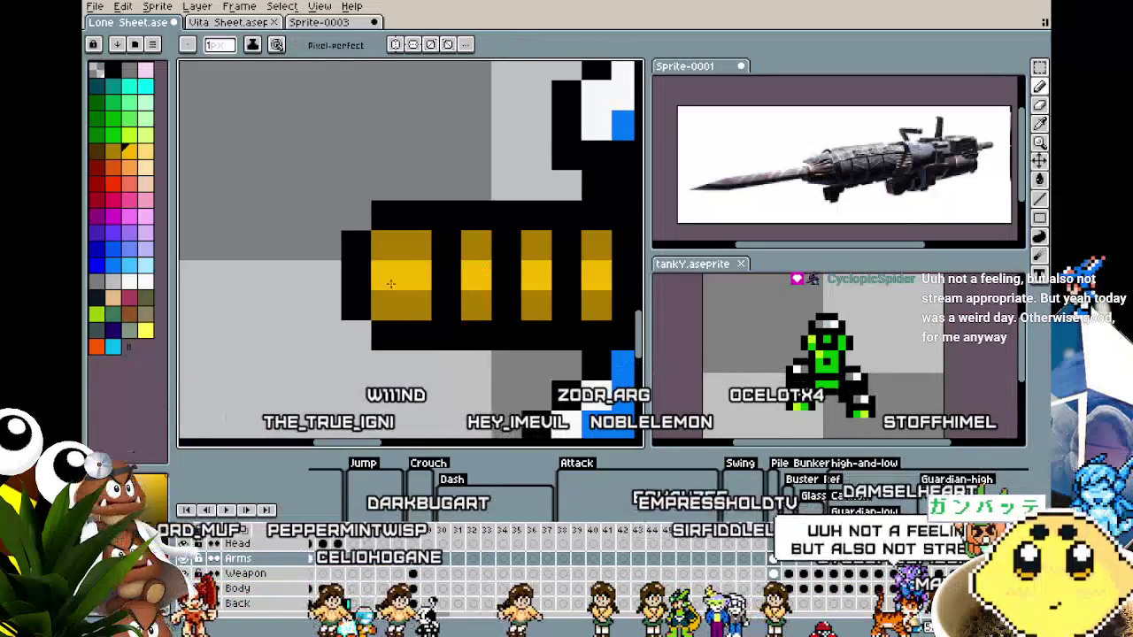
Resample the barrel gold and paint a run of gold pixels across the barrel's left tip.
{"action": "scroll", "coordinate": [383, 374], "scroll_direction": "down", "scroll_amount": 2}
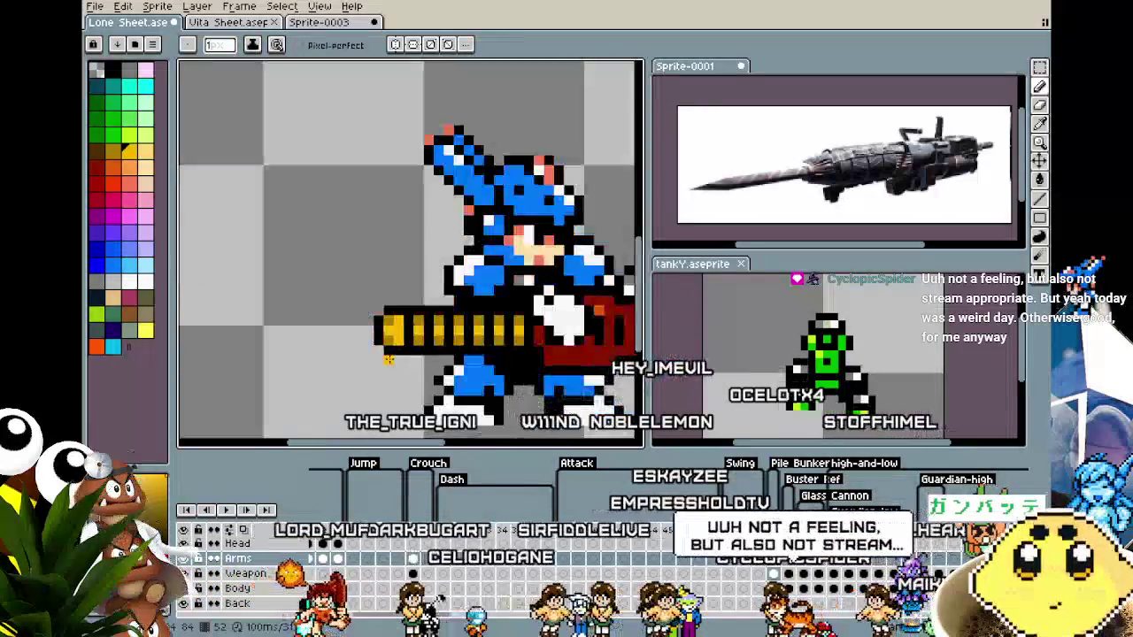
{"action": "scroll", "coordinate": [383, 374], "scroll_direction": "down", "scroll_amount": 1}
{"action": "scroll", "coordinate": [383, 374], "scroll_direction": "up", "scroll_amount": 1}
{"action": "scroll", "coordinate": [420, 285], "scroll_direction": "up", "scroll_amount": 3}
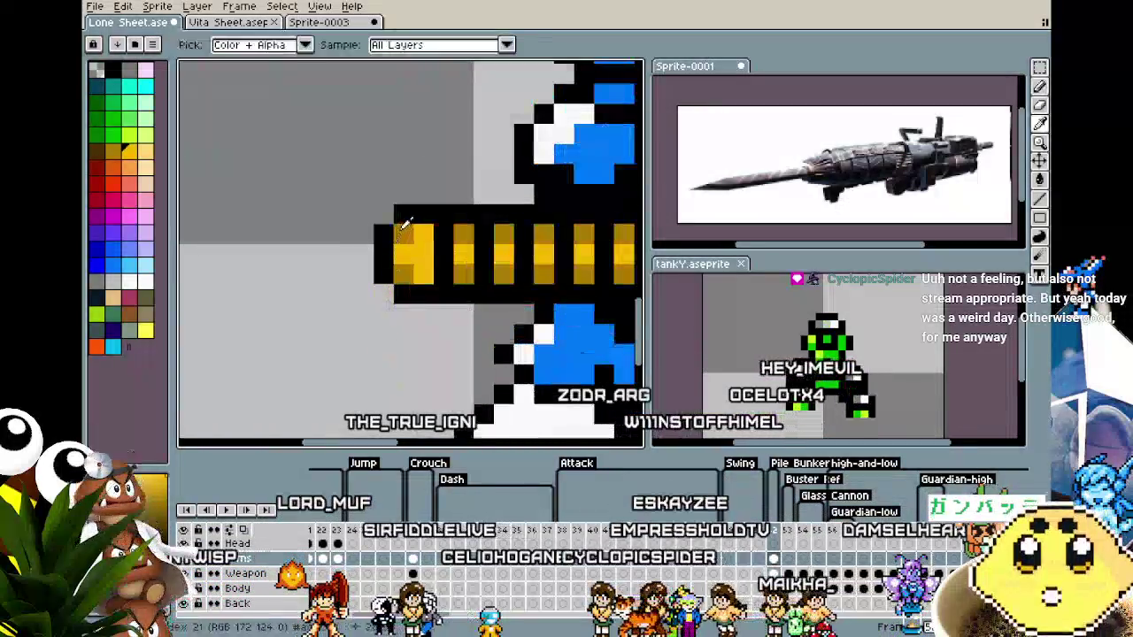
{"action": "scroll", "coordinate": [420, 285], "scroll_direction": "down", "scroll_amount": 2}
{"action": "scroll", "coordinate": [419, 285], "scroll_direction": "down", "scroll_amount": 1}
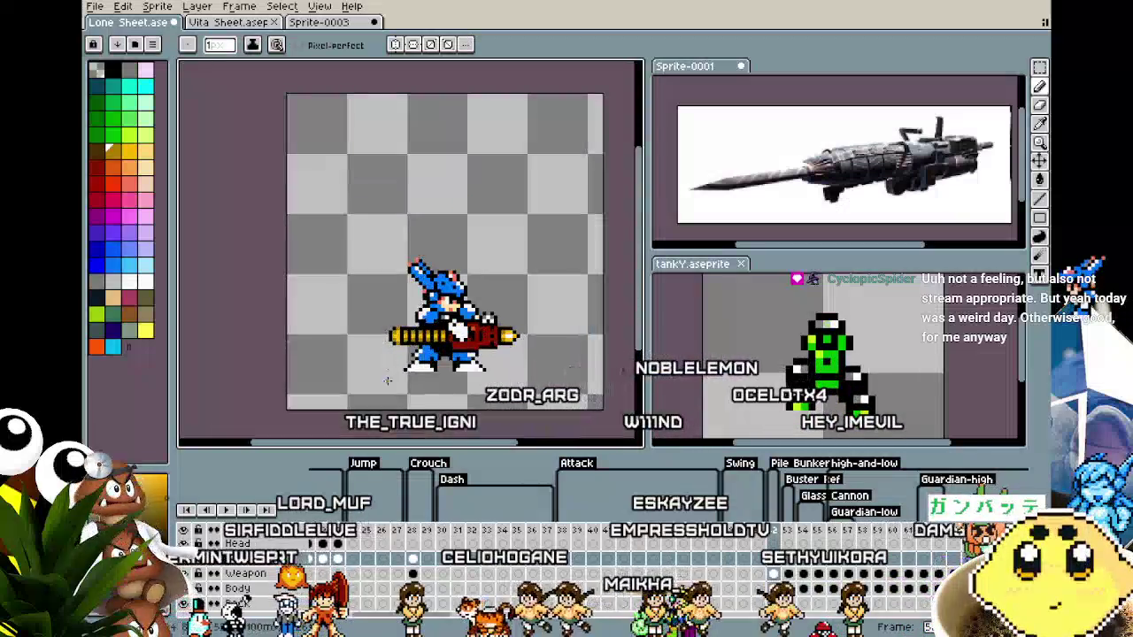
{"action": "scroll", "coordinate": [328, 354], "scroll_direction": "up", "scroll_amount": 2}
{"action": "scroll", "coordinate": [333, 315], "scroll_direction": "up", "scroll_amount": 2}
{"action": "key", "text": "alt"}
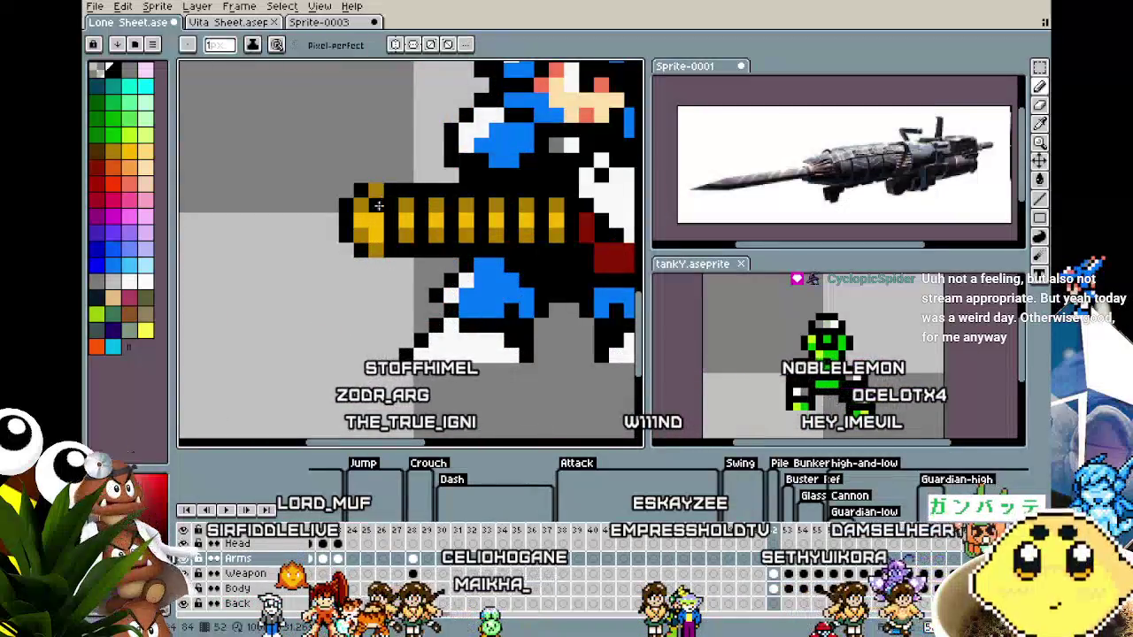
{"action": "scroll", "coordinate": [373, 257], "scroll_direction": "down", "scroll_amount": 2}
{"action": "scroll", "coordinate": [375, 221], "scroll_direction": "up", "scroll_amount": 2}
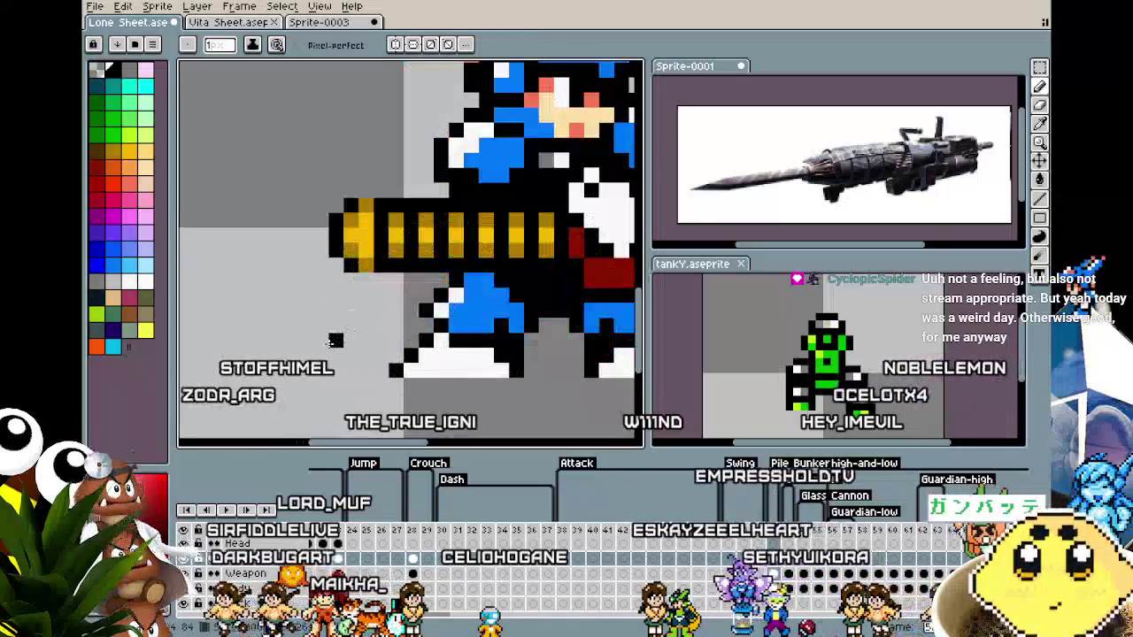
{"action": "key", "text": "alt"}
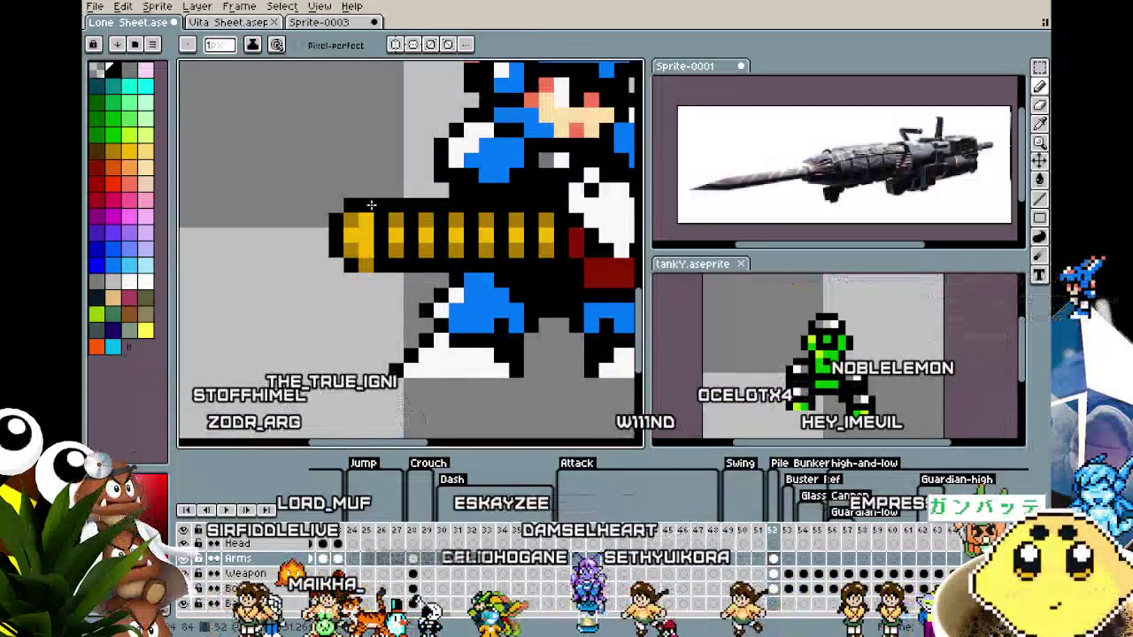
{"action": "left_click", "coordinate": [359, 210], "text": "alt"}
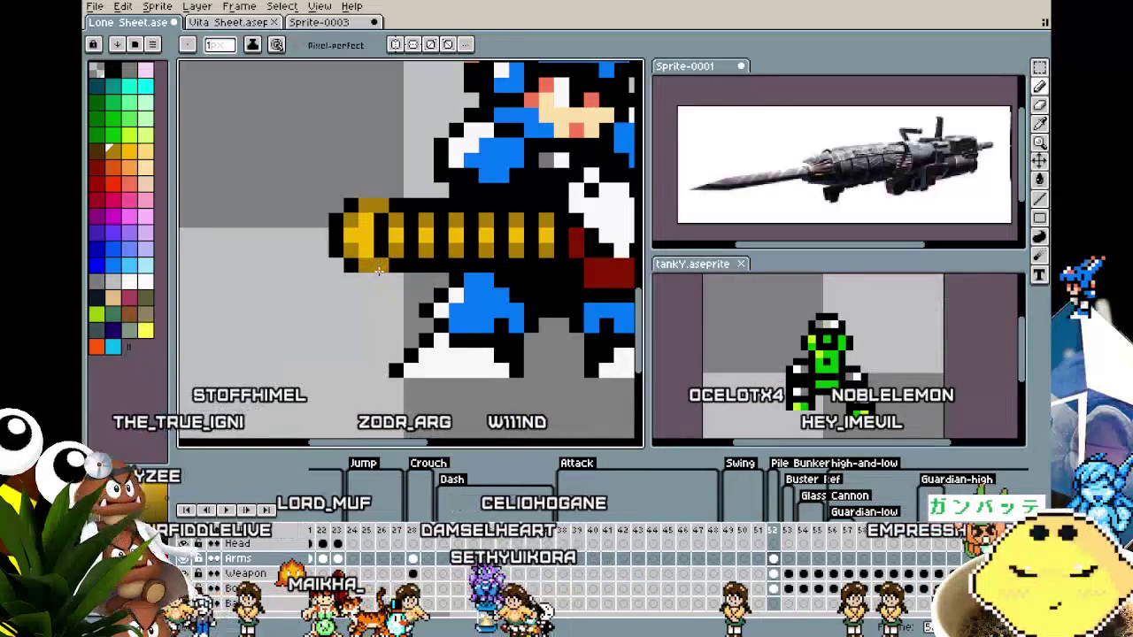
{"action": "left_click_drag", "start_coordinate": [380, 264], "coordinate": [351, 277]}
{"action": "scroll", "coordinate": [352, 277], "scroll_direction": "down", "scroll_amount": 3}
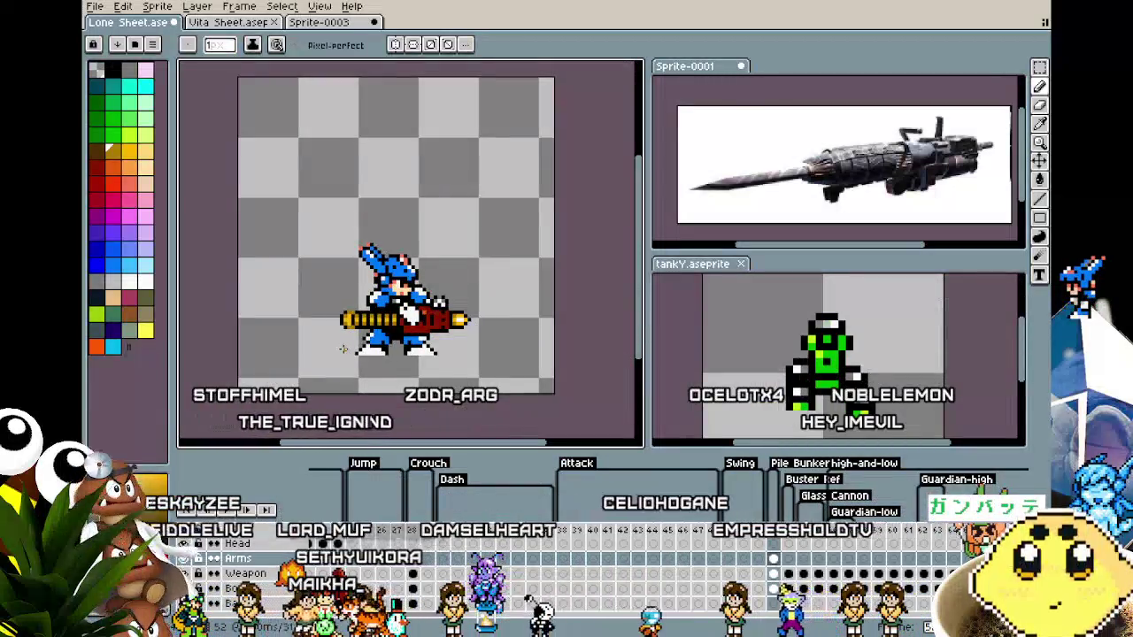
{"action": "scroll", "coordinate": [344, 349], "scroll_direction": "up", "scroll_amount": 1}
{"action": "scroll", "coordinate": [336, 319], "scroll_direction": "up", "scroll_amount": 1}
{"action": "scroll", "coordinate": [354, 266], "scroll_direction": "up", "scroll_amount": 1}
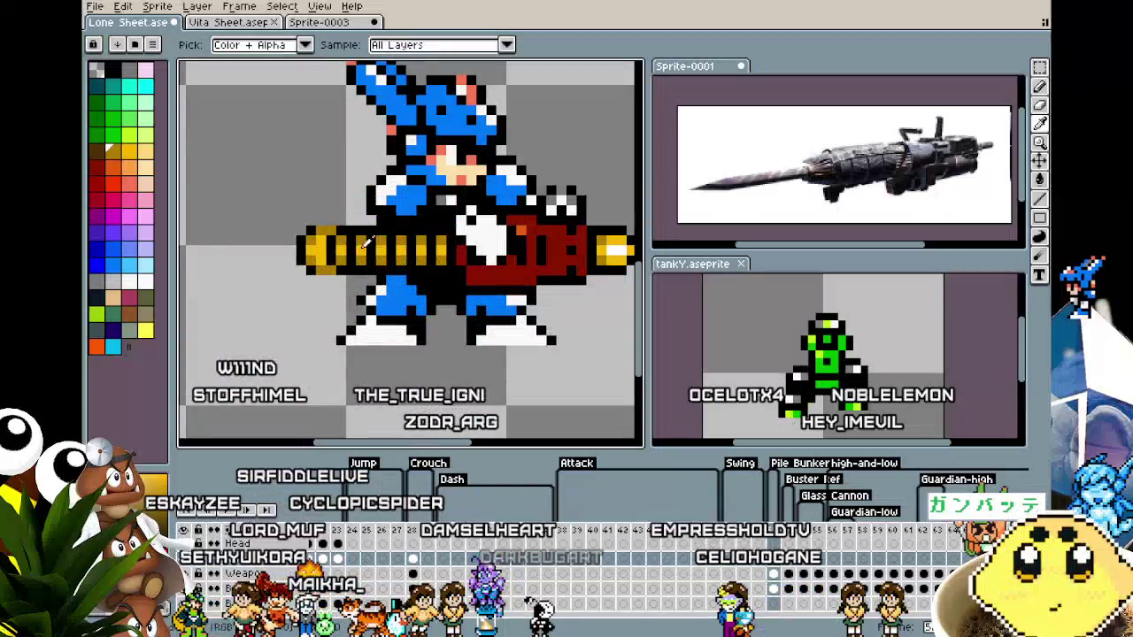
{"action": "left_click", "coordinate": [387, 287], "text": "alt"}
{"action": "scroll", "coordinate": [310, 290], "scroll_direction": "down", "scroll_amount": 2}
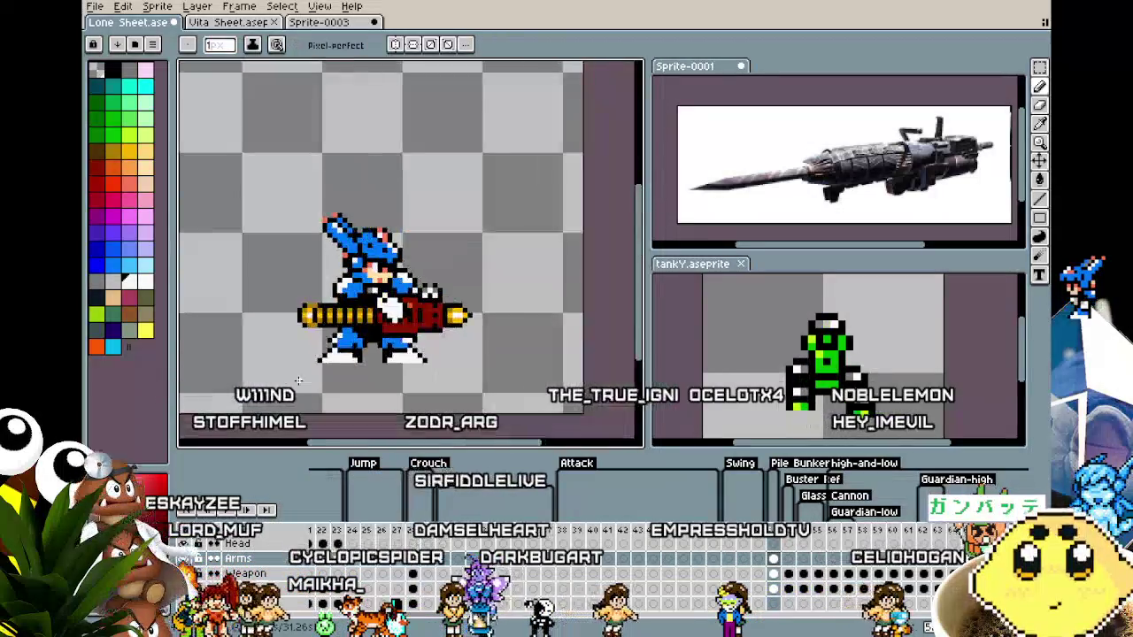
{"action": "scroll", "coordinate": [301, 310], "scroll_direction": "down", "scroll_amount": 1}
{"action": "scroll", "coordinate": [292, 328], "scroll_direction": "down", "scroll_amount": 1}
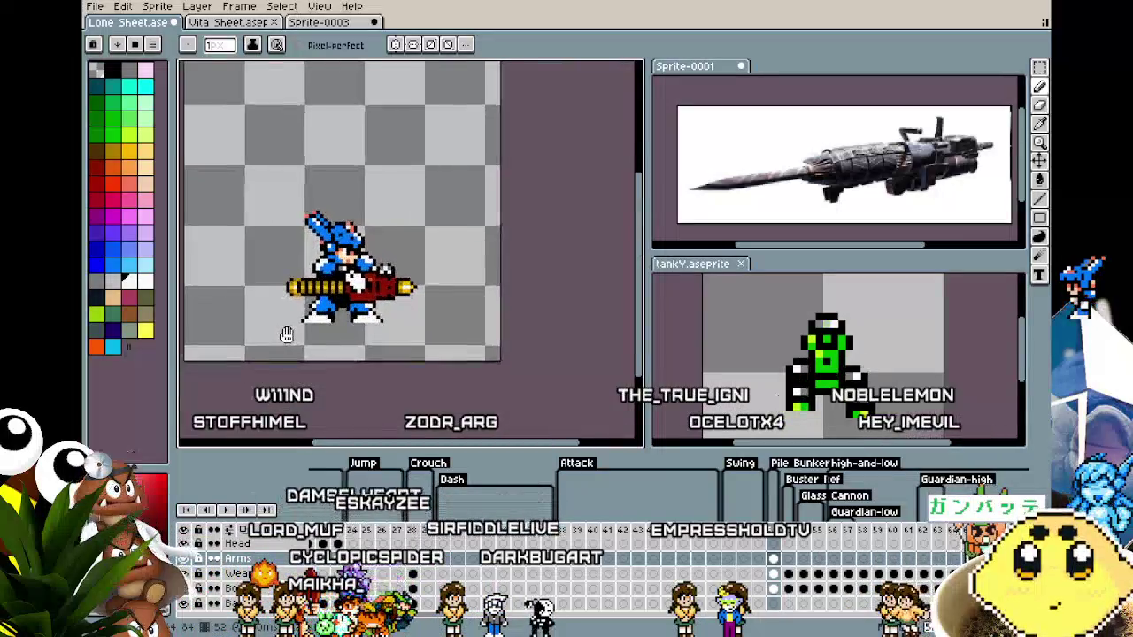
Magic-wand select the barrel end, shift it in, and paste a copied ribbed barrel section there.
{"action": "scroll", "coordinate": [311, 304], "scroll_direction": "up", "scroll_amount": 1}
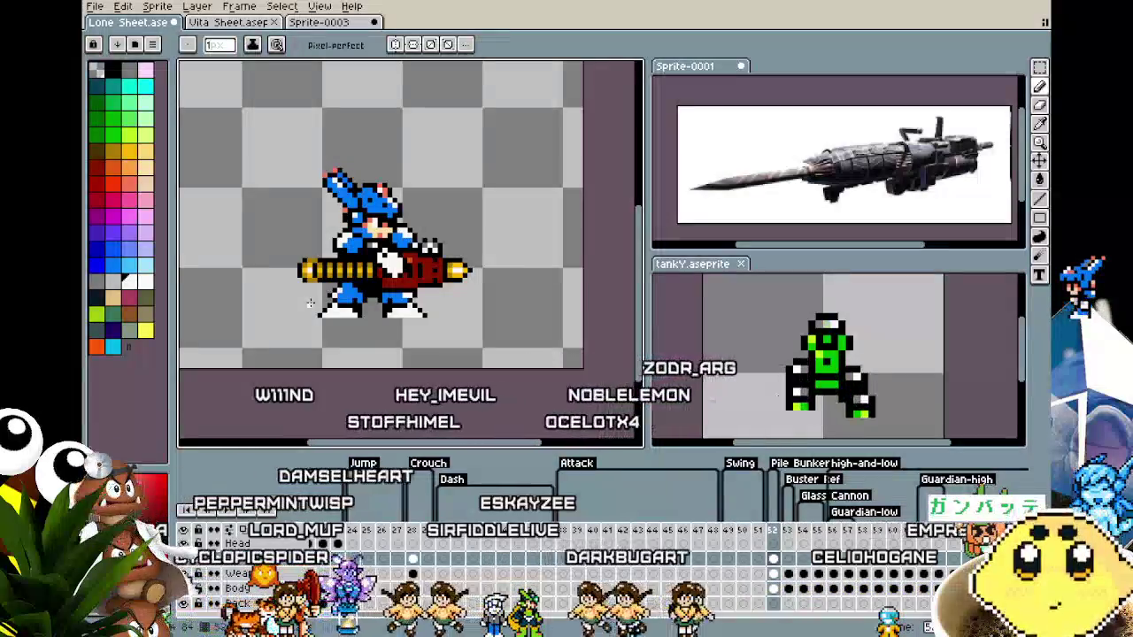
{"action": "scroll", "coordinate": [309, 251], "scroll_direction": "up", "scroll_amount": 1}
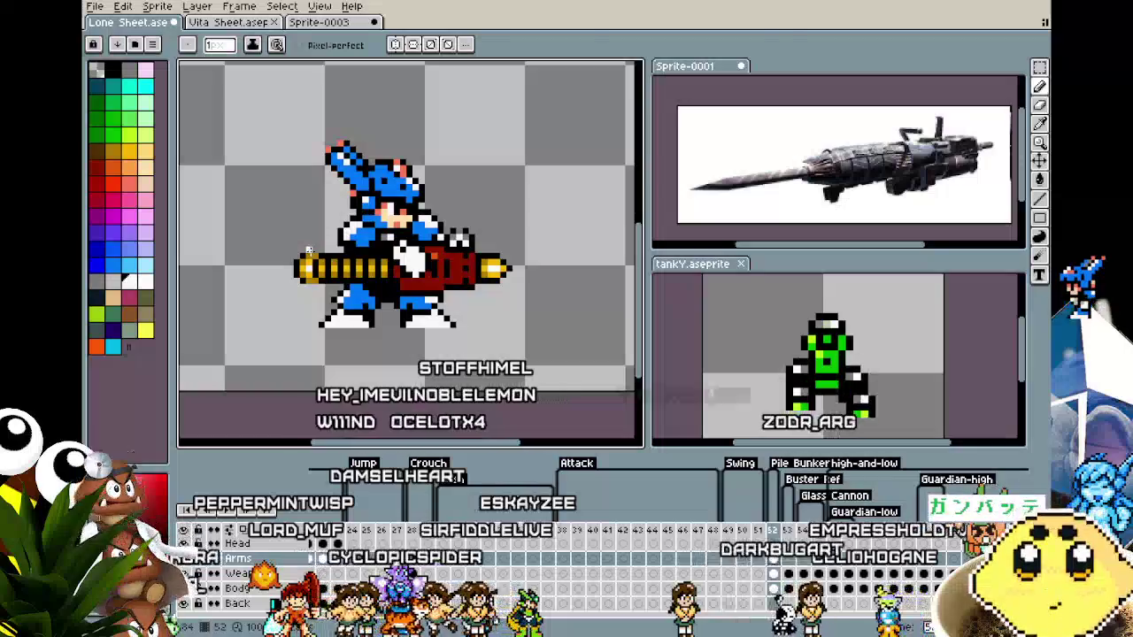
{"action": "key", "text": "w"}
{"action": "left_click", "coordinate": [275, 326]}
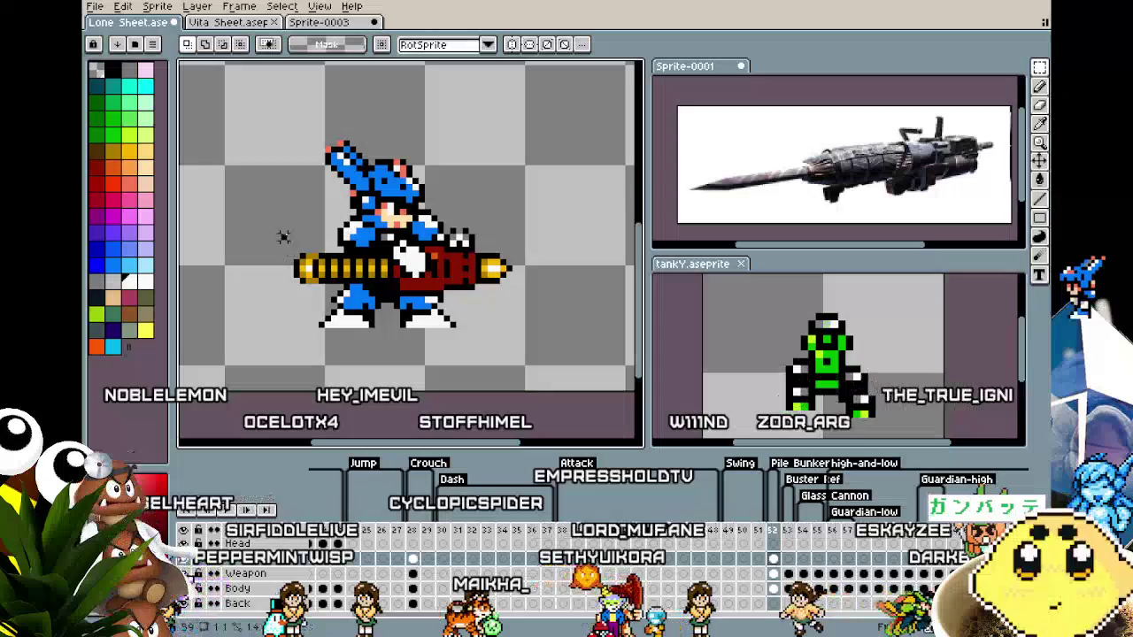
{"action": "key", "text": "ctrl+z"}
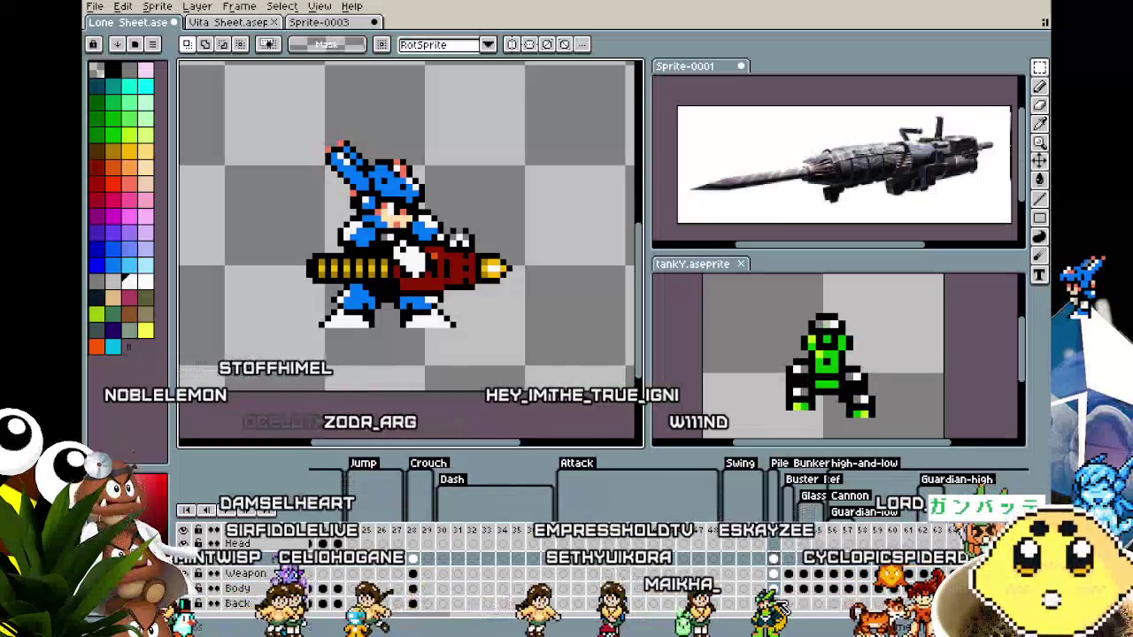
{"action": "key", "text": "ctrl+v"}
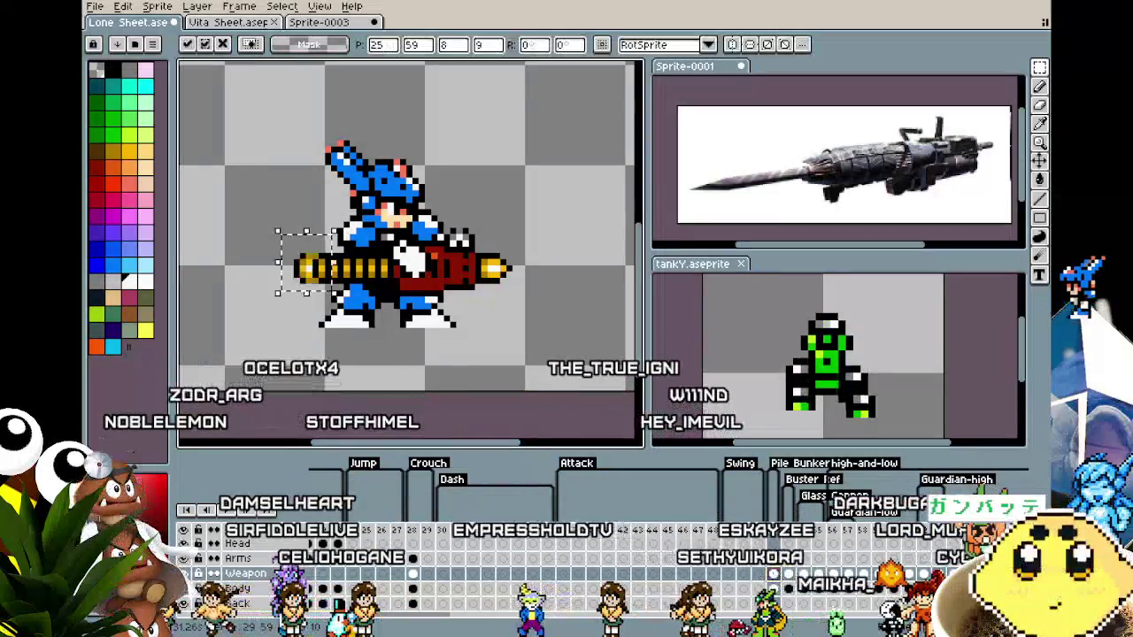
{"action": "key", "text": "Return"}
Return to the pencil and pan the view up and left over the barrel.
{"action": "scroll", "coordinate": [265, 266], "scroll_direction": "up", "scroll_amount": 1}
{"action": "scroll", "coordinate": [265, 265], "scroll_direction": "up", "scroll_amount": 1}
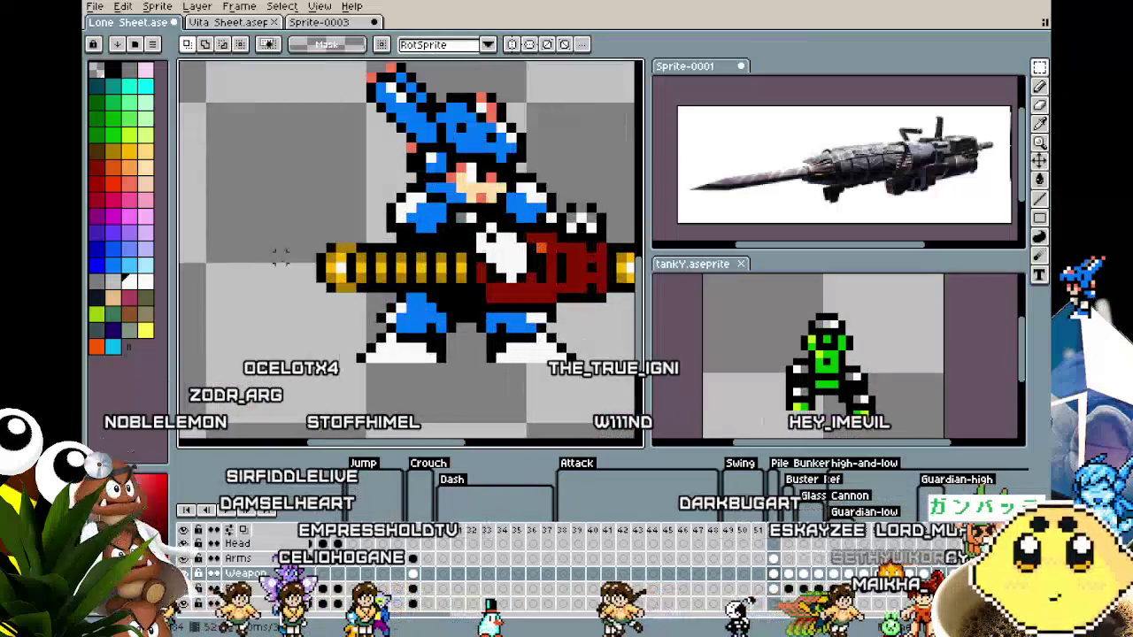
{"action": "key", "text": "i"}
{"action": "key", "text": "b"}
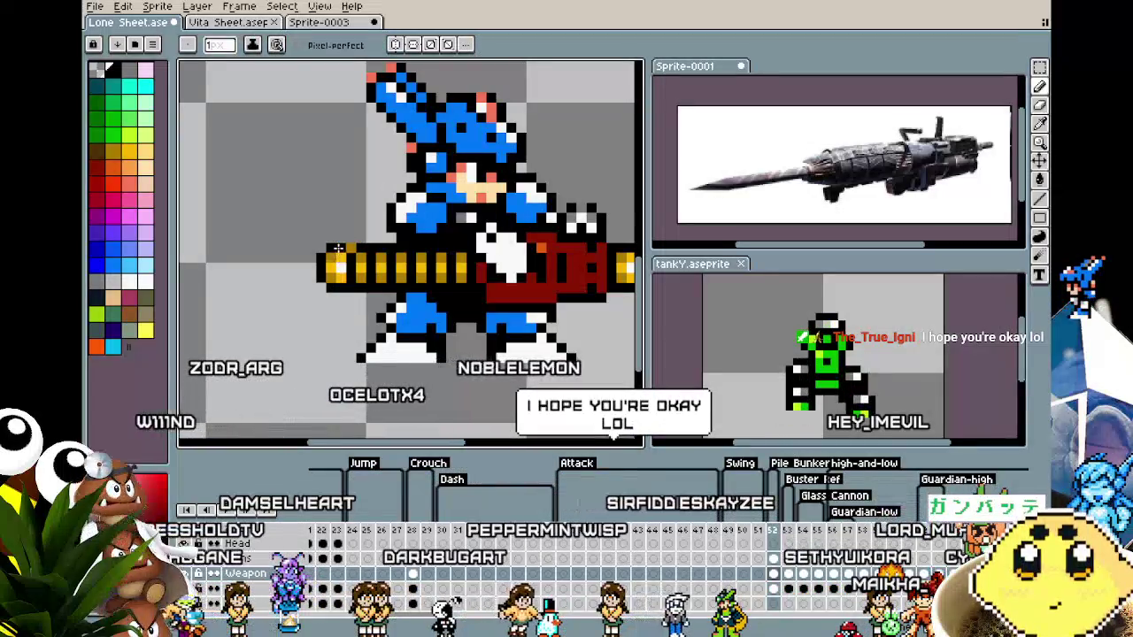
{"action": "scroll", "coordinate": [322, 337], "scroll_direction": "down", "scroll_amount": 2}
{"action": "scroll", "coordinate": [319, 337], "scroll_direction": "down", "scroll_amount": 2}
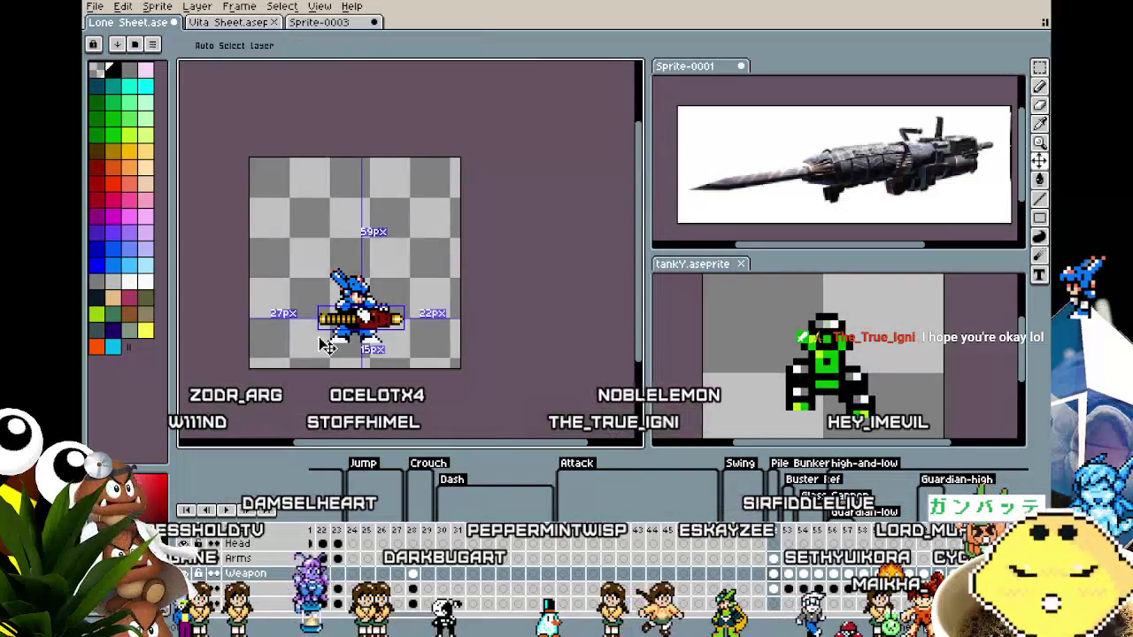
{"action": "scroll", "coordinate": [318, 337], "scroll_direction": "up", "scroll_amount": 2}
{"action": "scroll", "coordinate": [310, 335], "scroll_direction": "up", "scroll_amount": 1}
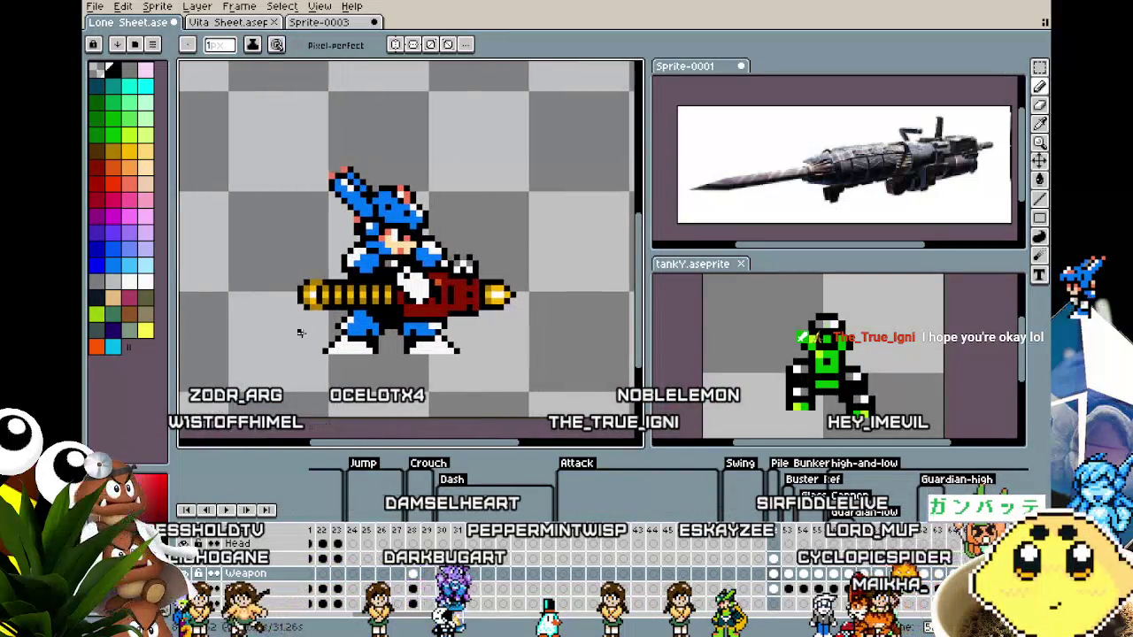
{"action": "scroll", "coordinate": [307, 331], "scroll_direction": "up", "scroll_amount": 2}
{"action": "scroll", "coordinate": [274, 206], "scroll_direction": "up", "scroll_amount": 2}
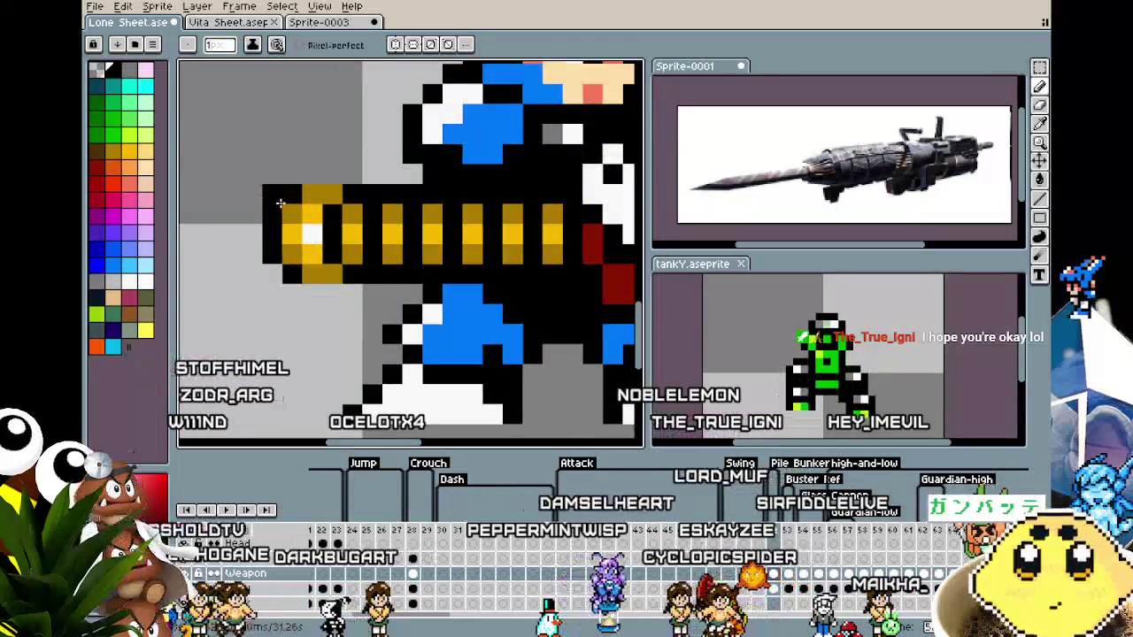
{"action": "scroll", "coordinate": [268, 292], "scroll_direction": "down", "scroll_amount": 2}
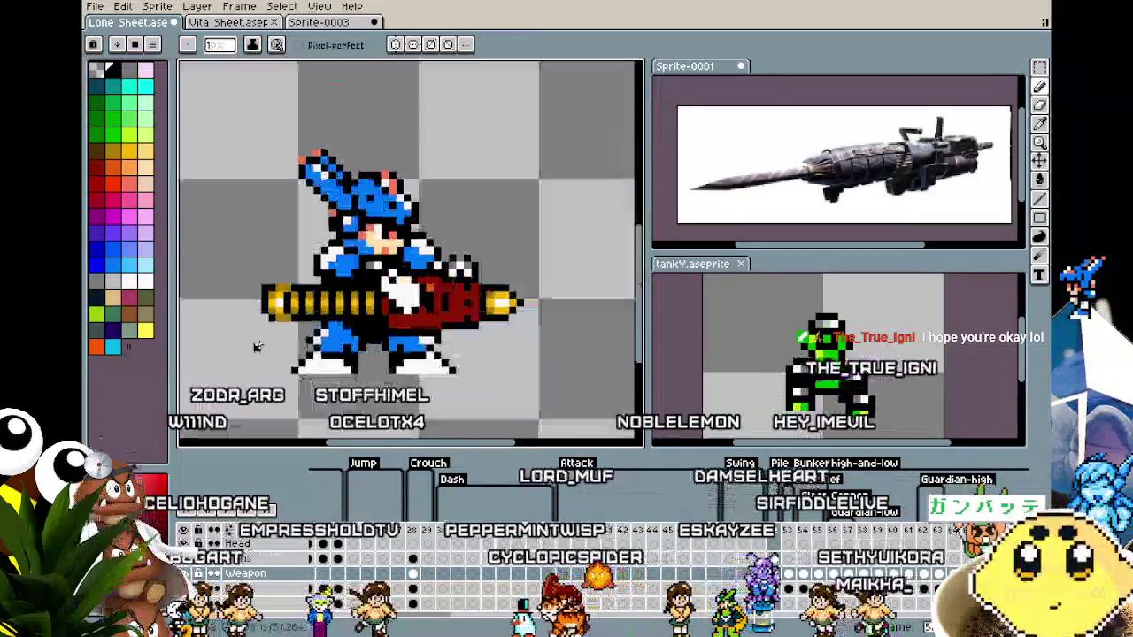
{"action": "scroll", "coordinate": [262, 346], "scroll_direction": "down", "scroll_amount": 1}
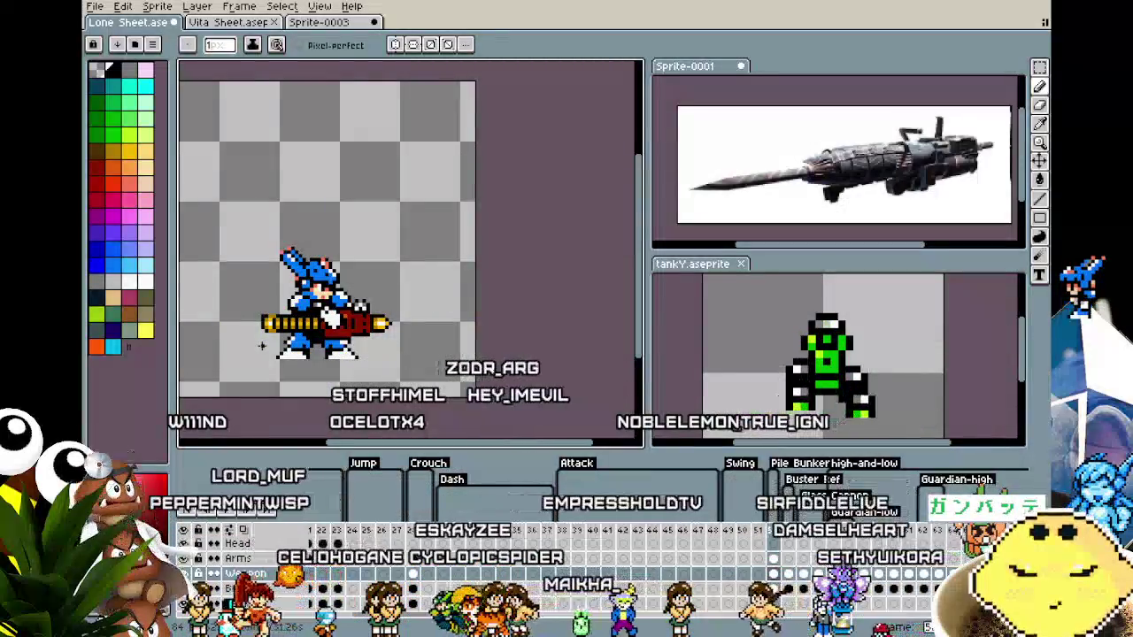
{"action": "left_click_drag", "start_coordinate": [262, 346], "coordinate": [232, 308]}
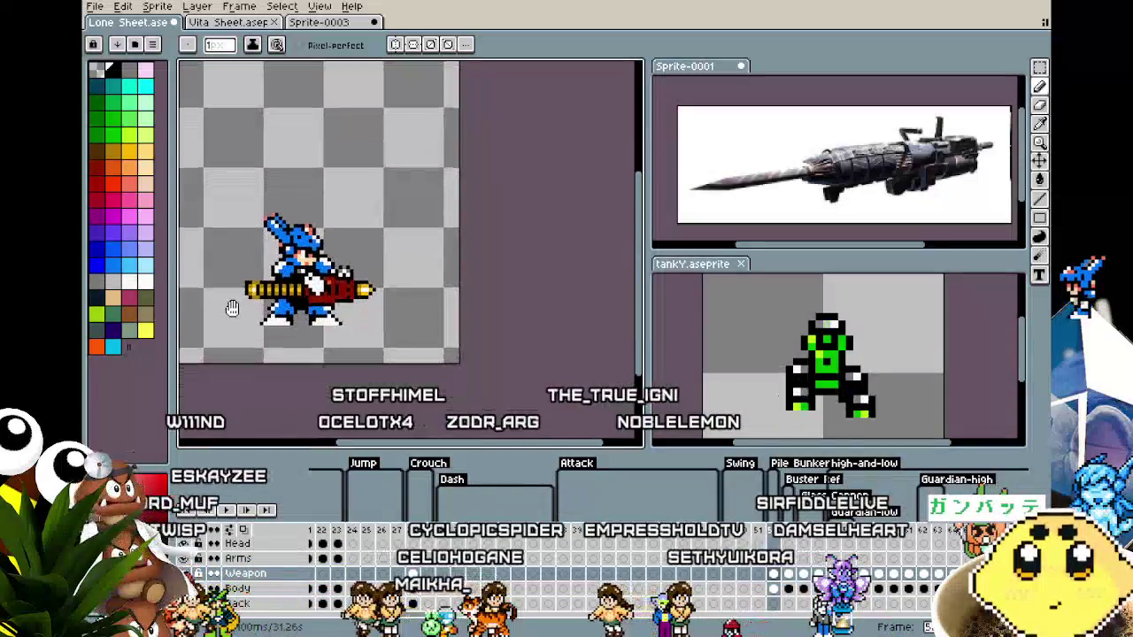
Draw a white highlight line along the gold barrel.
{"action": "scroll", "coordinate": [232, 309], "scroll_direction": "up", "scroll_amount": 4}
{"action": "key", "text": "alt"}
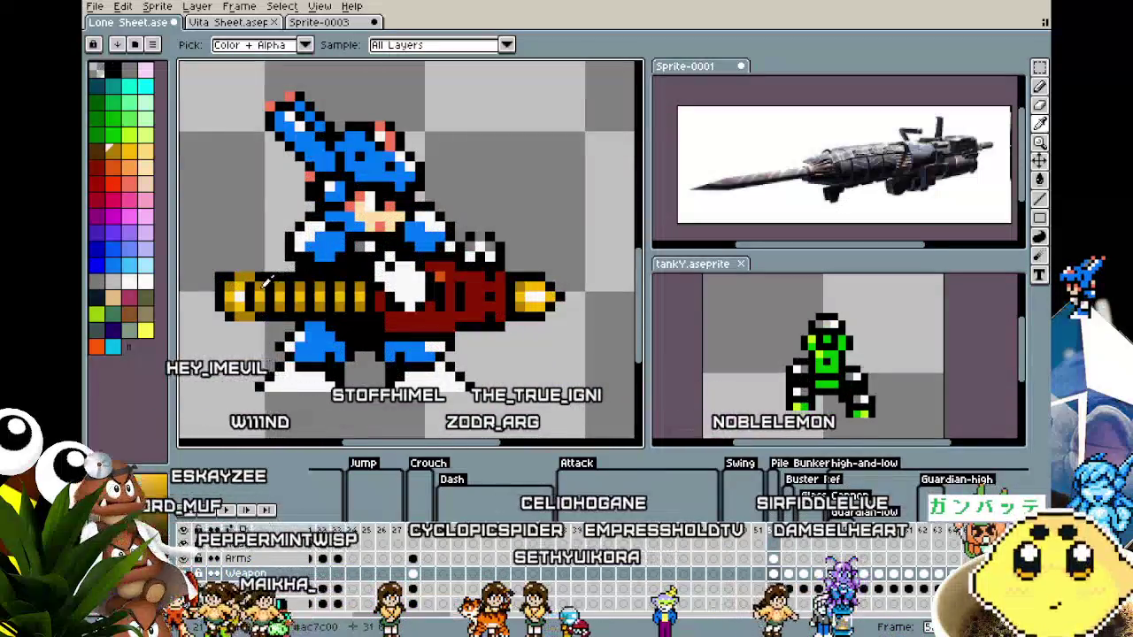
{"action": "left_click", "coordinate": [270, 281], "text": "alt"}
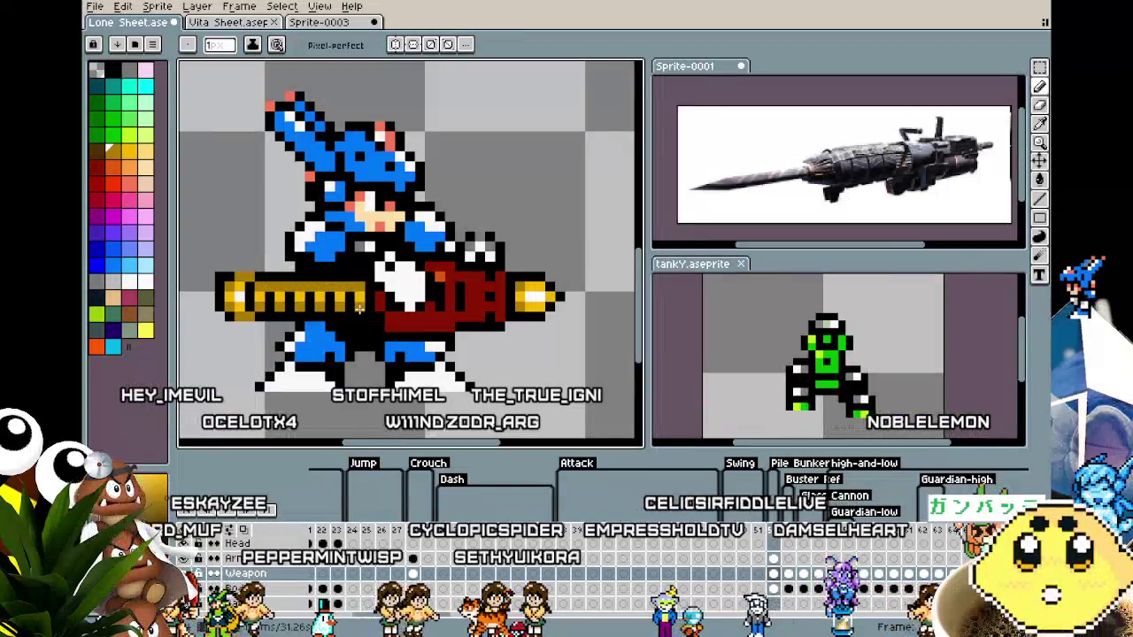
{"action": "key", "text": "alt"}
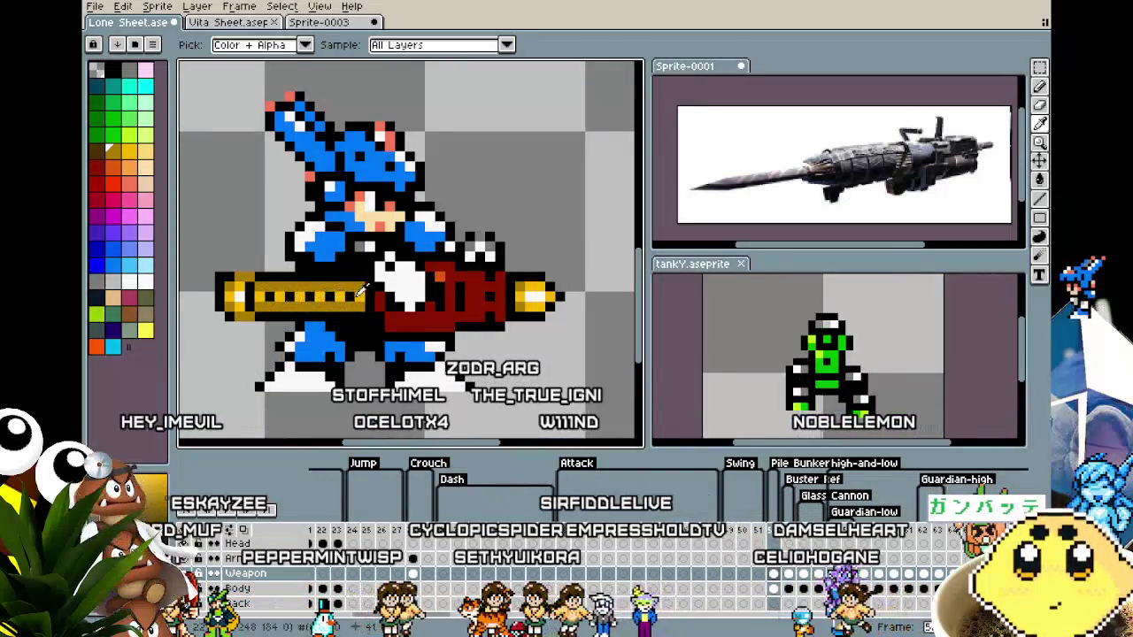
{"action": "left_click", "coordinate": [361, 290], "text": "alt"}
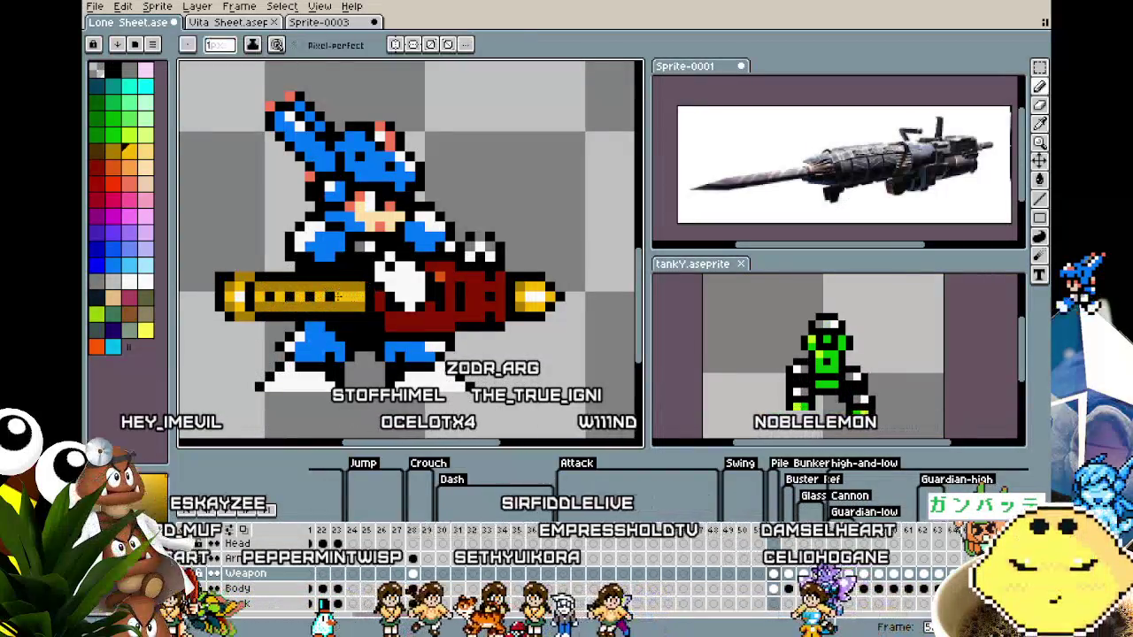
{"action": "left_click", "coordinate": [239, 296], "text": "alt"}
{"action": "left_click_drag", "start_coordinate": [239, 295], "coordinate": [276, 296]}
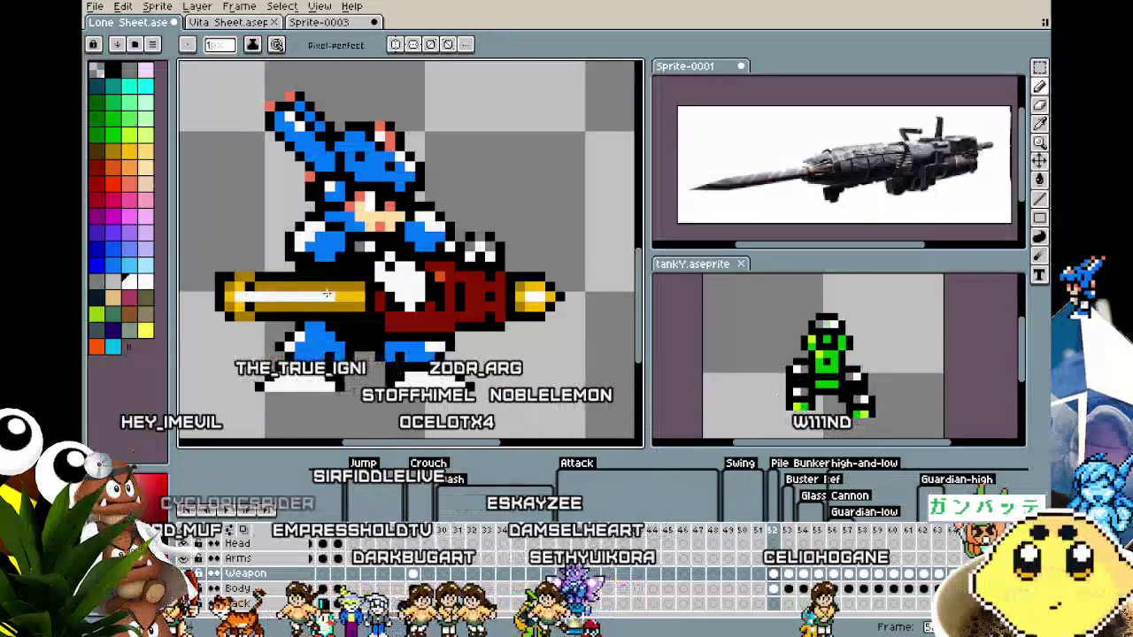
{"action": "left_click_drag", "start_coordinate": [354, 295], "coordinate": [362, 295]}
Sample another colour from the barrel with the eyedropper.
{"action": "key", "text": "alt"}
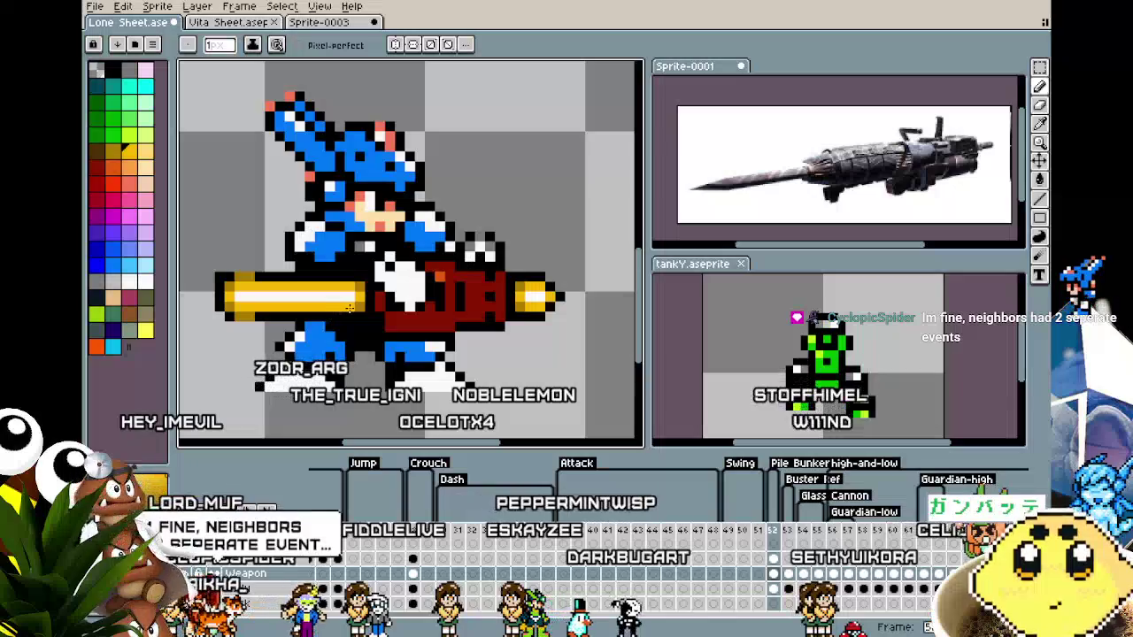
{"action": "scroll", "coordinate": [310, 377], "scroll_direction": "down", "scroll_amount": 2}
{"action": "scroll", "coordinate": [312, 370], "scroll_direction": "down", "scroll_amount": 1}
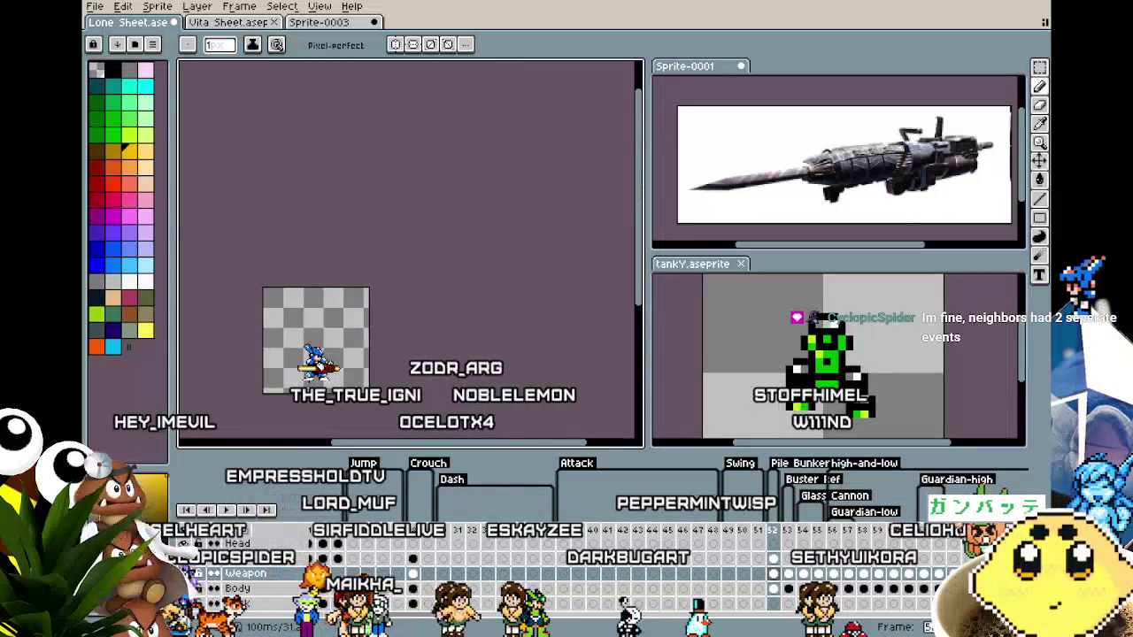
{"action": "scroll", "coordinate": [311, 369], "scroll_direction": "up", "scroll_amount": 3}
{"action": "scroll", "coordinate": [278, 400], "scroll_direction": "up", "scroll_amount": 1}
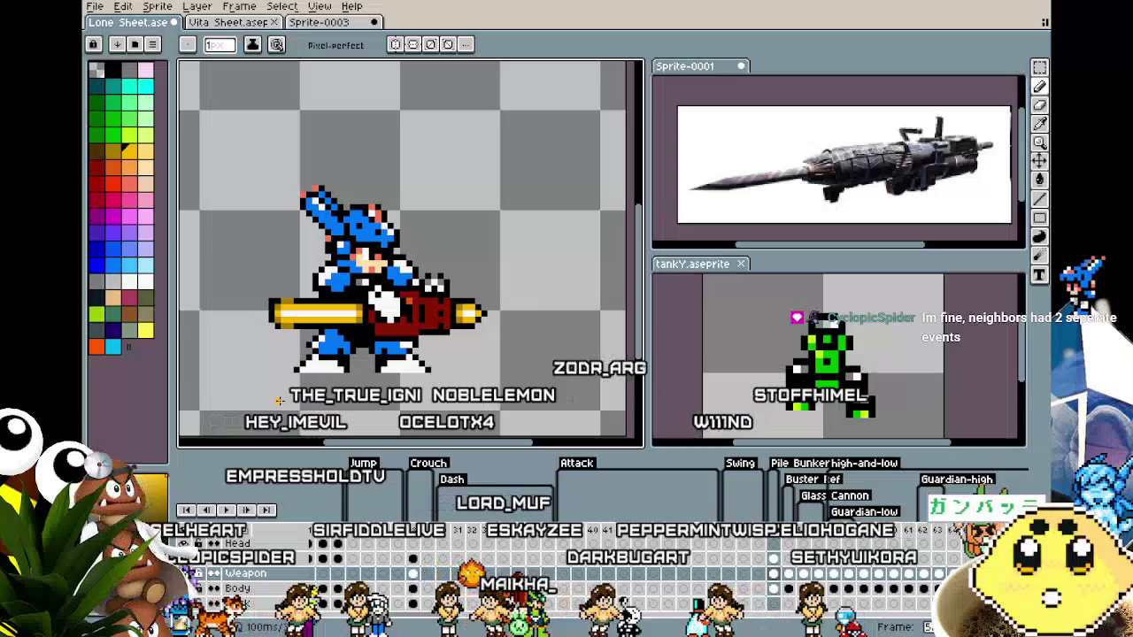
{"action": "scroll", "coordinate": [279, 319], "scroll_direction": "up", "scroll_amount": 1}
{"action": "key", "text": "alt"}
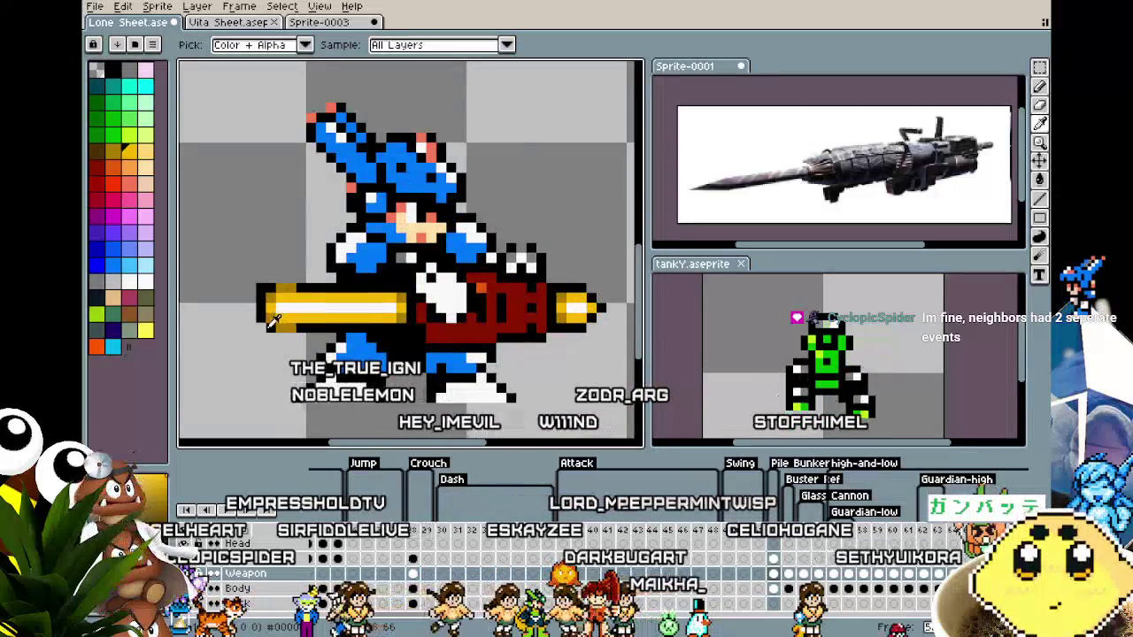
{"action": "left_click", "coordinate": [269, 326], "text": "alt"}
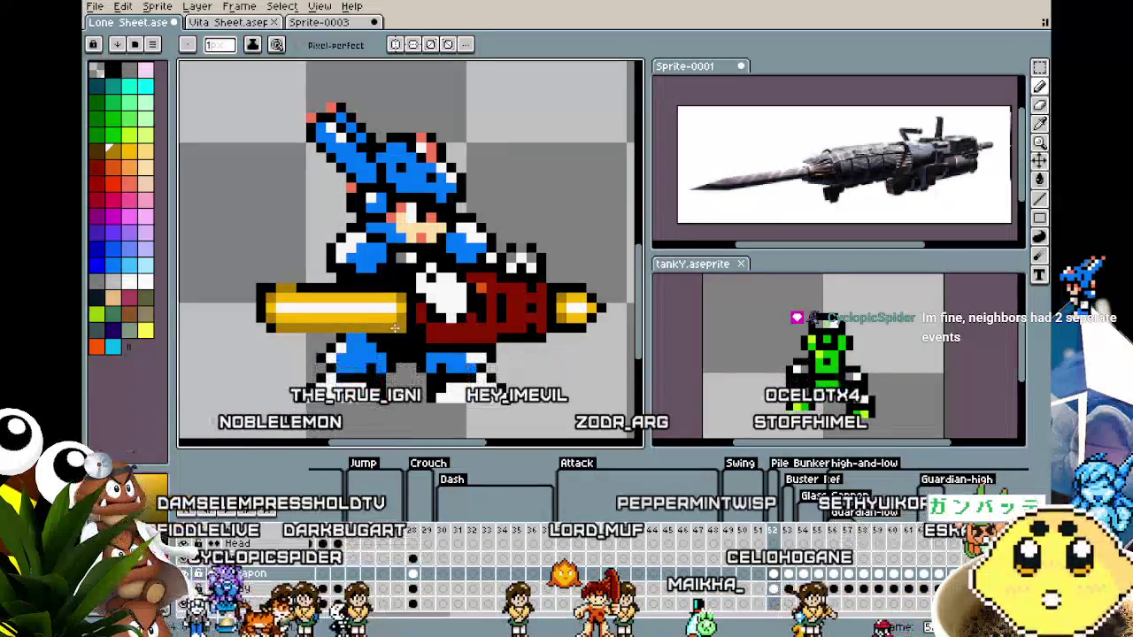
Make black the foreground colour by sampling a black outline pixel.
{"action": "scroll", "coordinate": [371, 345], "scroll_direction": "down", "scroll_amount": 4}
{"action": "key", "text": "ctrl"}
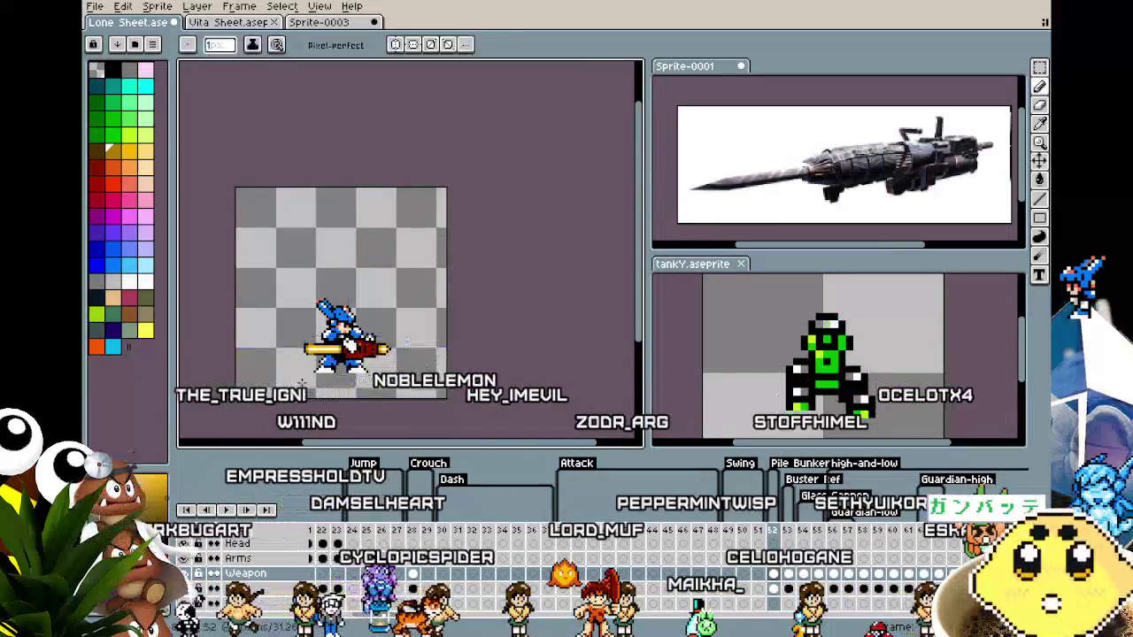
{"action": "scroll", "coordinate": [302, 382], "scroll_direction": "up", "scroll_amount": 2}
{"action": "scroll", "coordinate": [302, 383], "scroll_direction": "up", "scroll_amount": 1}
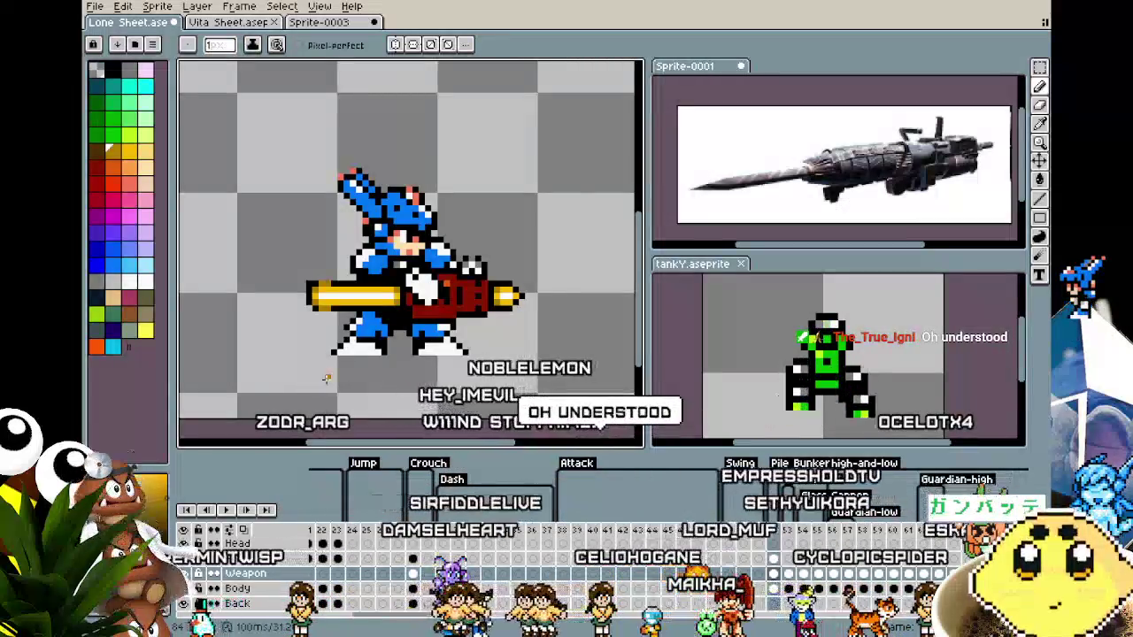
{"action": "scroll", "coordinate": [335, 376], "scroll_direction": "up", "scroll_amount": 1}
{"action": "scroll", "coordinate": [374, 242], "scroll_direction": "up", "scroll_amount": 1}
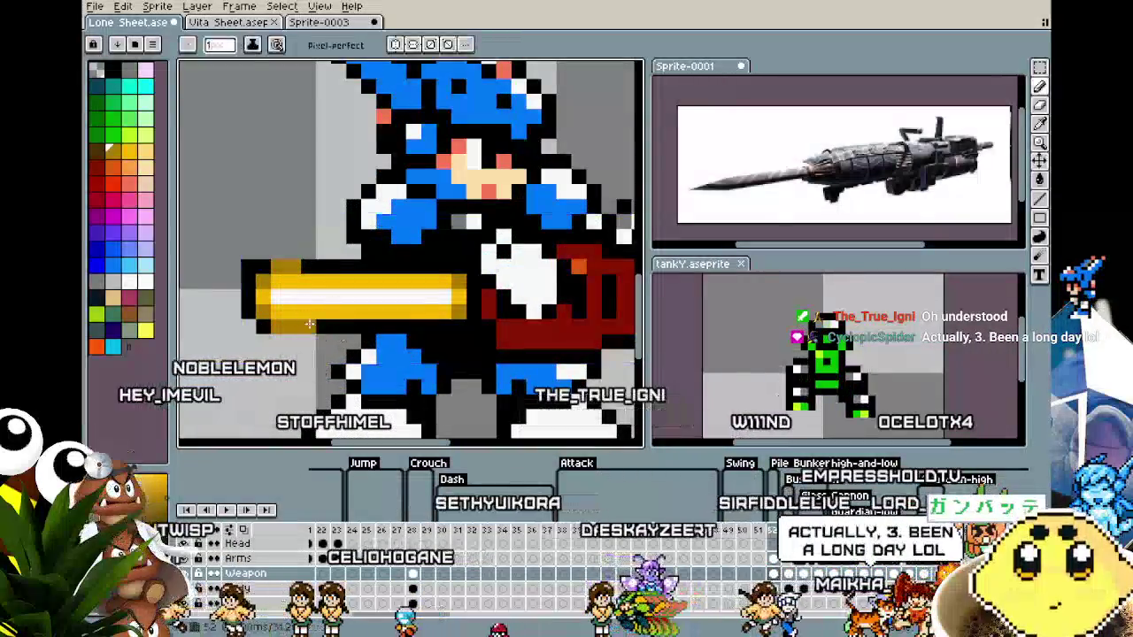
{"action": "key", "text": "alt"}
{"action": "left_click", "coordinate": [278, 324]}
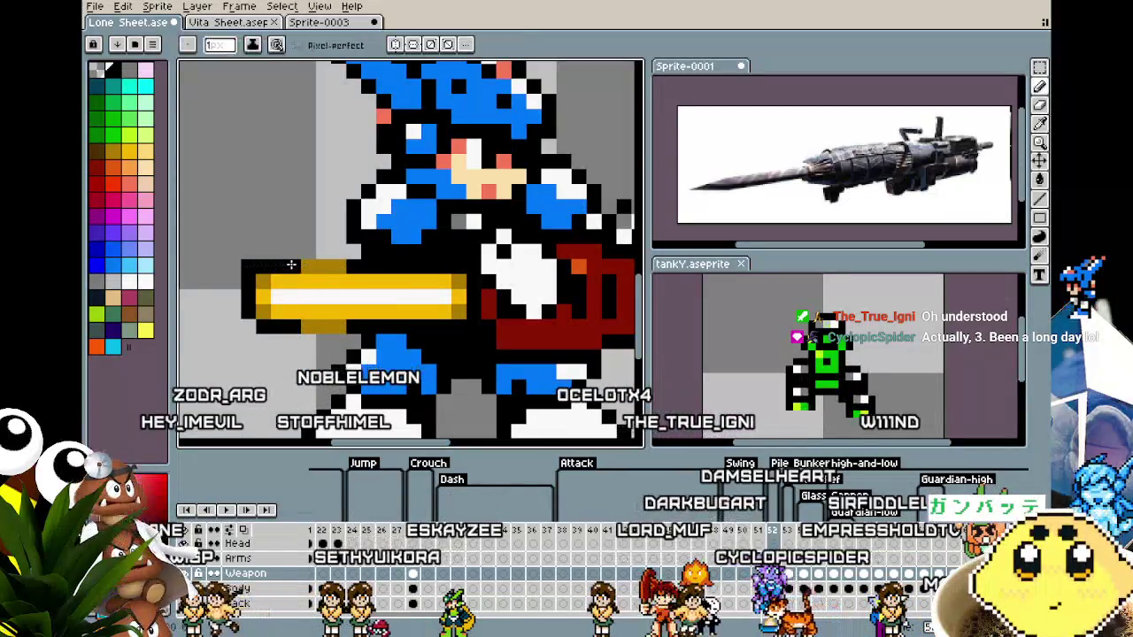
{"action": "scroll", "coordinate": [296, 265], "scroll_direction": "down", "scroll_amount": 5}
{"action": "scroll", "coordinate": [257, 345], "scroll_direction": "down", "scroll_amount": 2}
{"action": "scroll", "coordinate": [235, 381], "scroll_direction": "up", "scroll_amount": 1}
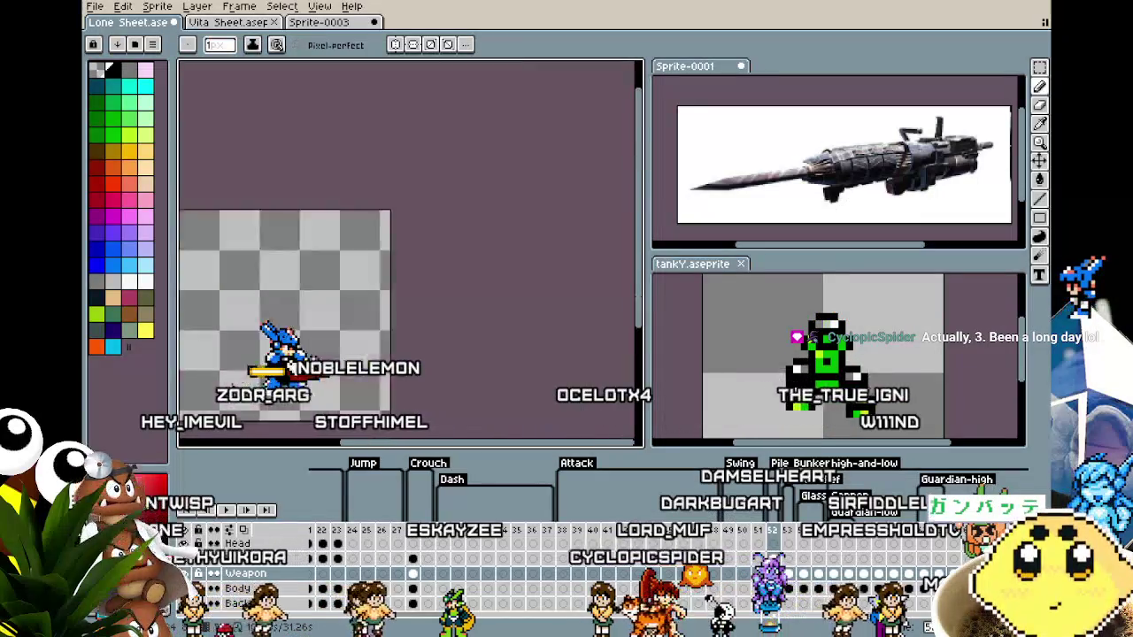
{"action": "scroll", "coordinate": [232, 387], "scroll_direction": "up", "scroll_amount": 1}
{"action": "scroll", "coordinate": [232, 387], "scroll_direction": "up", "scroll_amount": 2}
{"action": "scroll", "coordinate": [235, 389], "scroll_direction": "up", "scroll_amount": 1}
Paint a row of light orange highlight pixels across the top of the cannon's red body near the grip.
{"action": "key", "text": "v"}
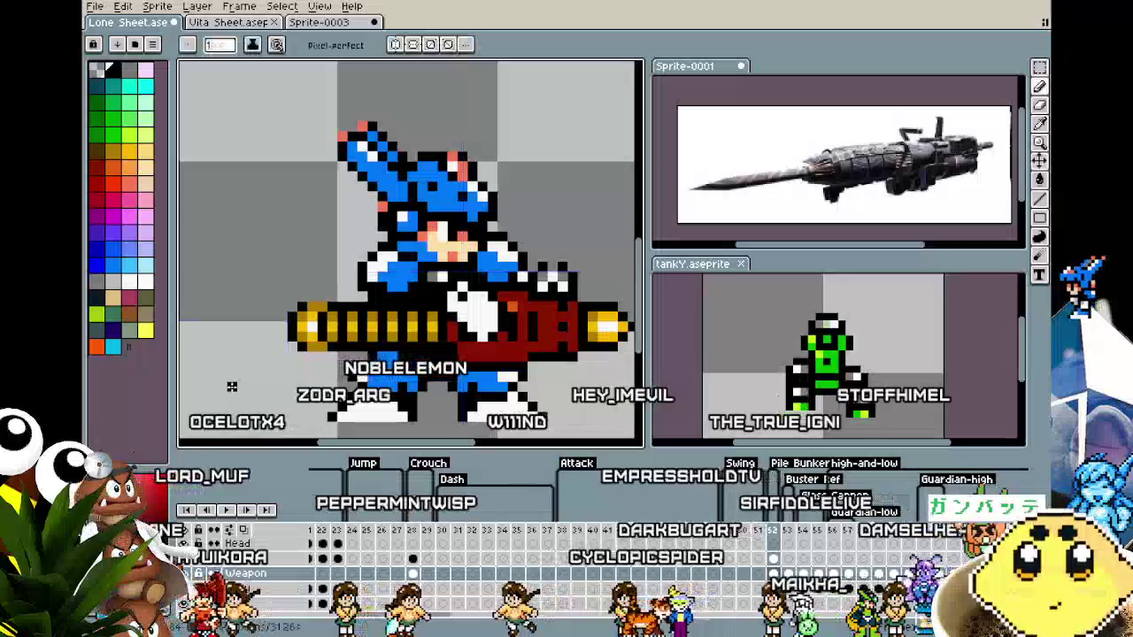
{"action": "key", "text": "b"}
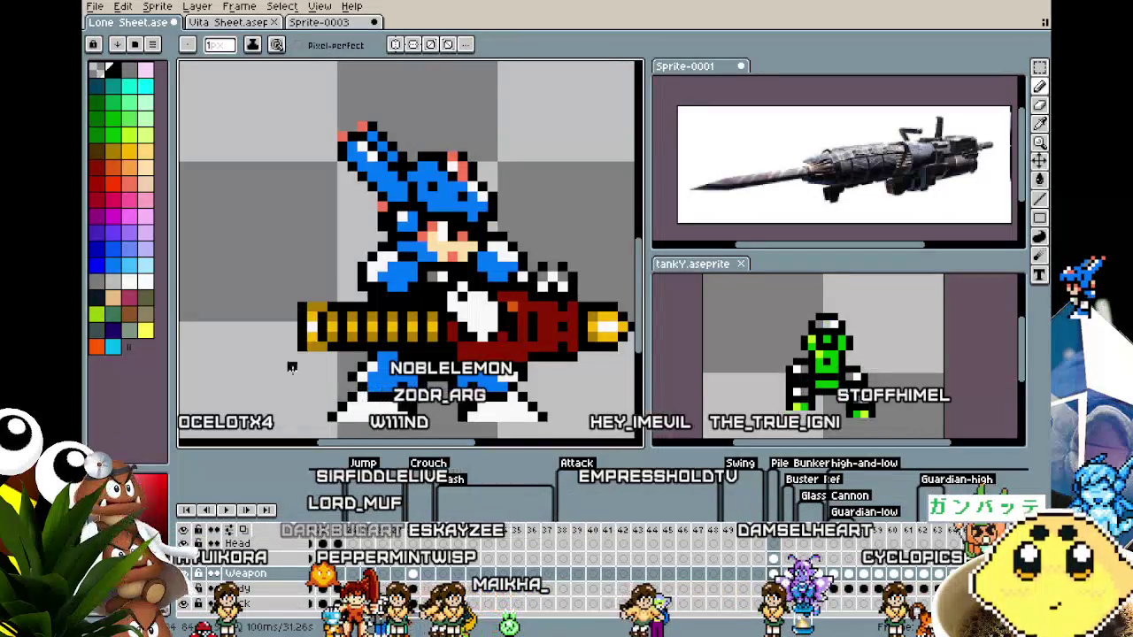
{"action": "scroll", "coordinate": [292, 366], "scroll_direction": "down", "scroll_amount": 3}
{"action": "scroll", "coordinate": [292, 366], "scroll_direction": "down", "scroll_amount": 1}
{"action": "scroll", "coordinate": [232, 362], "scroll_direction": "up", "scroll_amount": 3}
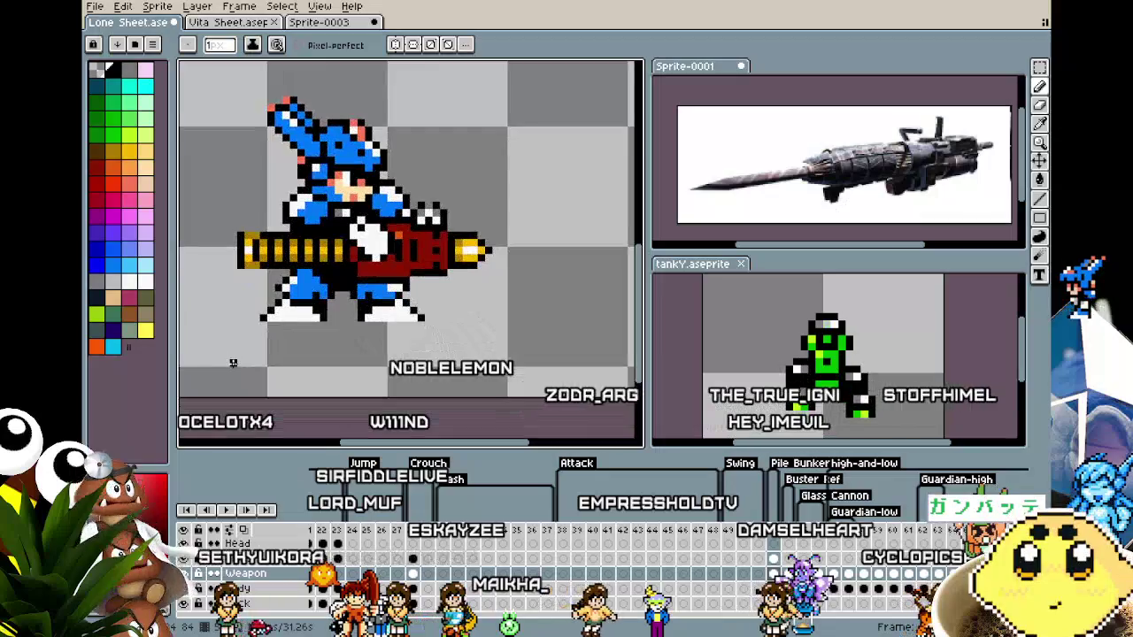
{"action": "scroll", "coordinate": [233, 362], "scroll_direction": "down", "scroll_amount": 1}
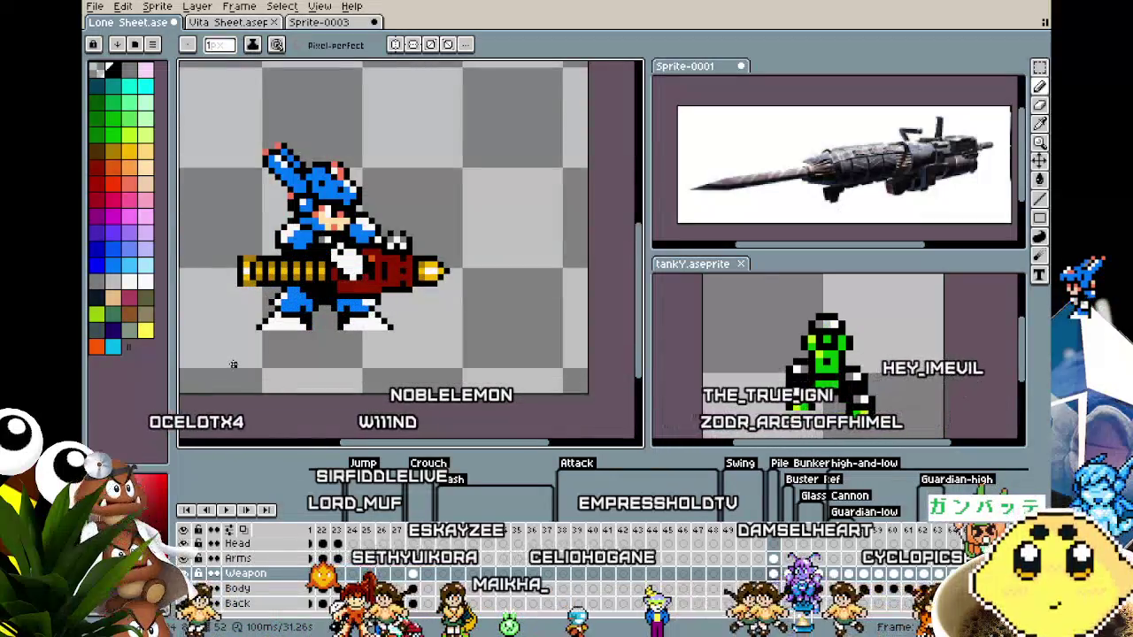
{"action": "scroll", "coordinate": [296, 279], "scroll_direction": "up", "scroll_amount": 1}
{"action": "scroll", "coordinate": [296, 280], "scroll_direction": "up", "scroll_amount": 1}
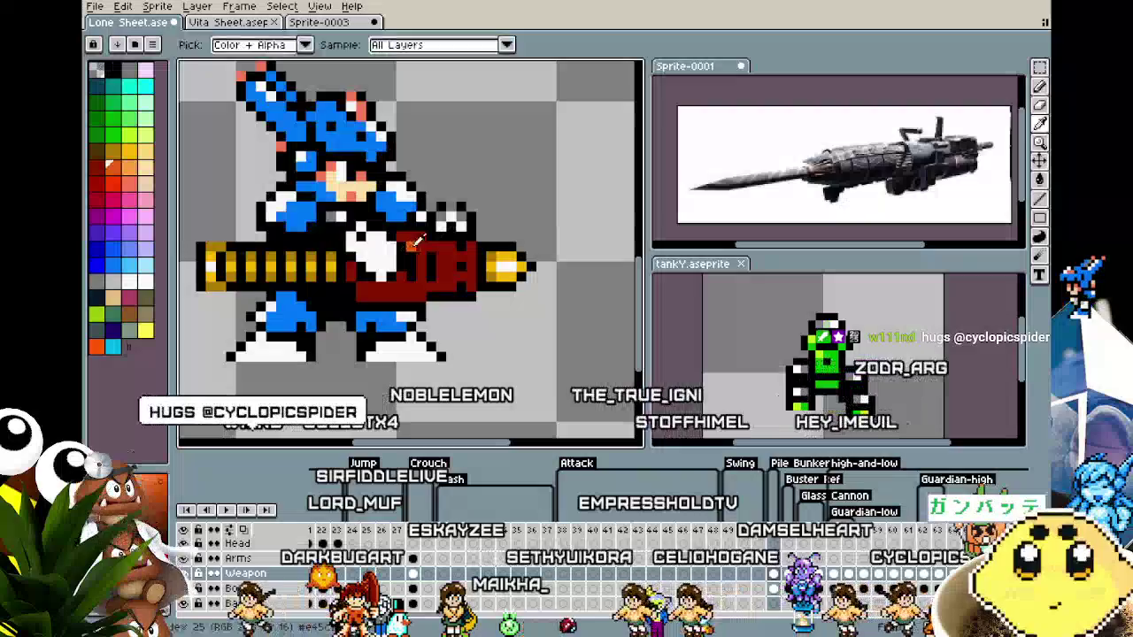
{"action": "left_click_drag", "start_coordinate": [416, 247], "coordinate": [449, 258]}
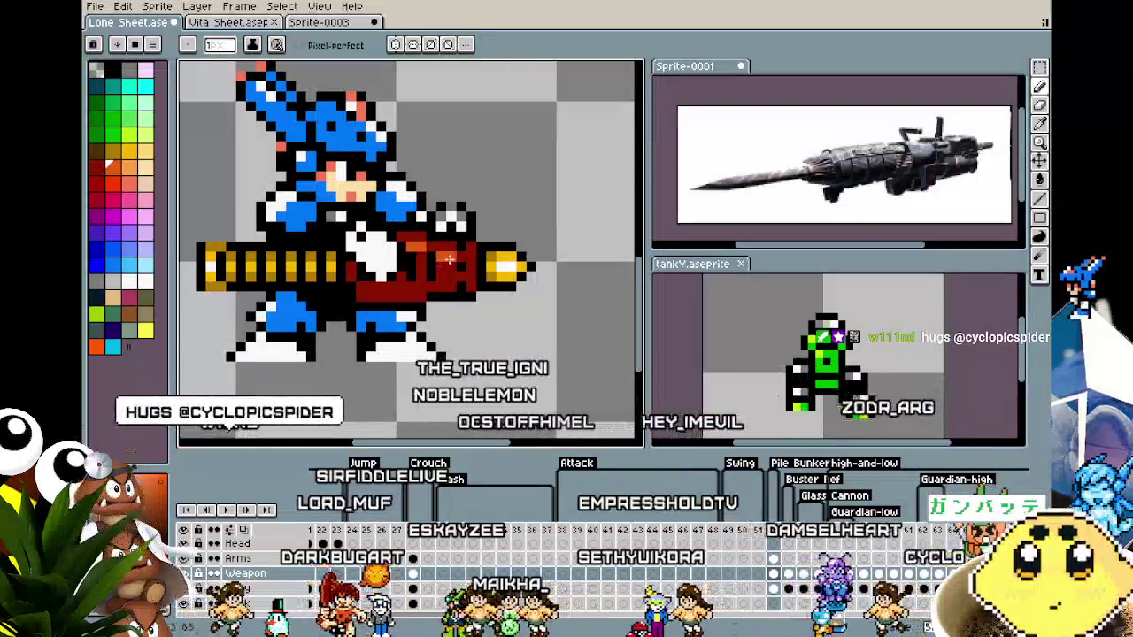
{"action": "scroll", "coordinate": [400, 334], "scroll_direction": "down", "scroll_amount": 1}
{"action": "scroll", "coordinate": [400, 334], "scroll_direction": "down", "scroll_amount": 1}
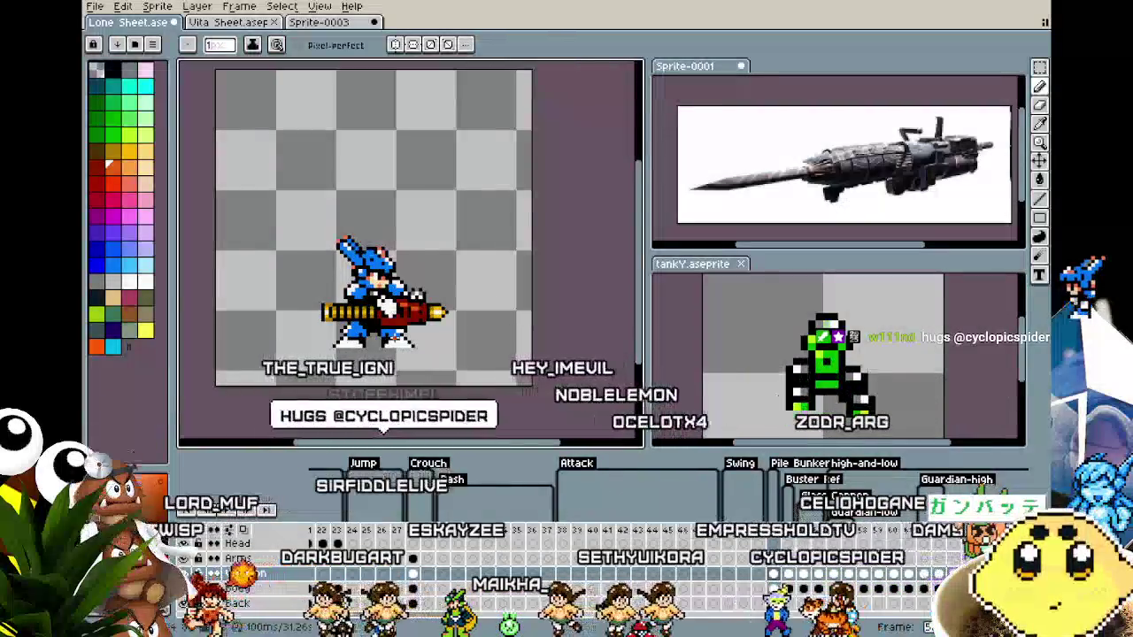
{"action": "scroll", "coordinate": [411, 283], "scroll_direction": "up", "scroll_amount": 2}
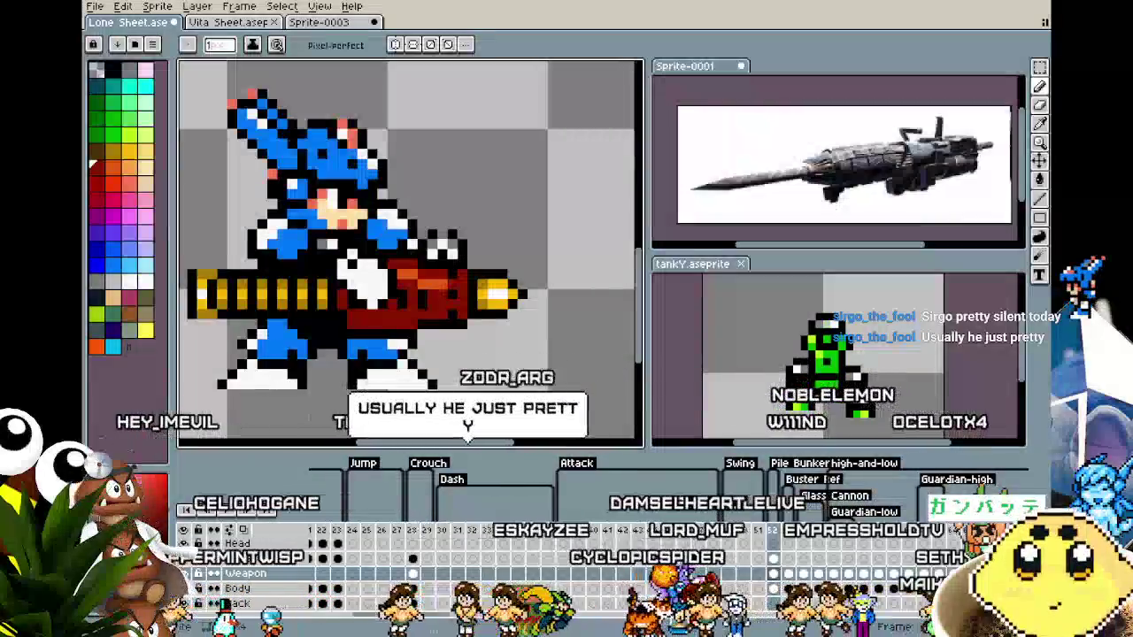
{"action": "left_click_drag", "start_coordinate": [322, 374], "coordinate": [378, 359]}
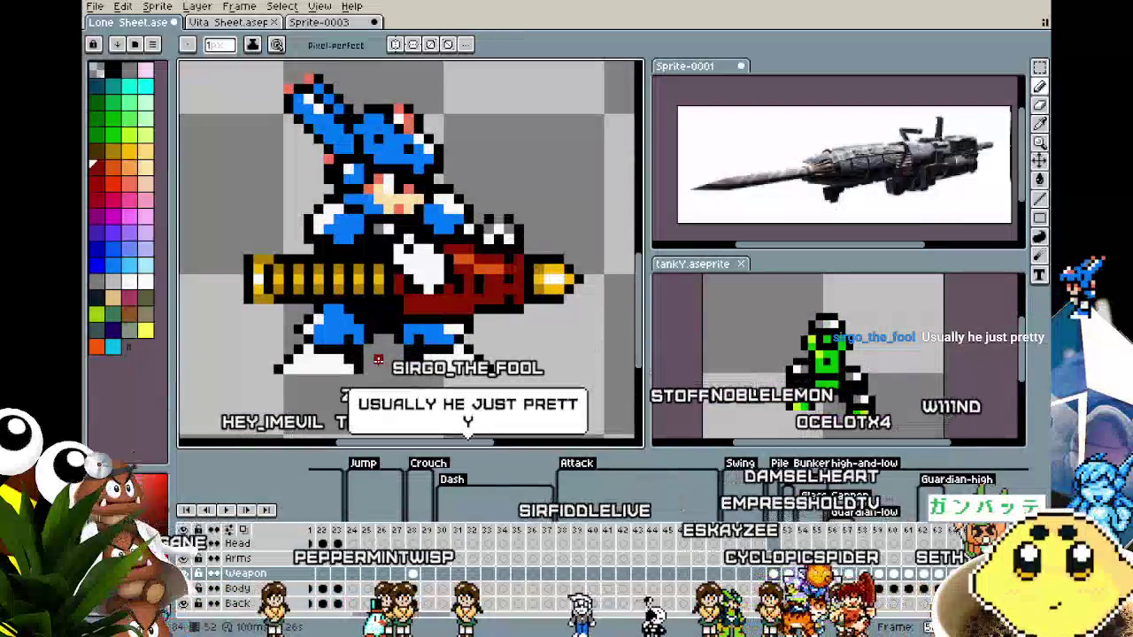
{"action": "scroll", "coordinate": [368, 327], "scroll_direction": "up", "scroll_amount": 1}
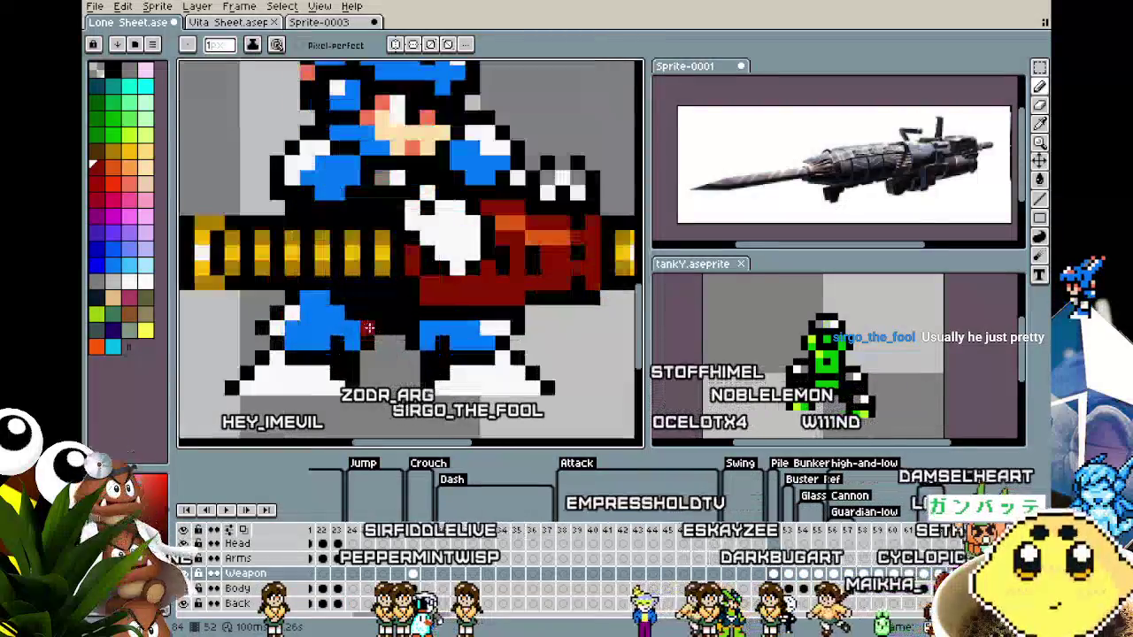
{"action": "scroll", "coordinate": [368, 327], "scroll_direction": "down", "scroll_amount": 1}
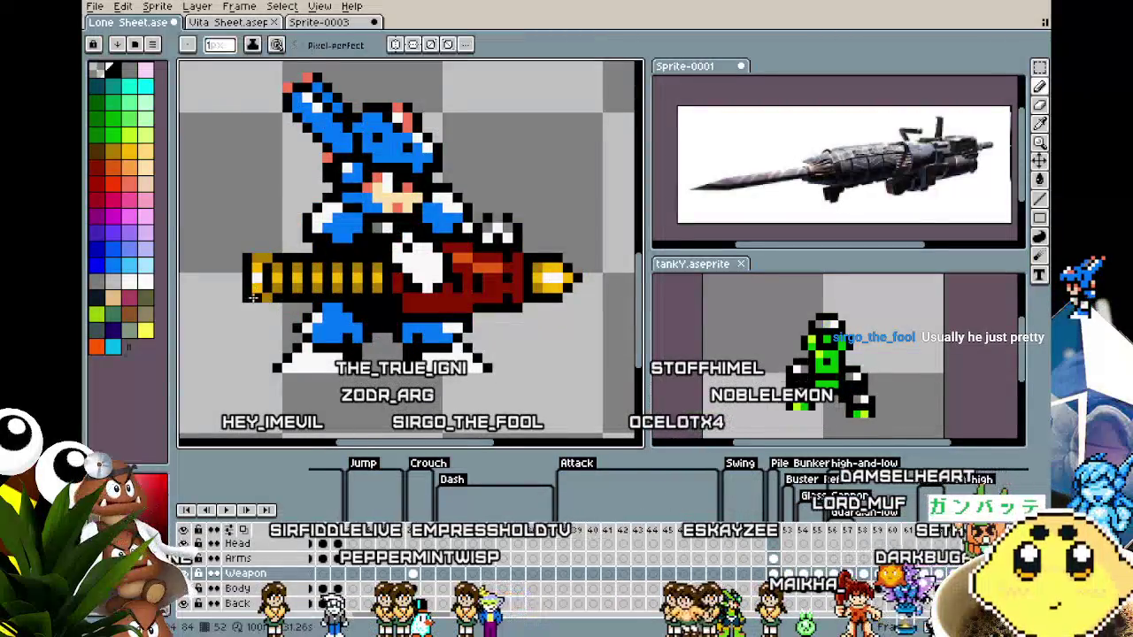
{"action": "scroll", "coordinate": [228, 366], "scroll_direction": "down", "scroll_amount": 1}
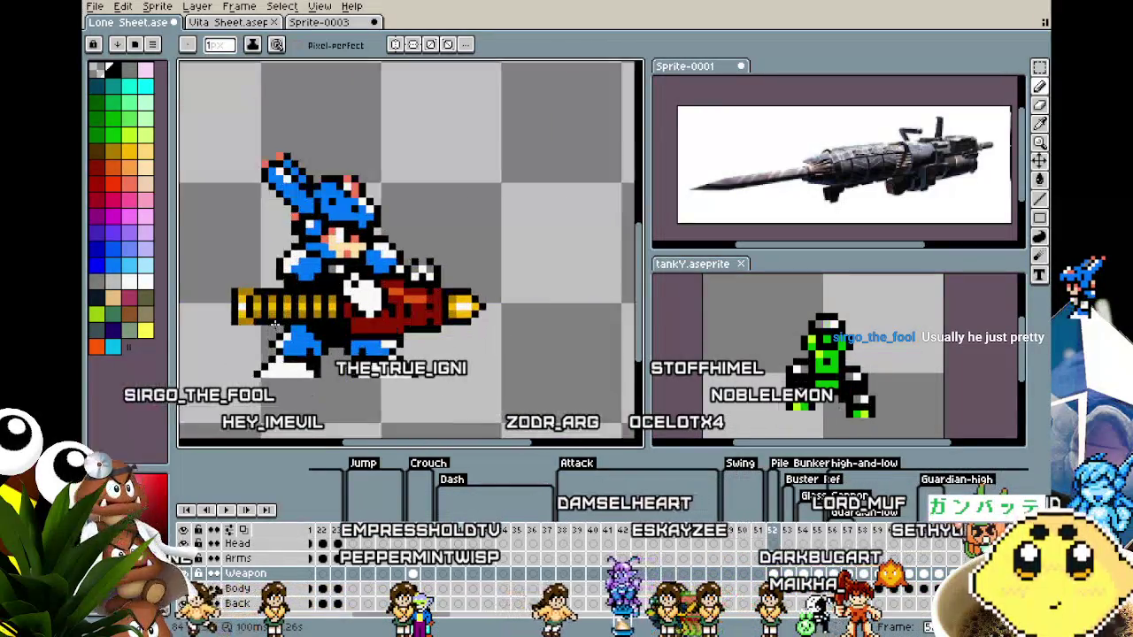
{"action": "scroll", "coordinate": [275, 326], "scroll_direction": "up", "scroll_amount": 2}
{"action": "scroll", "coordinate": [275, 326], "scroll_direction": "down", "scroll_amount": 2}
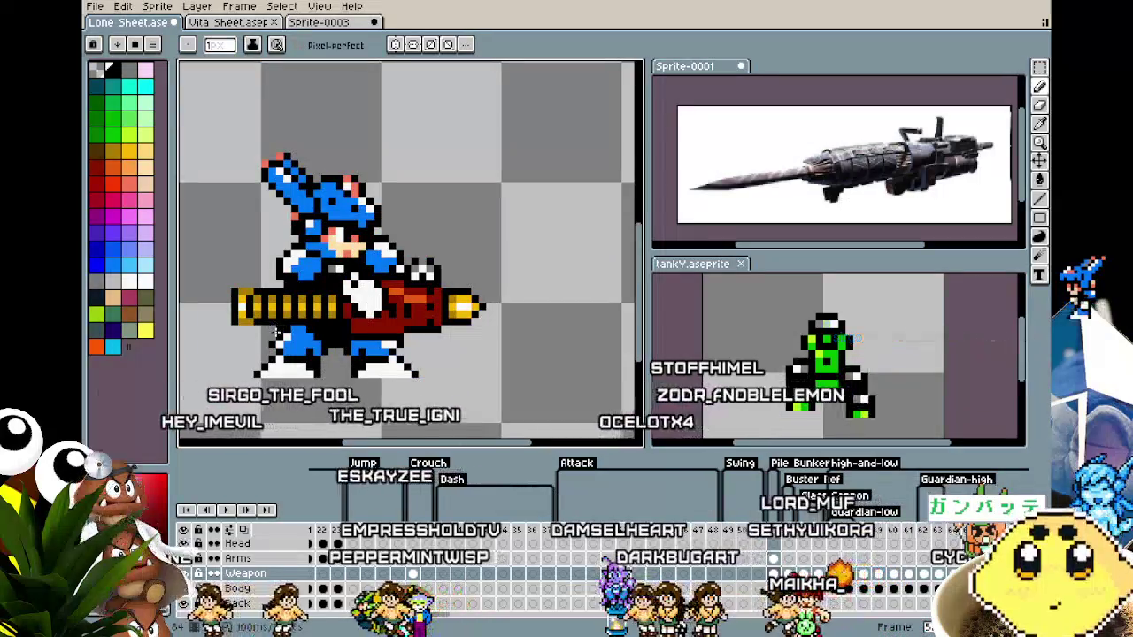
{"action": "scroll", "coordinate": [340, 317], "scroll_direction": "up", "scroll_amount": 2}
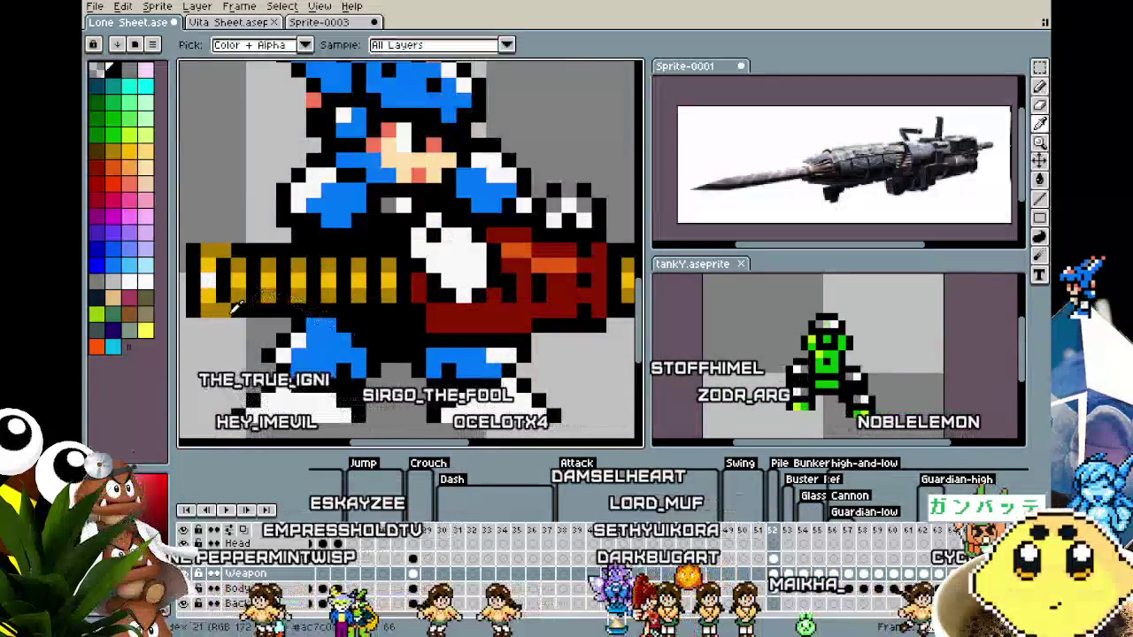
{"action": "scroll", "coordinate": [326, 368], "scroll_direction": "down", "scroll_amount": 2}
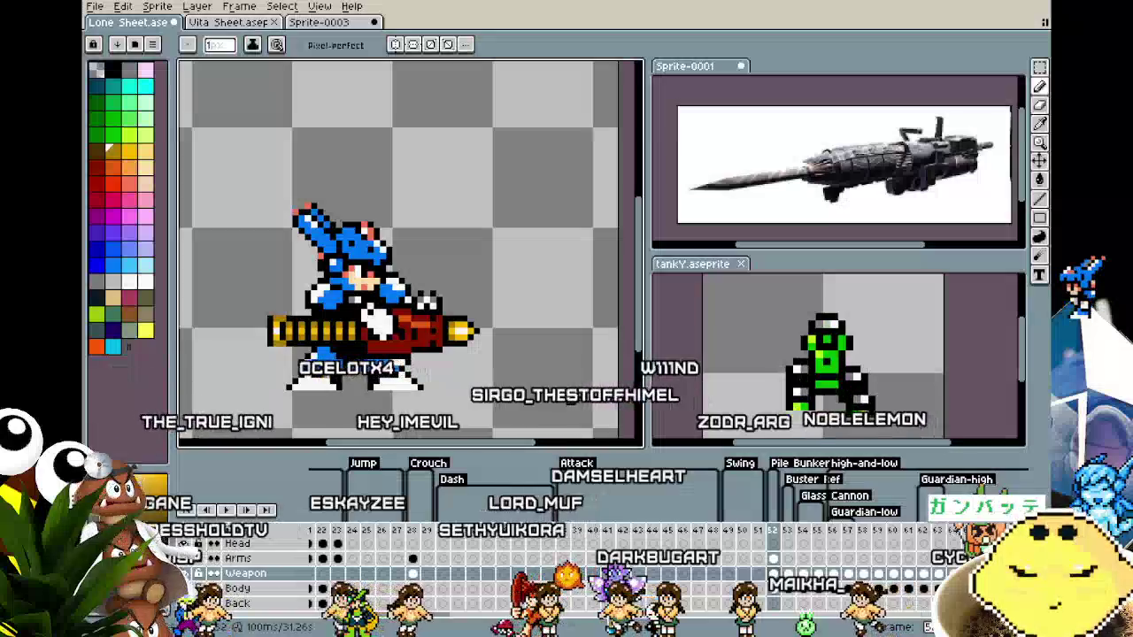
{"action": "scroll", "coordinate": [445, 375], "scroll_direction": "up", "scroll_amount": 1}
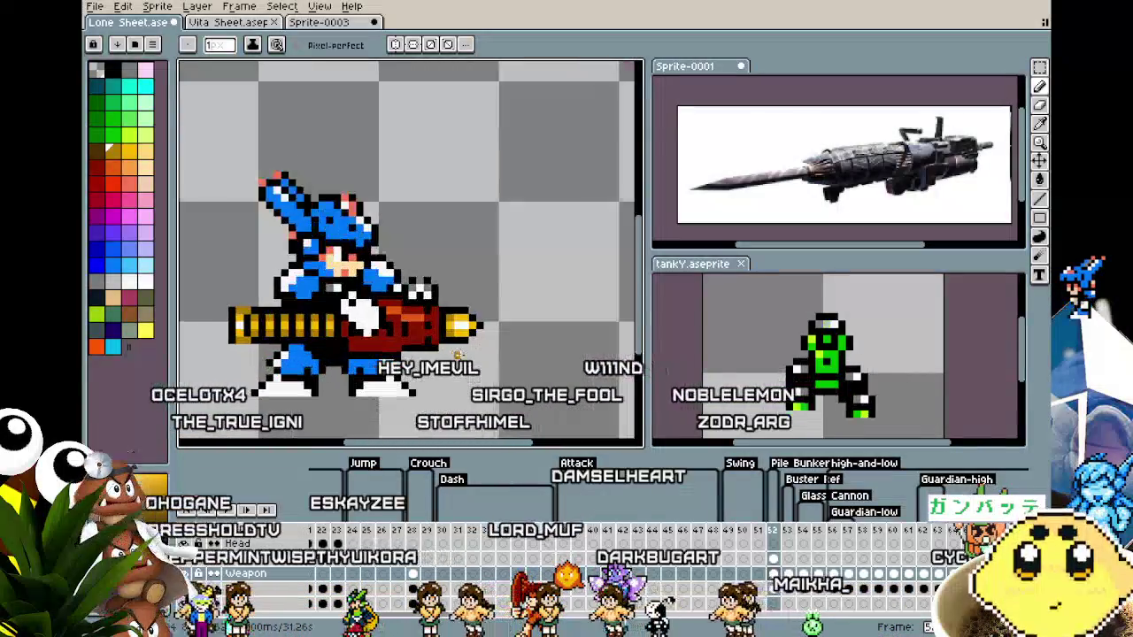
{"action": "scroll", "coordinate": [525, 272], "scroll_direction": "up", "scroll_amount": 2}
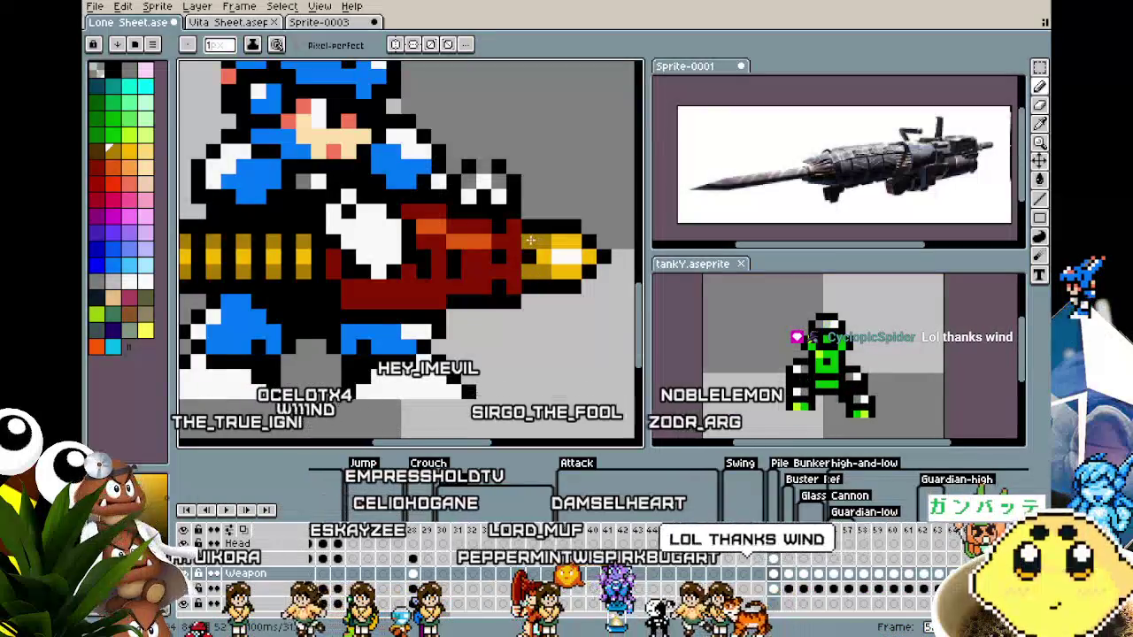
{"action": "scroll", "coordinate": [425, 370], "scroll_direction": "down", "scroll_amount": 3}
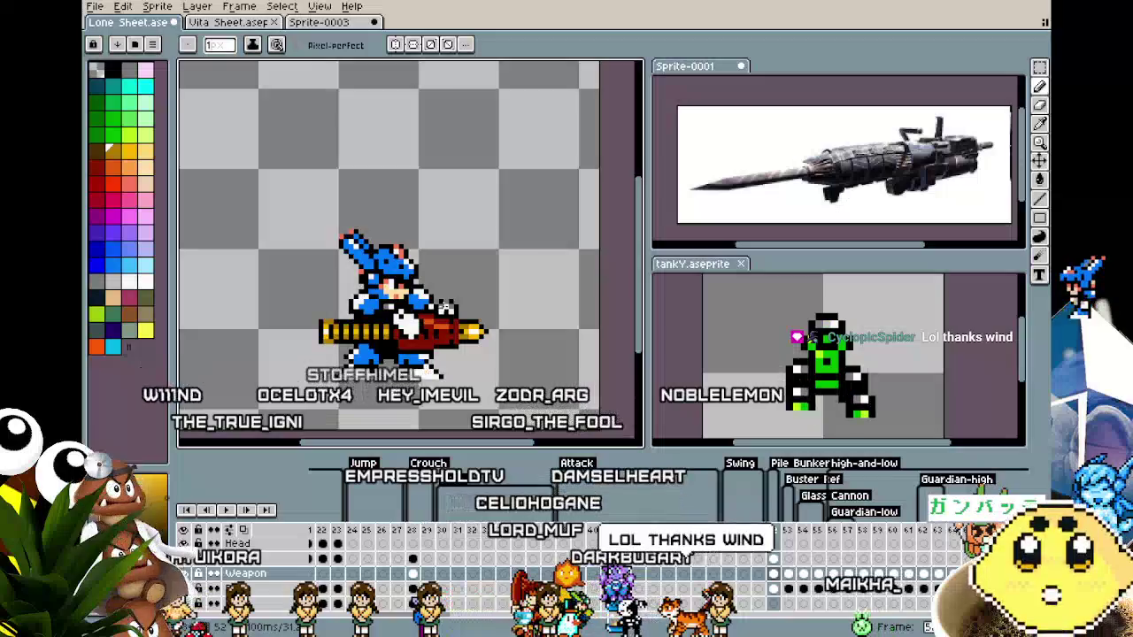
{"action": "scroll", "coordinate": [445, 307], "scroll_direction": "up", "scroll_amount": 3}
{"action": "scroll", "coordinate": [490, 370], "scroll_direction": "down", "scroll_amount": 3}
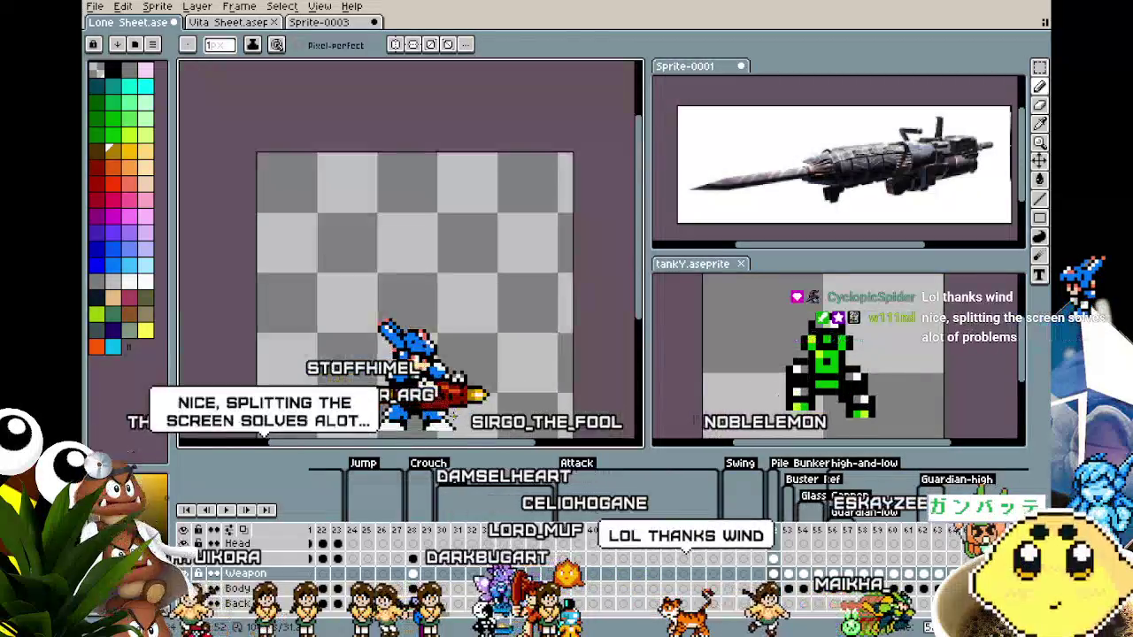
Recentre and zoom the view in closely on the cannon's red body.
{"action": "left_click_drag", "start_coordinate": [389, 415], "coordinate": [425, 343]}
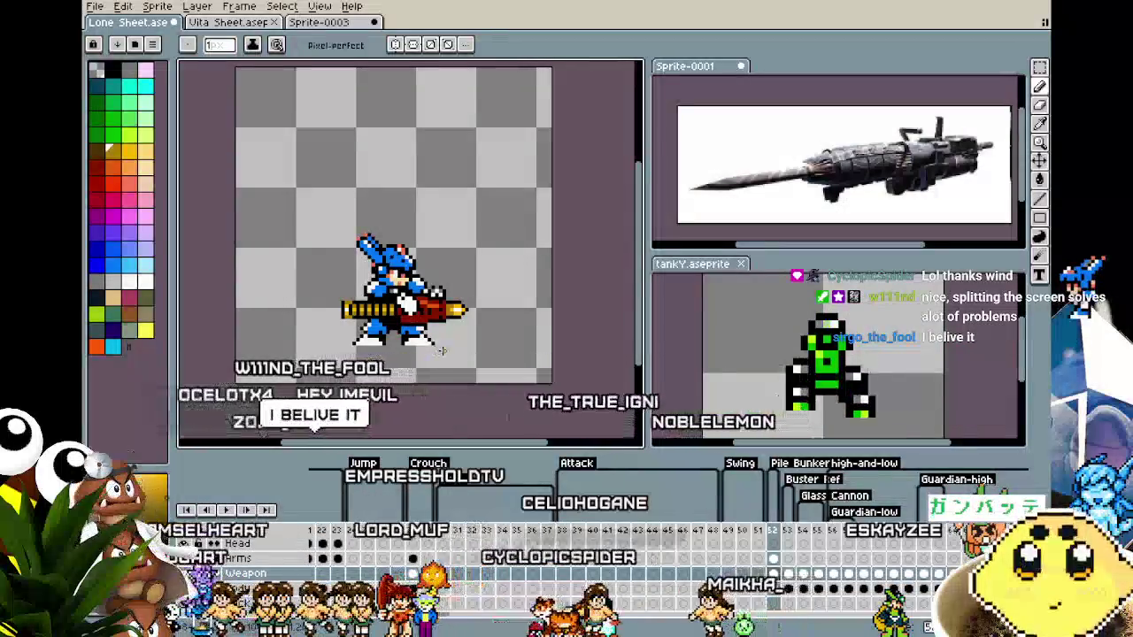
{"action": "scroll", "coordinate": [443, 352], "scroll_direction": "up", "scroll_amount": 1}
{"action": "scroll", "coordinate": [443, 352], "scroll_direction": "up", "scroll_amount": 1}
{"action": "scroll", "coordinate": [444, 350], "scroll_direction": "up", "scroll_amount": 1}
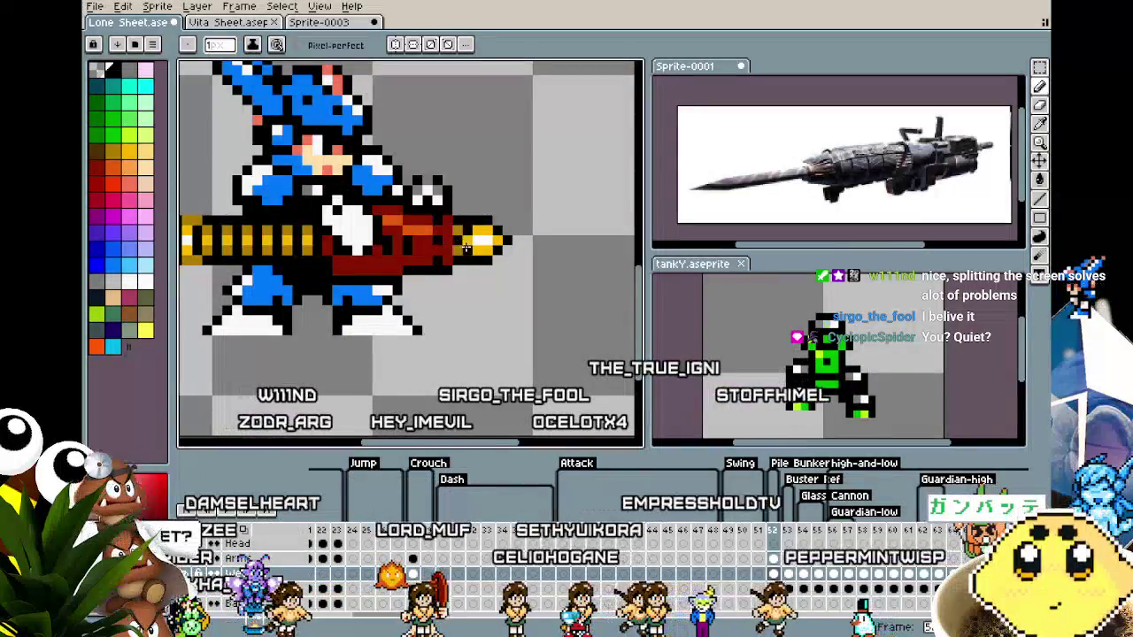
{"action": "scroll", "coordinate": [466, 249], "scroll_direction": "down", "scroll_amount": 2}
{"action": "scroll", "coordinate": [426, 352], "scroll_direction": "down", "scroll_amount": 1}
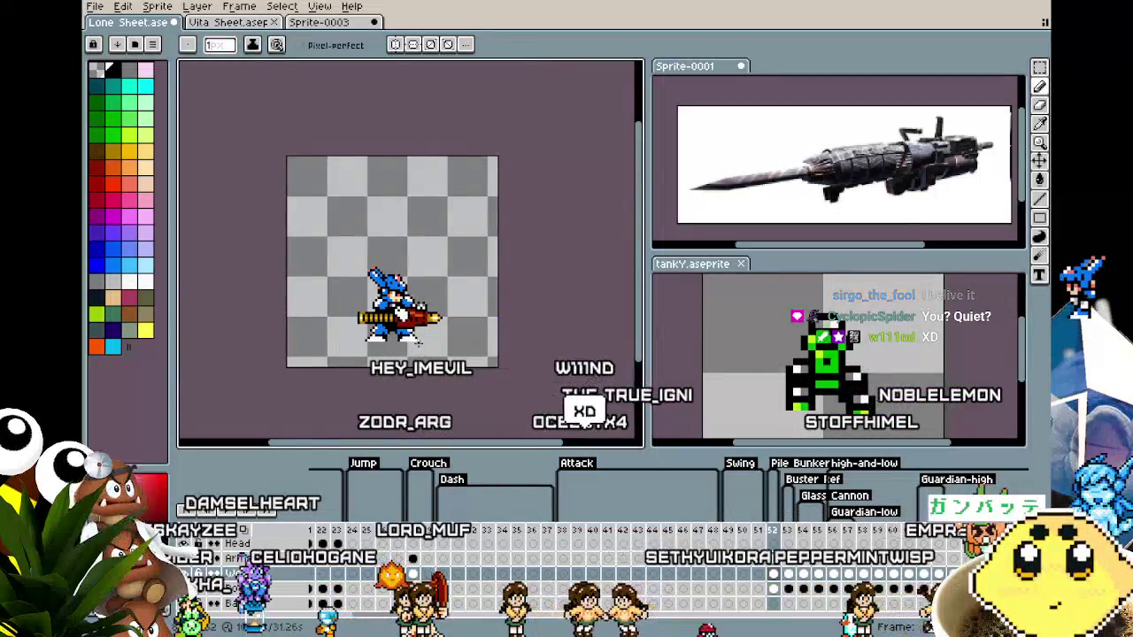
{"action": "scroll", "coordinate": [426, 352], "scroll_direction": "up", "scroll_amount": 2}
{"action": "scroll", "coordinate": [425, 333], "scroll_direction": "up", "scroll_amount": 2}
{"action": "scroll", "coordinate": [425, 333], "scroll_direction": "up", "scroll_amount": 1}
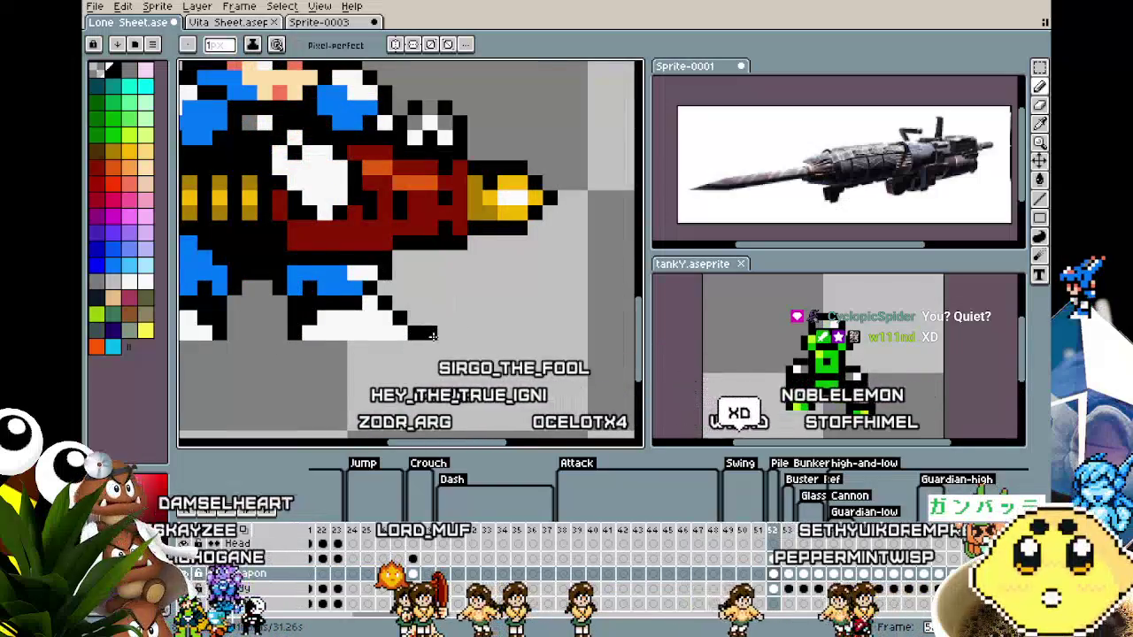
{"action": "scroll", "coordinate": [433, 334], "scroll_direction": "down", "scroll_amount": 2}
{"action": "scroll", "coordinate": [385, 334], "scroll_direction": "up", "scroll_amount": 1}
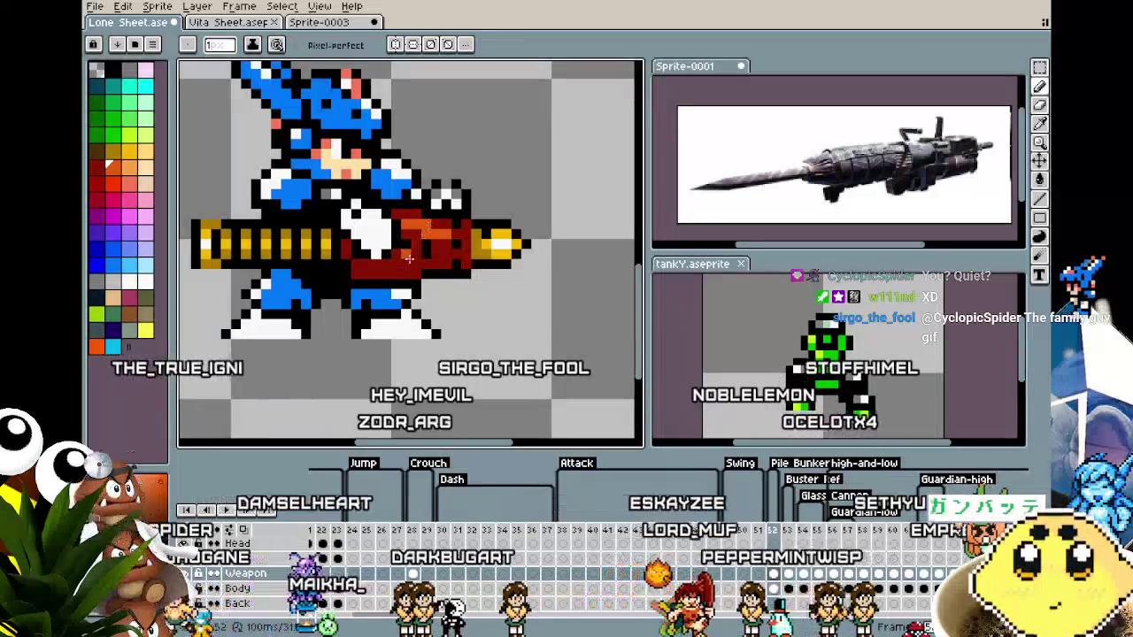
{"action": "scroll", "coordinate": [390, 283], "scroll_direction": "down", "scroll_amount": 1}
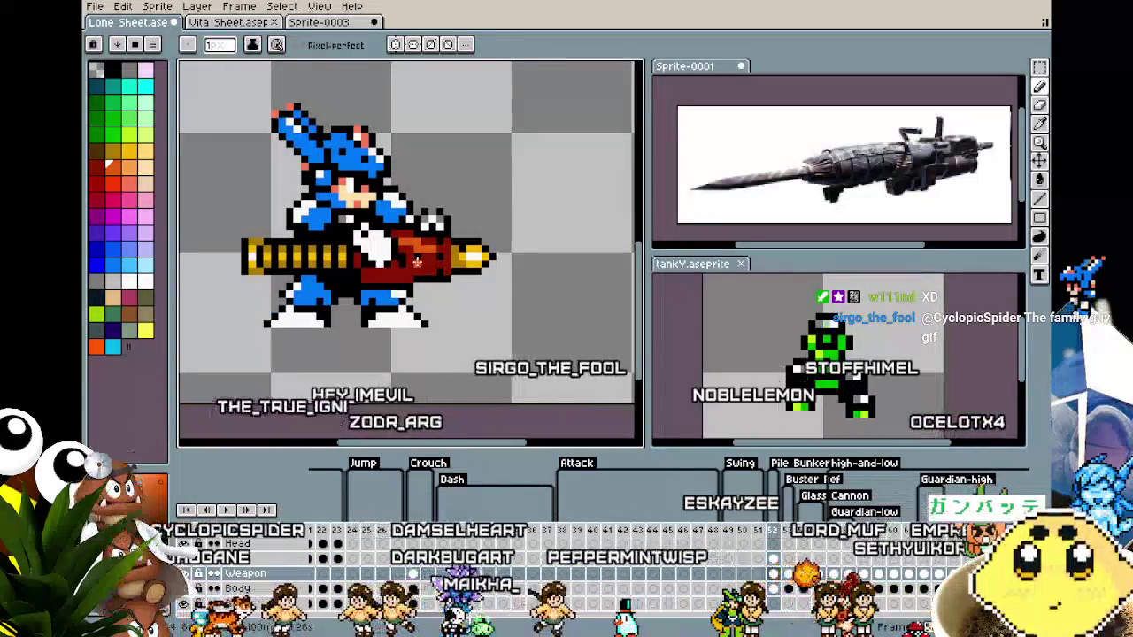
{"action": "scroll", "coordinate": [390, 284], "scroll_direction": "up", "scroll_amount": 2}
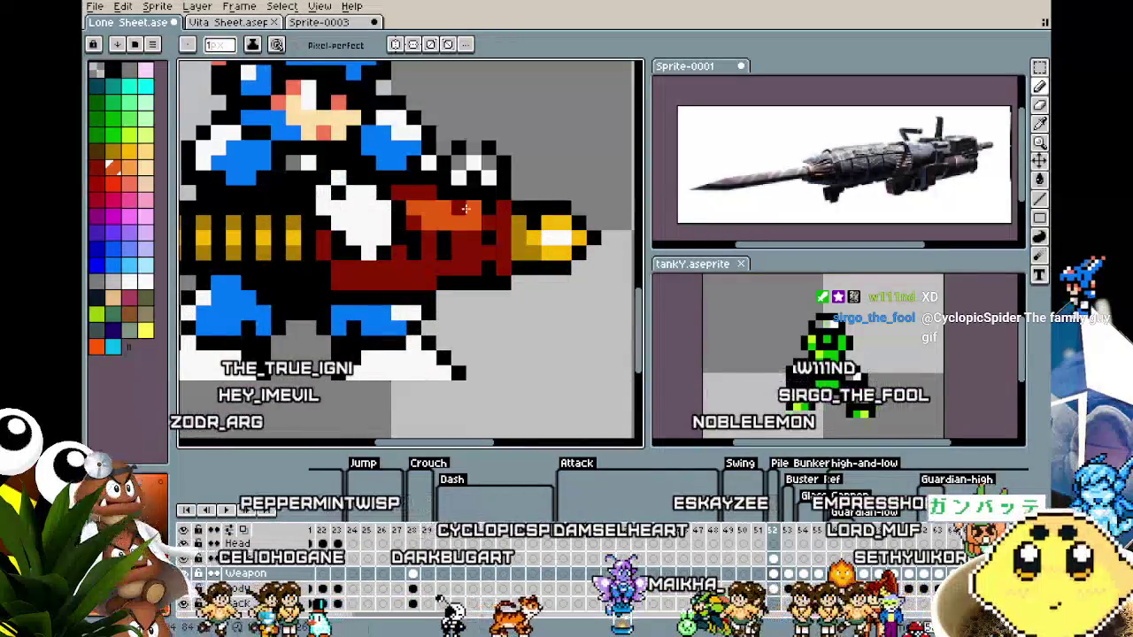
{"action": "scroll", "coordinate": [501, 218], "scroll_direction": "down", "scroll_amount": 3}
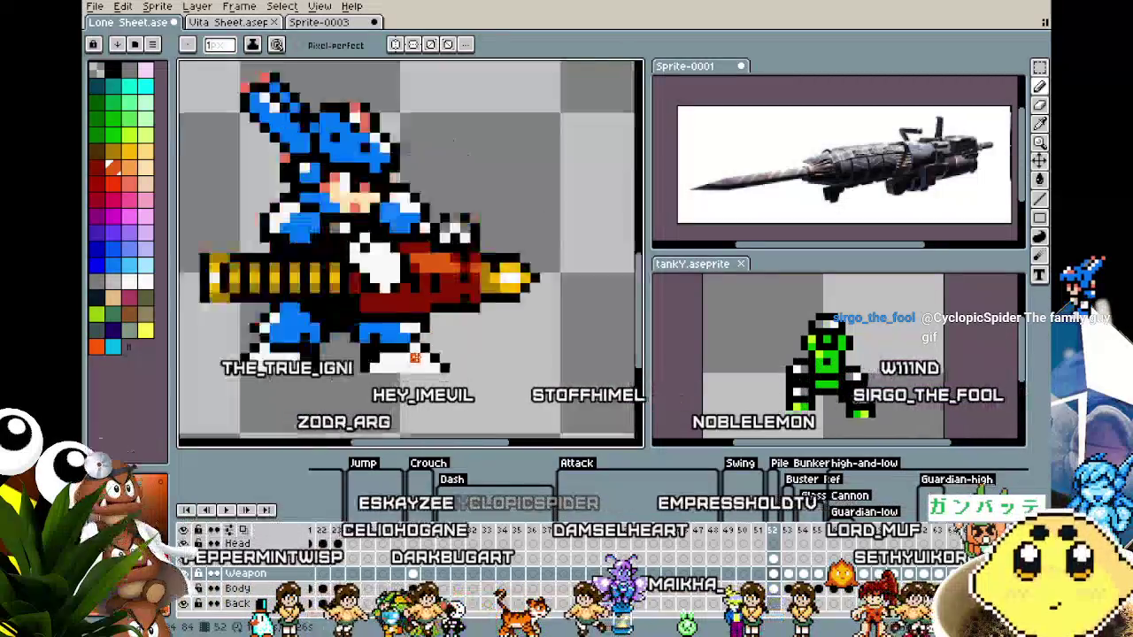
{"action": "scroll", "coordinate": [501, 219], "scroll_direction": "down", "scroll_amount": 3}
{"action": "scroll", "coordinate": [501, 218], "scroll_direction": "down", "scroll_amount": 1}
{"action": "scroll", "coordinate": [447, 288], "scroll_direction": "up", "scroll_amount": 1}
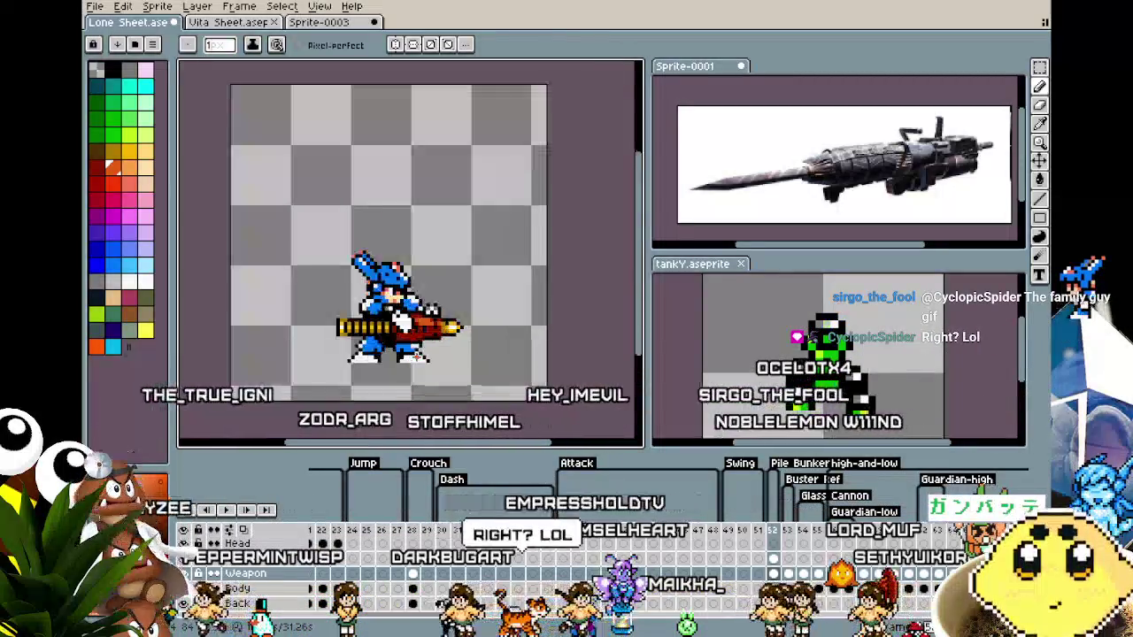
{"action": "scroll", "coordinate": [447, 288], "scroll_direction": "up", "scroll_amount": 1}
{"action": "scroll", "coordinate": [447, 288], "scroll_direction": "up", "scroll_amount": 1}
{"action": "scroll", "coordinate": [446, 288], "scroll_direction": "up", "scroll_amount": 2}
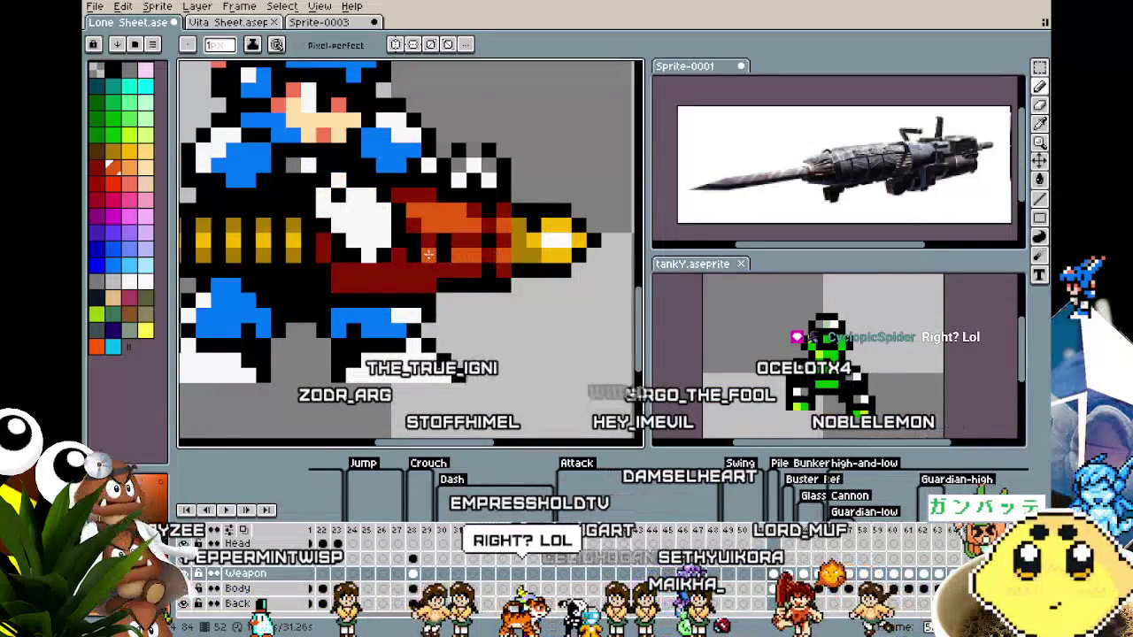
{"action": "scroll", "coordinate": [494, 253], "scroll_direction": "down", "scroll_amount": 3}
{"action": "scroll", "coordinate": [494, 254], "scroll_direction": "down", "scroll_amount": 1}
{"action": "scroll", "coordinate": [494, 253], "scroll_direction": "down", "scroll_amount": 2}
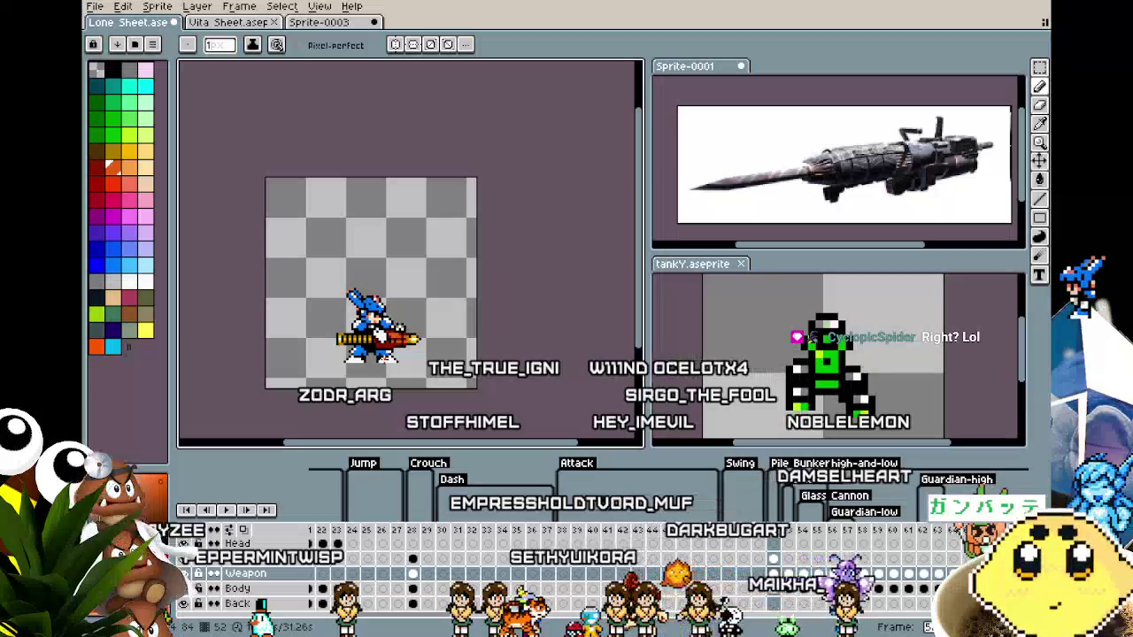
{"action": "scroll", "coordinate": [386, 354], "scroll_direction": "up", "scroll_amount": 2}
{"action": "scroll", "coordinate": [386, 354], "scroll_direction": "up", "scroll_amount": 2}
Switch to the Eyedropper to sample the cannon's red shades.
{"action": "key", "text": "i"}
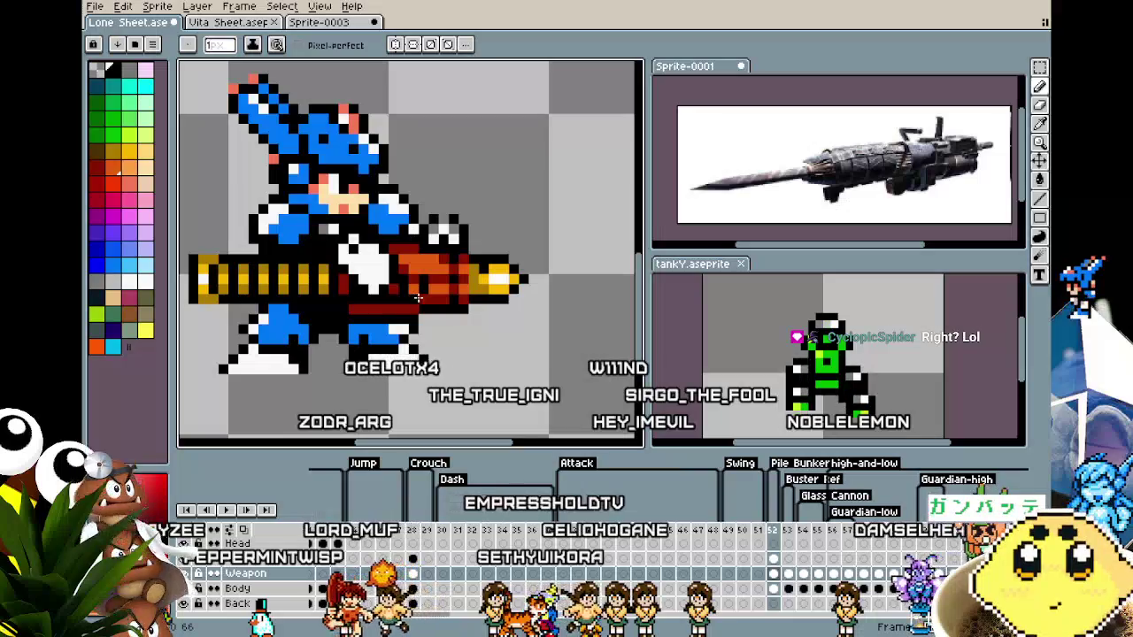
{"action": "scroll", "coordinate": [363, 381], "scroll_direction": "down", "scroll_amount": 2}
{"action": "scroll", "coordinate": [363, 381], "scroll_direction": "up", "scroll_amount": 3}
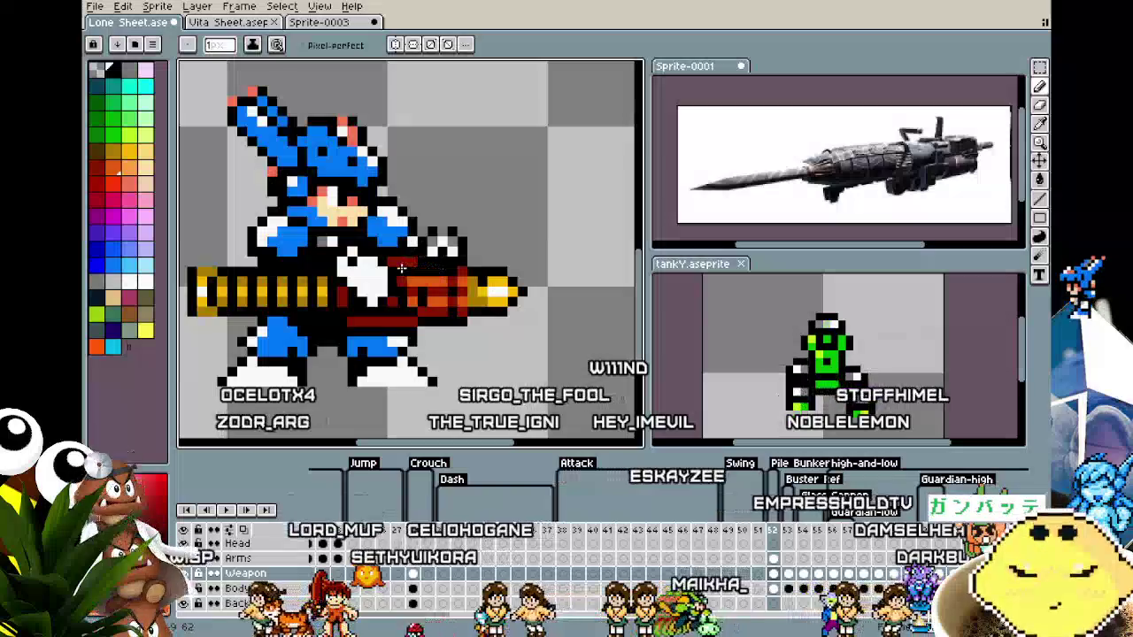
{"action": "scroll", "coordinate": [367, 362], "scroll_direction": "down", "scroll_amount": 2}
{"action": "scroll", "coordinate": [366, 362], "scroll_direction": "down", "scroll_amount": 2}
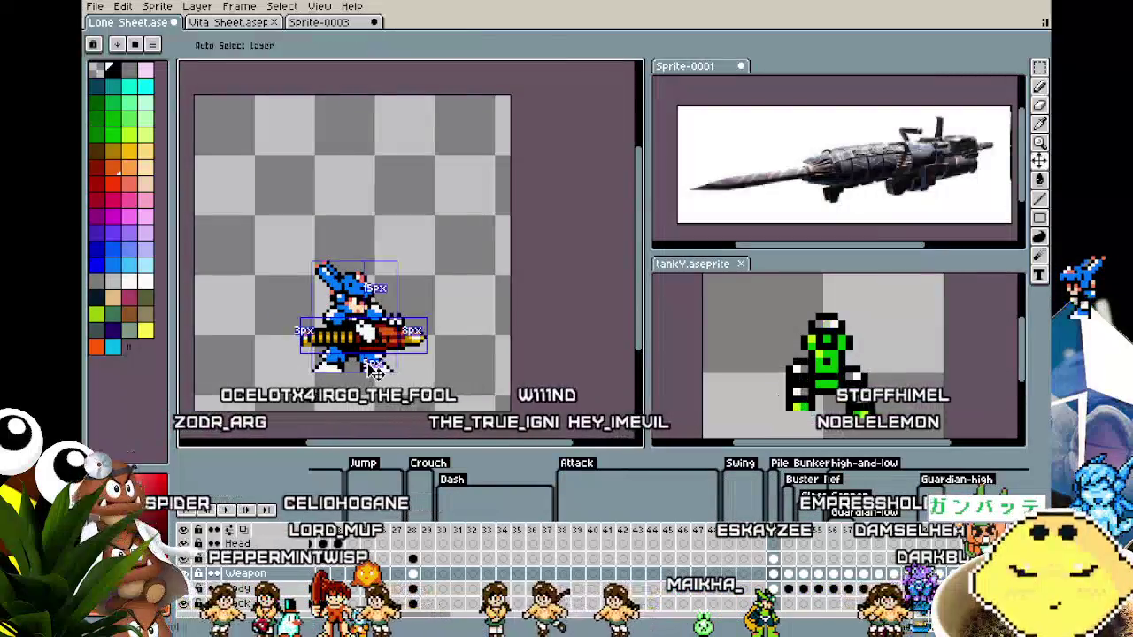
Sample the cannon's dark red and place a dark-red pixel on its underside.
{"action": "scroll", "coordinate": [365, 349], "scroll_direction": "up", "scroll_amount": 2}
{"action": "scroll", "coordinate": [365, 344], "scroll_direction": "up", "scroll_amount": 1}
{"action": "scroll", "coordinate": [365, 343], "scroll_direction": "up", "scroll_amount": 4}
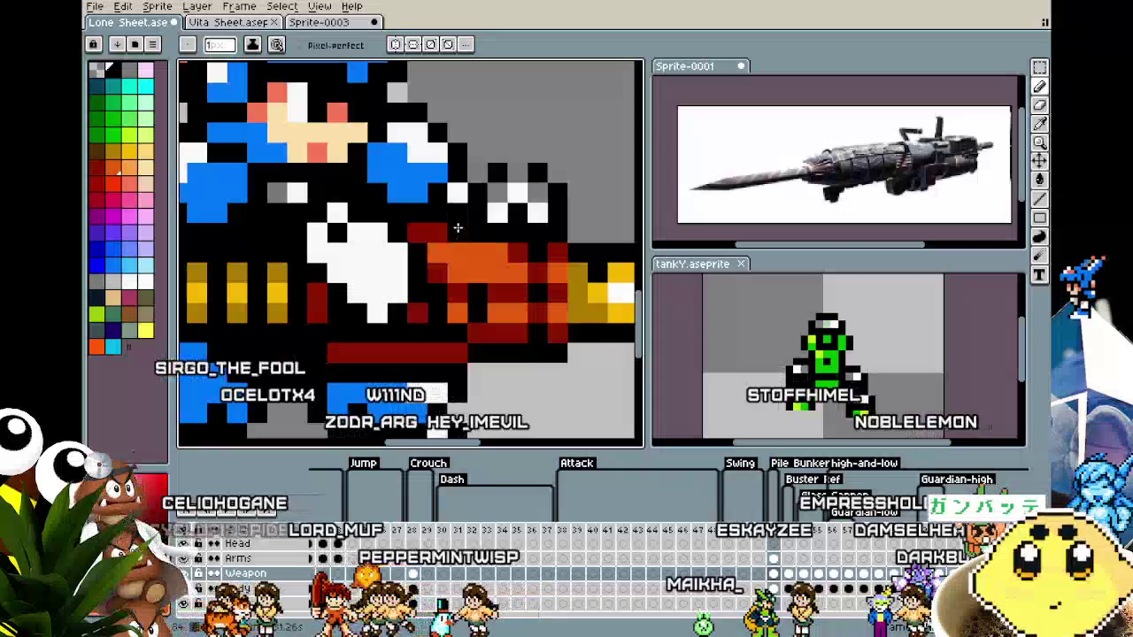
{"action": "scroll", "coordinate": [365, 354], "scroll_direction": "down", "scroll_amount": 5}
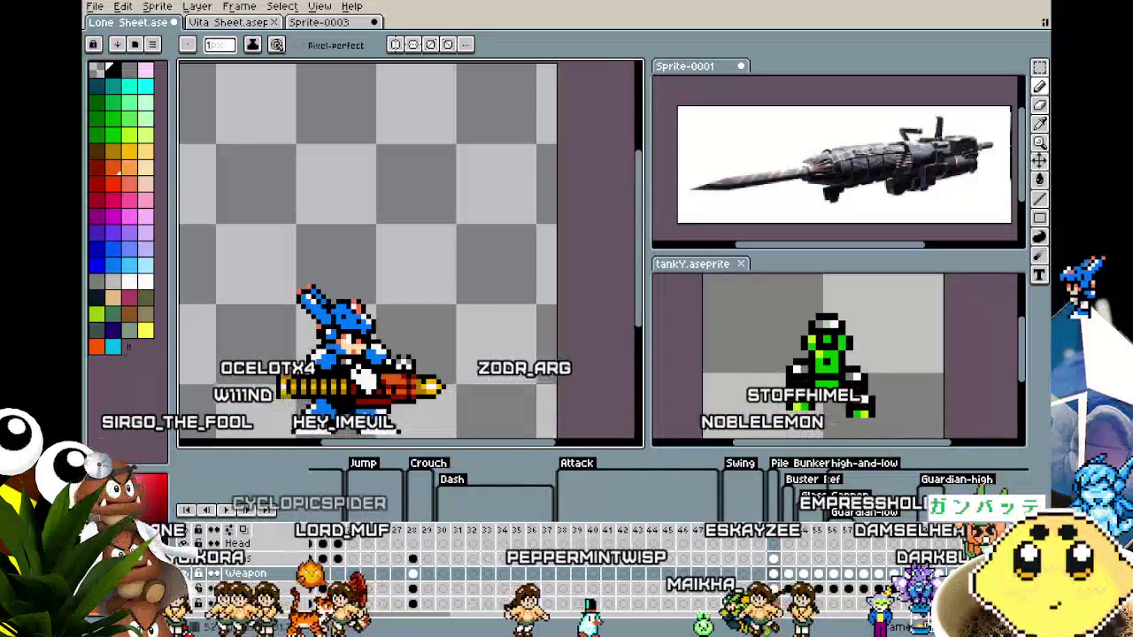
{"action": "scroll", "coordinate": [370, 361], "scroll_direction": "up", "scroll_amount": 2}
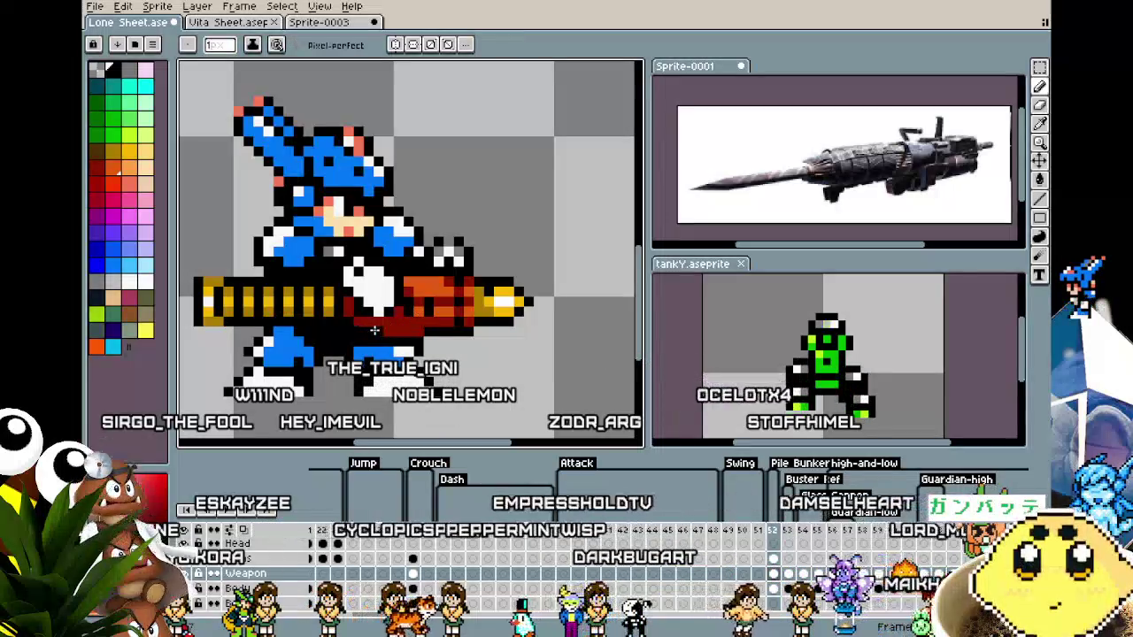
{"action": "scroll", "coordinate": [414, 329], "scroll_direction": "up", "scroll_amount": 1}
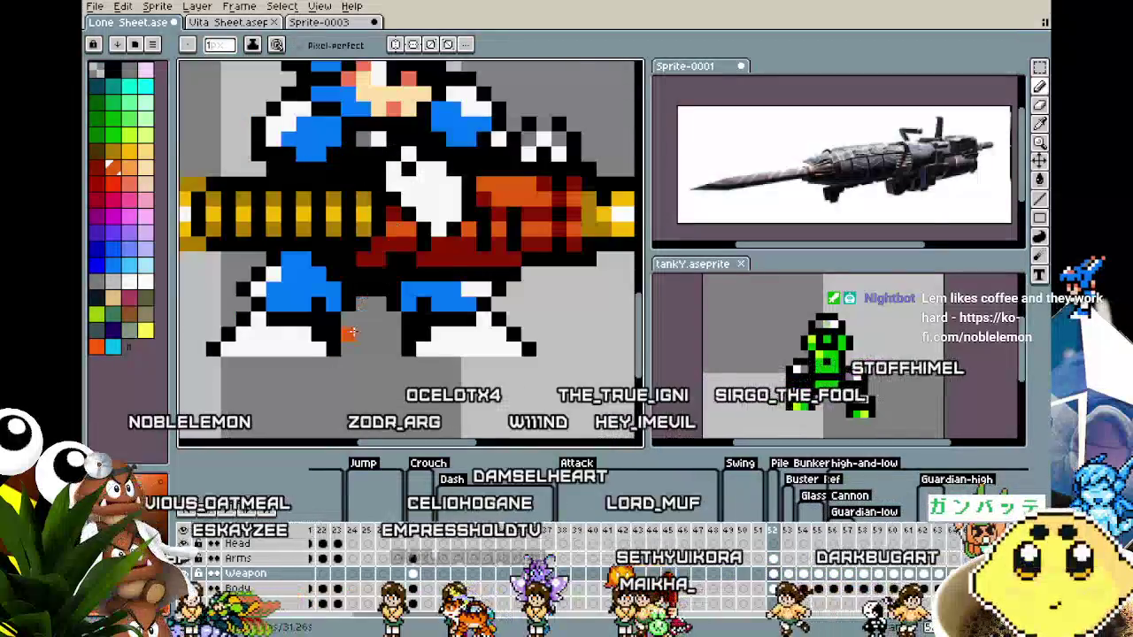
{"action": "scroll", "coordinate": [414, 329], "scroll_direction": "down", "scroll_amount": 3}
{"action": "scroll", "coordinate": [305, 358], "scroll_direction": "up", "scroll_amount": 1}
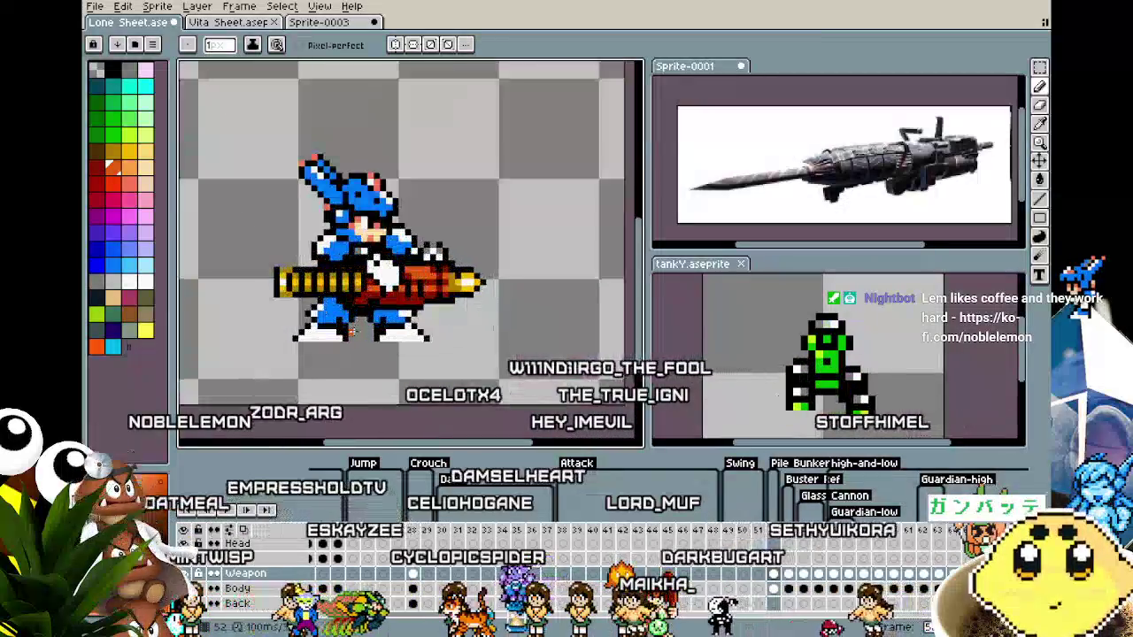
{"action": "scroll", "coordinate": [305, 359], "scroll_direction": "up", "scroll_amount": 2}
{"action": "scroll", "coordinate": [305, 358], "scroll_direction": "up", "scroll_amount": 1}
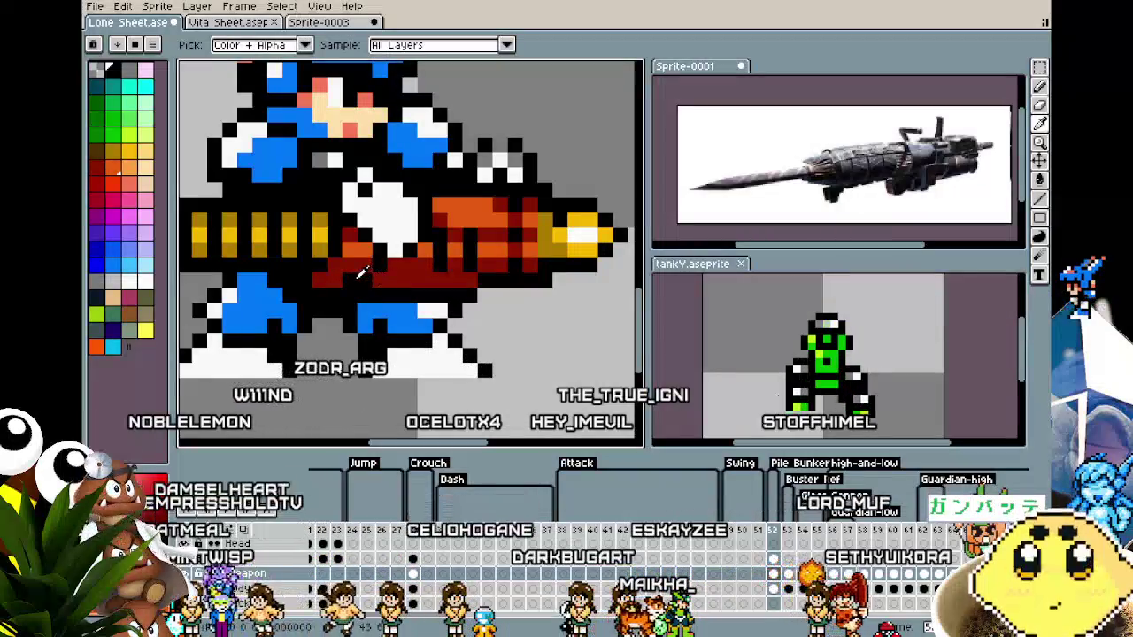
{"action": "left_click", "coordinate": [360, 275], "text": "alt"}
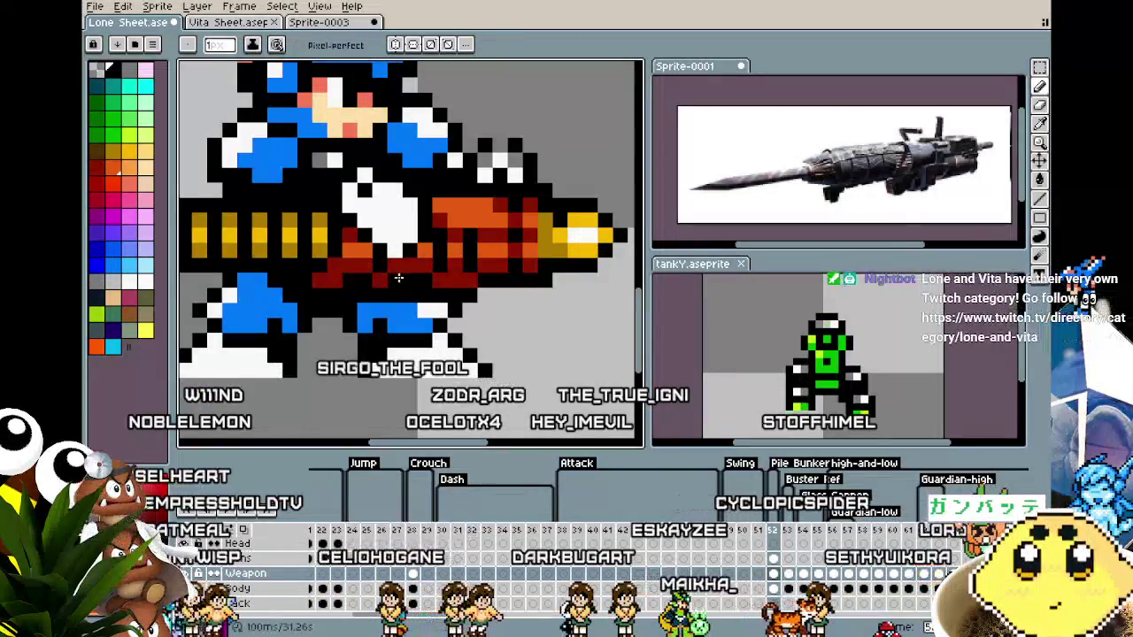
{"action": "left_click", "coordinate": [440, 279]}
Switch back to the Pencil and shift the sprite higher to continue the underside shading.
{"action": "scroll", "coordinate": [363, 377], "scroll_direction": "down", "scroll_amount": 4}
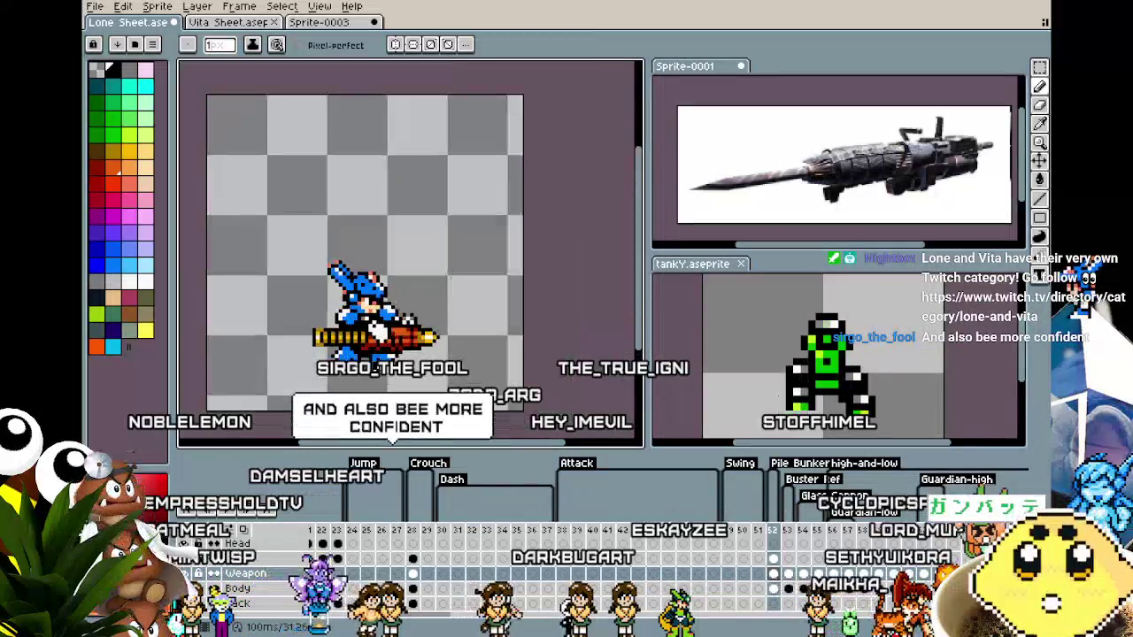
{"action": "scroll", "coordinate": [430, 282], "scroll_direction": "up", "scroll_amount": 4}
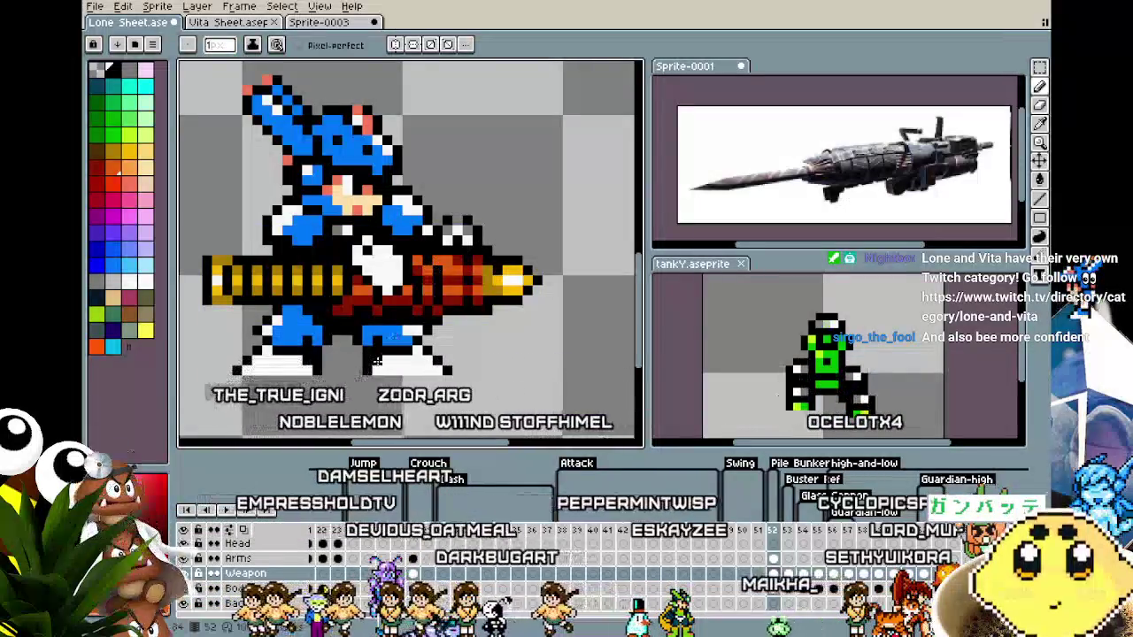
{"action": "scroll", "coordinate": [435, 275], "scroll_direction": "down", "scroll_amount": 4}
{"action": "key", "text": "b"}
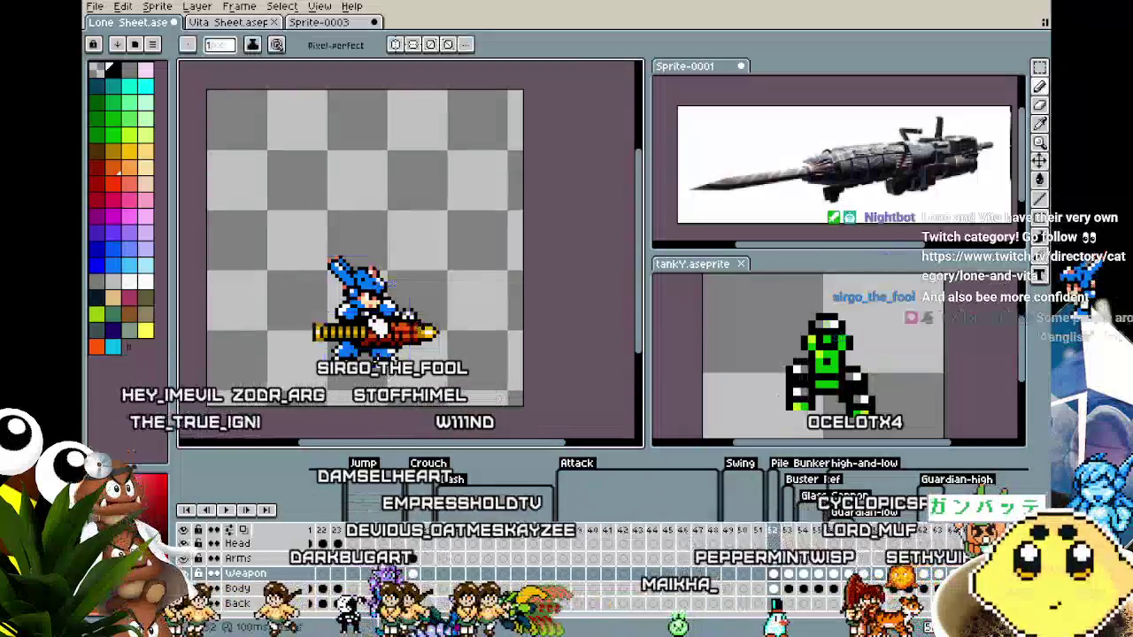
{"action": "scroll", "coordinate": [404, 324], "scroll_direction": "up", "scroll_amount": 4}
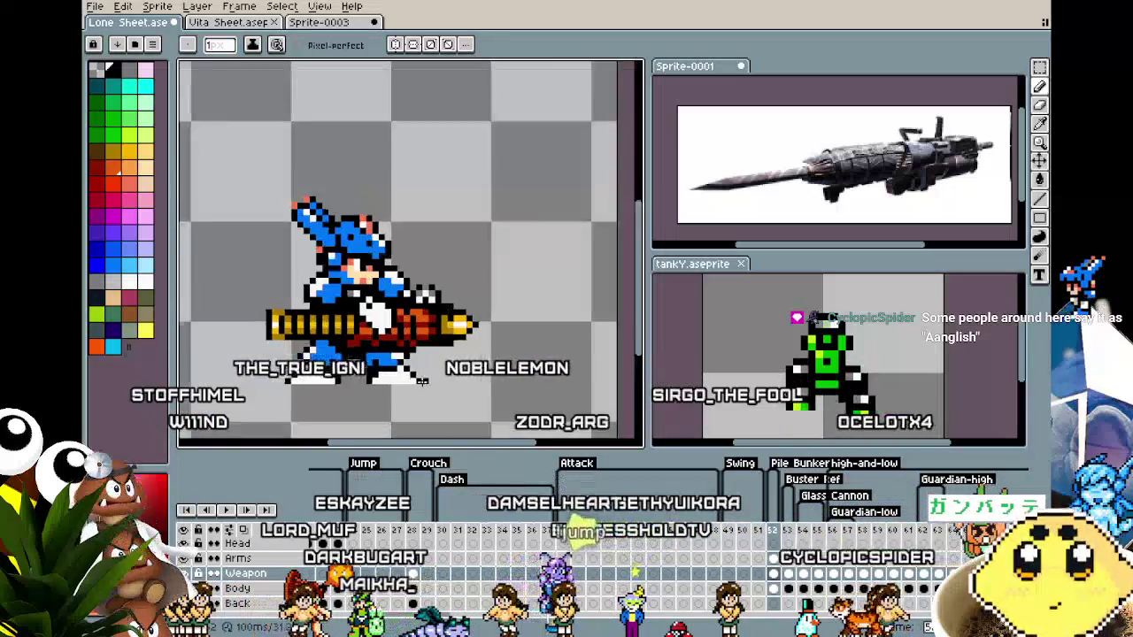
{"action": "scroll", "coordinate": [453, 290], "scroll_direction": "down", "scroll_amount": 3}
{"action": "scroll", "coordinate": [421, 381], "scroll_direction": "up", "scroll_amount": 3}
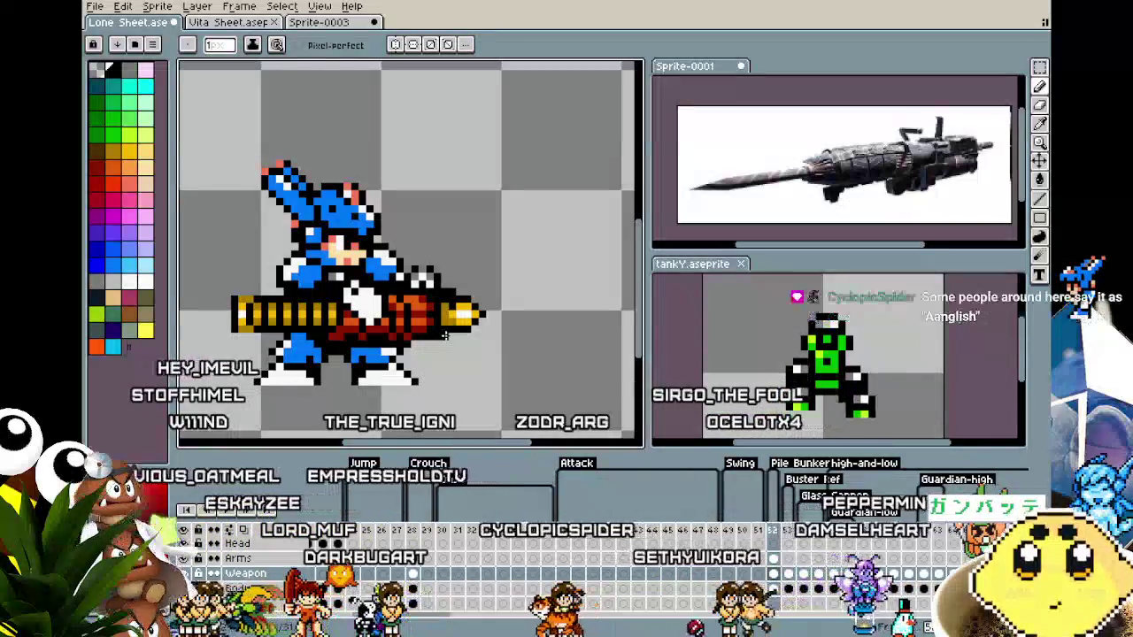
{"action": "scroll", "coordinate": [434, 362], "scroll_direction": "down", "scroll_amount": 1}
{"action": "left_click_drag", "start_coordinate": [421, 407], "coordinate": [435, 368]}
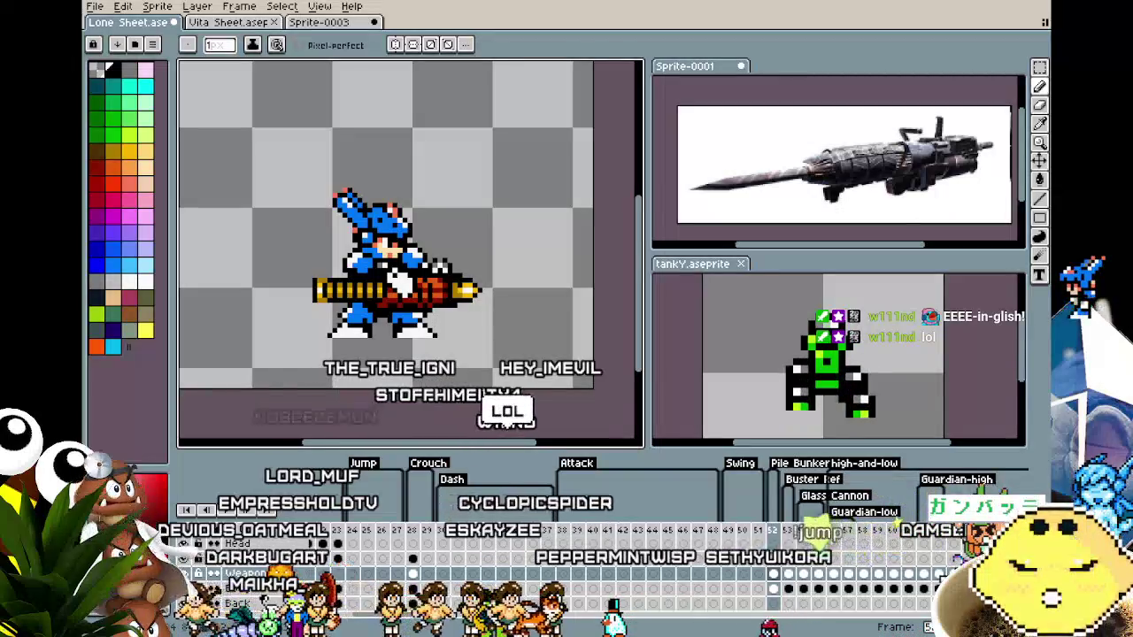
{"action": "scroll", "coordinate": [424, 345], "scroll_direction": "up", "scroll_amount": 1}
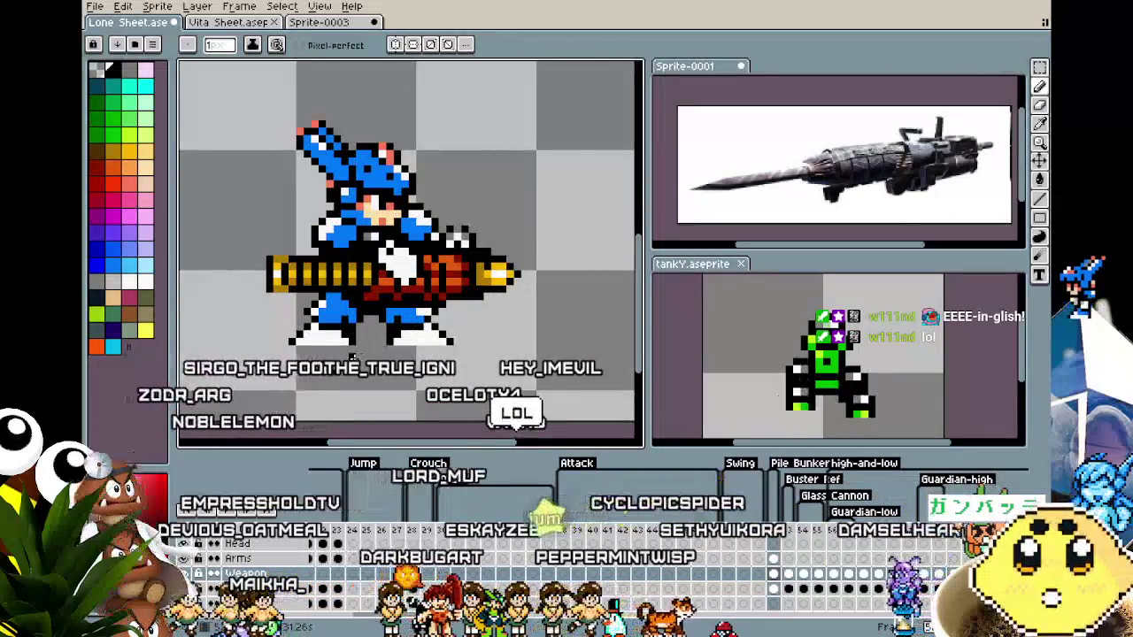
Pick a colour from the cannon and return to the Pencil to paint with it.
{"action": "scroll", "coordinate": [496, 266], "scroll_direction": "up", "scroll_amount": 1}
{"action": "scroll", "coordinate": [509, 252], "scroll_direction": "up", "scroll_amount": 1}
{"action": "scroll", "coordinate": [518, 239], "scroll_direction": "up", "scroll_amount": 2}
{"action": "key", "text": "i"}
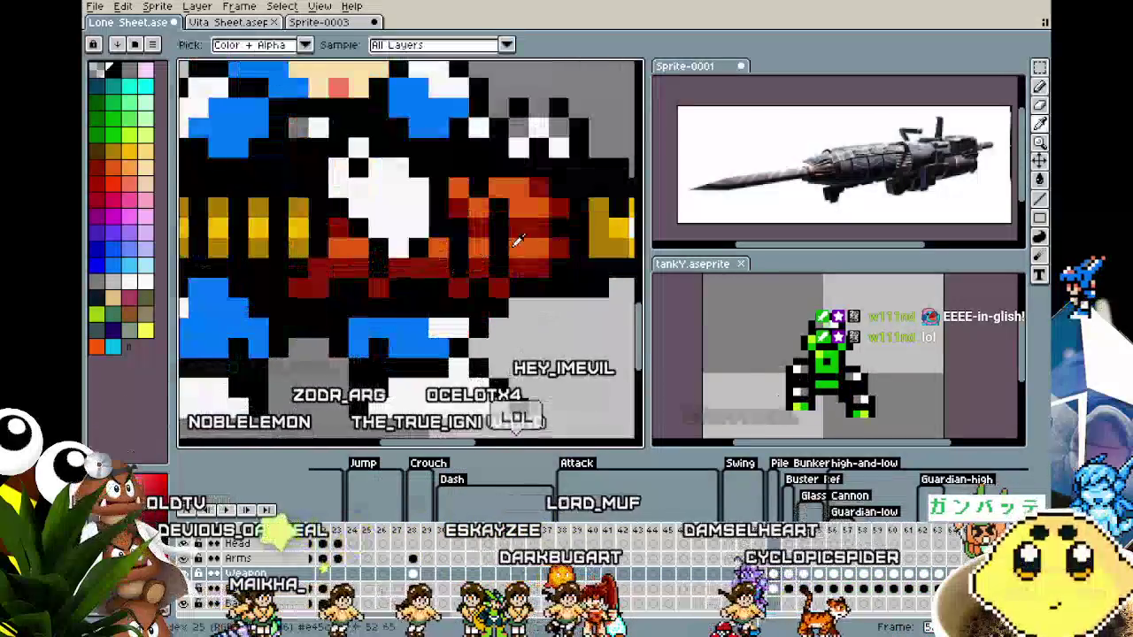
{"action": "key", "text": "b"}
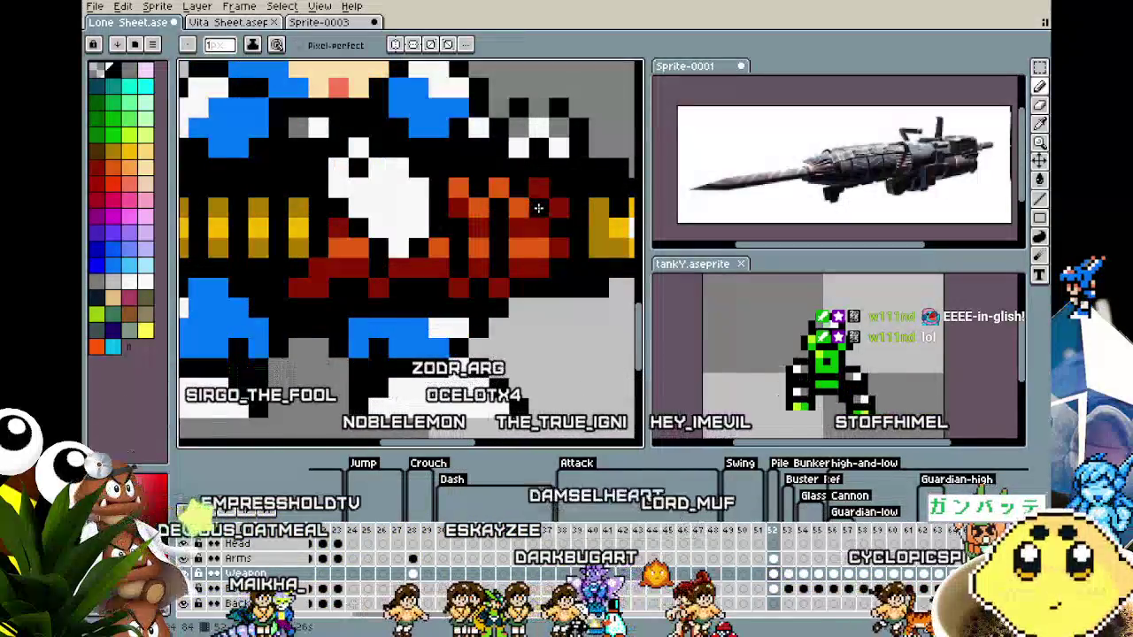
{"action": "scroll", "coordinate": [538, 207], "scroll_direction": "down", "scroll_amount": 3}
{"action": "scroll", "coordinate": [538, 207], "scroll_direction": "down", "scroll_amount": 1}
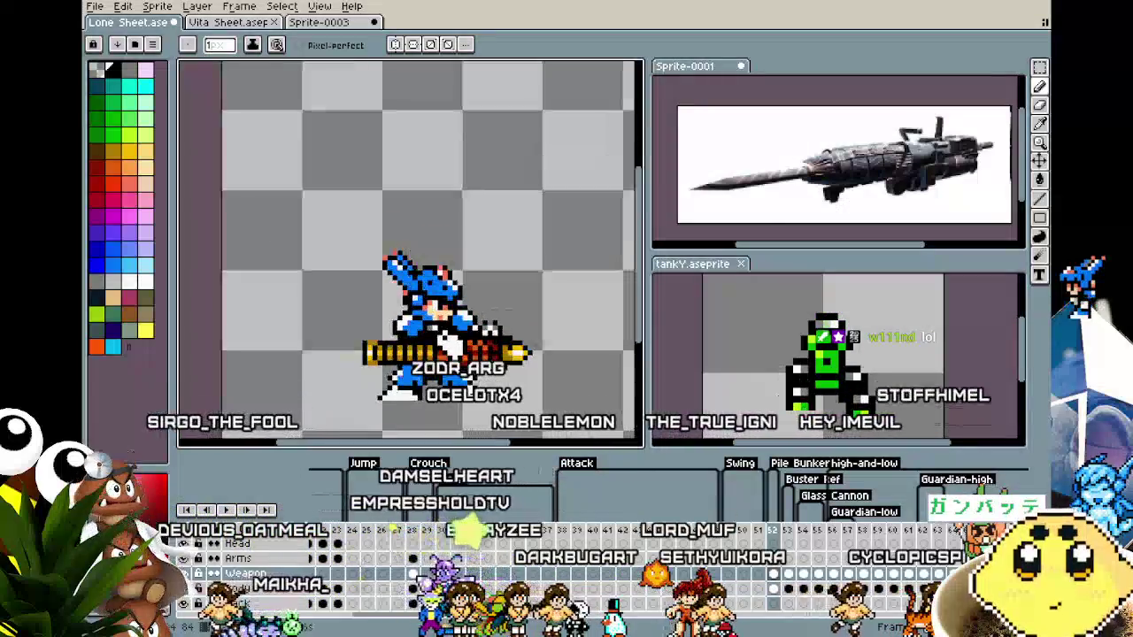
{"action": "scroll", "coordinate": [460, 280], "scroll_direction": "up", "scroll_amount": 2}
{"action": "scroll", "coordinate": [460, 281], "scroll_direction": "up", "scroll_amount": 2}
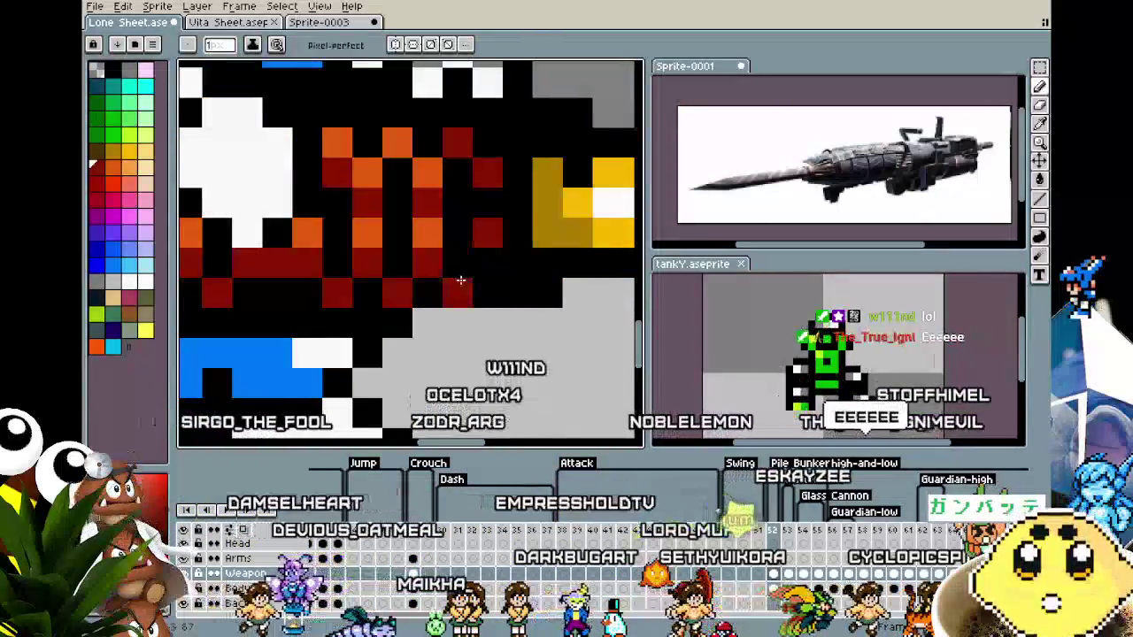
{"action": "scroll", "coordinate": [460, 281], "scroll_direction": "down", "scroll_amount": 2}
{"action": "scroll", "coordinate": [434, 351], "scroll_direction": "down", "scroll_amount": 2}
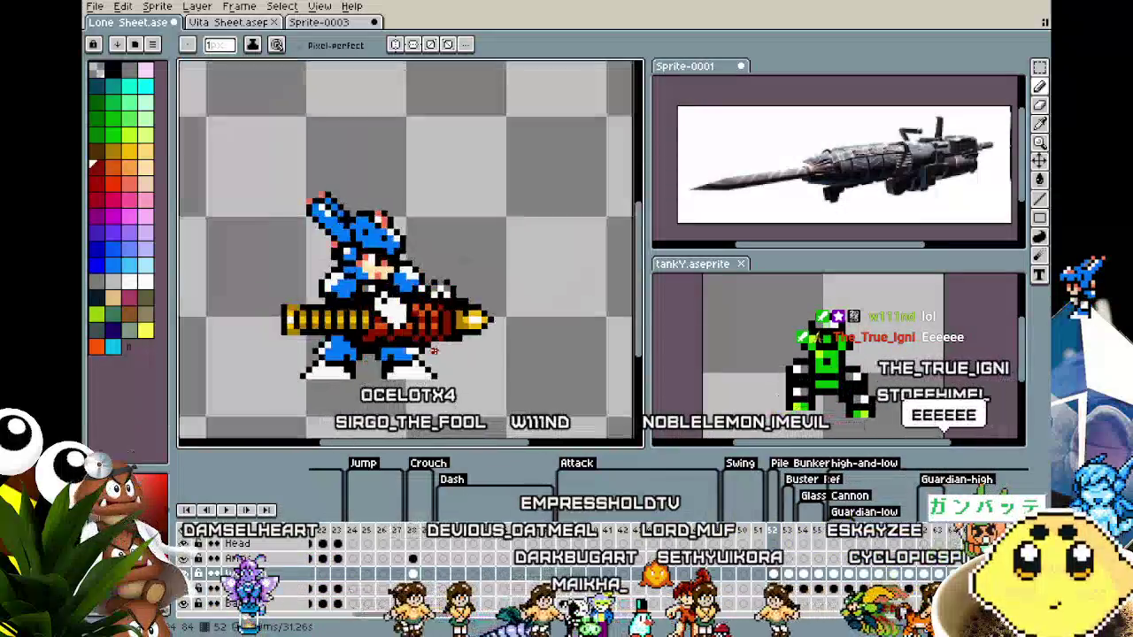
{"action": "scroll", "coordinate": [428, 356], "scroll_direction": "up", "scroll_amount": 2}
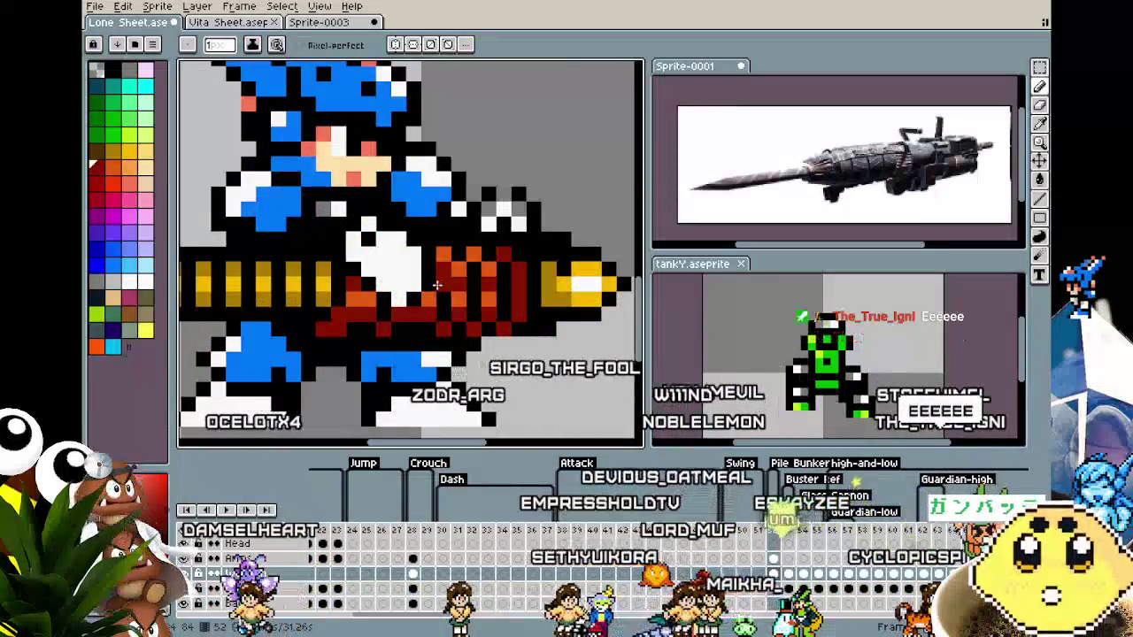
Alt-pick the orange and dark-red shades from the cannon's red body.
{"action": "key", "text": "alt"}
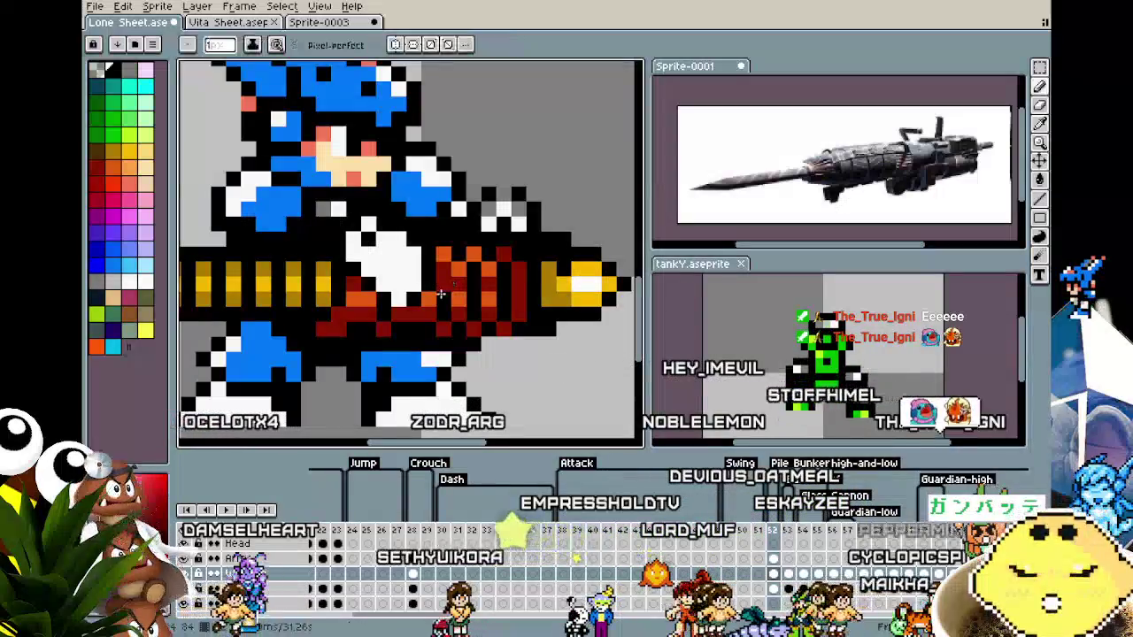
{"action": "scroll", "coordinate": [422, 356], "scroll_direction": "down", "scroll_amount": 2}
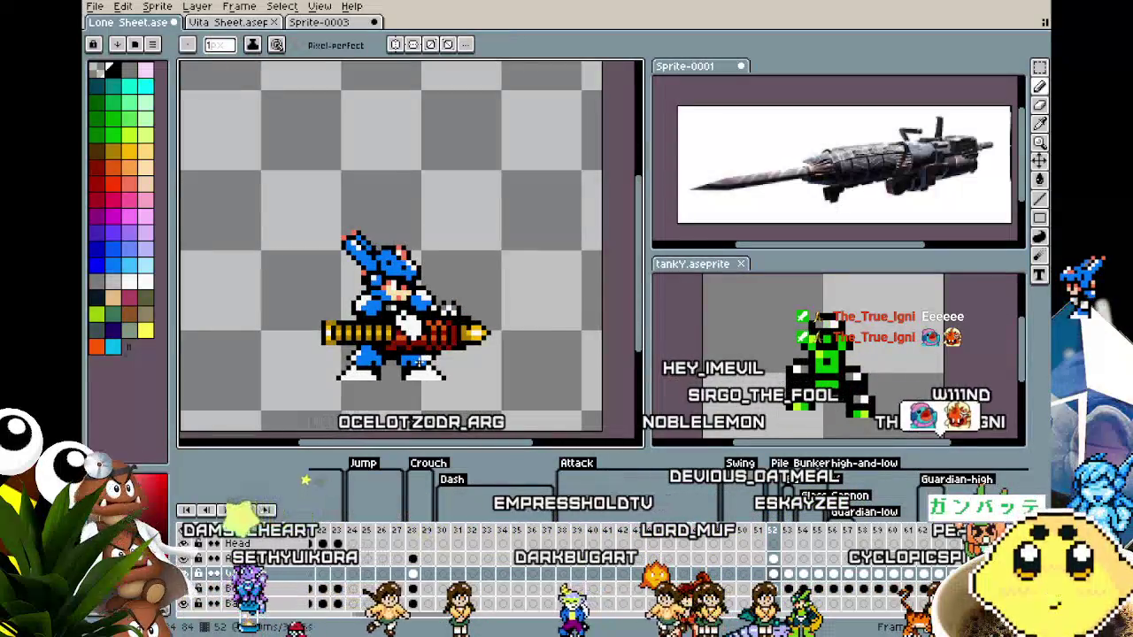
{"action": "scroll", "coordinate": [423, 362], "scroll_direction": "up", "scroll_amount": 2}
{"action": "scroll", "coordinate": [424, 309], "scroll_direction": "up", "scroll_amount": 1}
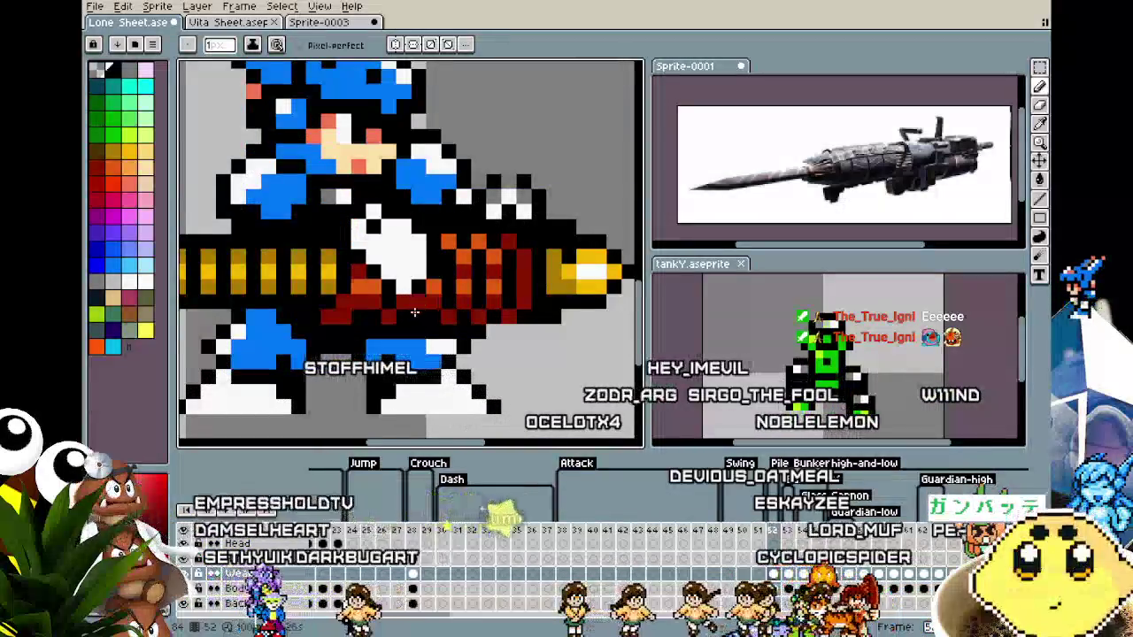
{"action": "key", "text": "alt"}
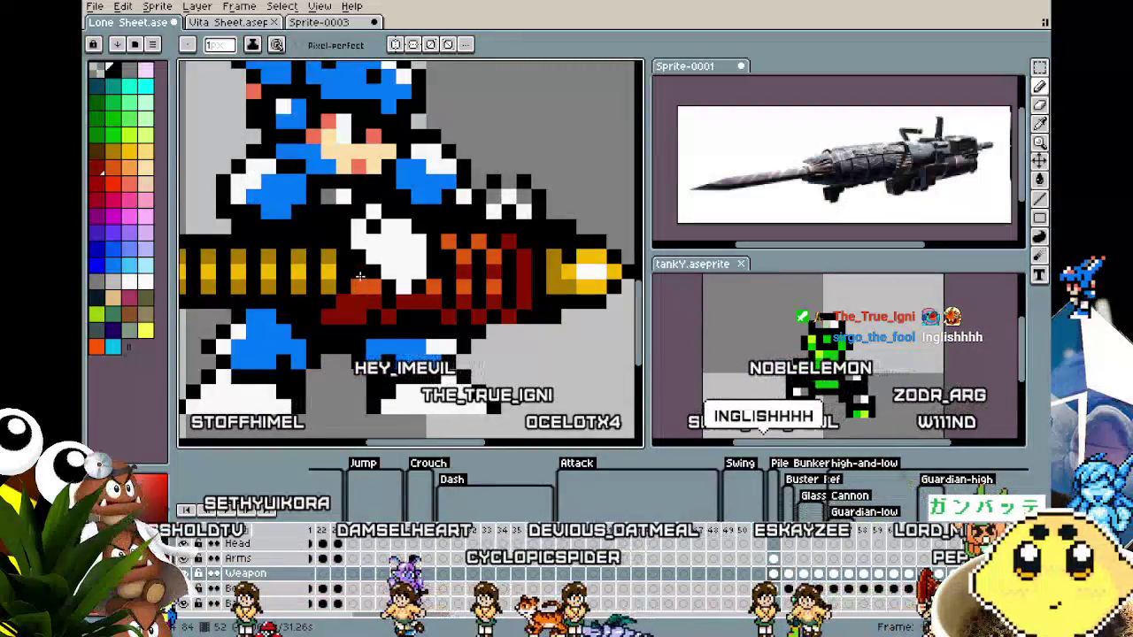
{"action": "scroll", "coordinate": [314, 381], "scroll_direction": "down", "scroll_amount": 5}
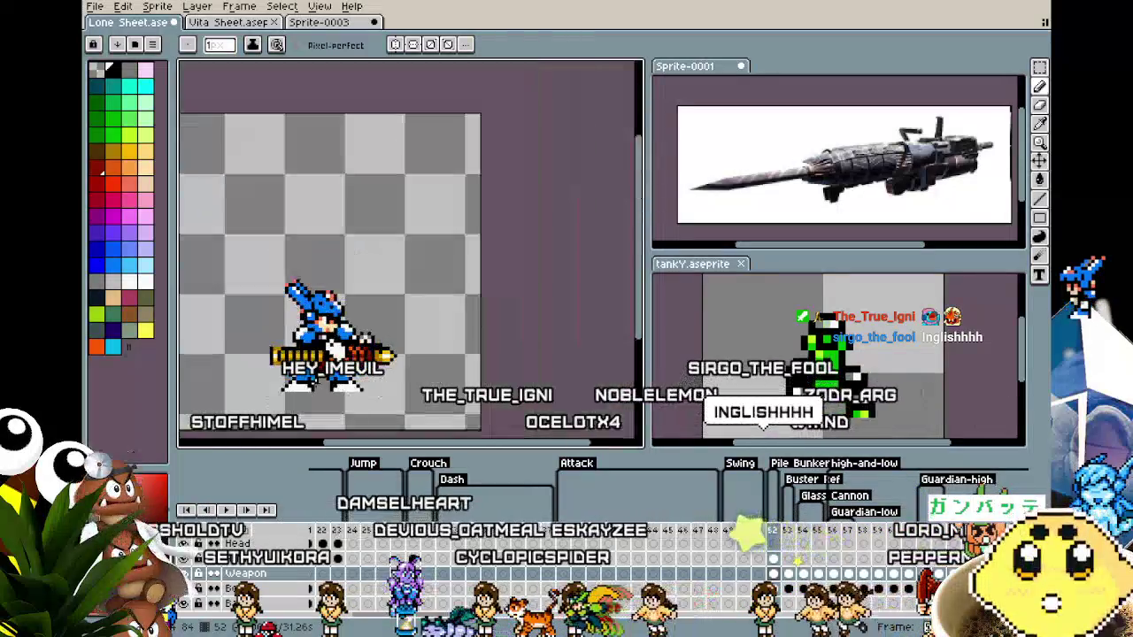
{"action": "scroll", "coordinate": [341, 372], "scroll_direction": "up", "scroll_amount": 3}
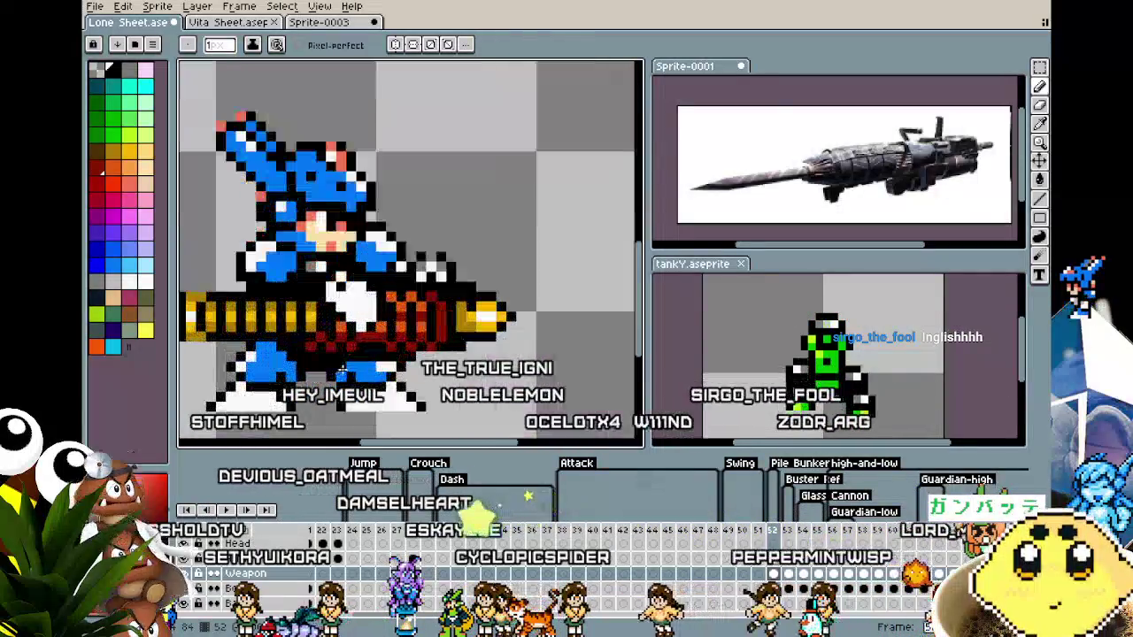
{"action": "scroll", "coordinate": [372, 339], "scroll_direction": "down", "scroll_amount": 2}
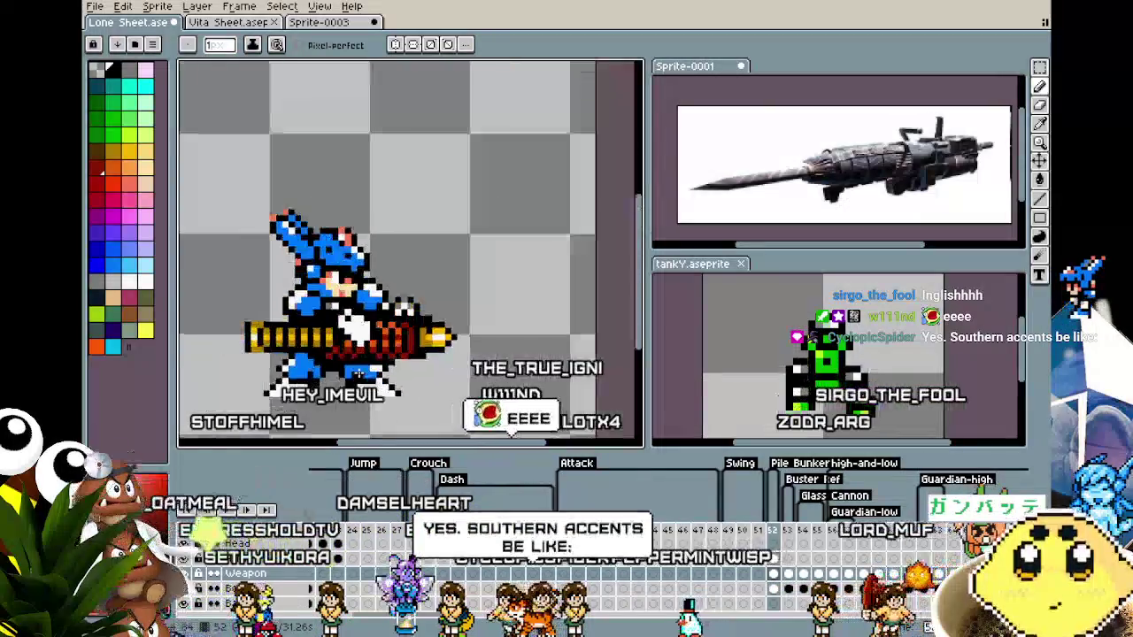
{"action": "scroll", "coordinate": [367, 349], "scroll_direction": "down", "scroll_amount": 1}
{"action": "scroll", "coordinate": [361, 364], "scroll_direction": "up", "scroll_amount": 3}
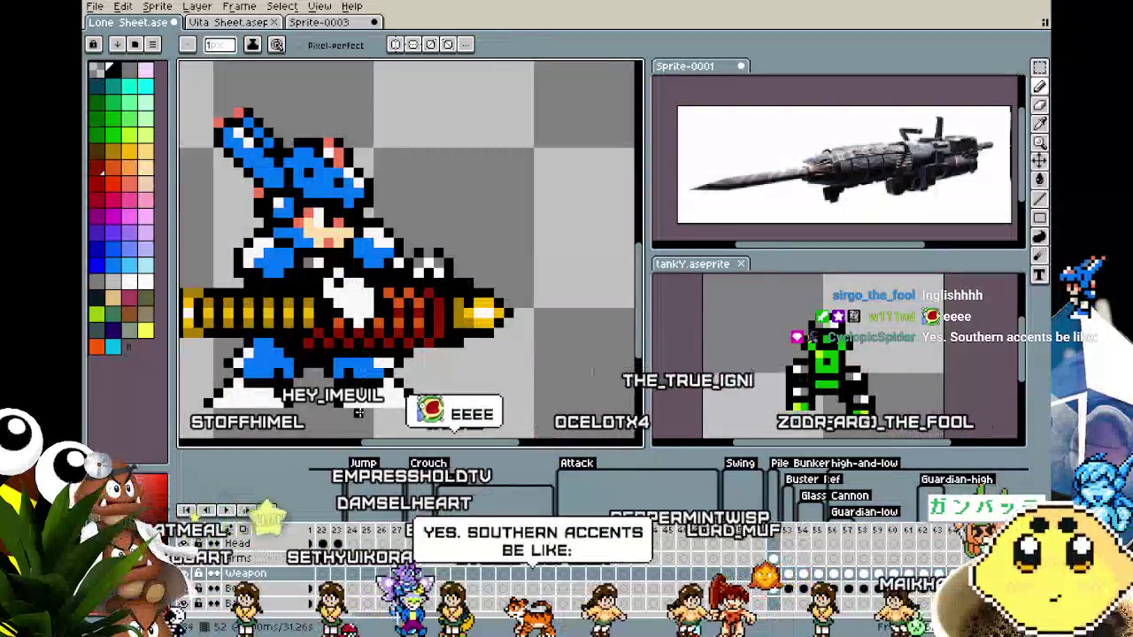
{"action": "scroll", "coordinate": [358, 413], "scroll_direction": "down", "scroll_amount": 2}
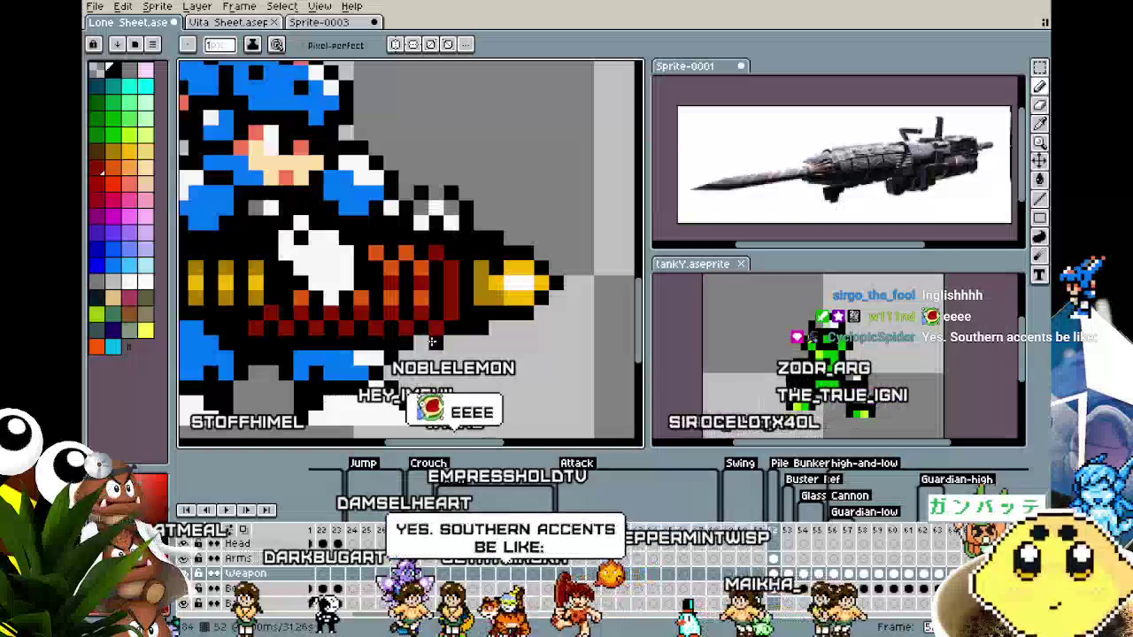
{"action": "scroll", "coordinate": [394, 397], "scroll_direction": "down", "scroll_amount": 3}
{"action": "scroll", "coordinate": [394, 396], "scroll_direction": "up", "scroll_amount": 2}
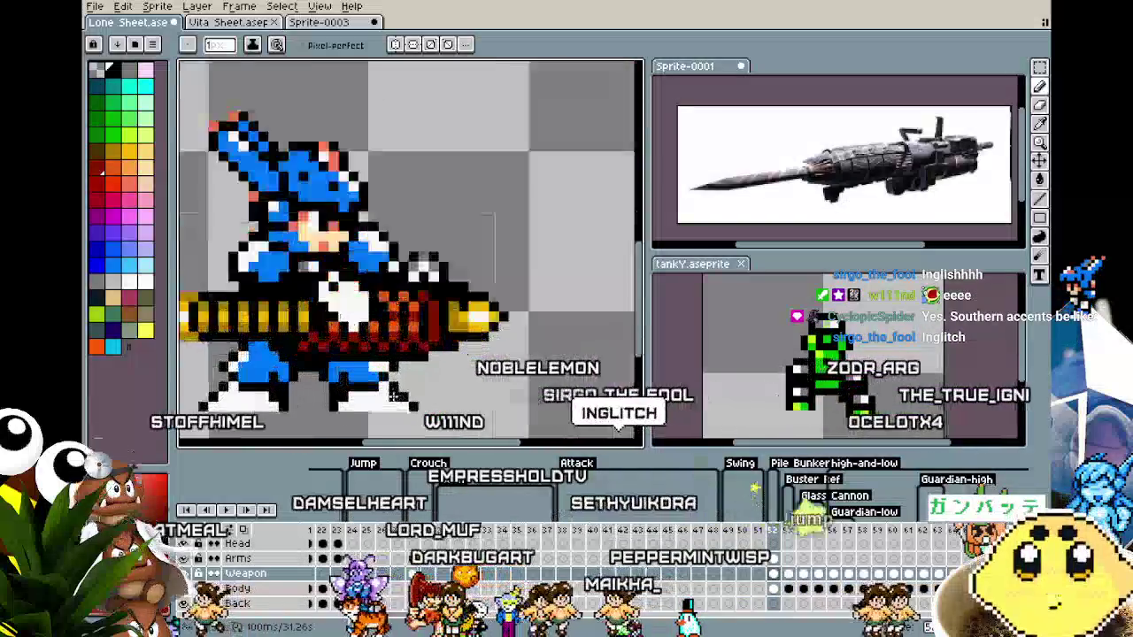
{"action": "scroll", "coordinate": [450, 331], "scroll_direction": "up", "scroll_amount": 1}
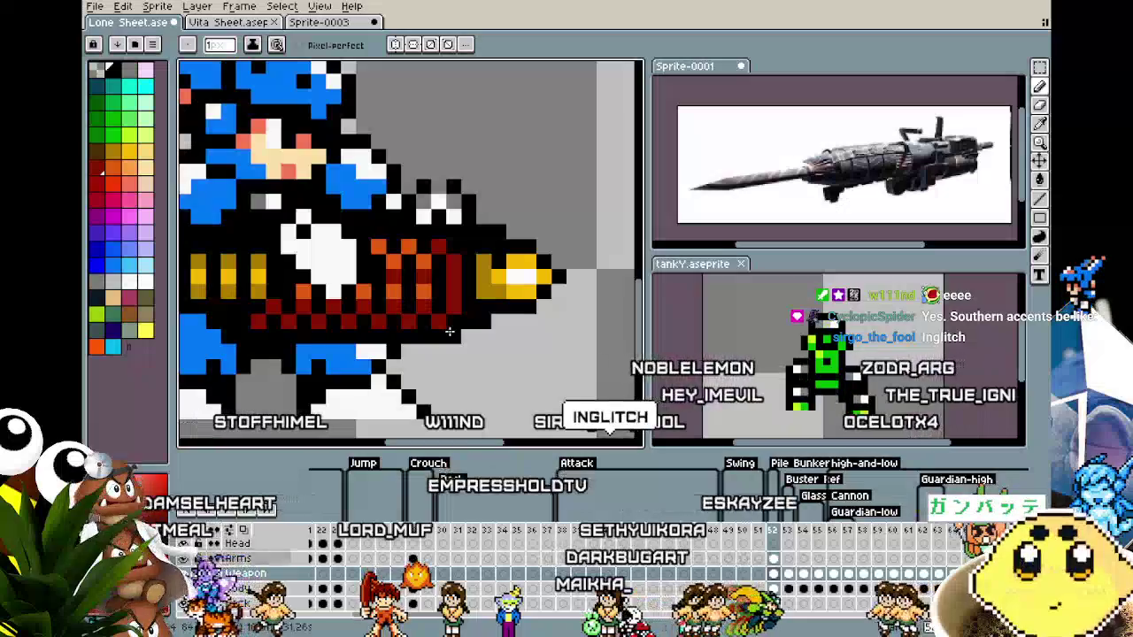
Repaint the cannon's underside as a solid dark-red band below the orange ribs.
{"action": "left_click_drag", "start_coordinate": [450, 331], "coordinate": [424, 342]}
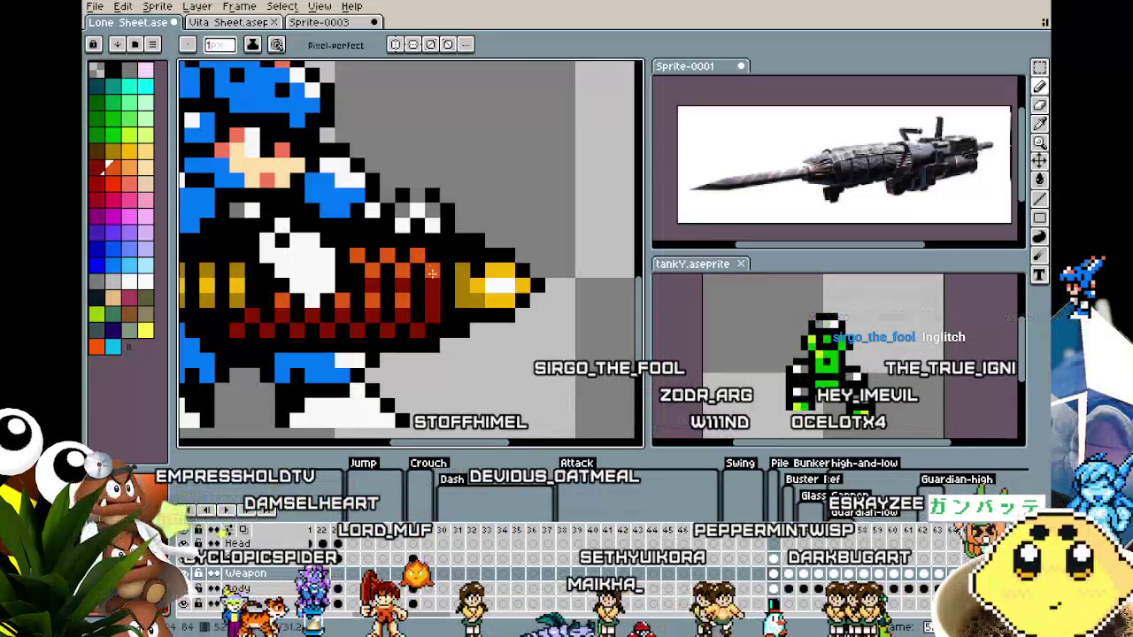
{"action": "scroll", "coordinate": [437, 299], "scroll_direction": "down", "scroll_amount": 2}
{"action": "scroll", "coordinate": [416, 336], "scroll_direction": "down", "scroll_amount": 1}
{"action": "scroll", "coordinate": [381, 379], "scroll_direction": "down", "scroll_amount": 1}
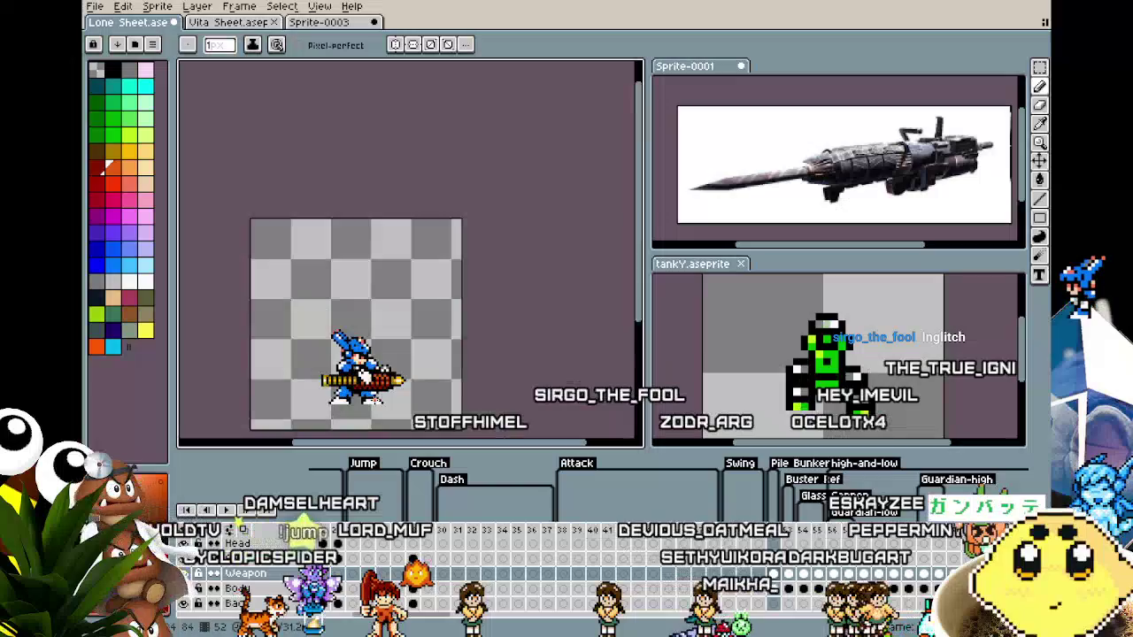
{"action": "scroll", "coordinate": [377, 396], "scroll_direction": "up", "scroll_amount": 2}
{"action": "scroll", "coordinate": [462, 345], "scroll_direction": "up", "scroll_amount": 1}
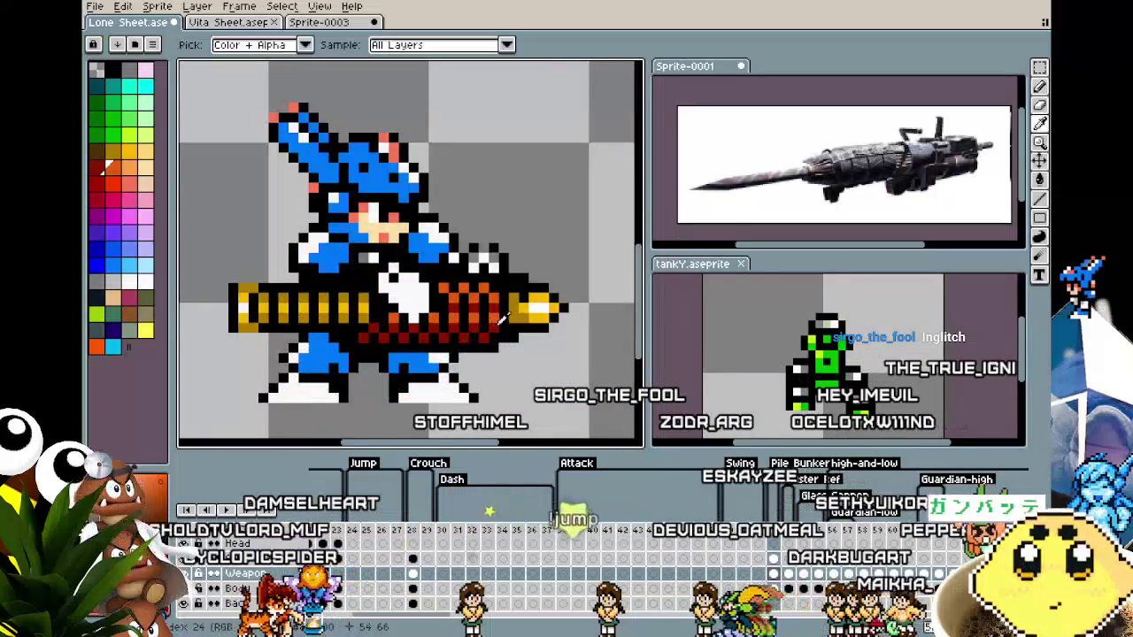
{"action": "key", "text": "b"}
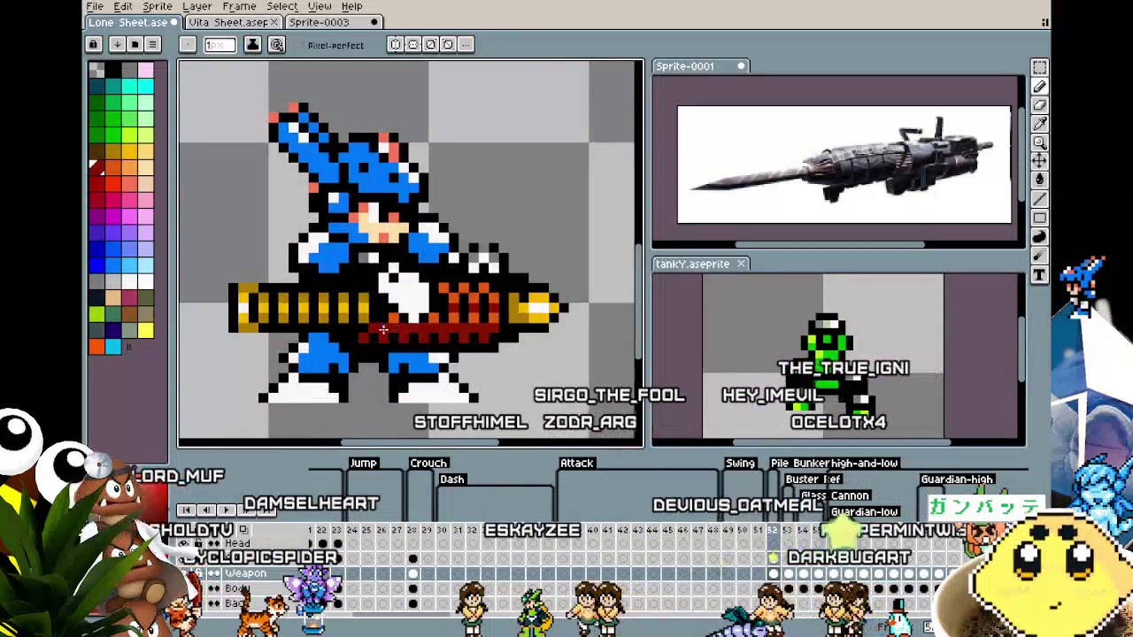
{"action": "scroll", "coordinate": [381, 416], "scroll_direction": "down", "scroll_amount": 1}
{"action": "scroll", "coordinate": [379, 414], "scroll_direction": "down", "scroll_amount": 1}
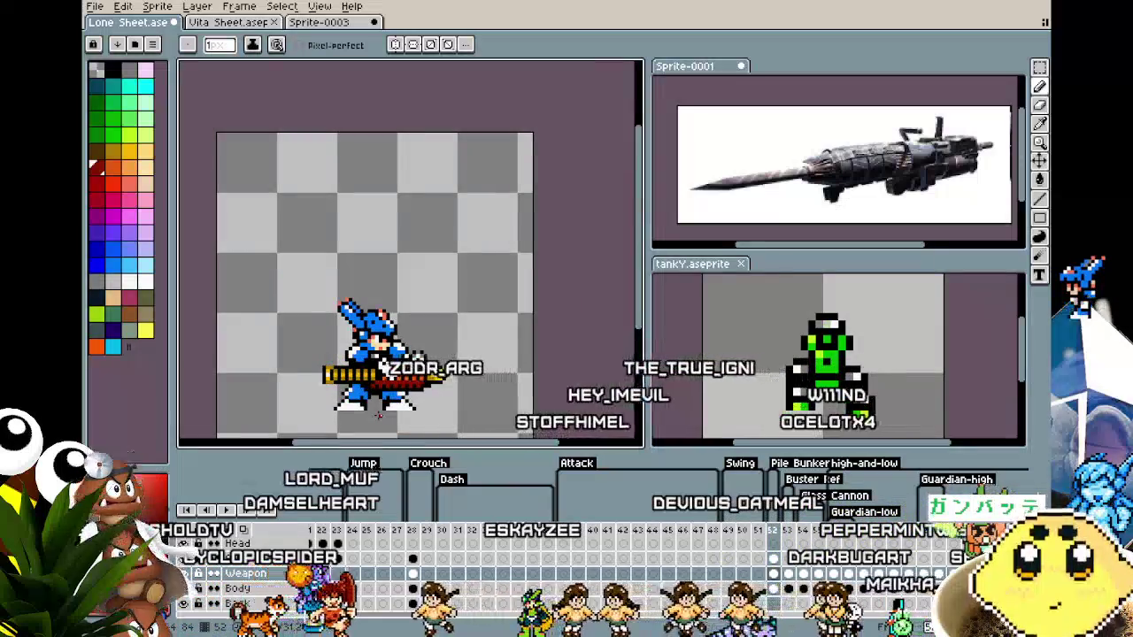
{"action": "scroll", "coordinate": [378, 407], "scroll_direction": "up", "scroll_amount": 1}
Inspect the cannon's dark-red underside and check the weapon layer's placement with the Move tool.
{"action": "scroll", "coordinate": [363, 299], "scroll_direction": "up", "scroll_amount": 1}
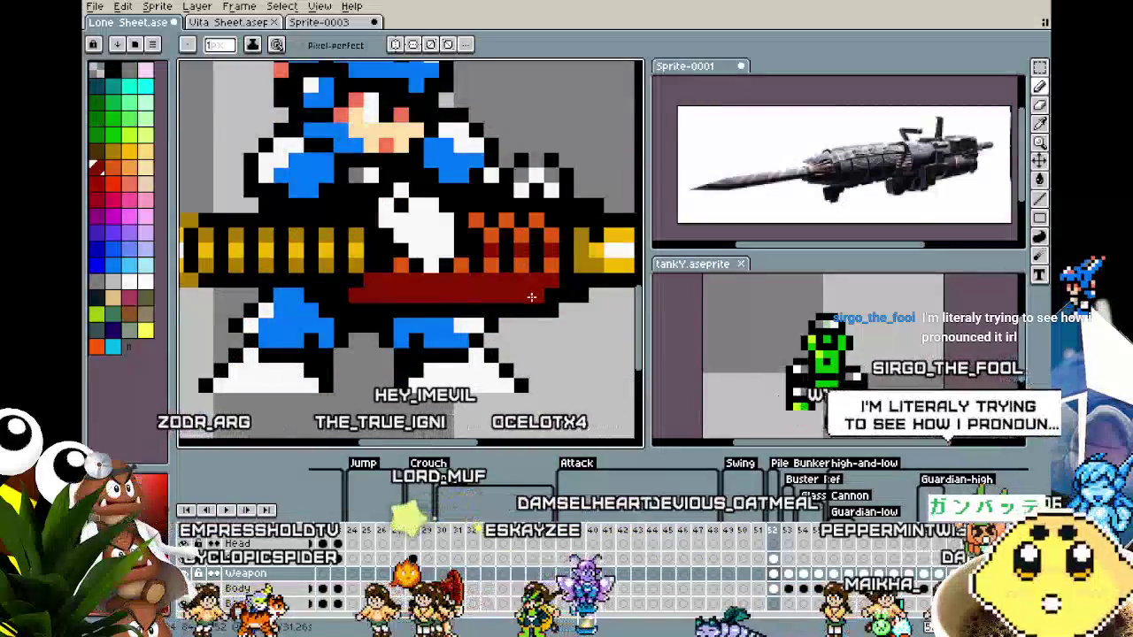
{"action": "scroll", "coordinate": [363, 299], "scroll_direction": "down", "scroll_amount": 2}
{"action": "scroll", "coordinate": [460, 255], "scroll_direction": "down", "scroll_amount": 1}
{"action": "scroll", "coordinate": [461, 255], "scroll_direction": "up", "scroll_amount": 1}
{"action": "scroll", "coordinate": [461, 255], "scroll_direction": "up", "scroll_amount": 1}
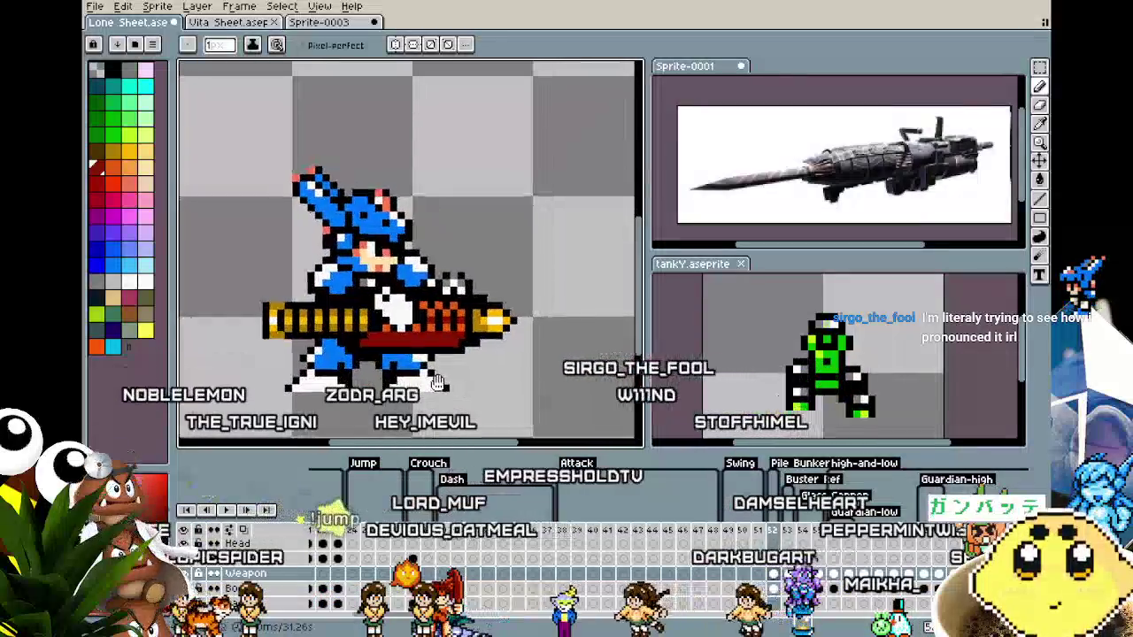
{"action": "scroll", "coordinate": [460, 255], "scroll_direction": "up", "scroll_amount": 1}
{"action": "key", "text": "v"}
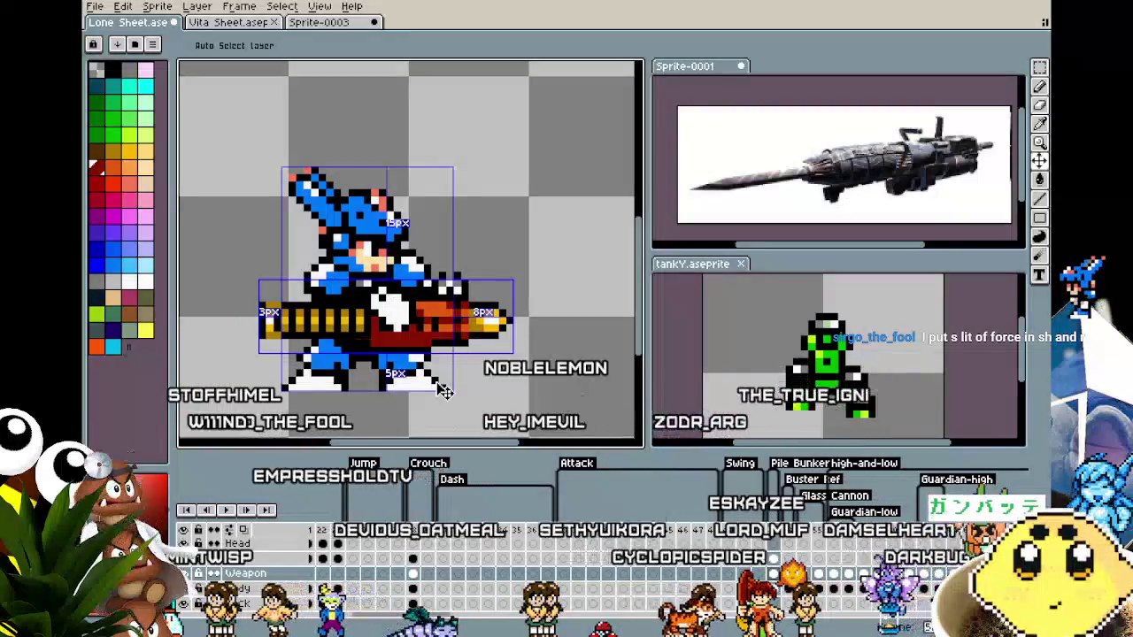
Return to the Pencil and Alt-pick a shade from the cannon's front section.
{"action": "key", "text": "b"}
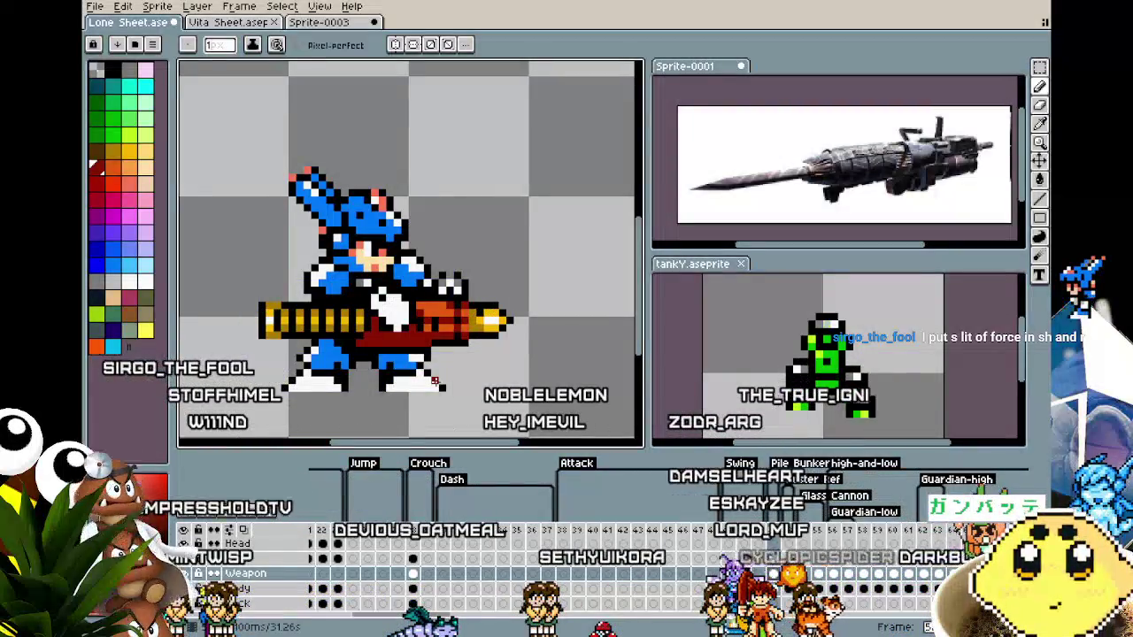
{"action": "scroll", "coordinate": [435, 380], "scroll_direction": "down", "scroll_amount": 2}
{"action": "scroll", "coordinate": [435, 380], "scroll_direction": "up", "scroll_amount": 2}
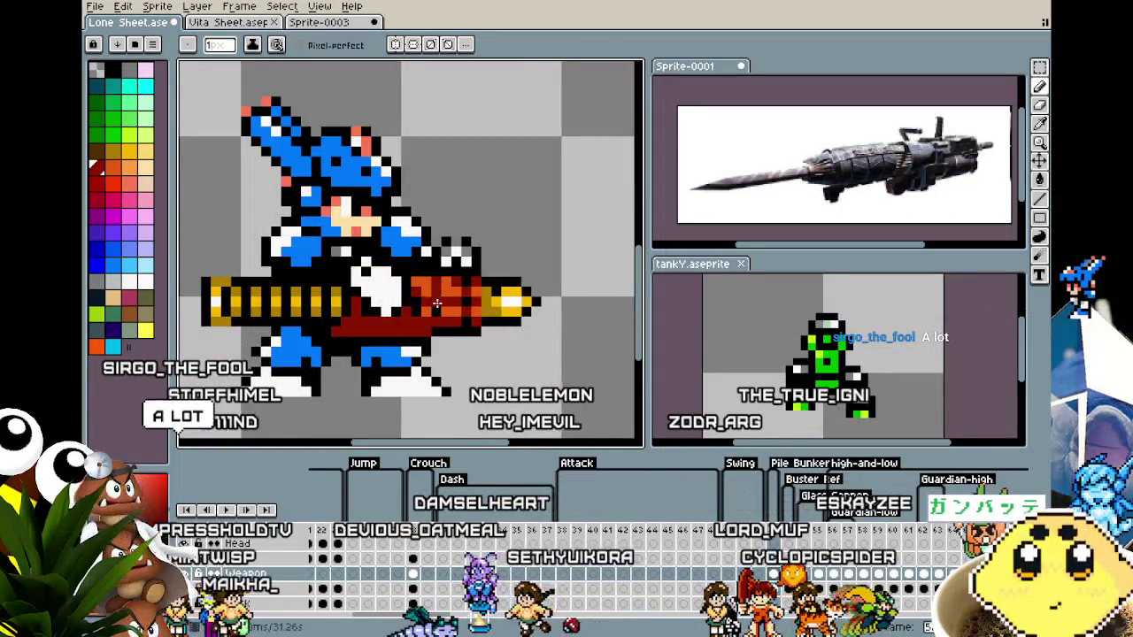
{"action": "key", "text": "alt"}
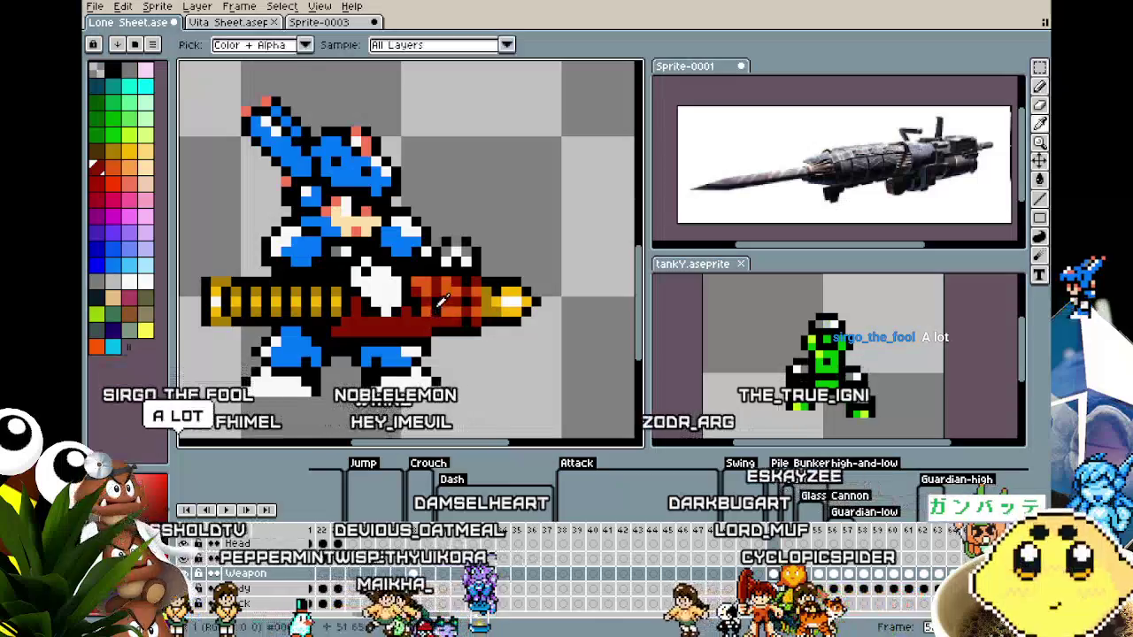
{"action": "scroll", "coordinate": [440, 301], "scroll_direction": "down", "scroll_amount": 1}
{"action": "scroll", "coordinate": [439, 301], "scroll_direction": "down", "scroll_amount": 1}
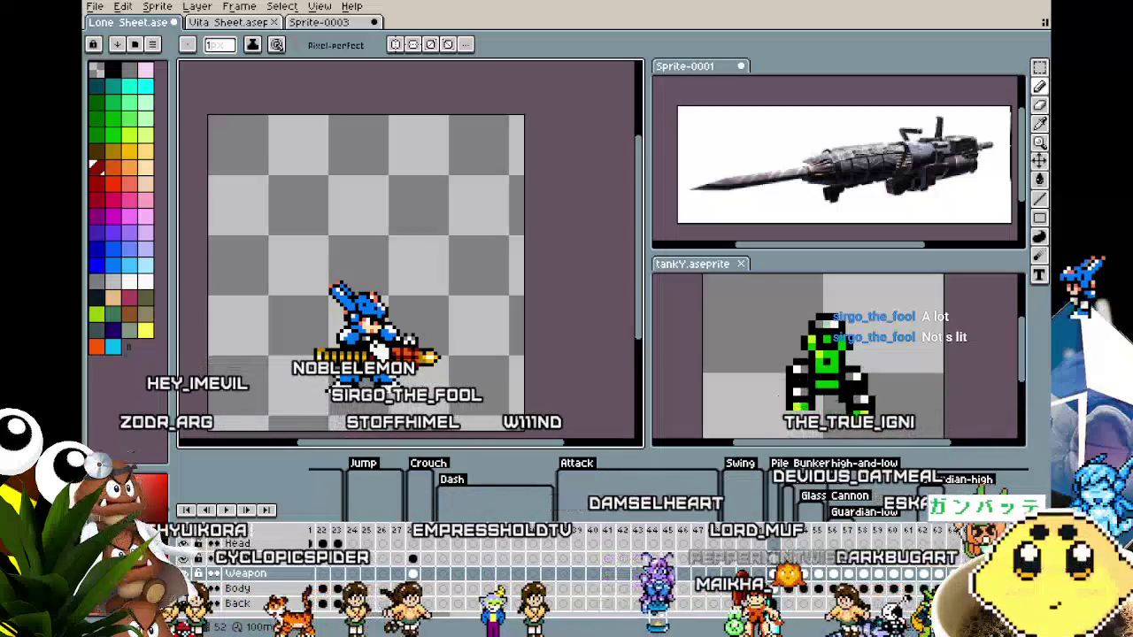
Add orange highlights and dark-red shadows to the cannon's front red section.
{"action": "scroll", "coordinate": [380, 359], "scroll_direction": "up", "scroll_amount": 2}
{"action": "scroll", "coordinate": [381, 358], "scroll_direction": "up", "scroll_amount": 3}
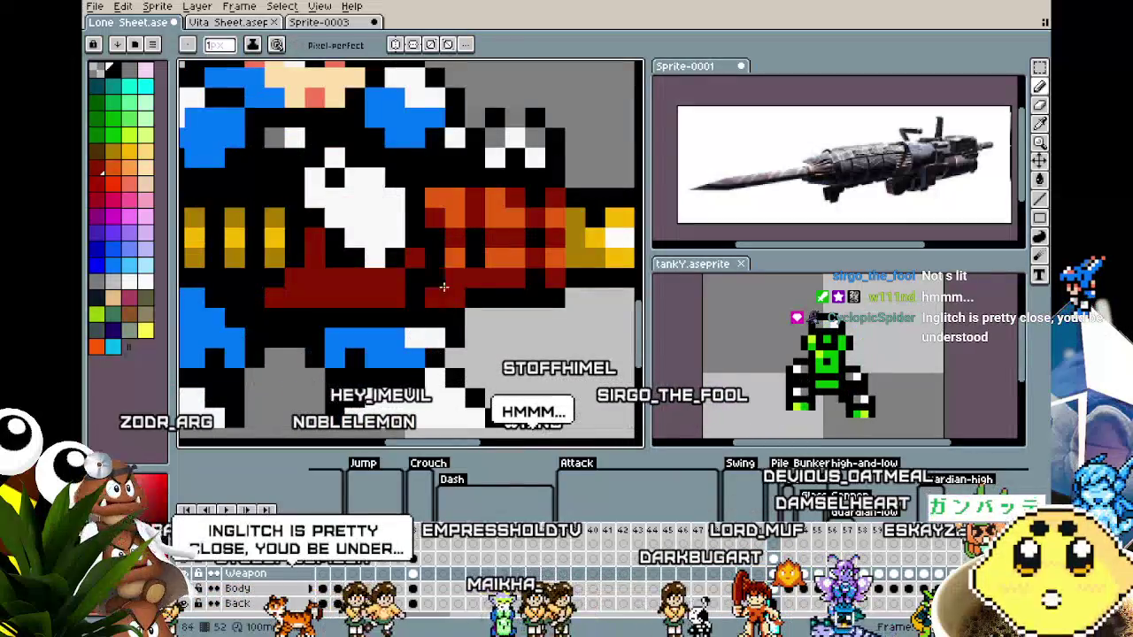
{"action": "scroll", "coordinate": [445, 335], "scroll_direction": "down", "scroll_amount": 3}
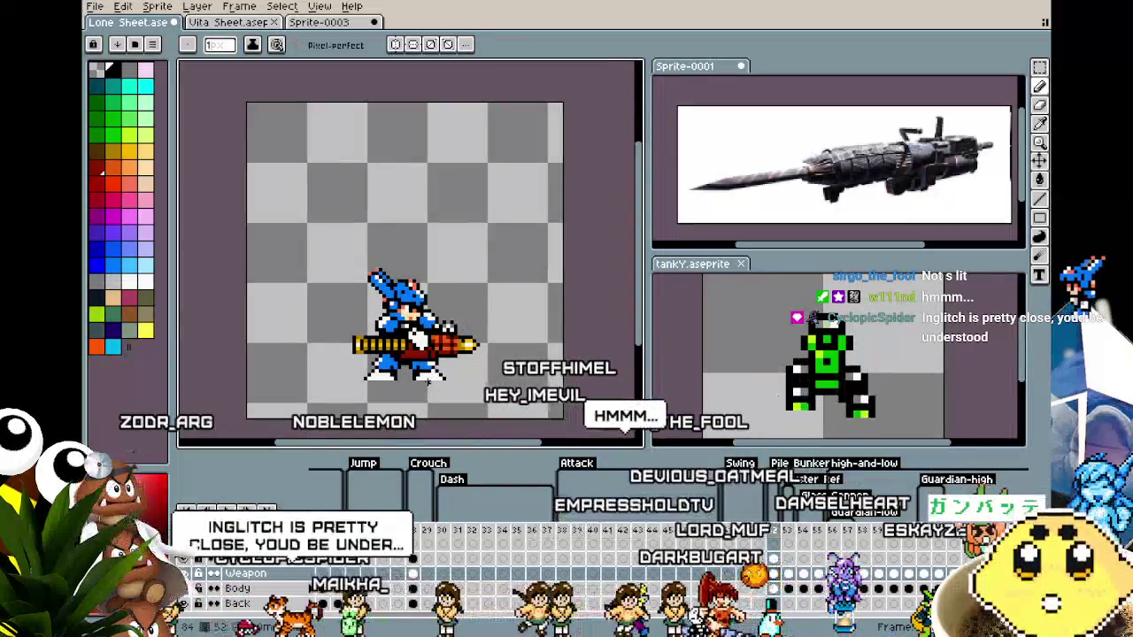
{"action": "scroll", "coordinate": [468, 300], "scroll_direction": "up", "scroll_amount": 3}
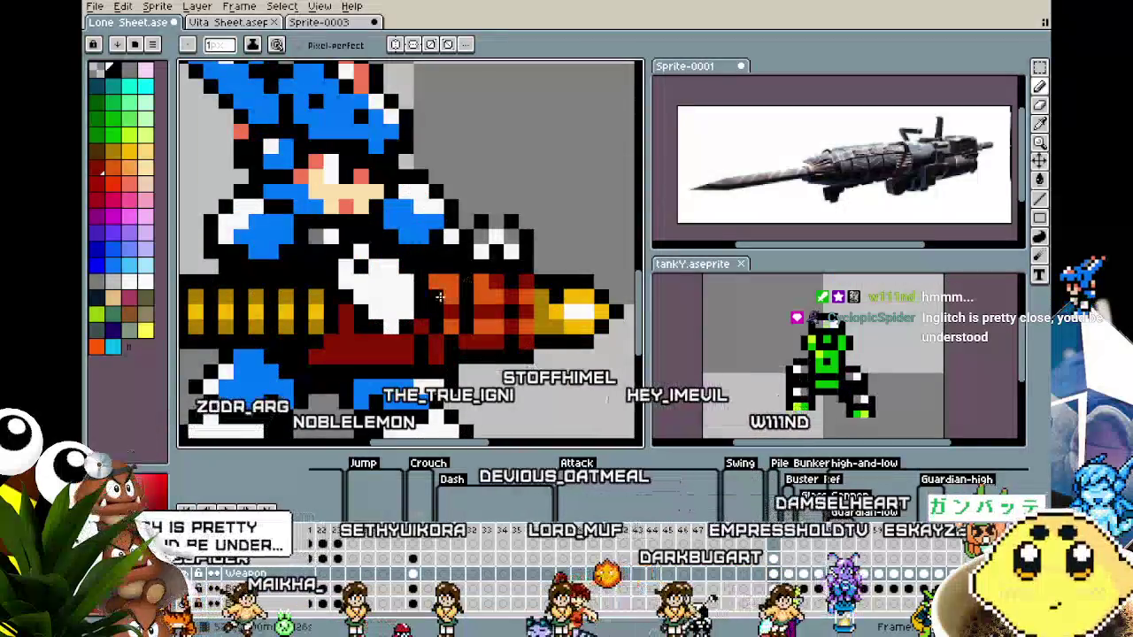
{"action": "scroll", "coordinate": [394, 377], "scroll_direction": "down", "scroll_amount": 4}
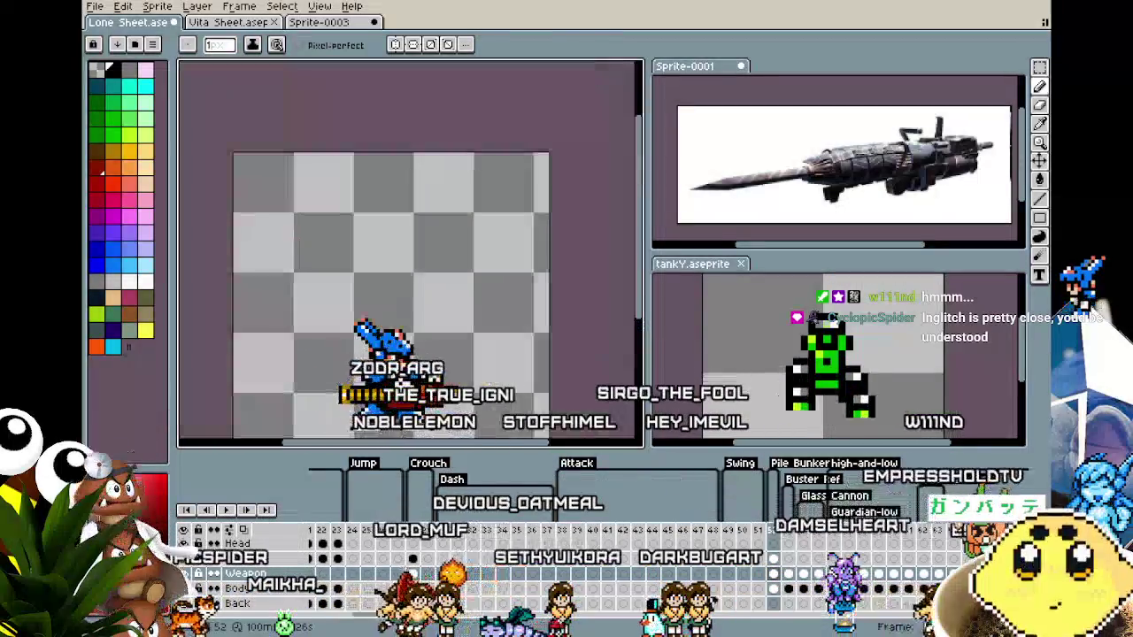
{"action": "scroll", "coordinate": [405, 390], "scroll_direction": "up", "scroll_amount": 1}
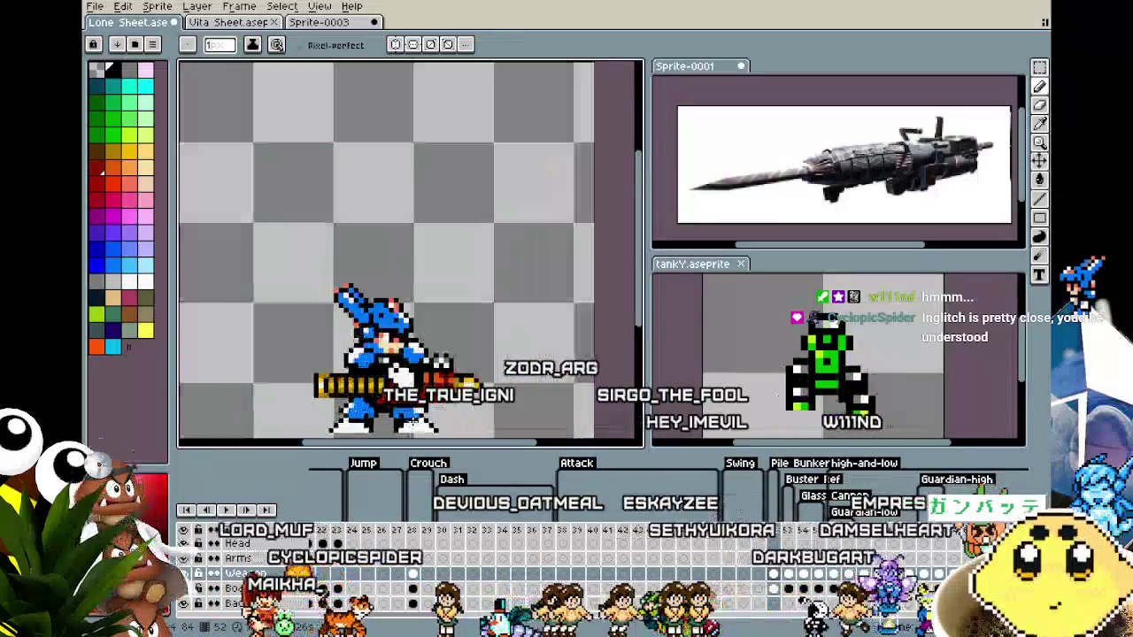
{"action": "scroll", "coordinate": [407, 391], "scroll_direction": "up", "scroll_amount": 2}
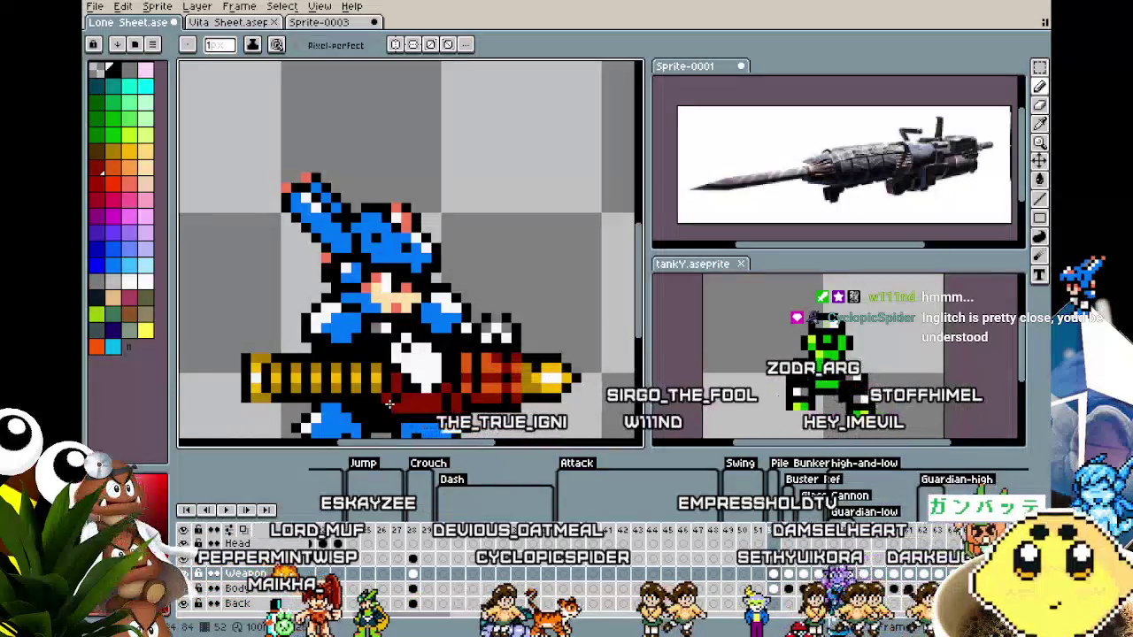
{"action": "scroll", "coordinate": [362, 447], "scroll_direction": "down", "scroll_amount": 3}
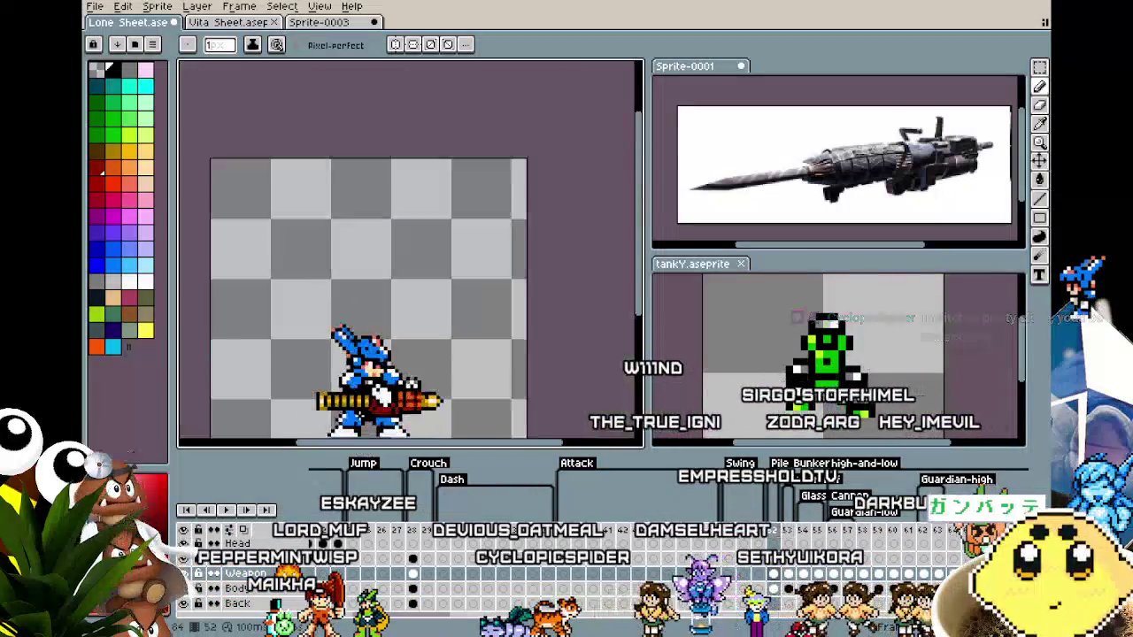
{"action": "left_click_drag", "start_coordinate": [344, 425], "coordinate": [344, 368]}
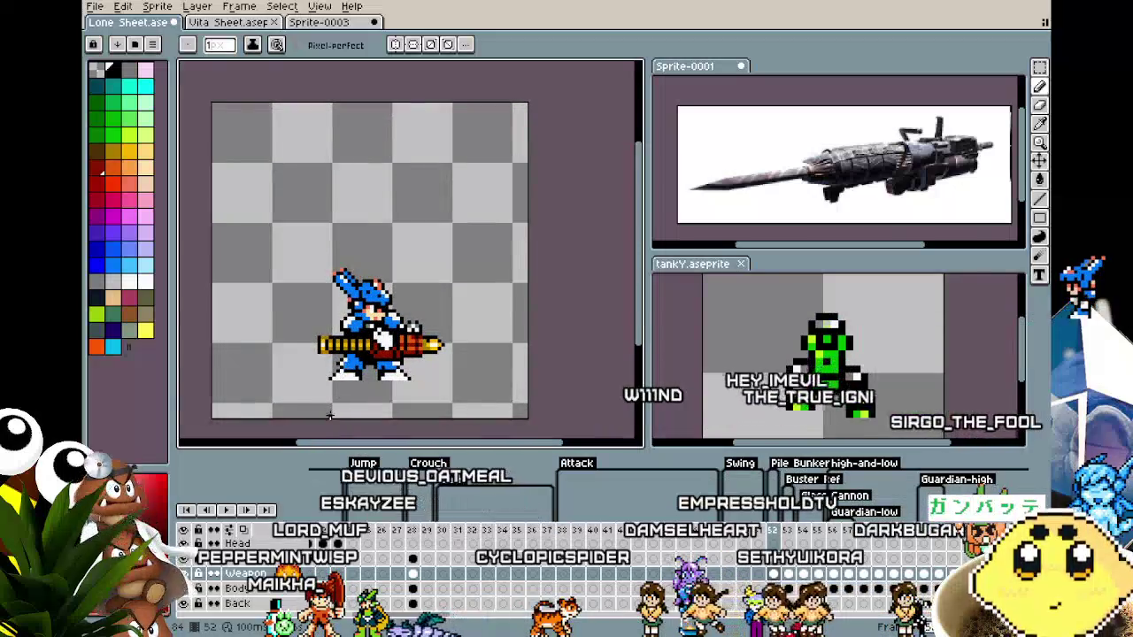
{"action": "scroll", "coordinate": [371, 379], "scroll_direction": "up", "scroll_amount": 3}
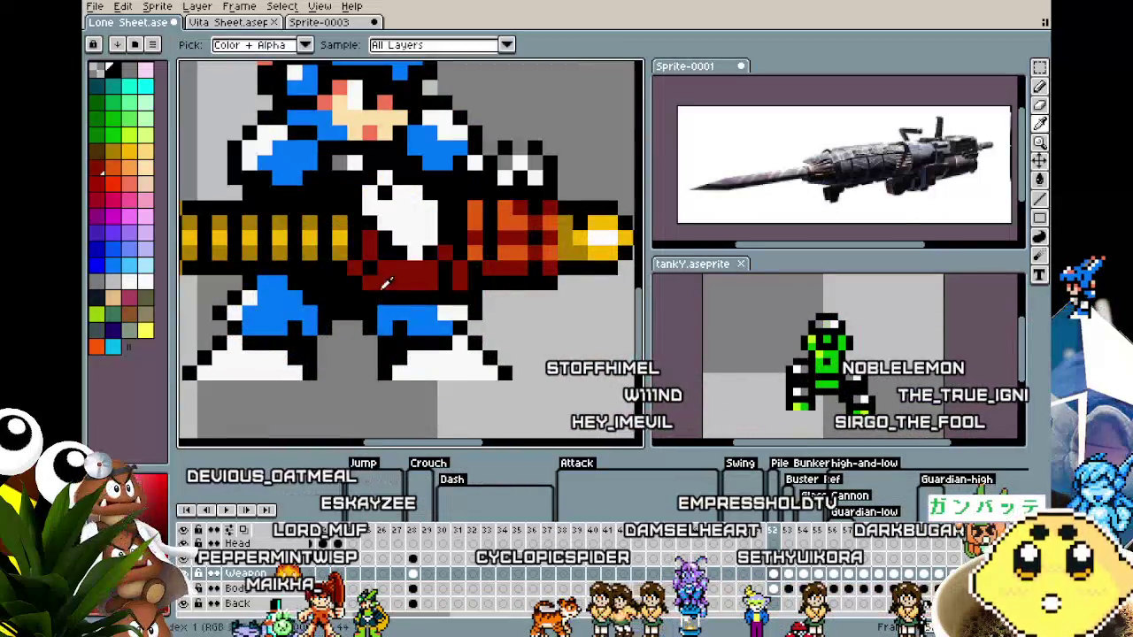
{"action": "scroll", "coordinate": [366, 333], "scroll_direction": "down", "scroll_amount": 2}
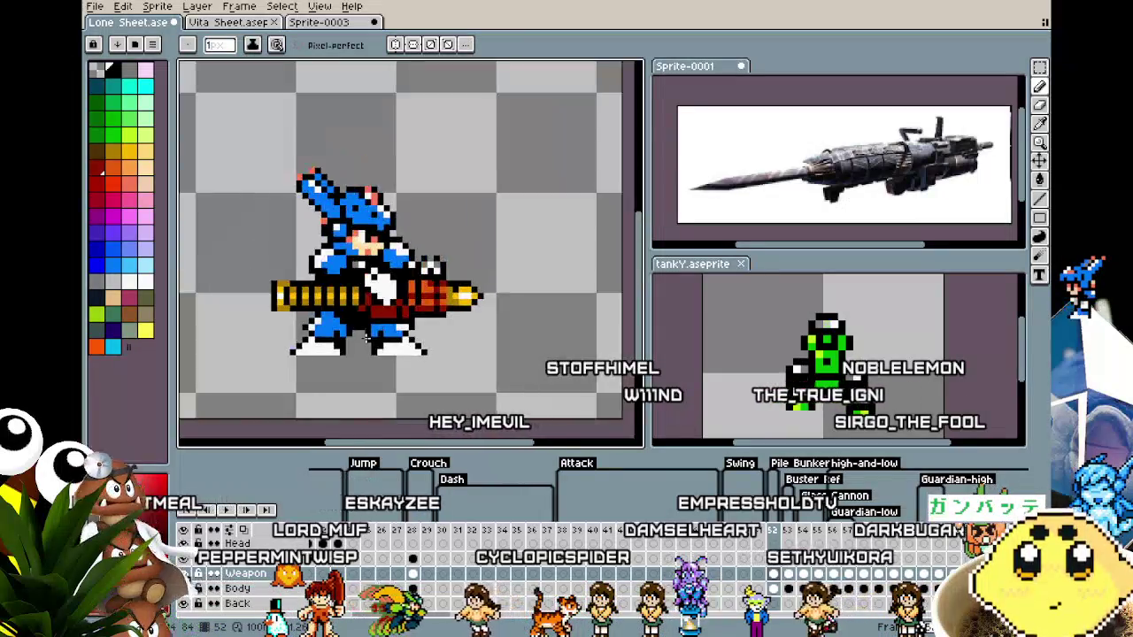
{"action": "scroll", "coordinate": [367, 329], "scroll_direction": "down", "scroll_amount": 1}
{"action": "scroll", "coordinate": [373, 320], "scroll_direction": "up", "scroll_amount": 2}
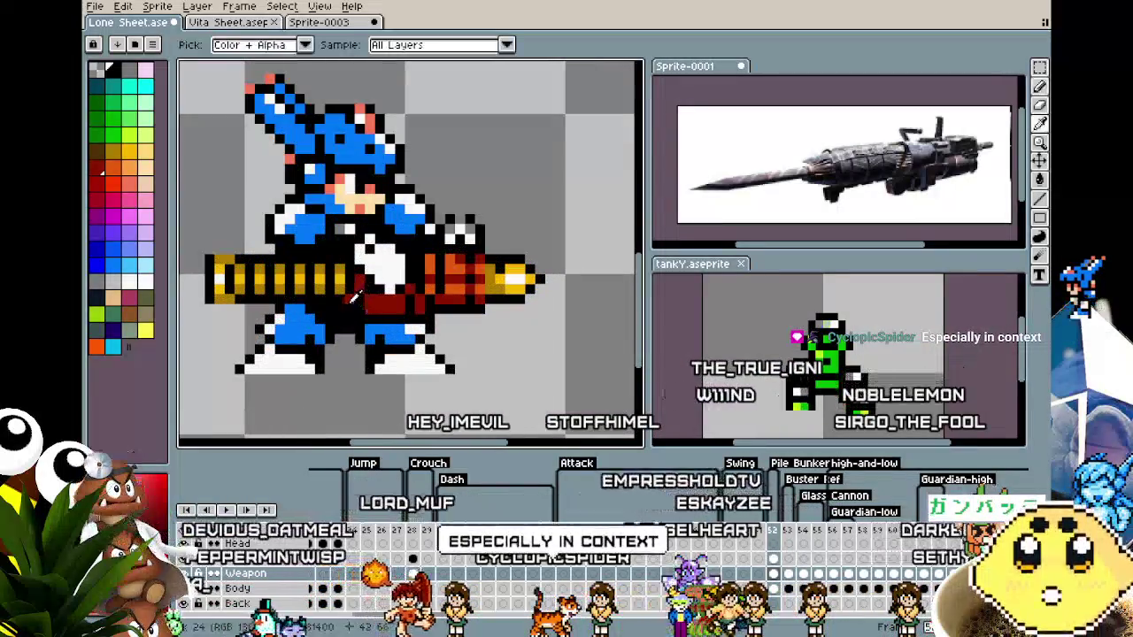
{"action": "scroll", "coordinate": [373, 320], "scroll_direction": "down", "scroll_amount": 3}
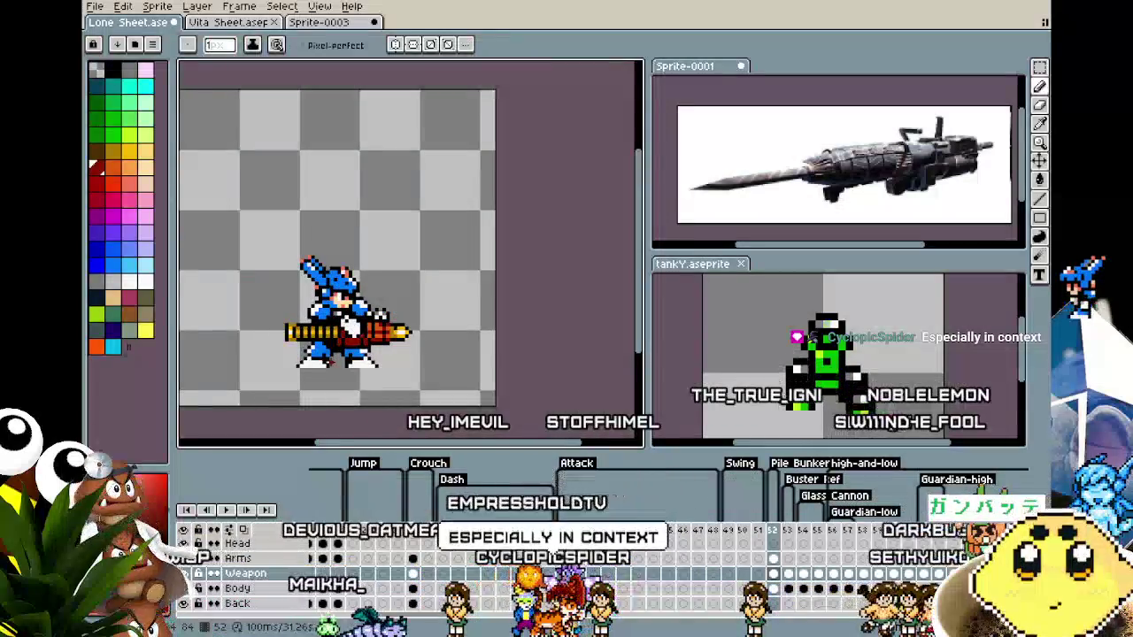
{"action": "scroll", "coordinate": [329, 361], "scroll_direction": "up", "scroll_amount": 1}
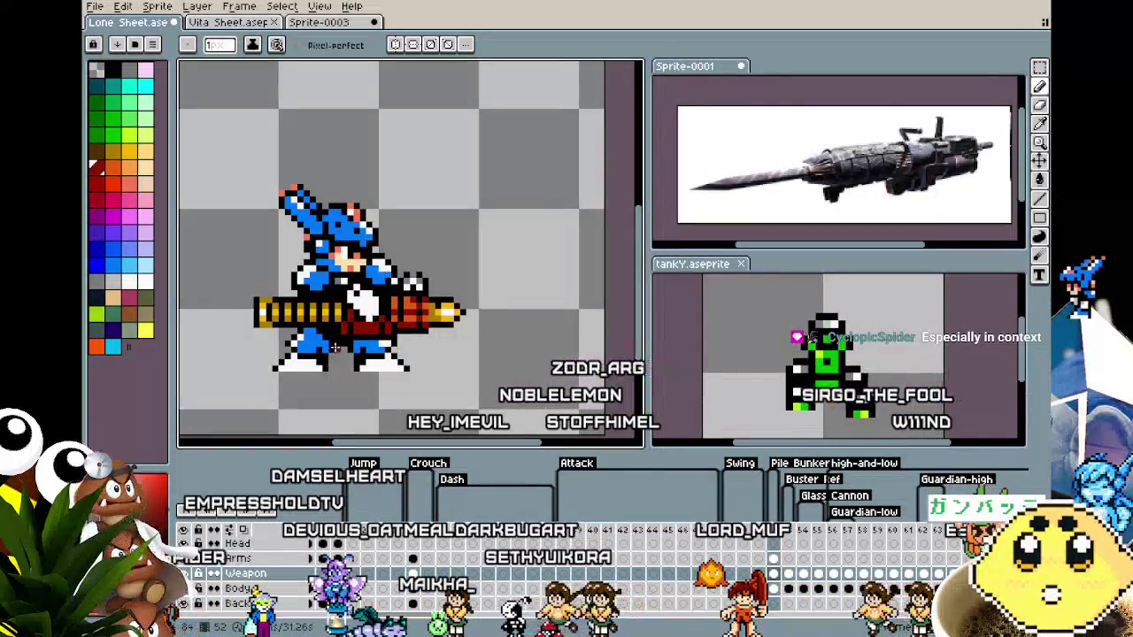
{"action": "scroll", "coordinate": [348, 338], "scroll_direction": "up", "scroll_amount": 1}
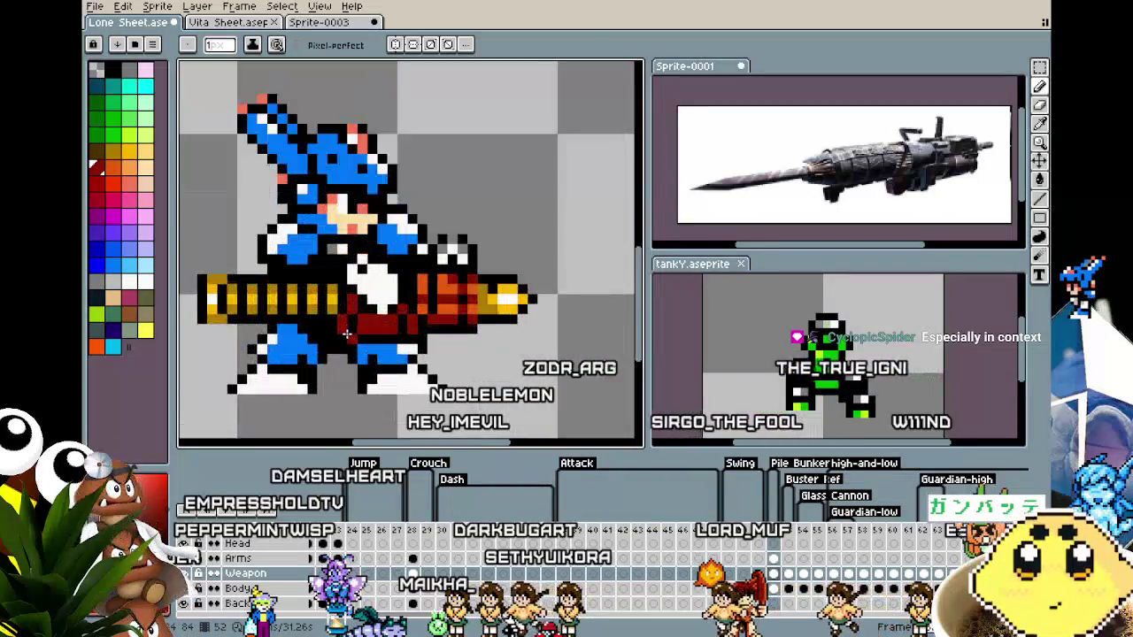
{"action": "scroll", "coordinate": [493, 287], "scroll_direction": "up", "scroll_amount": 2}
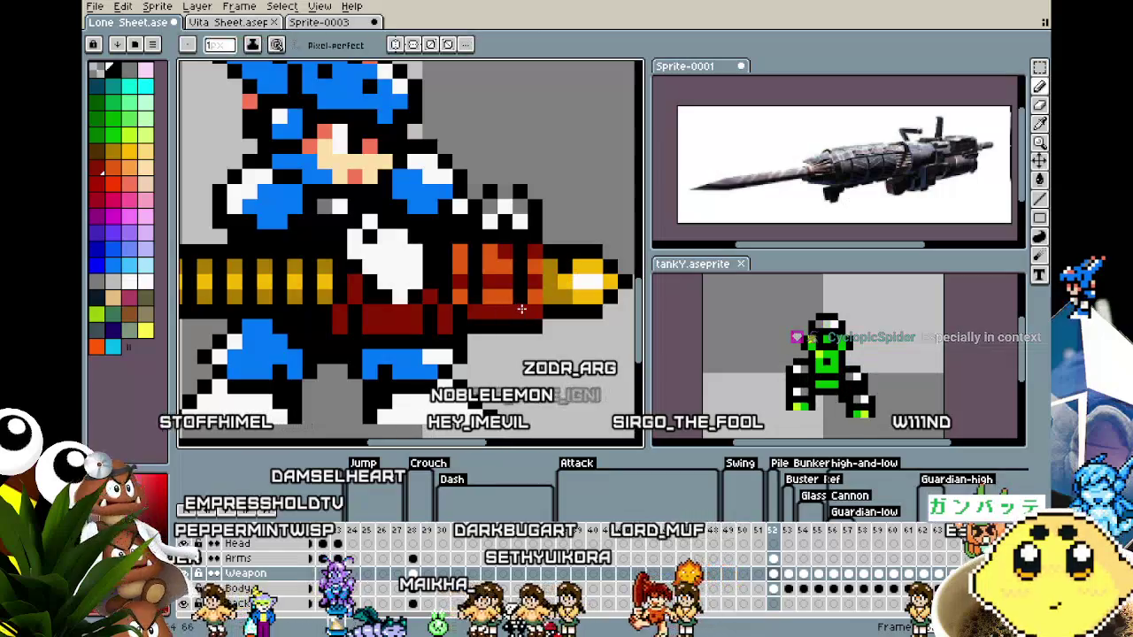
{"action": "scroll", "coordinate": [498, 365], "scroll_direction": "down", "scroll_amount": 3}
{"action": "scroll", "coordinate": [498, 365], "scroll_direction": "down", "scroll_amount": 2}
{"action": "scroll", "coordinate": [504, 358], "scroll_direction": "up", "scroll_amount": 2}
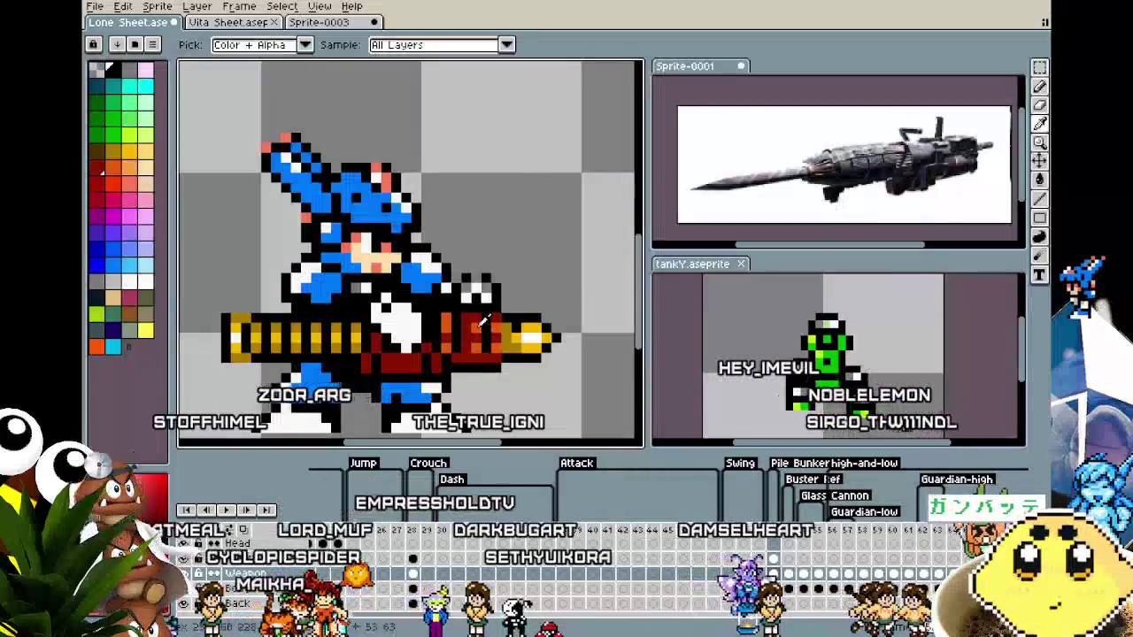
{"action": "key", "text": "alt"}
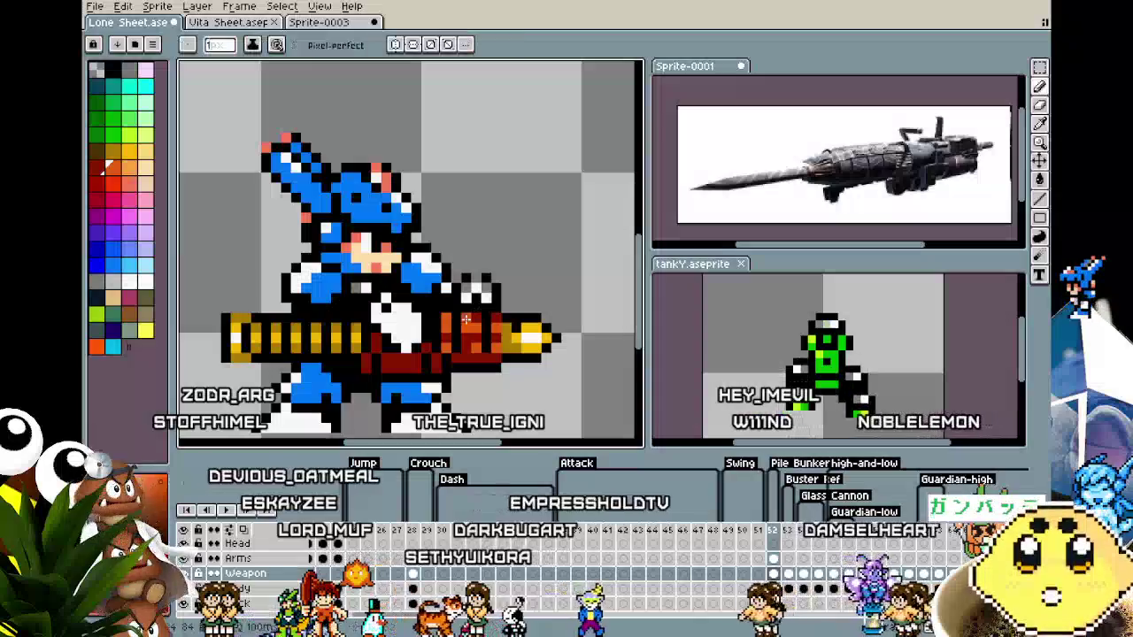
{"action": "scroll", "coordinate": [456, 370], "scroll_direction": "down", "scroll_amount": 2}
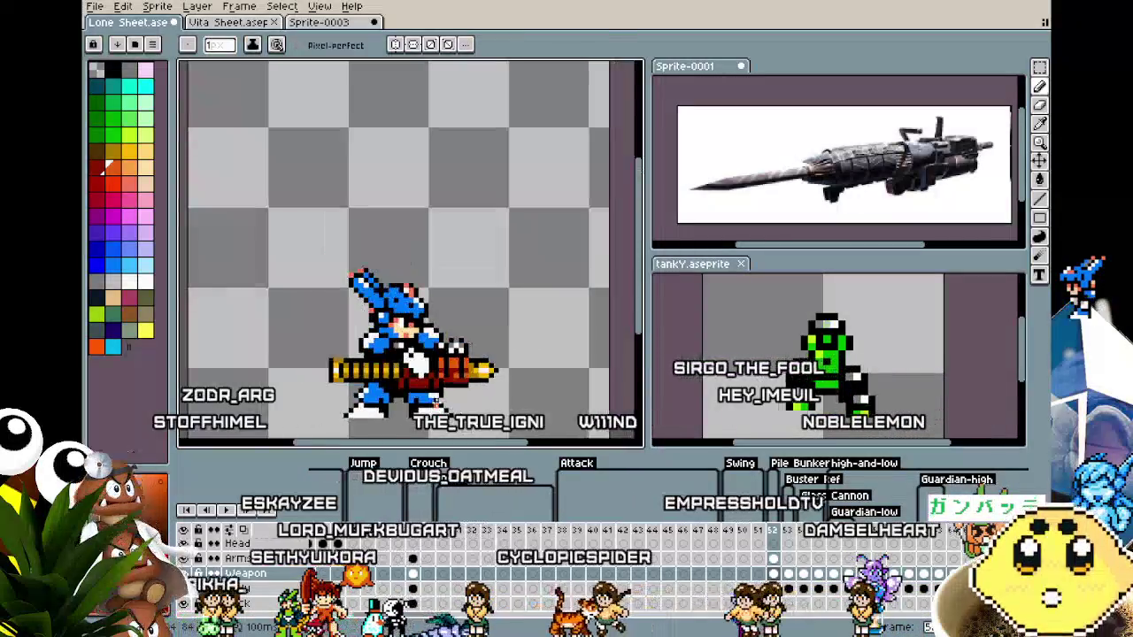
{"action": "scroll", "coordinate": [447, 381], "scroll_direction": "down", "scroll_amount": 2}
{"action": "scroll", "coordinate": [424, 398], "scroll_direction": "up", "scroll_amount": 4}
{"action": "scroll", "coordinate": [416, 409], "scroll_direction": "down", "scroll_amount": 1}
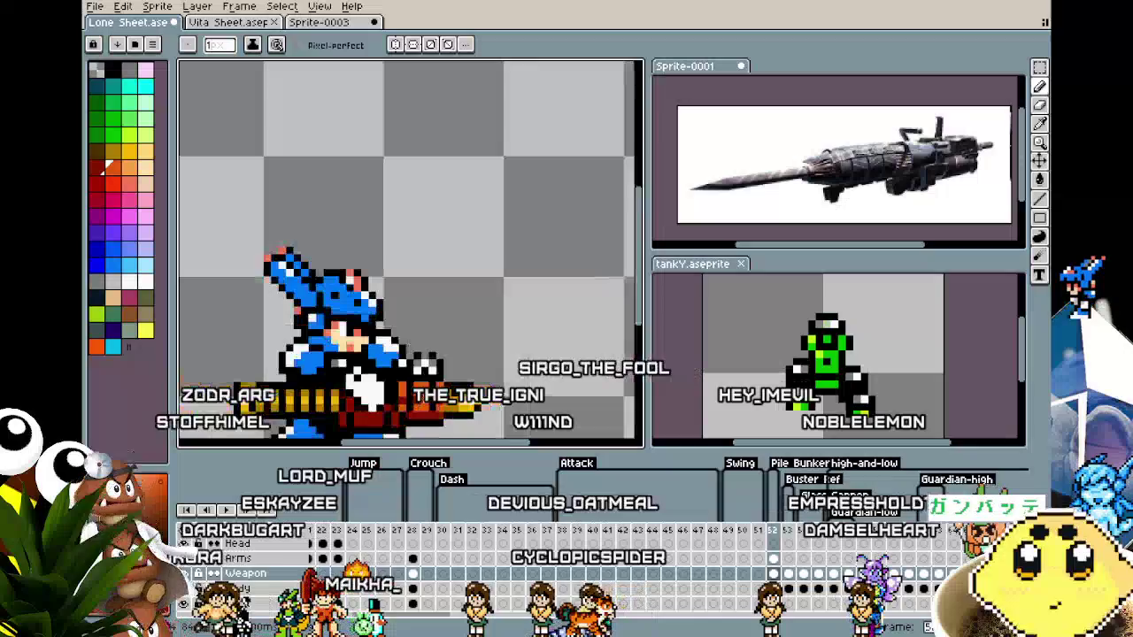
{"action": "left_click_drag", "start_coordinate": [431, 354], "coordinate": [440, 235]}
{"action": "scroll", "coordinate": [351, 301], "scroll_direction": "up", "scroll_amount": 2}
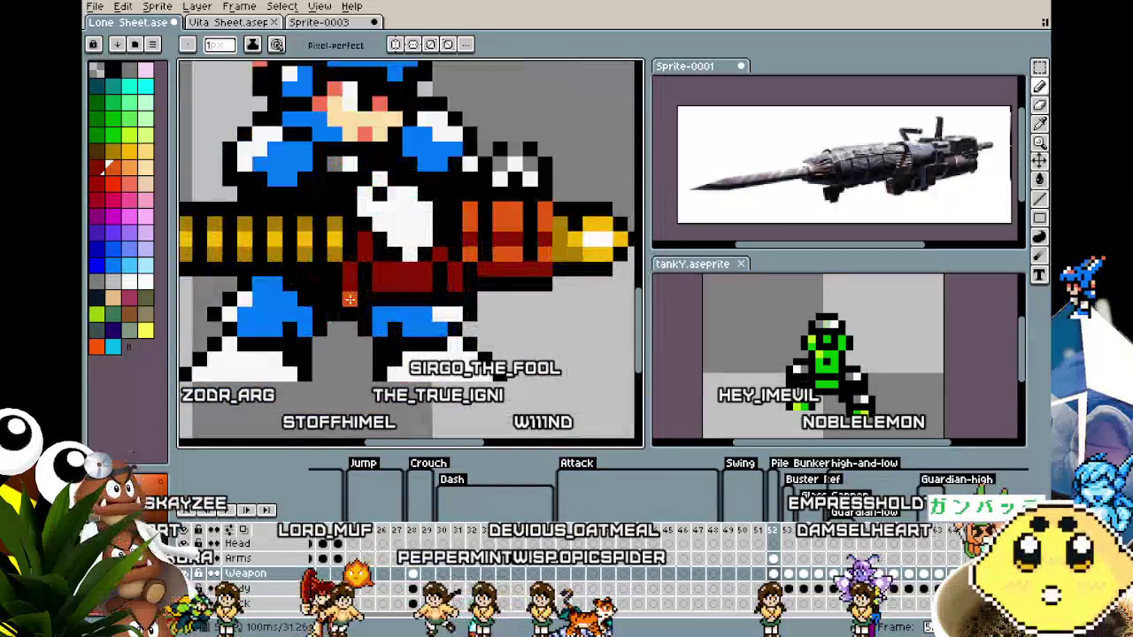
{"action": "scroll", "coordinate": [297, 314], "scroll_direction": "up", "scroll_amount": 2}
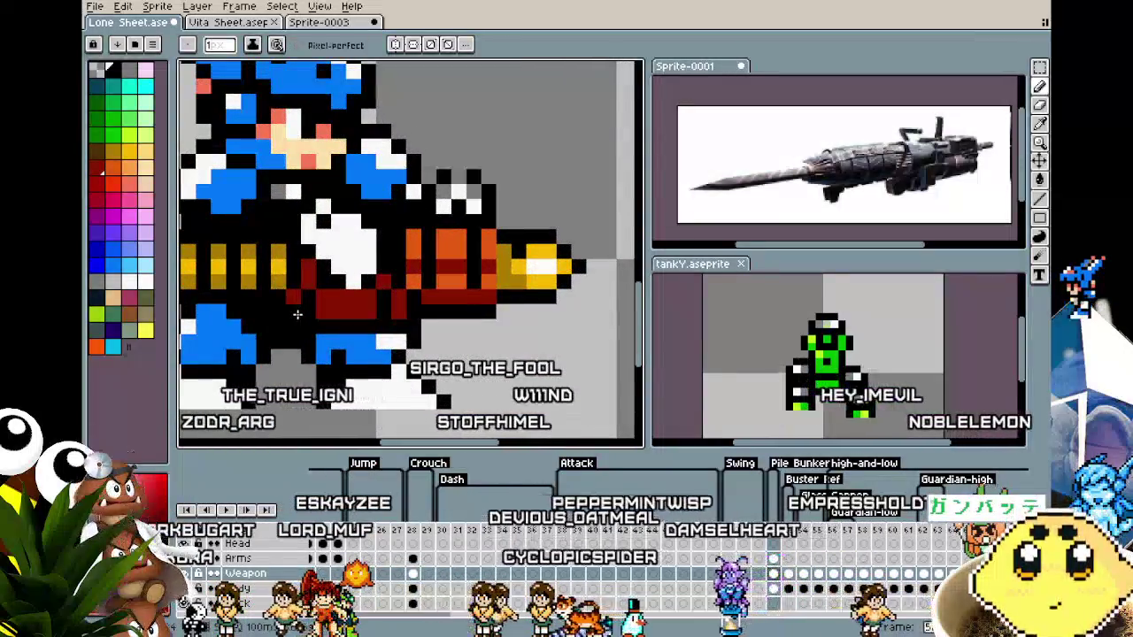
{"action": "scroll", "coordinate": [298, 314], "scroll_direction": "down", "scroll_amount": 2}
{"action": "scroll", "coordinate": [294, 354], "scroll_direction": "up", "scroll_amount": 1}
{"action": "scroll", "coordinate": [291, 378], "scroll_direction": "up", "scroll_amount": 1}
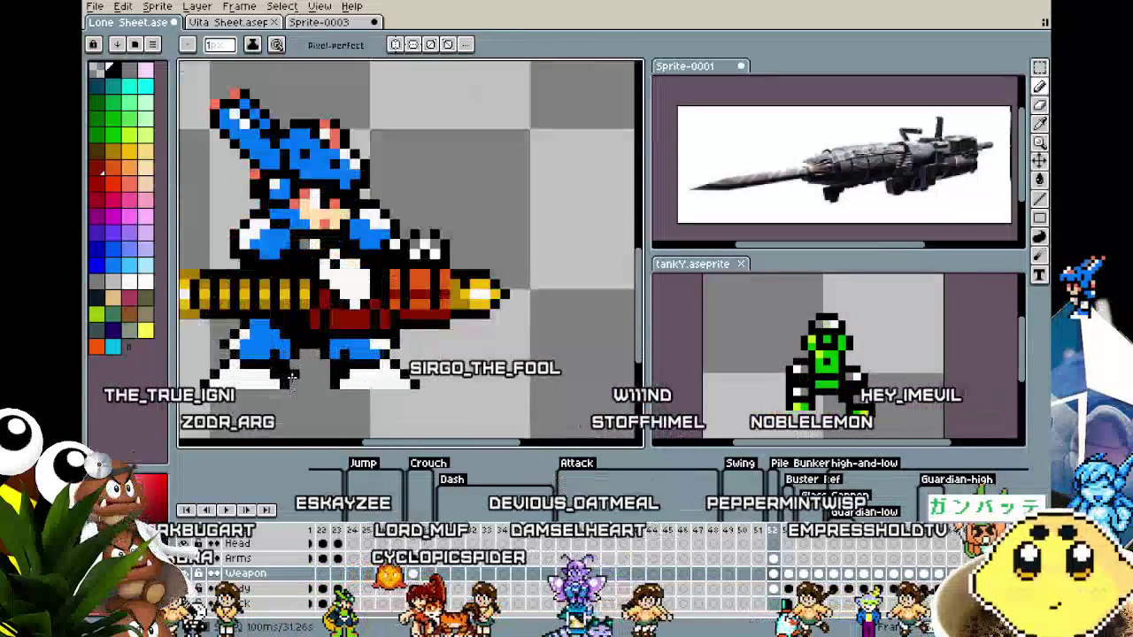
{"action": "scroll", "coordinate": [292, 378], "scroll_direction": "up", "scroll_amount": 1}
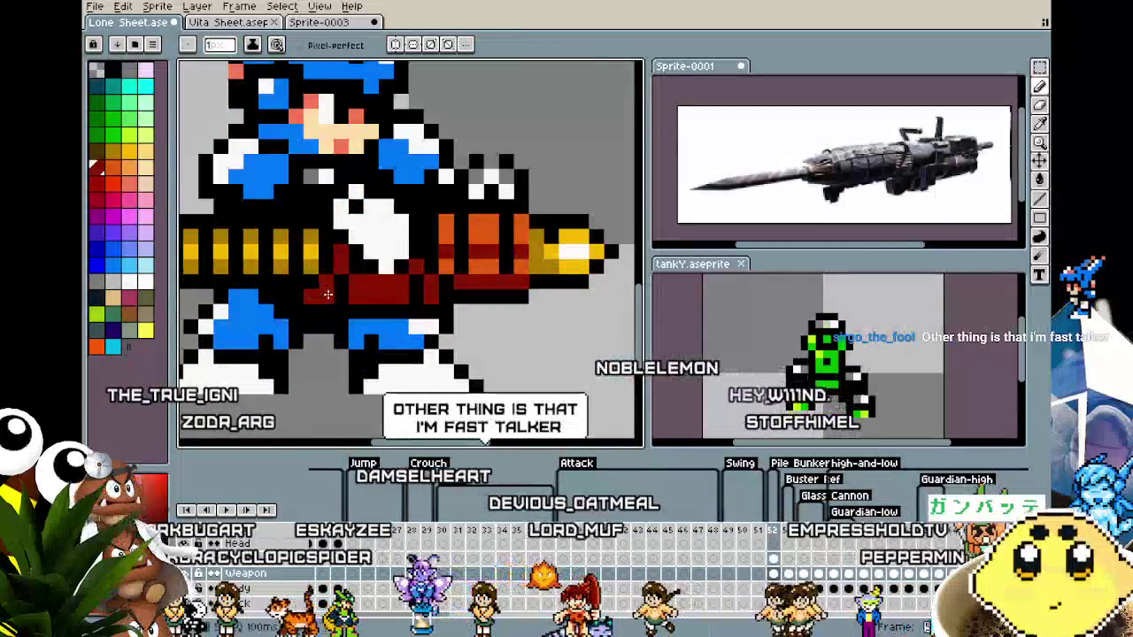
{"action": "scroll", "coordinate": [277, 334], "scroll_direction": "down", "scroll_amount": 1}
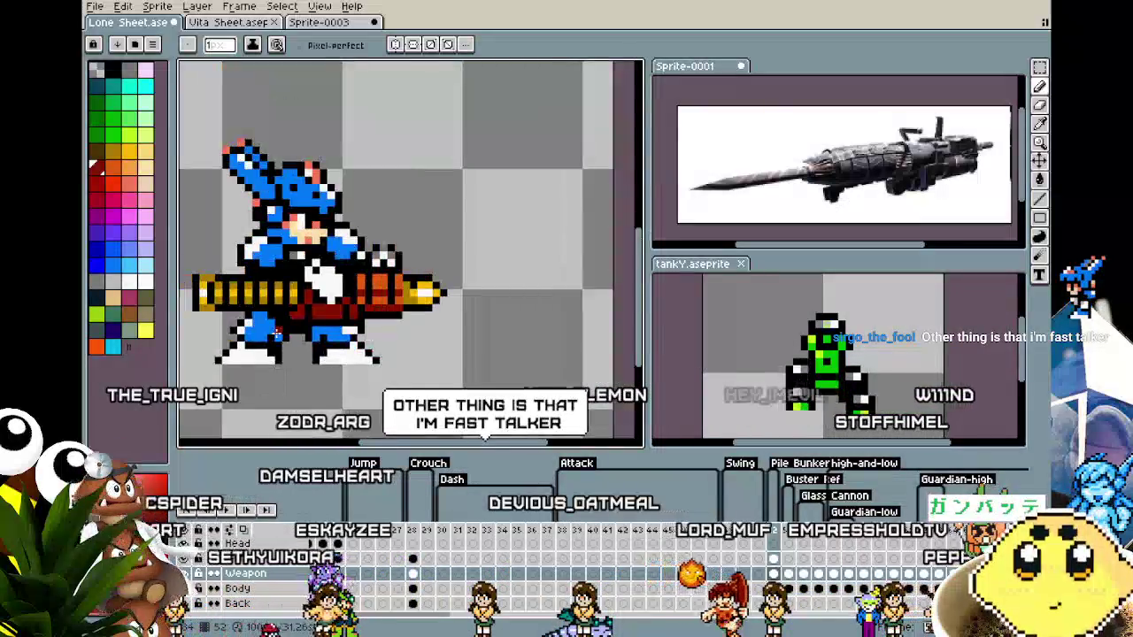
{"action": "scroll", "coordinate": [277, 333], "scroll_direction": "down", "scroll_amount": 1}
{"action": "scroll", "coordinate": [273, 350], "scroll_direction": "up", "scroll_amount": 1}
{"action": "scroll", "coordinate": [301, 310], "scroll_direction": "up", "scroll_amount": 1}
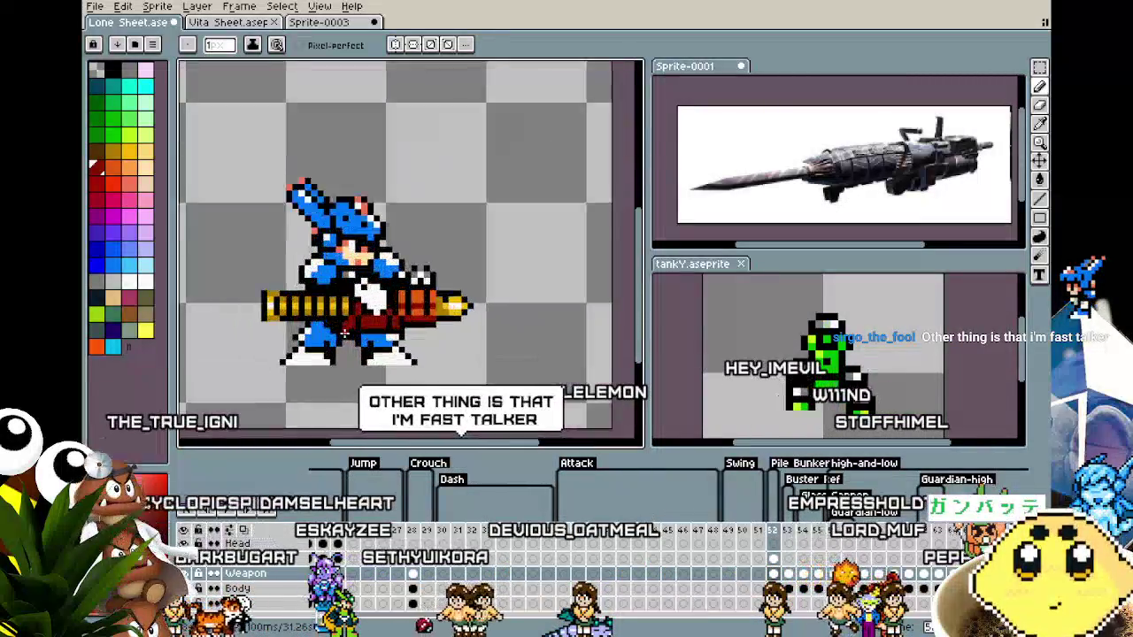
{"action": "scroll", "coordinate": [339, 268], "scroll_direction": "up", "scroll_amount": 2}
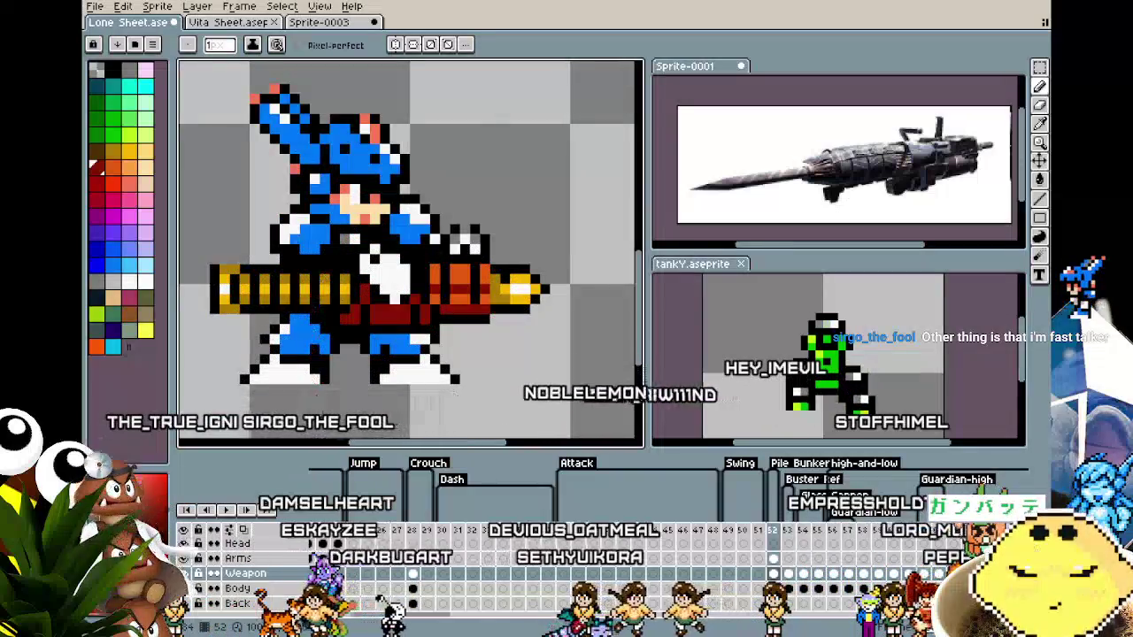
{"action": "left_click_drag", "start_coordinate": [431, 443], "coordinate": [351, 445]}
{"action": "left_click_drag", "start_coordinate": [442, 379], "coordinate": [204, 361]}
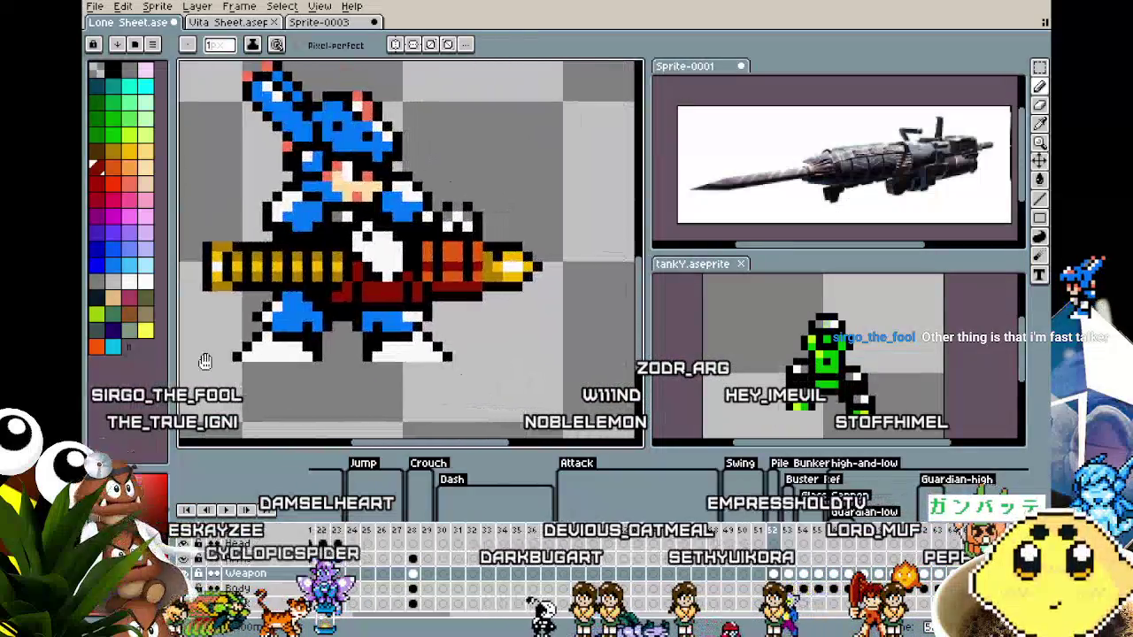
{"action": "scroll", "coordinate": [348, 335], "scroll_direction": "down", "scroll_amount": 1}
{"action": "scroll", "coordinate": [354, 310], "scroll_direction": "up", "scroll_amount": 1}
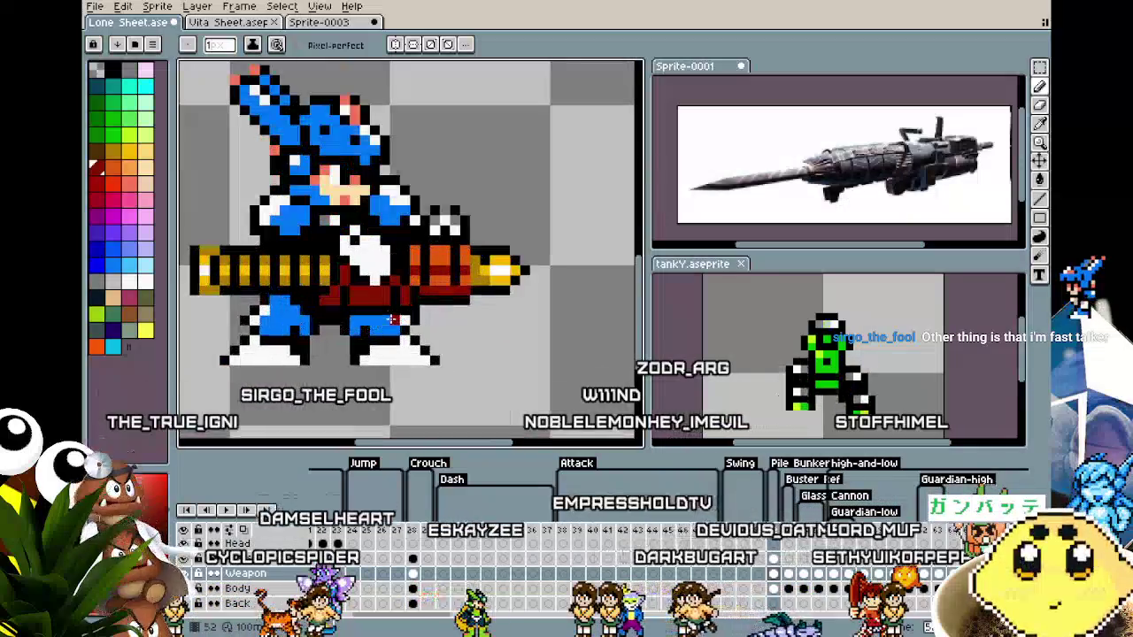
{"action": "key", "text": "i"}
{"action": "key", "text": "b"}
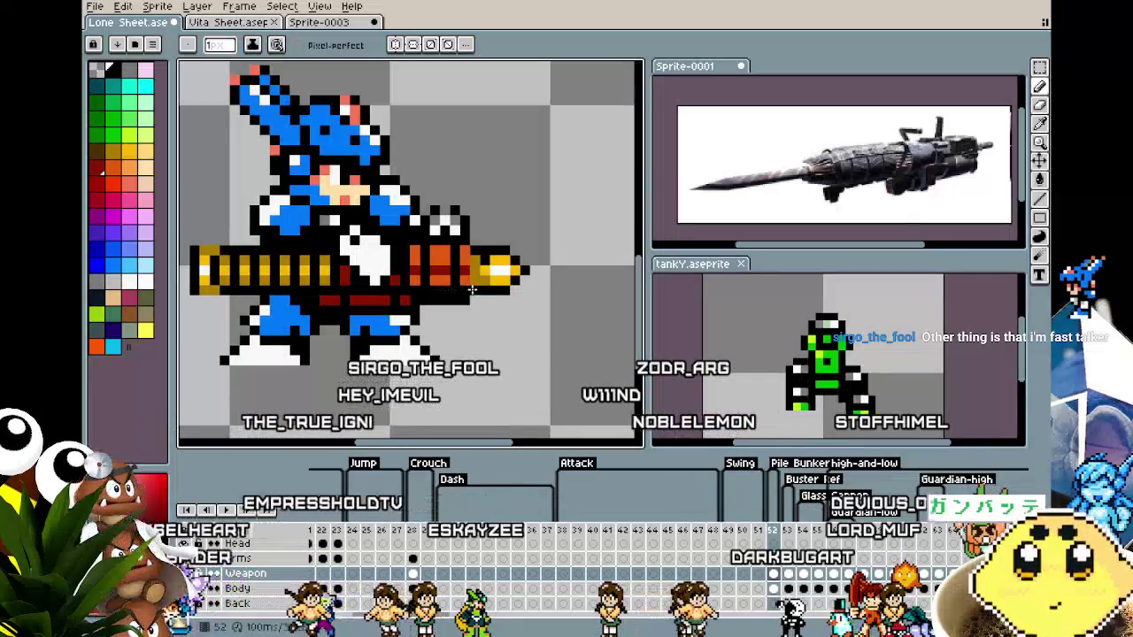
{"action": "scroll", "coordinate": [460, 327], "scroll_direction": "down", "scroll_amount": 2}
{"action": "scroll", "coordinate": [436, 389], "scroll_direction": "down", "scroll_amount": 2}
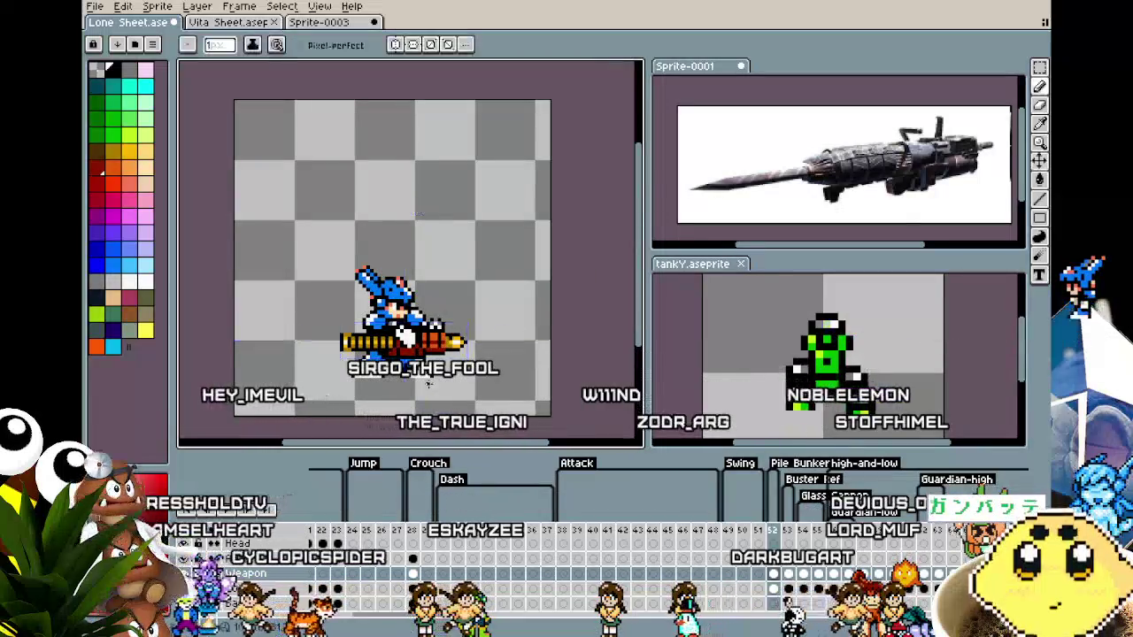
{"action": "scroll", "coordinate": [428, 383], "scroll_direction": "up", "scroll_amount": 1}
{"action": "scroll", "coordinate": [425, 376], "scroll_direction": "up", "scroll_amount": 1}
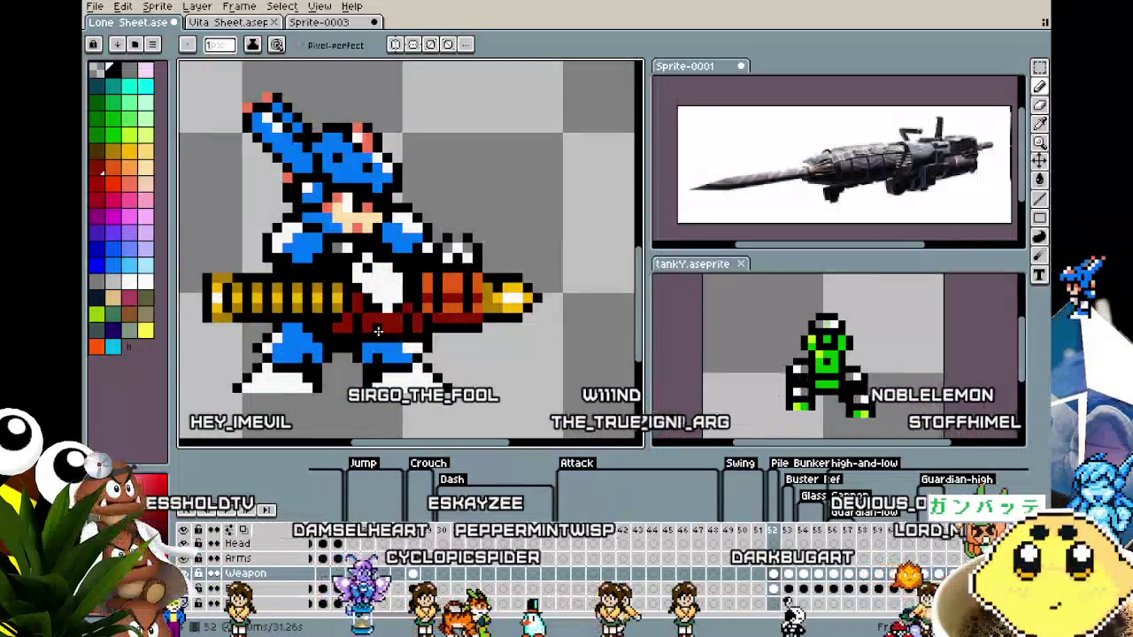
{"action": "scroll", "coordinate": [366, 314], "scroll_direction": "down", "scroll_amount": 1}
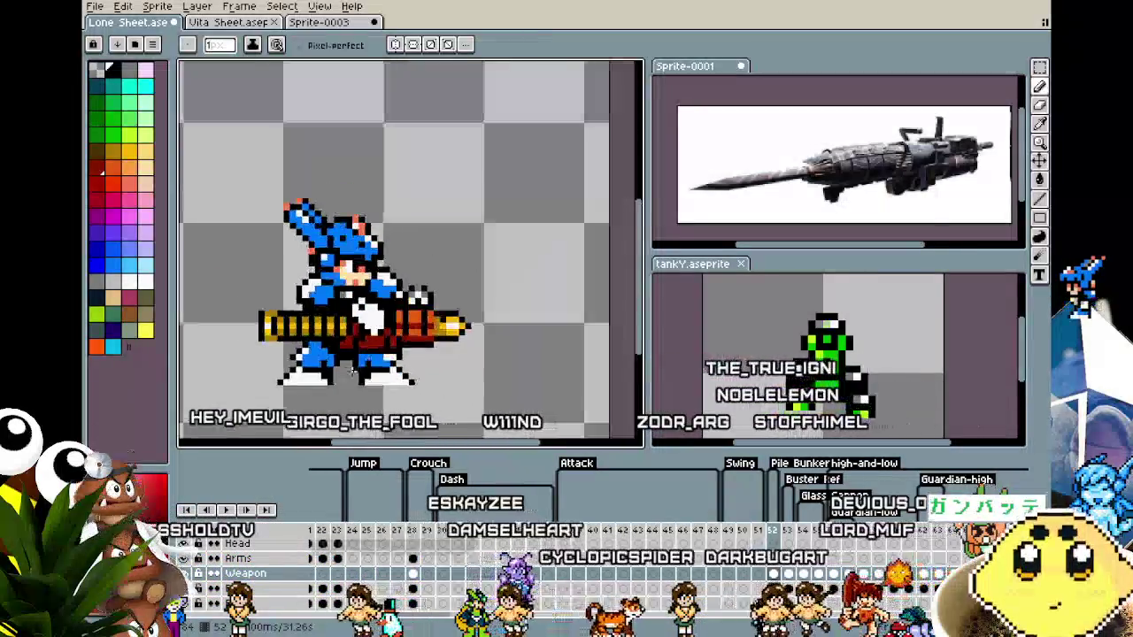
{"action": "scroll", "coordinate": [389, 363], "scroll_direction": "down", "scroll_amount": 1}
{"action": "scroll", "coordinate": [372, 314], "scroll_direction": "up", "scroll_amount": 1}
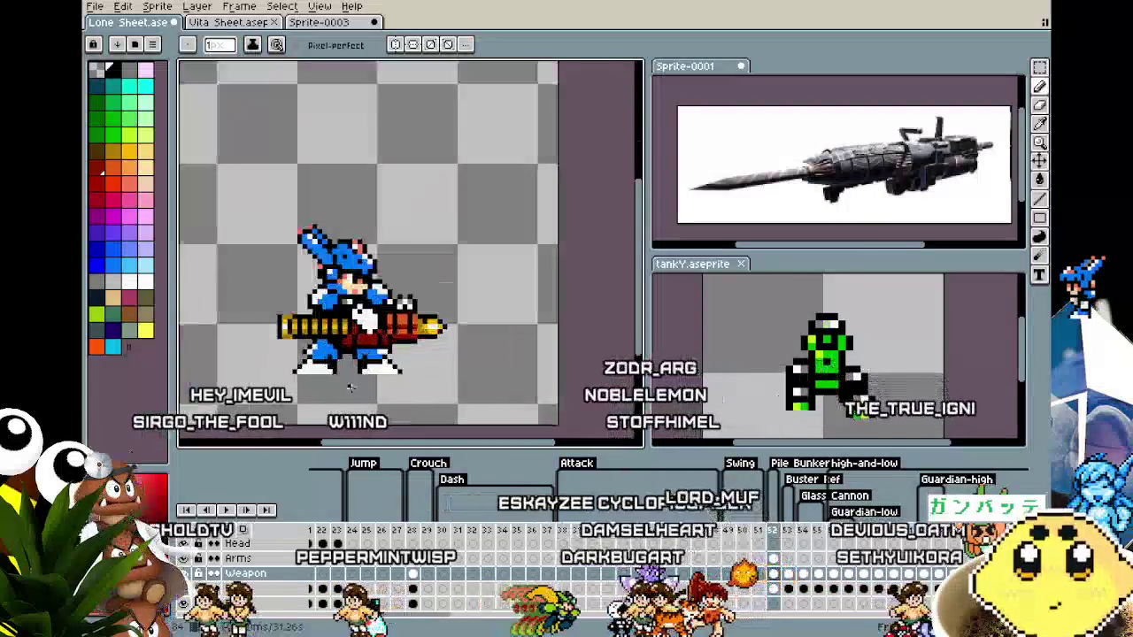
{"action": "scroll", "coordinate": [372, 314], "scroll_direction": "up", "scroll_amount": 1}
{"action": "key", "text": "alt"}
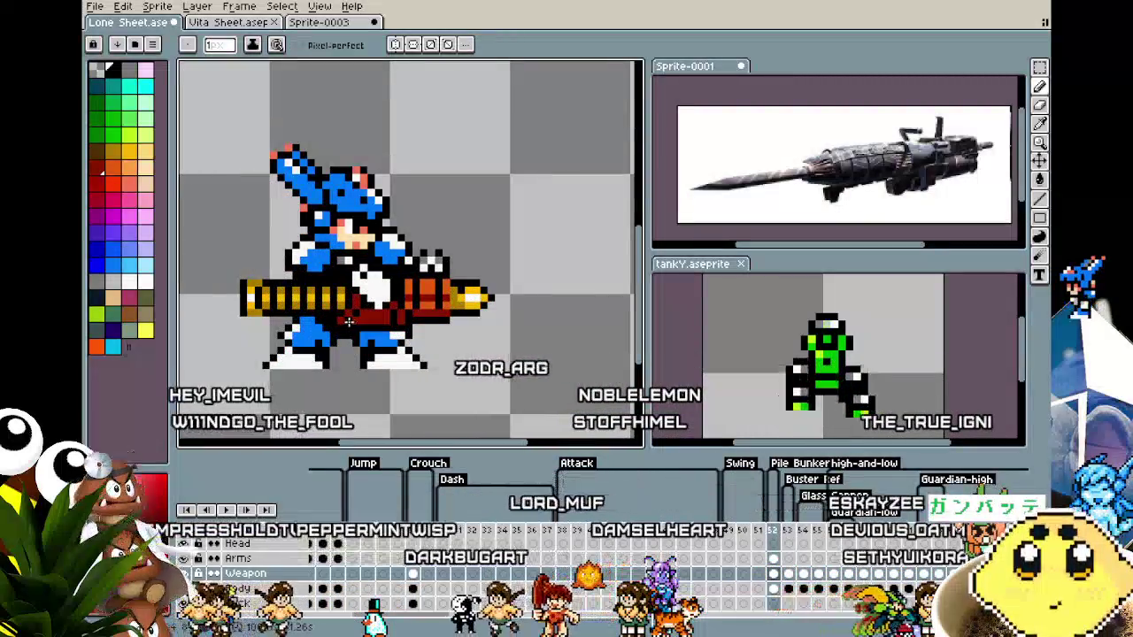
{"action": "scroll", "coordinate": [354, 320], "scroll_direction": "down", "scroll_amount": 1}
{"action": "scroll", "coordinate": [354, 320], "scroll_direction": "down", "scroll_amount": 1}
{"action": "scroll", "coordinate": [345, 309], "scroll_direction": "up", "scroll_amount": 2}
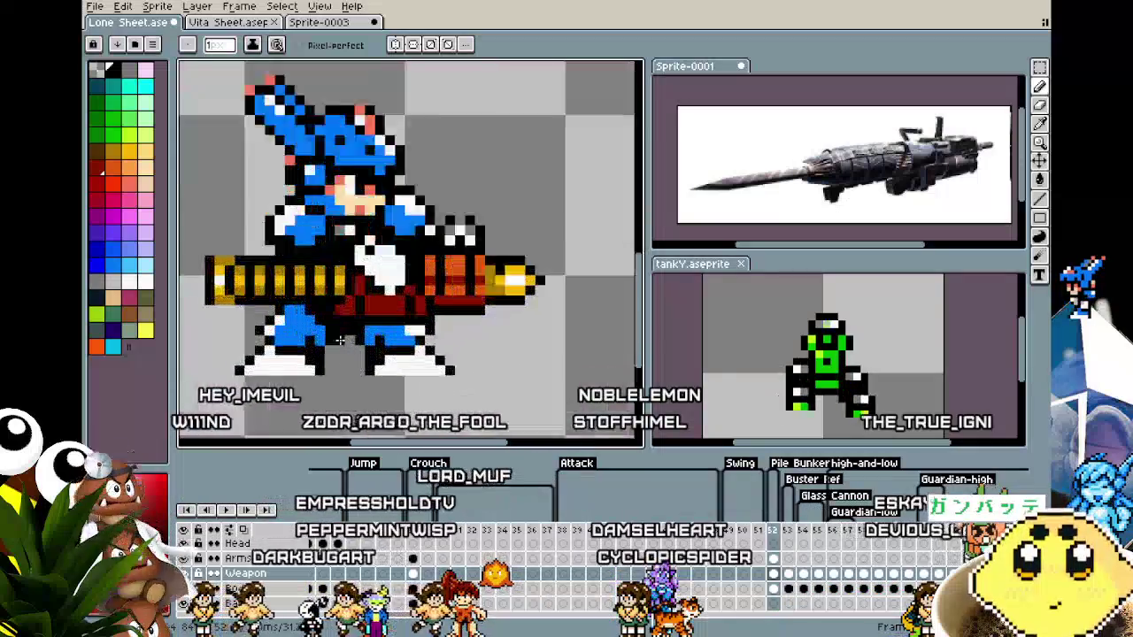
{"action": "scroll", "coordinate": [340, 302], "scroll_direction": "up", "scroll_amount": 2}
{"action": "scroll", "coordinate": [340, 302], "scroll_direction": "down", "scroll_amount": 2}
{"action": "scroll", "coordinate": [447, 242], "scroll_direction": "up", "scroll_amount": 2}
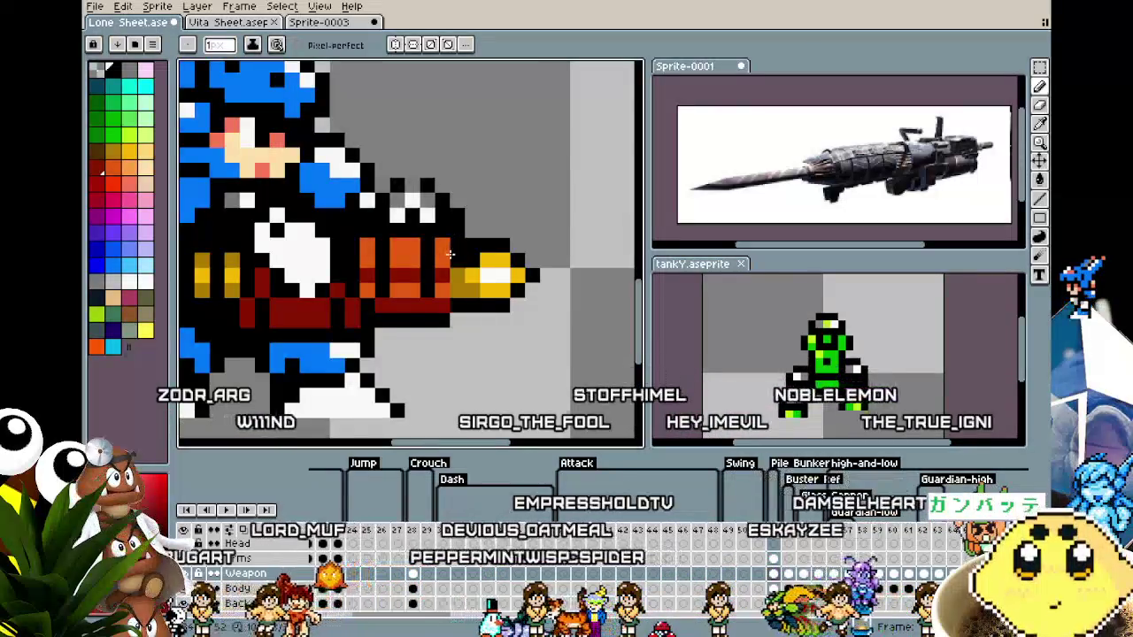
{"action": "scroll", "coordinate": [450, 254], "scroll_direction": "down", "scroll_amount": 3}
{"action": "mouse_move", "coordinate": [456, 289]}
{"action": "left_mouse_down"}
{"action": "mouse_move", "coordinate": [491, 321]}
{"action": "mouse_move", "coordinate": [473, 312]}
{"action": "left_mouse_up"}
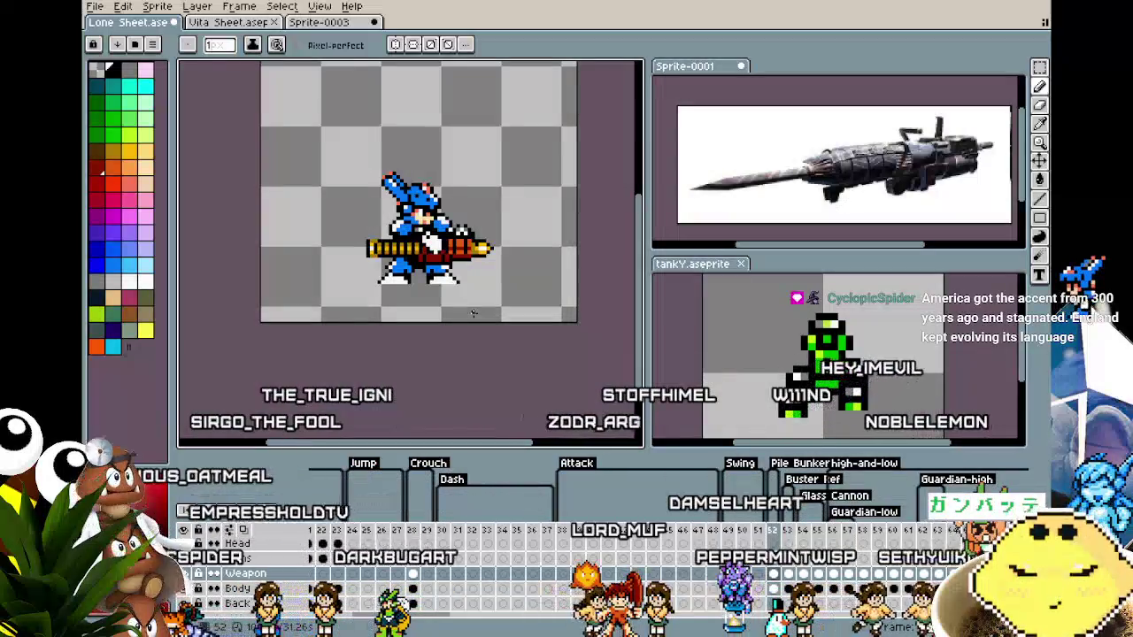
{"action": "scroll", "coordinate": [416, 305], "scroll_direction": "up", "scroll_amount": 1}
{"action": "scroll", "coordinate": [354, 301], "scroll_direction": "up", "scroll_amount": 1}
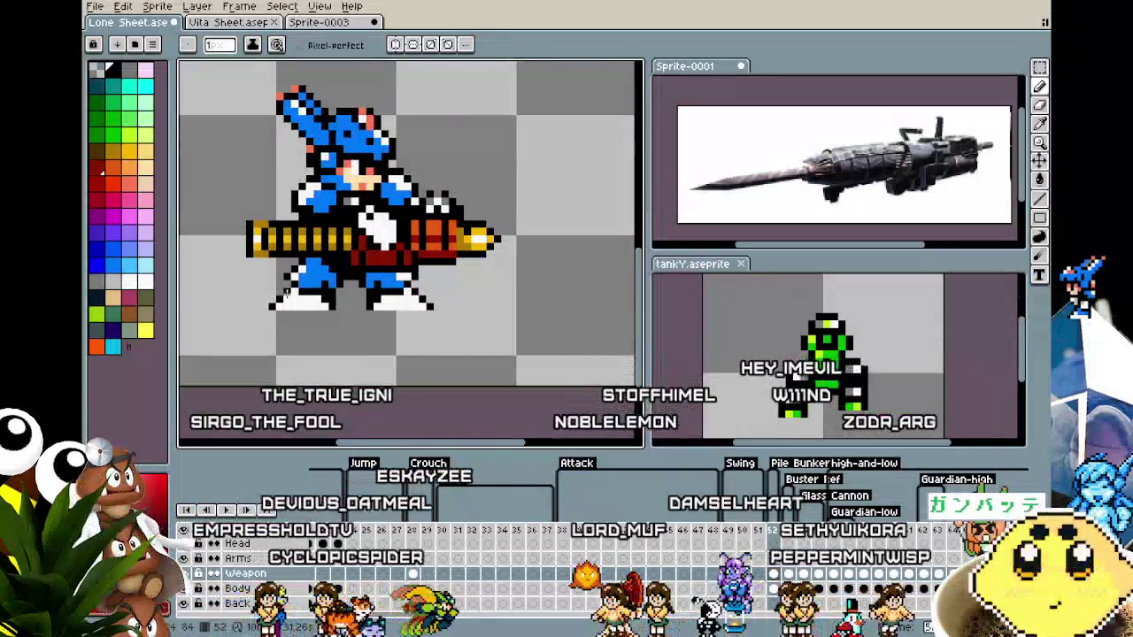
{"action": "scroll", "coordinate": [506, 212], "scroll_direction": "up", "scroll_amount": 1}
{"action": "key", "text": "i"}
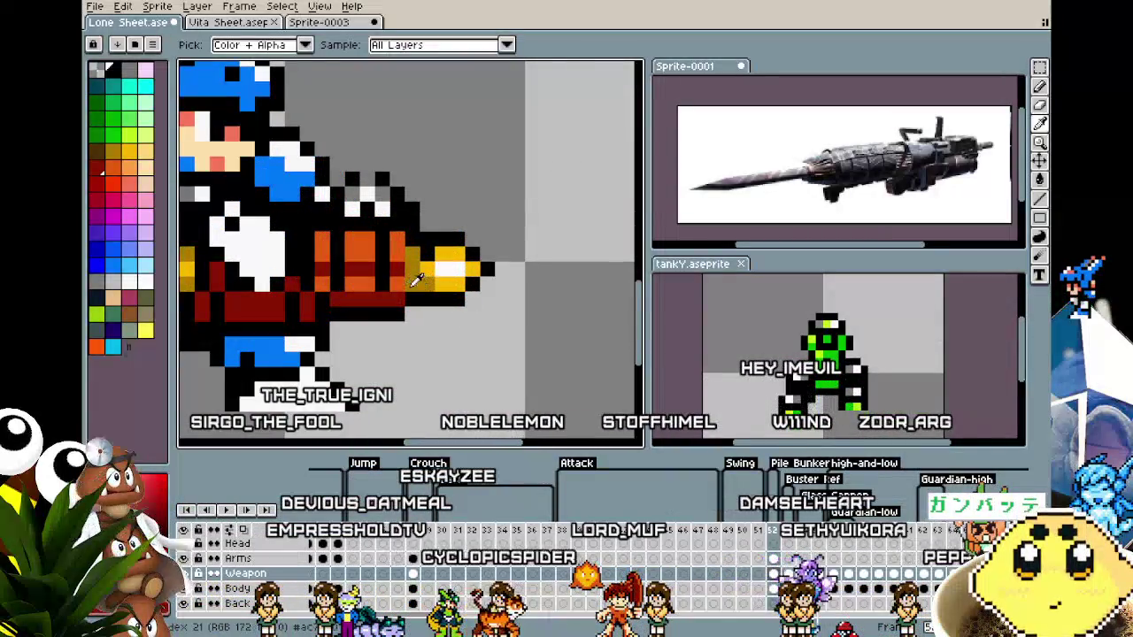
{"action": "key", "text": "b"}
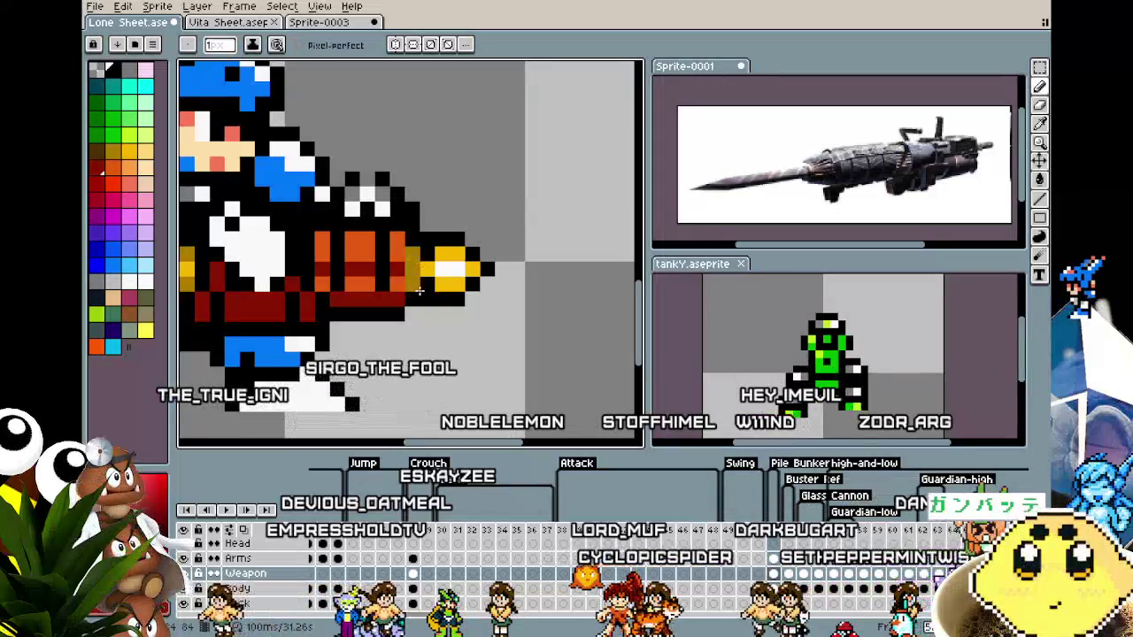
{"action": "scroll", "coordinate": [409, 290], "scroll_direction": "down", "scroll_amount": 2}
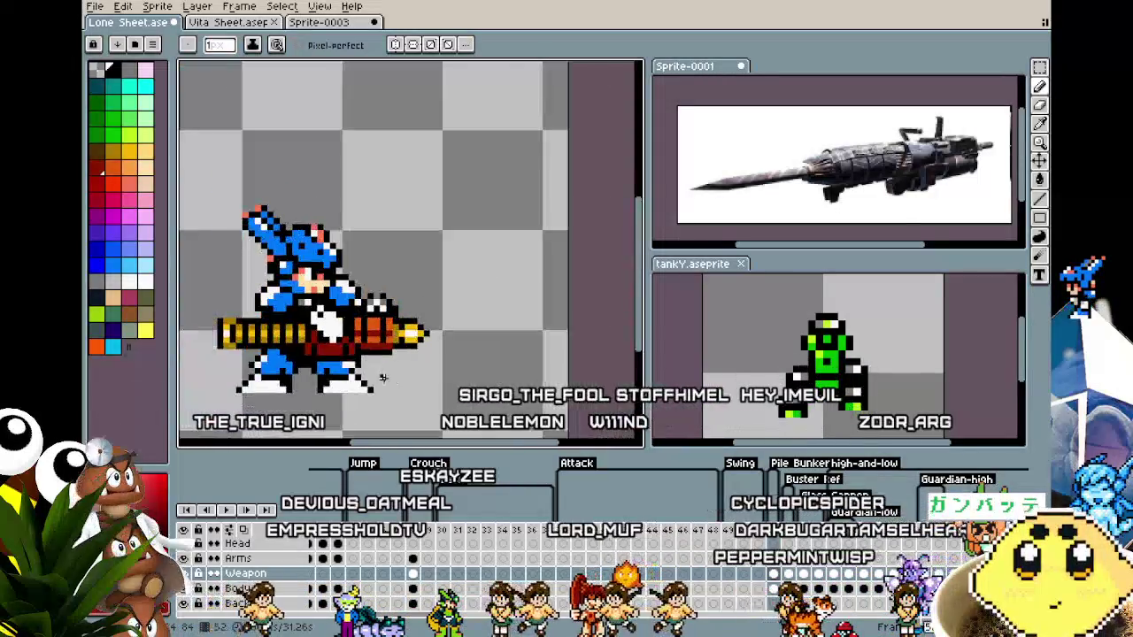
{"action": "scroll", "coordinate": [389, 337], "scroll_direction": "down", "scroll_amount": 3}
{"action": "scroll", "coordinate": [377, 382], "scroll_direction": "up", "scroll_amount": 3}
{"action": "scroll", "coordinate": [377, 383], "scroll_direction": "up", "scroll_amount": 1}
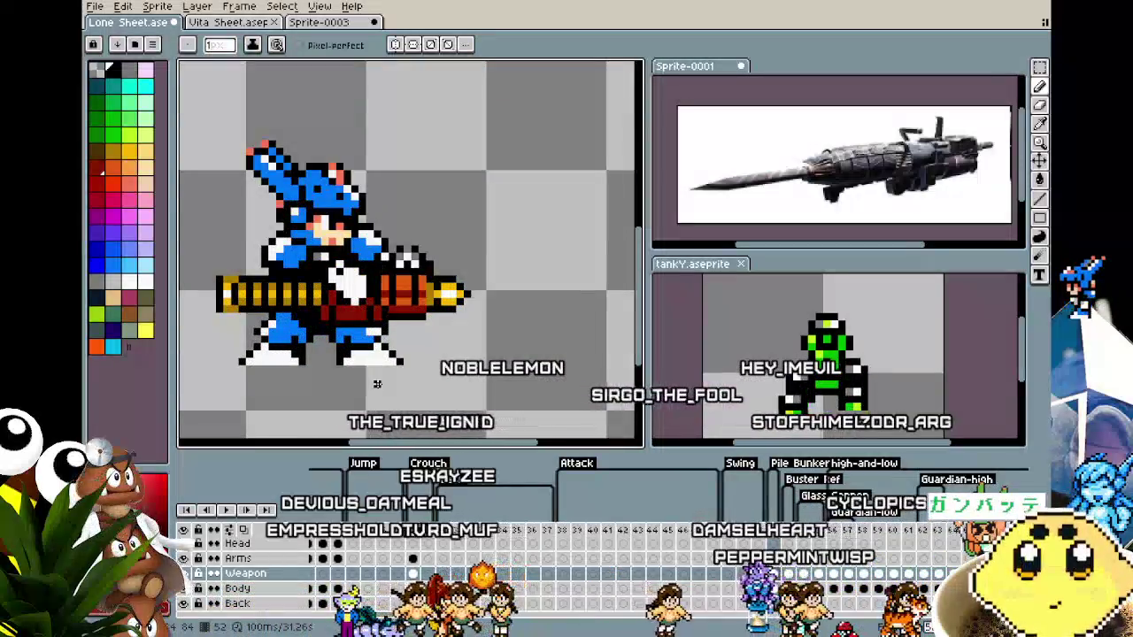
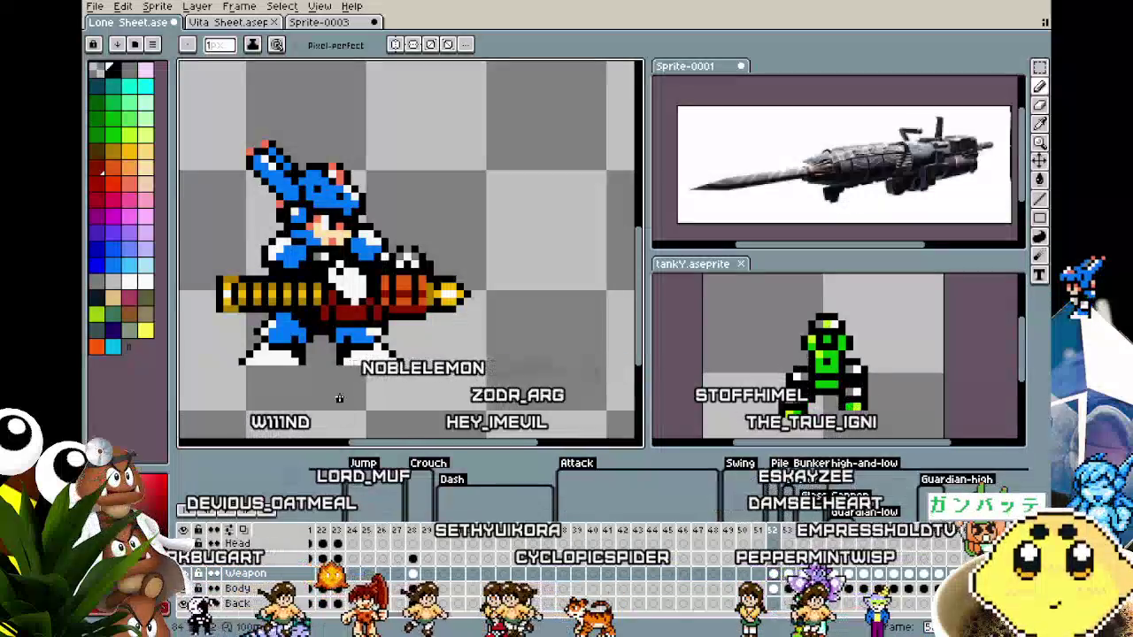
Re-centre the character and sample the yellow from the cannon tip.
{"action": "left_click_drag", "start_coordinate": [339, 398], "coordinate": [395, 379]}
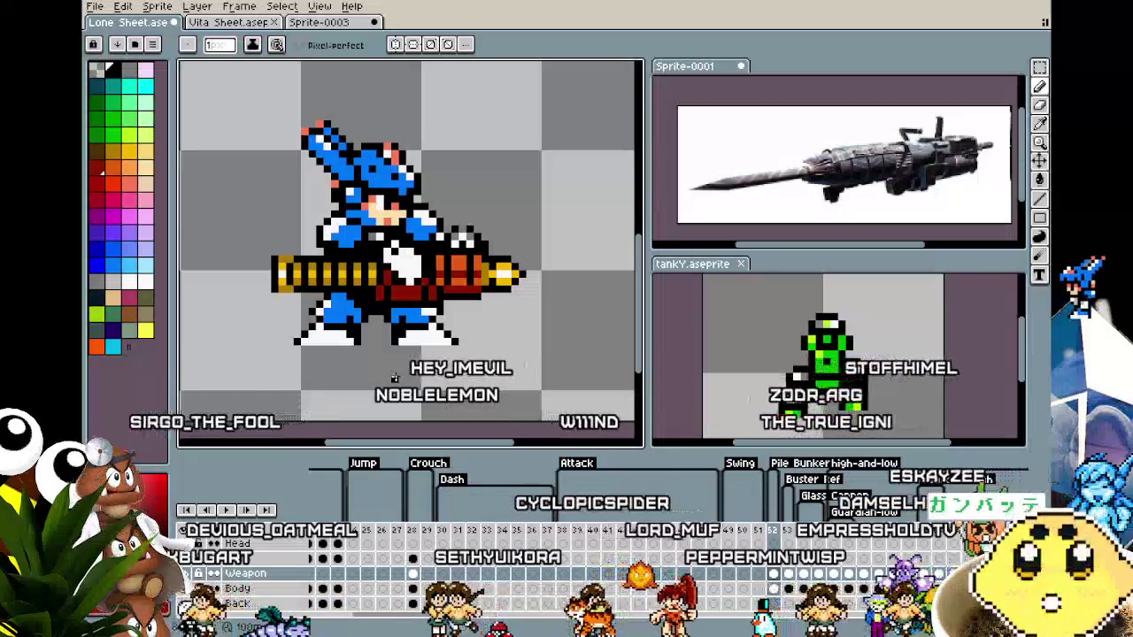
{"action": "scroll", "coordinate": [394, 378], "scroll_direction": "down", "scroll_amount": 2}
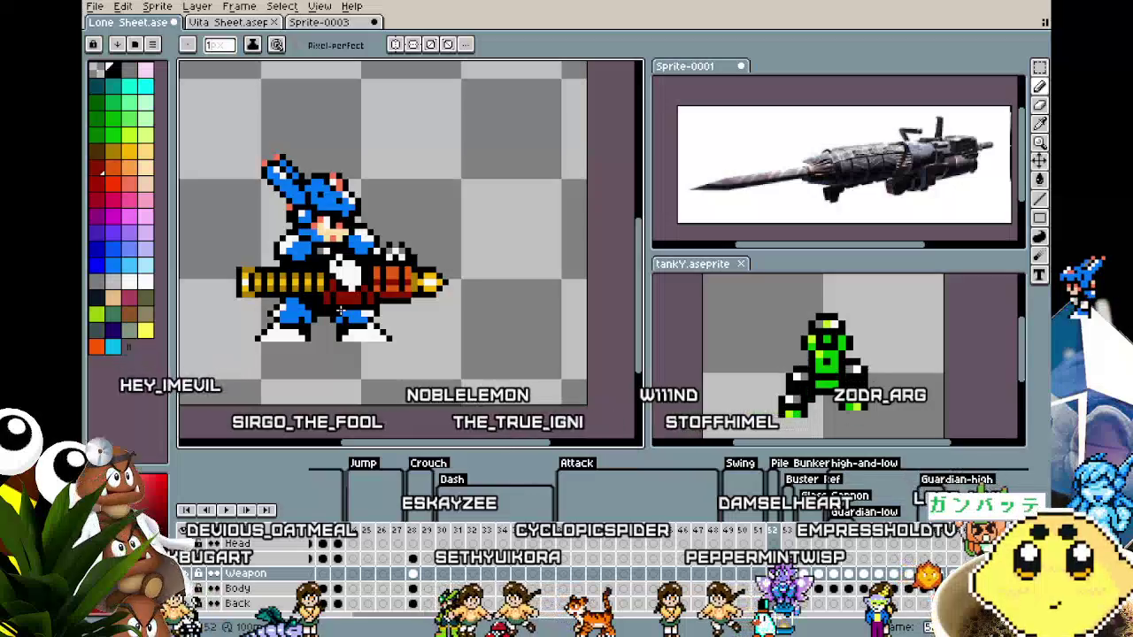
{"action": "scroll", "coordinate": [340, 310], "scroll_direction": "up", "scroll_amount": 1}
{"action": "scroll", "coordinate": [375, 267], "scroll_direction": "up", "scroll_amount": 1}
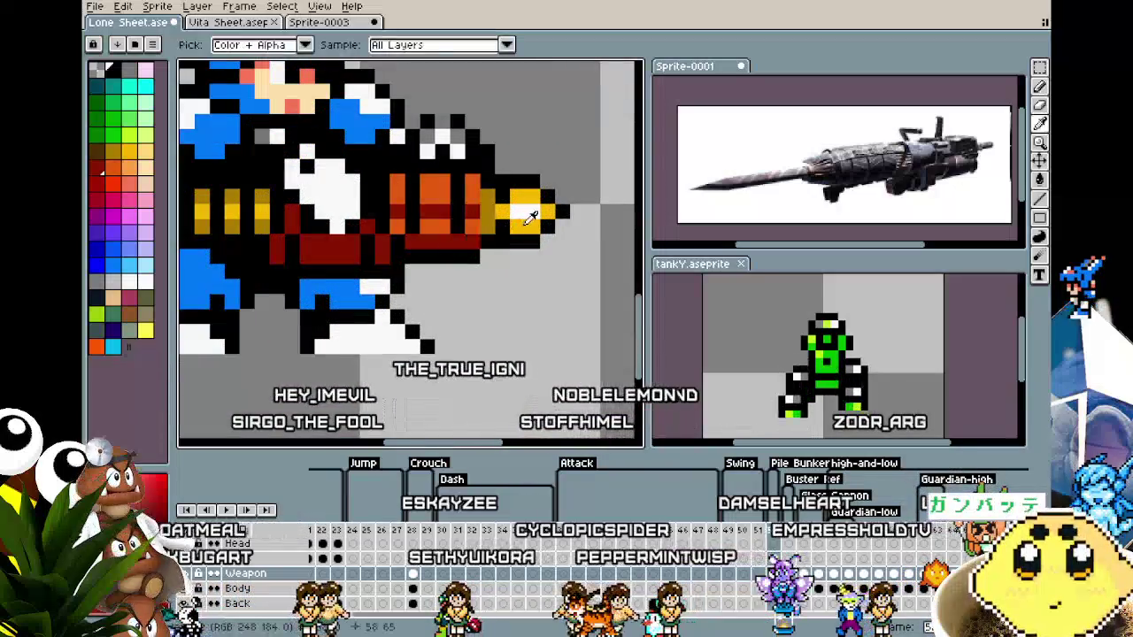
{"action": "left_click", "coordinate": [518, 212], "text": "alt"}
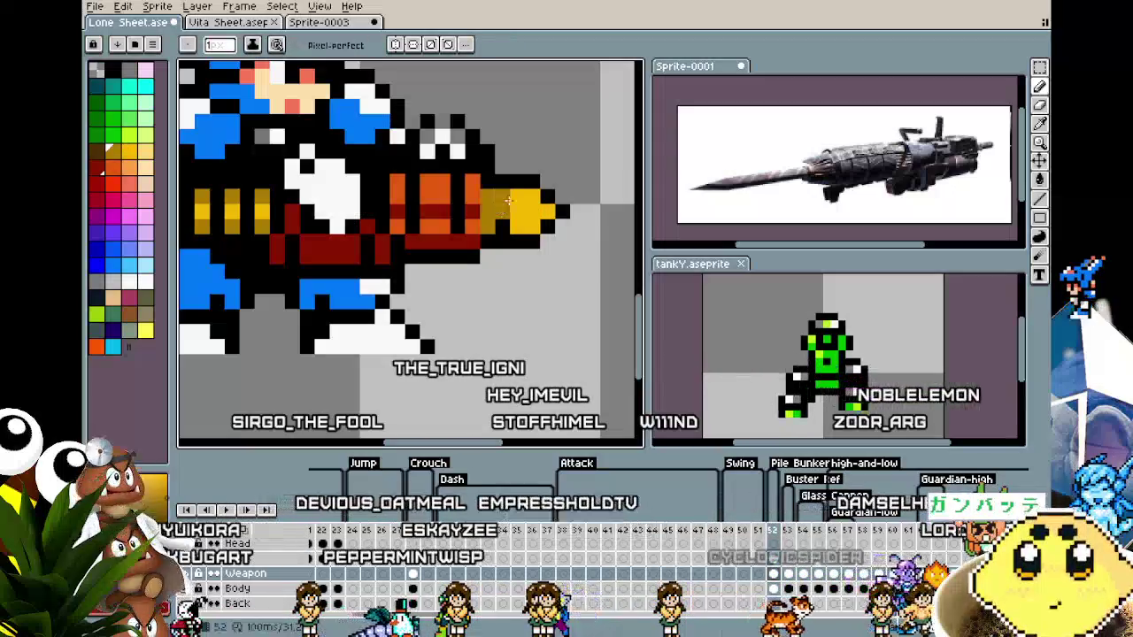
Sample the cannon's red instead and return to pixel drawing.
{"action": "left_click", "coordinate": [506, 208], "text": "alt"}
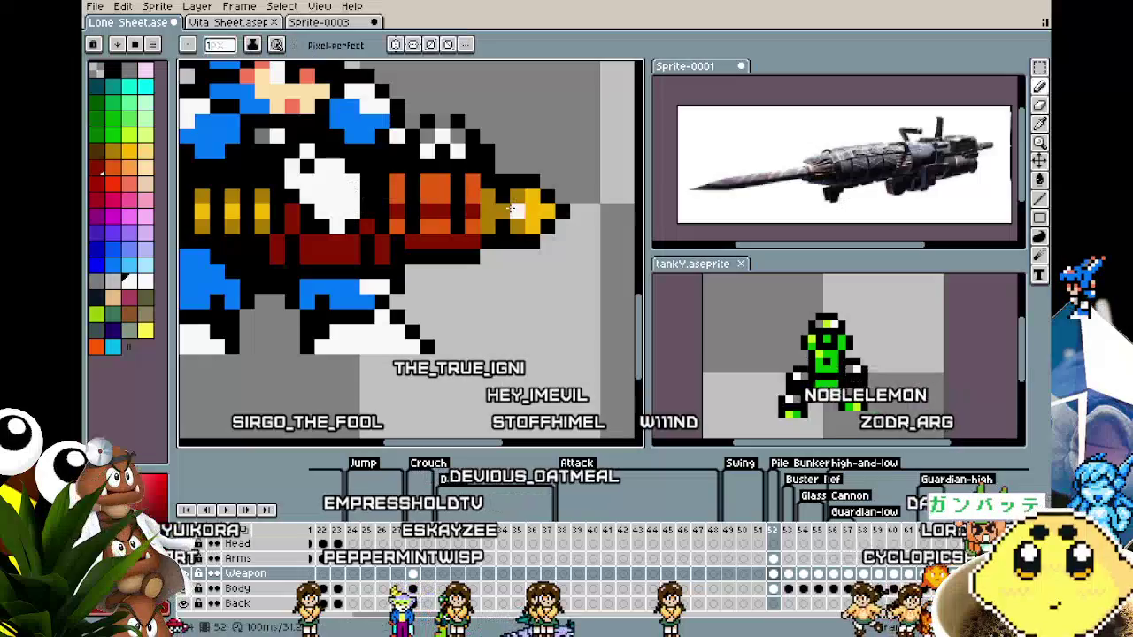
{"action": "scroll", "coordinate": [531, 217], "scroll_direction": "down", "scroll_amount": 3}
{"action": "scroll", "coordinate": [527, 247], "scroll_direction": "down", "scroll_amount": 3}
{"action": "scroll", "coordinate": [521, 272], "scroll_direction": "up", "scroll_amount": 4}
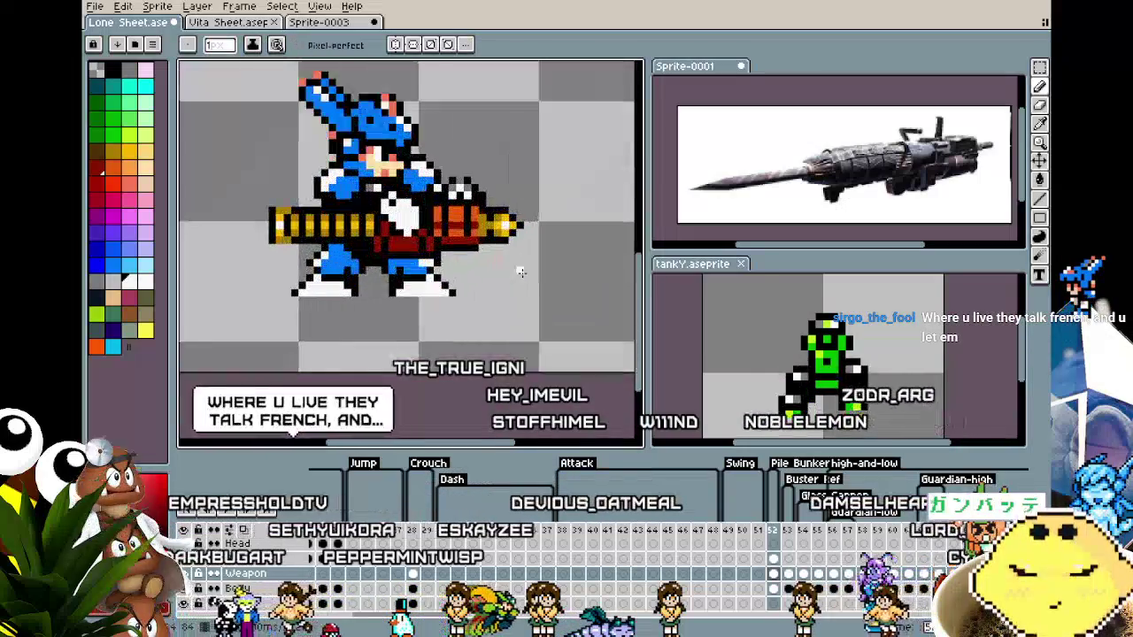
{"action": "scroll", "coordinate": [521, 272], "scroll_direction": "down", "scroll_amount": 2}
{"action": "scroll", "coordinate": [461, 270], "scroll_direction": "up", "scroll_amount": 1}
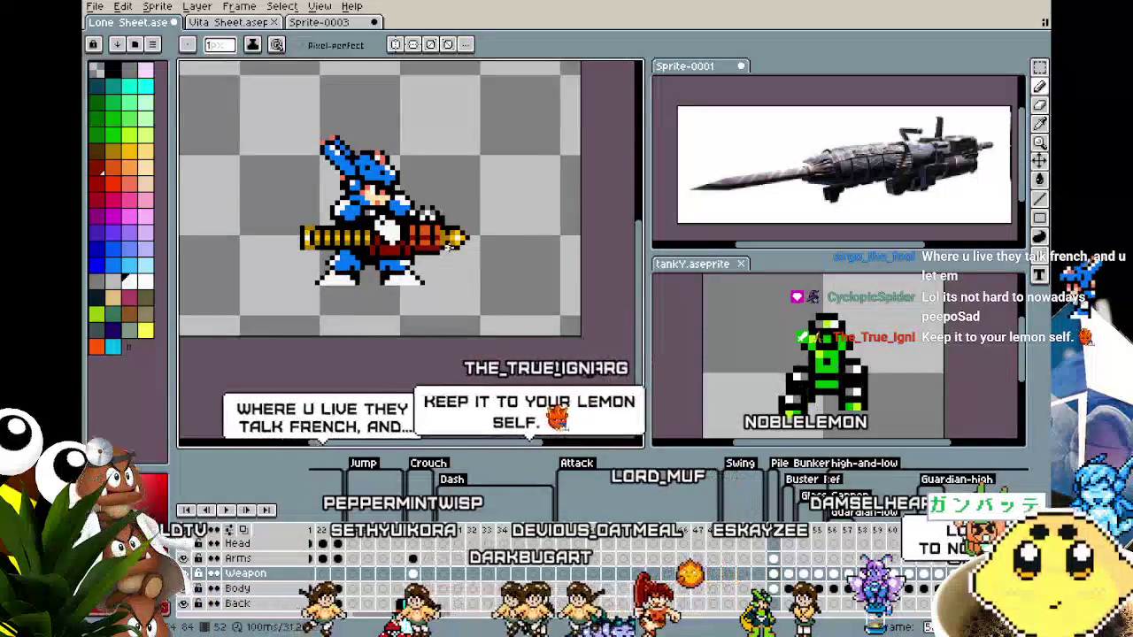
{"action": "scroll", "coordinate": [451, 243], "scroll_direction": "up", "scroll_amount": 1}
{"action": "scroll", "coordinate": [464, 227], "scroll_direction": "up", "scroll_amount": 1}
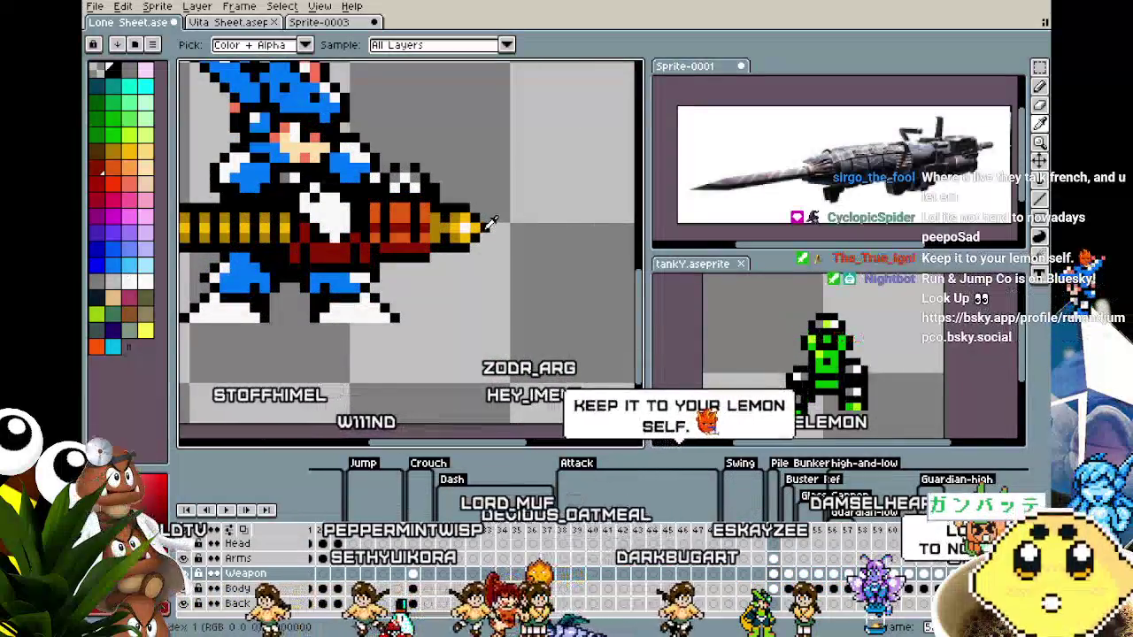
{"action": "scroll", "coordinate": [455, 285], "scroll_direction": "down", "scroll_amount": 1}
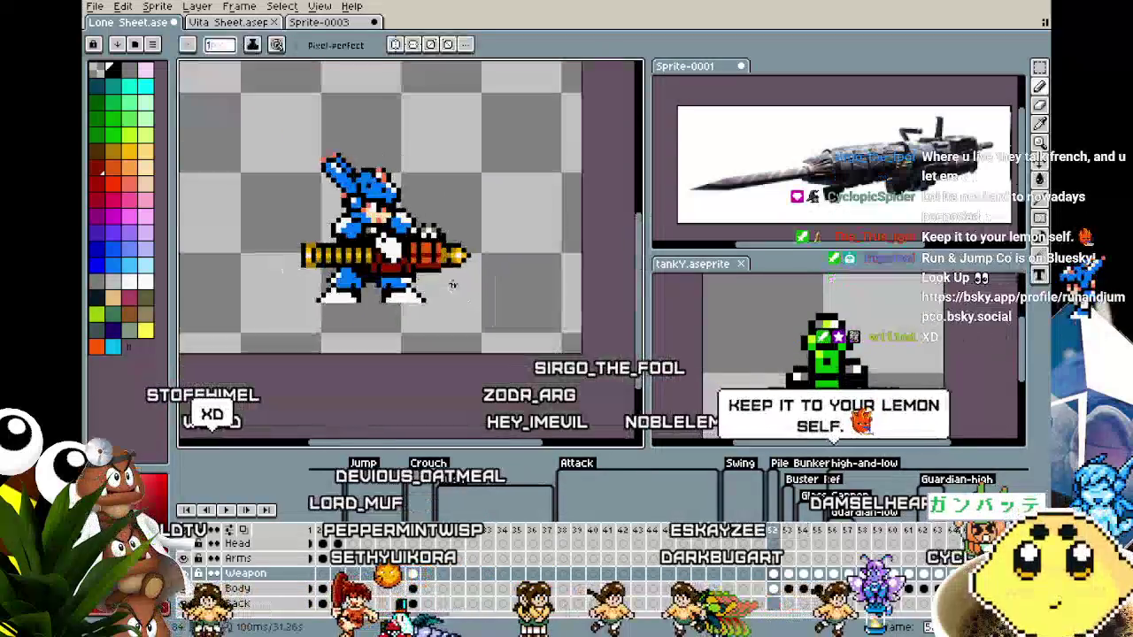
{"action": "scroll", "coordinate": [447, 305], "scroll_direction": "down", "scroll_amount": 1}
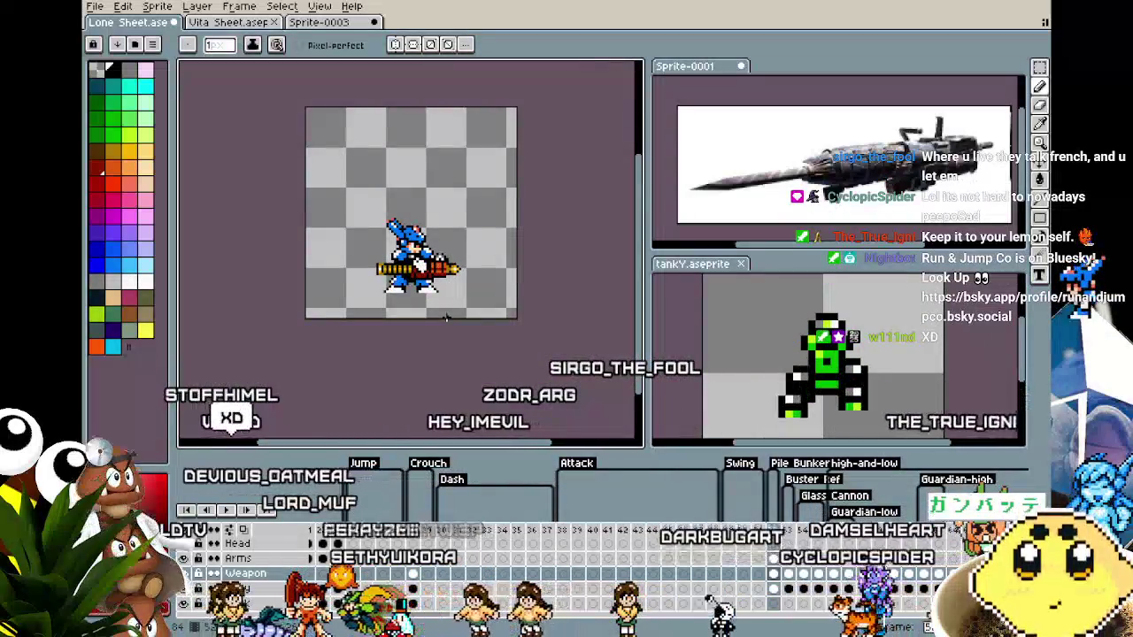
{"action": "scroll", "coordinate": [442, 319], "scroll_direction": "up", "scroll_amount": 1}
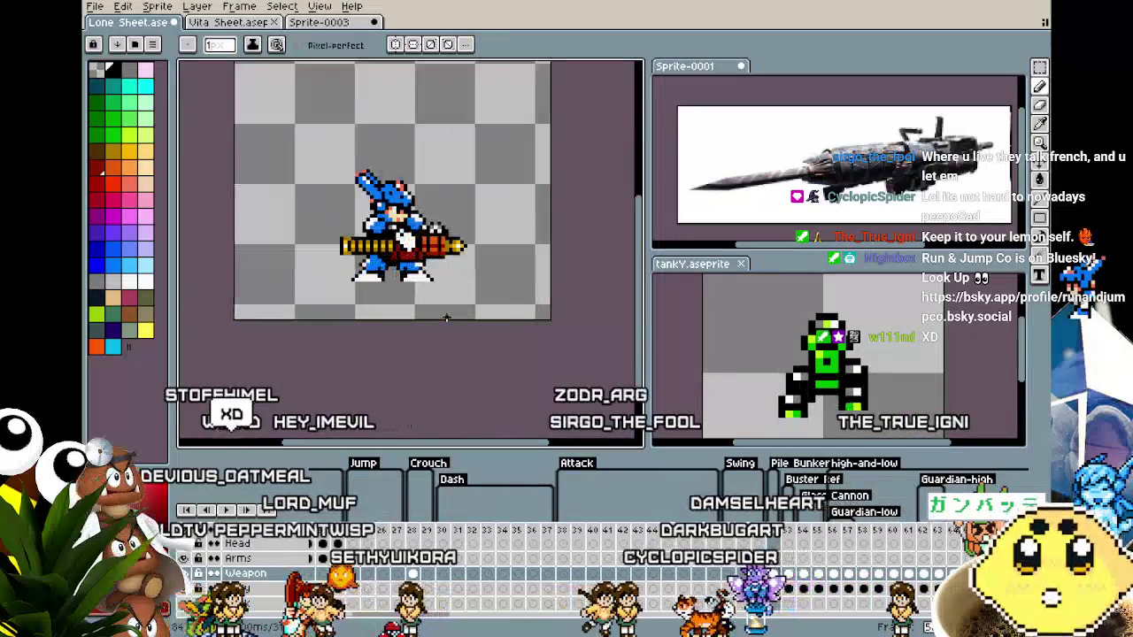
{"action": "scroll", "coordinate": [416, 323], "scroll_direction": "up", "scroll_amount": 2}
{"action": "scroll", "coordinate": [371, 328], "scroll_direction": "down", "scroll_amount": 1}
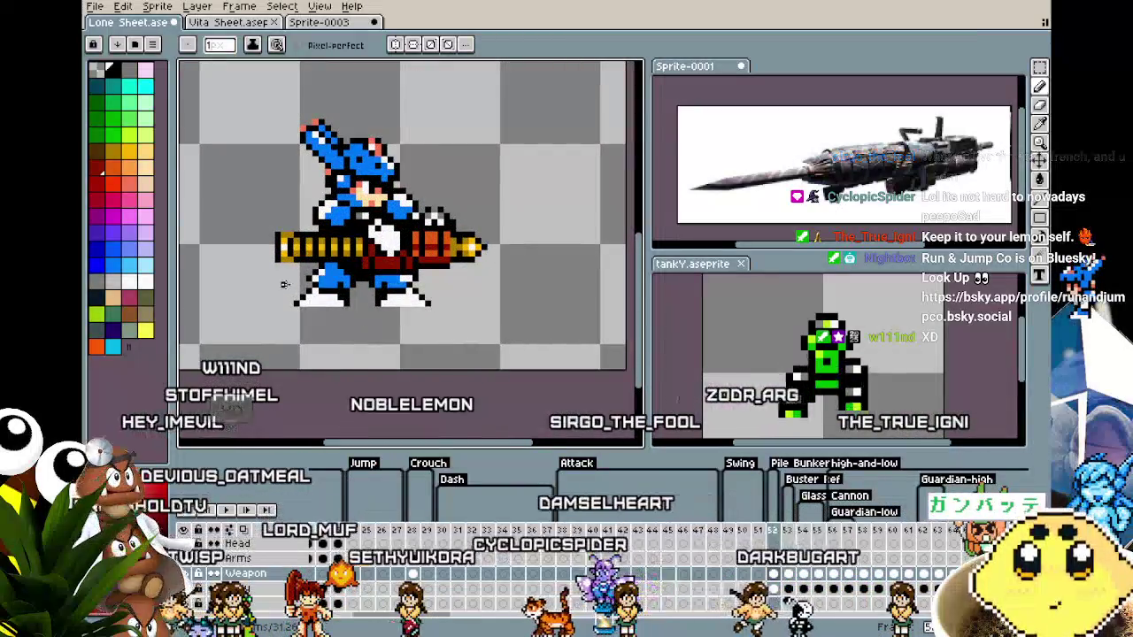
{"action": "scroll", "coordinate": [277, 249], "scroll_direction": "up", "scroll_amount": 1}
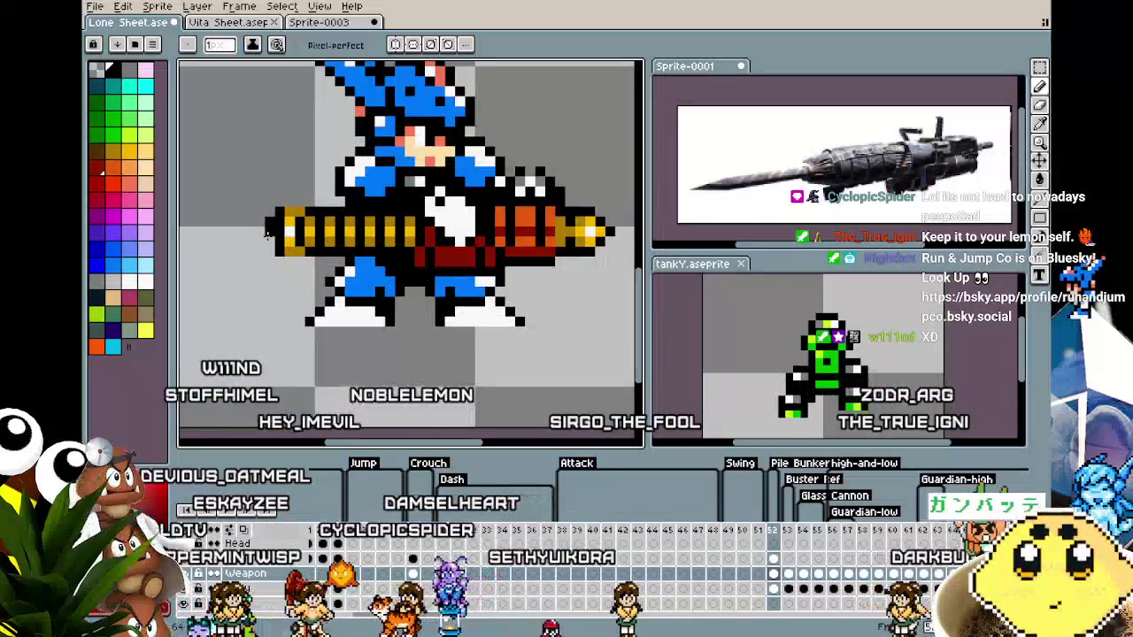
{"action": "scroll", "coordinate": [261, 318], "scroll_direction": "down", "scroll_amount": 2}
{"action": "key", "text": "ctrl"}
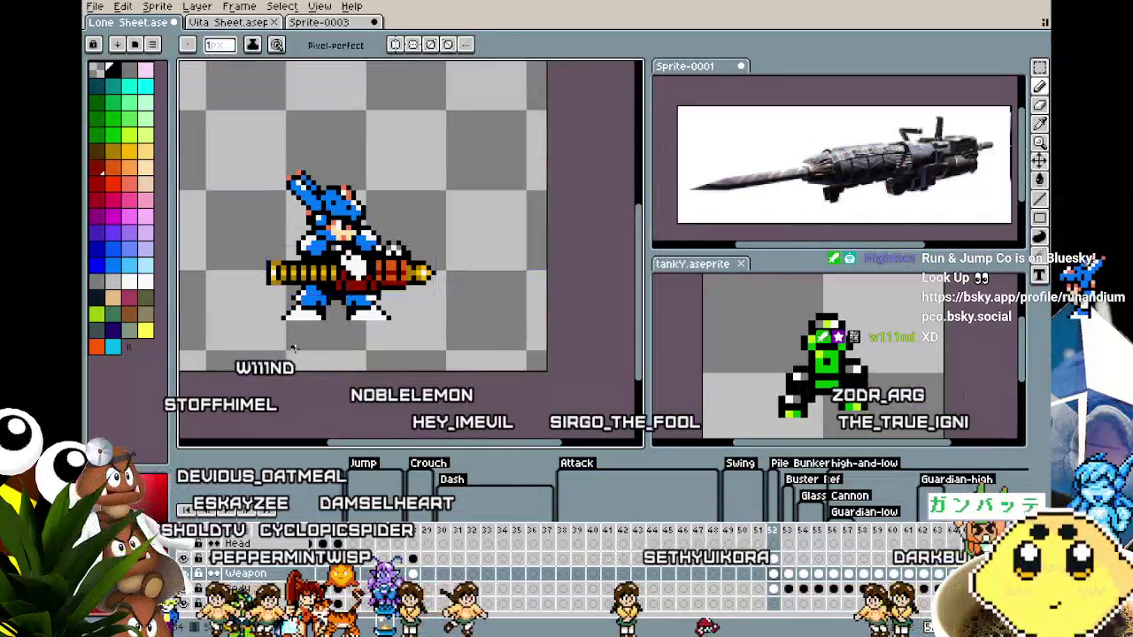
Re-centre the sprite and eyedrop the red from the cannon's midsection as the drawing colour.
{"action": "mouse_move", "coordinate": [294, 348]}
{"action": "left_mouse_down"}
{"action": "mouse_move", "coordinate": [235, 334]}
{"action": "mouse_move", "coordinate": [305, 334]}
{"action": "left_mouse_up"}
{"action": "scroll", "coordinate": [304, 335], "scroll_direction": "up", "scroll_amount": 3}
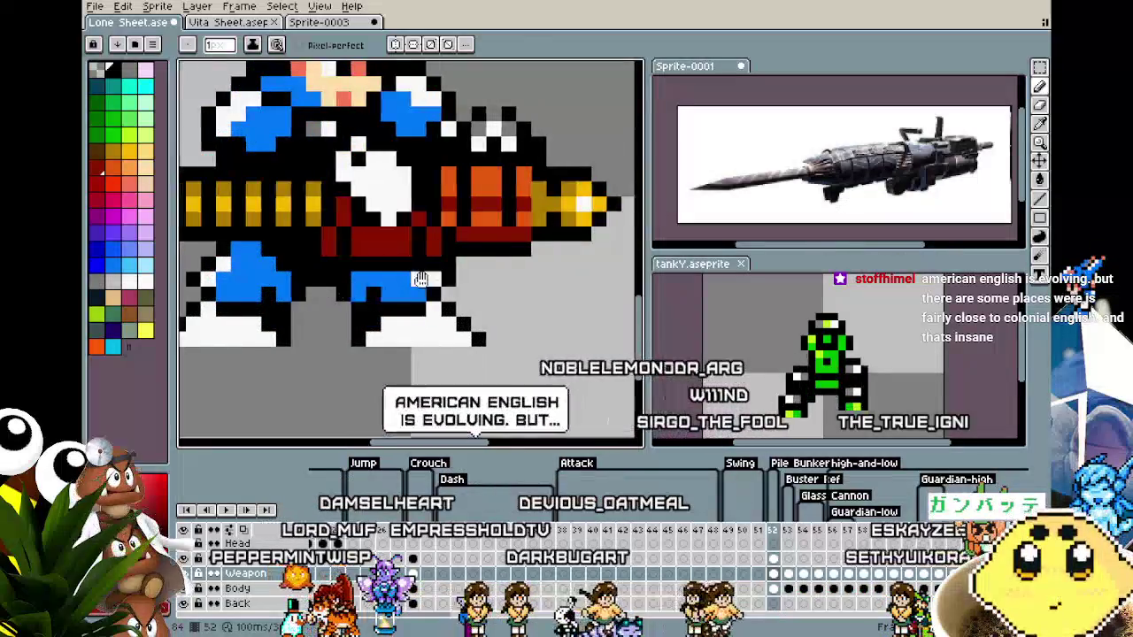
{"action": "scroll", "coordinate": [415, 281], "scroll_direction": "down", "scroll_amount": 2}
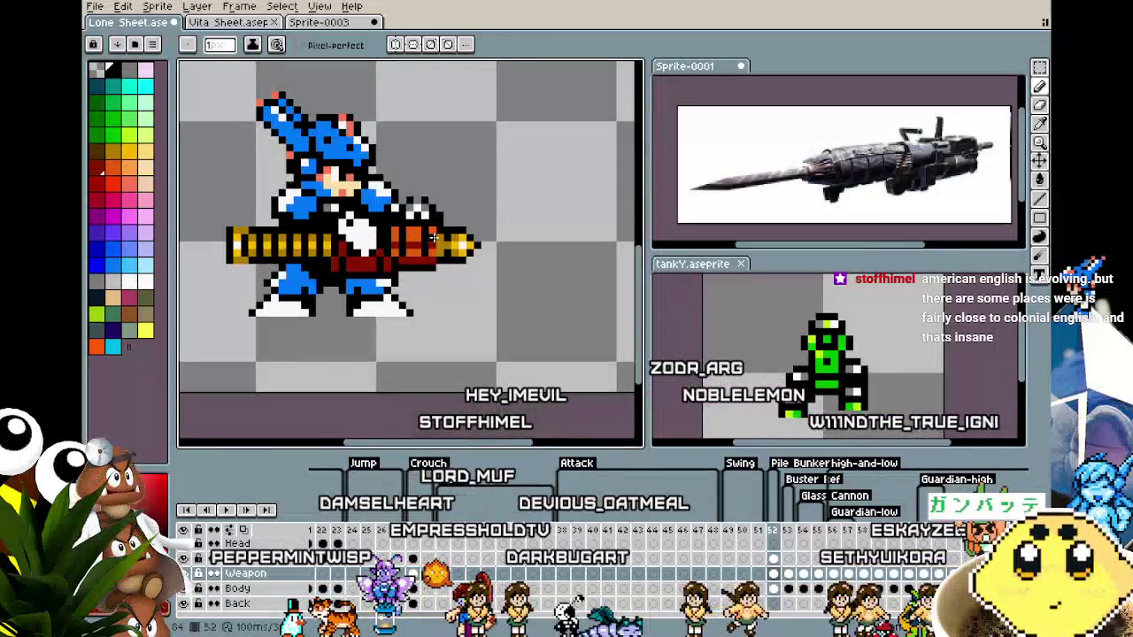
{"action": "scroll", "coordinate": [433, 238], "scroll_direction": "up", "scroll_amount": 1}
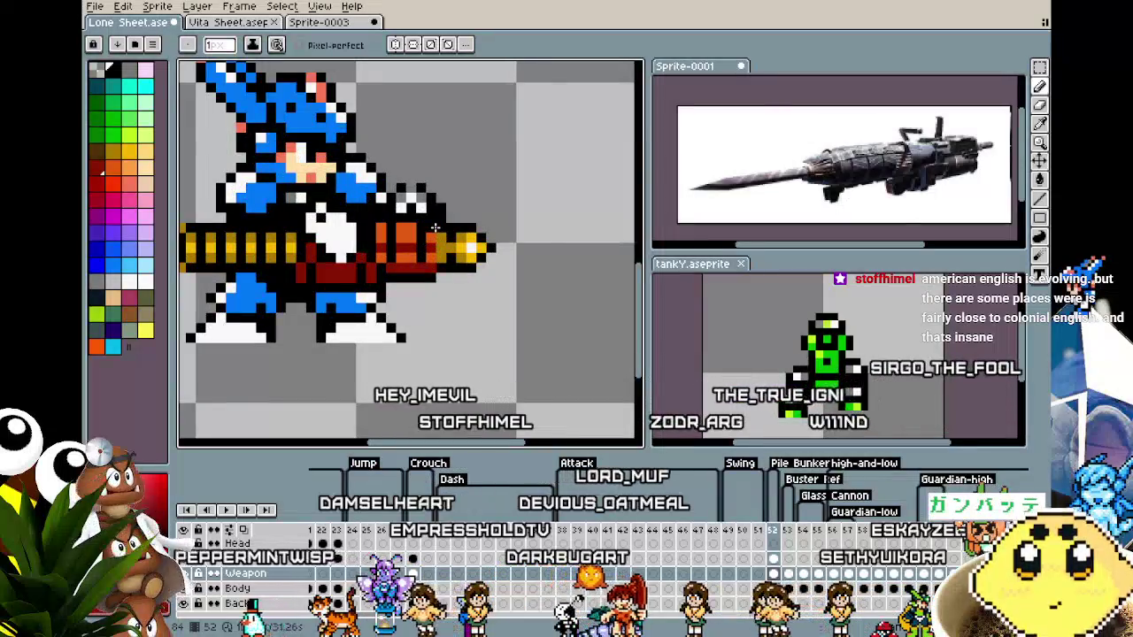
{"action": "scroll", "coordinate": [361, 418], "scroll_direction": "down", "scroll_amount": 5}
{"action": "scroll", "coordinate": [403, 280], "scroll_direction": "up", "scroll_amount": 4}
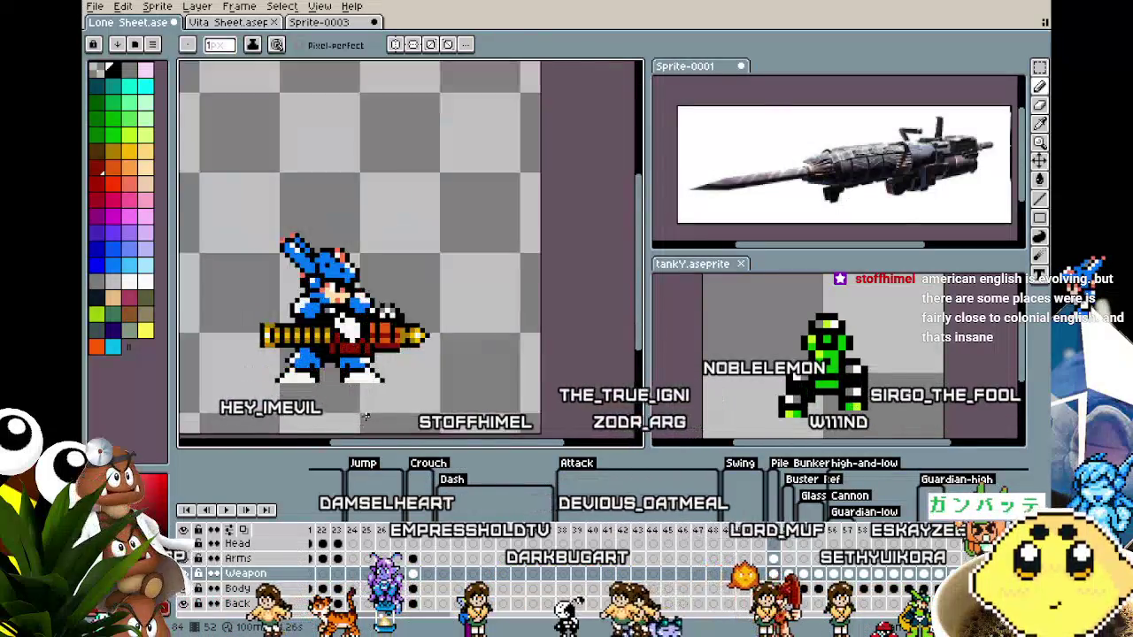
{"action": "key", "text": "alt"}
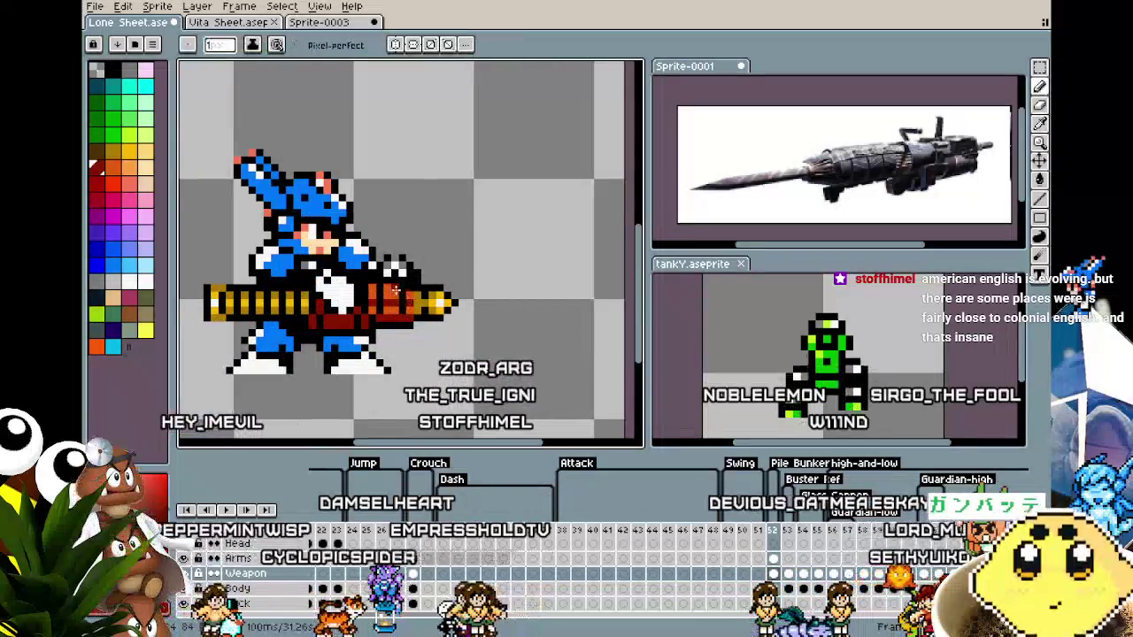
{"action": "scroll", "coordinate": [370, 289], "scroll_direction": "down", "scroll_amount": 2}
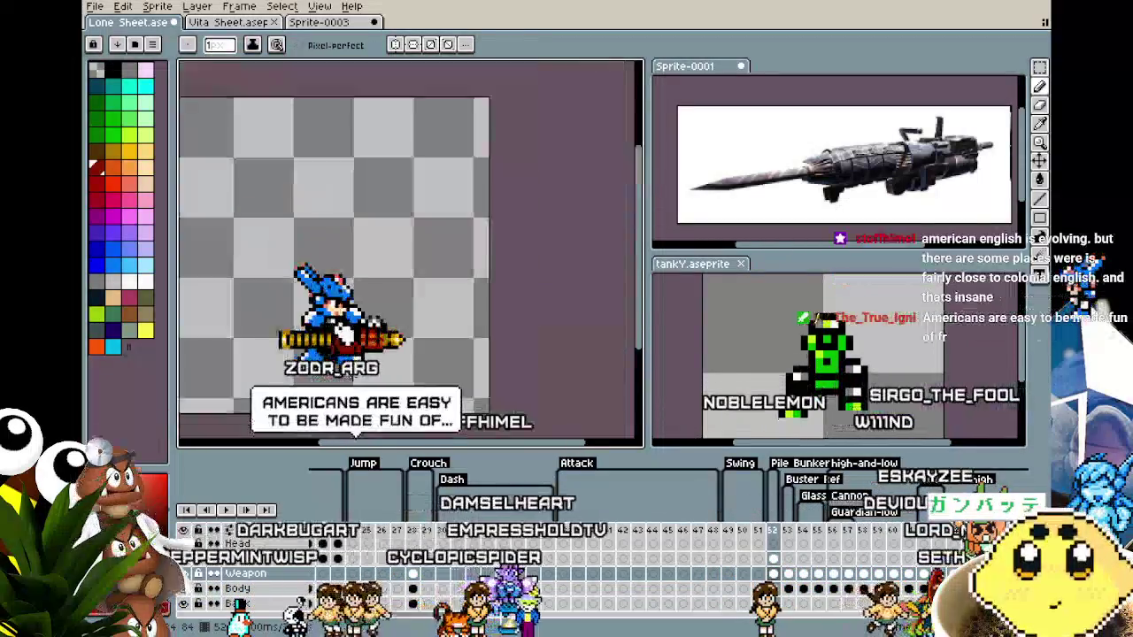
{"action": "scroll", "coordinate": [354, 319], "scroll_direction": "down", "scroll_amount": 2}
{"action": "scroll", "coordinate": [370, 324], "scroll_direction": "up", "scroll_amount": 1}
{"action": "scroll", "coordinate": [370, 324], "scroll_direction": "up", "scroll_amount": 1}
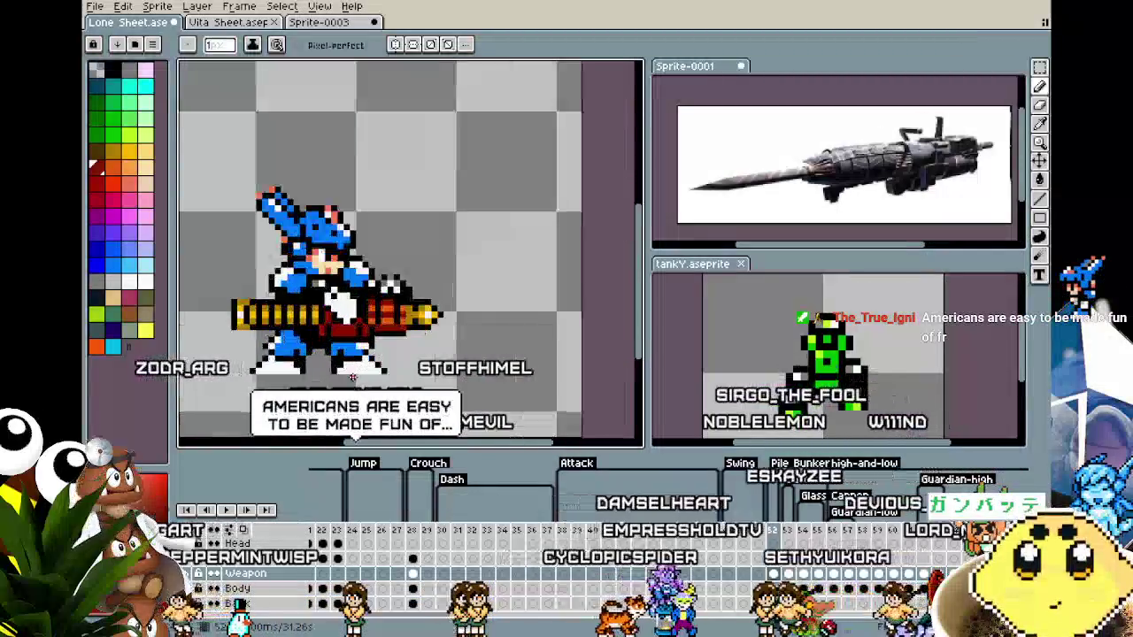
{"action": "scroll", "coordinate": [370, 323], "scroll_direction": "up", "scroll_amount": 1}
{"action": "scroll", "coordinate": [370, 324], "scroll_direction": "up", "scroll_amount": 1}
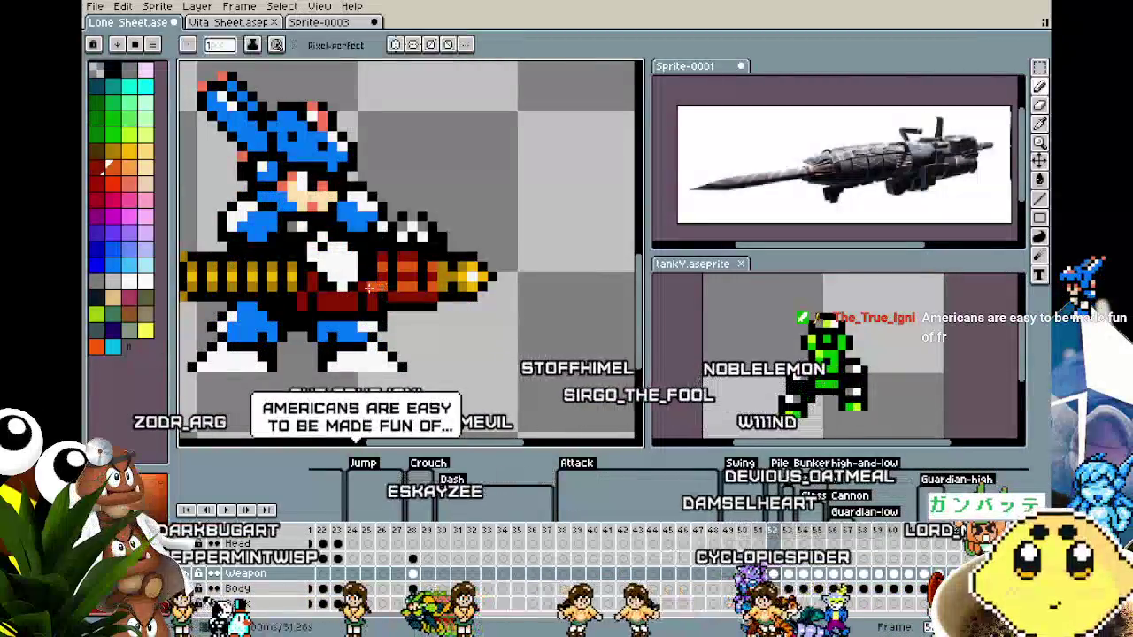
{"action": "left_click", "coordinate": [386, 257], "text": "alt"}
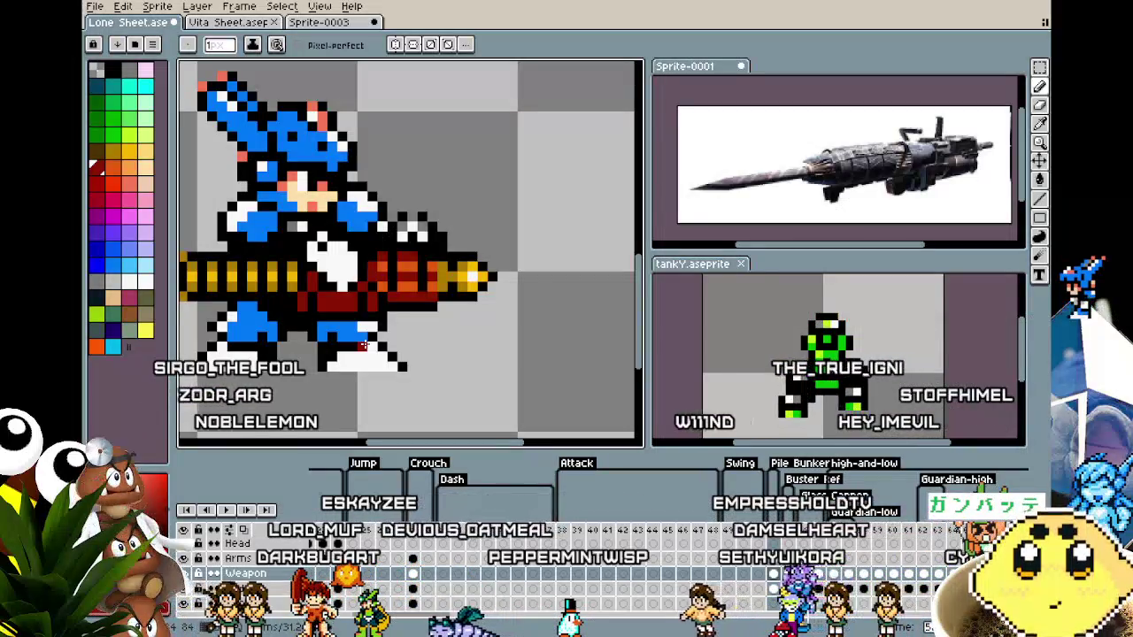
{"action": "scroll", "coordinate": [363, 345], "scroll_direction": "up", "scroll_amount": 2}
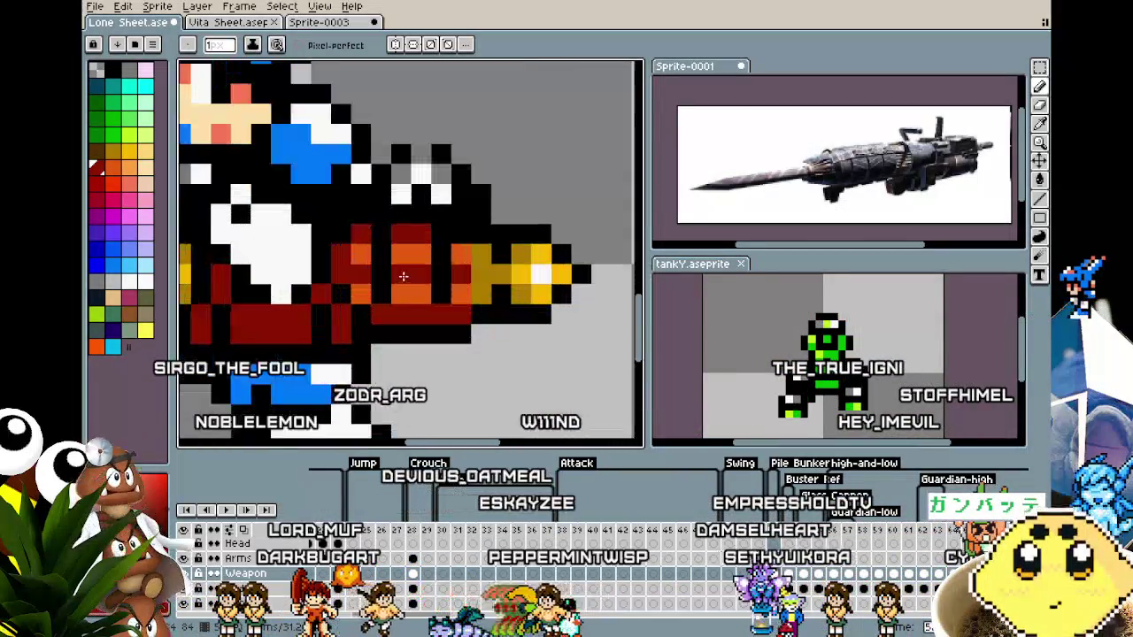
{"action": "scroll", "coordinate": [334, 357], "scroll_direction": "down", "scroll_amount": 4}
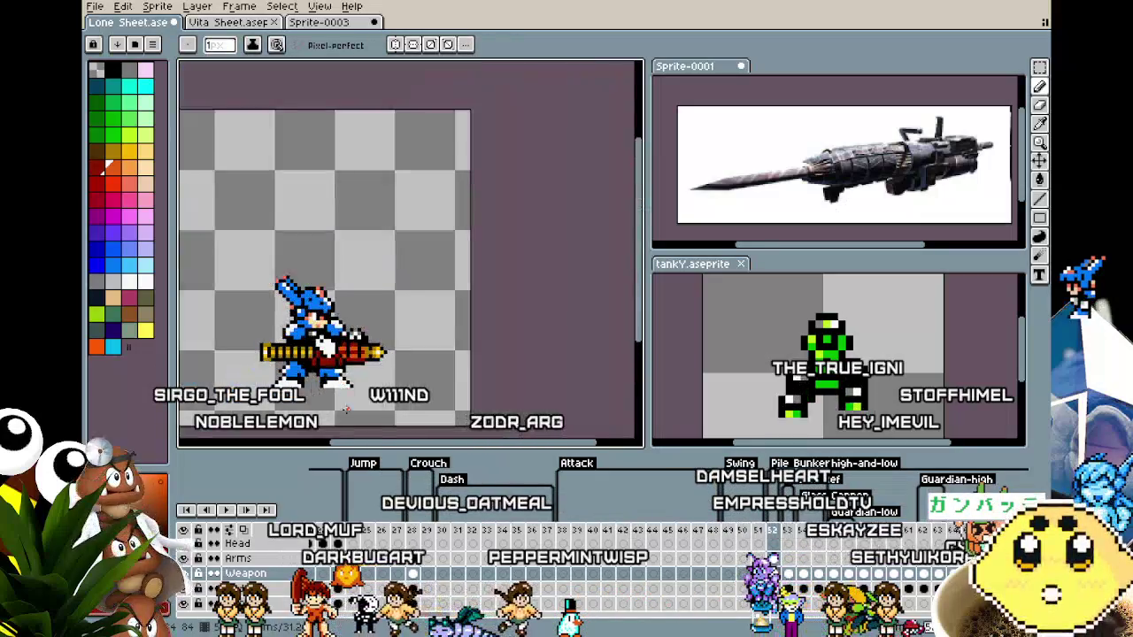
{"action": "scroll", "coordinate": [332, 414], "scroll_direction": "up", "scroll_amount": 3}
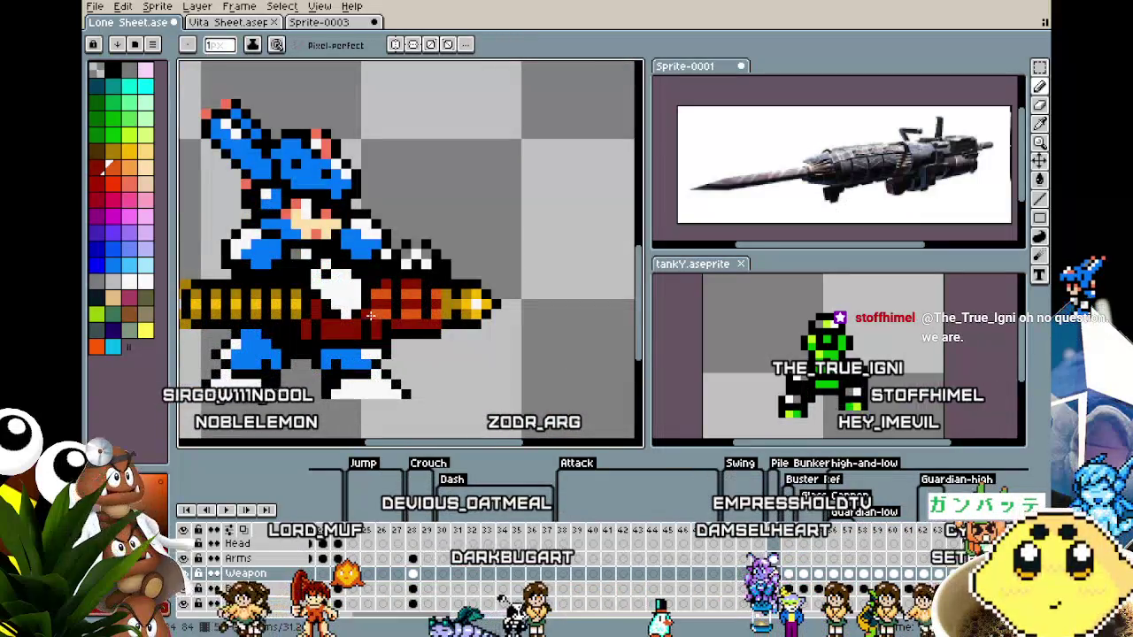
{"action": "key", "text": "alt"}
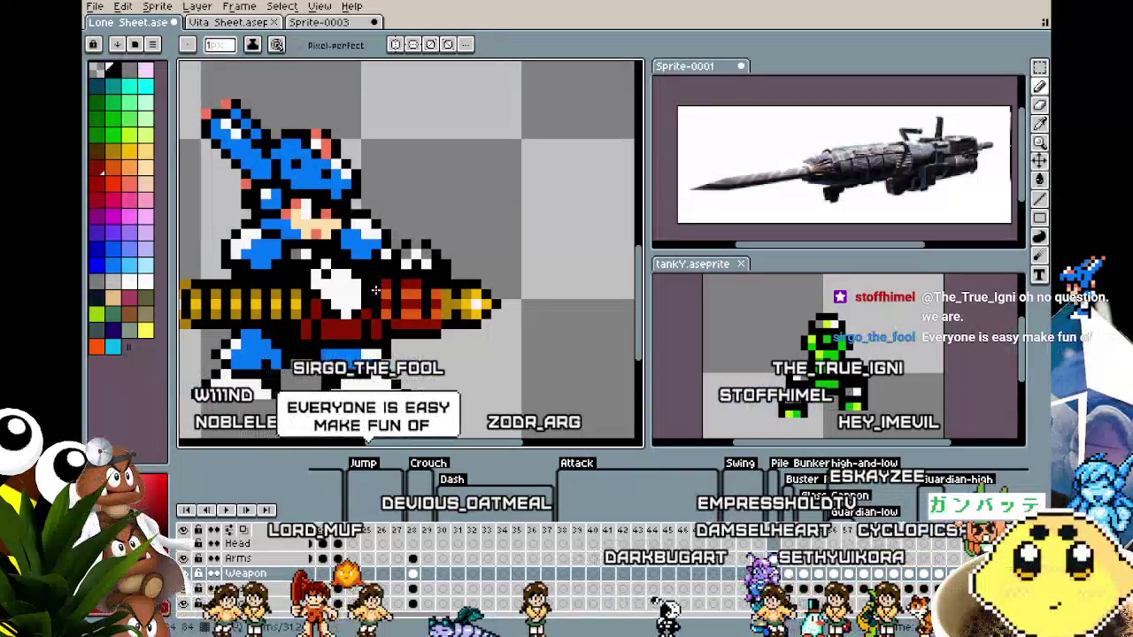
{"action": "scroll", "coordinate": [406, 360], "scroll_direction": "down", "scroll_amount": 2}
Re-centre the whole sprite and zoom in on the cannon.
{"action": "left_click_drag", "start_coordinate": [406, 360], "coordinate": [444, 336]}
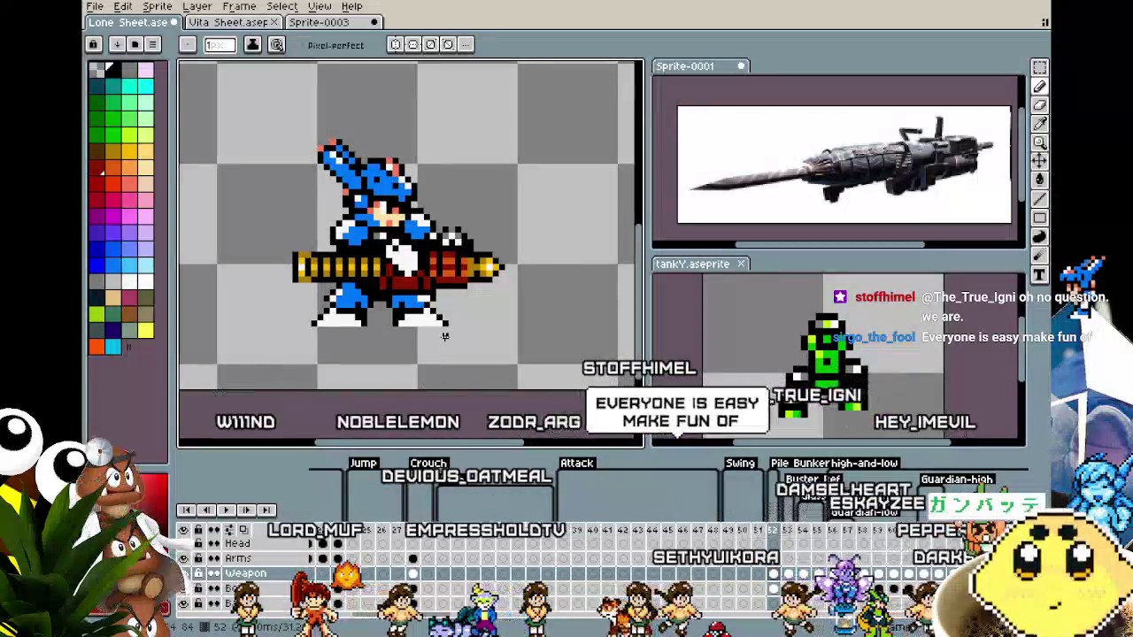
{"action": "scroll", "coordinate": [438, 279], "scroll_direction": "up", "scroll_amount": 3}
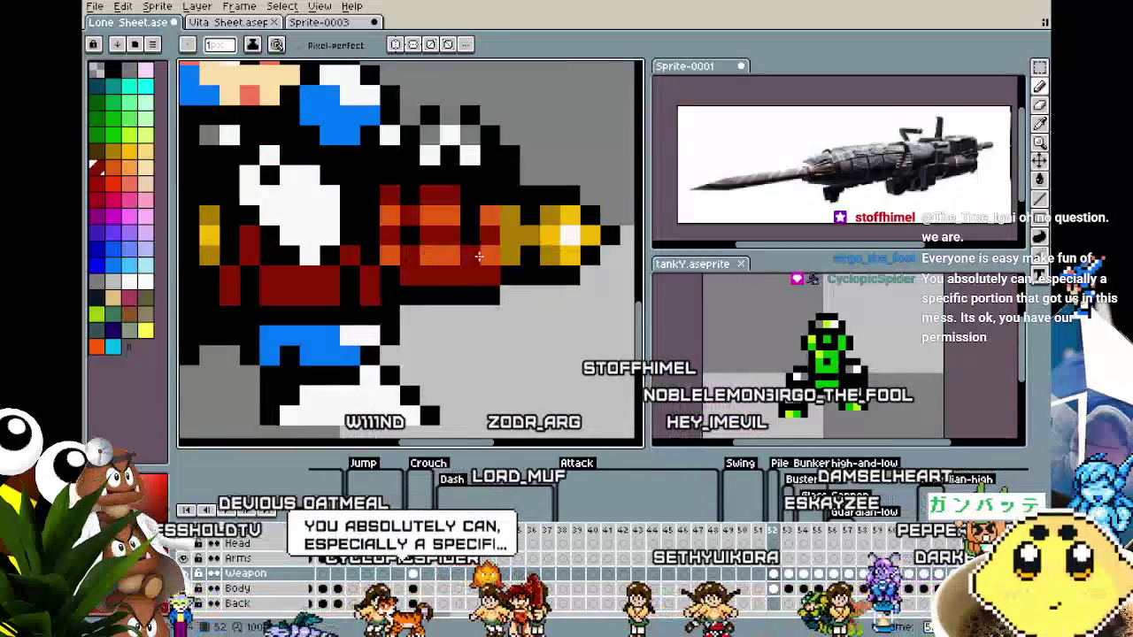
{"action": "scroll", "coordinate": [476, 257], "scroll_direction": "down", "scroll_amount": 2}
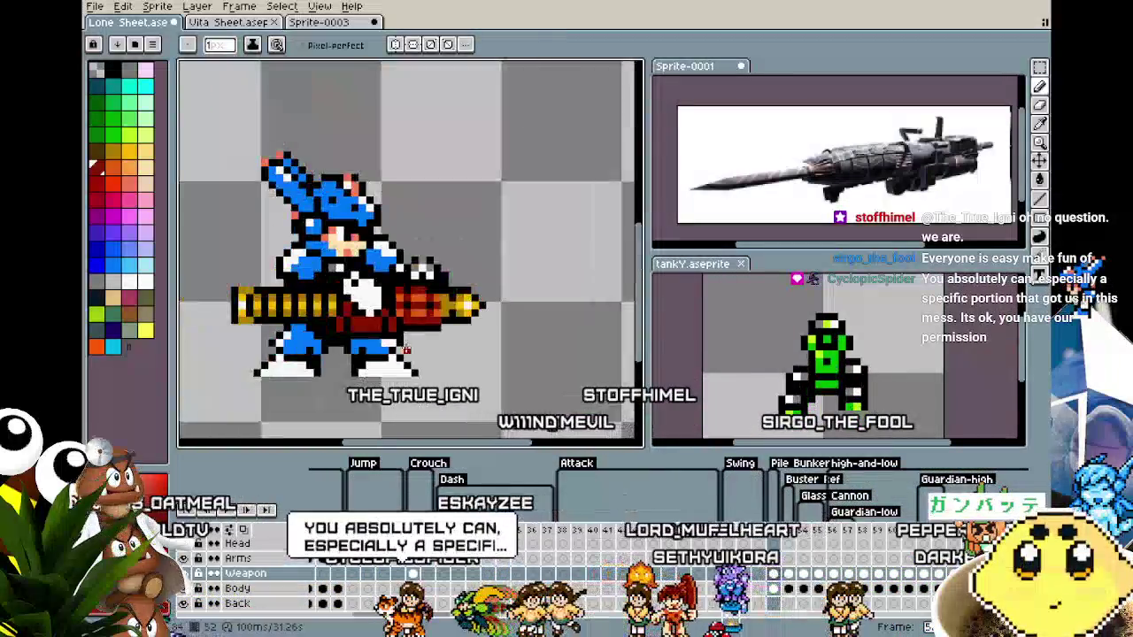
{"action": "scroll", "coordinate": [476, 256], "scroll_direction": "down", "scroll_amount": 2}
{"action": "left_click_drag", "start_coordinate": [406, 352], "coordinate": [391, 345]}
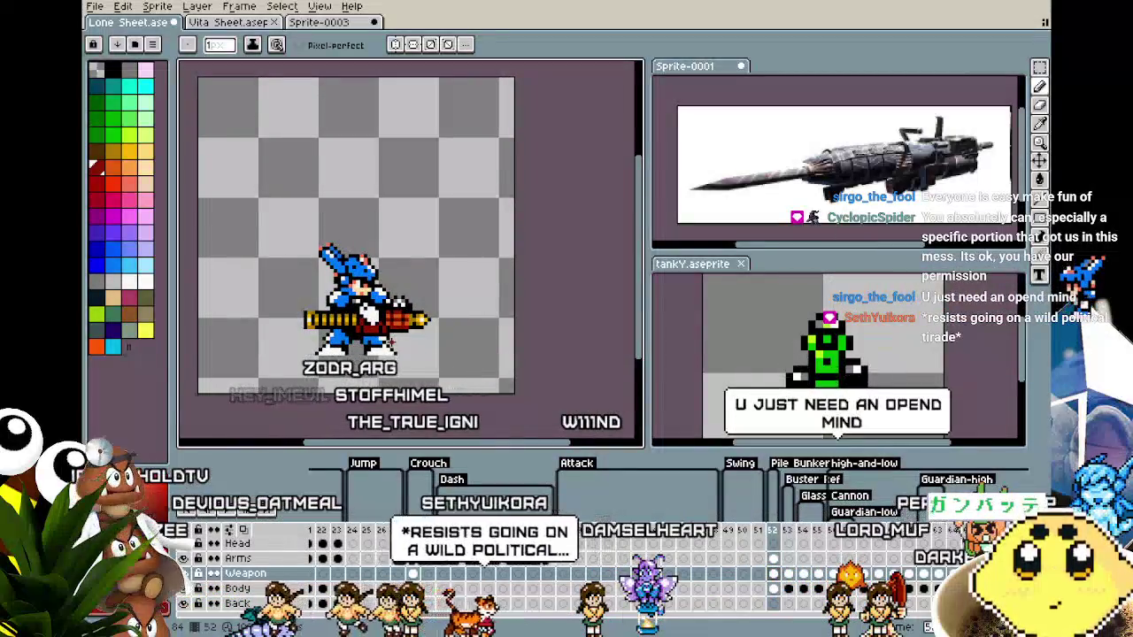
{"action": "scroll", "coordinate": [385, 321], "scroll_direction": "up", "scroll_amount": 4}
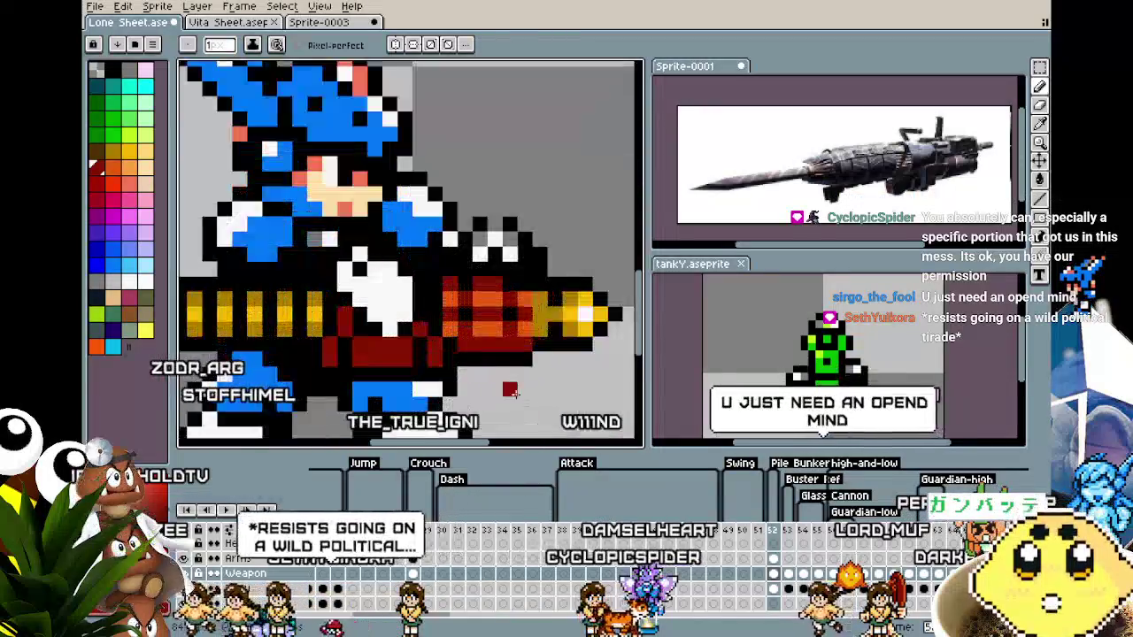
{"action": "key", "text": "i"}
{"action": "key", "text": "b"}
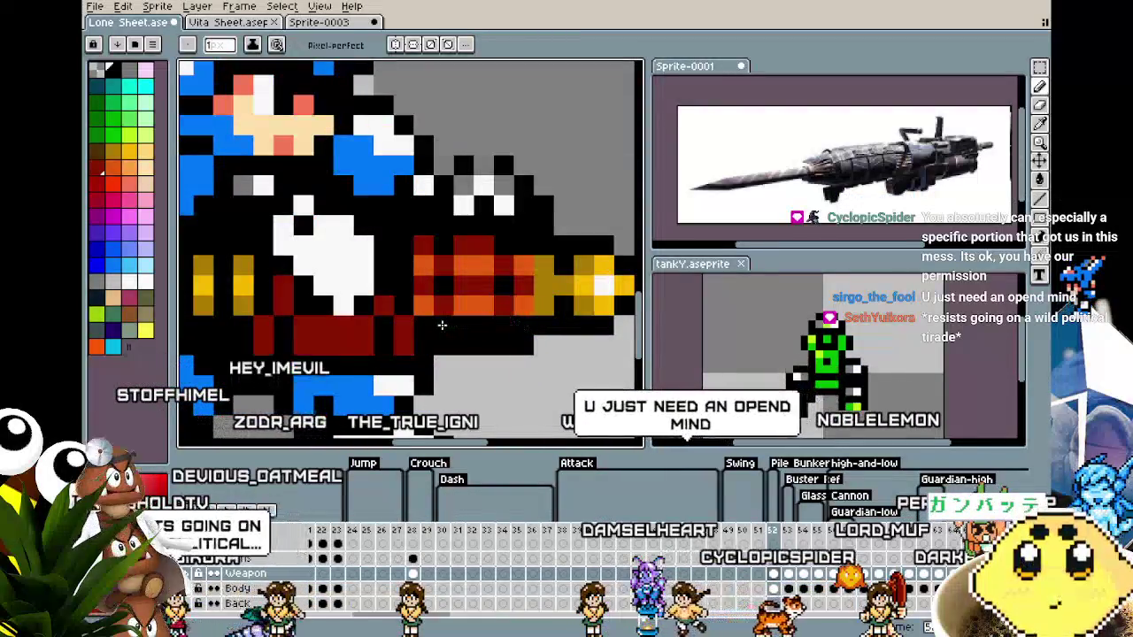
{"action": "scroll", "coordinate": [246, 346], "scroll_direction": "down", "scroll_amount": 3}
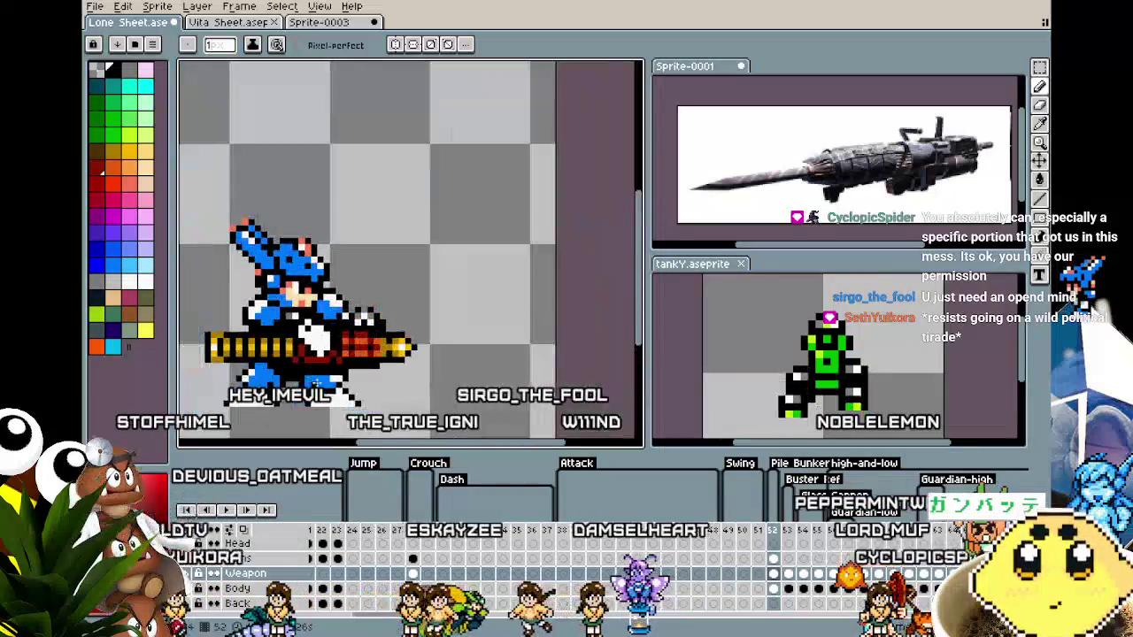
{"action": "scroll", "coordinate": [266, 372], "scroll_direction": "down", "scroll_amount": 1}
{"action": "scroll", "coordinate": [287, 405], "scroll_direction": "up", "scroll_amount": 2}
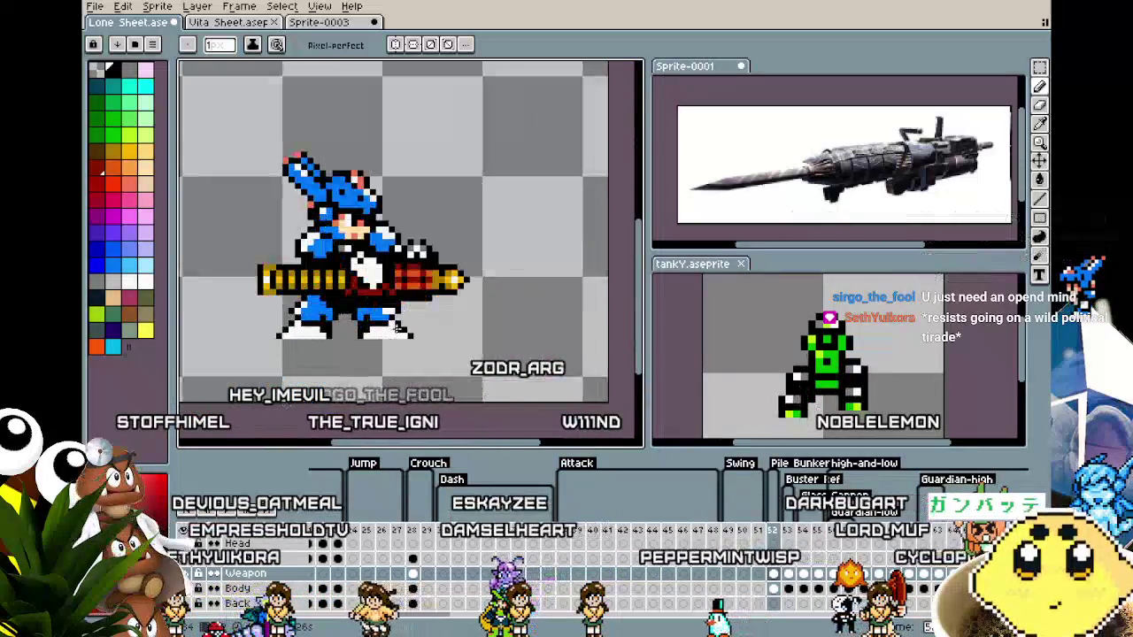
{"action": "scroll", "coordinate": [456, 286], "scroll_direction": "up", "scroll_amount": 1}
{"action": "scroll", "coordinate": [437, 328], "scroll_direction": "down", "scroll_amount": 2}
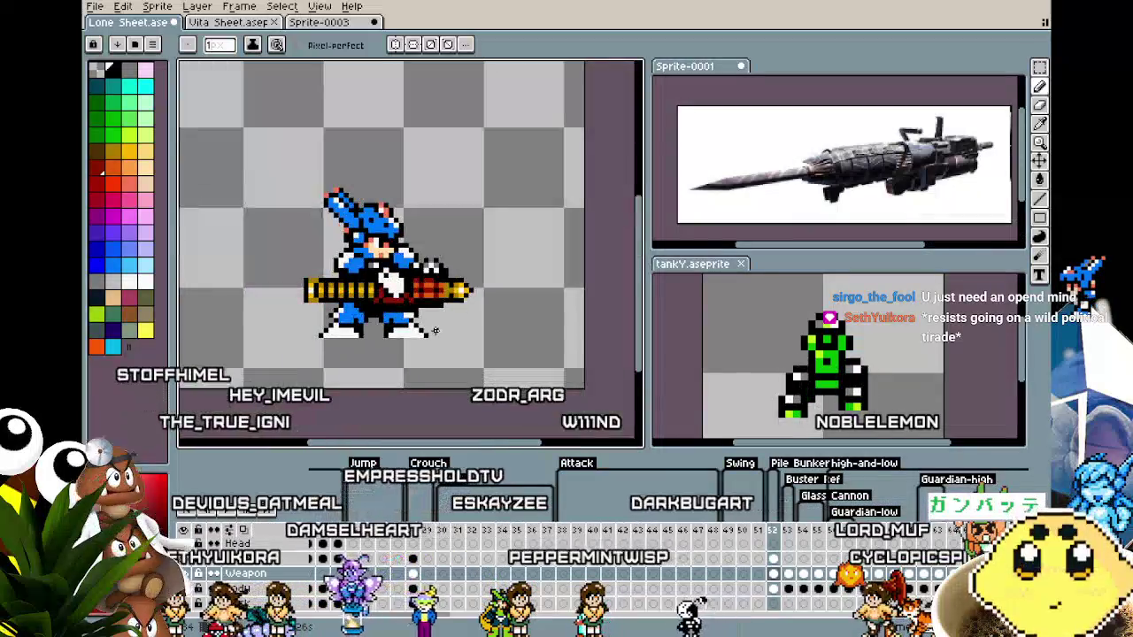
{"action": "scroll", "coordinate": [416, 320], "scroll_direction": "up", "scroll_amount": 1}
{"action": "scroll", "coordinate": [381, 305], "scroll_direction": "up", "scroll_amount": 2}
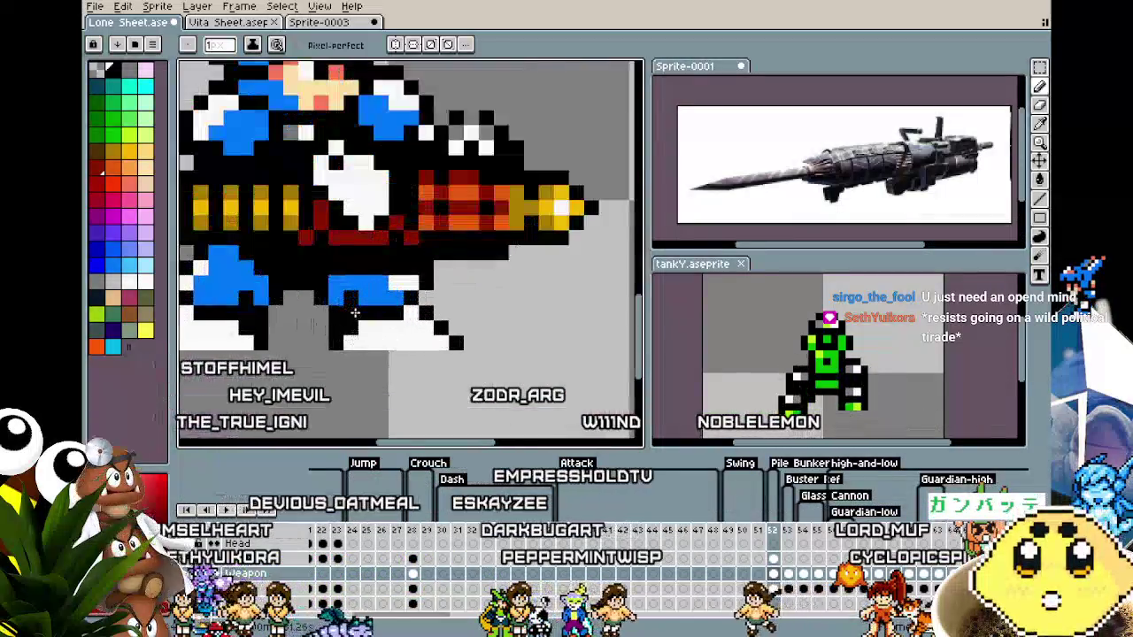
{"action": "scroll", "coordinate": [355, 289], "scroll_direction": "up", "scroll_amount": 1}
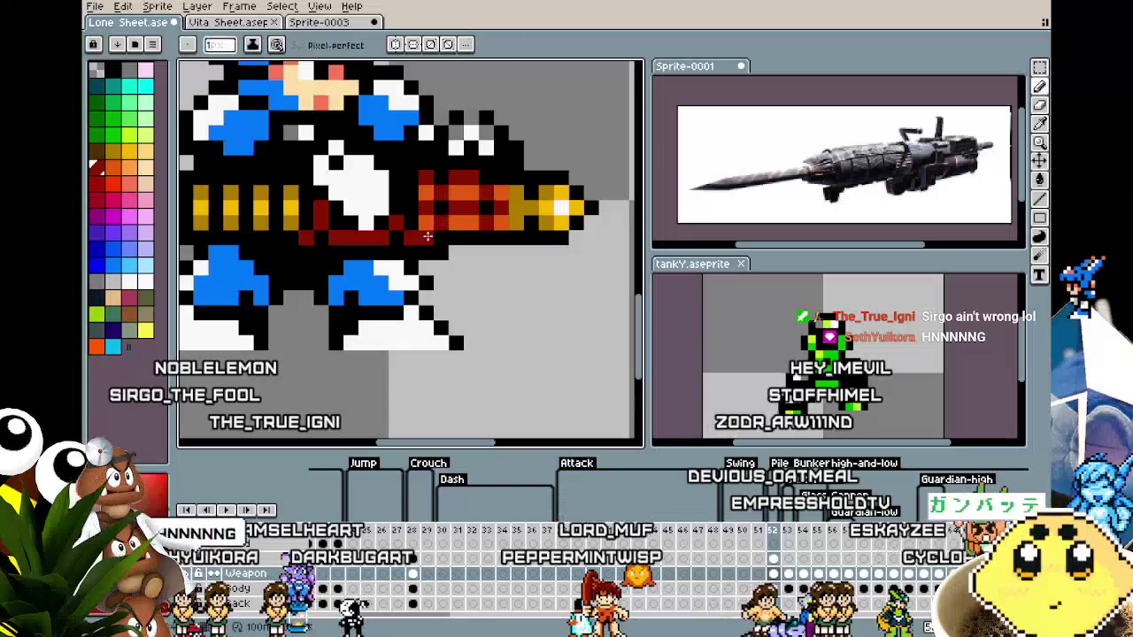
{"action": "scroll", "coordinate": [427, 237], "scroll_direction": "down", "scroll_amount": 3}
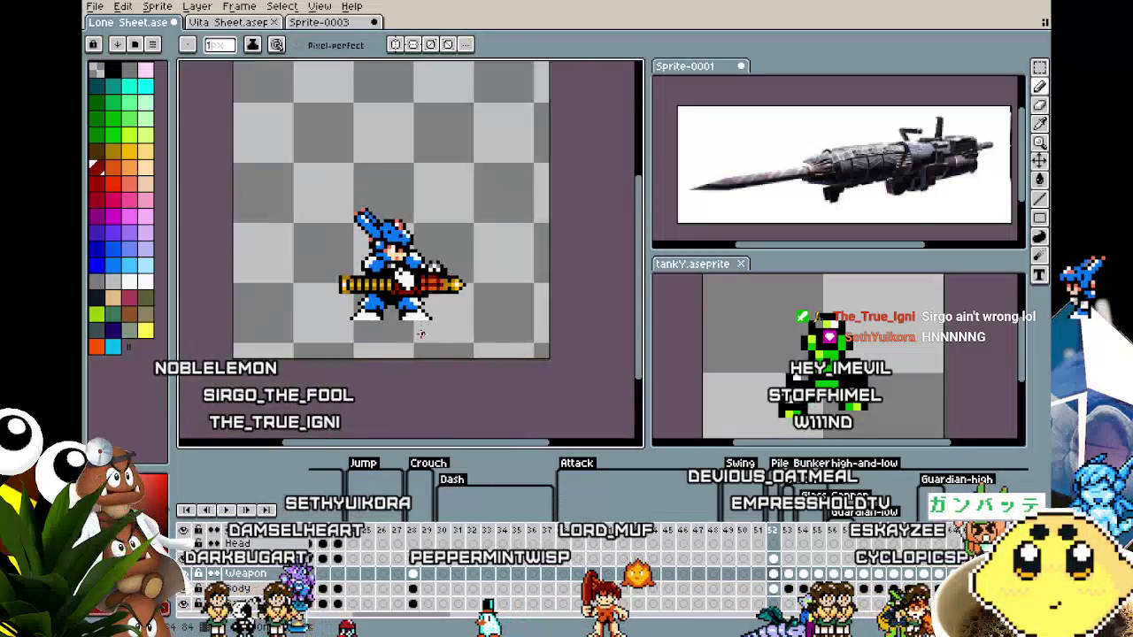
{"action": "scroll", "coordinate": [421, 334], "scroll_direction": "up", "scroll_amount": 1}
{"action": "scroll", "coordinate": [416, 292], "scroll_direction": "up", "scroll_amount": 1}
{"action": "scroll", "coordinate": [414, 230], "scroll_direction": "up", "scroll_amount": 2}
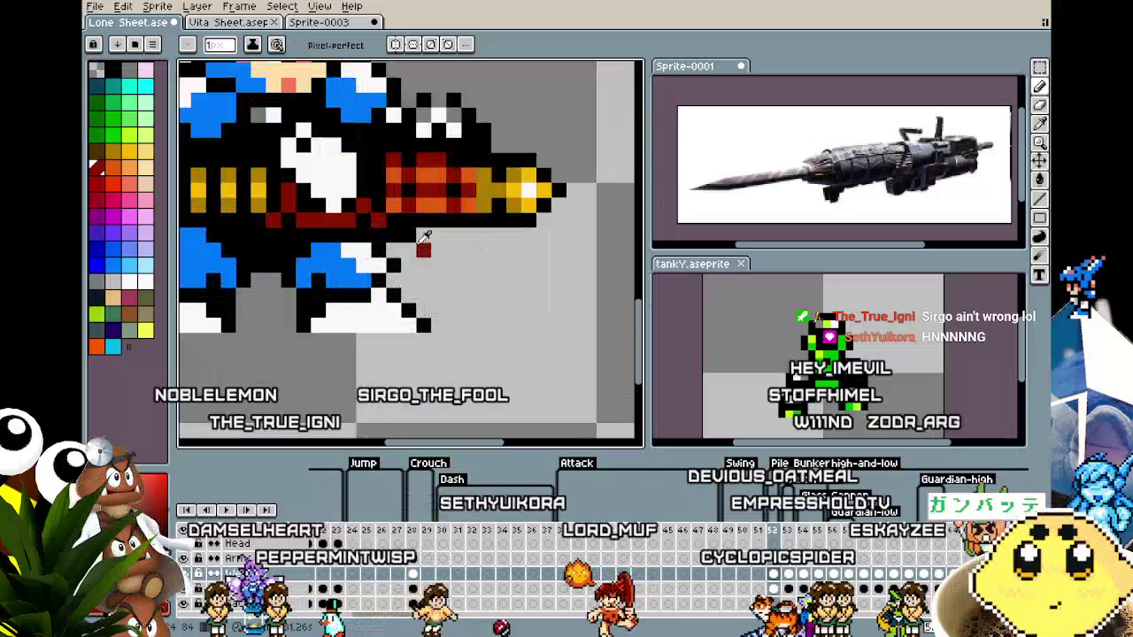
Sample the gun's orange as the drawing colour.
{"action": "key", "text": "i"}
{"action": "left_click", "coordinate": [412, 188], "text": "alt"}
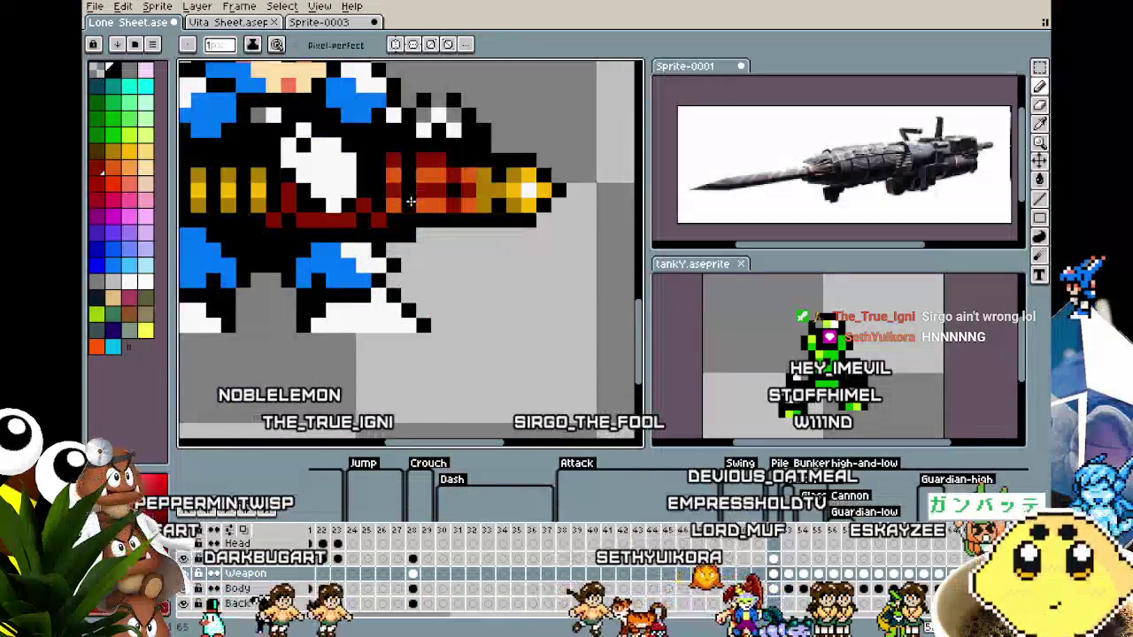
{"action": "scroll", "coordinate": [396, 309], "scroll_direction": "down", "scroll_amount": 2}
{"action": "scroll", "coordinate": [399, 301], "scroll_direction": "down", "scroll_amount": 1}
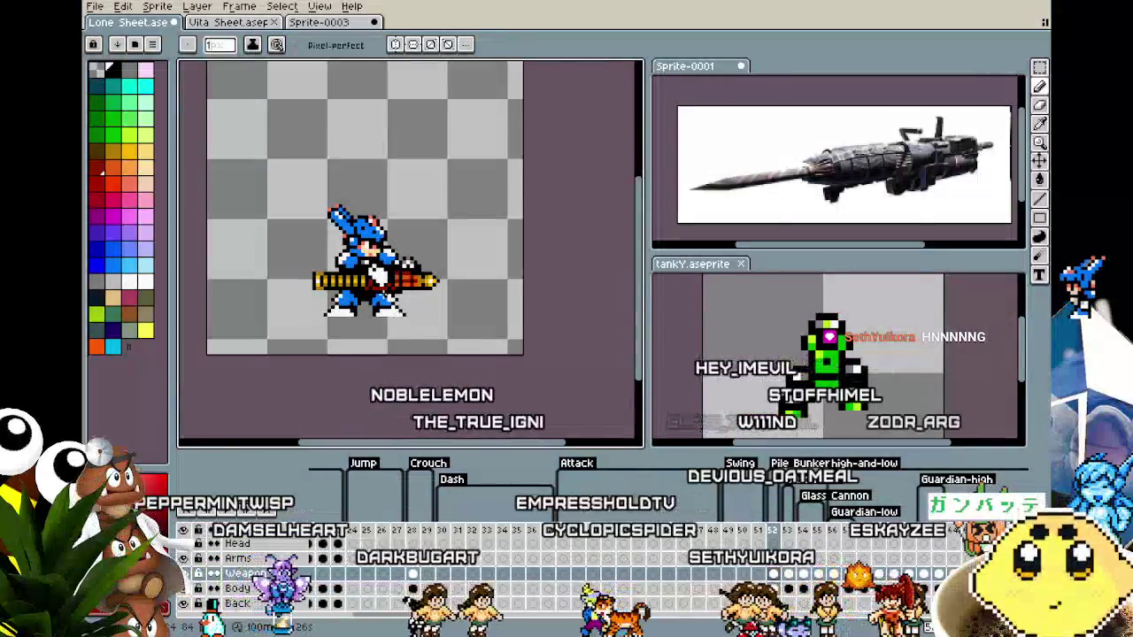
{"action": "scroll", "coordinate": [417, 275], "scroll_direction": "up", "scroll_amount": 2}
{"action": "scroll", "coordinate": [417, 275], "scroll_direction": "up", "scroll_amount": 1}
{"action": "scroll", "coordinate": [406, 358], "scroll_direction": "down", "scroll_amount": 2}
{"action": "scroll", "coordinate": [407, 332], "scroll_direction": "up", "scroll_amount": 2}
{"action": "scroll", "coordinate": [407, 337], "scroll_direction": "up", "scroll_amount": 2}
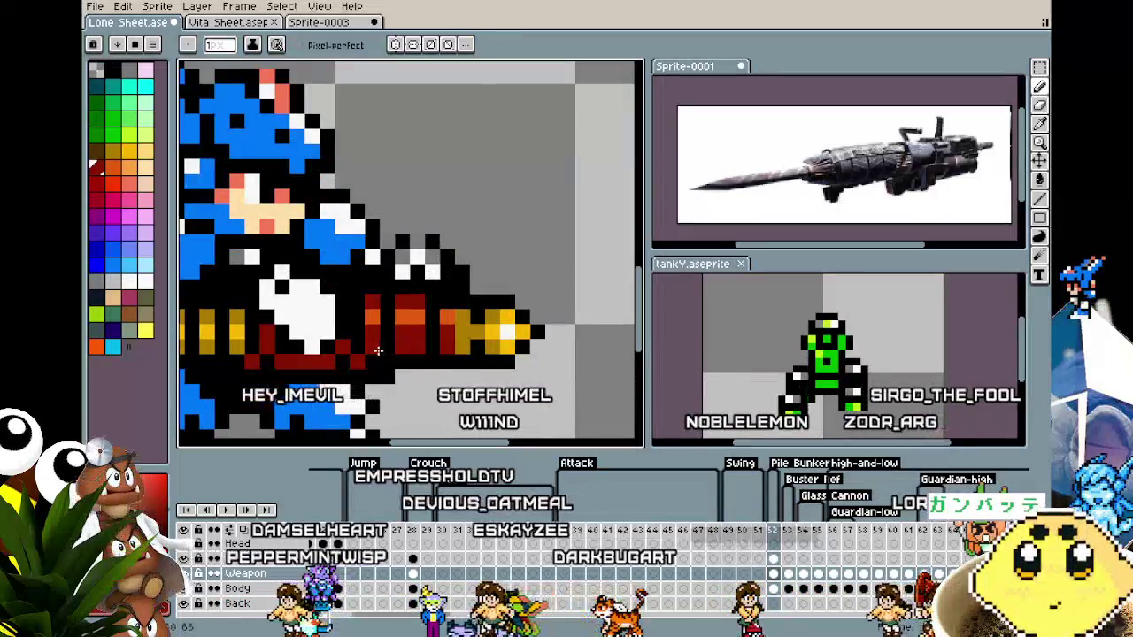
{"action": "scroll", "coordinate": [398, 379], "scroll_direction": "down", "scroll_amount": 3}
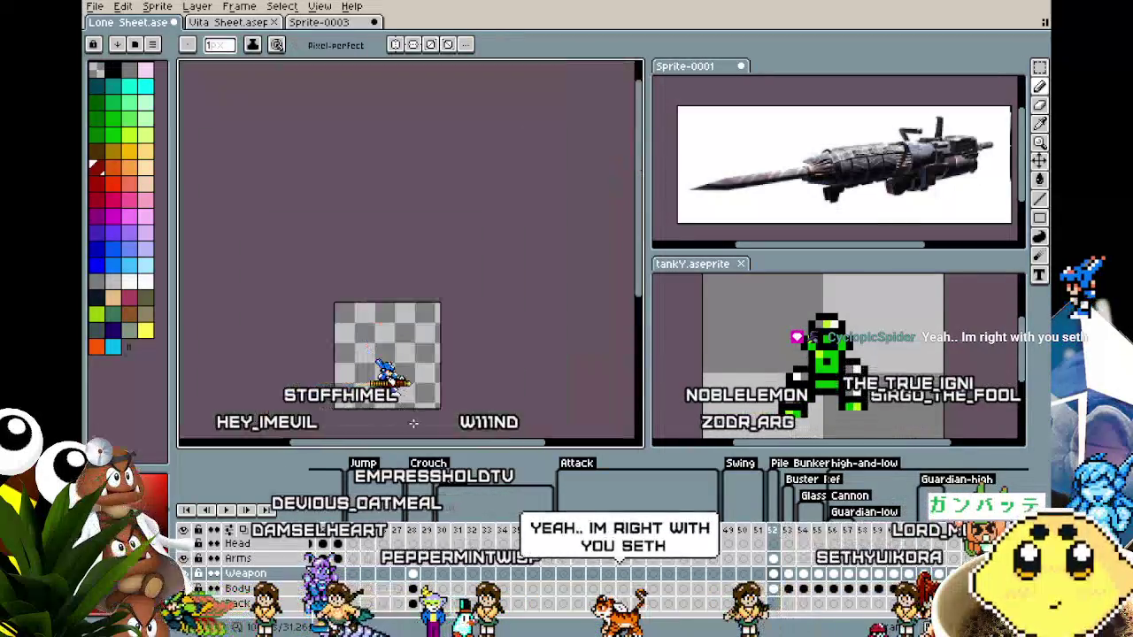
{"action": "scroll", "coordinate": [387, 372], "scroll_direction": "up", "scroll_amount": 2}
{"action": "scroll", "coordinate": [372, 381], "scroll_direction": "up", "scroll_amount": 1}
{"action": "scroll", "coordinate": [354, 389], "scroll_direction": "up", "scroll_amount": 1}
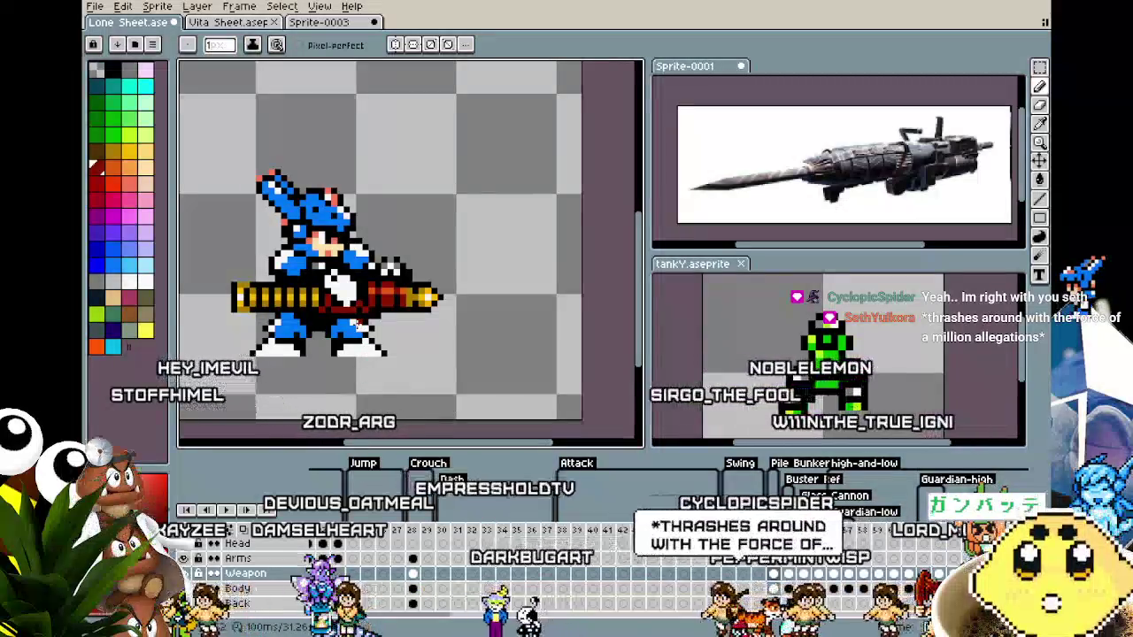
{"action": "scroll", "coordinate": [359, 326], "scroll_direction": "up", "scroll_amount": 1}
{"action": "scroll", "coordinate": [360, 326], "scroll_direction": "up", "scroll_amount": 1}
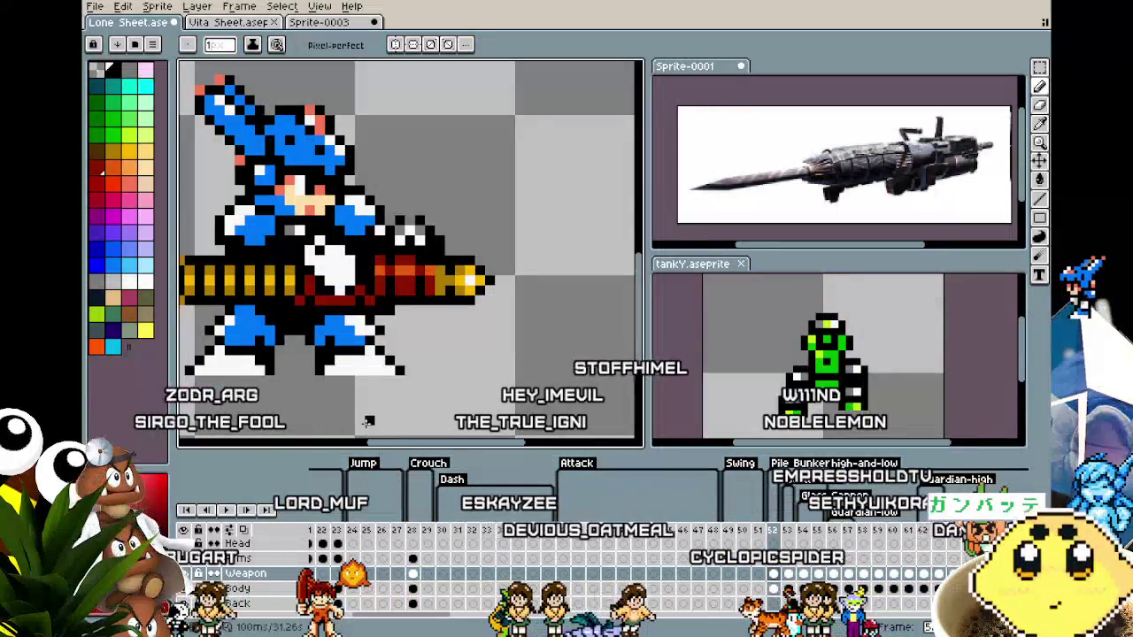
Move the dark pixel down-left beneath the cannon, then zoom out to check.
{"action": "left_click_drag", "start_coordinate": [360, 389], "coordinate": [420, 382]}
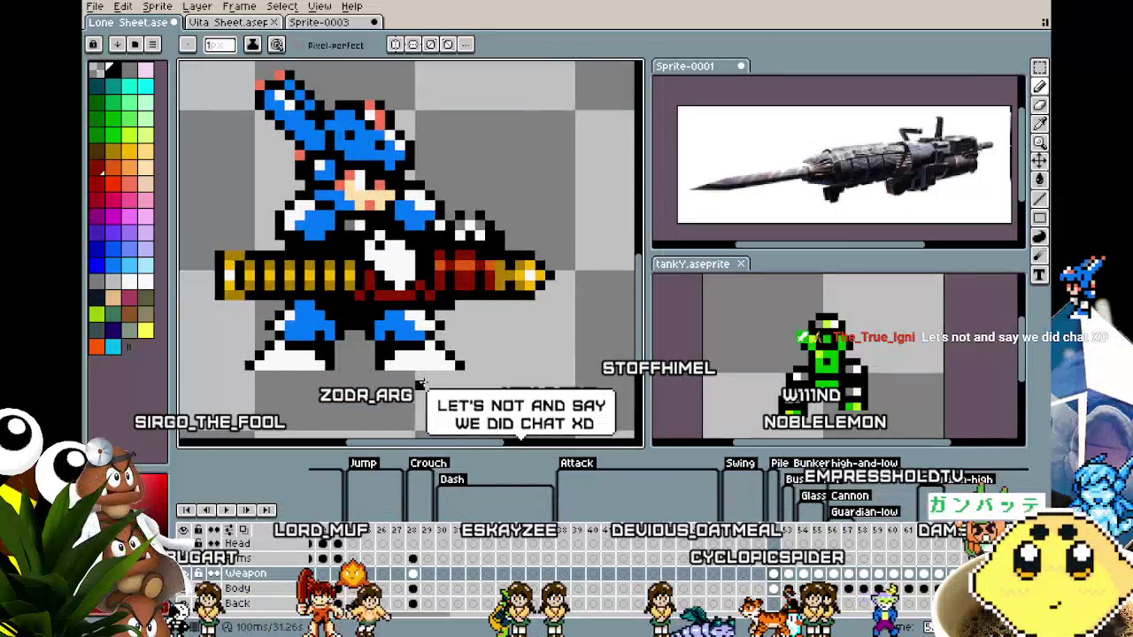
{"action": "scroll", "coordinate": [418, 383], "scroll_direction": "up", "scroll_amount": 1}
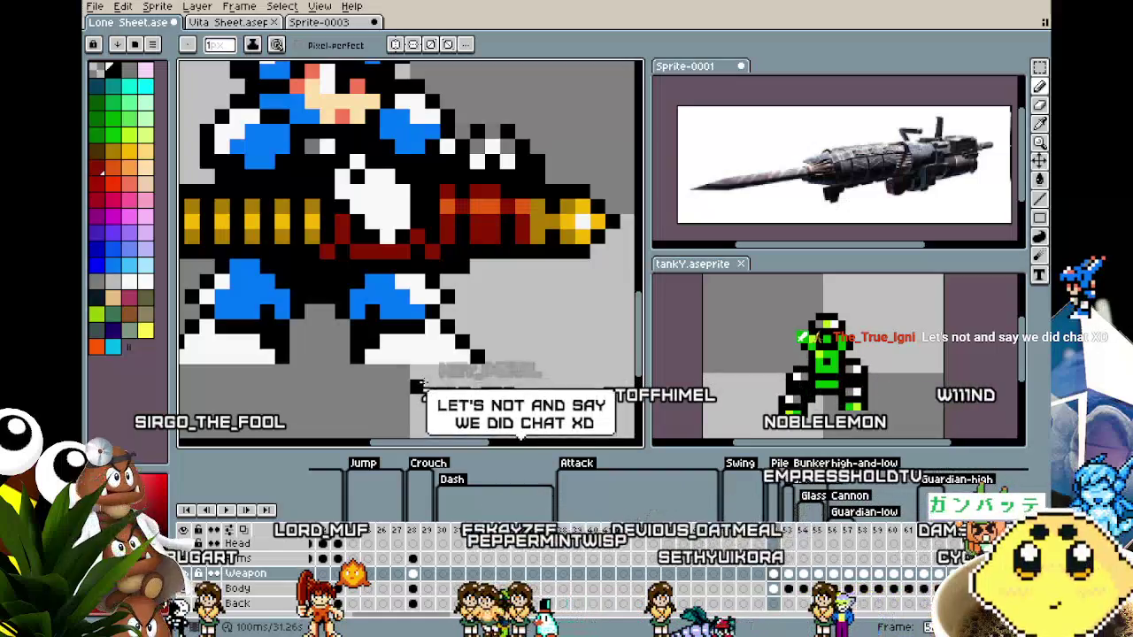
{"action": "scroll", "coordinate": [412, 386], "scroll_direction": "down", "scroll_amount": 1}
{"action": "scroll", "coordinate": [416, 372], "scroll_direction": "down", "scroll_amount": 1}
{"action": "scroll", "coordinate": [440, 303], "scroll_direction": "up", "scroll_amount": 2}
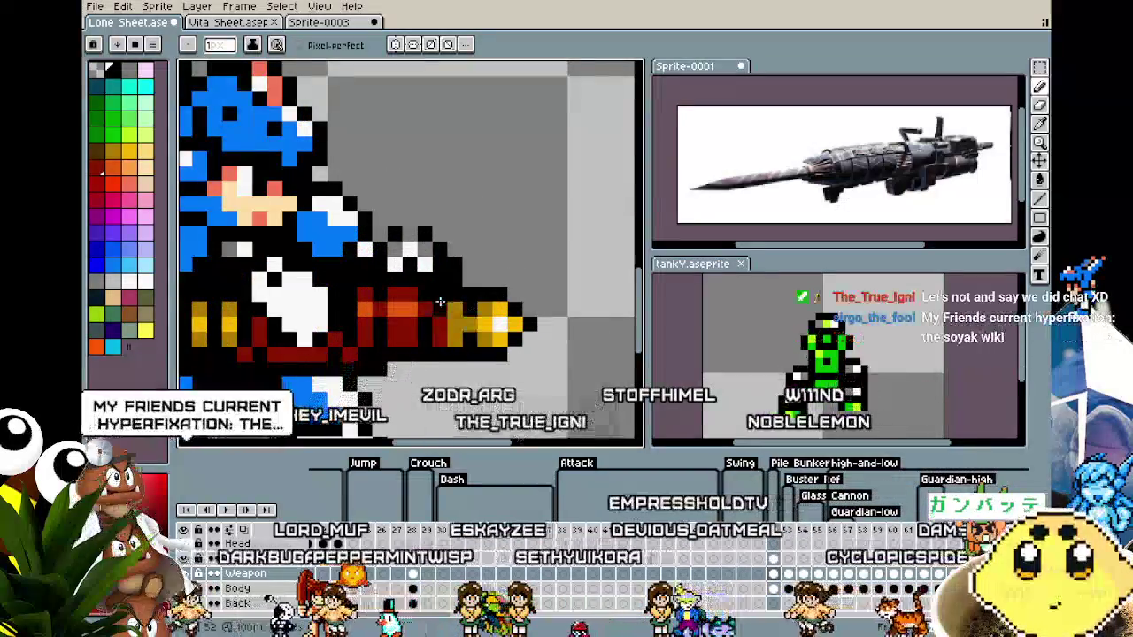
{"action": "scroll", "coordinate": [440, 303], "scroll_direction": "down", "scroll_amount": 3}
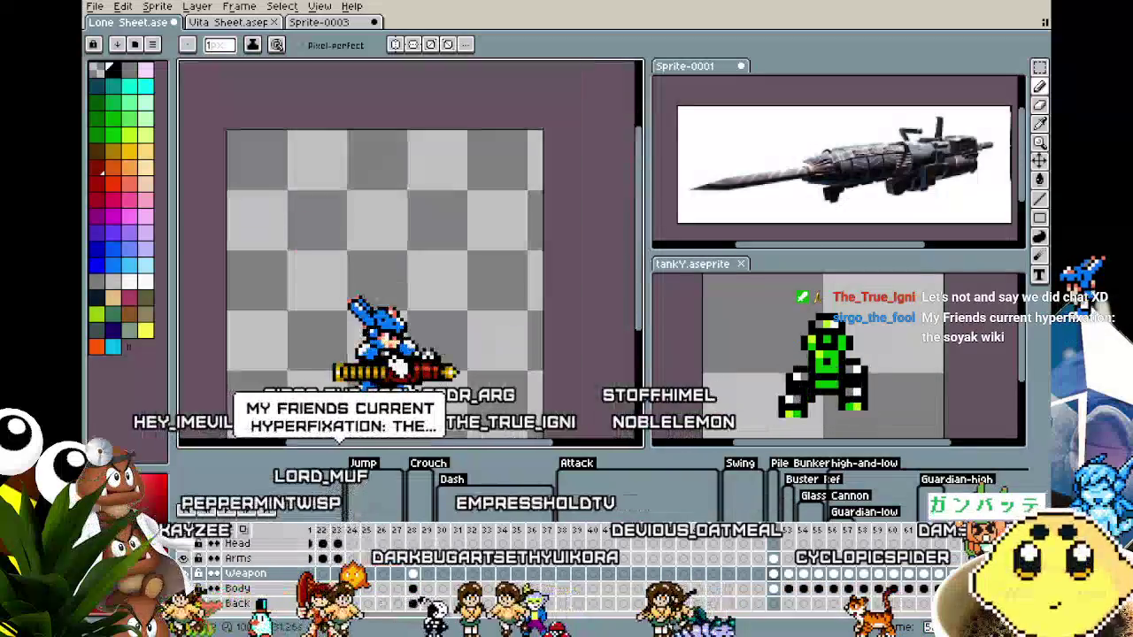
{"action": "scroll", "coordinate": [423, 385], "scroll_direction": "up", "scroll_amount": 2}
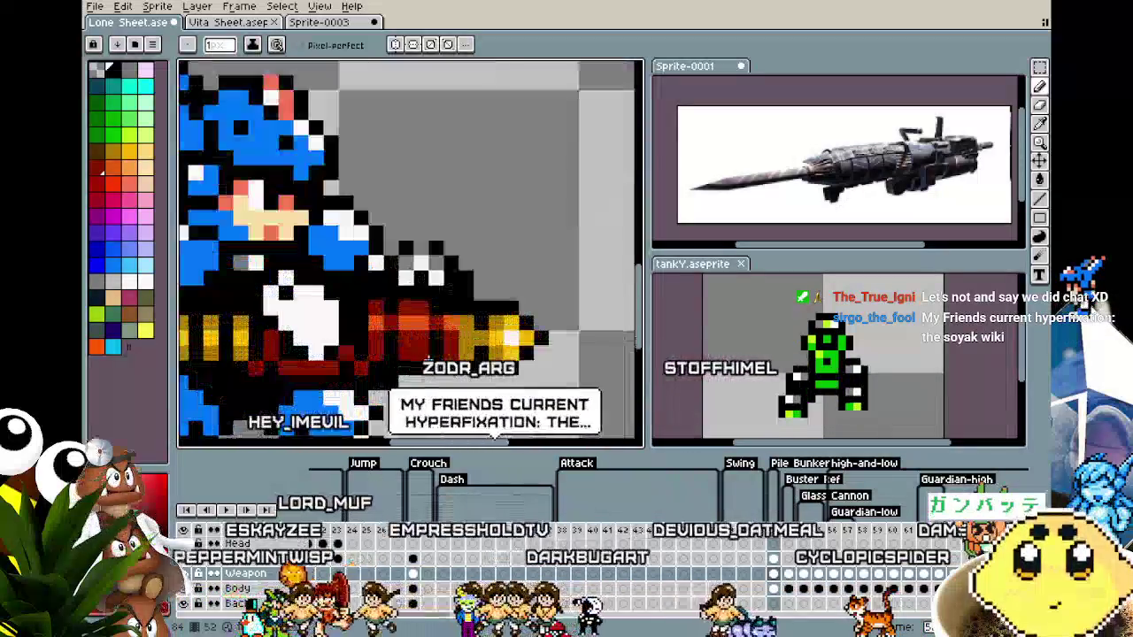
{"action": "scroll", "coordinate": [416, 385], "scroll_direction": "down", "scroll_amount": 2}
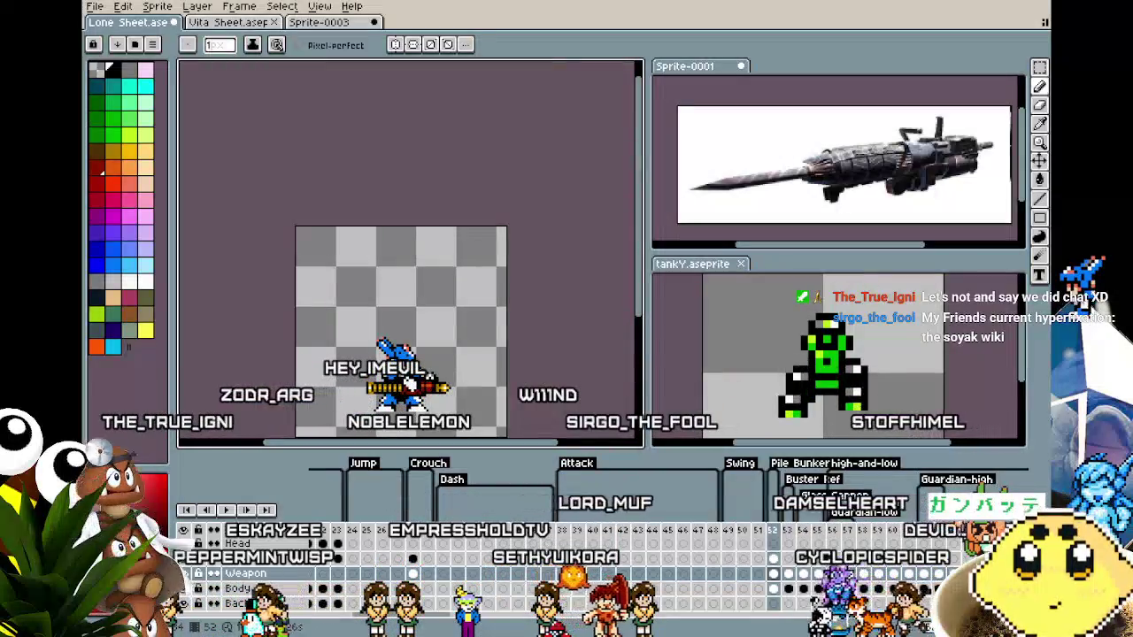
{"action": "scroll", "coordinate": [429, 385], "scroll_direction": "up", "scroll_amount": 2}
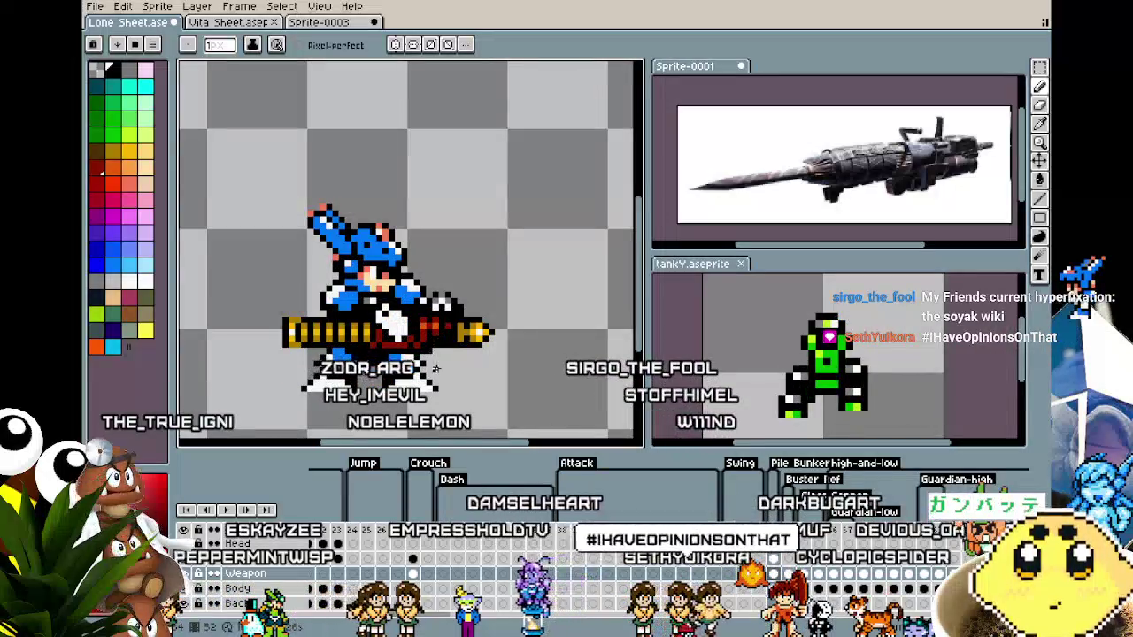
{"action": "scroll", "coordinate": [428, 361], "scroll_direction": "up", "scroll_amount": 2}
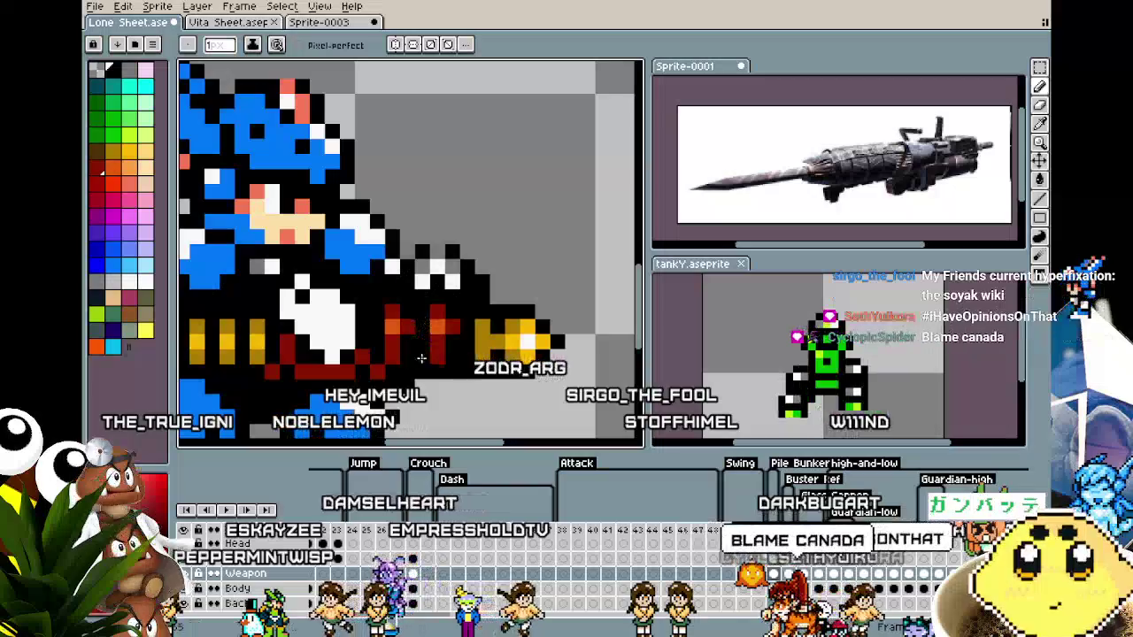
{"action": "scroll", "coordinate": [421, 367], "scroll_direction": "down", "scroll_amount": 4}
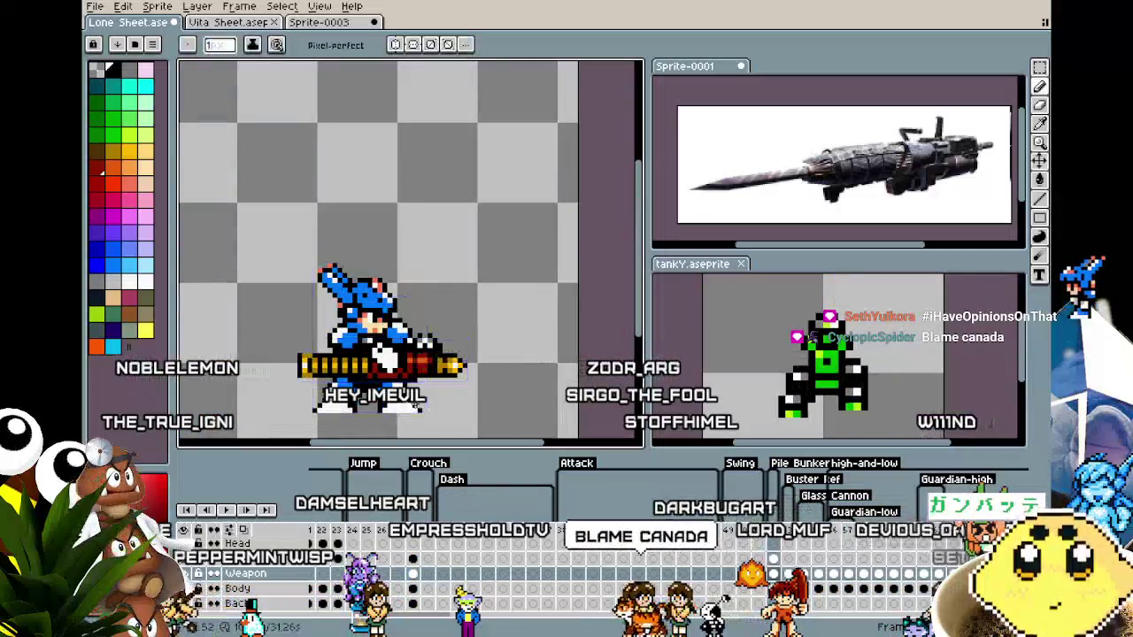
{"action": "scroll", "coordinate": [421, 353], "scroll_direction": "up", "scroll_amount": 1}
{"action": "scroll", "coordinate": [421, 353], "scroll_direction": "up", "scroll_amount": 1}
{"action": "scroll", "coordinate": [434, 336], "scroll_direction": "up", "scroll_amount": 1}
{"action": "scroll", "coordinate": [452, 318], "scroll_direction": "up", "scroll_amount": 1}
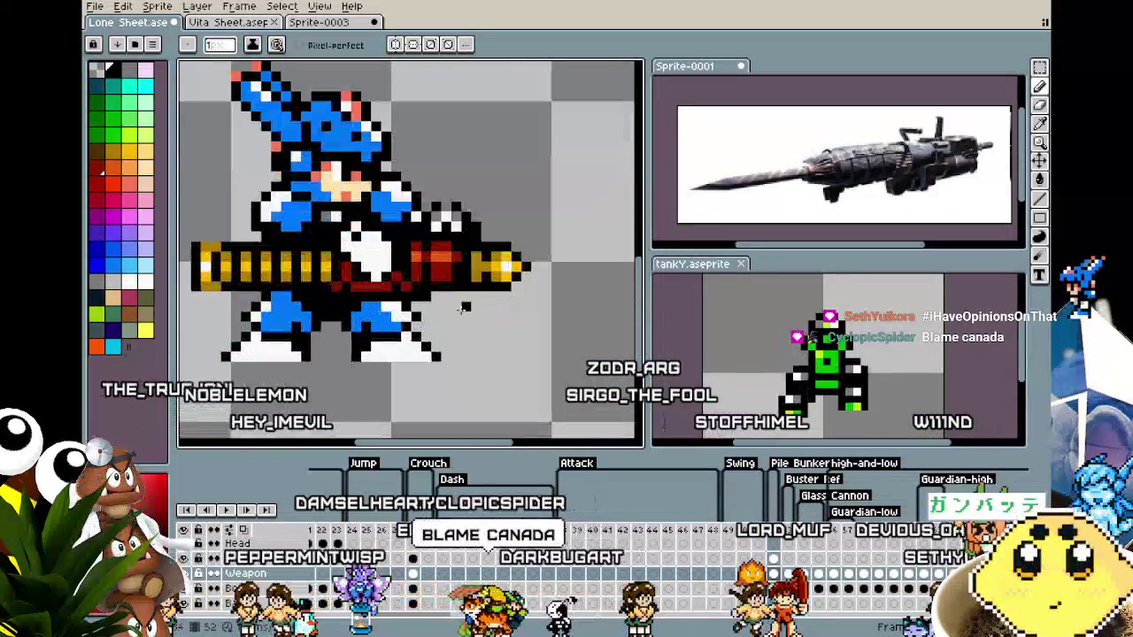
{"action": "left_click_drag", "start_coordinate": [466, 306], "coordinate": [450, 306]}
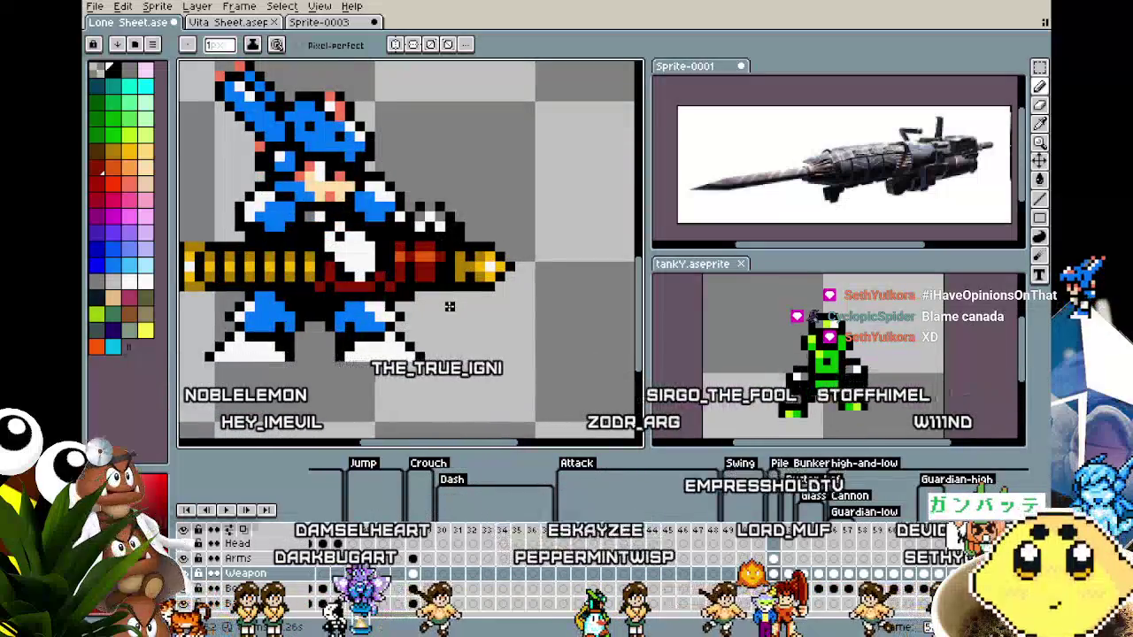
{"action": "scroll", "coordinate": [450, 307], "scroll_direction": "up", "scroll_amount": 1}
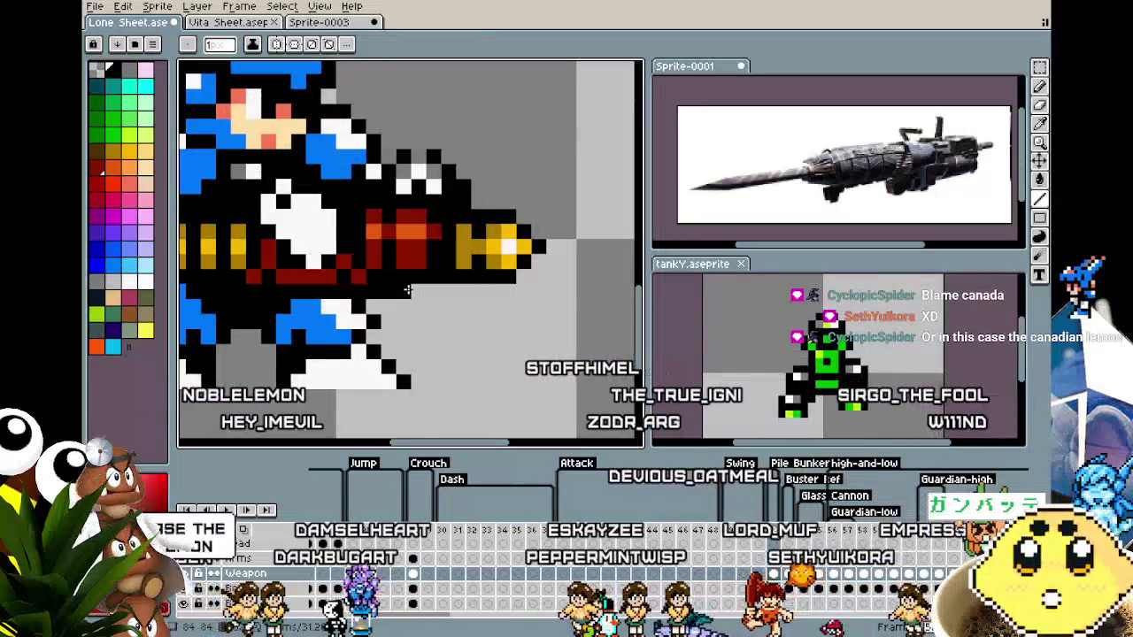
{"action": "key", "text": "v"}
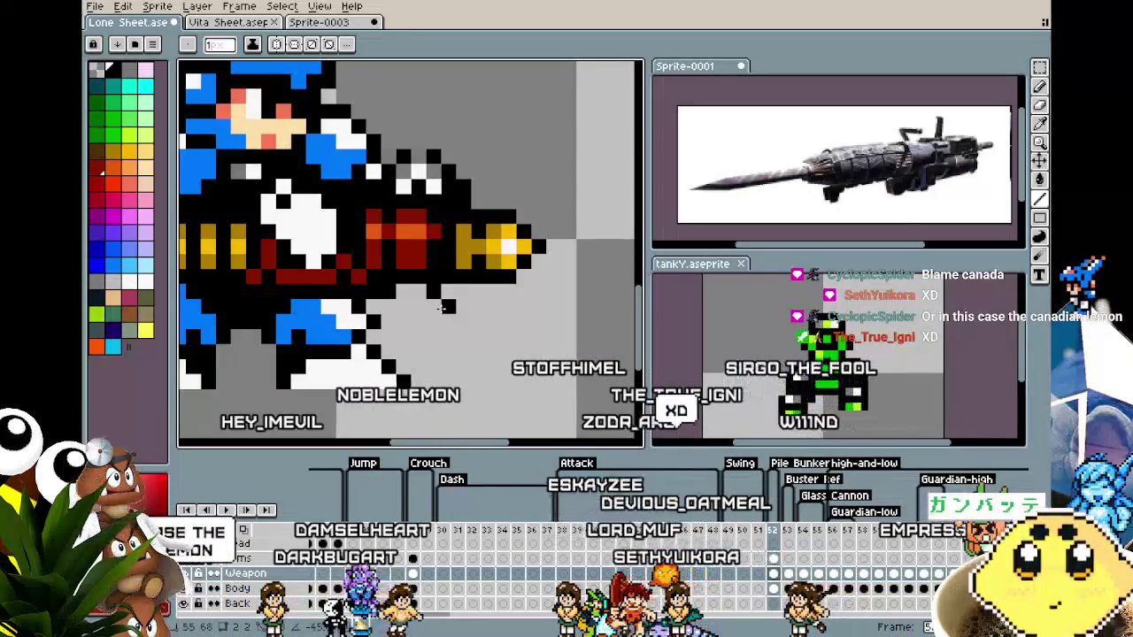
{"action": "mouse_move", "coordinate": [464, 306]}
{"action": "left_mouse_down"}
{"action": "mouse_move", "coordinate": [418, 323]}
{"action": "mouse_move", "coordinate": [390, 287]}
{"action": "left_mouse_up"}
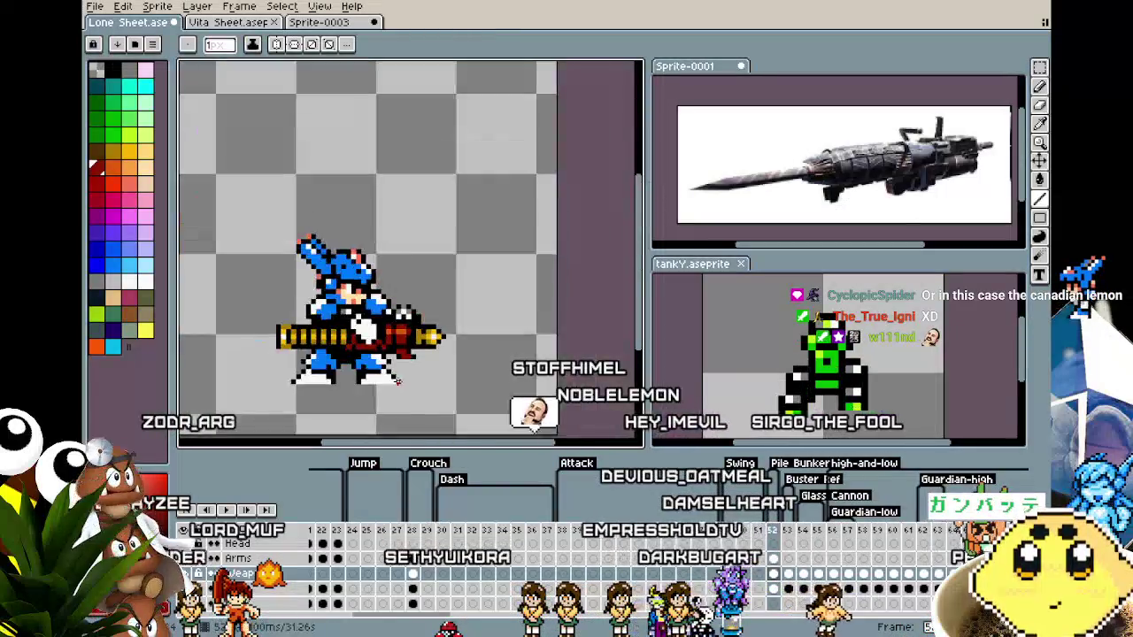
{"action": "scroll", "coordinate": [413, 292], "scroll_direction": "down", "scroll_amount": 3}
{"action": "scroll", "coordinate": [390, 393], "scroll_direction": "down", "scroll_amount": 1}
{"action": "scroll", "coordinate": [390, 393], "scroll_direction": "up", "scroll_amount": 1}
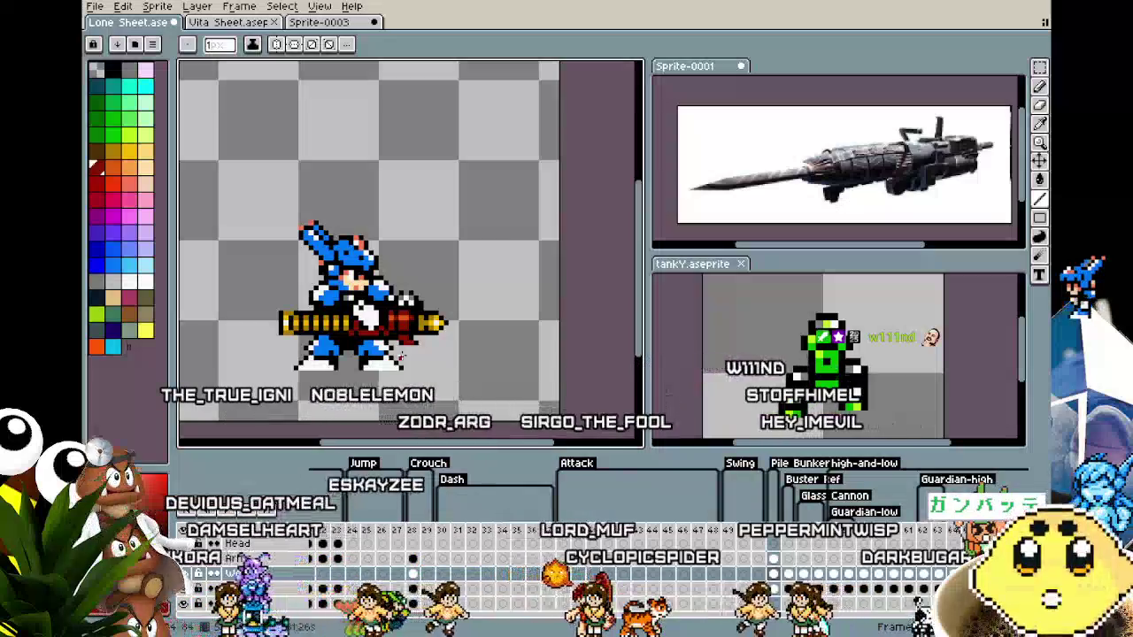
{"action": "scroll", "coordinate": [411, 359], "scroll_direction": "up", "scroll_amount": 2}
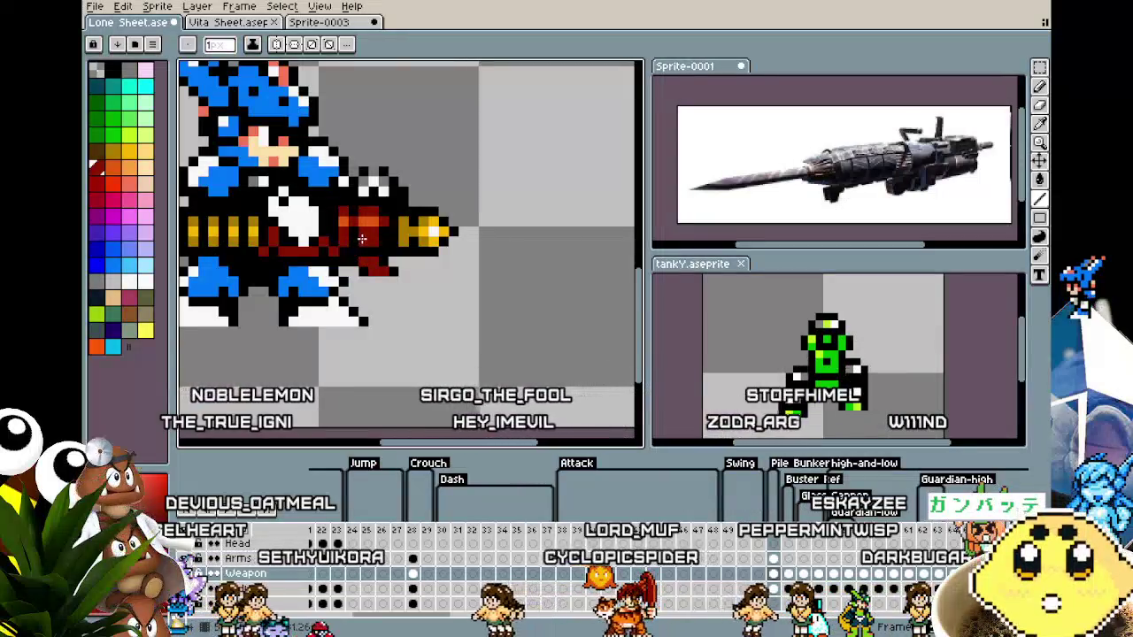
Paint two red pixels on the cannon and a dark-red pixel beneath it.
{"action": "scroll", "coordinate": [341, 329], "scroll_direction": "down", "scroll_amount": 2}
{"action": "left_click_drag", "start_coordinate": [302, 400], "coordinate": [336, 390]}
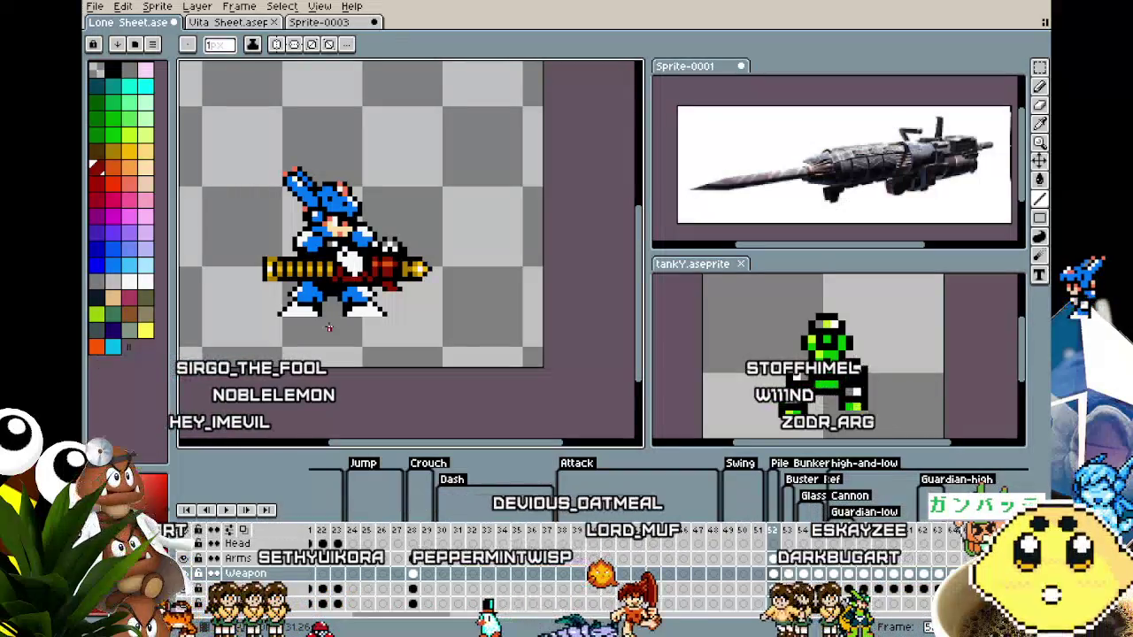
{"action": "scroll", "coordinate": [350, 274], "scroll_direction": "up", "scroll_amount": 2}
{"action": "key", "text": "i"}
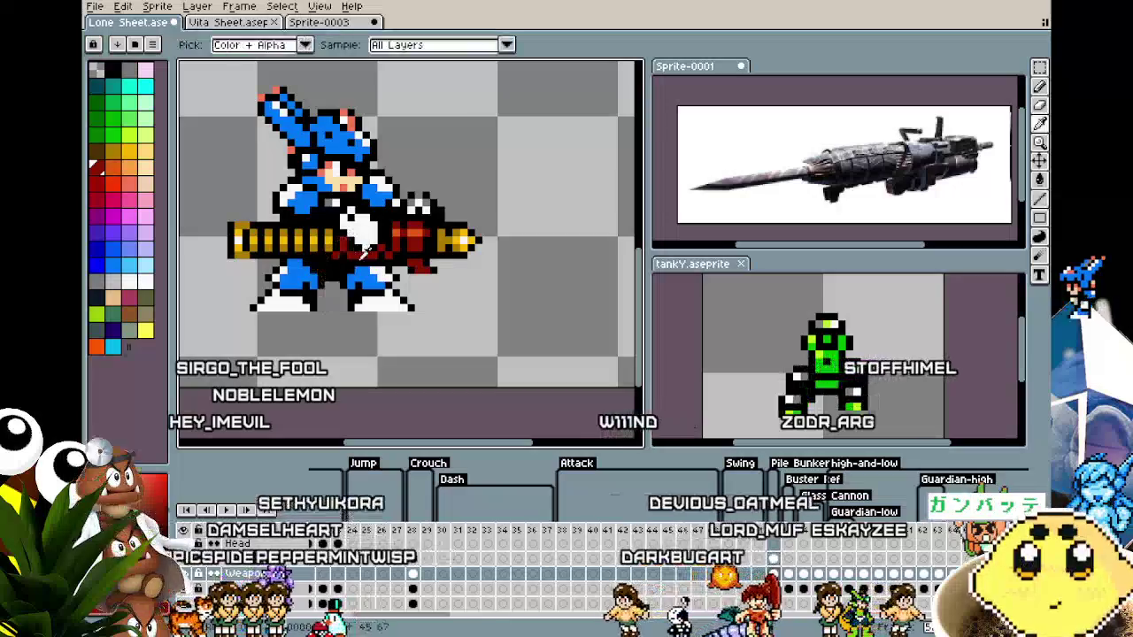
{"action": "scroll", "coordinate": [368, 244], "scroll_direction": "up", "scroll_amount": 3}
{"action": "key", "text": "b"}
{"action": "left_click_drag", "start_coordinate": [321, 264], "coordinate": [288, 268]}
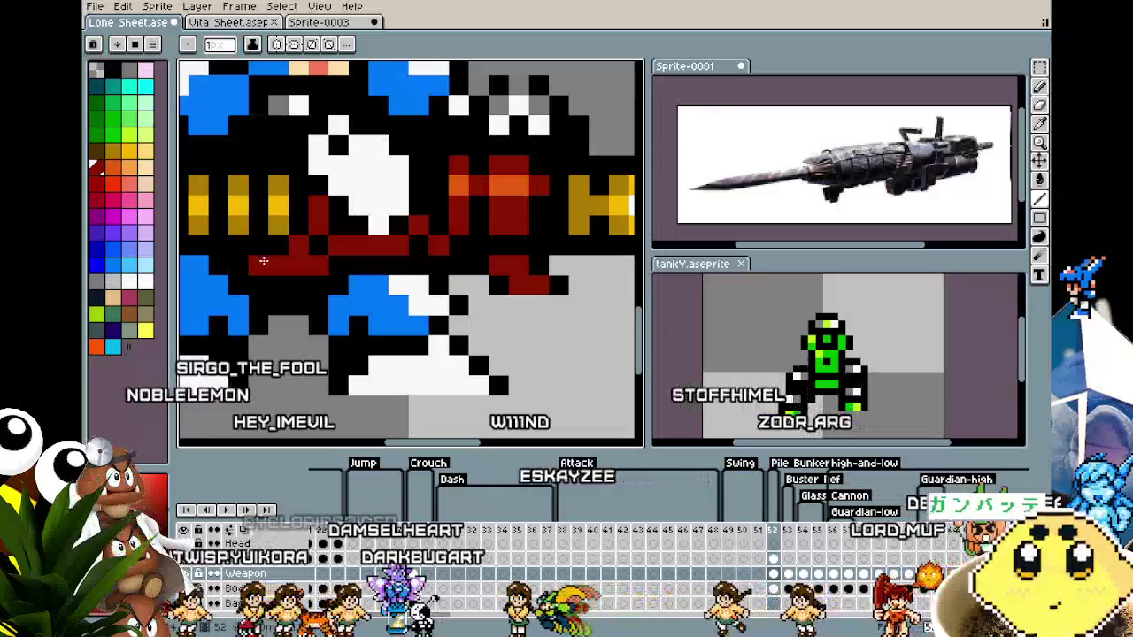
{"action": "scroll", "coordinate": [262, 329], "scroll_direction": "down", "scroll_amount": 3}
{"action": "scroll", "coordinate": [263, 329], "scroll_direction": "up", "scroll_amount": 1}
{"action": "scroll", "coordinate": [269, 310], "scroll_direction": "up", "scroll_amount": 2}
{"action": "left_click", "coordinate": [272, 306]}
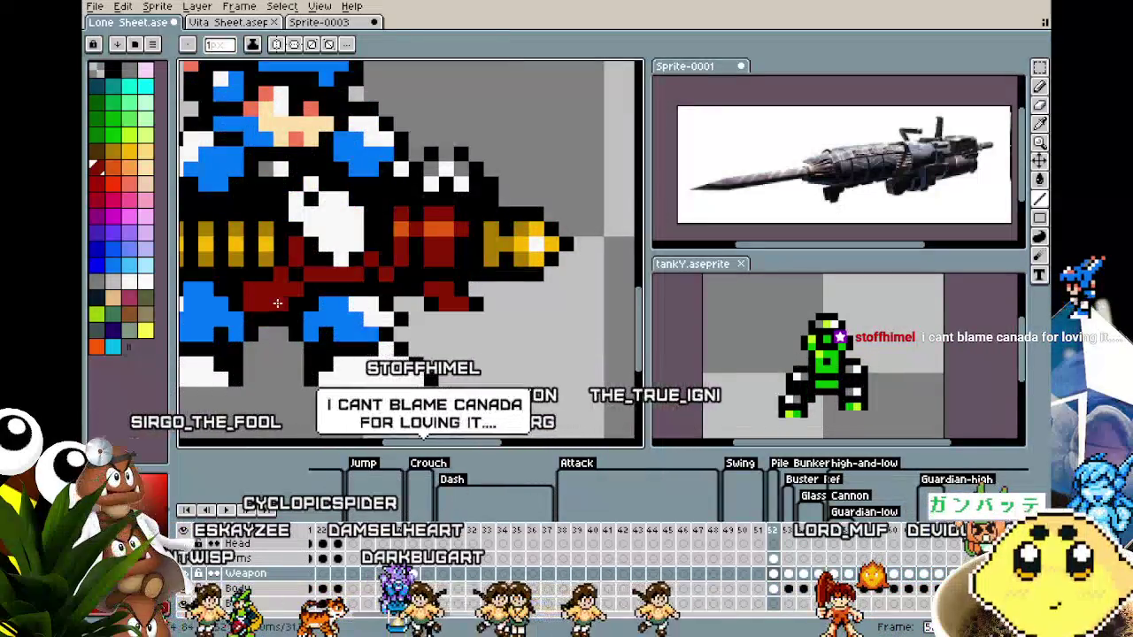
Sample another colour from the sprite and re-centre the view on the cannon.
{"action": "key", "text": "i"}
{"action": "left_click", "coordinate": [248, 302]}
{"action": "key", "text": "b"}
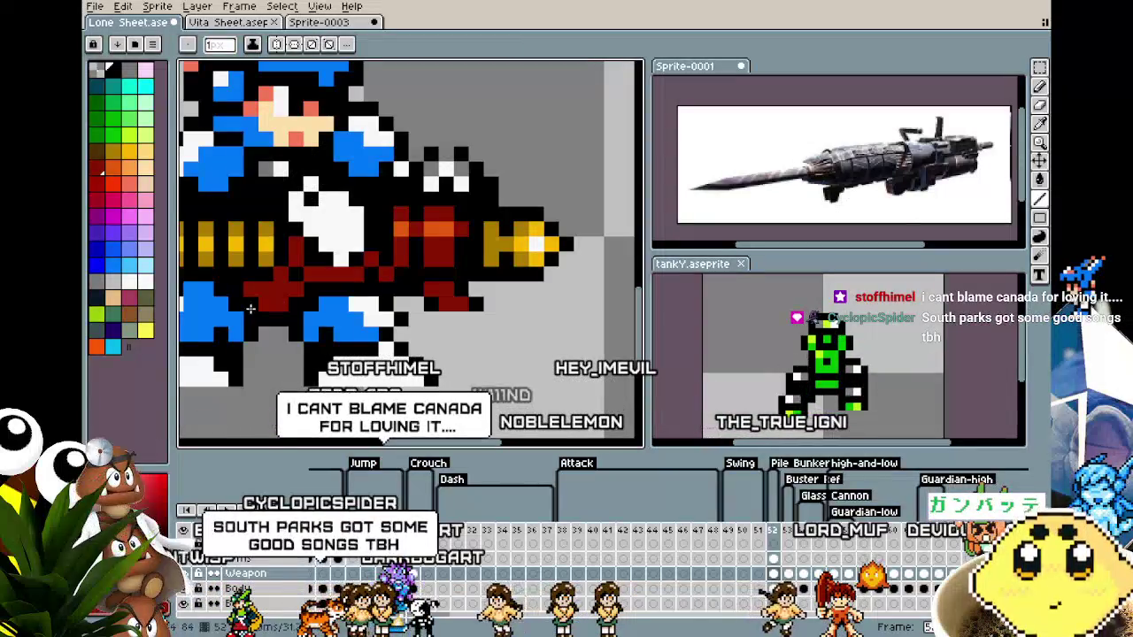
{"action": "scroll", "coordinate": [251, 308], "scroll_direction": "down", "scroll_amount": 5}
{"action": "scroll", "coordinate": [249, 336], "scroll_direction": "down", "scroll_amount": 2}
{"action": "scroll", "coordinate": [247, 365], "scroll_direction": "up", "scroll_amount": 2}
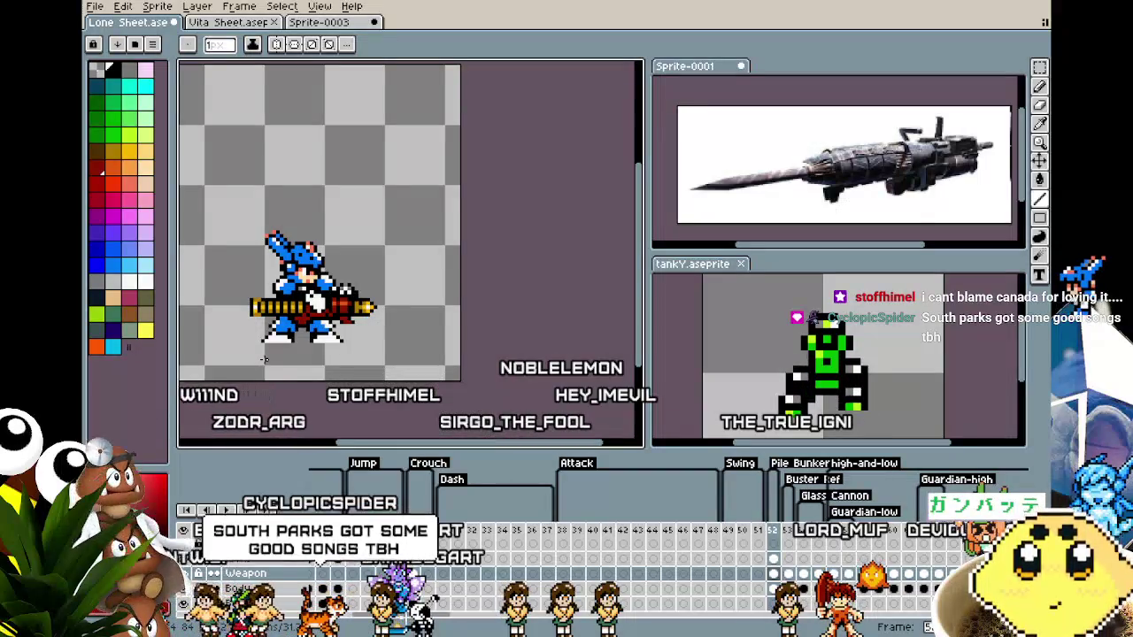
{"action": "scroll", "coordinate": [264, 358], "scroll_direction": "up", "scroll_amount": 1}
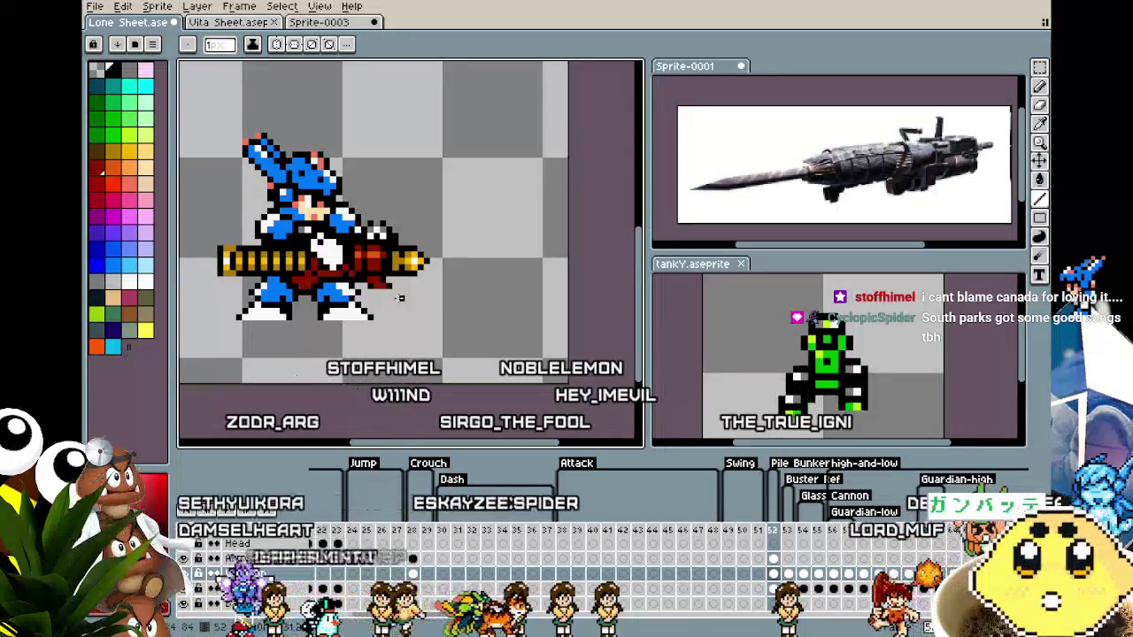
{"action": "scroll", "coordinate": [258, 254], "scroll_direction": "up", "scroll_amount": 1}
{"action": "scroll", "coordinate": [292, 274], "scroll_direction": "up", "scroll_amount": 1}
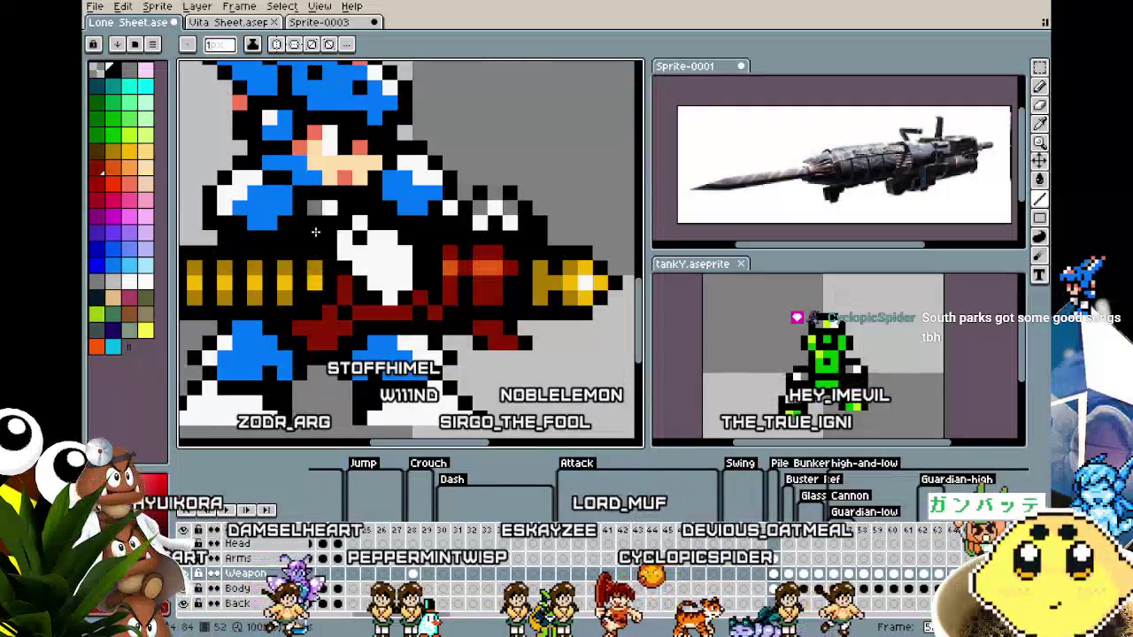
{"action": "scroll", "coordinate": [293, 226], "scroll_direction": "down", "scroll_amount": 2}
{"action": "scroll", "coordinate": [234, 213], "scroll_direction": "down", "scroll_amount": 1}
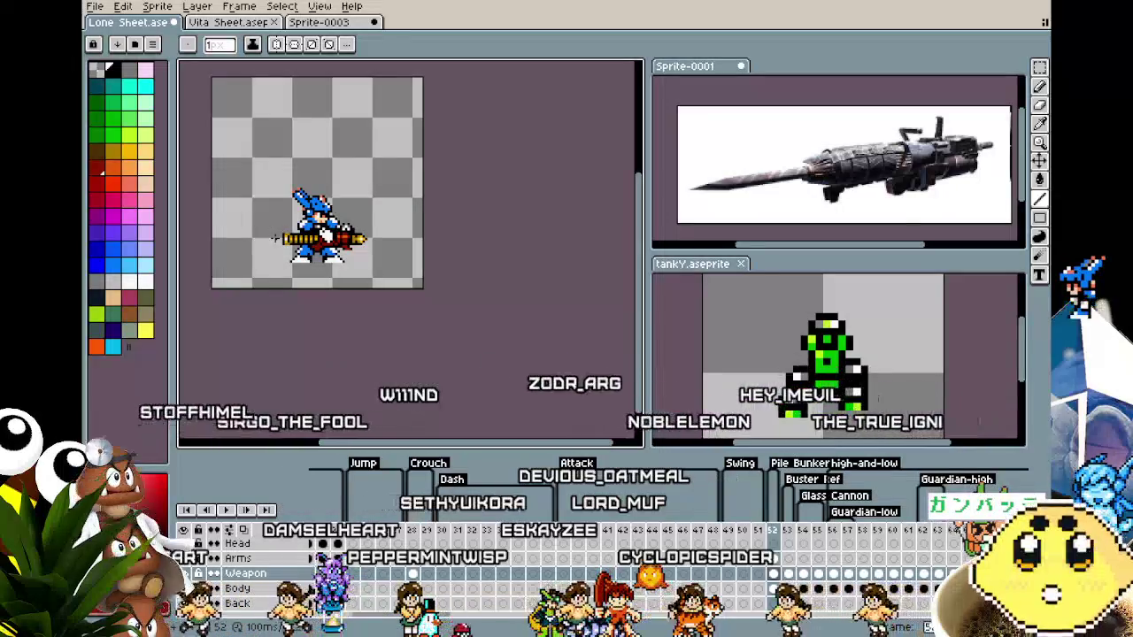
{"action": "scroll", "coordinate": [292, 234], "scroll_direction": "up", "scroll_amount": 1}
{"action": "scroll", "coordinate": [327, 228], "scroll_direction": "up", "scroll_amount": 1}
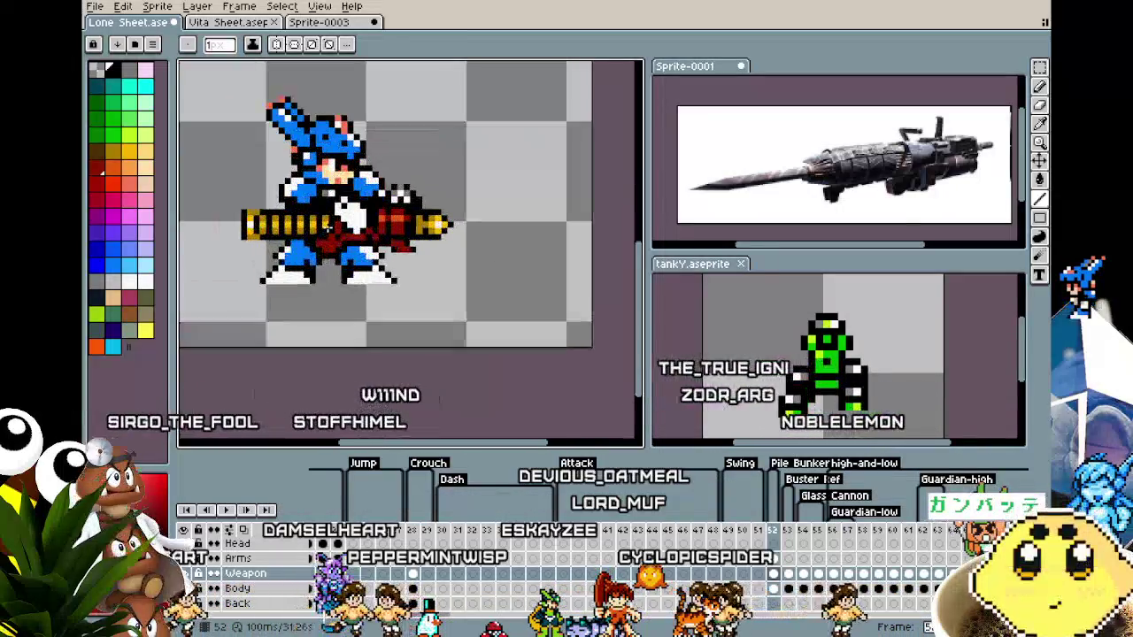
{"action": "left_click_drag", "start_coordinate": [327, 228], "coordinate": [301, 277]}
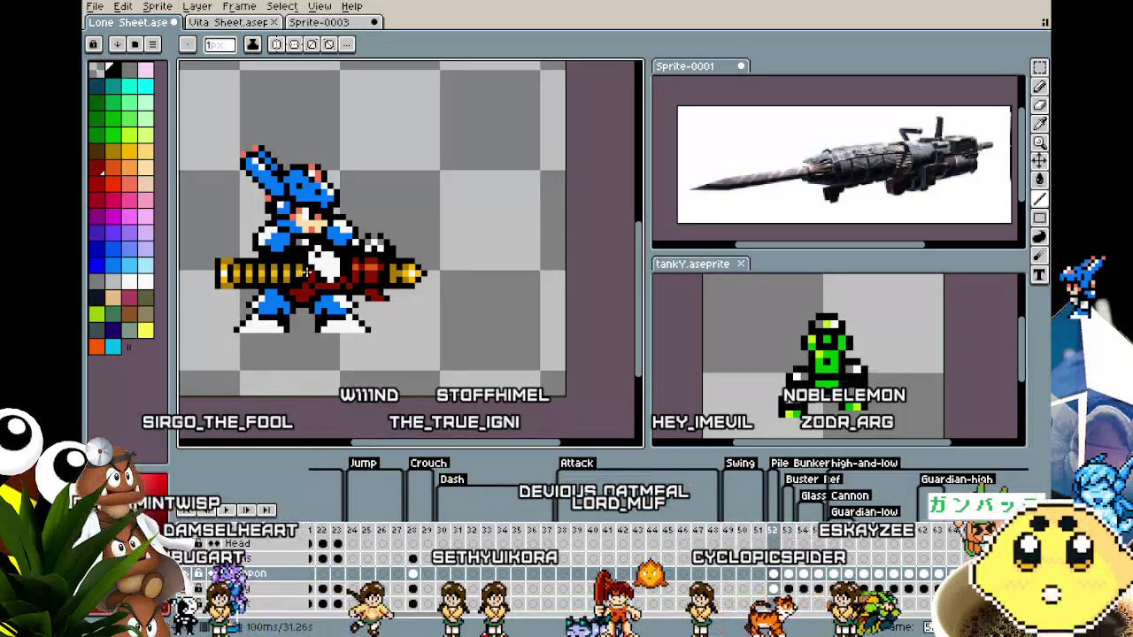
{"action": "left_click_drag", "start_coordinate": [302, 277], "coordinate": [345, 277]}
{"action": "scroll", "coordinate": [347, 276], "scroll_direction": "up", "scroll_amount": 1}
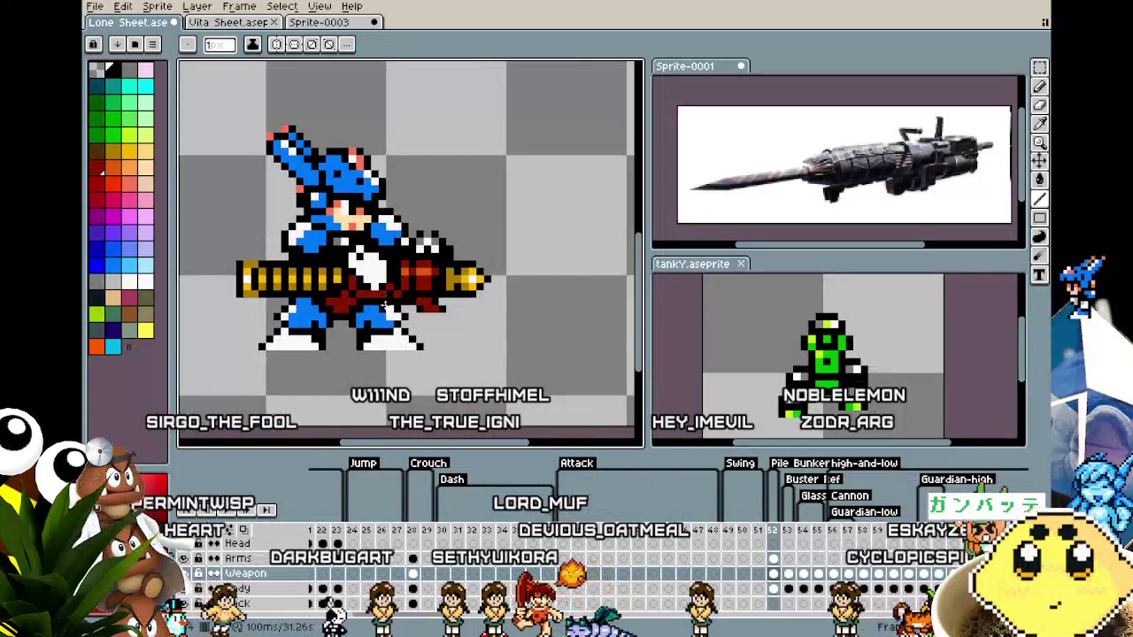
{"action": "scroll", "coordinate": [377, 337], "scroll_direction": "down", "scroll_amount": 3}
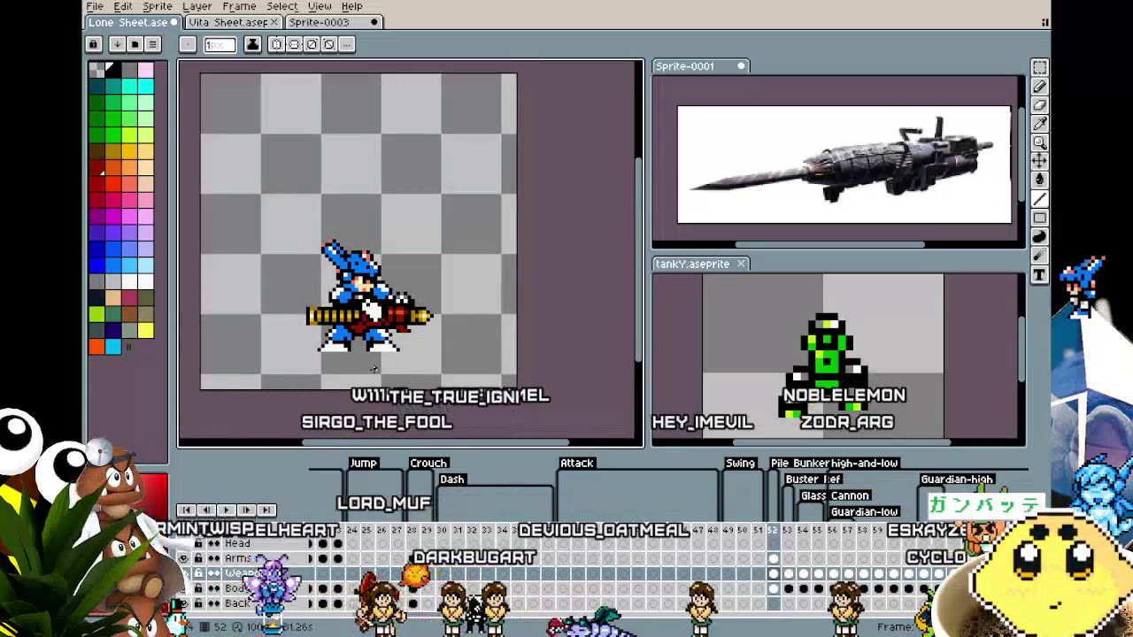
{"action": "left_click_drag", "start_coordinate": [374, 368], "coordinate": [331, 361]}
{"action": "scroll", "coordinate": [331, 361], "scroll_direction": "up", "scroll_amount": 1}
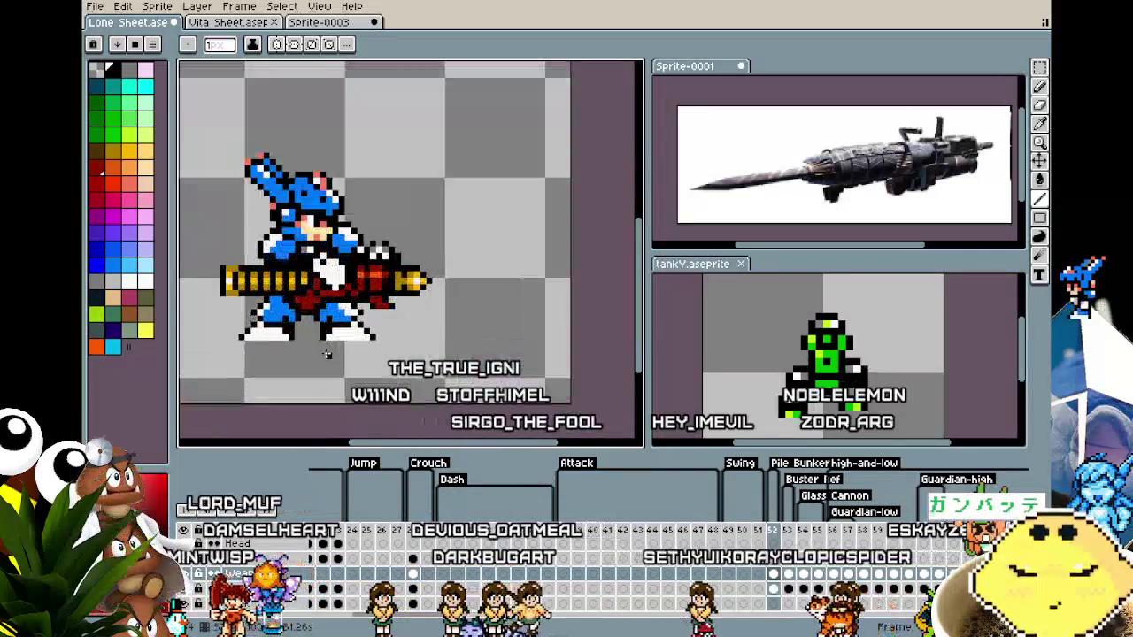
{"action": "scroll", "coordinate": [331, 361], "scroll_direction": "up", "scroll_amount": 1}
Sample the cannon's orange and add orange pixels just below the cannon.
{"action": "key", "text": "i"}
{"action": "left_click", "coordinate": [368, 257], "text": "alt"}
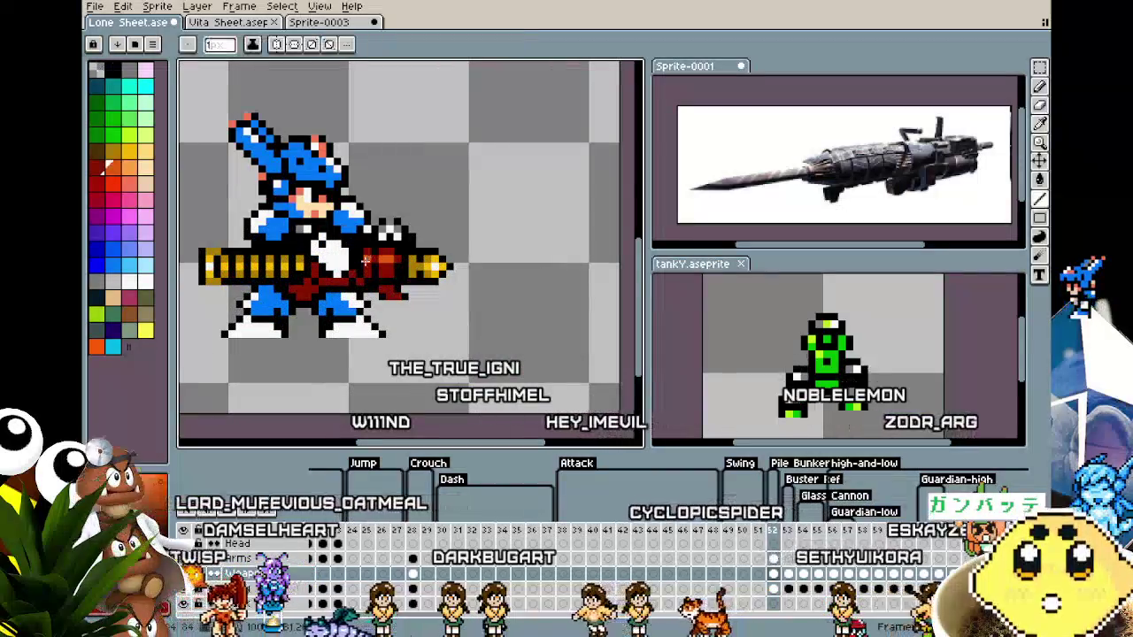
{"action": "left_click", "coordinate": [303, 288]}
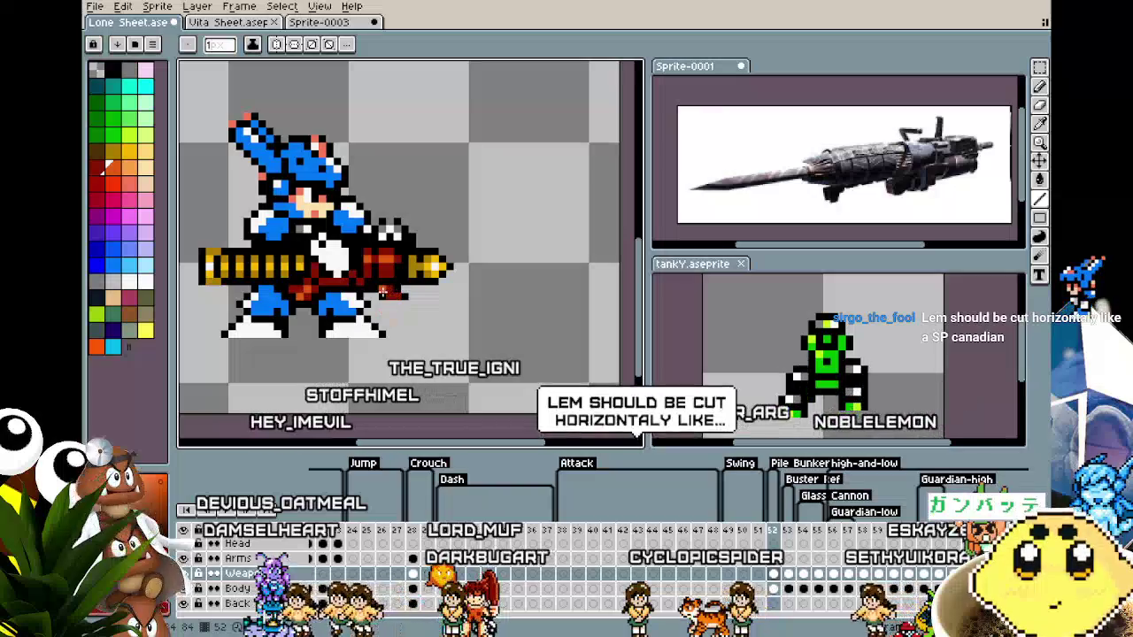
{"action": "scroll", "coordinate": [349, 390], "scroll_direction": "down", "scroll_amount": 2}
{"action": "scroll", "coordinate": [349, 389], "scroll_direction": "down", "scroll_amount": 1}
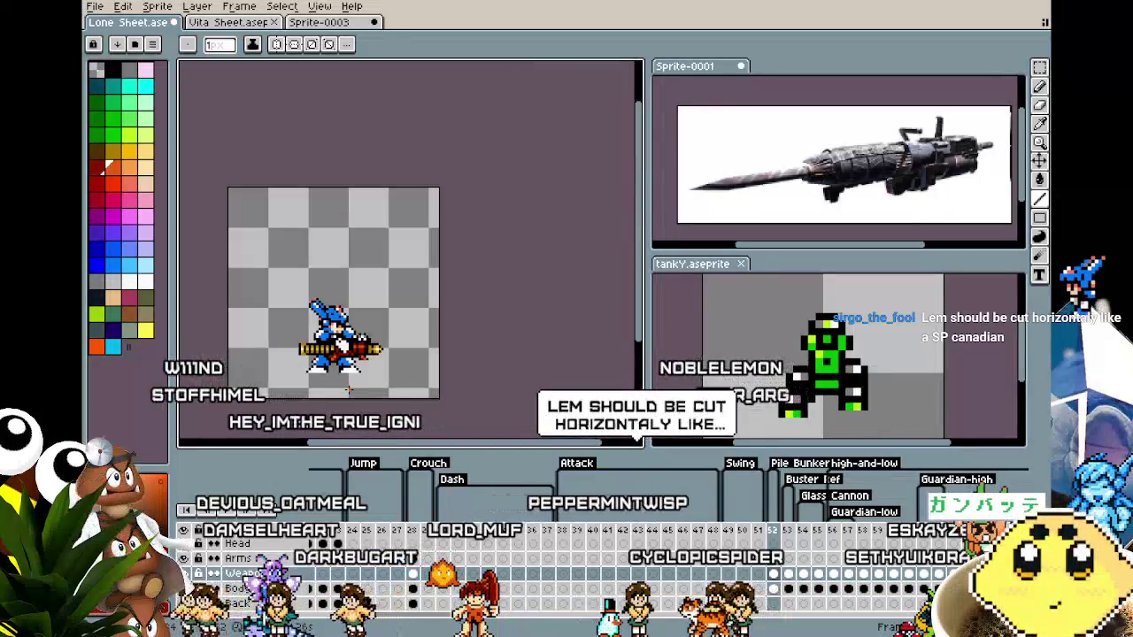
{"action": "scroll", "coordinate": [348, 389], "scroll_direction": "up", "scroll_amount": 1}
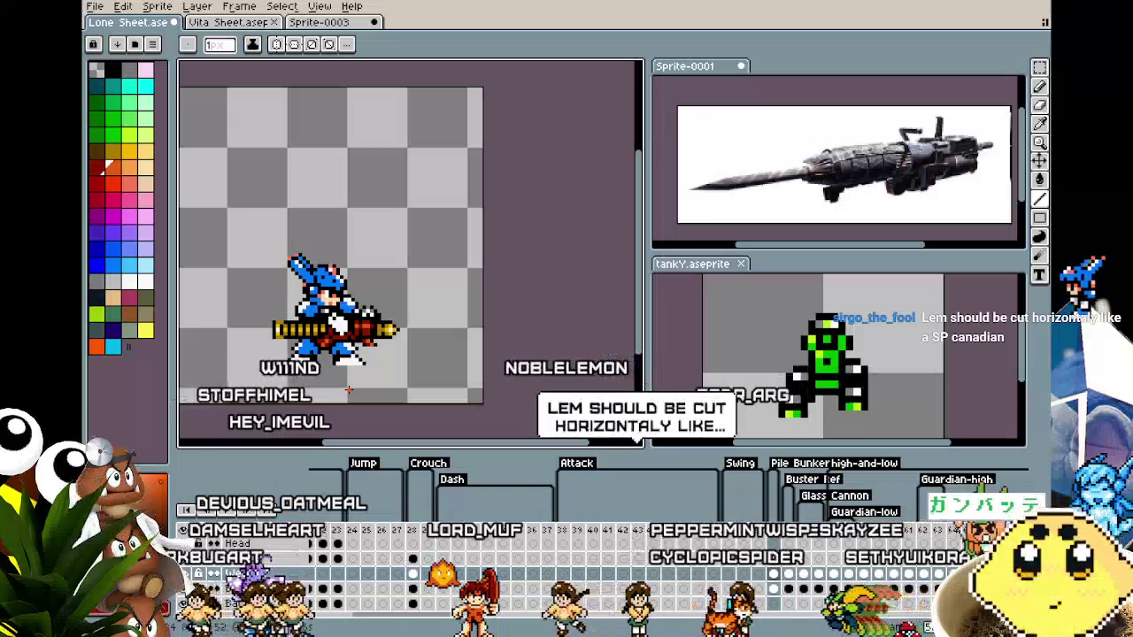
{"action": "scroll", "coordinate": [303, 343], "scroll_direction": "up", "scroll_amount": 2}
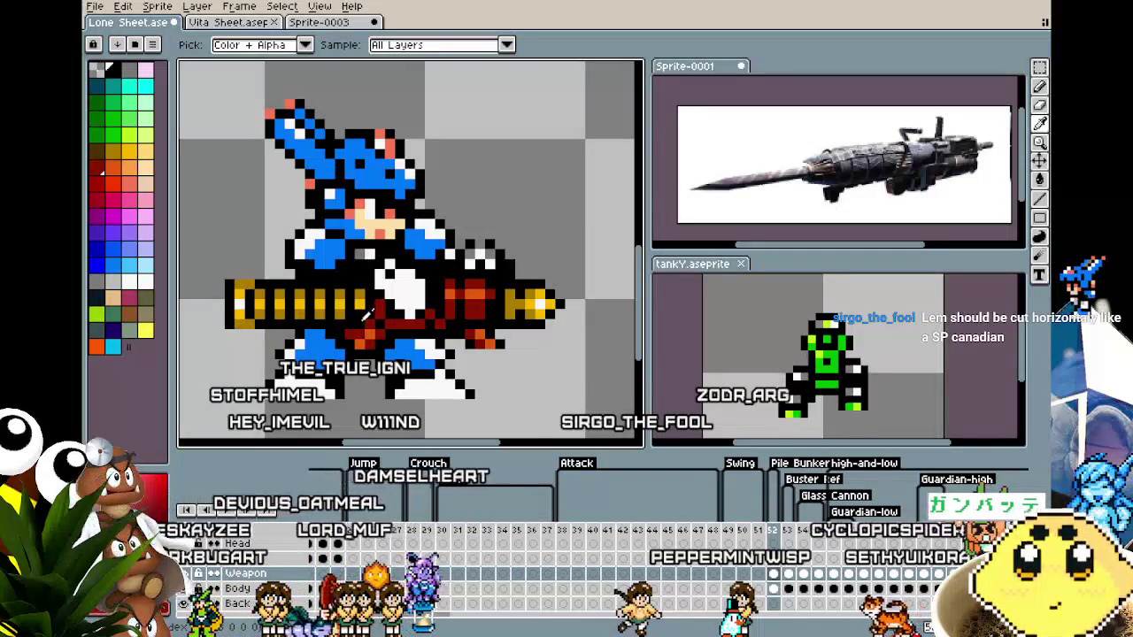
Draw a short red vertical stroke up the drill cannon's body, then zoom to review it.
{"action": "left_click_drag", "start_coordinate": [363, 318], "coordinate": [363, 288]}
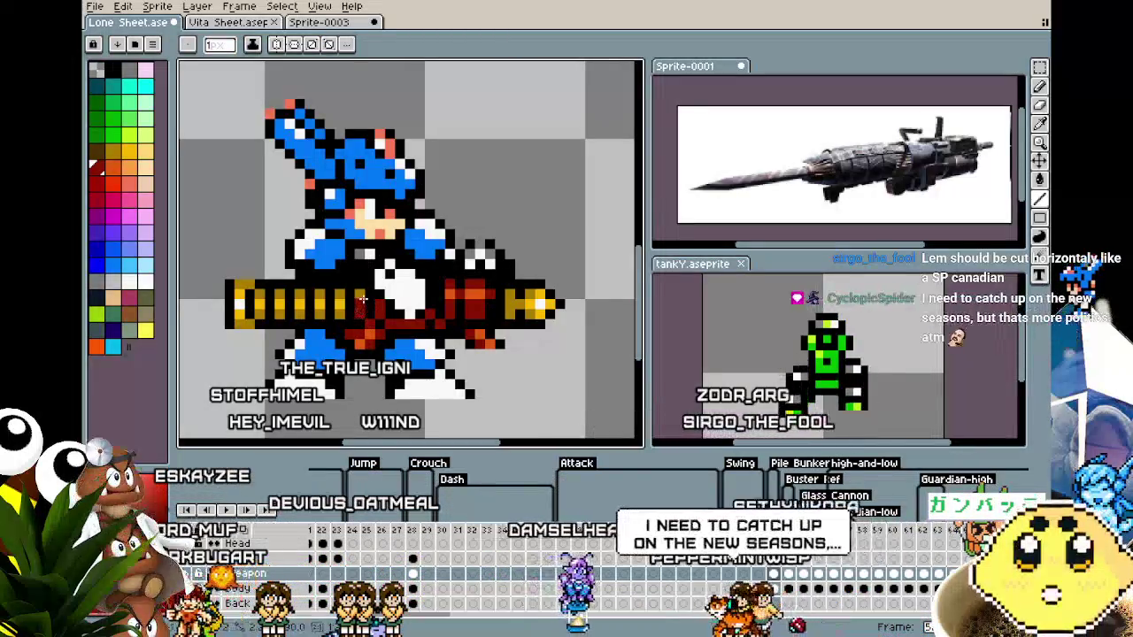
{"action": "scroll", "coordinate": [363, 287], "scroll_direction": "down", "scroll_amount": 1}
{"action": "scroll", "coordinate": [363, 287], "scroll_direction": "down", "scroll_amount": 1}
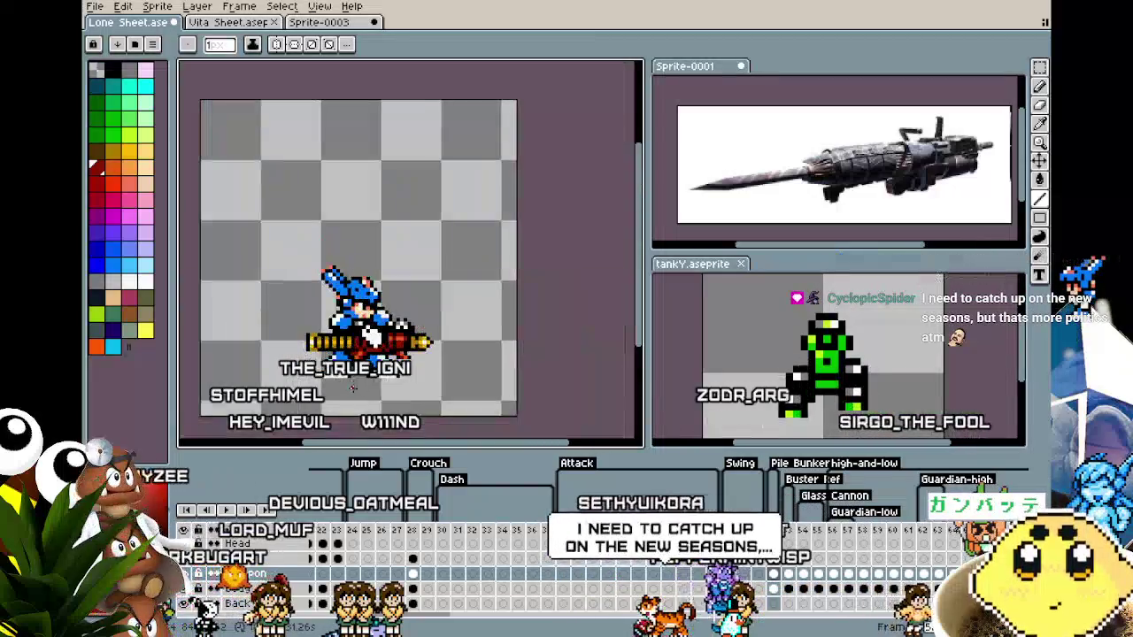
{"action": "scroll", "coordinate": [350, 327], "scroll_direction": "up", "scroll_amount": 1}
{"action": "scroll", "coordinate": [350, 318], "scroll_direction": "up", "scroll_amount": 1}
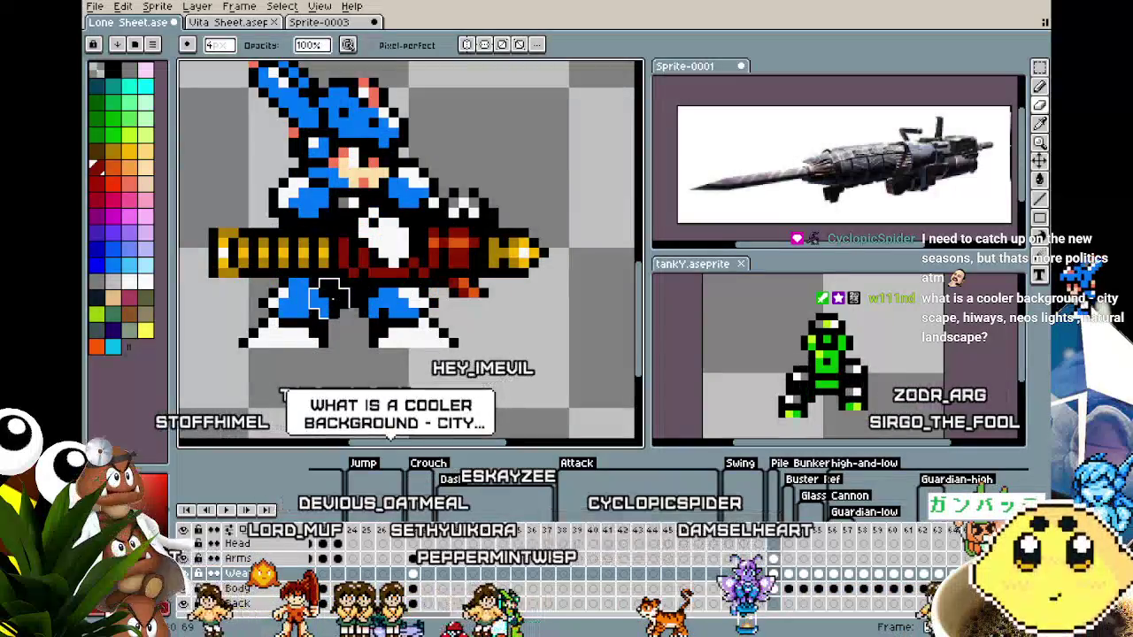
{"action": "scroll", "coordinate": [358, 296], "scroll_direction": "down", "scroll_amount": 1}
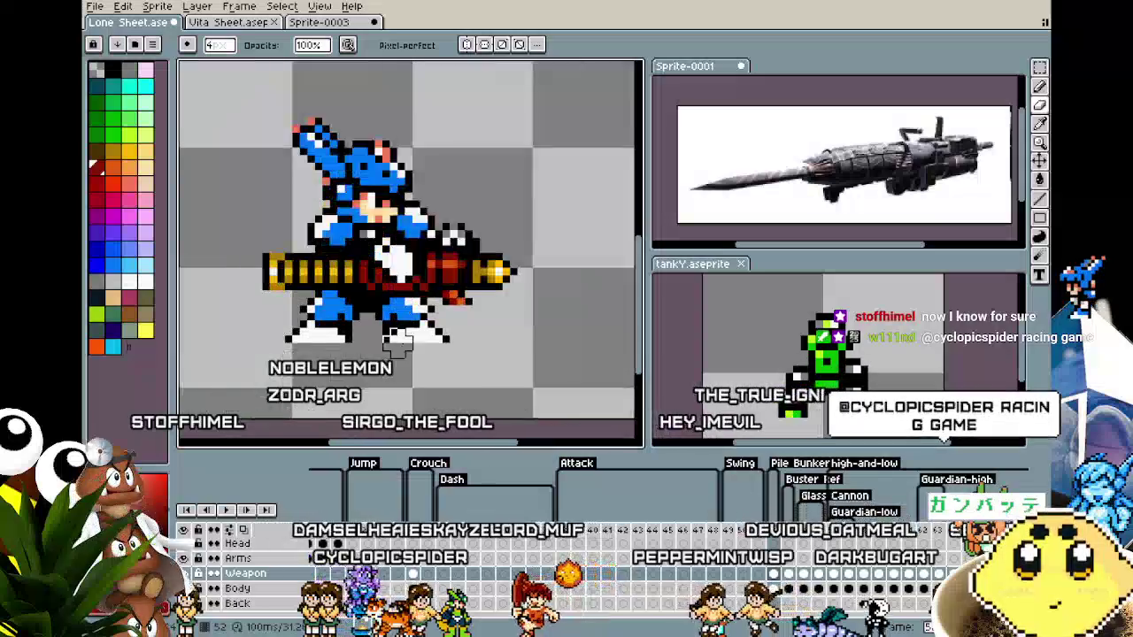
{"action": "scroll", "coordinate": [417, 309], "scroll_direction": "up", "scroll_amount": 5}
{"action": "key", "text": "alt"}
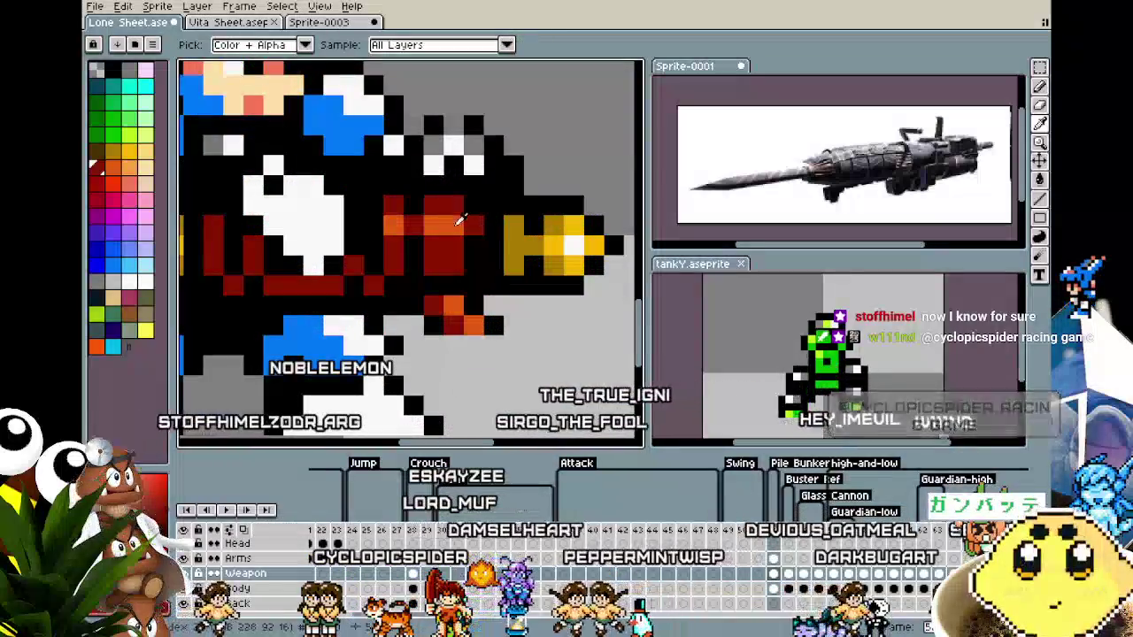
{"action": "left_click", "coordinate": [420, 263], "text": "alt"}
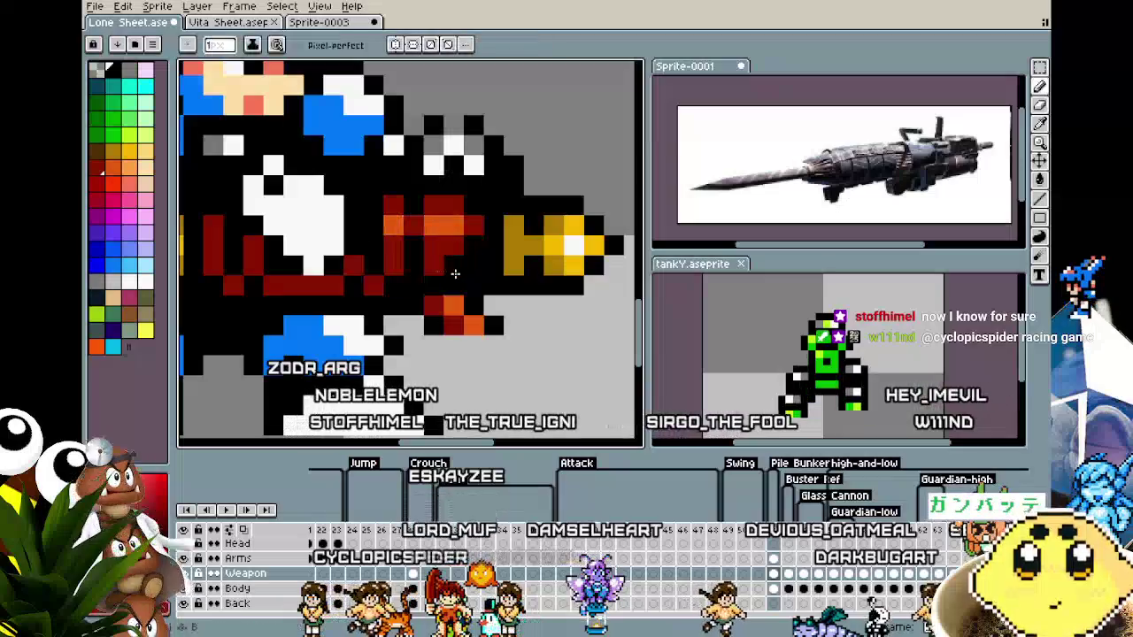
{"action": "scroll", "coordinate": [419, 263], "scroll_direction": "down", "scroll_amount": 5}
{"action": "scroll", "coordinate": [420, 263], "scroll_direction": "up", "scroll_amount": 1}
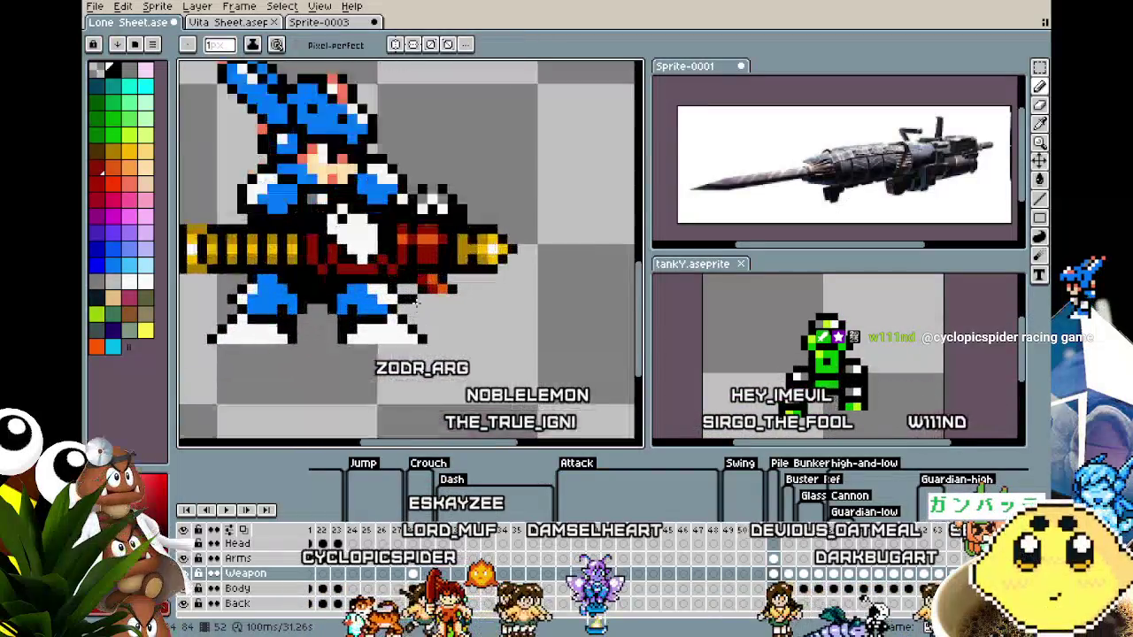
{"action": "scroll", "coordinate": [425, 232], "scroll_direction": "up", "scroll_amount": 2}
{"action": "scroll", "coordinate": [439, 231], "scroll_direction": "down", "scroll_amount": 2}
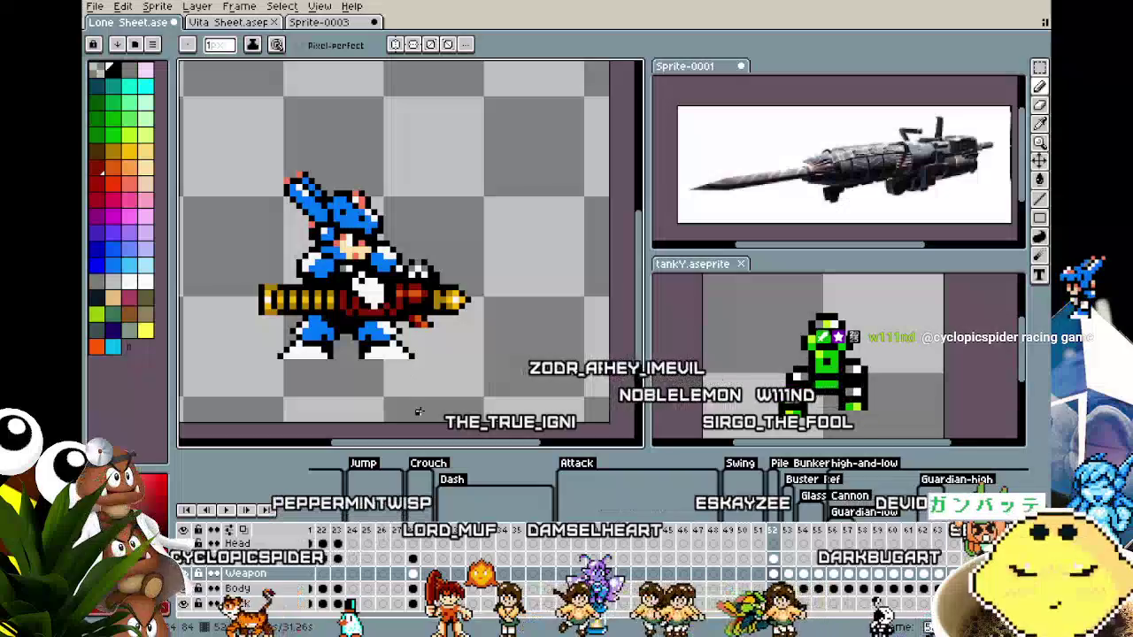
{"action": "scroll", "coordinate": [376, 354], "scroll_direction": "down", "scroll_amount": 1}
{"action": "scroll", "coordinate": [344, 288], "scroll_direction": "up", "scroll_amount": 1}
{"action": "scroll", "coordinate": [394, 196], "scroll_direction": "up", "scroll_amount": 2}
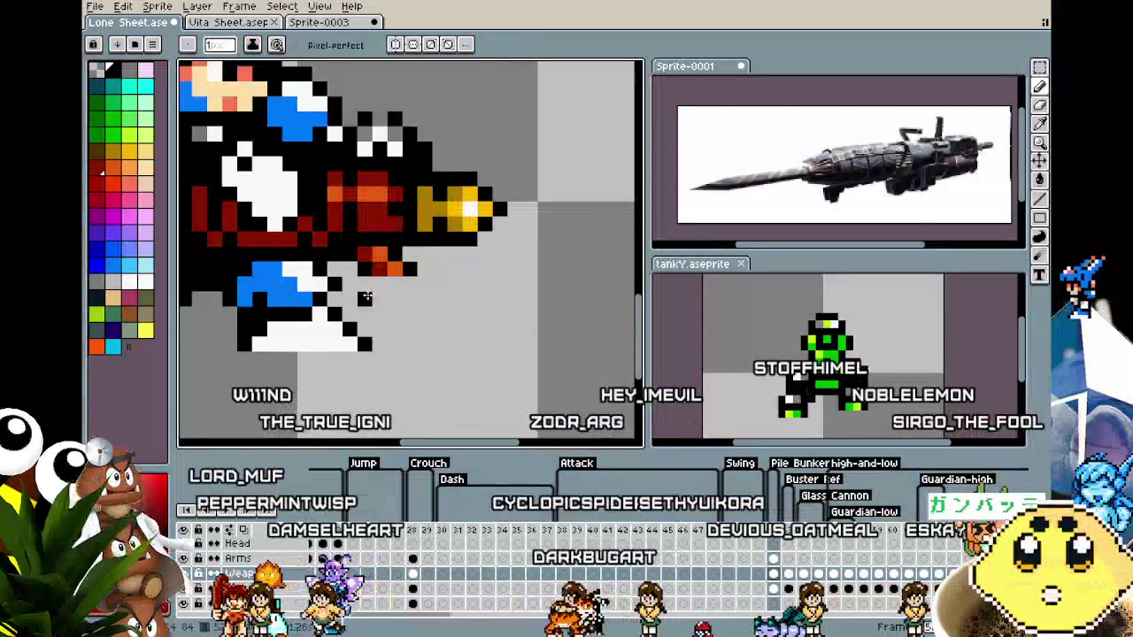
{"action": "scroll", "coordinate": [364, 229], "scroll_direction": "down", "scroll_amount": 3}
{"action": "scroll", "coordinate": [425, 318], "scroll_direction": "up", "scroll_amount": 2}
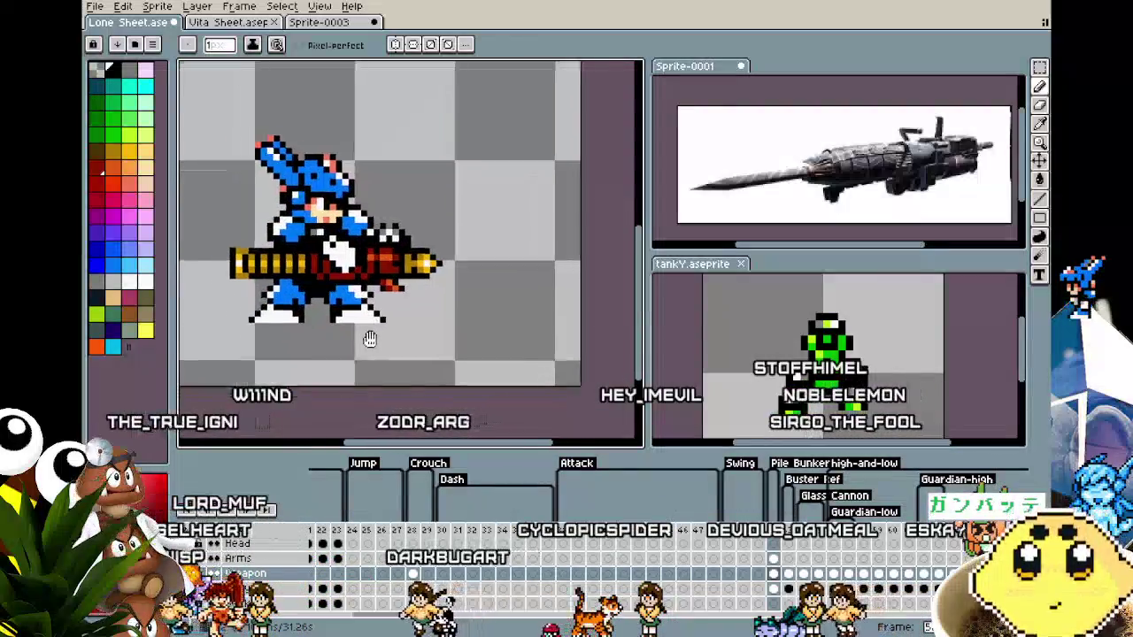
{"action": "scroll", "coordinate": [441, 241], "scroll_direction": "up", "scroll_amount": 1}
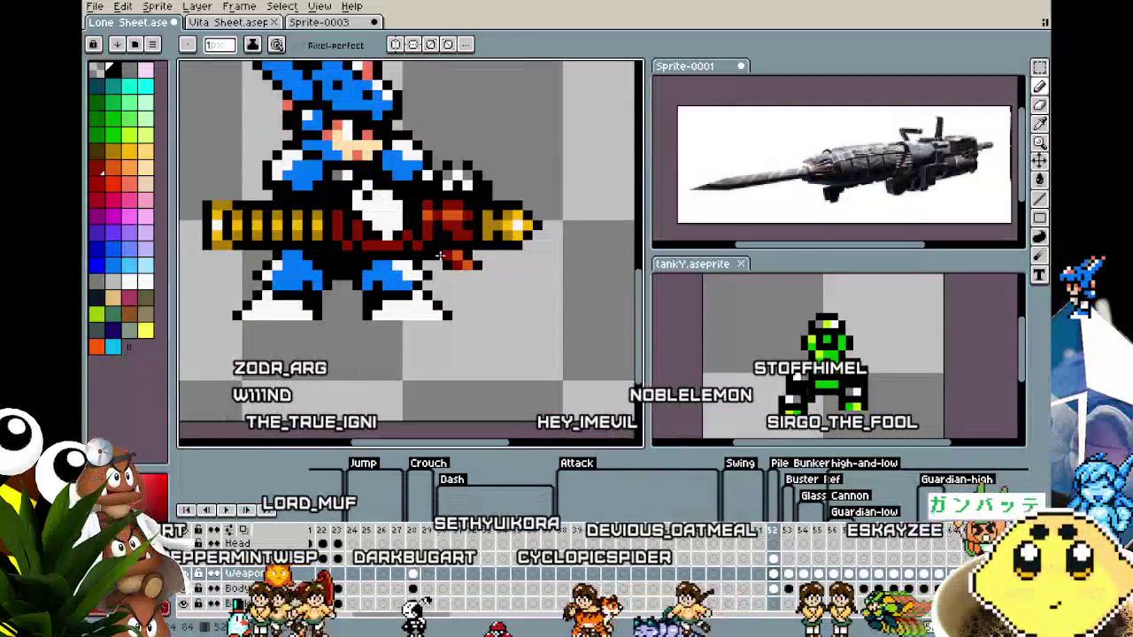
{"action": "scroll", "coordinate": [443, 241], "scroll_direction": "down", "scroll_amount": 1}
{"action": "scroll", "coordinate": [443, 240], "scroll_direction": "down", "scroll_amount": 1}
{"action": "scroll", "coordinate": [407, 332], "scroll_direction": "up", "scroll_amount": 1}
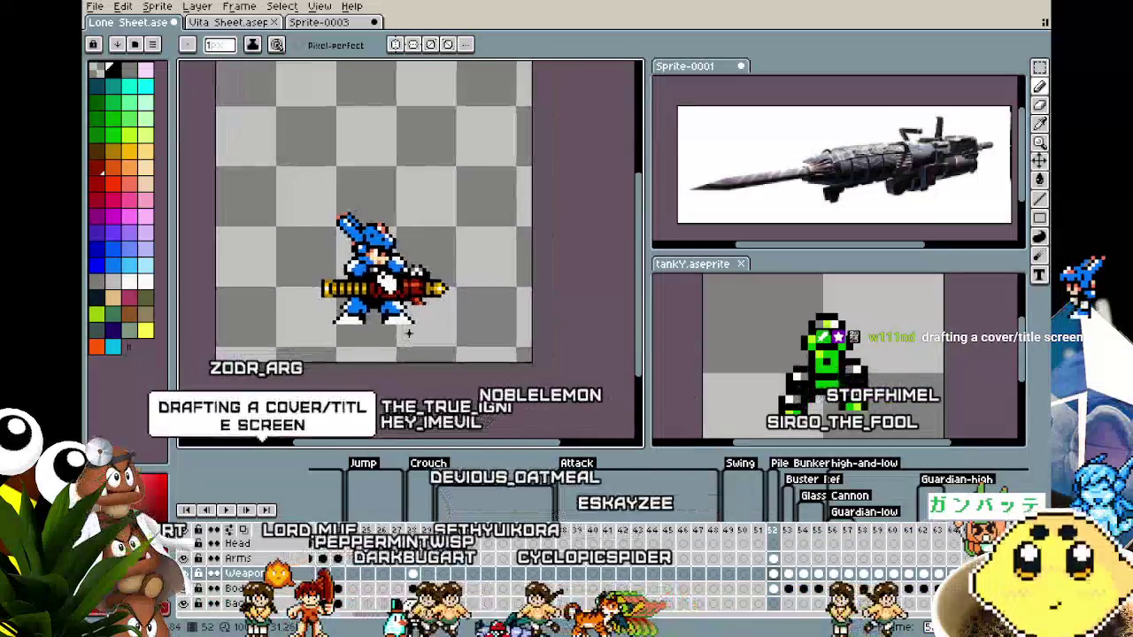
{"action": "scroll", "coordinate": [425, 315], "scroll_direction": "up", "scroll_amount": 1}
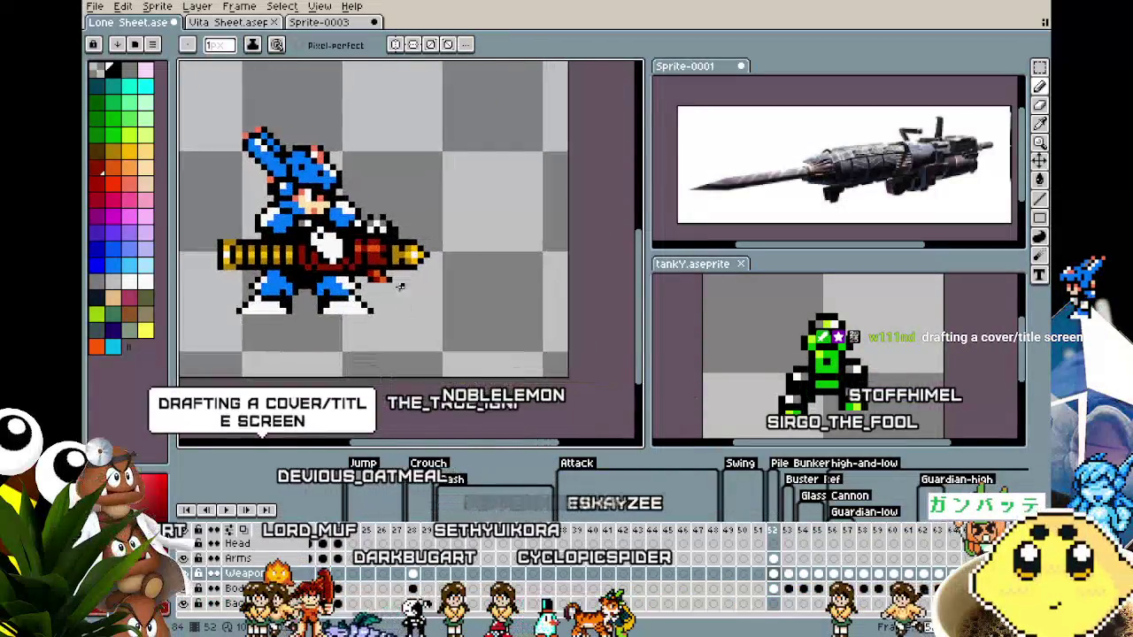
{"action": "scroll", "coordinate": [438, 261], "scroll_direction": "up", "scroll_amount": 3}
{"action": "scroll", "coordinate": [392, 223], "scroll_direction": "down", "scroll_amount": 3}
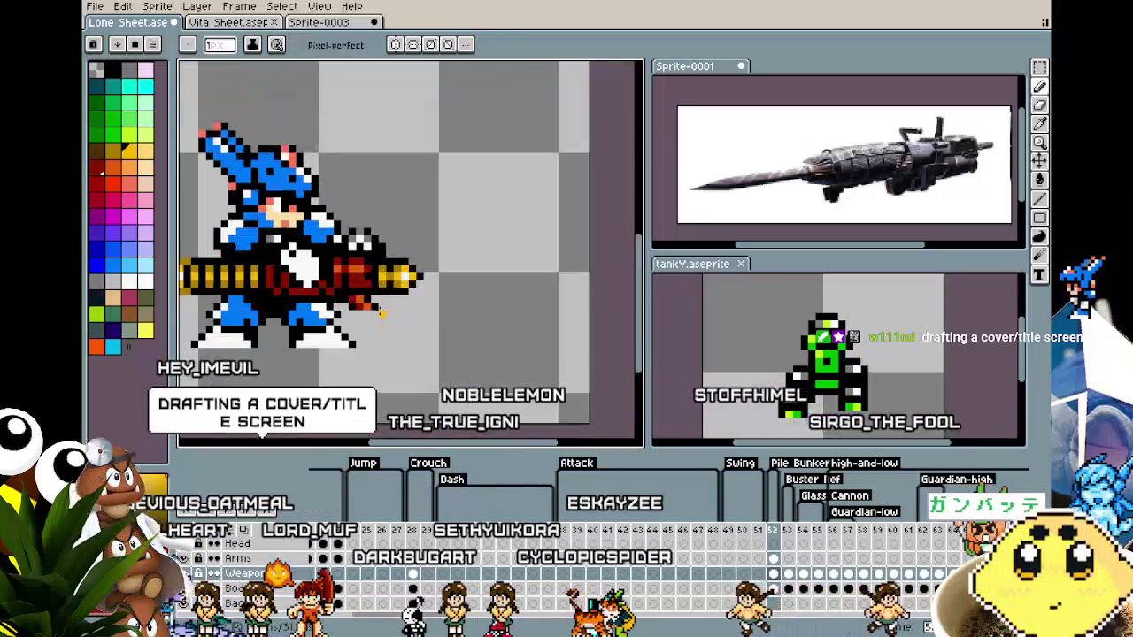
{"action": "scroll", "coordinate": [408, 325], "scroll_direction": "down", "scroll_amount": 1}
{"action": "left_click_drag", "start_coordinate": [408, 326], "coordinate": [445, 307]}
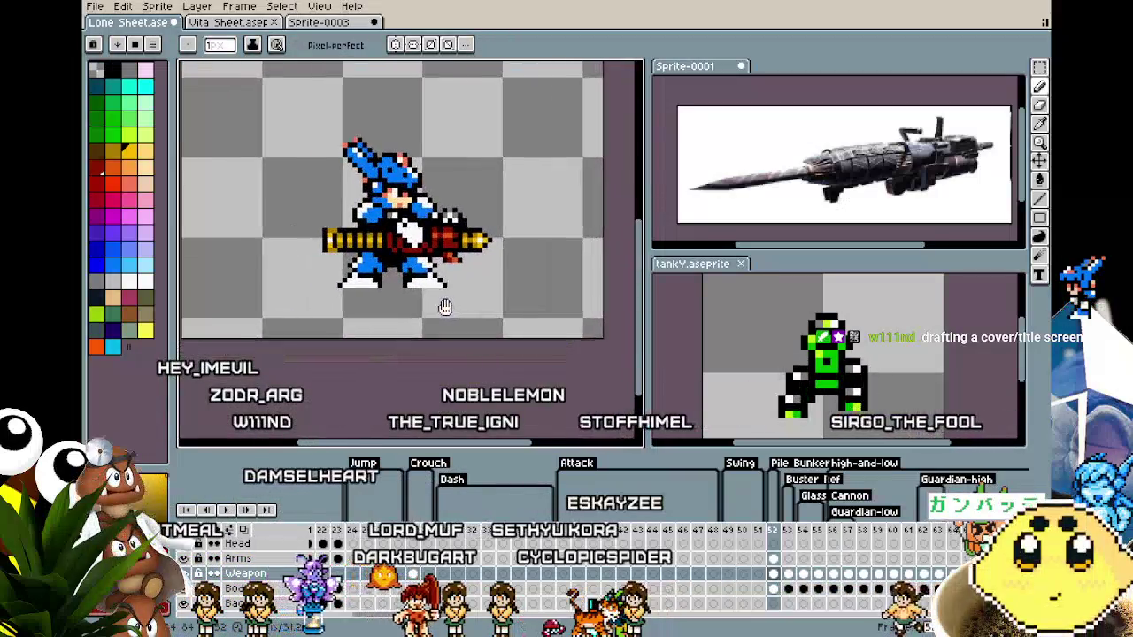
{"action": "scroll", "coordinate": [487, 289], "scroll_direction": "up", "scroll_amount": 1}
{"action": "scroll", "coordinate": [469, 257], "scroll_direction": "up", "scroll_amount": 2}
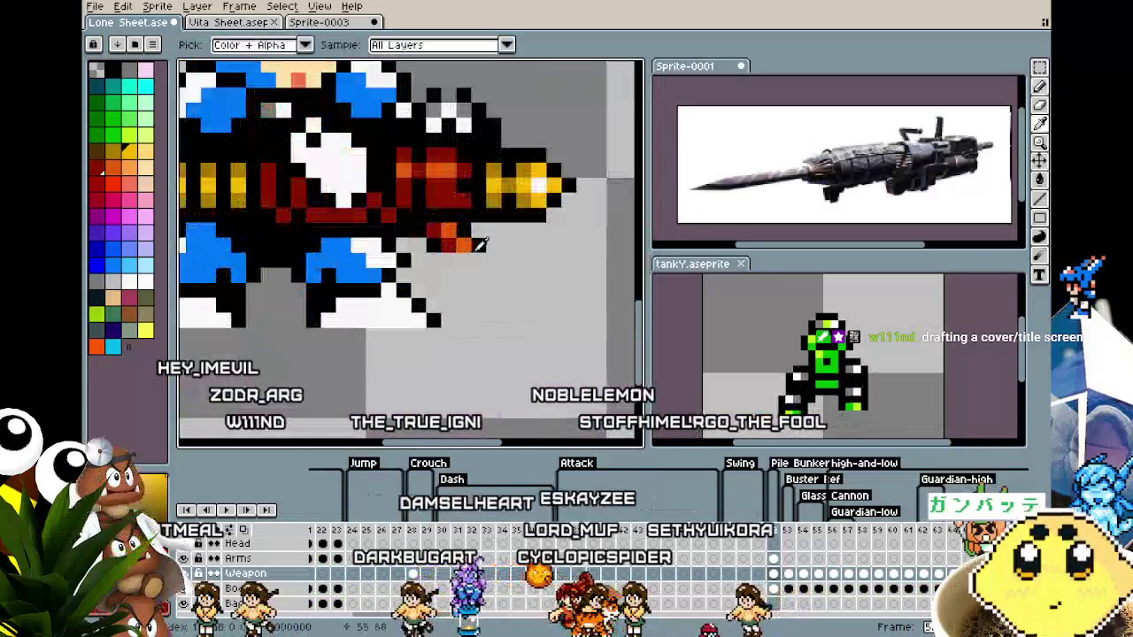
{"action": "scroll", "coordinate": [440, 257], "scroll_direction": "down", "scroll_amount": 2}
{"action": "scroll", "coordinate": [442, 358], "scroll_direction": "down", "scroll_amount": 2}
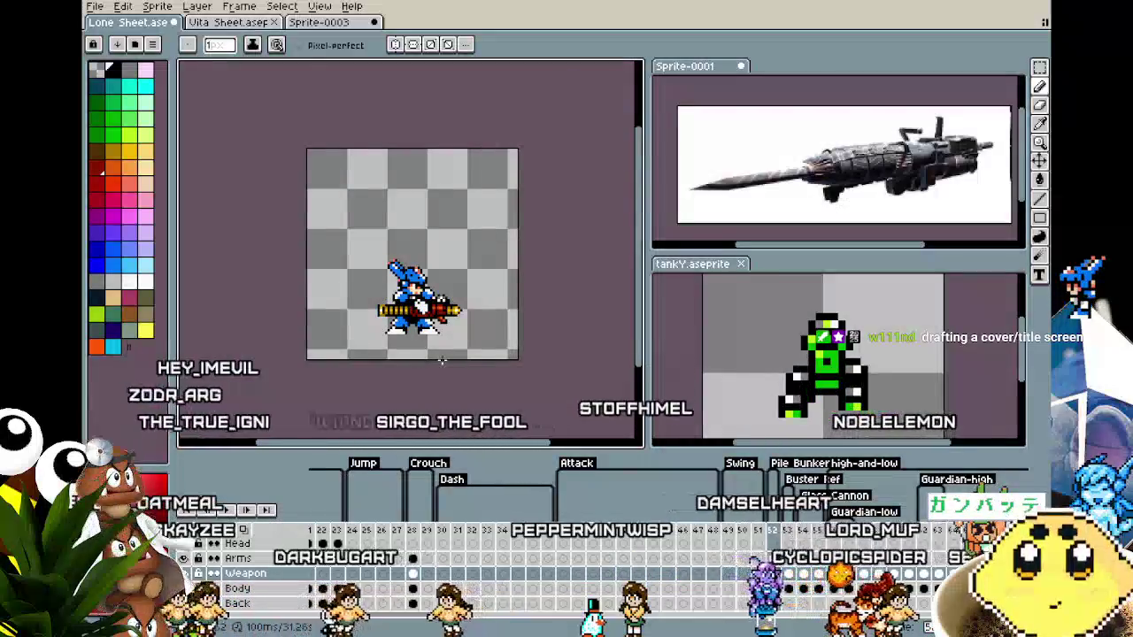
{"action": "scroll", "coordinate": [442, 358], "scroll_direction": "up", "scroll_amount": 2}
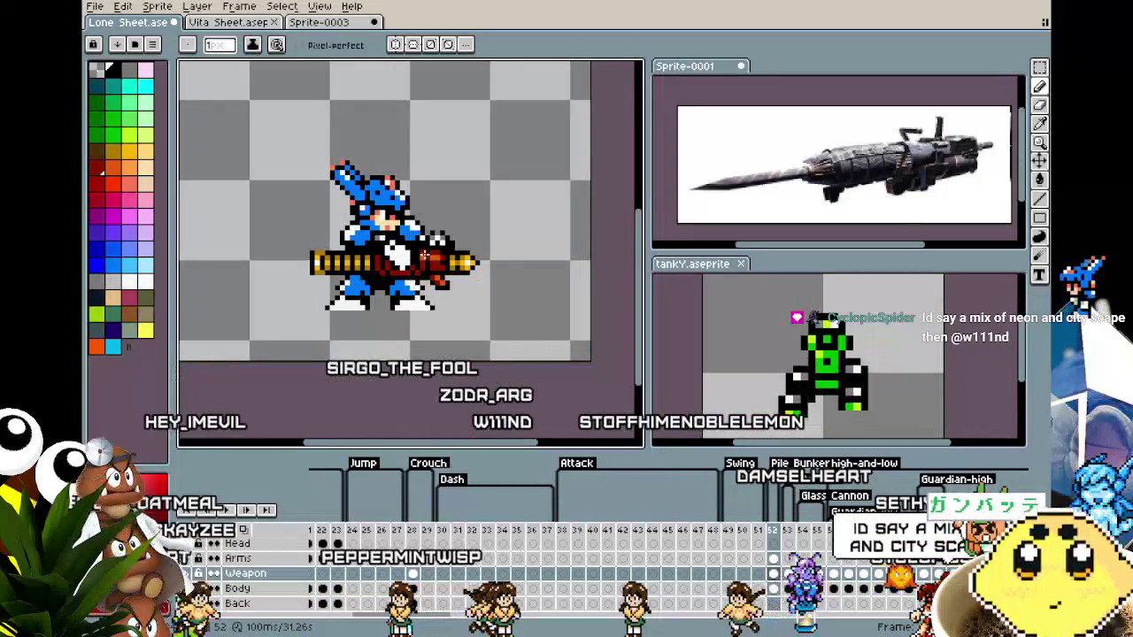
{"action": "left_click_drag", "start_coordinate": [424, 256], "coordinate": [465, 256]}
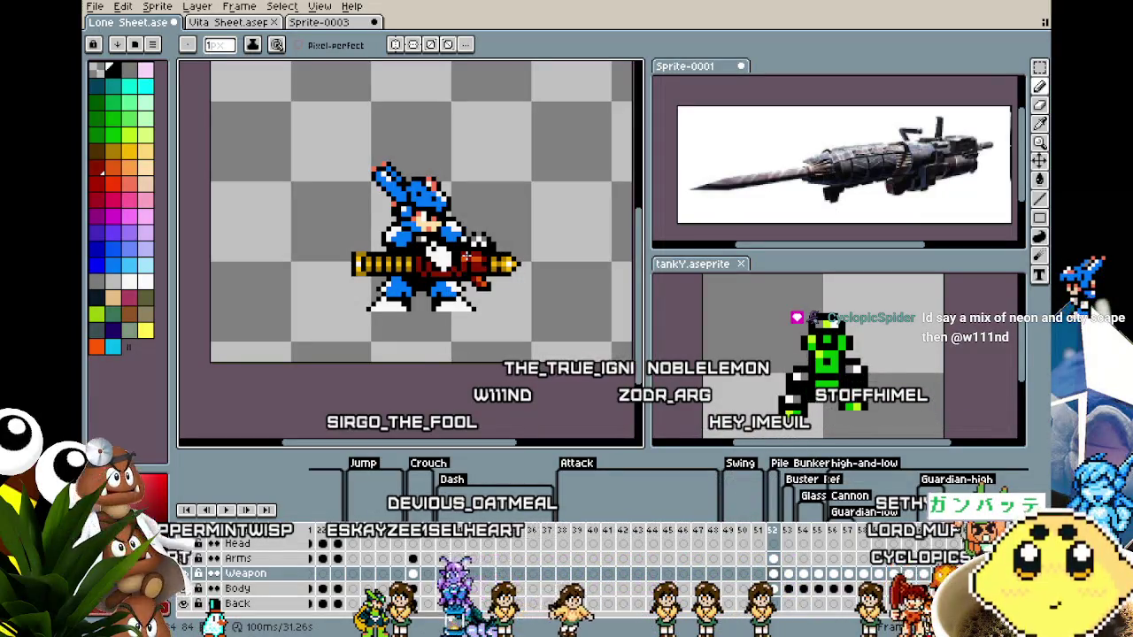
{"action": "scroll", "coordinate": [465, 255], "scroll_direction": "up", "scroll_amount": 3}
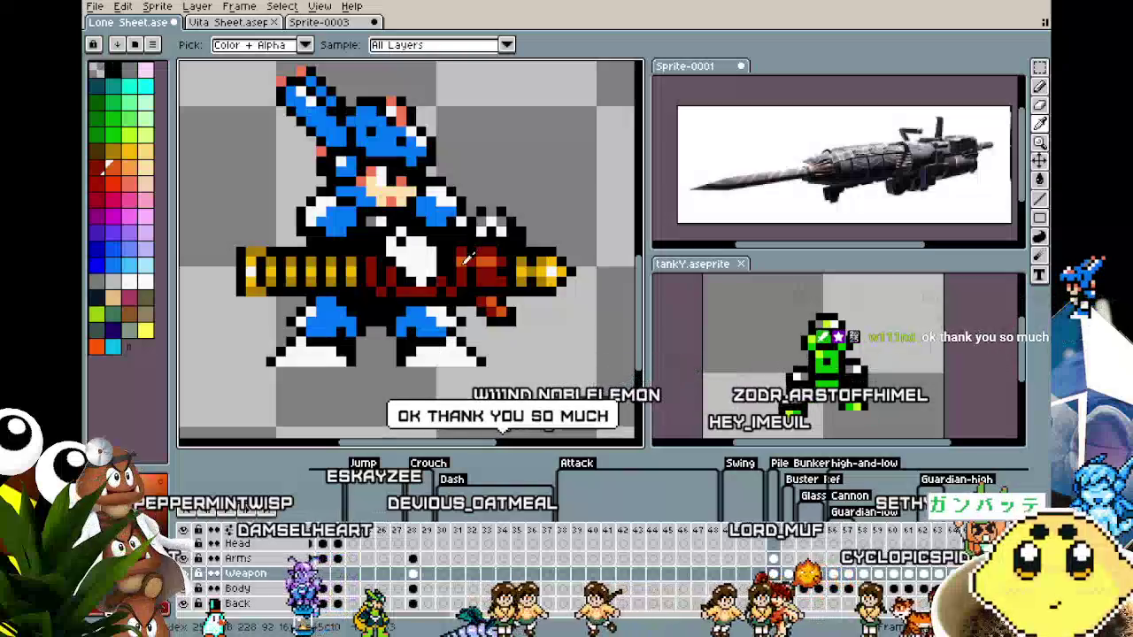
{"action": "key", "text": "b"}
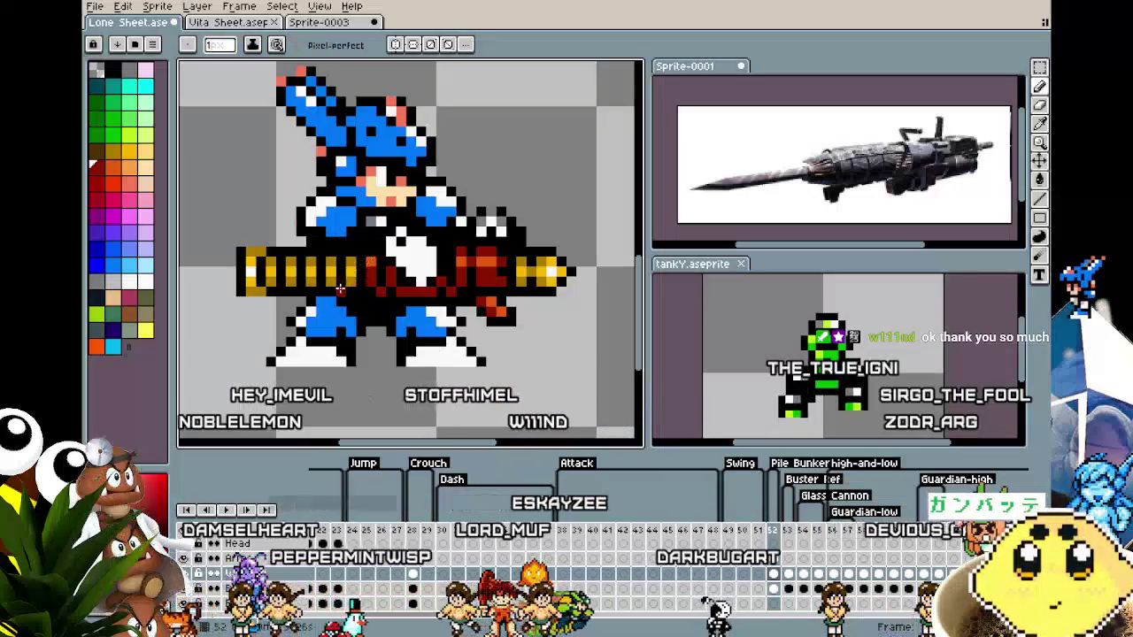
{"action": "scroll", "coordinate": [373, 272], "scroll_direction": "down", "scroll_amount": 1}
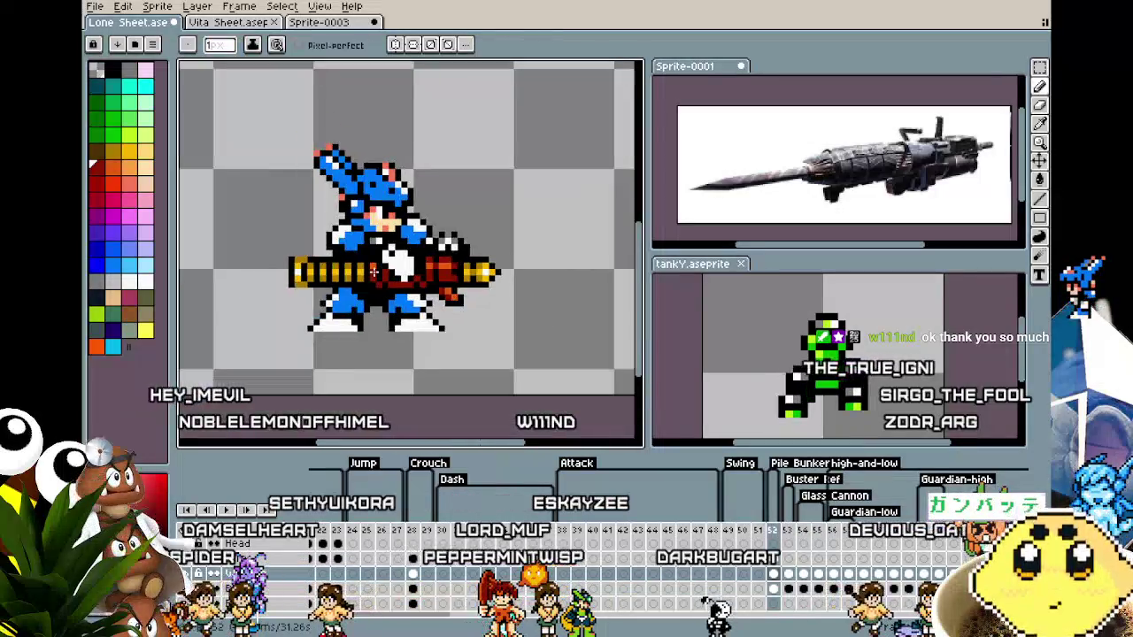
{"action": "scroll", "coordinate": [482, 256], "scroll_direction": "up", "scroll_amount": 2}
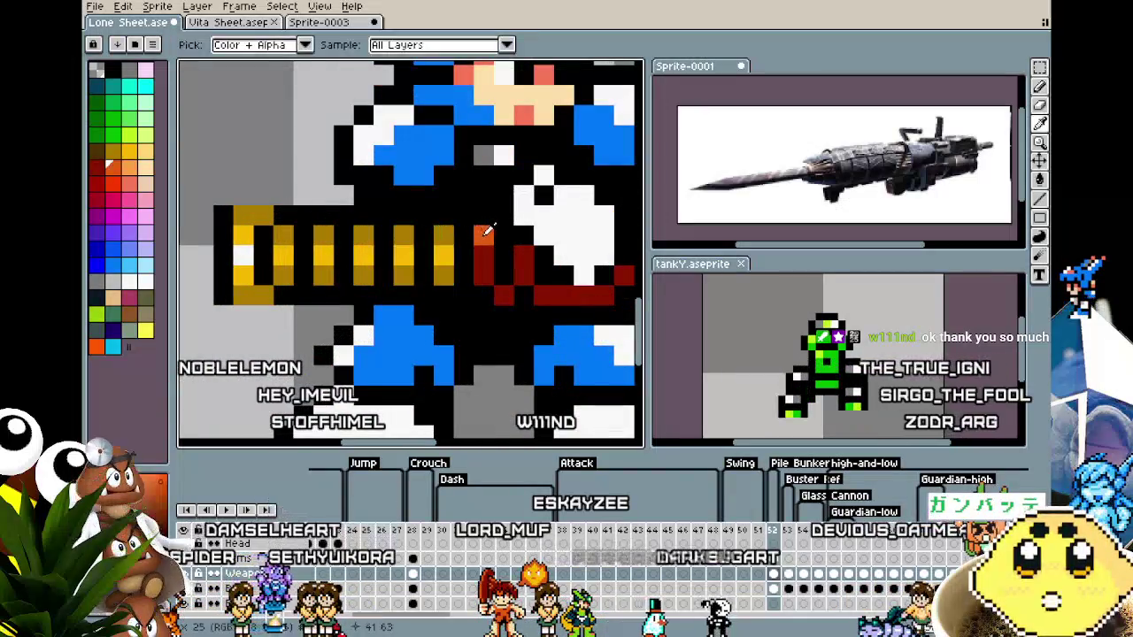
{"action": "scroll", "coordinate": [547, 259], "scroll_direction": "down", "scroll_amount": 3}
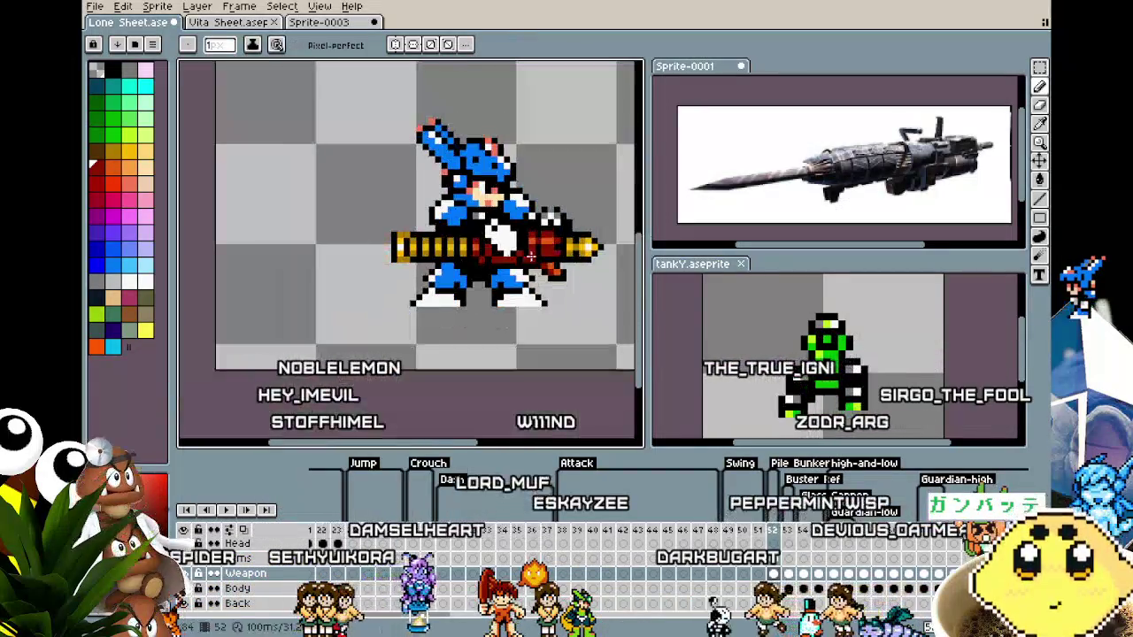
{"action": "scroll", "coordinate": [546, 259], "scroll_direction": "up", "scroll_amount": 3}
{"action": "scroll", "coordinate": [544, 263], "scroll_direction": "down", "scroll_amount": 1}
{"action": "scroll", "coordinate": [540, 267], "scroll_direction": "down", "scroll_amount": 1}
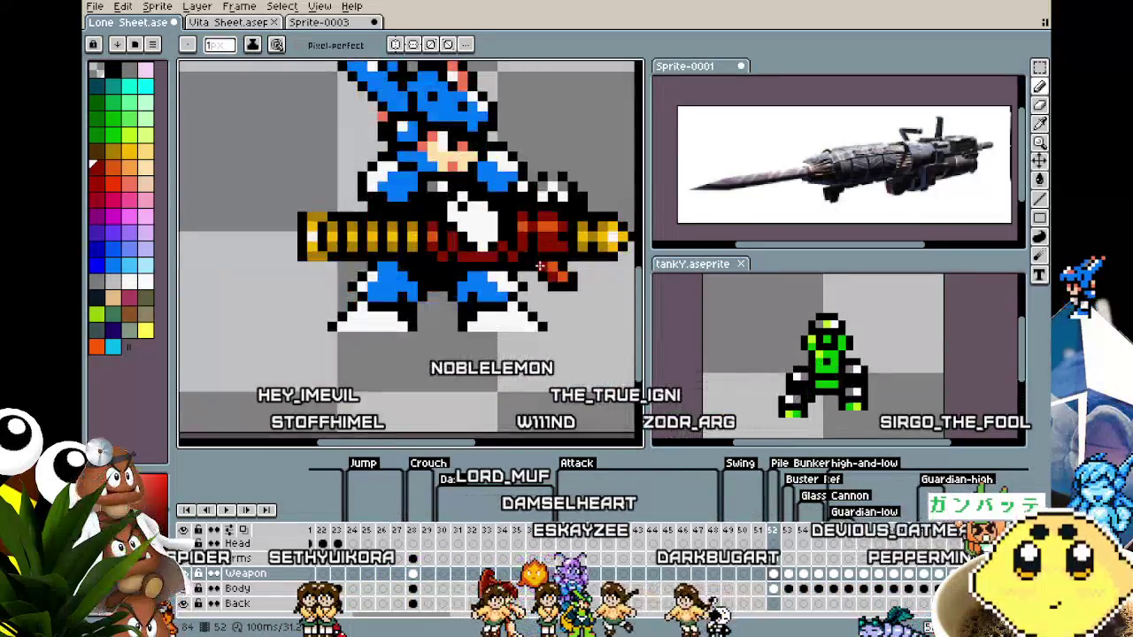
{"action": "scroll", "coordinate": [536, 264], "scroll_direction": "down", "scroll_amount": 1}
{"action": "scroll", "coordinate": [522, 260], "scroll_direction": "down", "scroll_amount": 1}
{"action": "scroll", "coordinate": [495, 254], "scroll_direction": "down", "scroll_amount": 1}
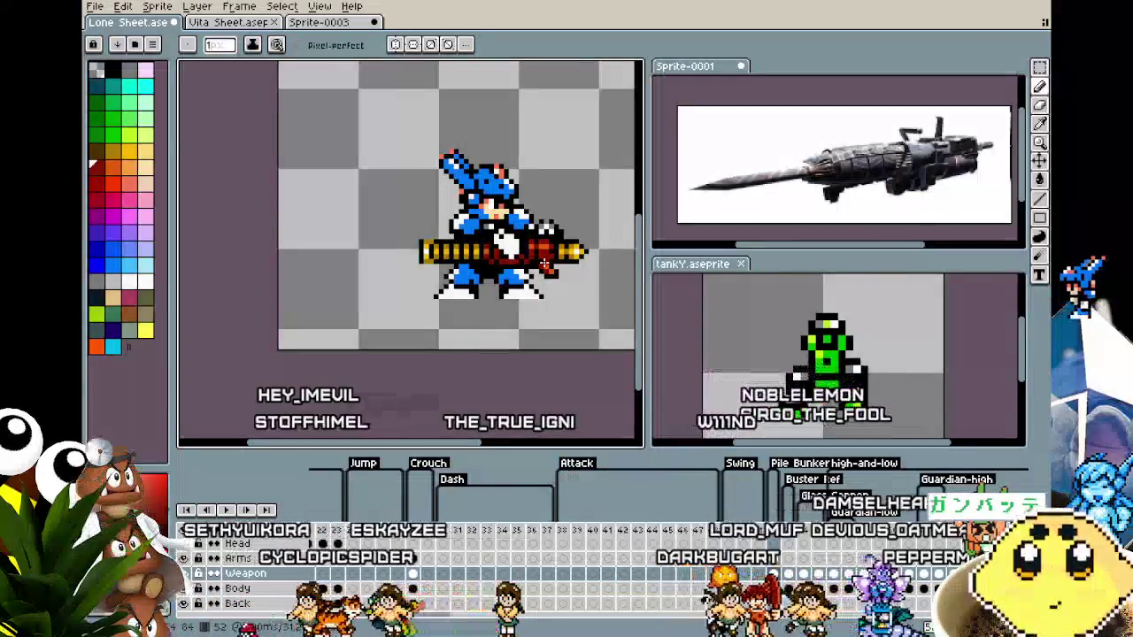
{"action": "scroll", "coordinate": [544, 263], "scroll_direction": "up", "scroll_amount": 1}
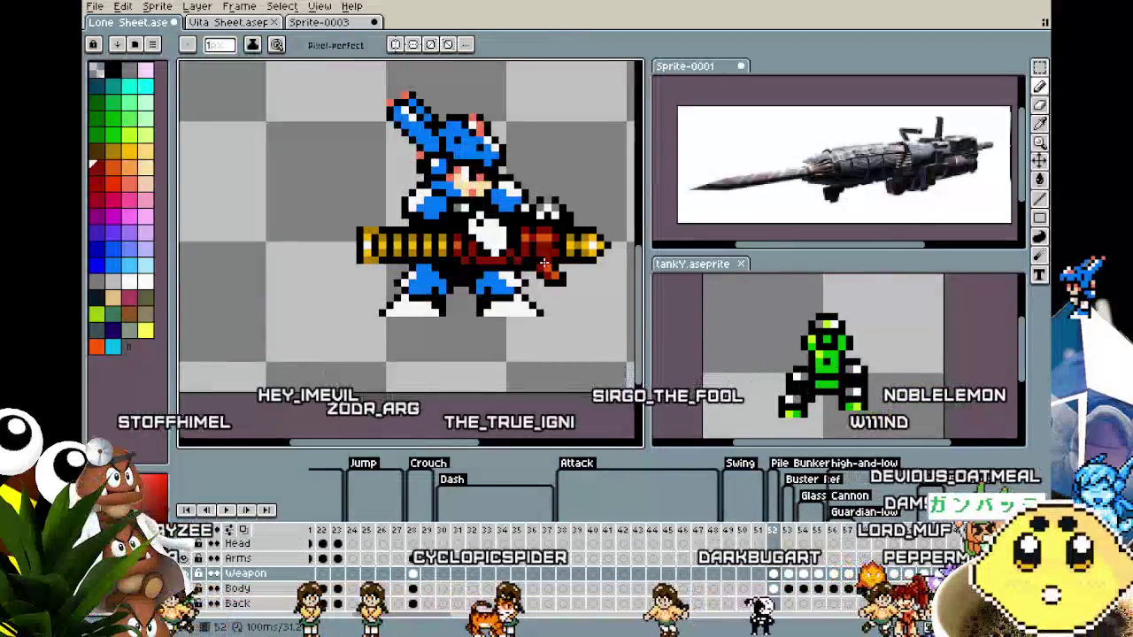
{"action": "left_click_drag", "start_coordinate": [543, 264], "coordinate": [490, 261]}
{"action": "scroll", "coordinate": [490, 261], "scroll_direction": "up", "scroll_amount": 1}
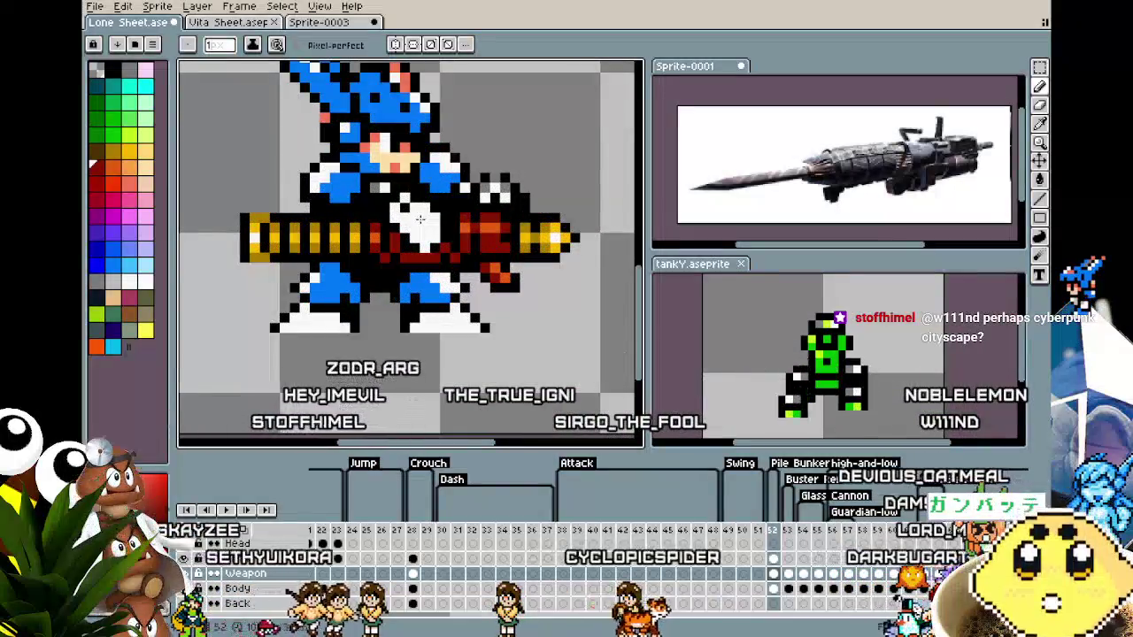
{"action": "scroll", "coordinate": [427, 221], "scroll_direction": "down", "scroll_amount": 1}
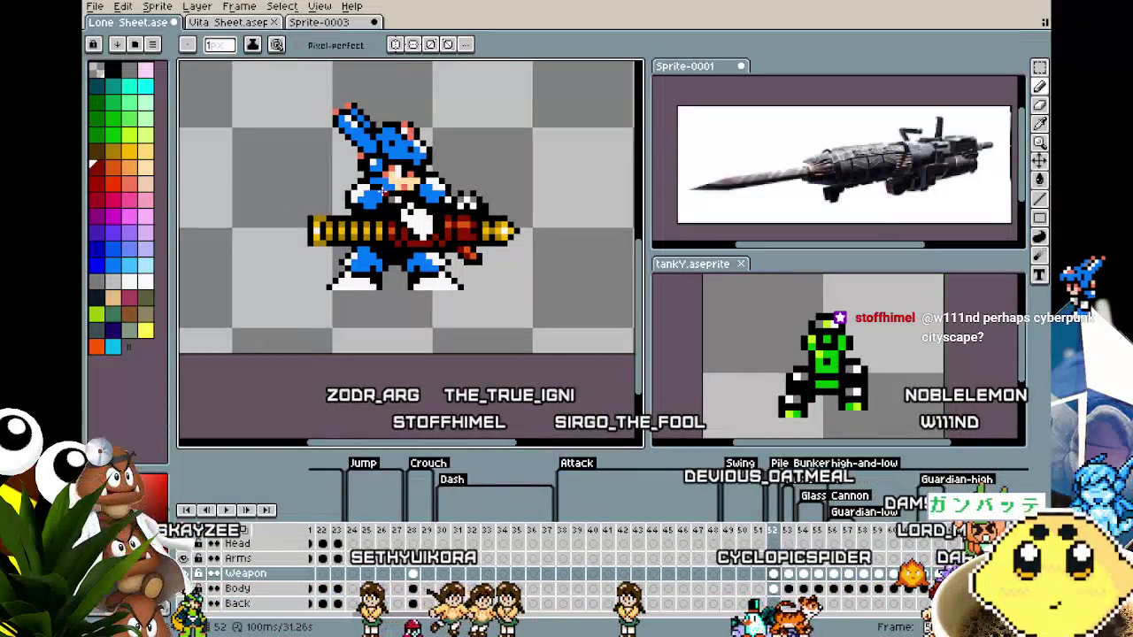
{"action": "scroll", "coordinate": [419, 203], "scroll_direction": "up", "scroll_amount": 1}
{"action": "scroll", "coordinate": [419, 203], "scroll_direction": "up", "scroll_amount": 1}
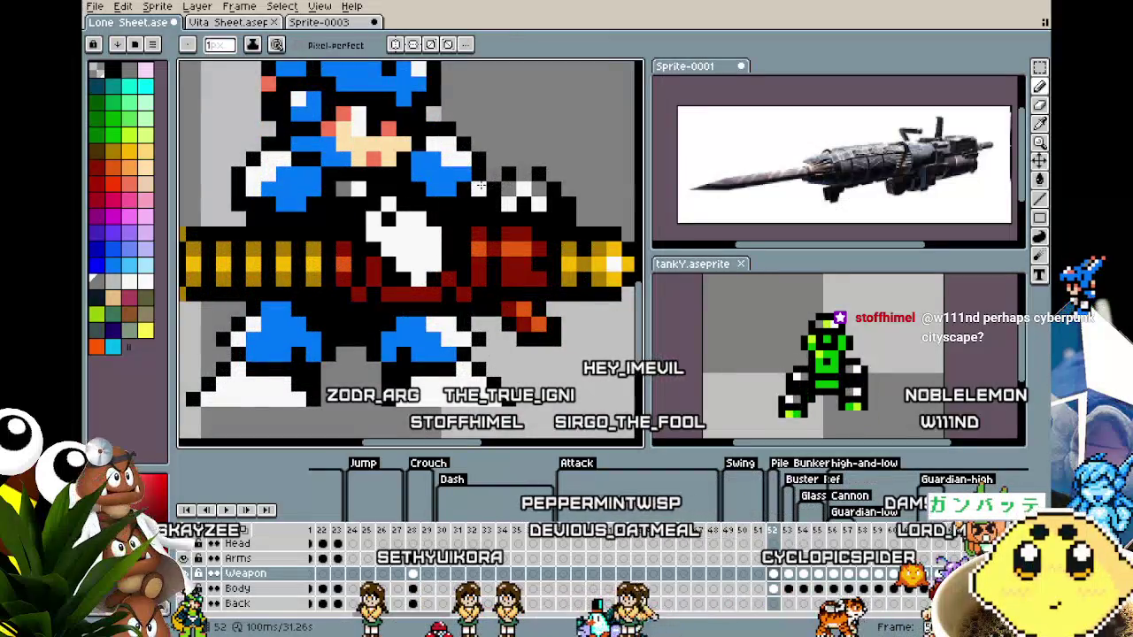
Compare the crouching and standing Arms frames, then zoom in and out to inspect the character.
{"action": "left_click", "coordinate": [413, 560]}
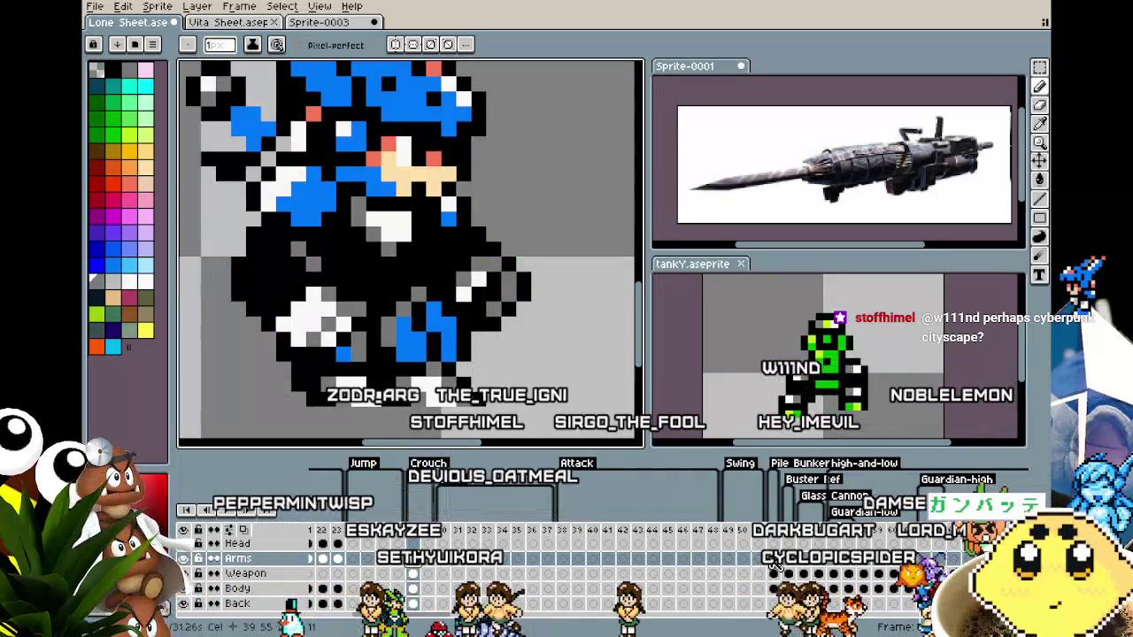
{"action": "left_click", "coordinate": [783, 573]}
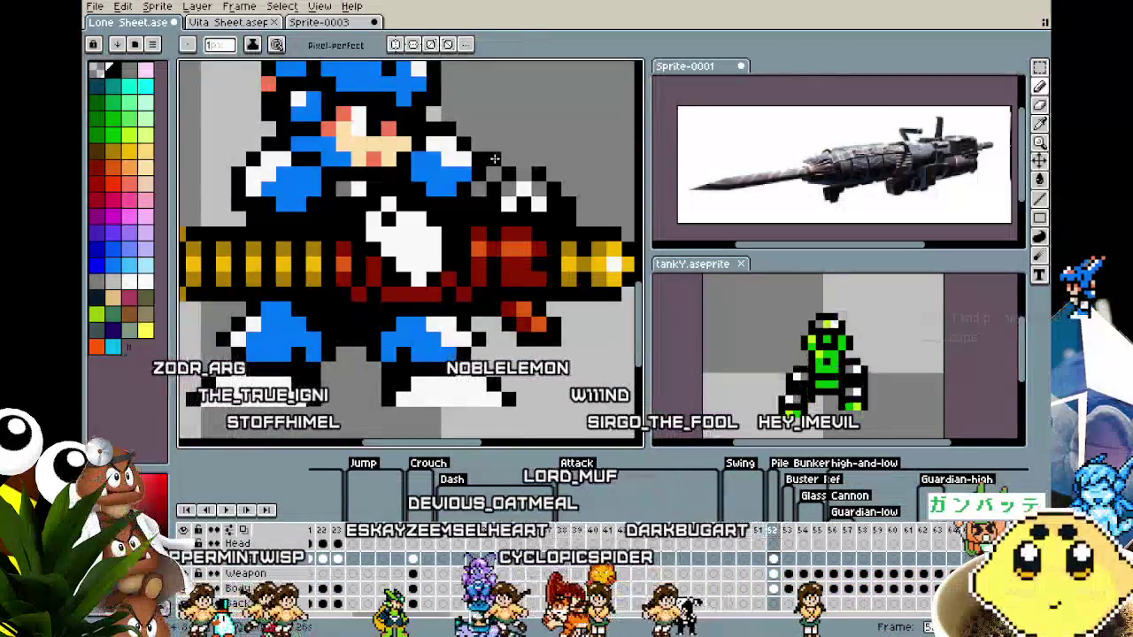
{"action": "scroll", "coordinate": [449, 292], "scroll_direction": "down", "scroll_amount": 2}
{"action": "scroll", "coordinate": [448, 292], "scroll_direction": "down", "scroll_amount": 1}
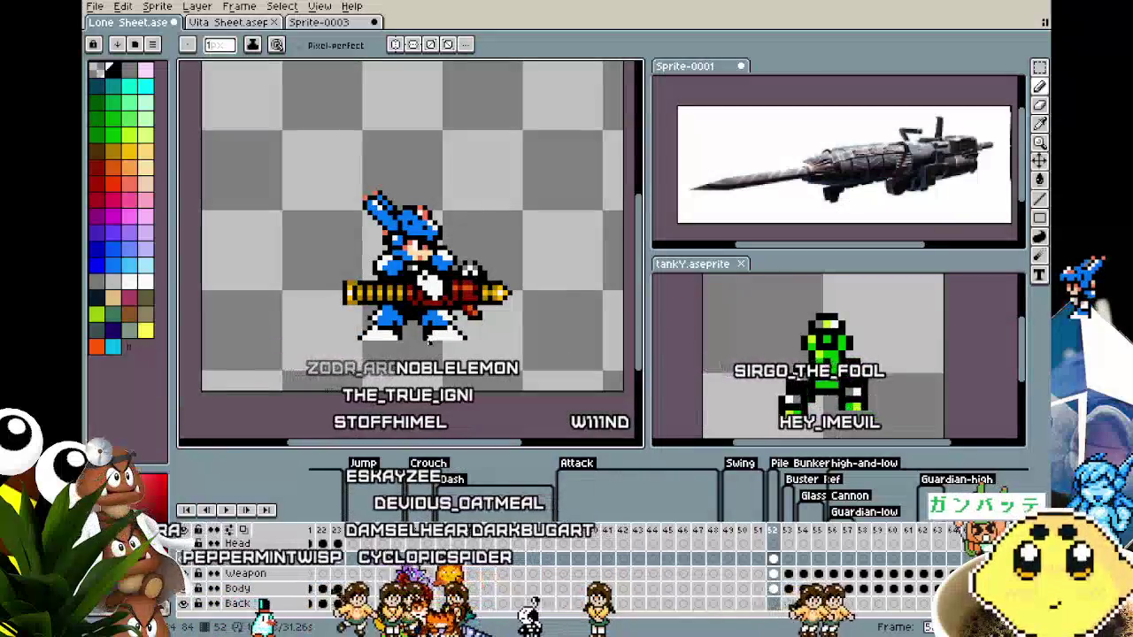
{"action": "scroll", "coordinate": [436, 279], "scroll_direction": "up", "scroll_amount": 1}
{"action": "scroll", "coordinate": [436, 280], "scroll_direction": "up", "scroll_amount": 2}
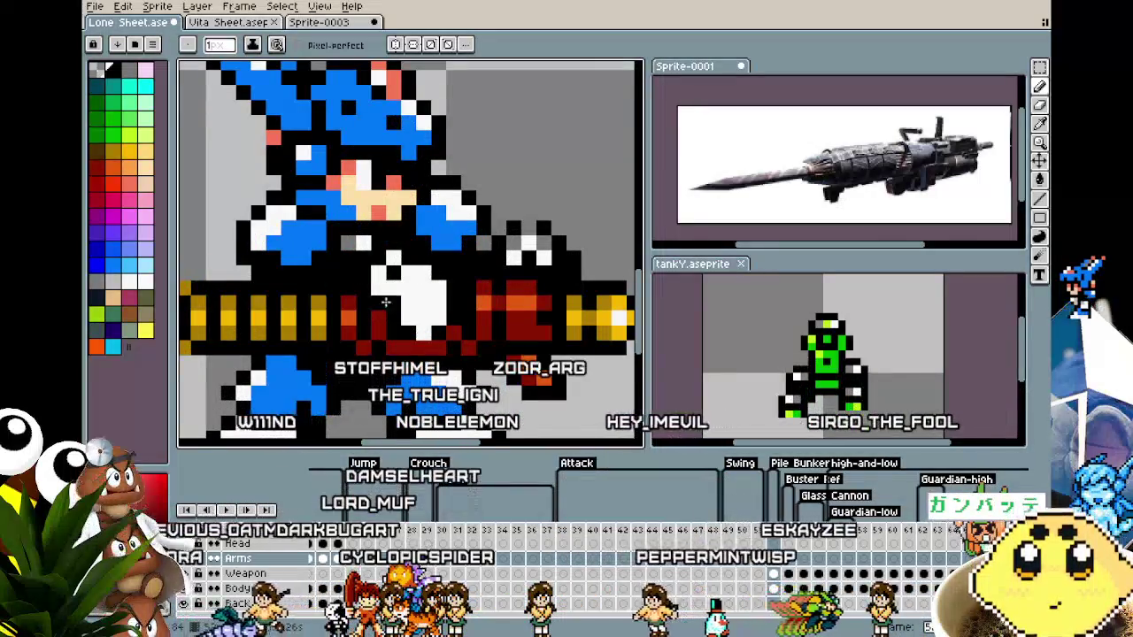
{"action": "scroll", "coordinate": [417, 219], "scroll_direction": "down", "scroll_amount": 3}
{"action": "scroll", "coordinate": [417, 219], "scroll_direction": "down", "scroll_amount": 1}
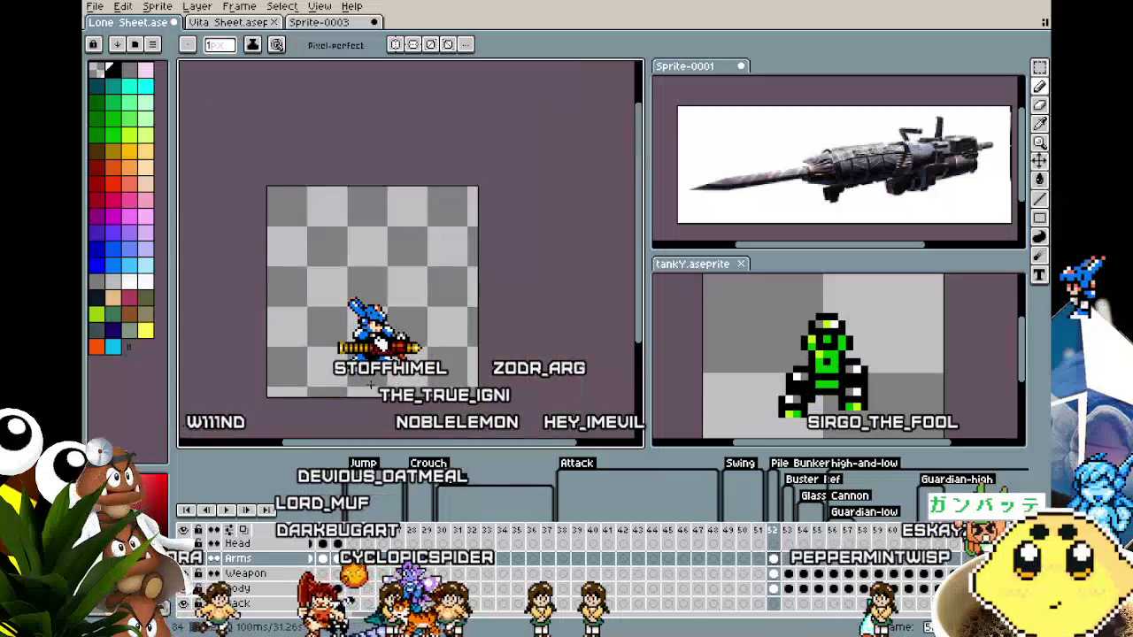
{"action": "scroll", "coordinate": [368, 392], "scroll_direction": "up", "scroll_amount": 1}
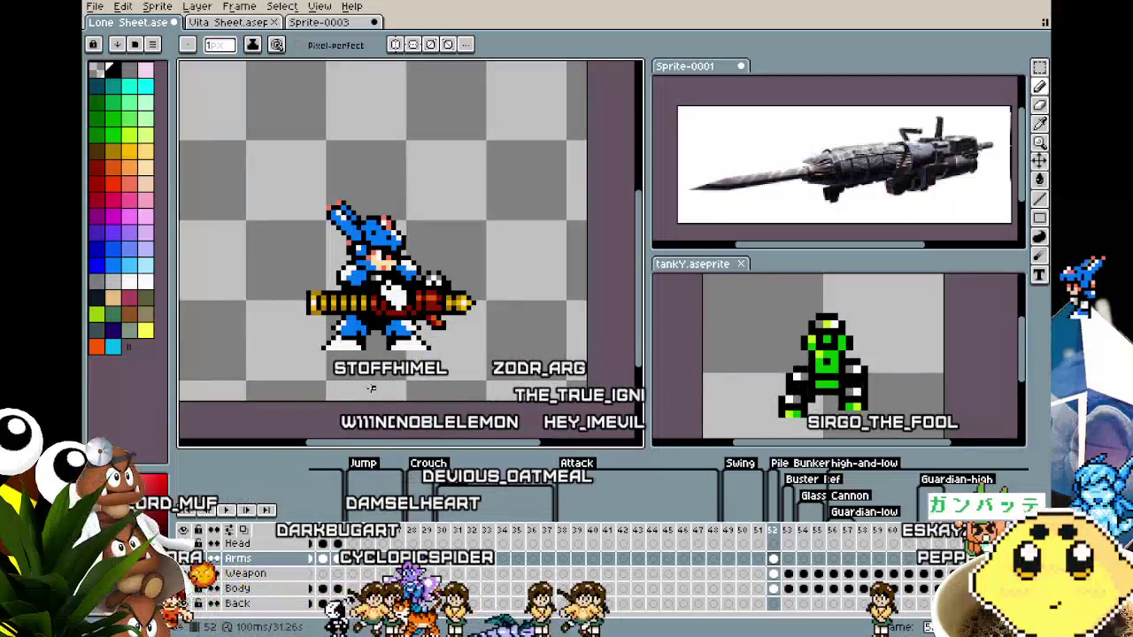
{"action": "scroll", "coordinate": [371, 387], "scroll_direction": "up", "scroll_amount": 1}
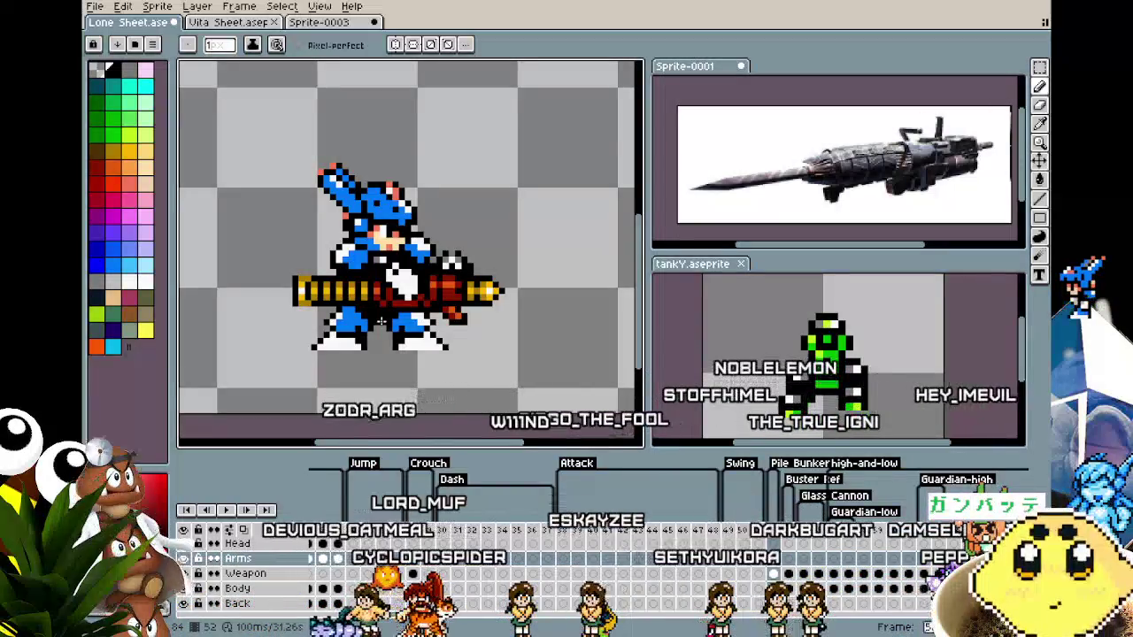
{"action": "scroll", "coordinate": [318, 392], "scroll_direction": "up", "scroll_amount": 1}
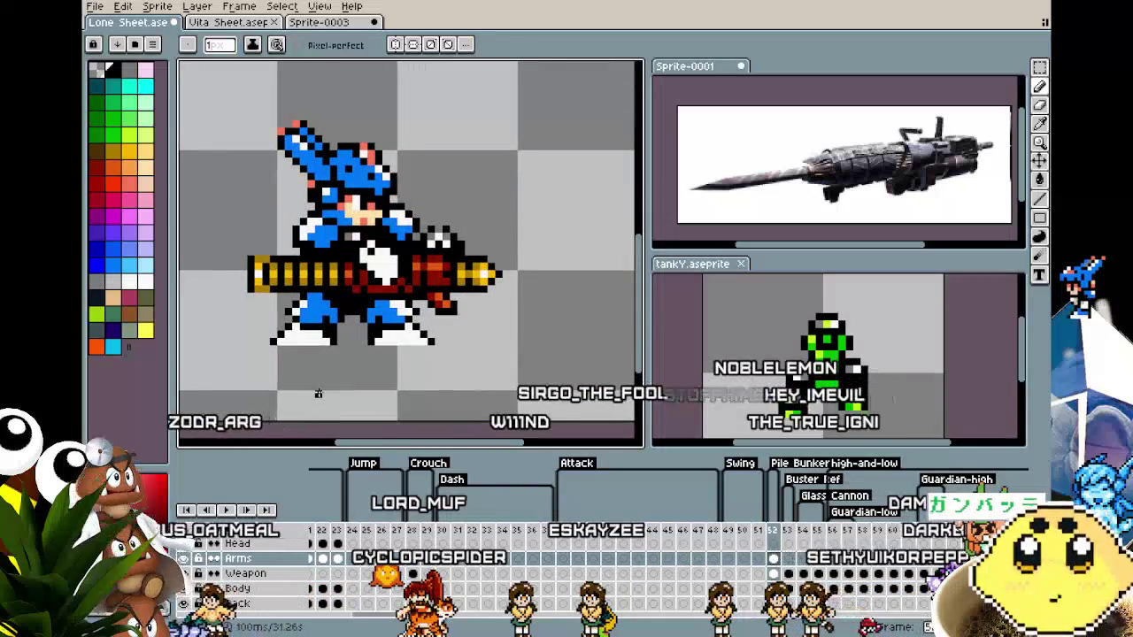
{"action": "scroll", "coordinate": [318, 392], "scroll_direction": "down", "scroll_amount": 1}
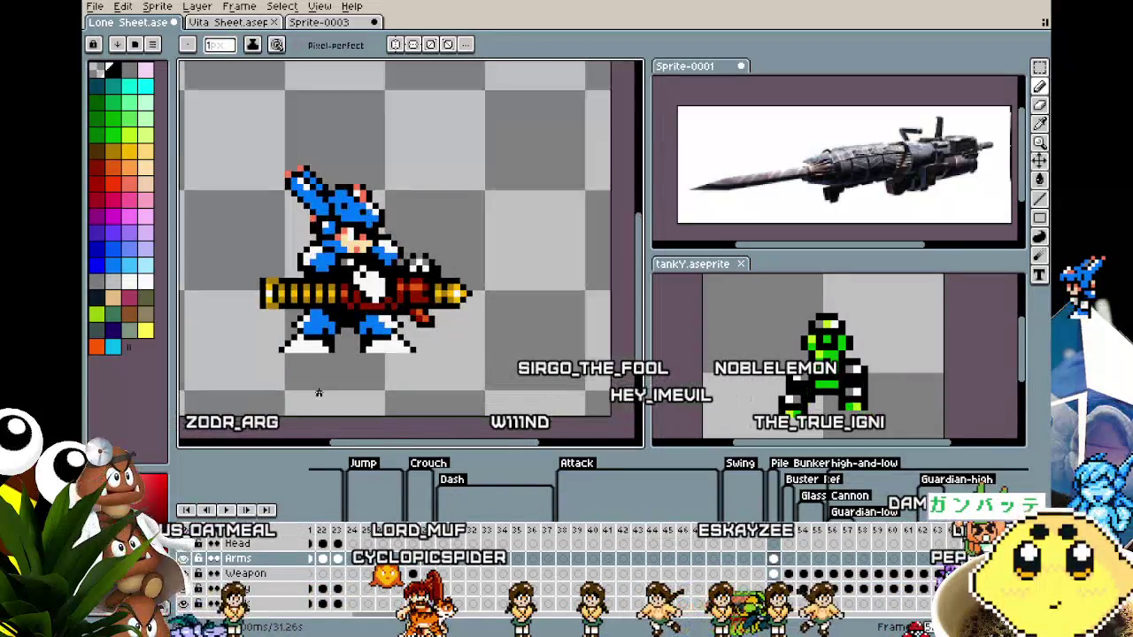
{"action": "scroll", "coordinate": [413, 310], "scroll_direction": "up", "scroll_amount": 1}
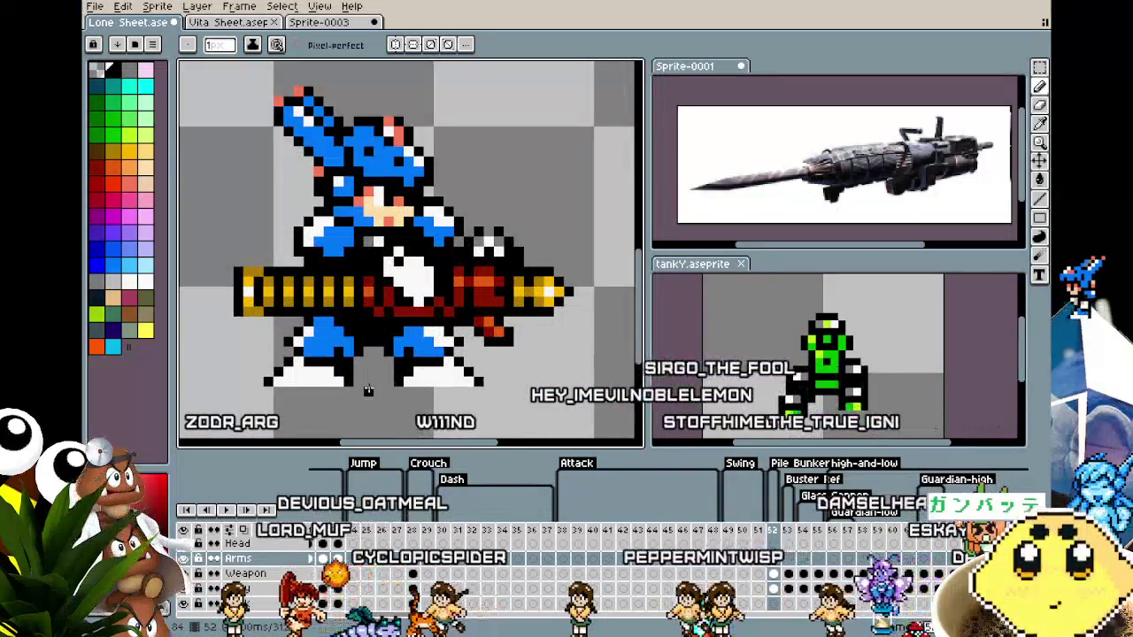
{"action": "scroll", "coordinate": [368, 391], "scroll_direction": "down", "scroll_amount": 1}
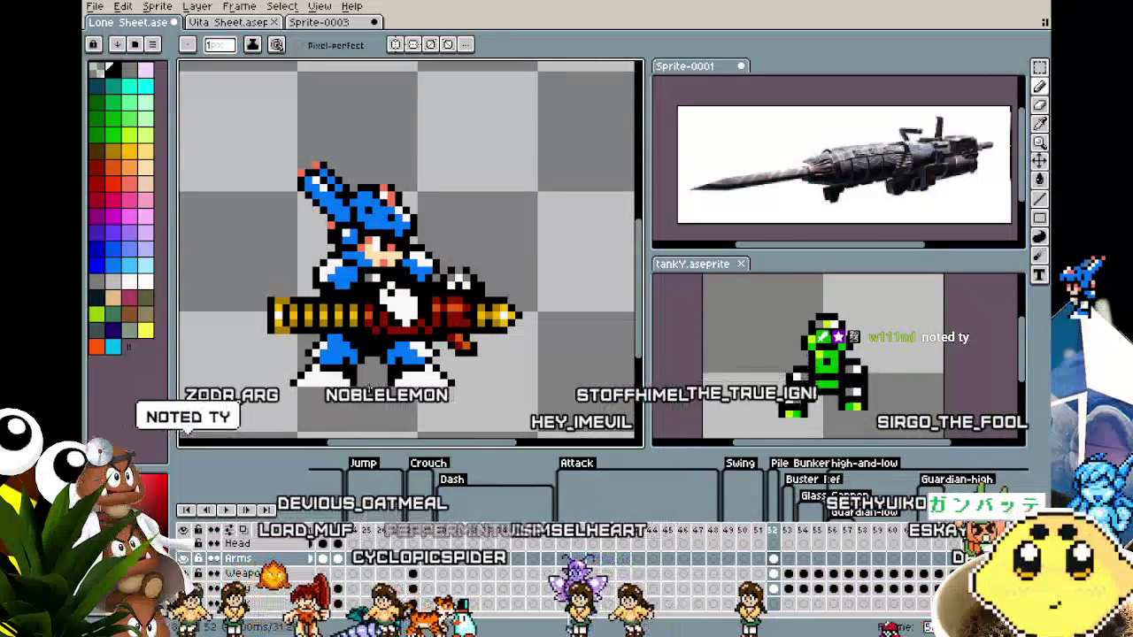
{"action": "scroll", "coordinate": [369, 390], "scroll_direction": "up", "scroll_amount": 1}
{"action": "scroll", "coordinate": [363, 395], "scroll_direction": "up", "scroll_amount": 1}
{"action": "scroll", "coordinate": [361, 396], "scroll_direction": "down", "scroll_amount": 1}
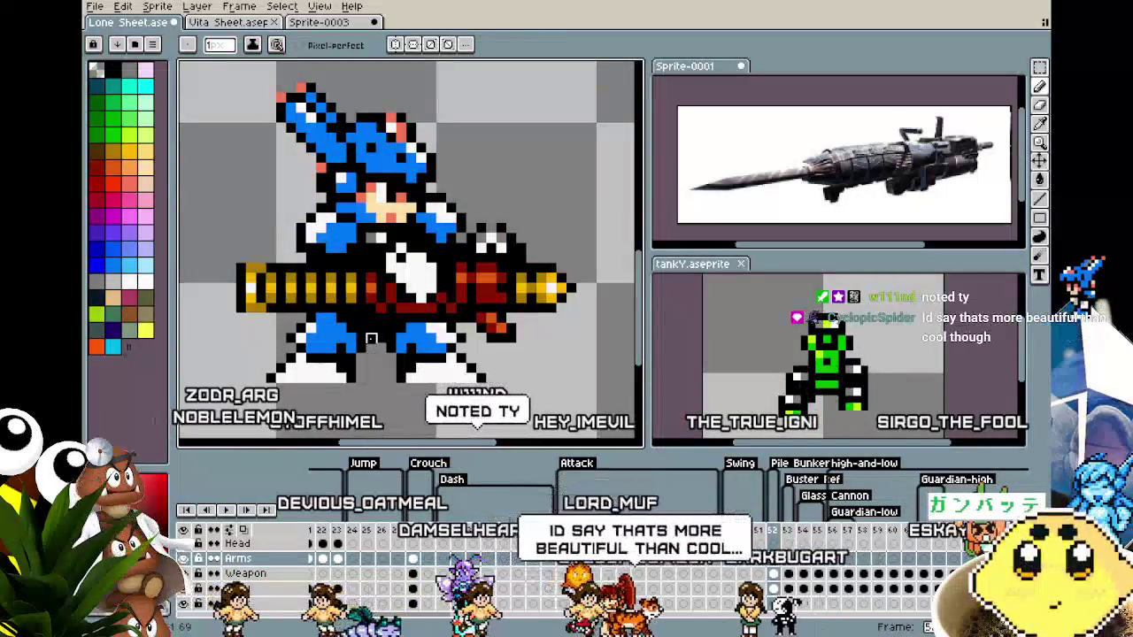
{"action": "scroll", "coordinate": [380, 420], "scroll_direction": "down", "scroll_amount": 1}
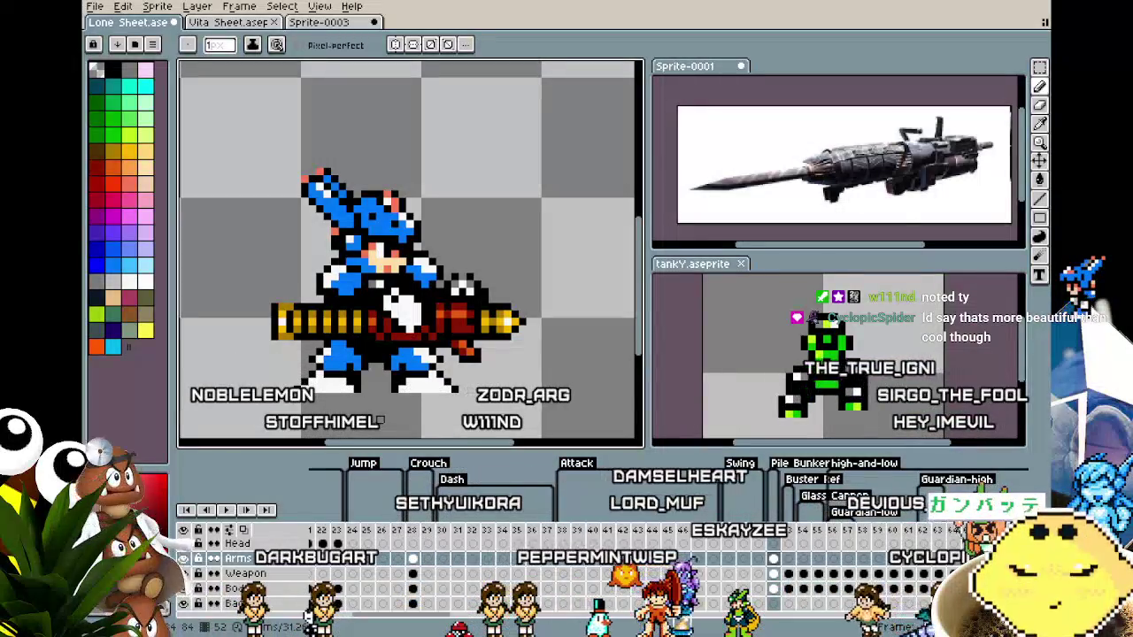
{"action": "scroll", "coordinate": [283, 366], "scroll_direction": "up", "scroll_amount": 1}
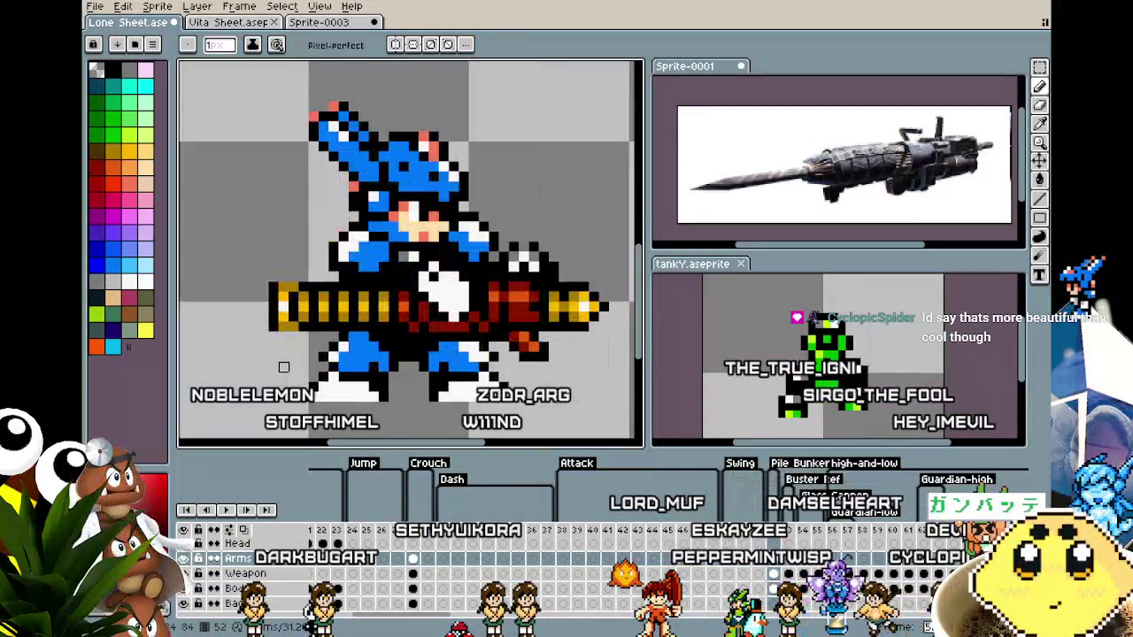
{"action": "scroll", "coordinate": [282, 292], "scroll_direction": "up", "scroll_amount": 1}
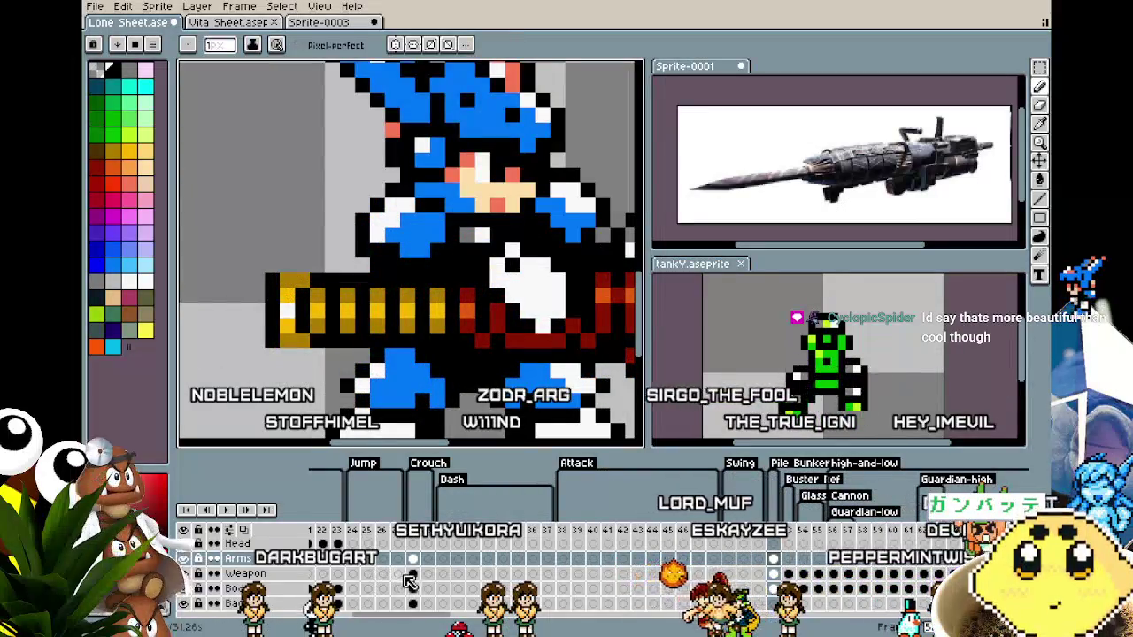
Select the Weapon layer's cel on the frame holding the drill cannon.
{"action": "left_click", "coordinate": [413, 573]}
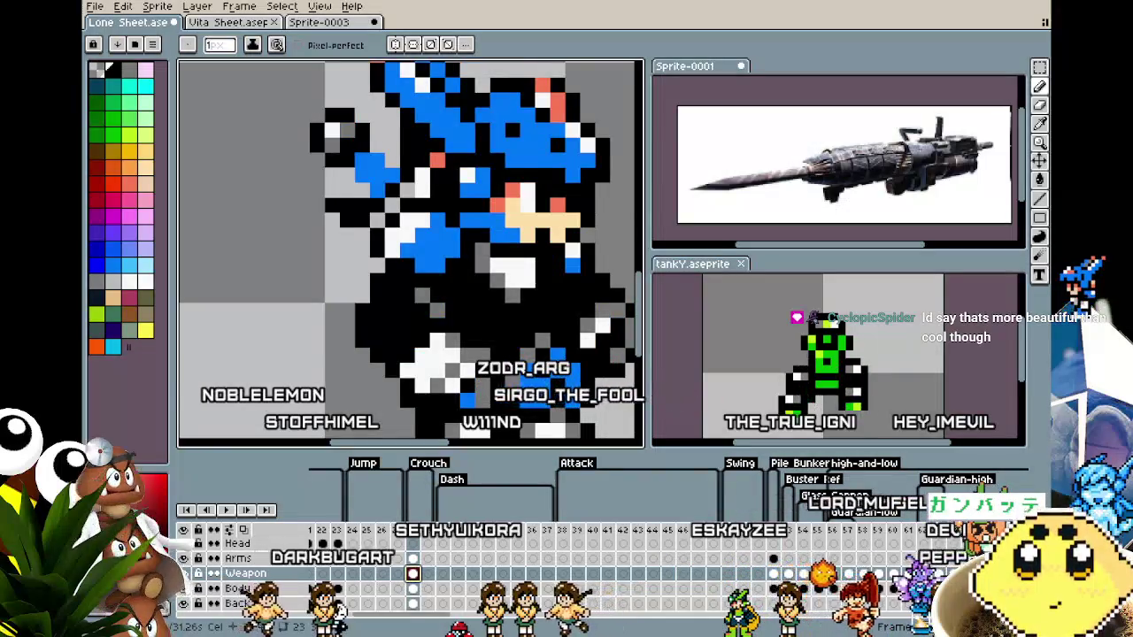
{"action": "left_click", "coordinate": [773, 574]}
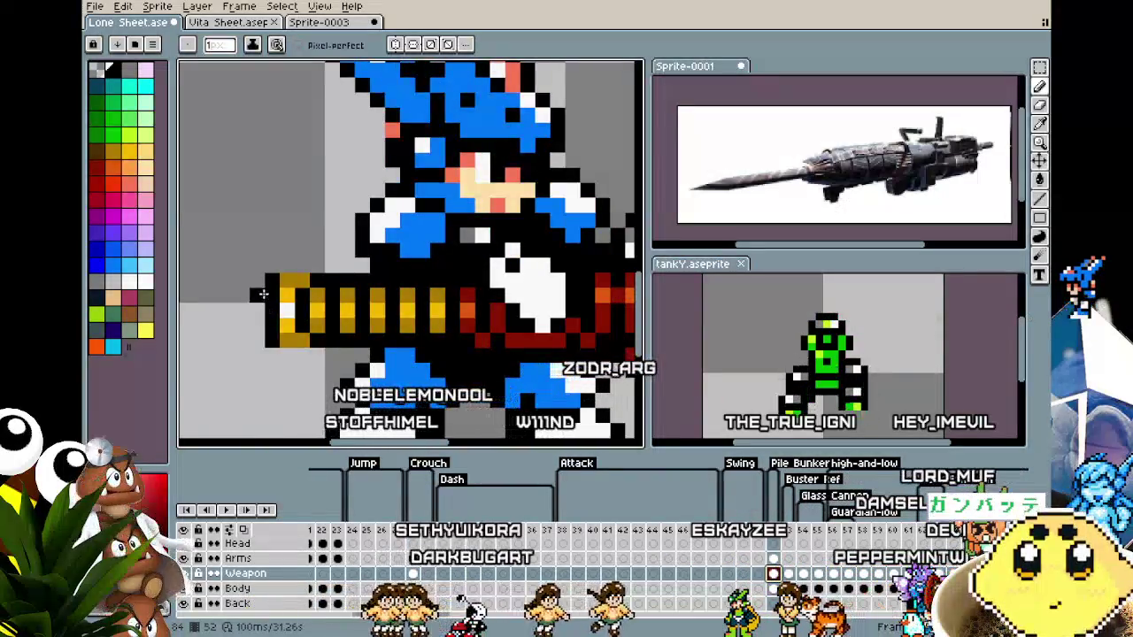
{"action": "scroll", "coordinate": [283, 328], "scroll_direction": "down", "scroll_amount": 5}
{"action": "scroll", "coordinate": [261, 363], "scroll_direction": "down", "scroll_amount": 1}
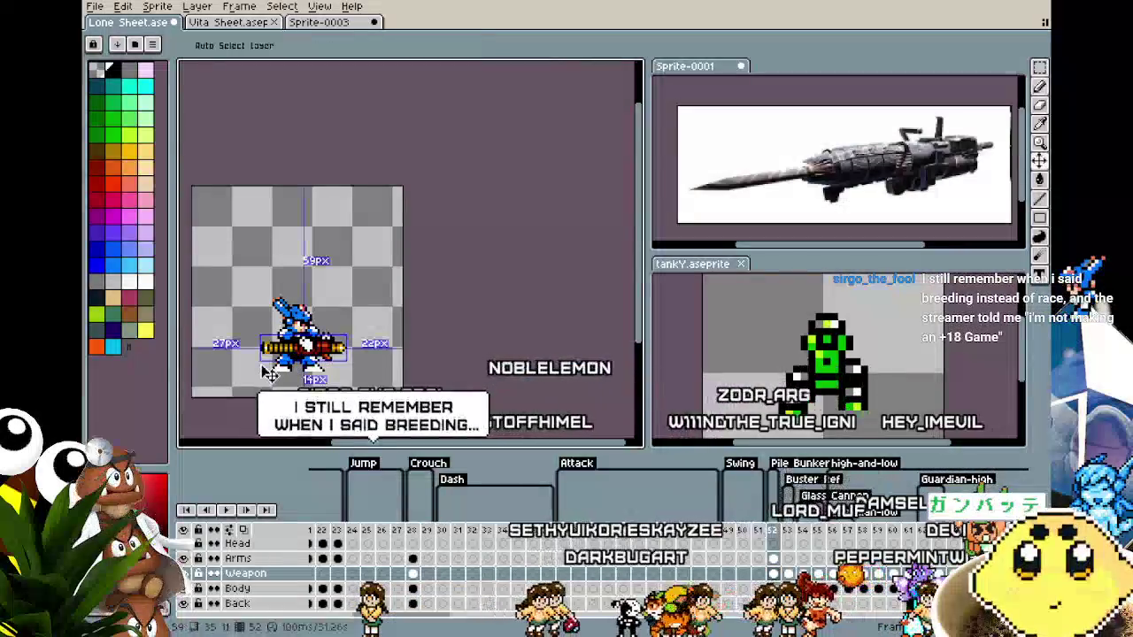
Insert a new animation frame and pan the sprite views toward the gun.
{"action": "scroll", "coordinate": [255, 325], "scroll_direction": "up", "scroll_amount": 5}
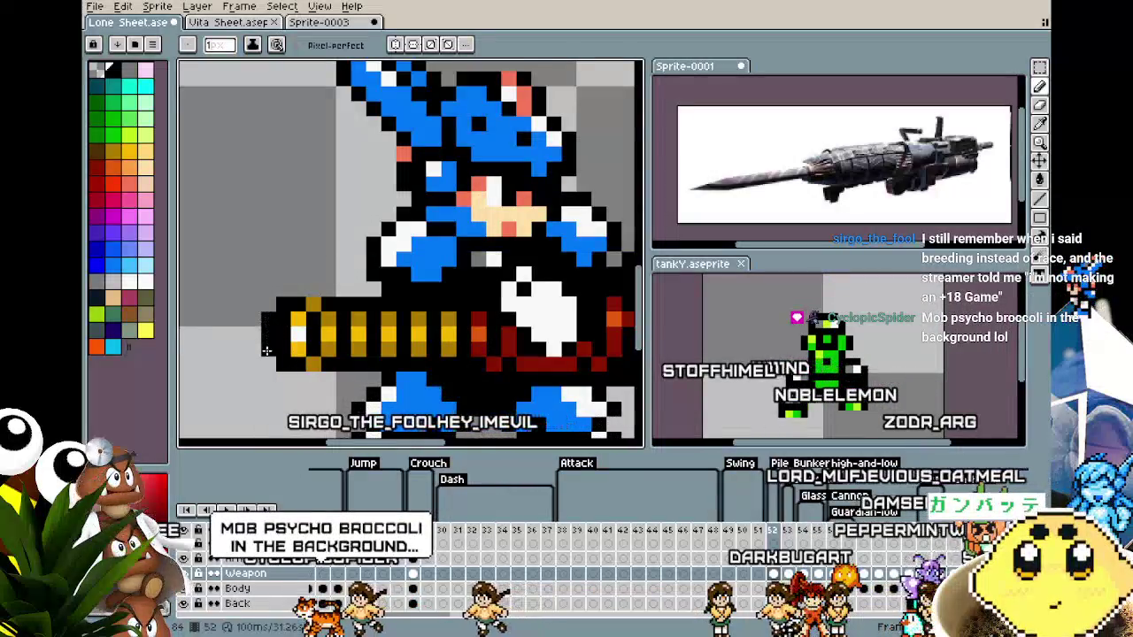
{"action": "scroll", "coordinate": [266, 351], "scroll_direction": "down", "scroll_amount": 5}
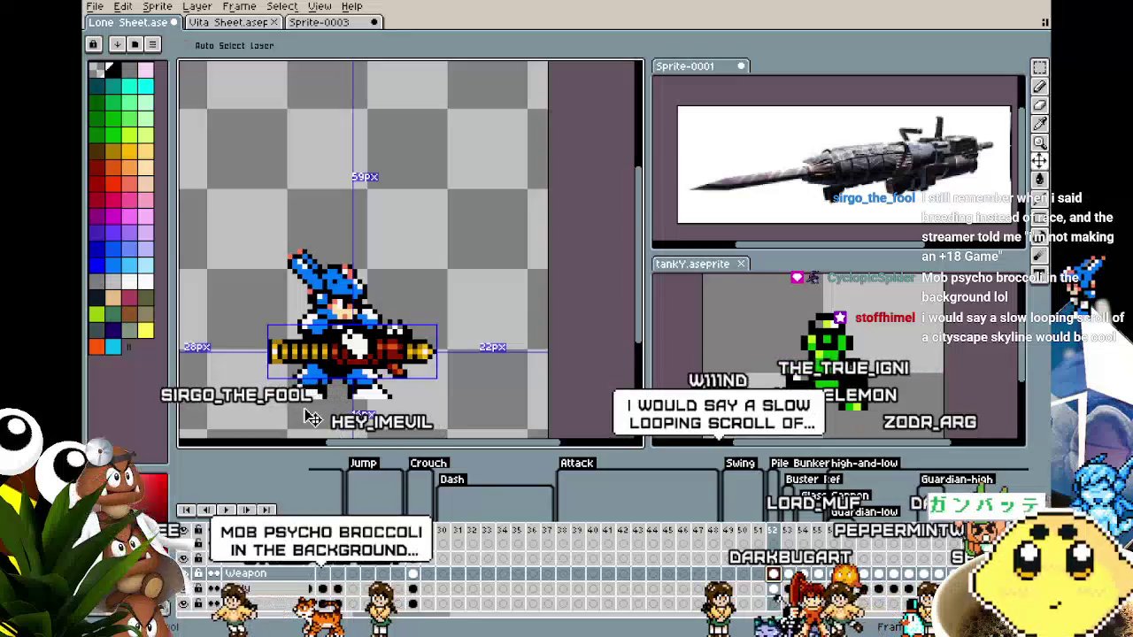
{"action": "scroll", "coordinate": [326, 381], "scroll_direction": "up", "scroll_amount": 1}
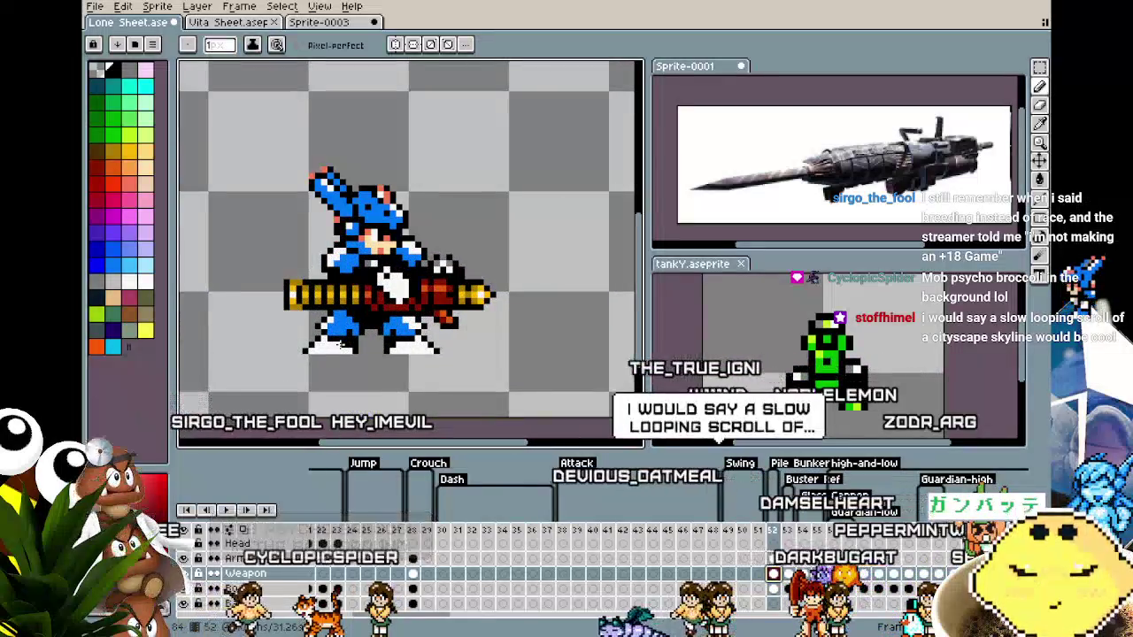
{"action": "scroll", "coordinate": [339, 344], "scroll_direction": "down", "scroll_amount": 1}
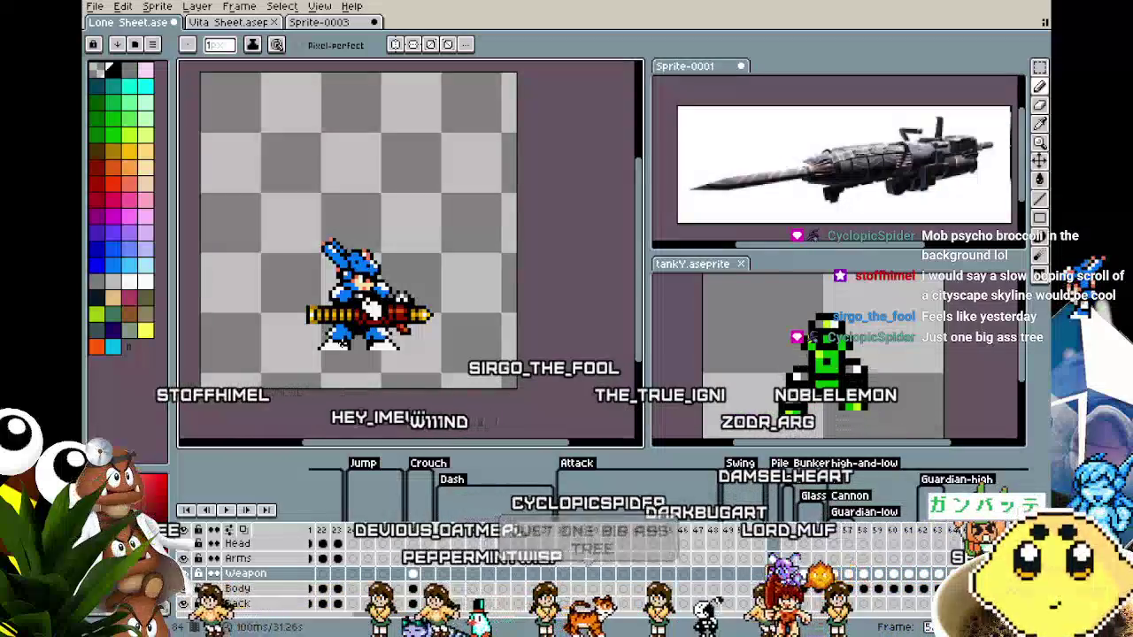
{"action": "scroll", "coordinate": [340, 345], "scroll_direction": "up", "scroll_amount": 3}
{"action": "scroll", "coordinate": [341, 345], "scroll_direction": "down", "scroll_amount": 2}
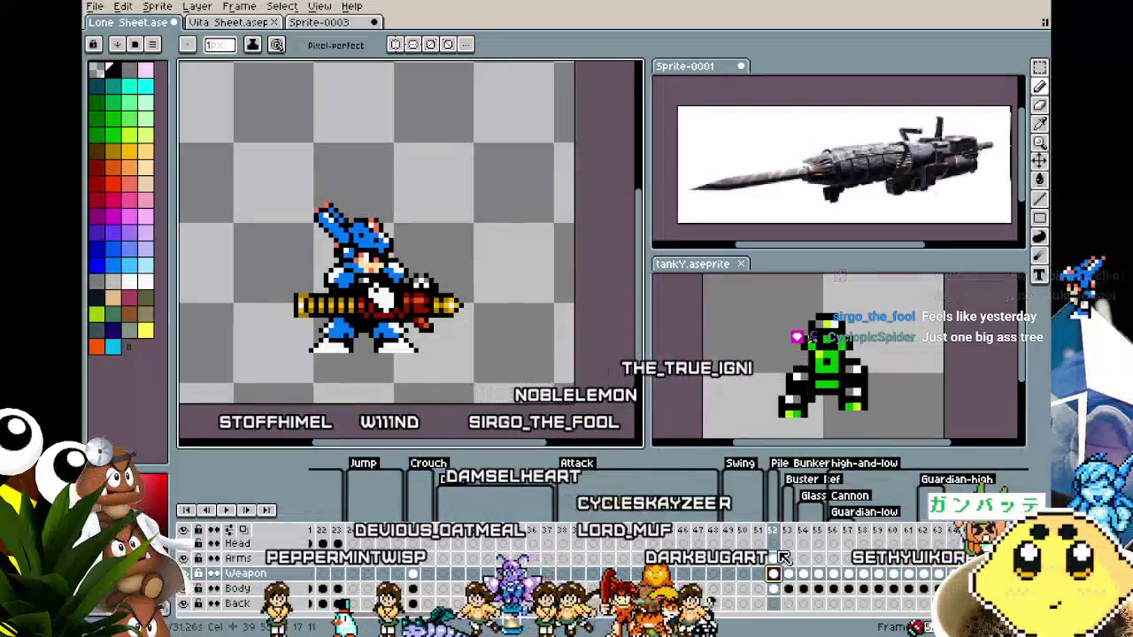
{"action": "scroll", "coordinate": [776, 541], "scroll_direction": "up", "scroll_amount": 2}
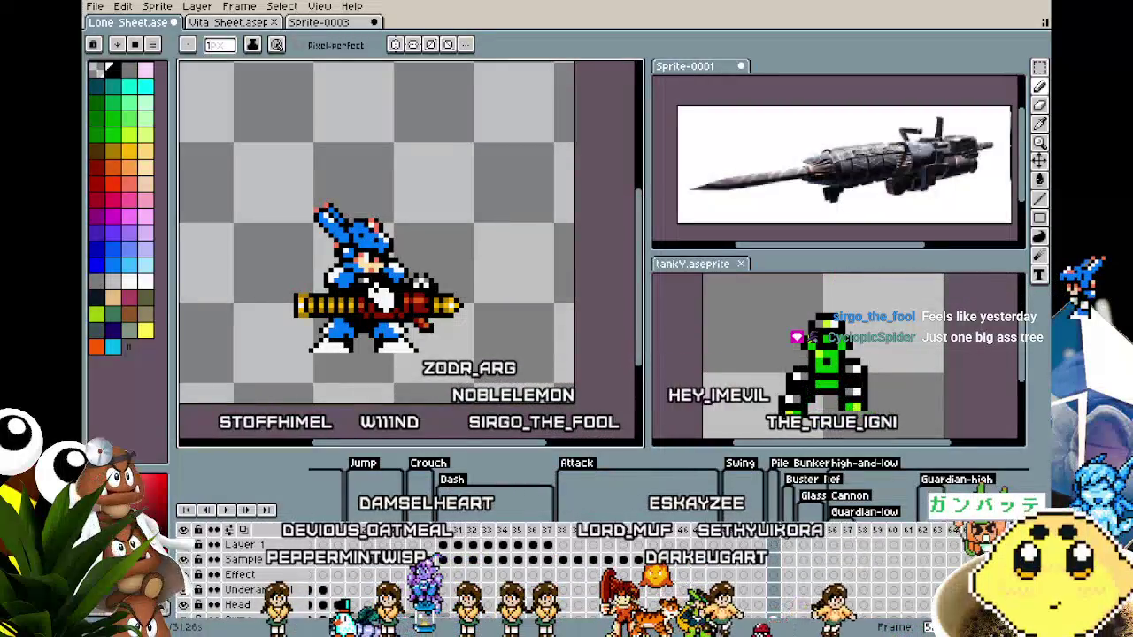
{"action": "left_click", "coordinate": [806, 549]}
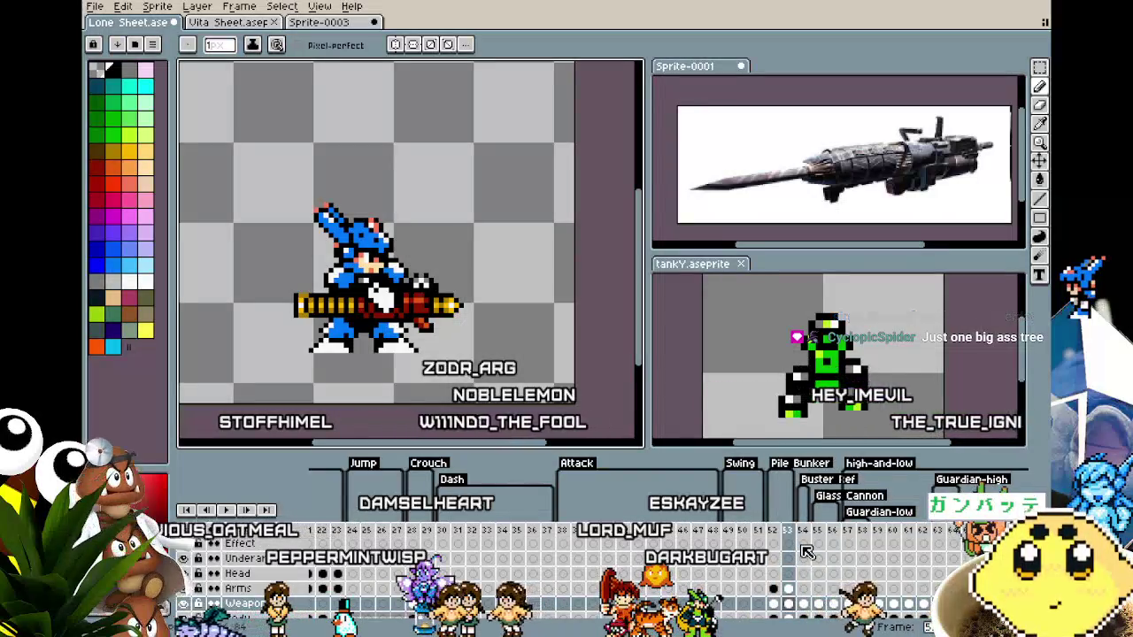
{"action": "left_click_drag", "start_coordinate": [756, 409], "coordinate": [751, 406]}
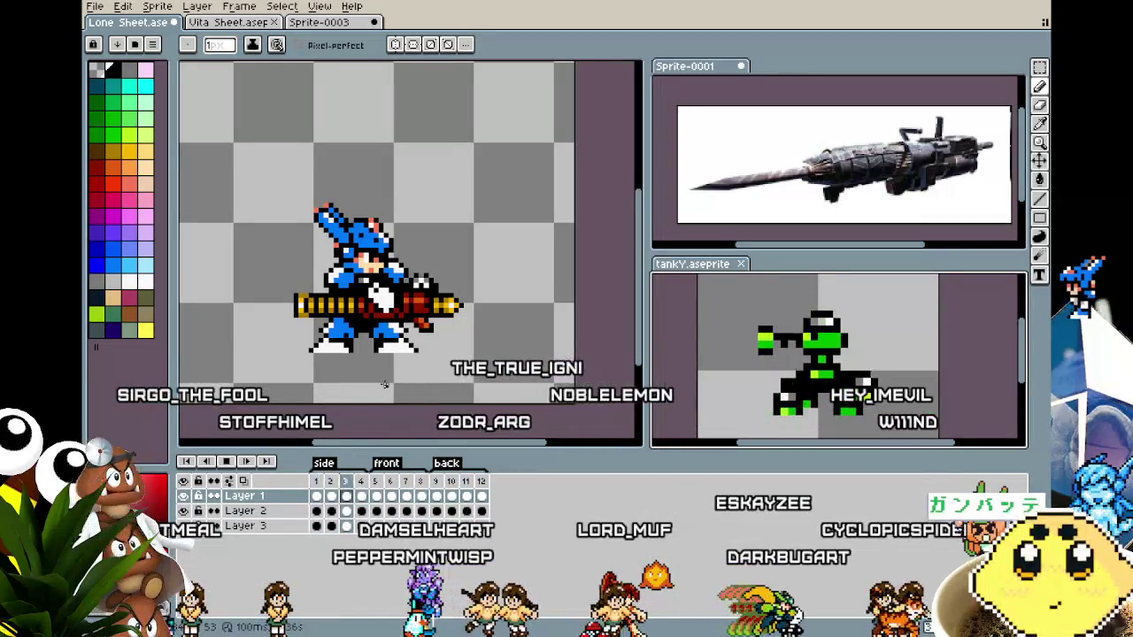
{"action": "left_click_drag", "start_coordinate": [389, 371], "coordinate": [435, 375]}
{"action": "scroll", "coordinate": [382, 365], "scroll_direction": "up", "scroll_amount": 1}
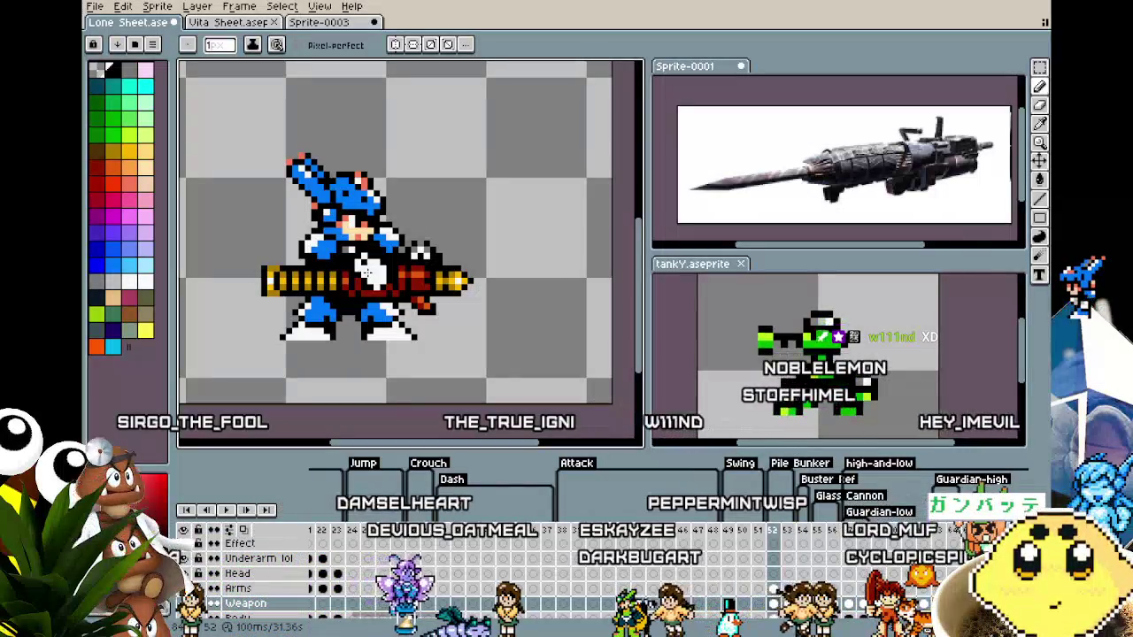
Select the left end of the gun barrel and move it one pixel left.
{"action": "key", "text": "m"}
{"action": "scroll", "coordinate": [203, 266], "scroll_direction": "up", "scroll_amount": 1}
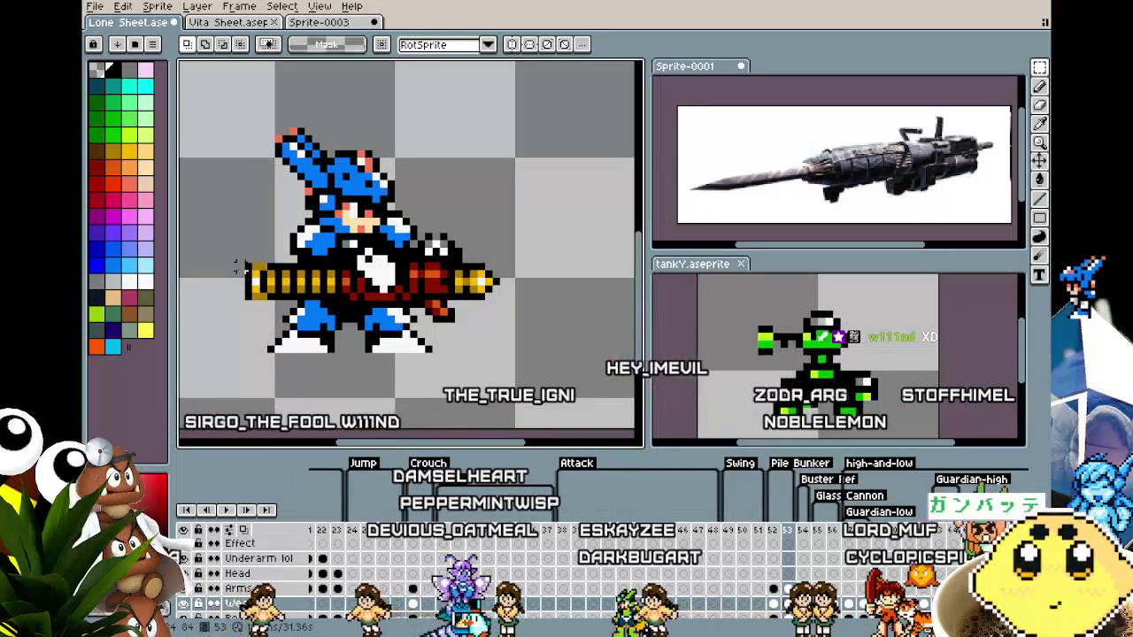
{"action": "left_click_drag", "start_coordinate": [239, 267], "coordinate": [293, 300]}
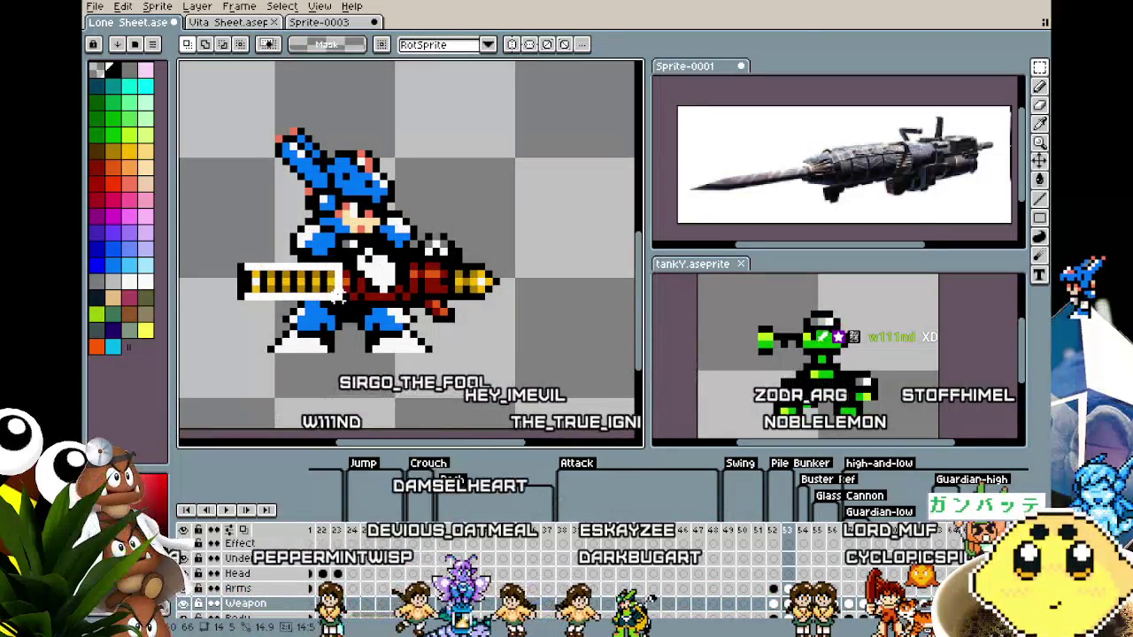
{"action": "key", "text": "ctrl+t"}
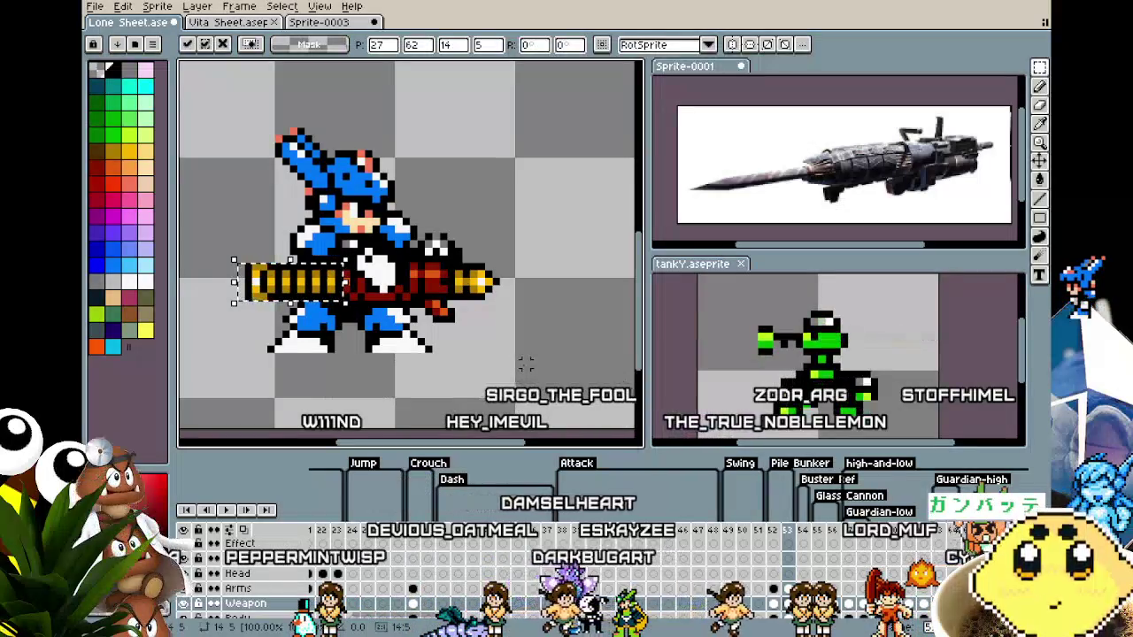
{"action": "key", "text": "Left"}
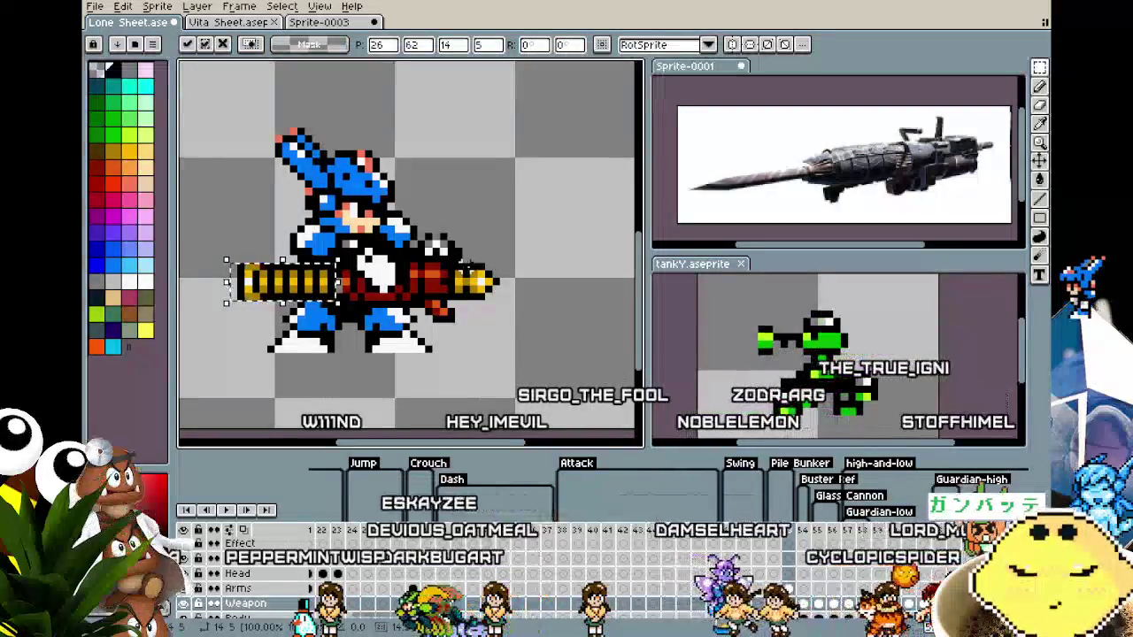
{"action": "key", "text": "Return"}
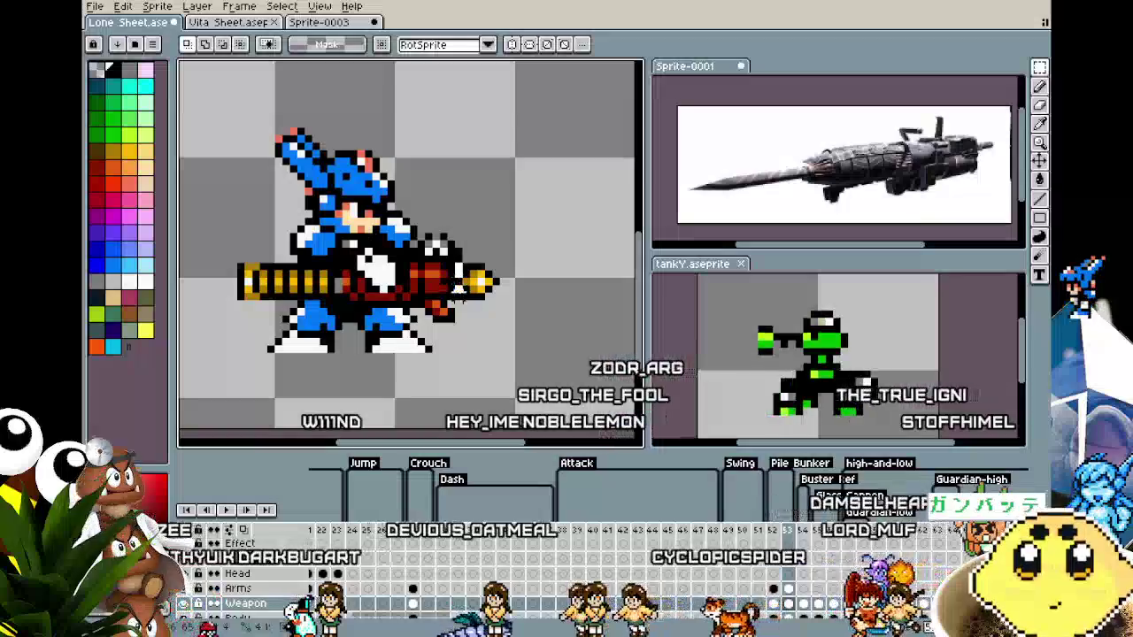
Paste the 1x5 piece and the copied gold tip pixels onto the gun tip and commit them.
{"action": "key", "text": "ctrl+v"}
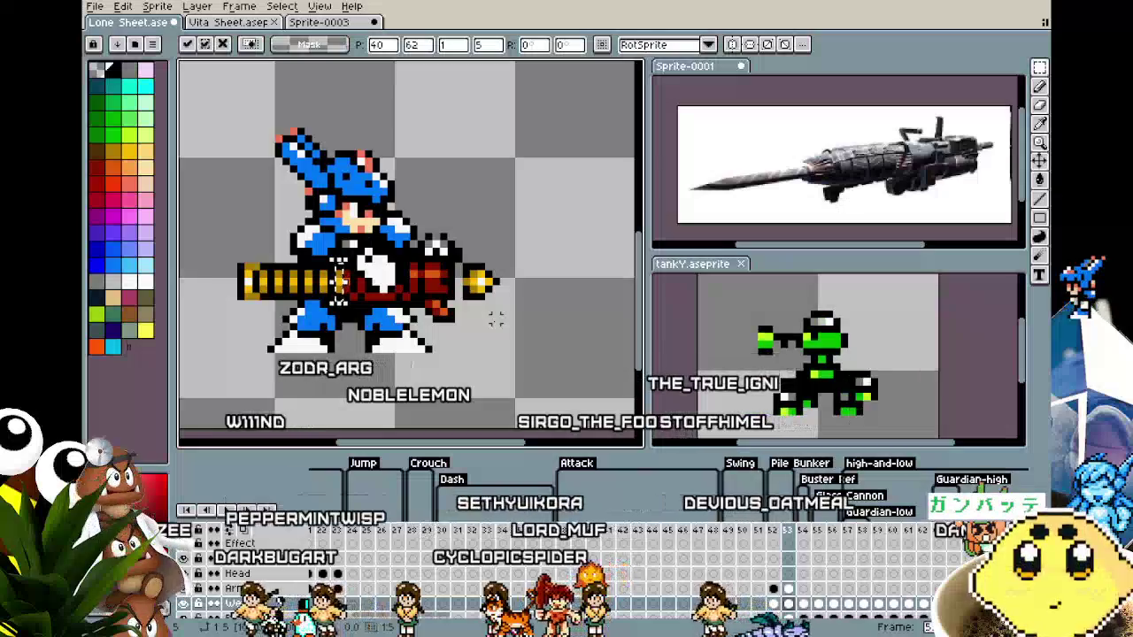
{"action": "key", "text": "Return"}
{"action": "key", "text": "ctrl+v"}
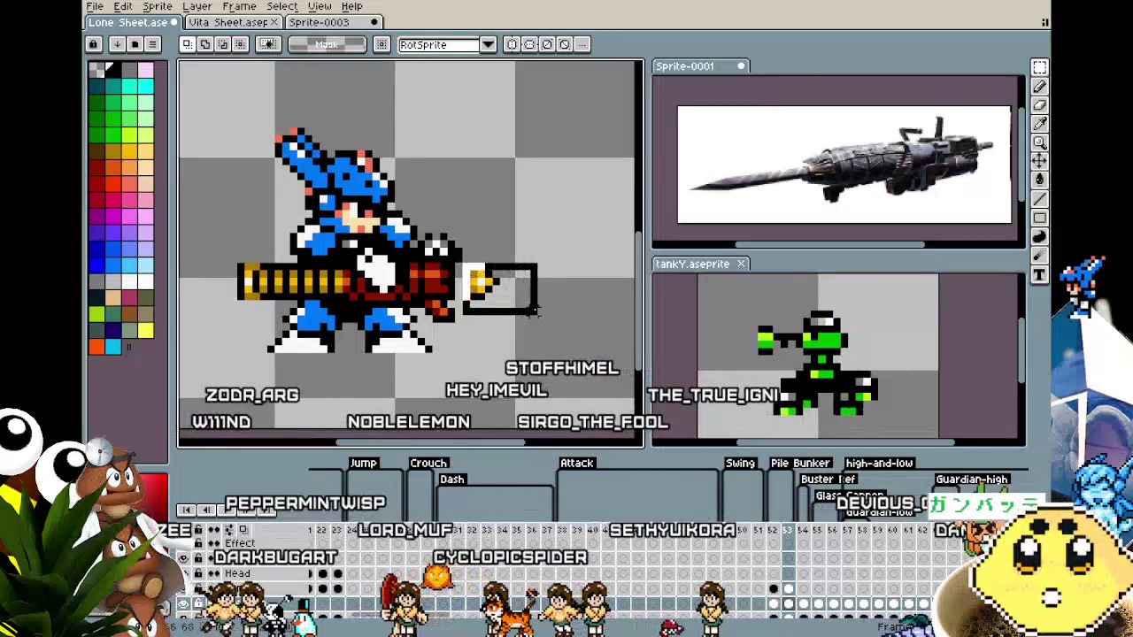
{"action": "key", "text": "Return"}
{"action": "scroll", "coordinate": [519, 338], "scroll_direction": "down", "scroll_amount": 2}
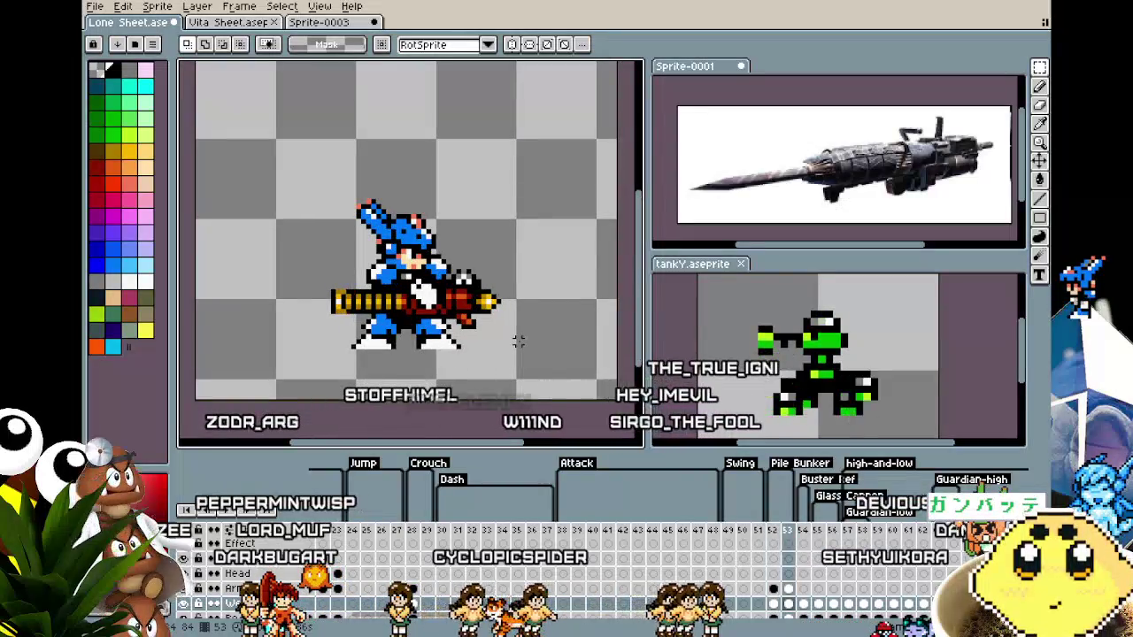
{"action": "scroll", "coordinate": [368, 304], "scroll_direction": "up", "scroll_amount": 3}
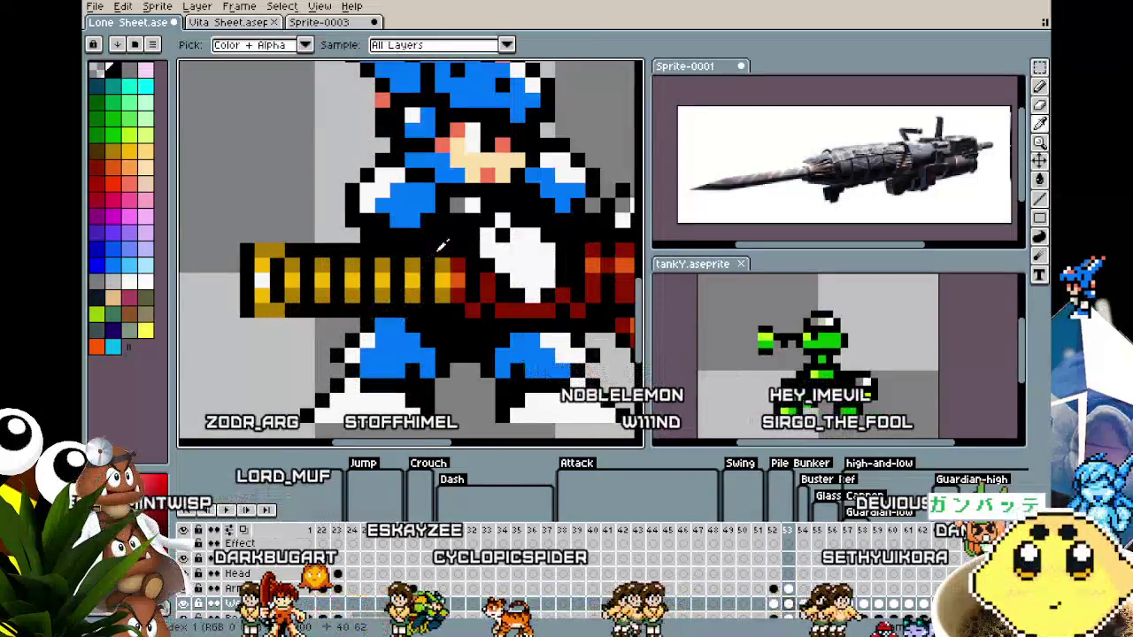
{"action": "scroll", "coordinate": [437, 308], "scroll_direction": "down", "scroll_amount": 3}
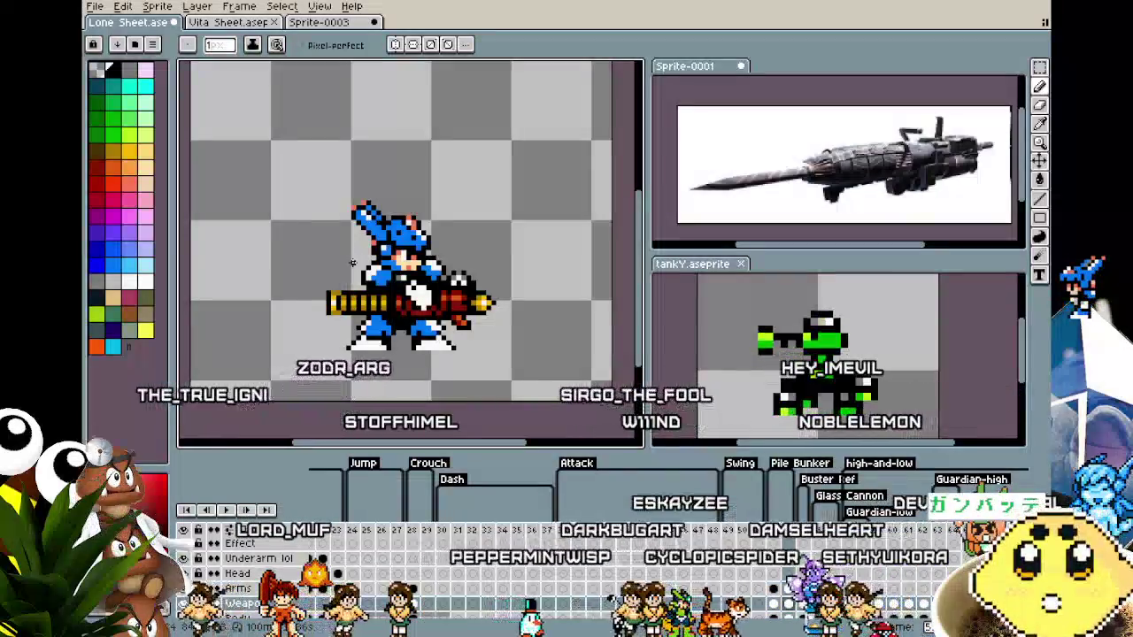
{"action": "key", "text": "m"}
{"action": "mouse_move", "coordinate": [273, 182]}
{"action": "left_mouse_down"}
{"action": "mouse_move", "coordinate": [543, 392]}
{"action": "mouse_move", "coordinate": [534, 403]}
{"action": "left_mouse_up"}
{"action": "key", "text": "Right"}
{"action": "key", "text": "Up"}
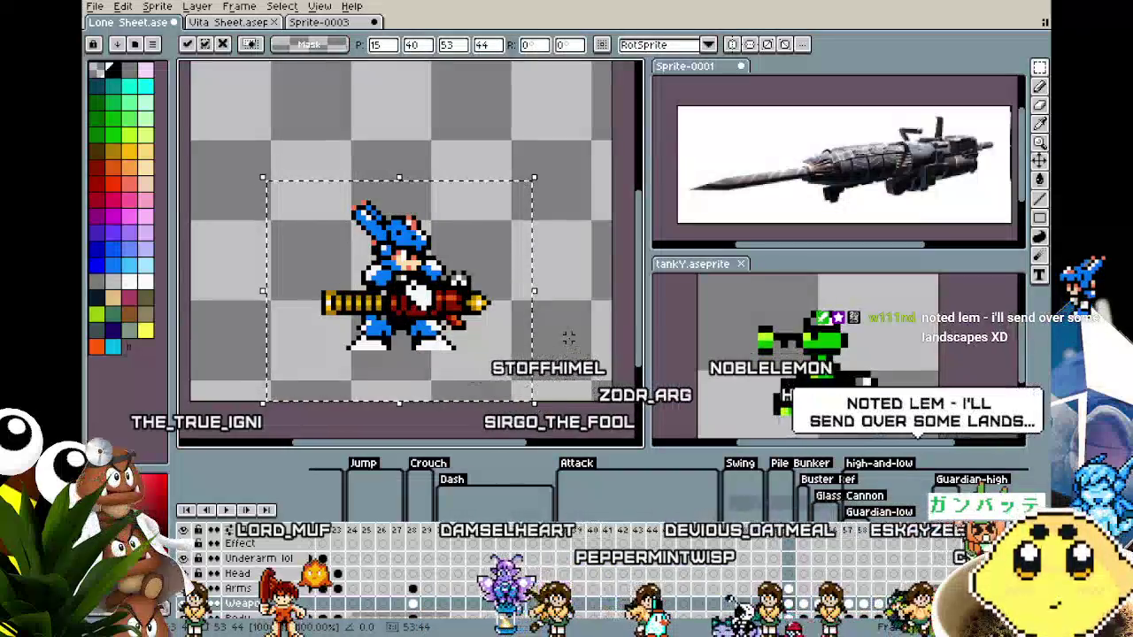
{"action": "key", "text": "Left"}
{"action": "key", "text": "Down"}
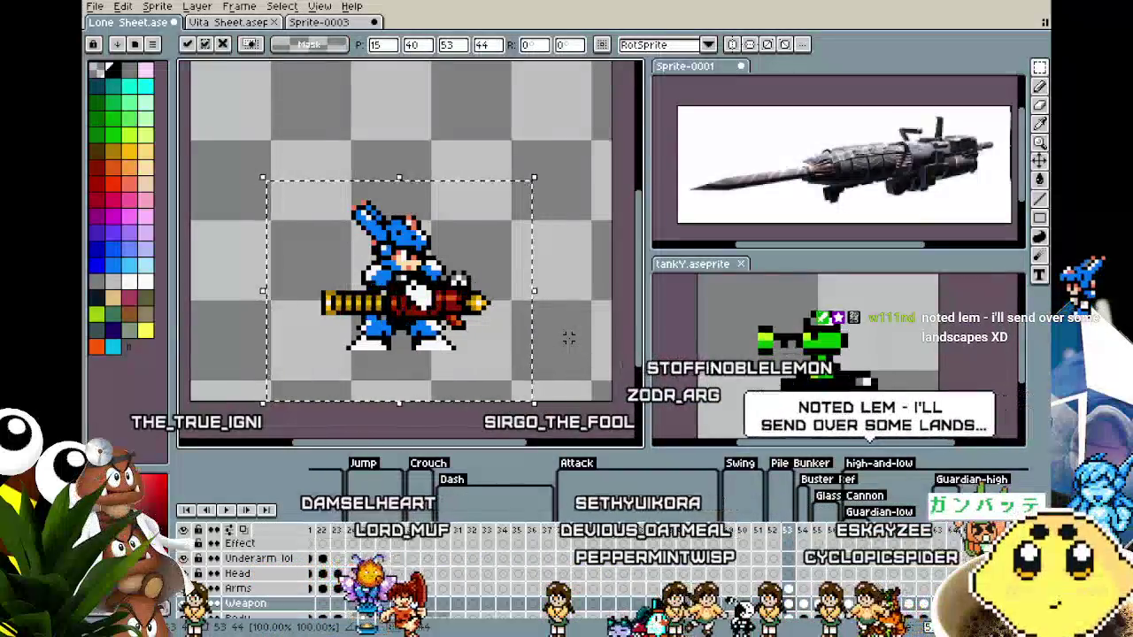
{"action": "key", "text": "ctrl+d"}
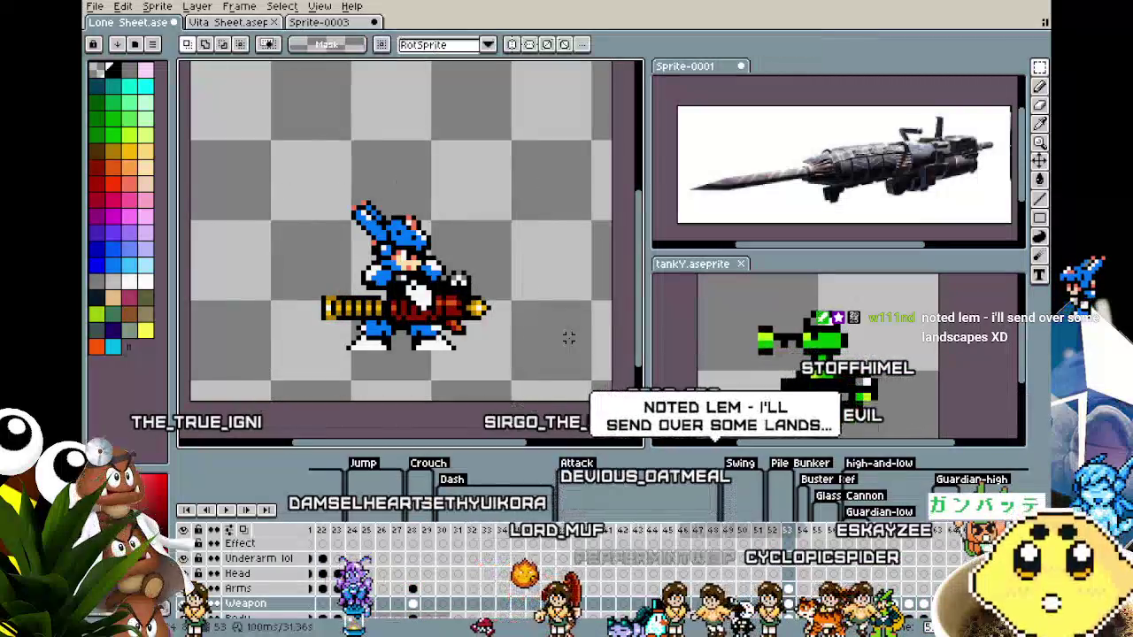
{"action": "scroll", "coordinate": [790, 579], "scroll_direction": "down", "scroll_amount": 1}
{"action": "left_click", "coordinate": [788, 573]}
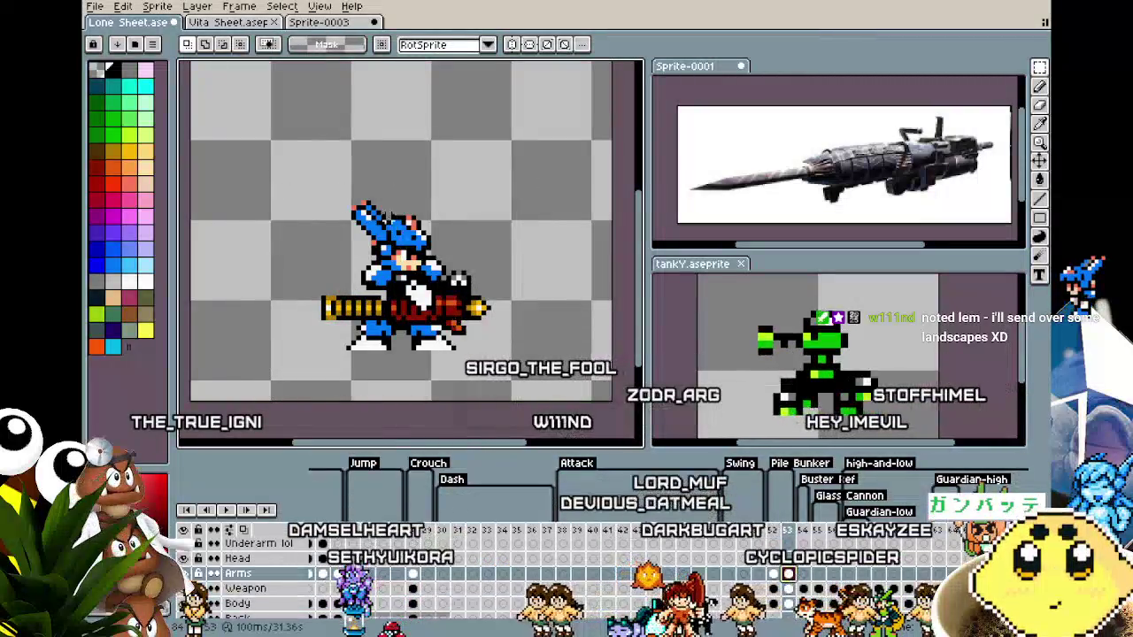
{"action": "left_click_drag", "start_coordinate": [543, 382], "coordinate": [560, 391]}
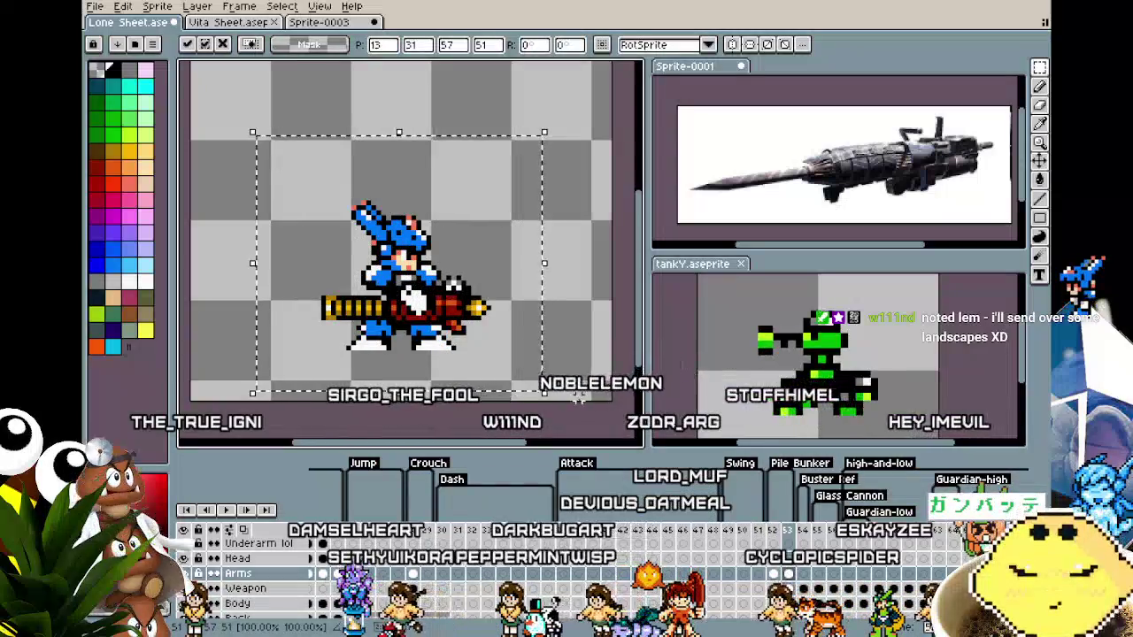
{"action": "key", "text": "ctrl+d"}
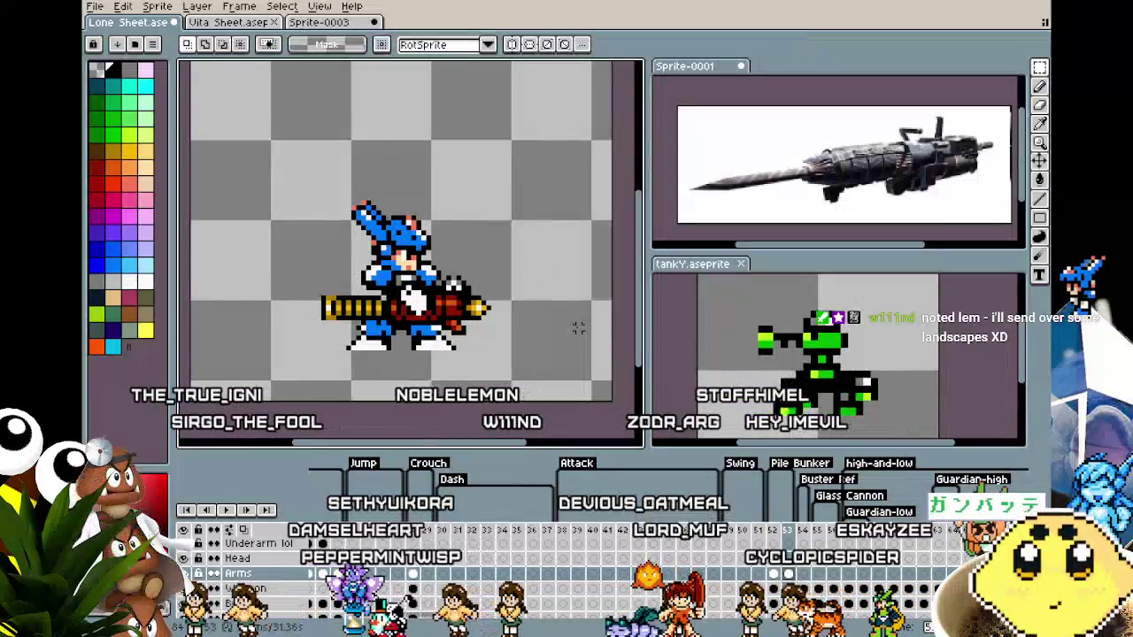
{"action": "scroll", "coordinate": [403, 324], "scroll_direction": "up", "scroll_amount": 1}
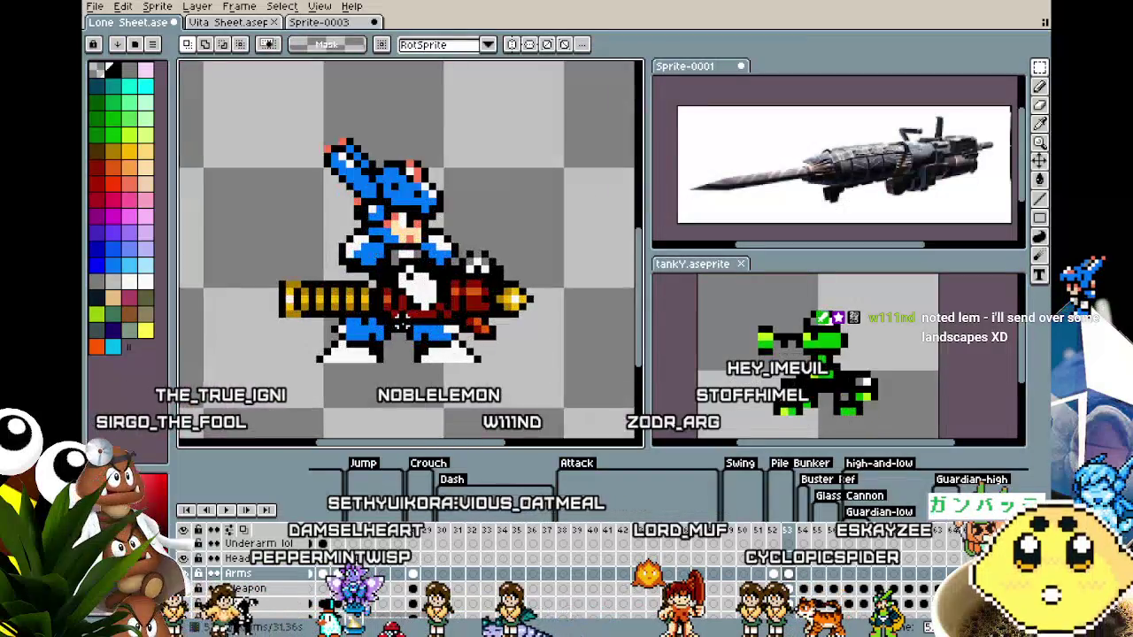
{"action": "scroll", "coordinate": [403, 320], "scroll_direction": "down", "scroll_amount": 1}
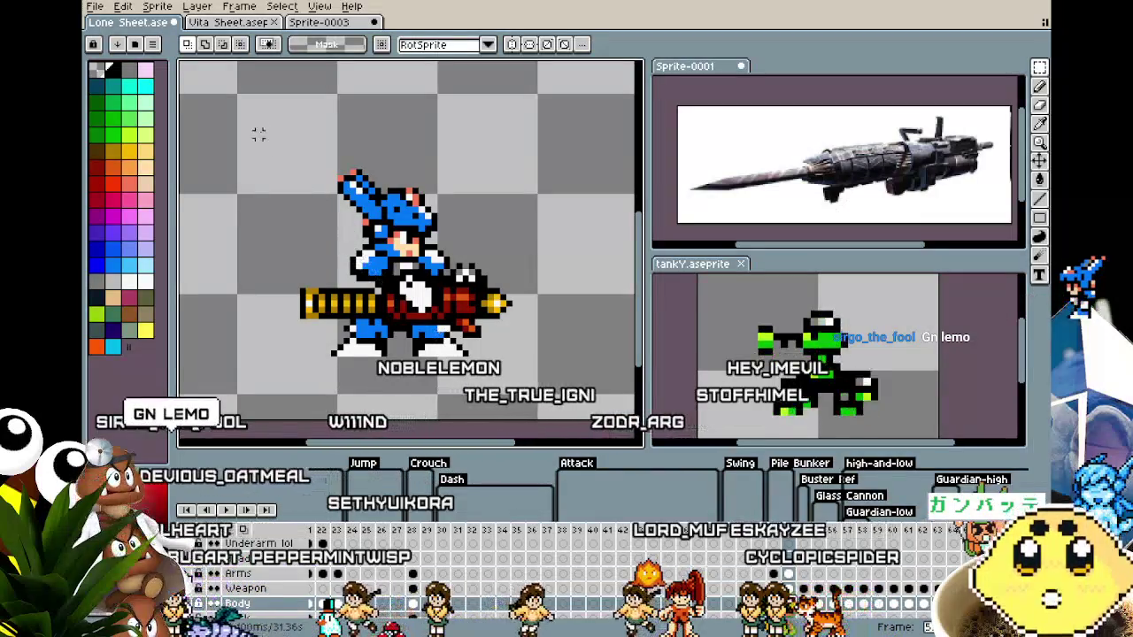
{"action": "left_click_drag", "start_coordinate": [258, 133], "coordinate": [603, 426]}
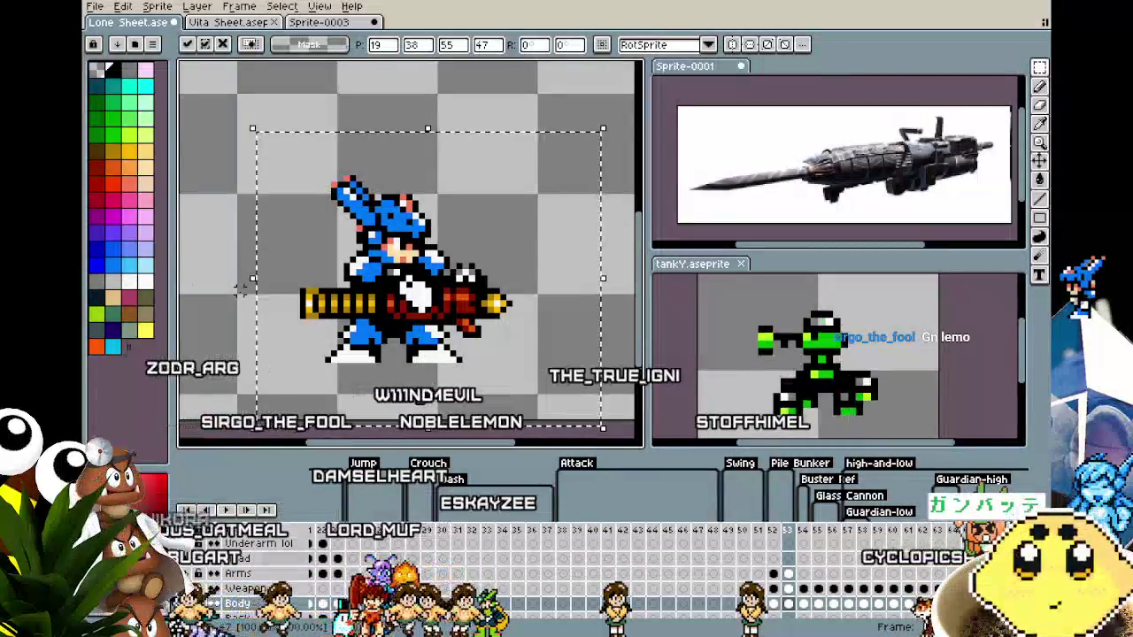
{"action": "left_click", "coordinate": [352, 379]}
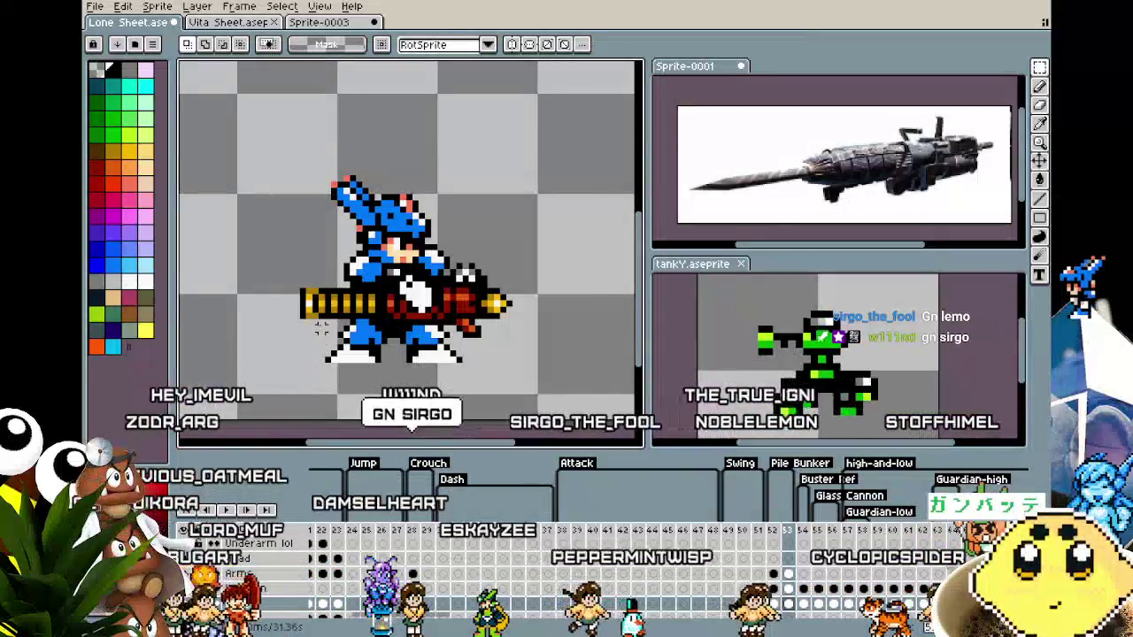
{"action": "left_click_drag", "start_coordinate": [315, 310], "coordinate": [515, 390]}
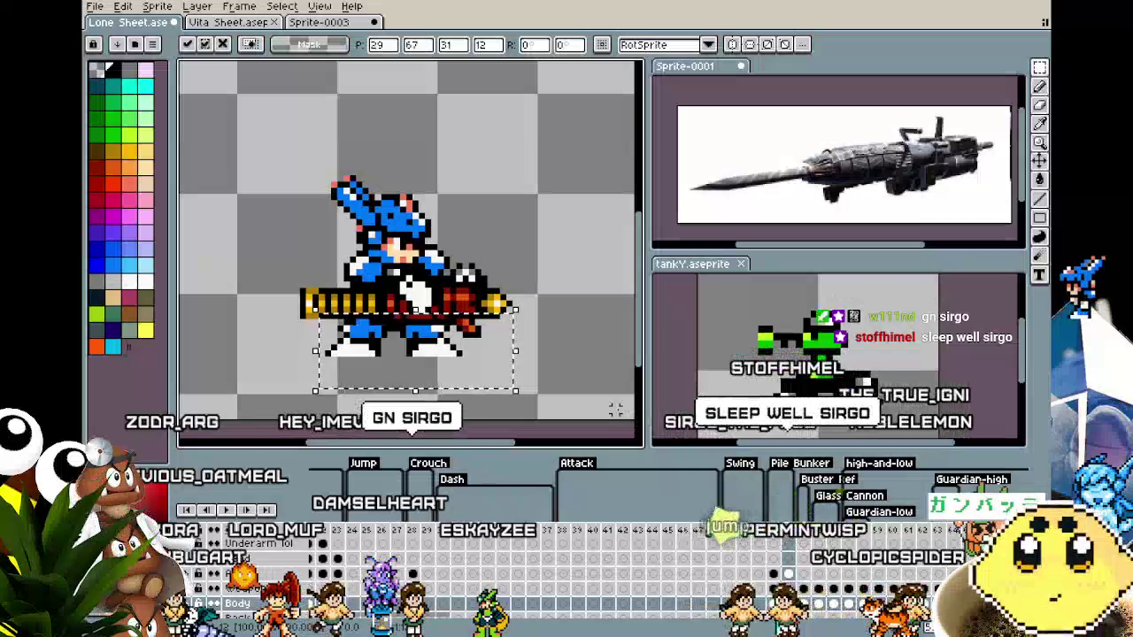
{"action": "key", "text": "ctrl+d"}
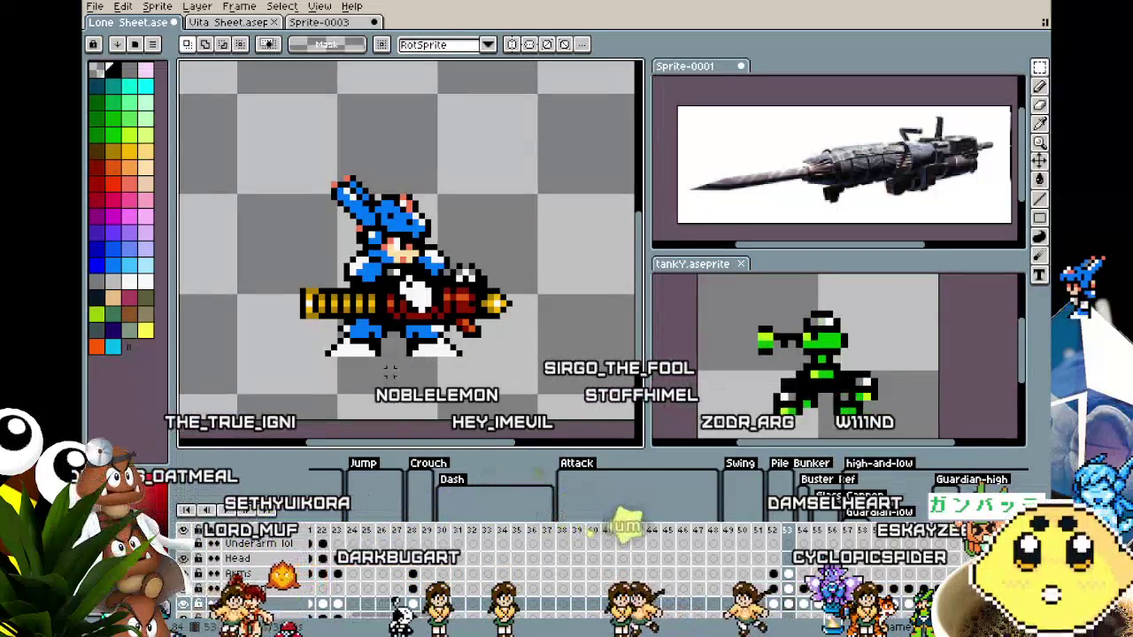
{"action": "left_click_drag", "start_coordinate": [389, 415], "coordinate": [323, 396]}
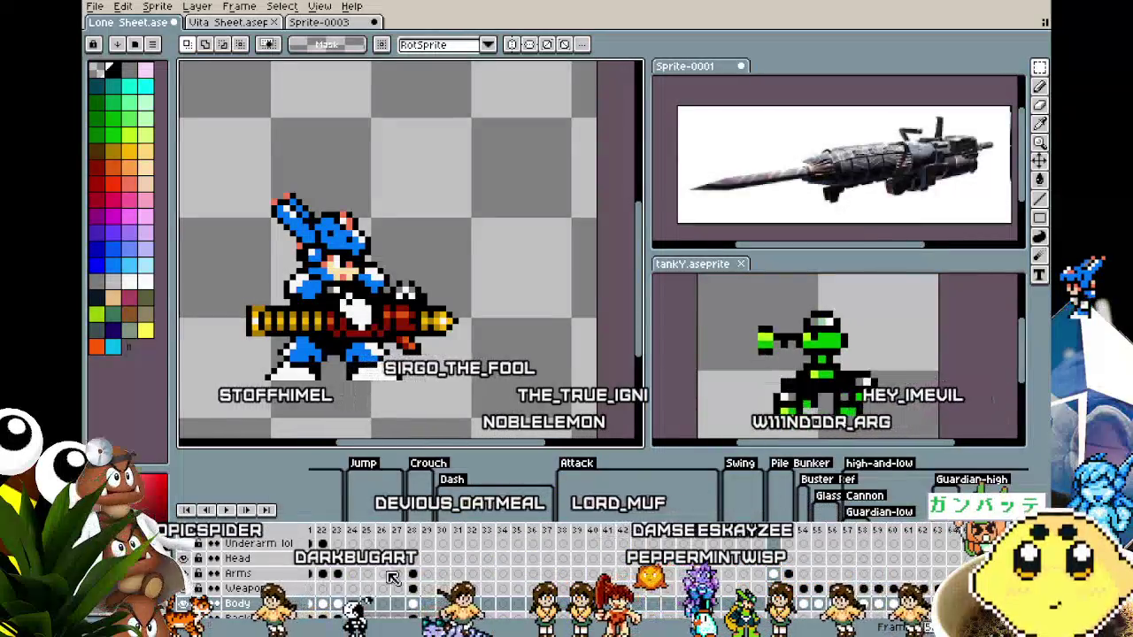
{"action": "left_click_drag", "start_coordinate": [323, 325], "coordinate": [360, 323]}
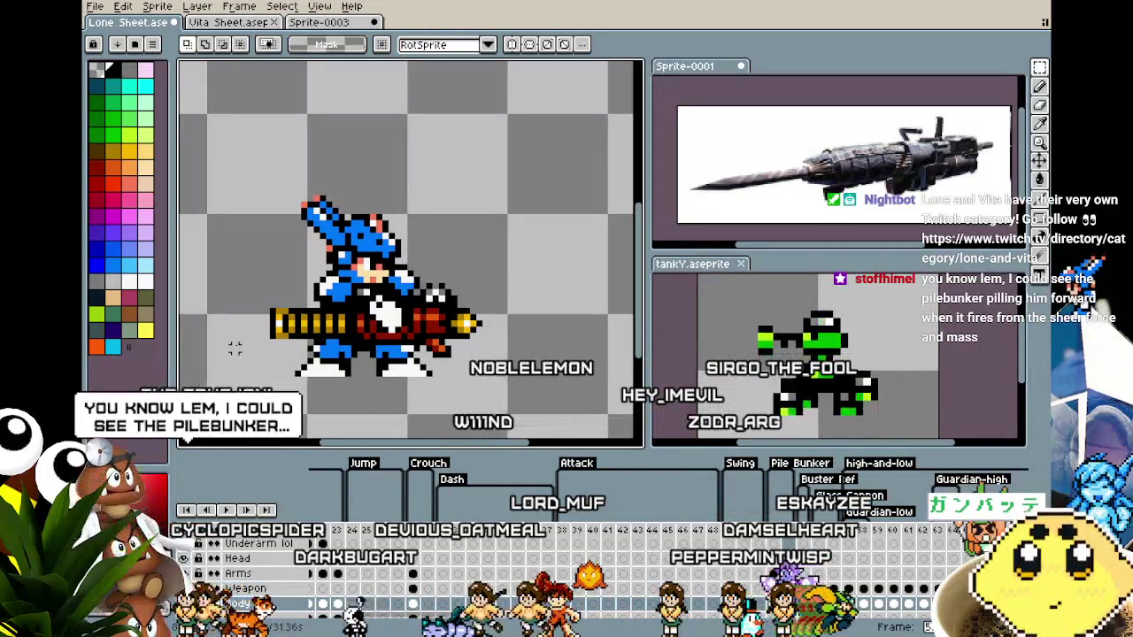
{"action": "left_click_drag", "start_coordinate": [234, 347], "coordinate": [249, 328]}
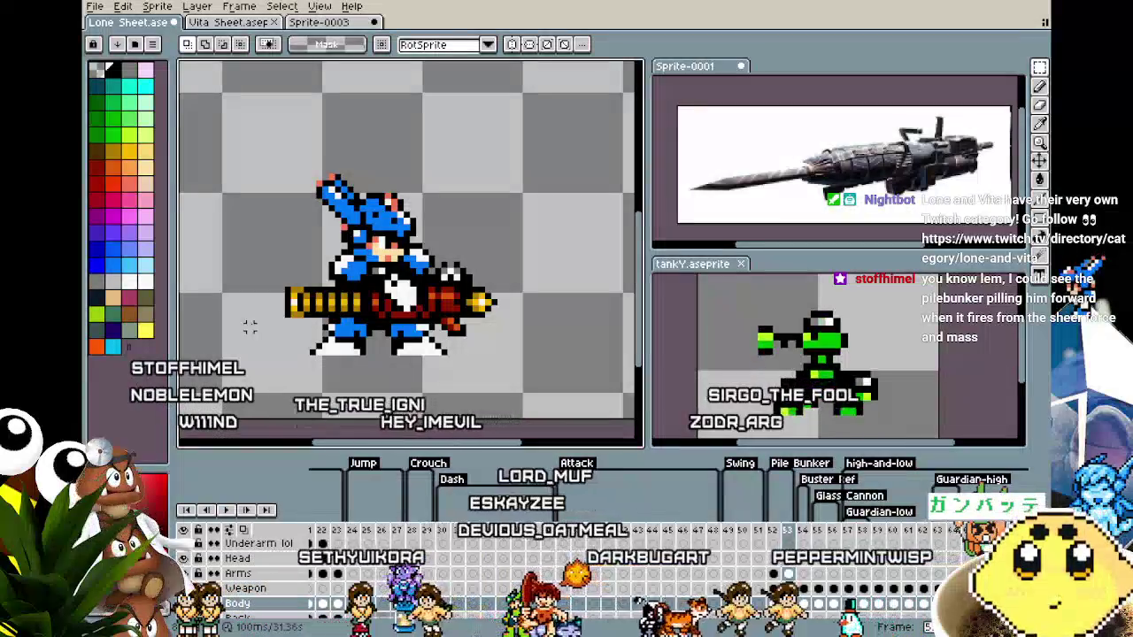
{"action": "key", "text": "Right"}
{"action": "key", "text": "Right"}
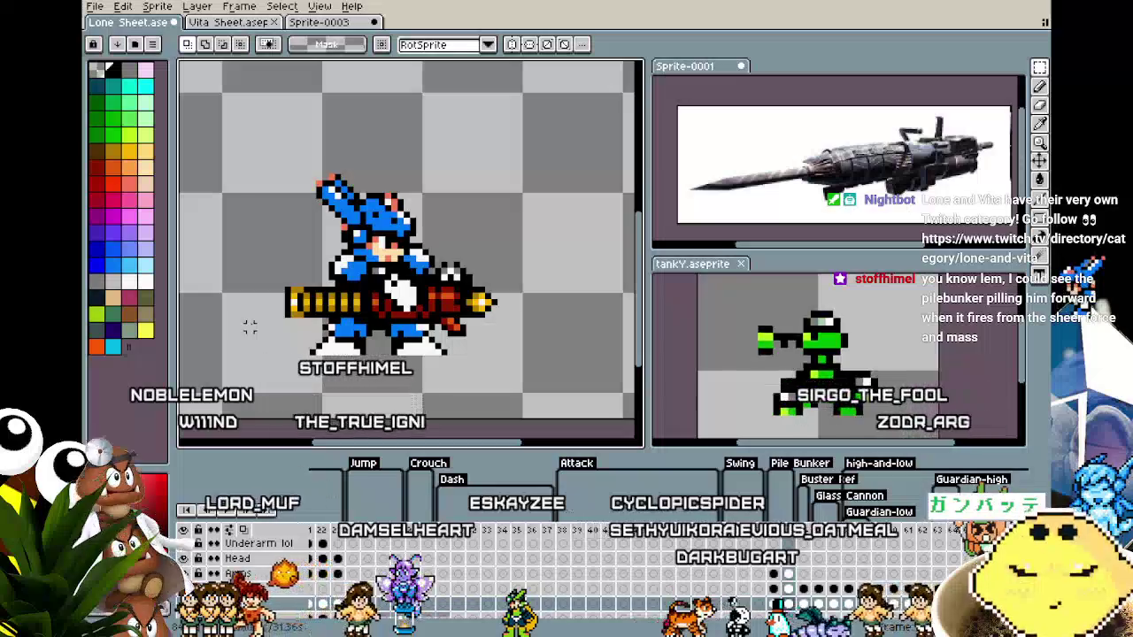
{"action": "key", "text": "Right"}
{"action": "key", "text": "Right"}
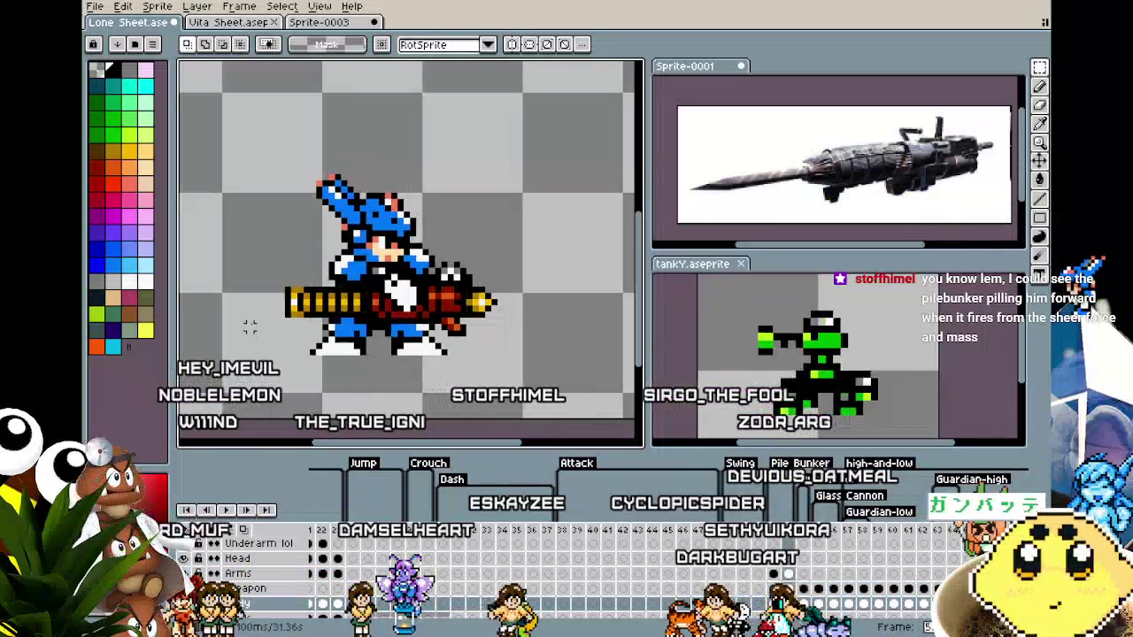
{"action": "key", "text": "Right"}
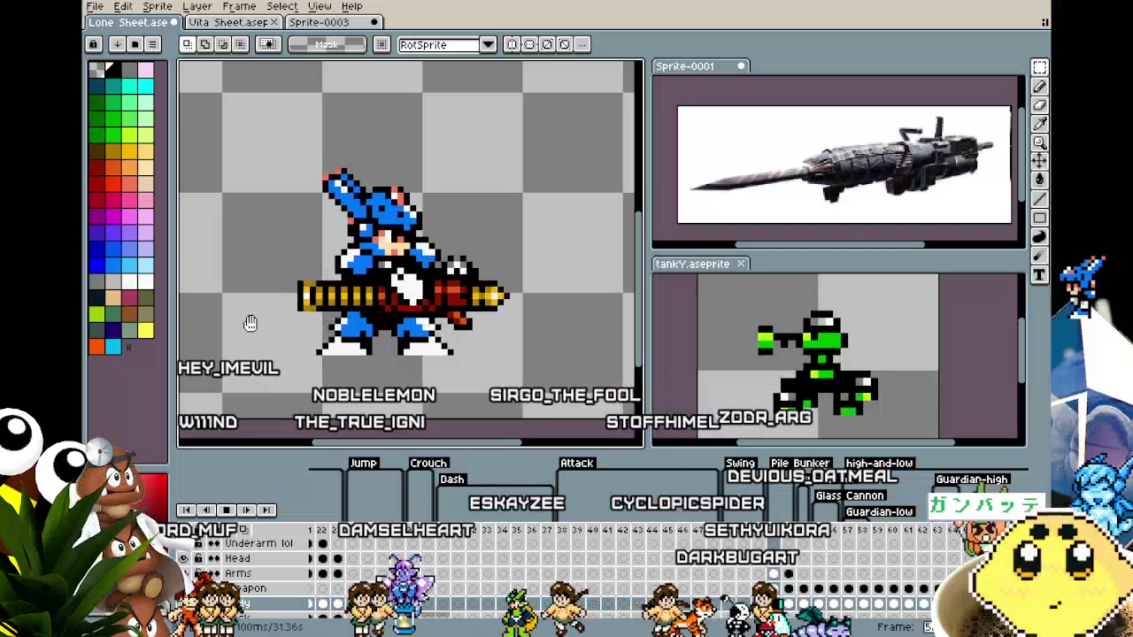
{"action": "scroll", "coordinate": [250, 324], "scroll_direction": "down", "scroll_amount": 2}
{"action": "scroll", "coordinate": [250, 324], "scroll_direction": "down", "scroll_amount": 3}
{"action": "scroll", "coordinate": [250, 324], "scroll_direction": "up", "scroll_amount": 2}
{"action": "scroll", "coordinate": [251, 324], "scroll_direction": "up", "scroll_amount": 2}
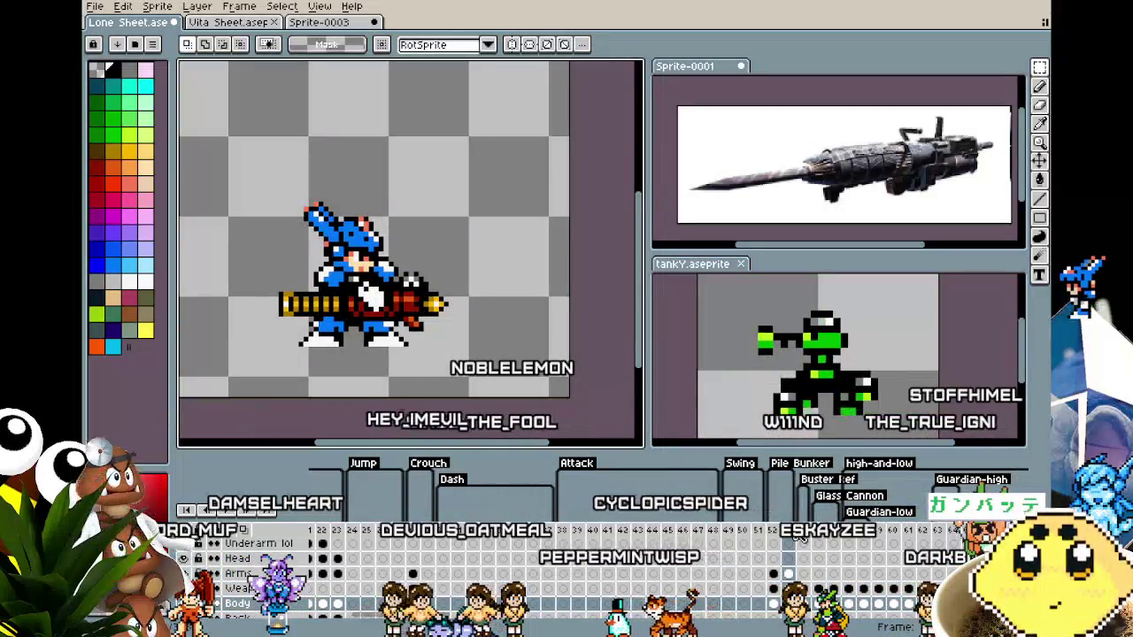
Duplicate the current frame as a new frame and preview the animation.
{"action": "right_click", "coordinate": [795, 537]}
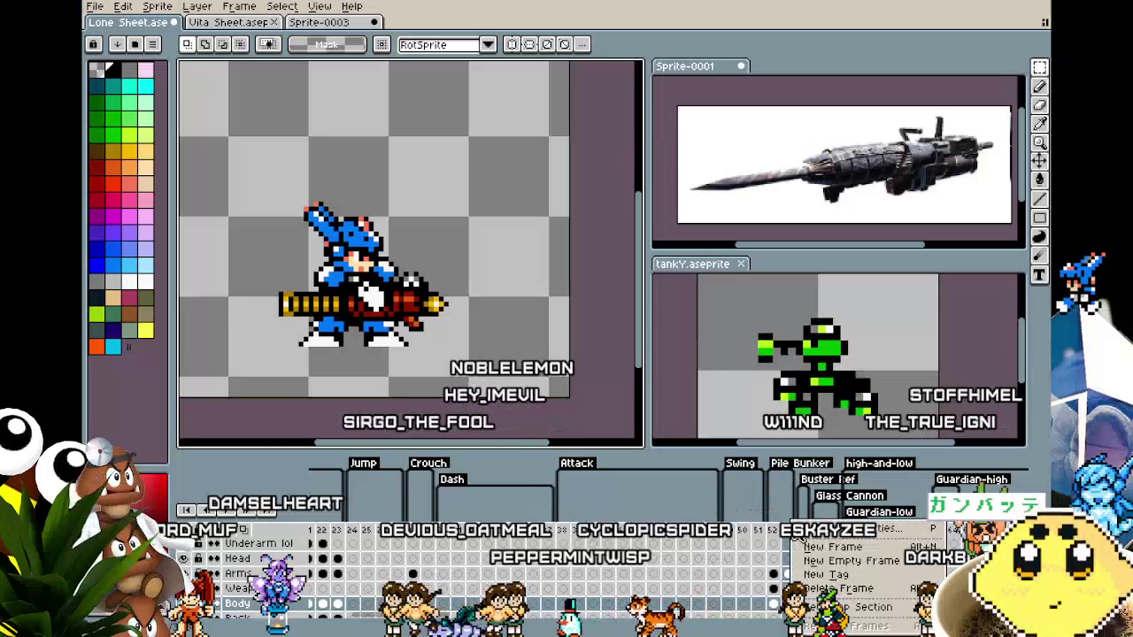
{"action": "left_click", "coordinate": [814, 550]}
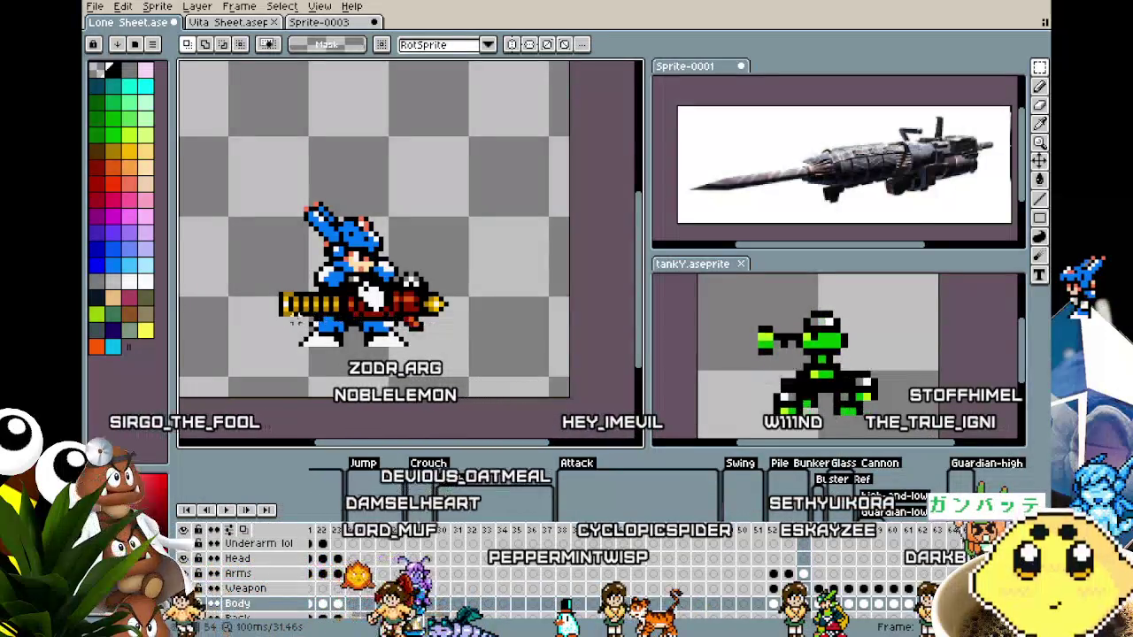
{"action": "left_click_drag", "start_coordinate": [245, 174], "coordinate": [502, 379]}
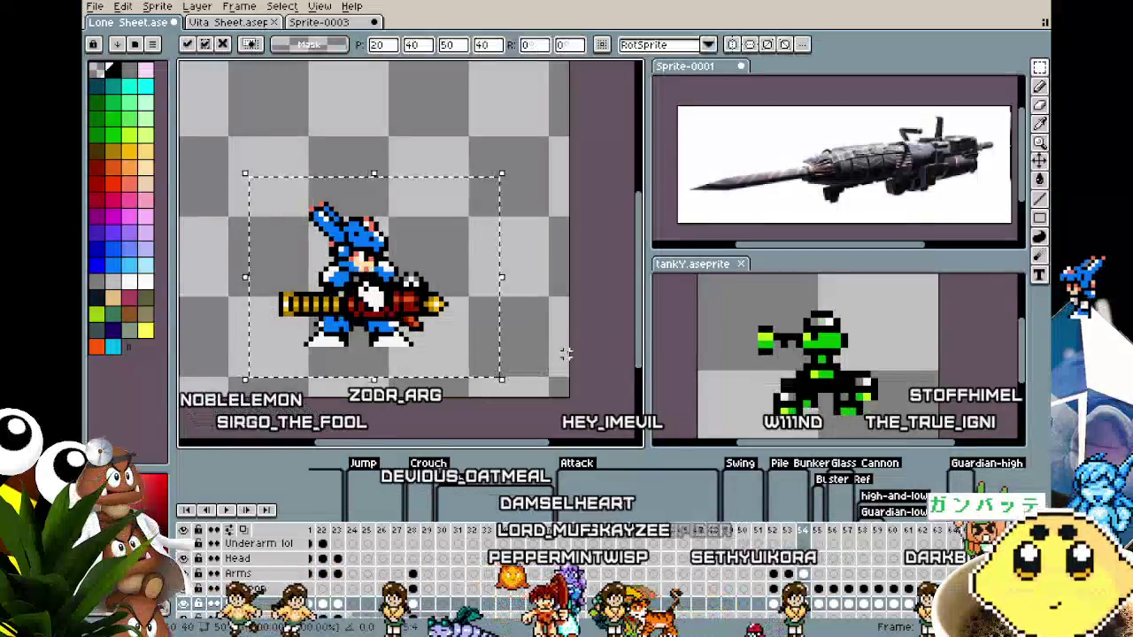
{"action": "key", "text": "ctrl+d"}
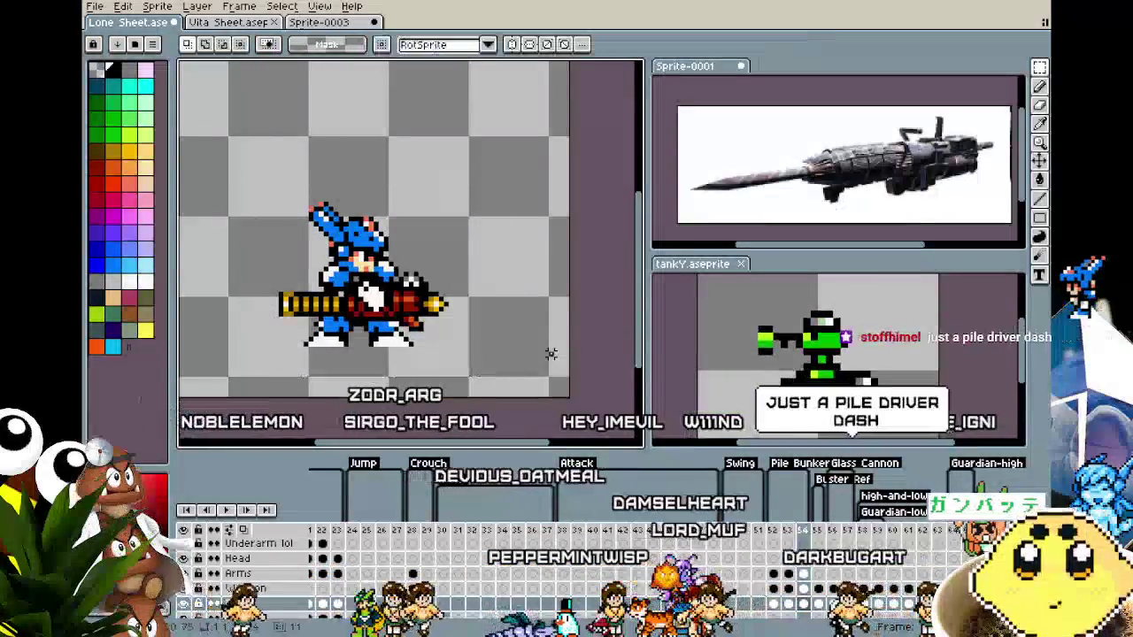
{"action": "key", "text": "Return"}
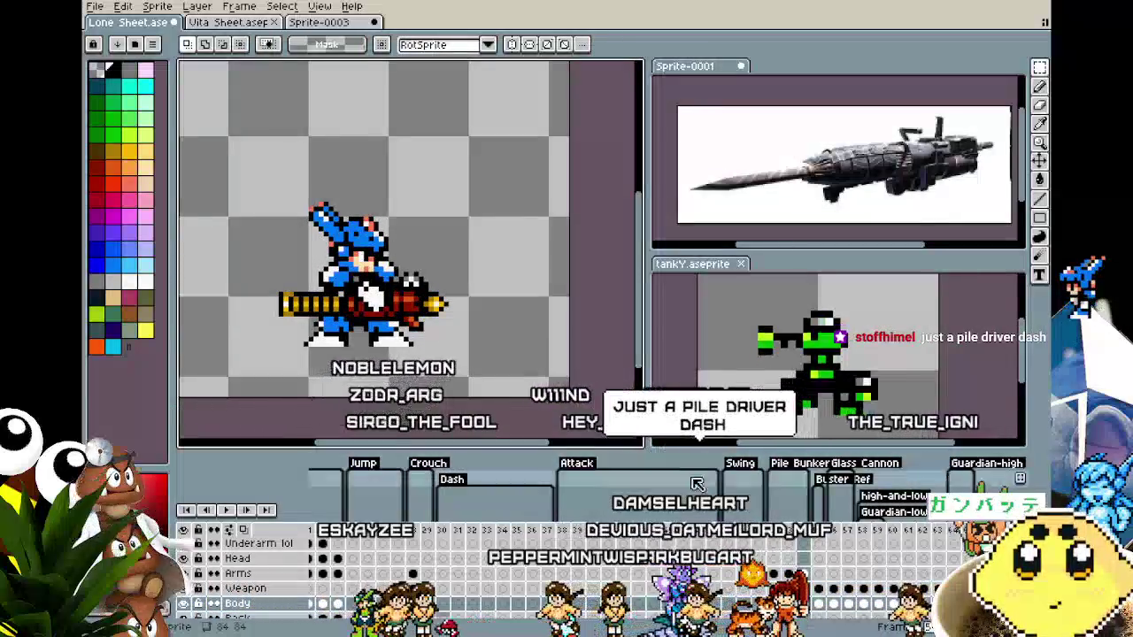
{"action": "mouse_move", "coordinate": [230, 163]}
{"action": "left_mouse_down"}
{"action": "mouse_move", "coordinate": [430, 380]}
{"action": "mouse_move", "coordinate": [512, 398]}
{"action": "left_mouse_up"}
{"action": "key", "text": "ctrl+d"}
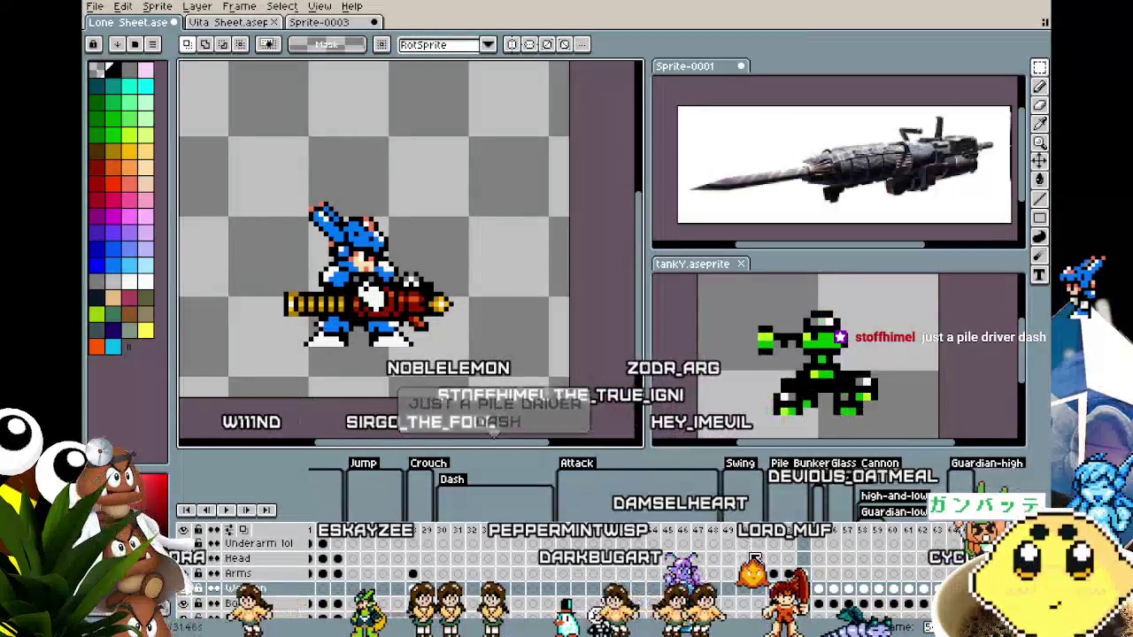
{"action": "mouse_move", "coordinate": [245, 160]}
{"action": "left_mouse_down"}
{"action": "mouse_move", "coordinate": [392, 329]}
{"action": "mouse_move", "coordinate": [501, 396]}
{"action": "left_mouse_up"}
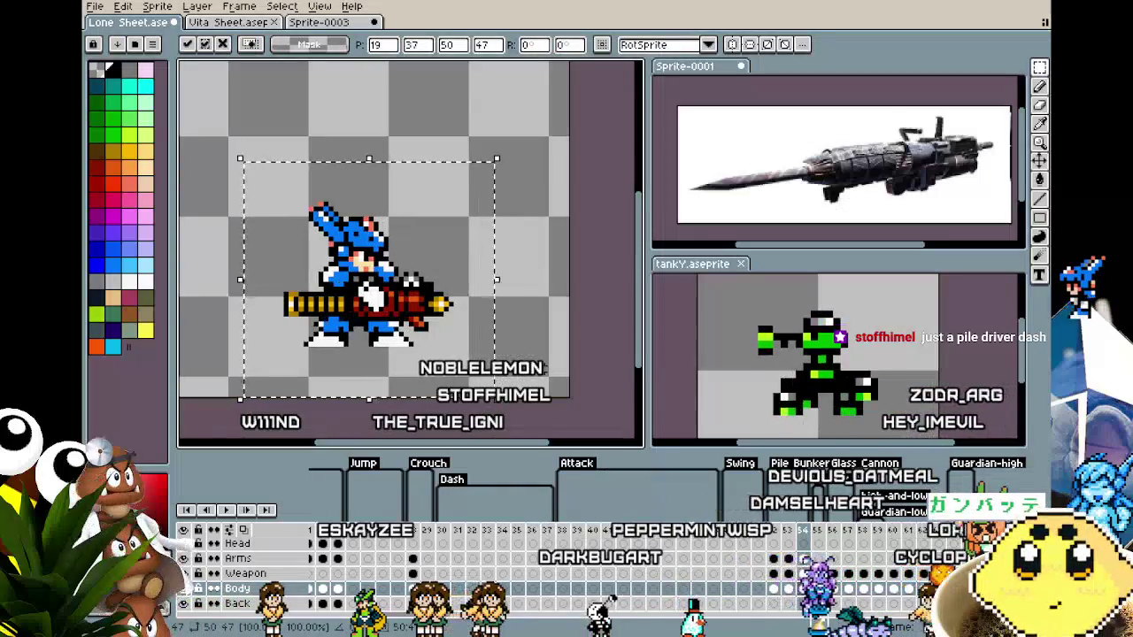
{"action": "key", "text": "ctrl+d"}
On the Arms layer, select the arms and cannon and nudge them one pixel left.
{"action": "left_click", "coordinate": [802, 558]}
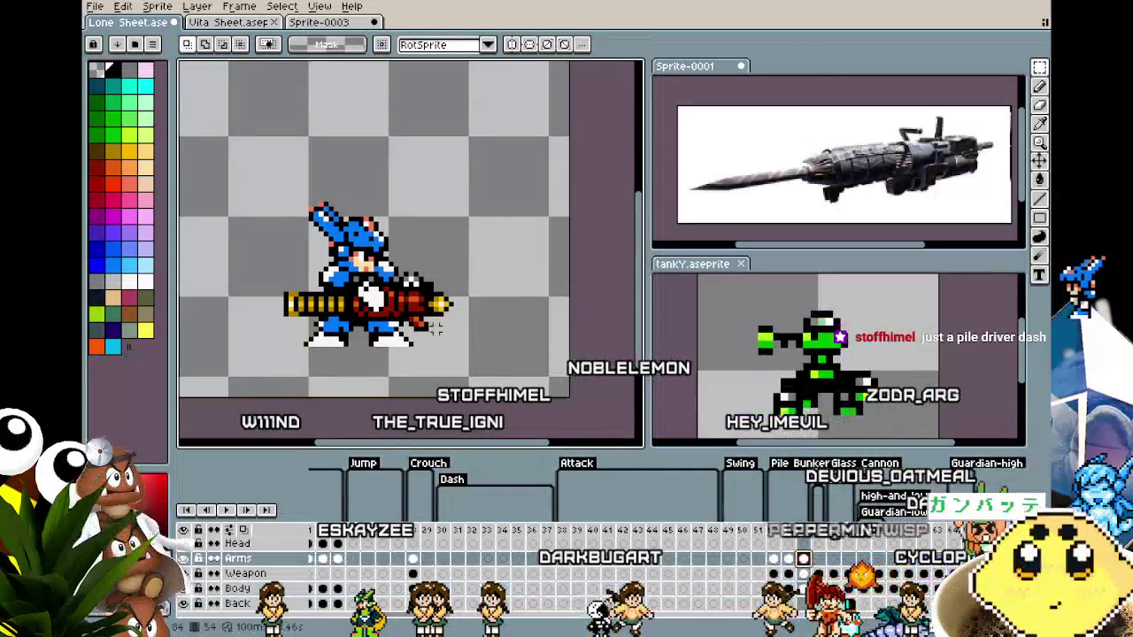
{"action": "mouse_move", "coordinate": [234, 183]}
{"action": "left_mouse_down"}
{"action": "mouse_move", "coordinate": [519, 378]}
{"action": "mouse_move", "coordinate": [540, 370]}
{"action": "left_mouse_up"}
{"action": "scroll", "coordinate": [540, 370], "scroll_direction": "down", "scroll_amount": 3}
{"action": "scroll", "coordinate": [540, 370], "scroll_direction": "up", "scroll_amount": 2}
{"action": "scroll", "coordinate": [540, 370], "scroll_direction": "up", "scroll_amount": 1}
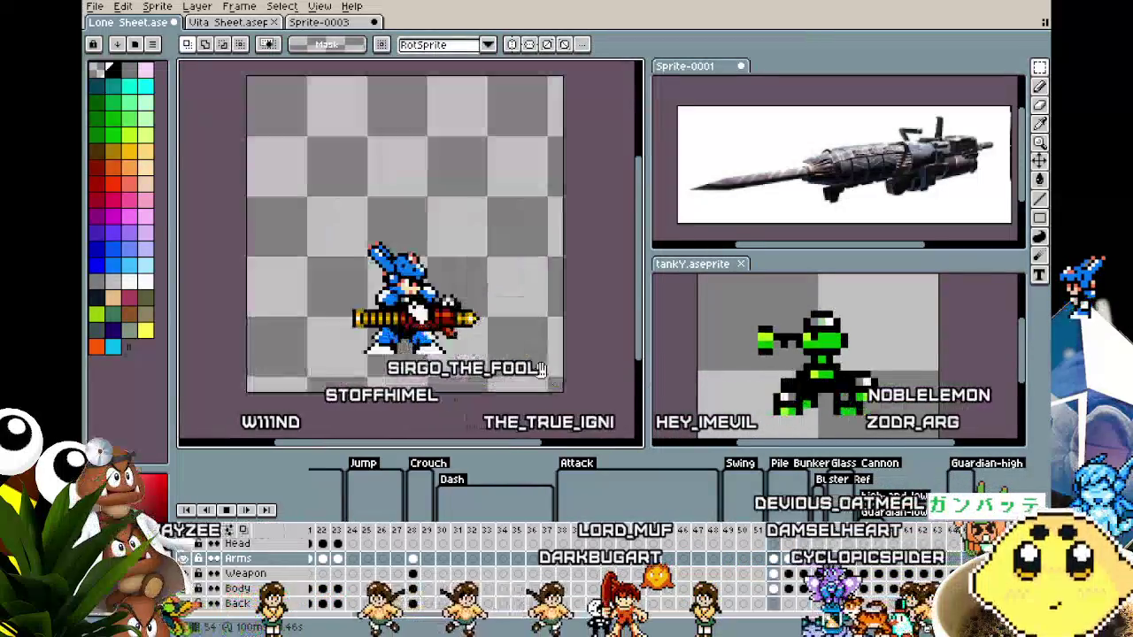
{"action": "key", "text": "Left"}
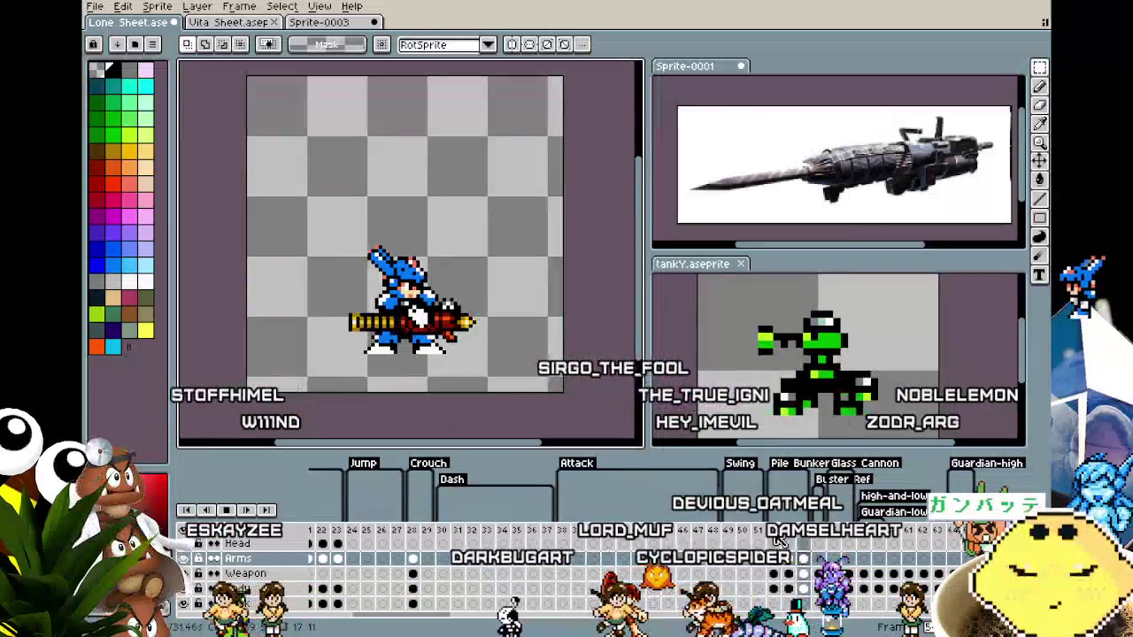
Shift the drill cannon a few pixels to line up with the hands, then scroll the timeline.
{"action": "key", "text": "Right"}
{"action": "key", "text": "Right"}
{"action": "key", "text": "Right"}
{"action": "key", "text": "Right"}
{"action": "key", "text": "Left"}
{"action": "key", "text": "Left"}
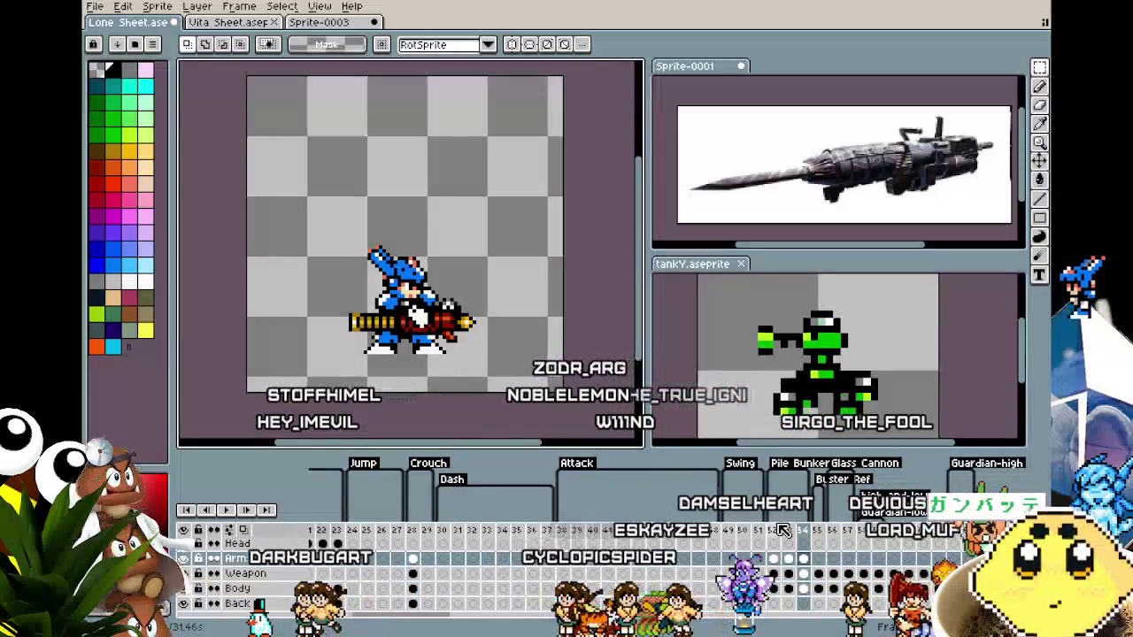
{"action": "mouse_move", "coordinate": [431, 616]}
{"action": "left_mouse_down"}
{"action": "mouse_move", "coordinate": [349, 628]}
{"action": "mouse_move", "coordinate": [576, 628]}
{"action": "left_mouse_up"}
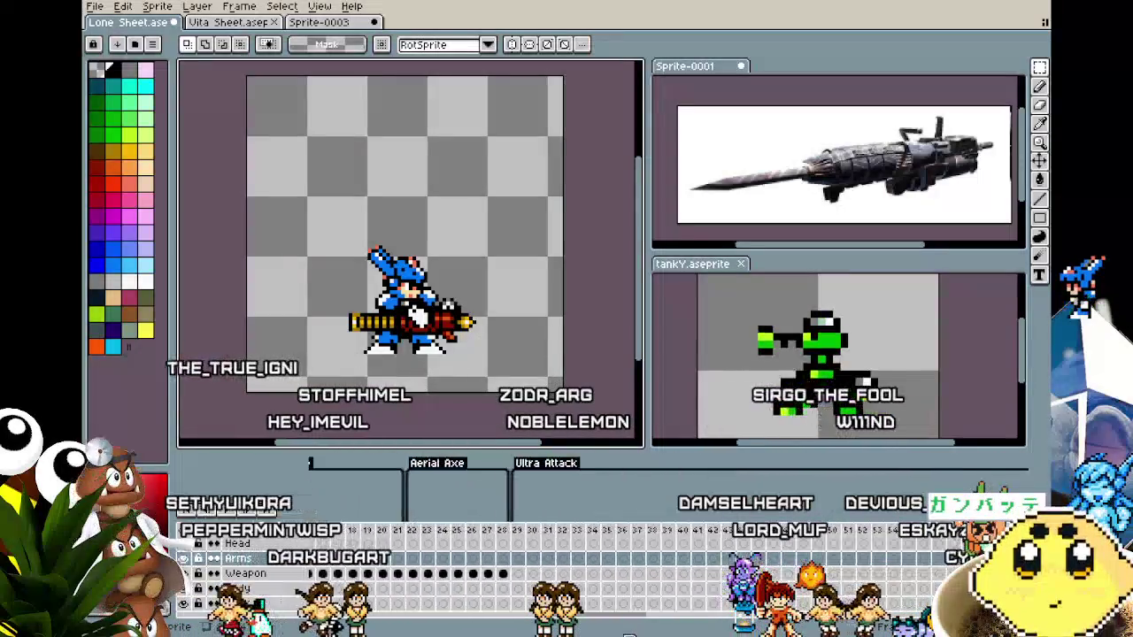
{"action": "left_click_drag", "start_coordinate": [708, 630], "coordinate": [833, 633]}
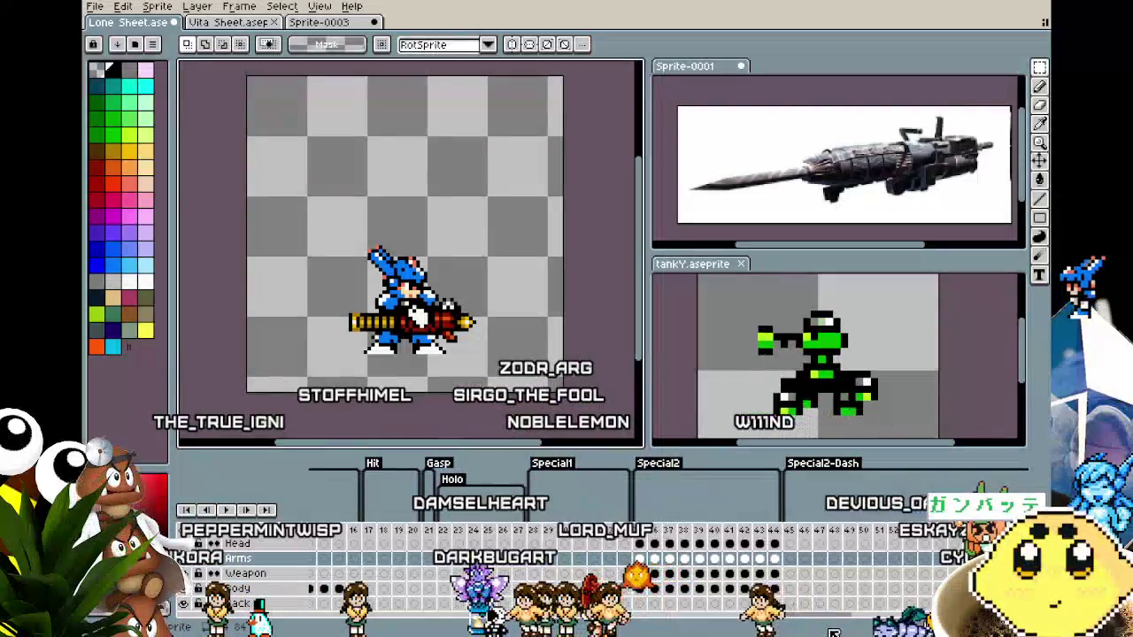
Review frame 36 and other poses, play the animation, and select frames 52–54.
{"action": "left_click", "coordinate": [654, 544]}
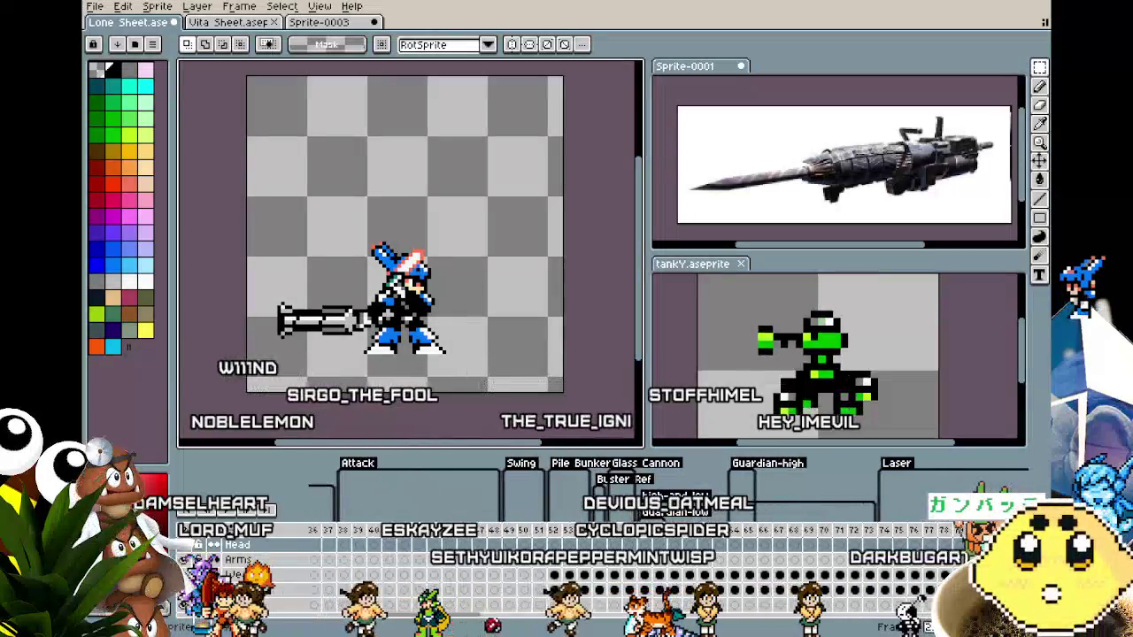
{"action": "scroll", "coordinate": [619, 567], "scroll_direction": "left", "scroll_amount": 5}
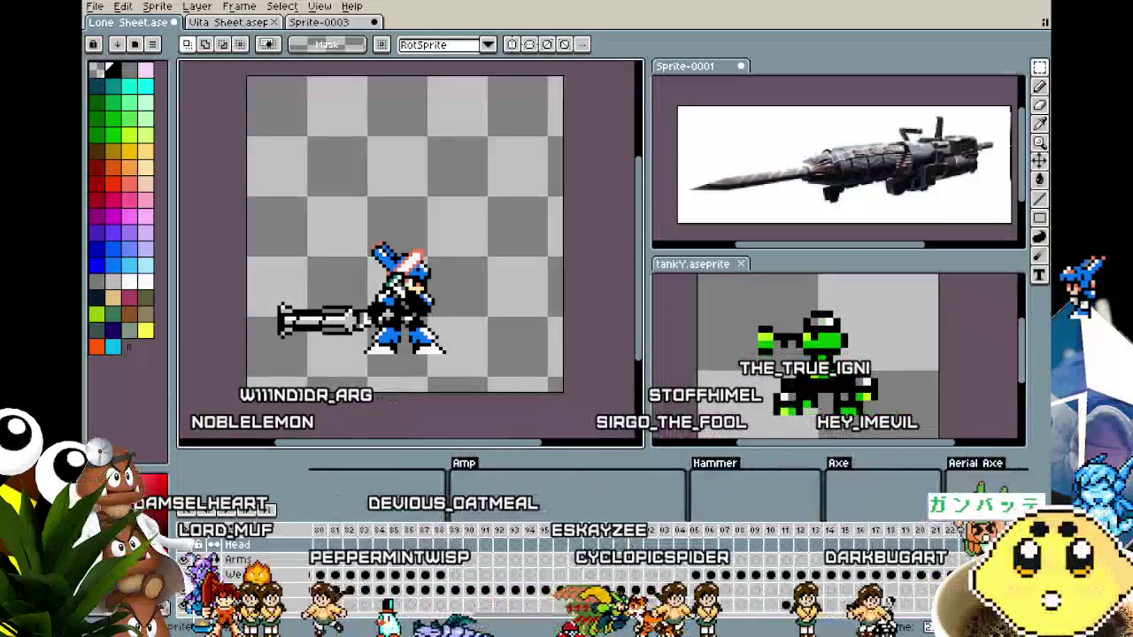
{"action": "scroll", "coordinate": [619, 557], "scroll_direction": "right", "scroll_amount": 8}
{"action": "scroll", "coordinate": [619, 558], "scroll_direction": "right", "scroll_amount": 7}
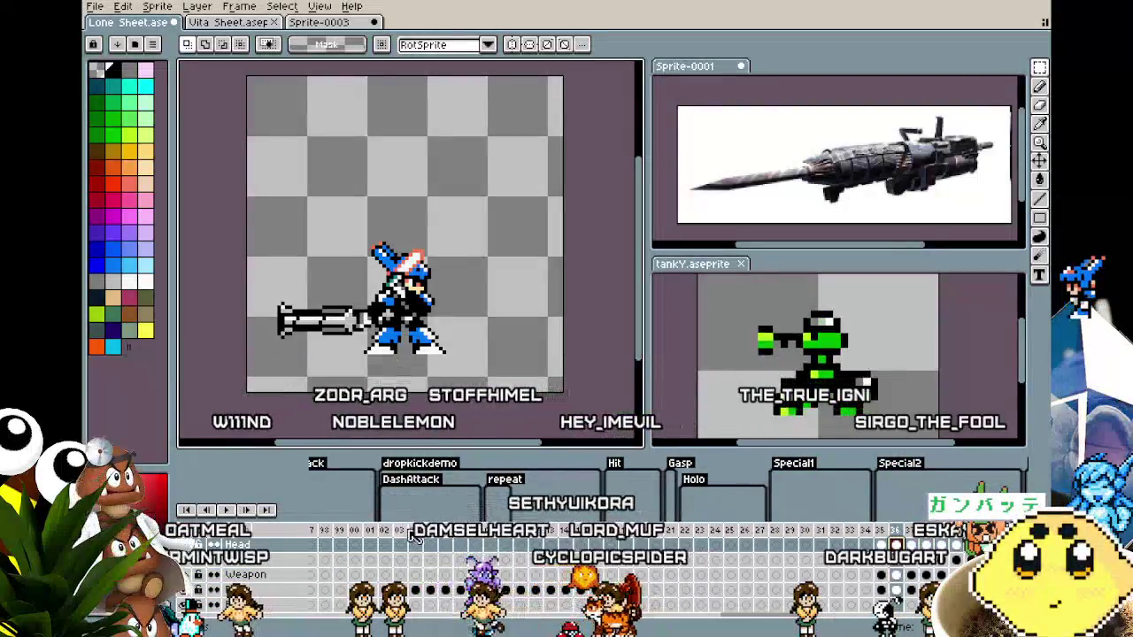
{"action": "left_click", "coordinate": [406, 530]}
{"action": "key", "text": "Return"}
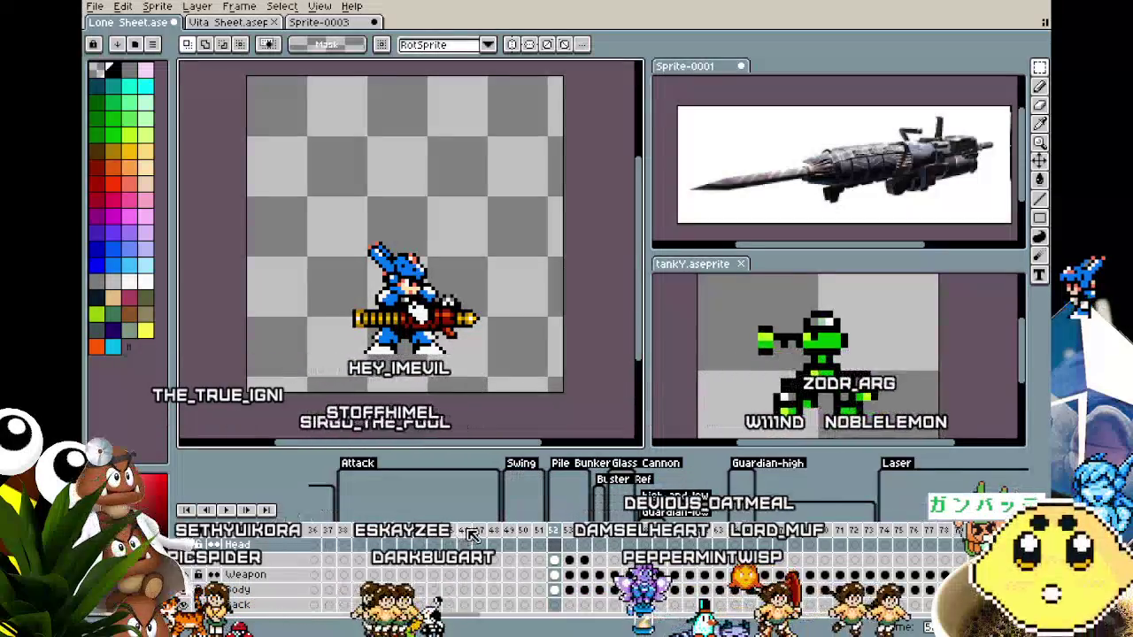
{"action": "left_click_drag", "start_coordinate": [556, 538], "coordinate": [591, 540]}
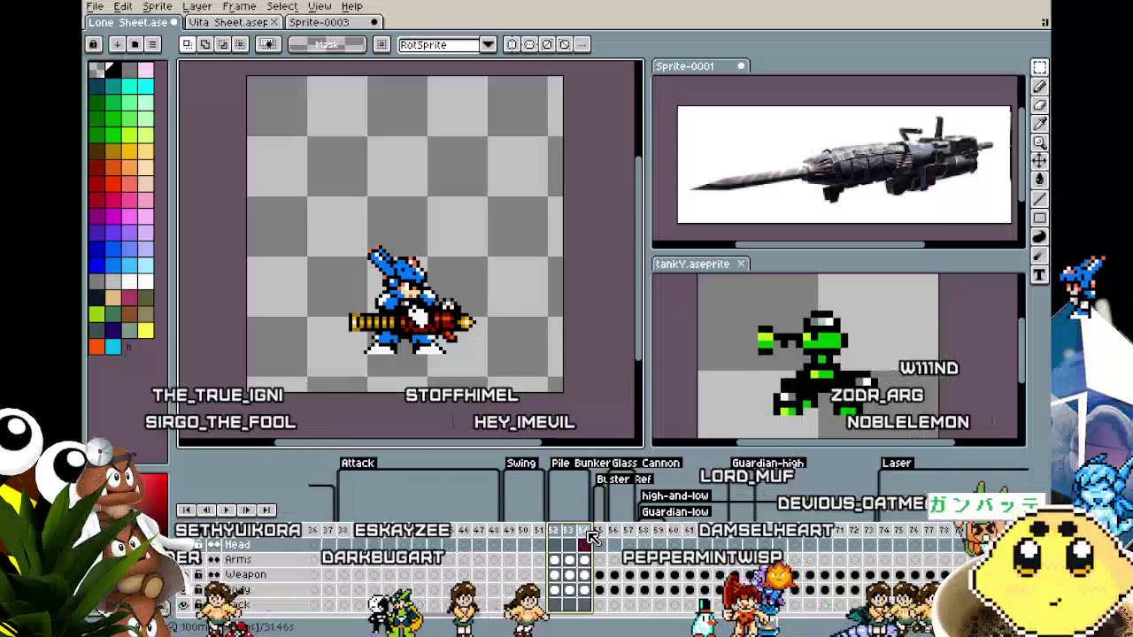
Give frames 52–54 an 80 ms duration in Frame Properties and replay the animation.
{"action": "key", "text": "p"}
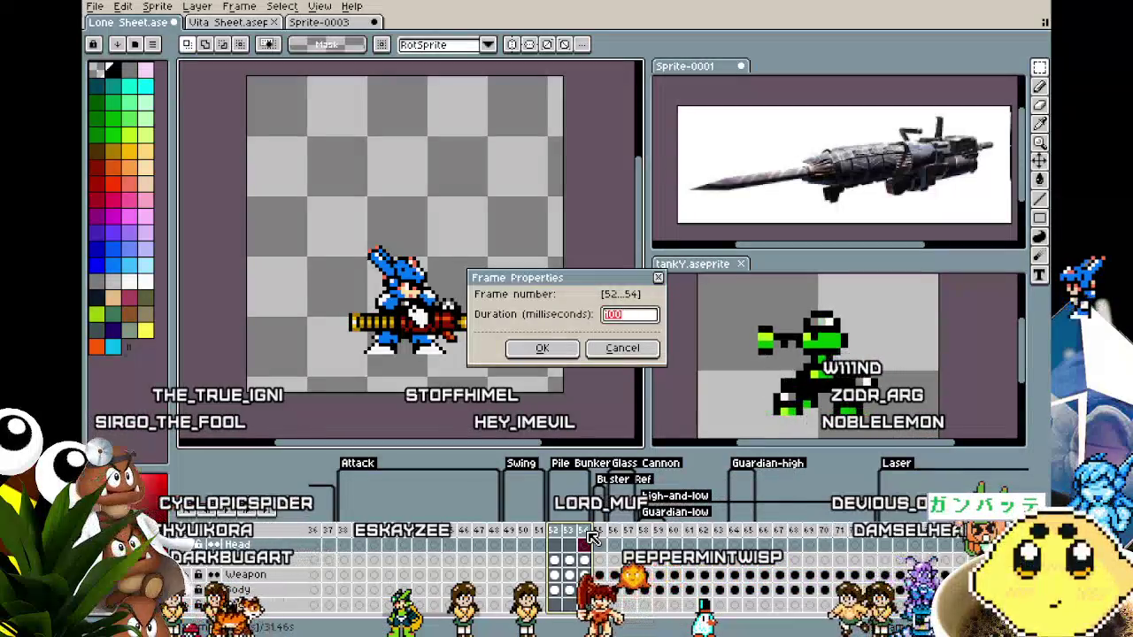
{"action": "type", "text": "50"}
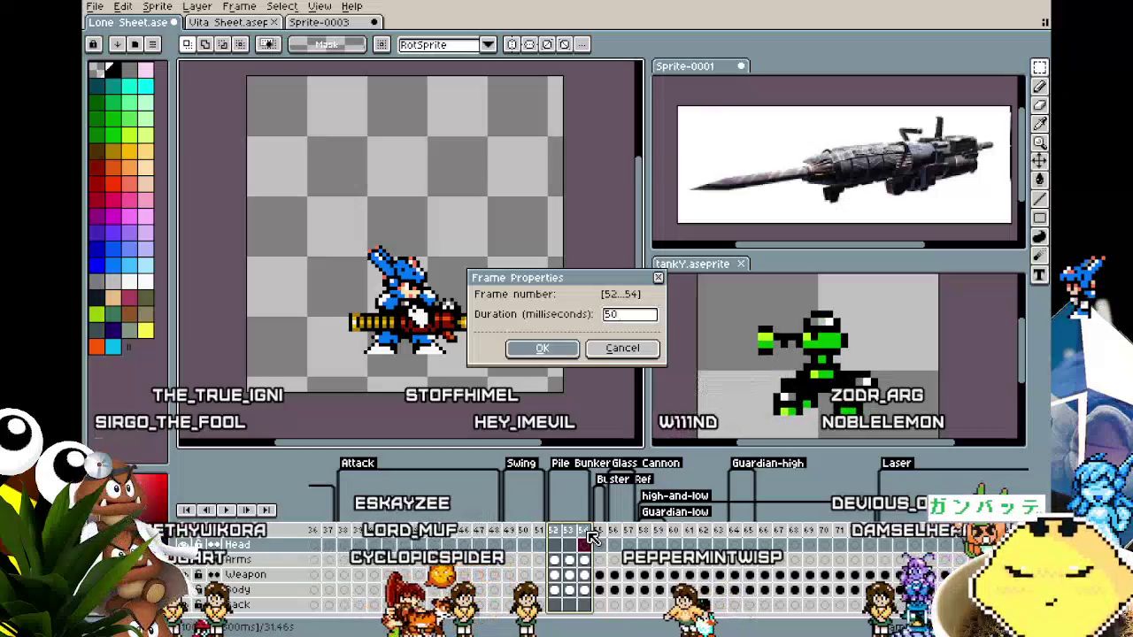
{"action": "key", "text": "Return"}
{"action": "key", "text": "Return"}
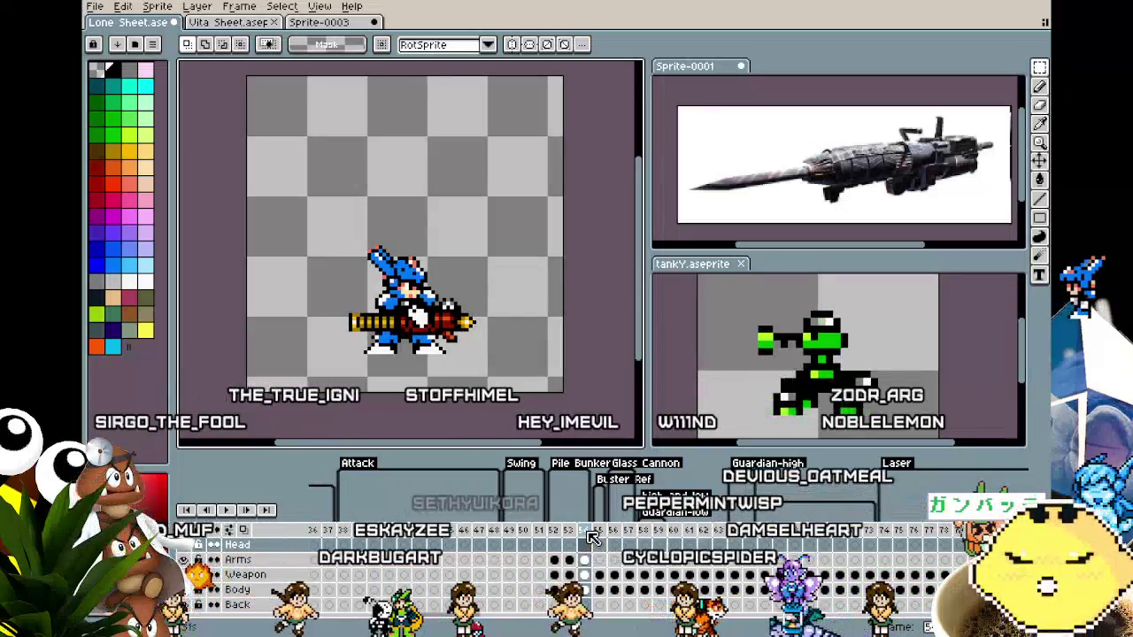
{"action": "key", "text": "Return"}
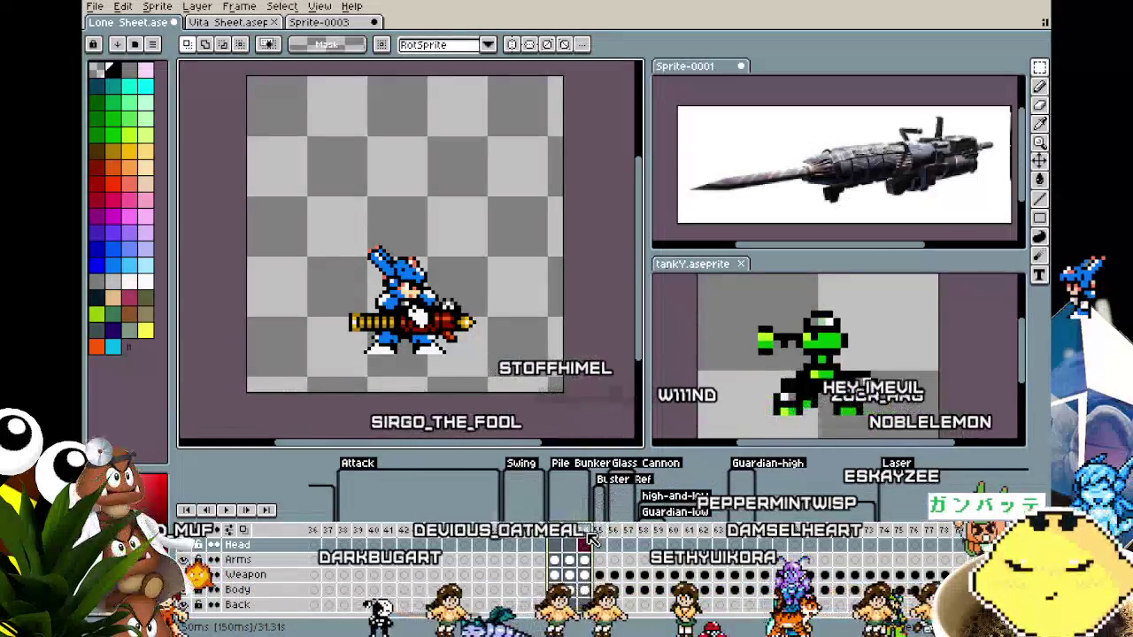
{"action": "key", "text": "p"}
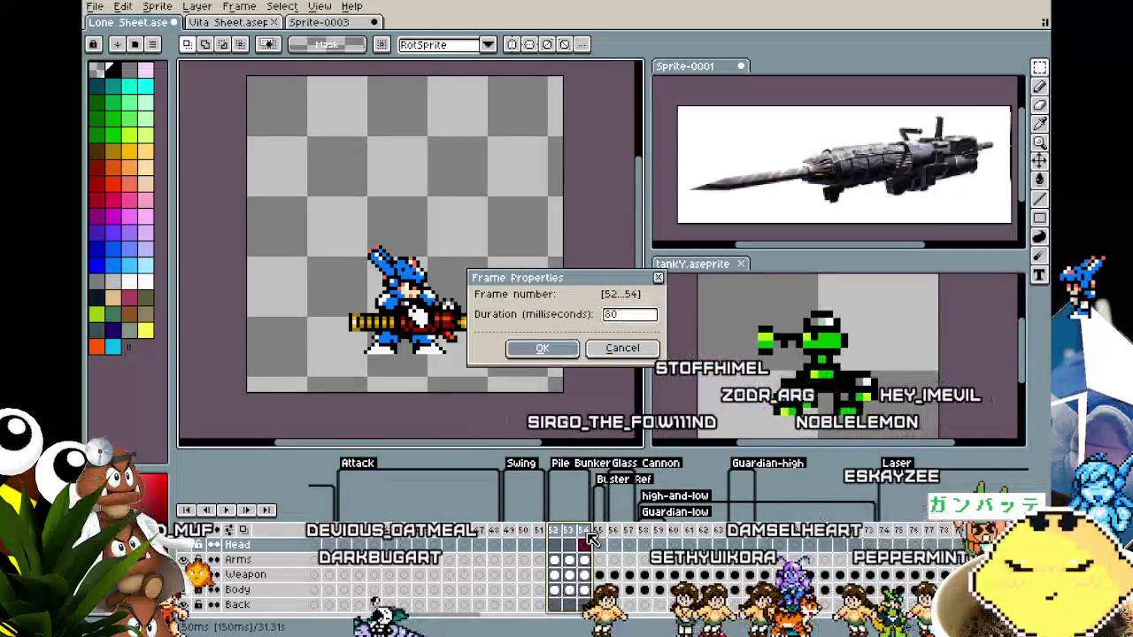
{"action": "key", "text": "Return"}
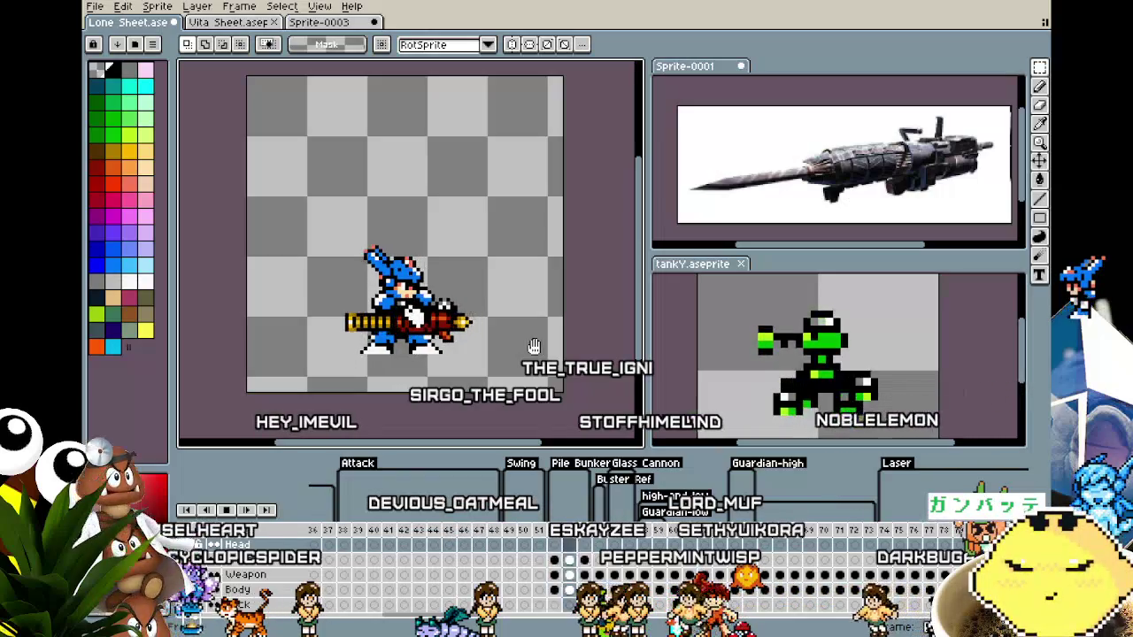
{"action": "scroll", "coordinate": [458, 336], "scroll_direction": "up", "scroll_amount": 1}
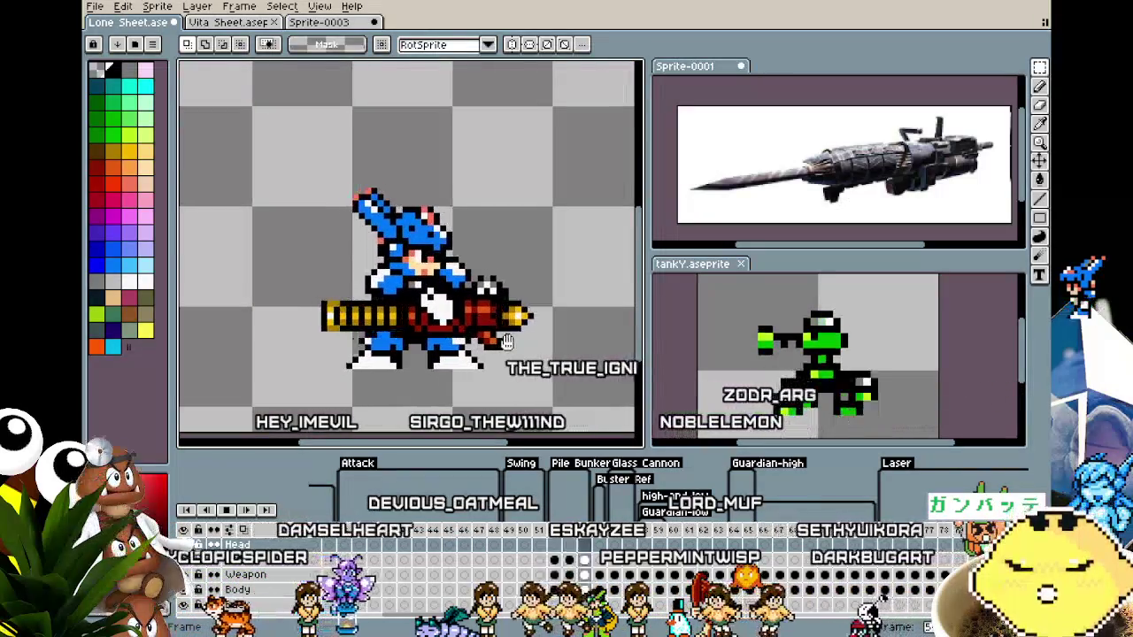
{"action": "scroll", "coordinate": [478, 354], "scroll_direction": "right", "scroll_amount": 2}
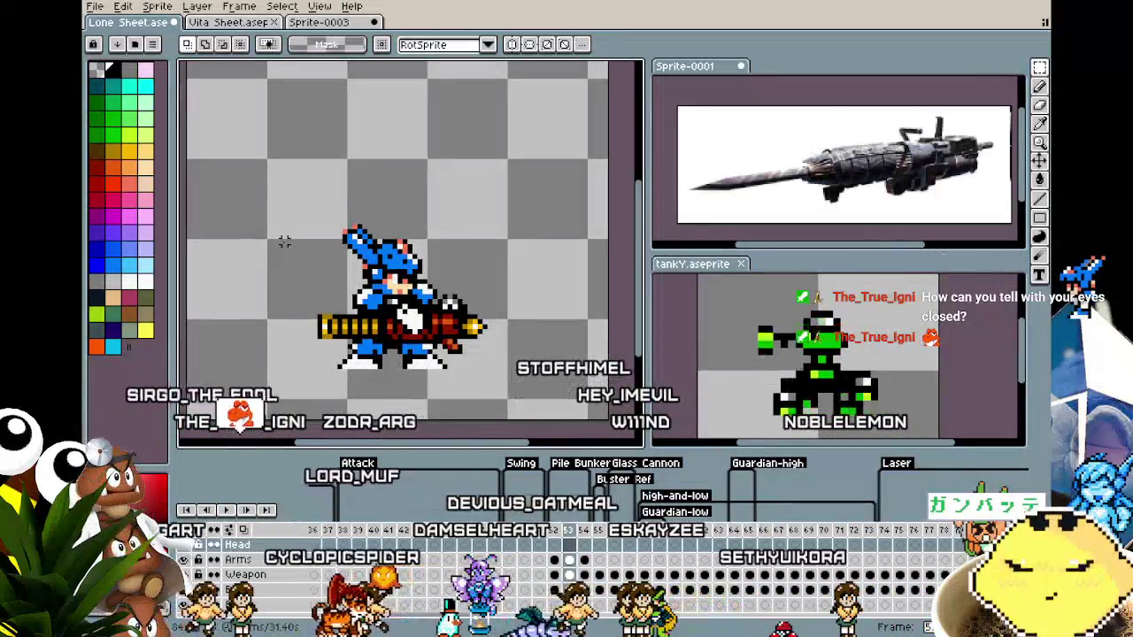
{"action": "left_click", "coordinate": [586, 539]}
{"action": "left_click", "coordinate": [572, 537]}
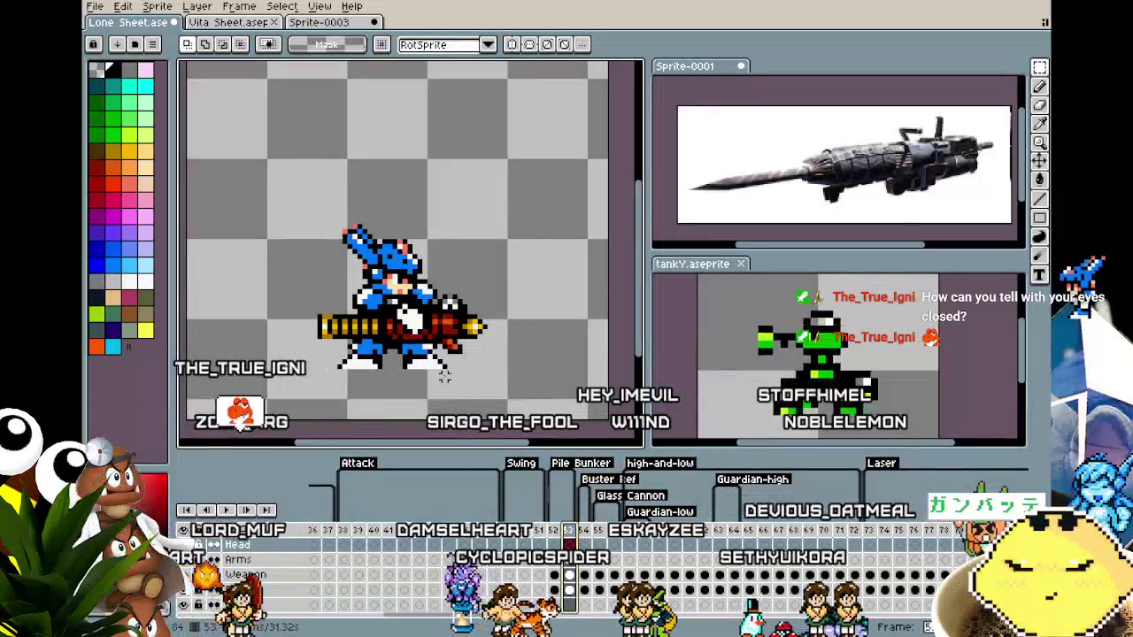
{"action": "key", "text": "Left"}
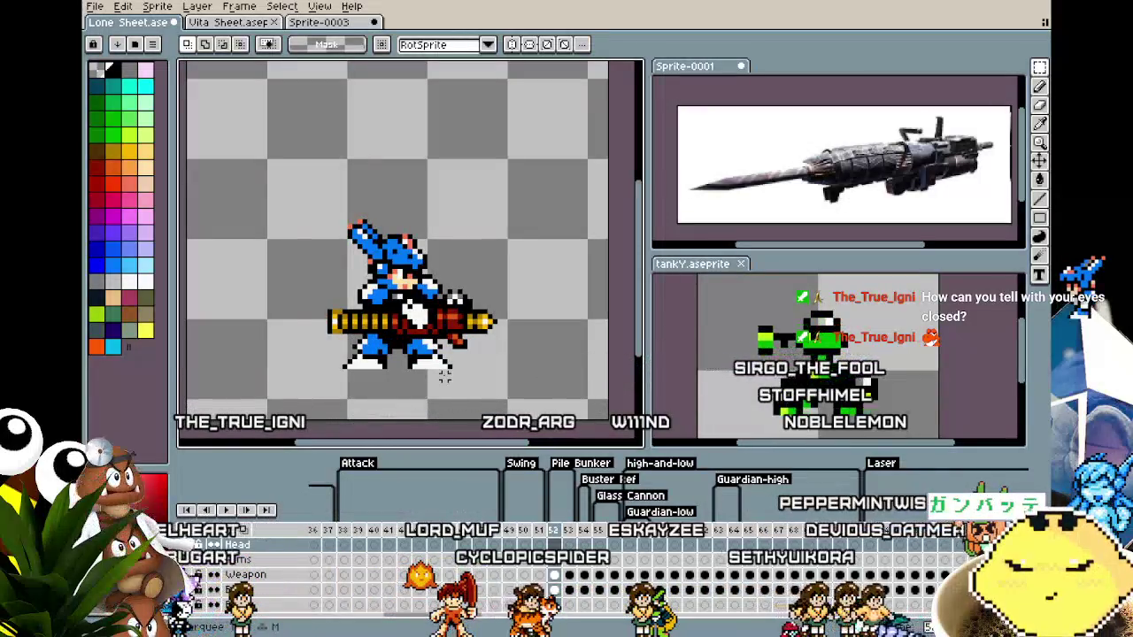
{"action": "key", "text": "Right"}
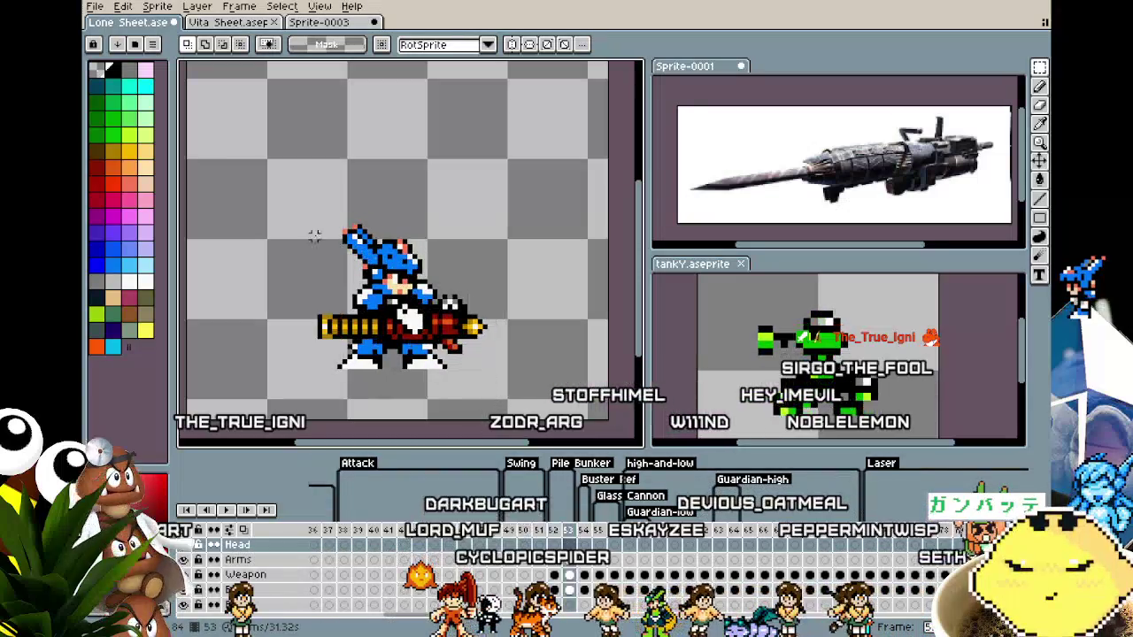
{"action": "left_click_drag", "start_coordinate": [360, 297], "coordinate": [534, 414]}
{"action": "key", "text": "ctrl+d"}
{"action": "key", "text": "Down"}
{"action": "mouse_move", "coordinate": [258, 181]}
{"action": "left_mouse_down"}
{"action": "mouse_move", "coordinate": [521, 396]}
{"action": "mouse_move", "coordinate": [558, 398]}
{"action": "left_mouse_up"}
{"action": "key", "text": "ctrl+d"}
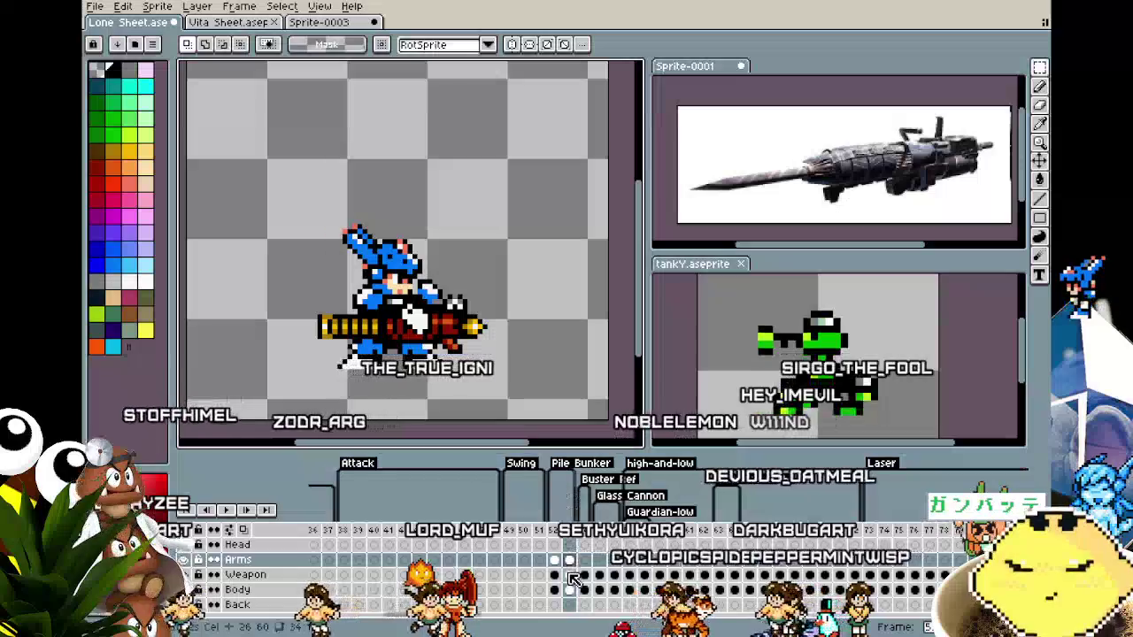
{"action": "key", "text": "Down"}
{"action": "left_click_drag", "start_coordinate": [457, 299], "coordinate": [535, 407]}
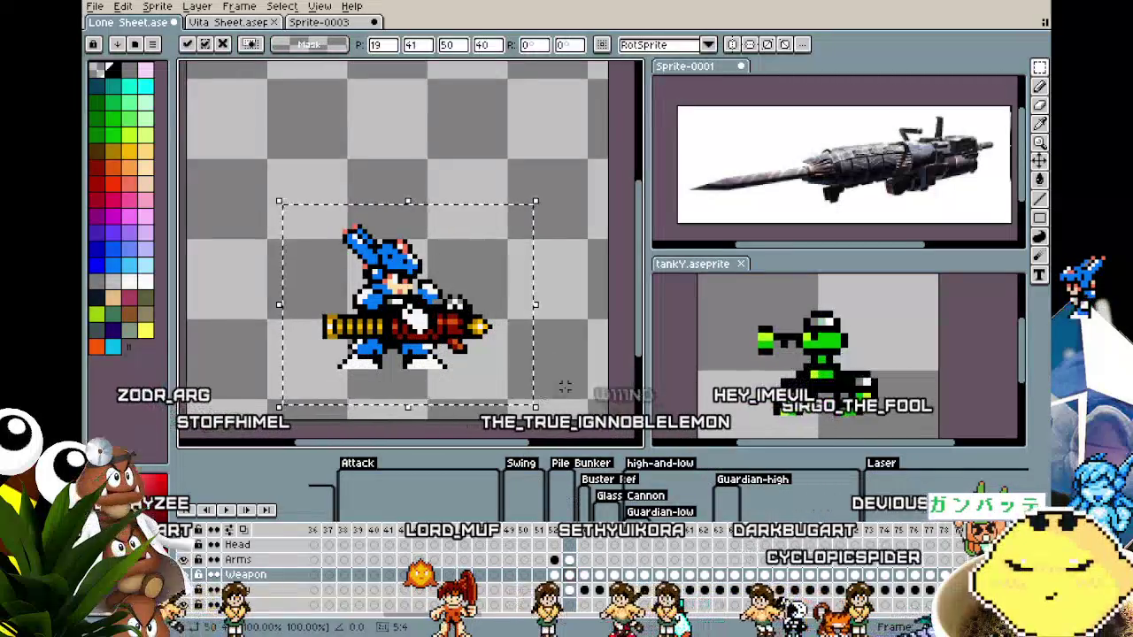
{"action": "key", "text": "ctrl+d"}
{"action": "key", "text": "Down"}
{"action": "left_click_drag", "start_coordinate": [304, 221], "coordinate": [520, 372]}
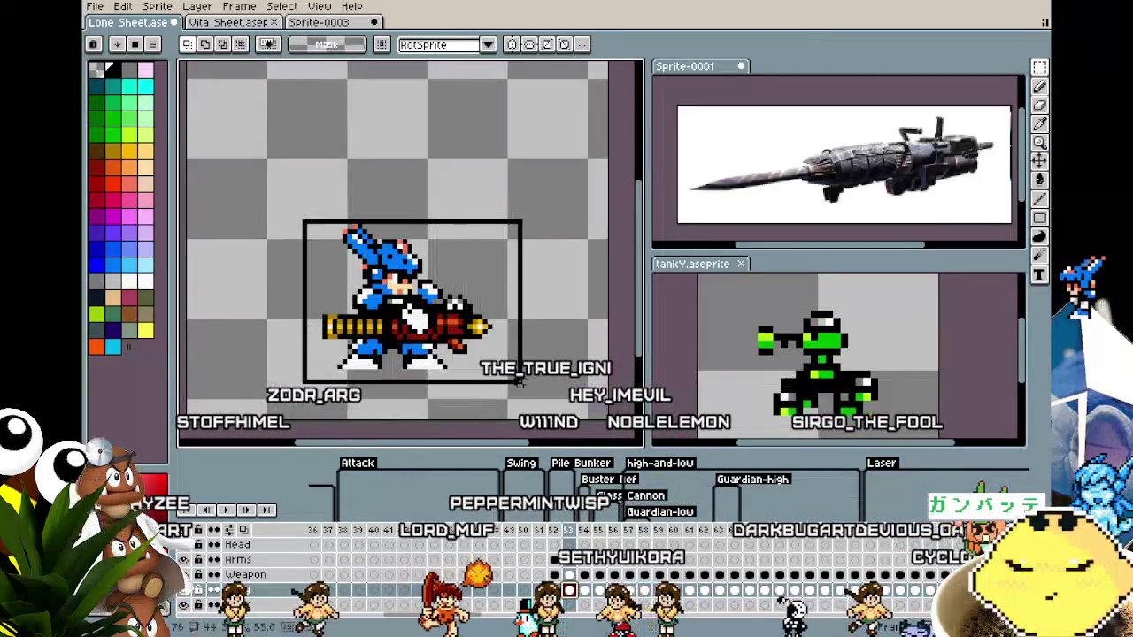
{"action": "key", "text": "ctrl+d"}
{"action": "key", "text": "Return"}
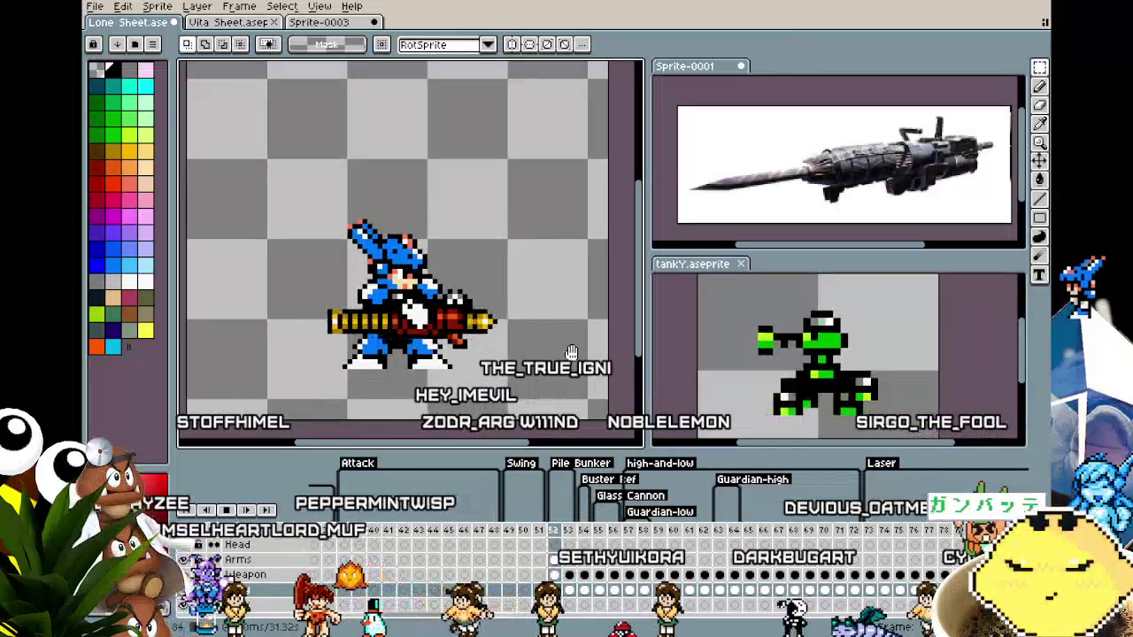
{"action": "scroll", "coordinate": [570, 352], "scroll_direction": "down", "scroll_amount": 3}
{"action": "scroll", "coordinate": [563, 352], "scroll_direction": "up", "scroll_amount": 2}
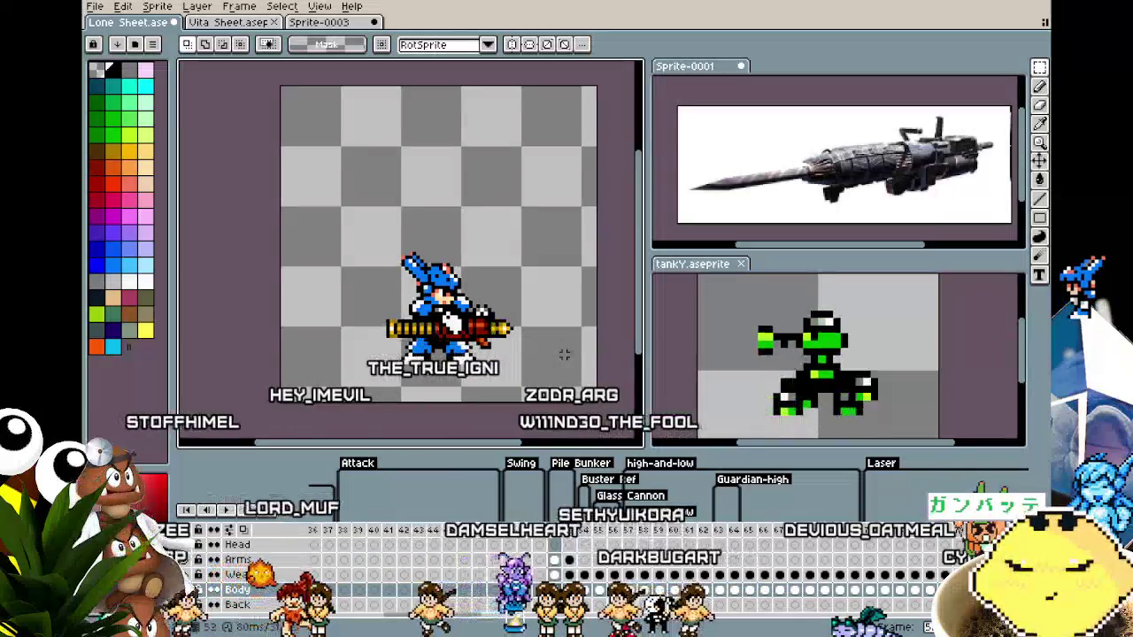
{"action": "mouse_move", "coordinate": [330, 205]}
{"action": "left_mouse_down"}
{"action": "mouse_move", "coordinate": [516, 327]}
{"action": "mouse_move", "coordinate": [542, 358]}
{"action": "left_mouse_up"}
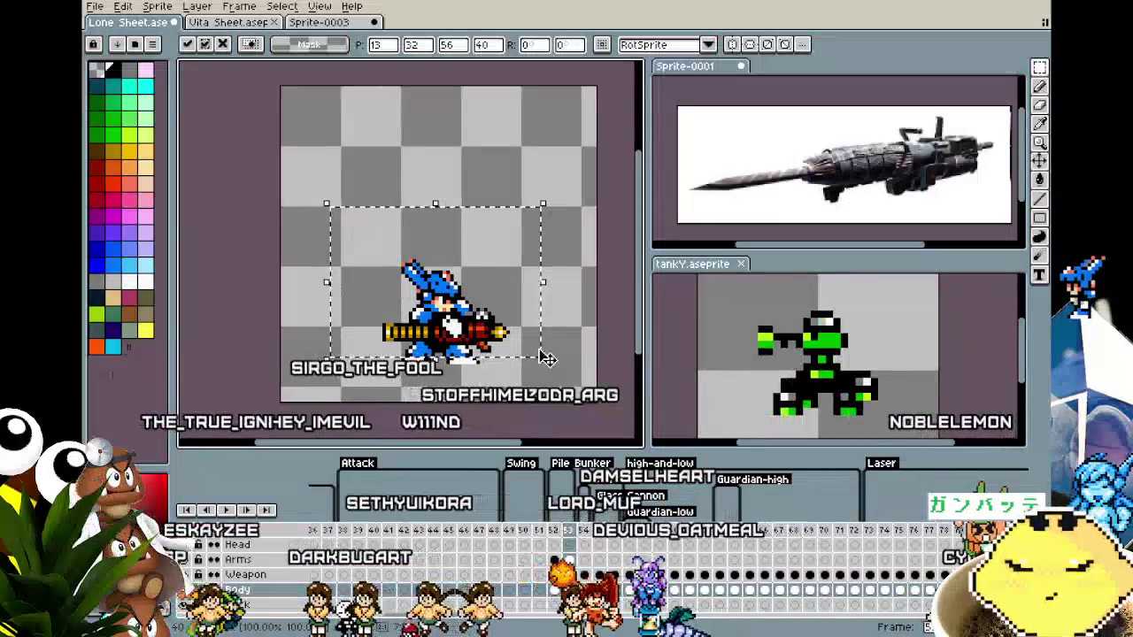
{"action": "key", "text": "ctrl+d"}
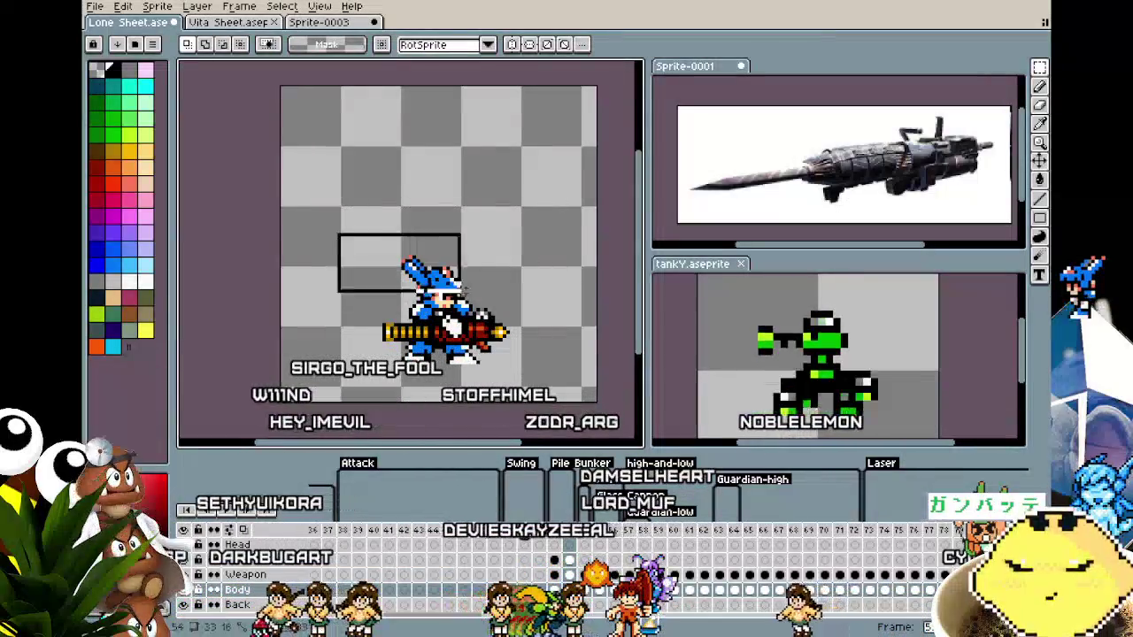
{"action": "left_click_drag", "start_coordinate": [531, 359], "coordinate": [538, 364]}
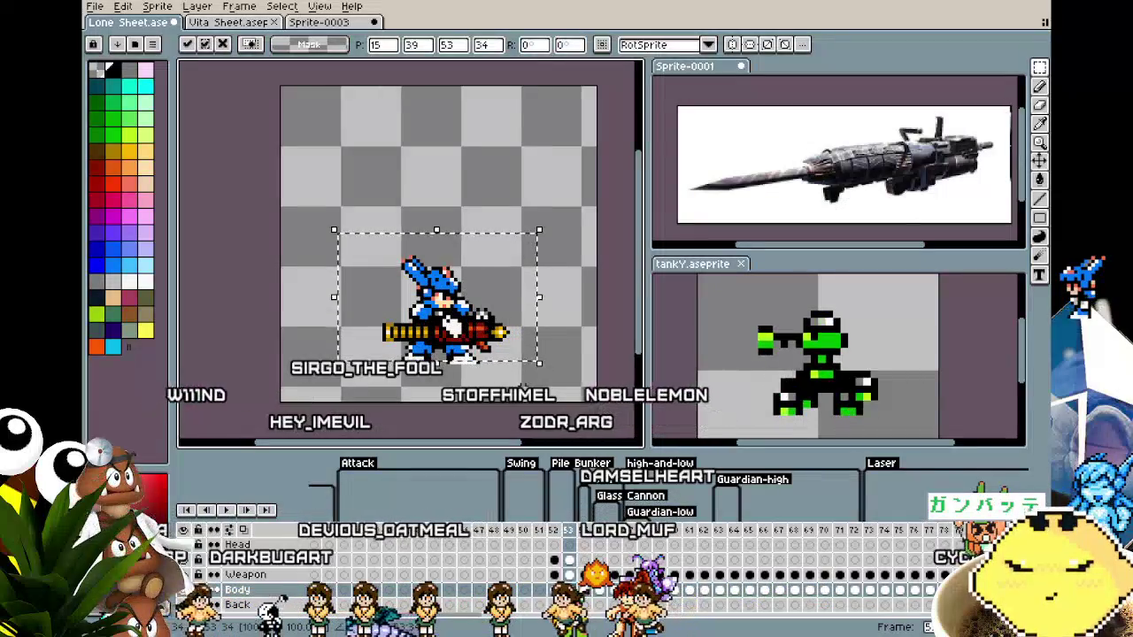
{"action": "key", "text": "ctrl+d"}
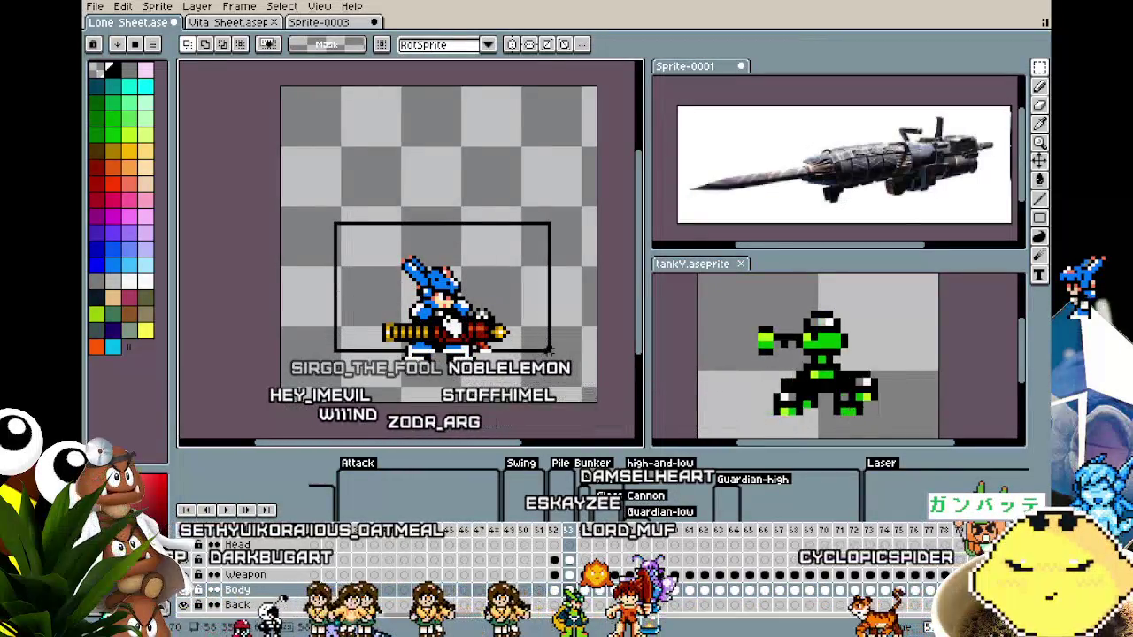
{"action": "left_click_drag", "start_coordinate": [550, 354], "coordinate": [554, 356]}
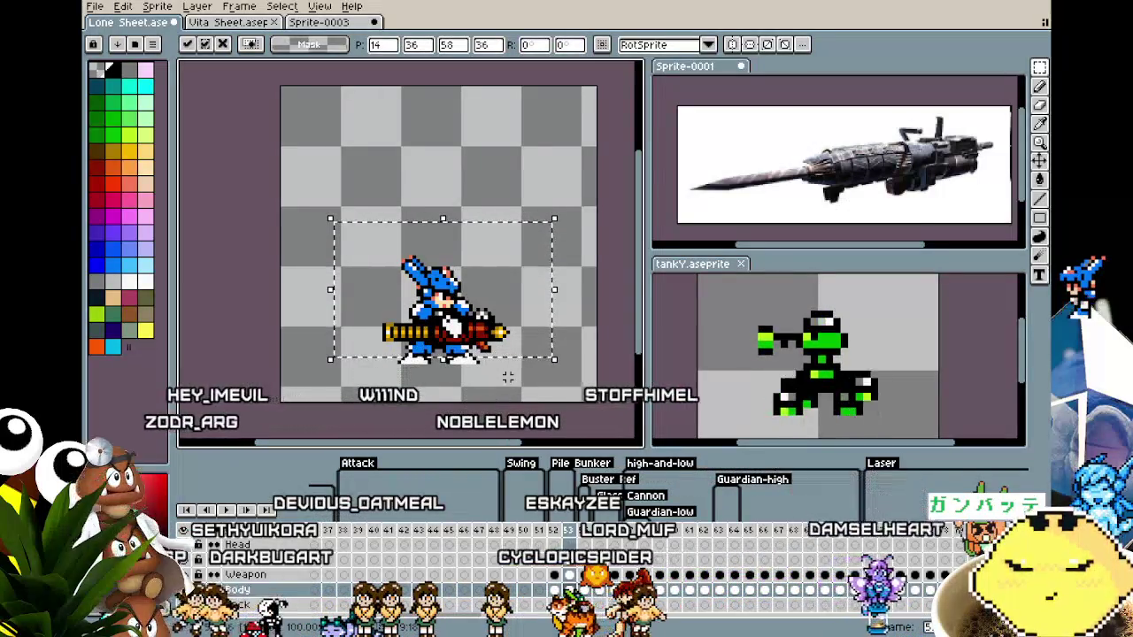
{"action": "key", "text": "ctrl+d"}
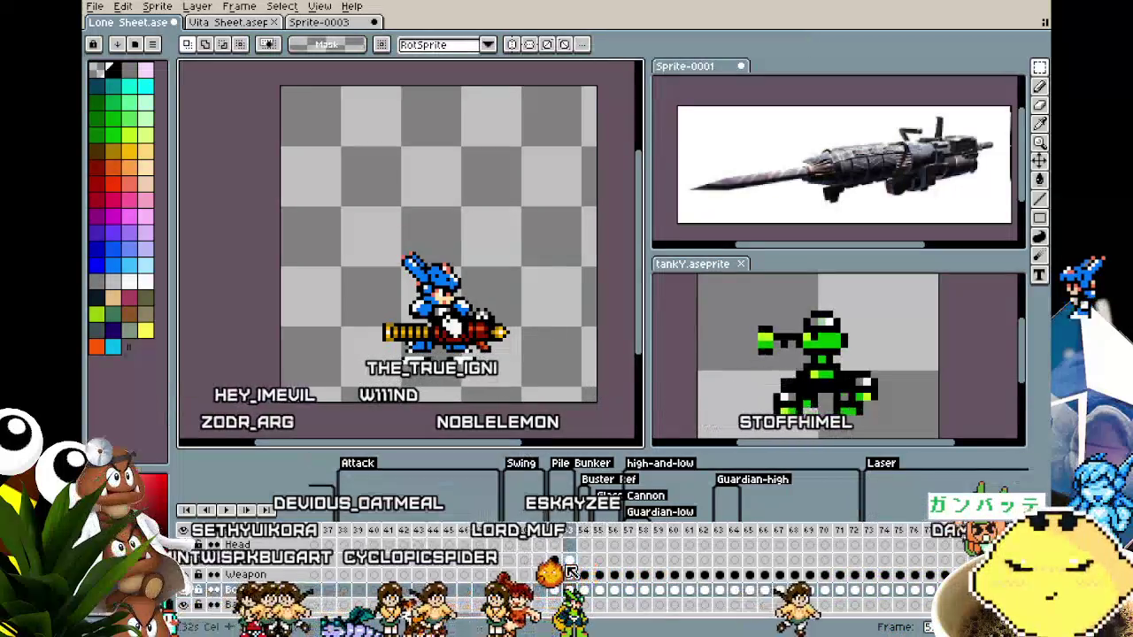
{"action": "left_click_drag", "start_coordinate": [333, 197], "coordinate": [565, 403]}
{"action": "left_click", "coordinate": [571, 410]}
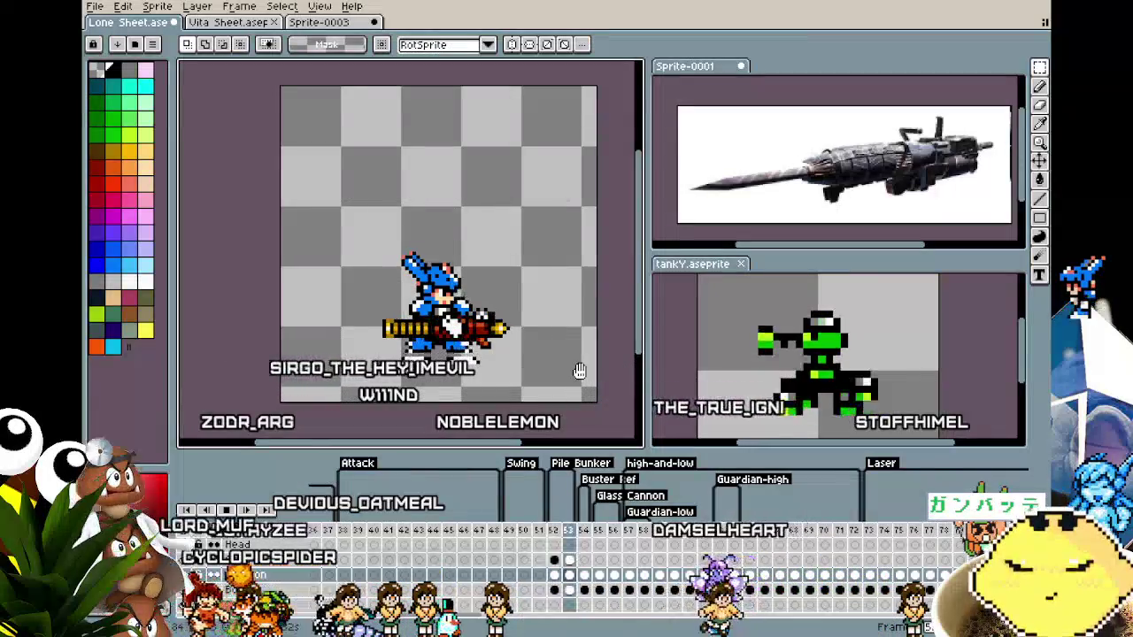
{"action": "key", "text": "ctrl+z"}
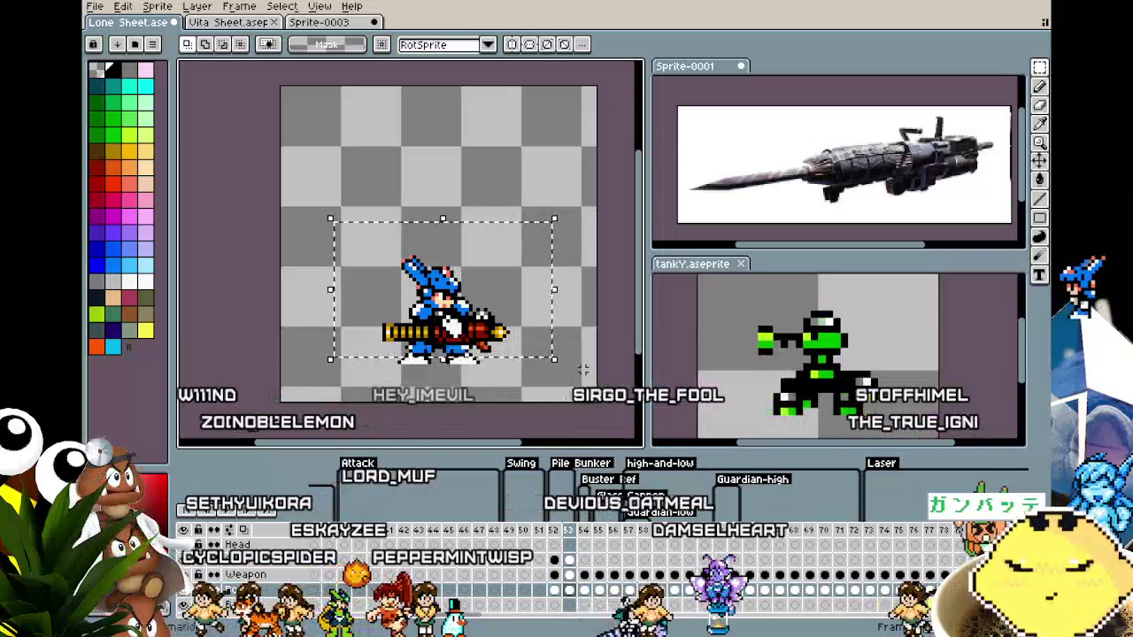
Zoom and pan to center the sprite, then start animation playback.
{"action": "scroll", "coordinate": [582, 370], "scroll_direction": "down", "scroll_amount": 5}
{"action": "scroll", "coordinate": [582, 369], "scroll_direction": "up", "scroll_amount": 4}
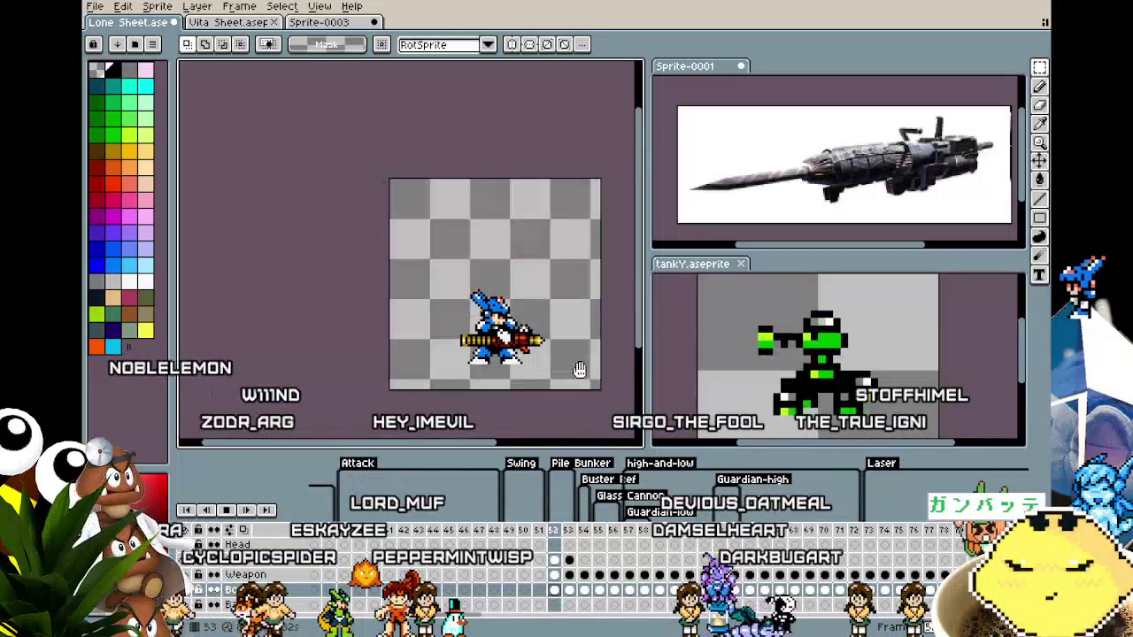
{"action": "scroll", "coordinate": [580, 371], "scroll_direction": "up", "scroll_amount": 1}
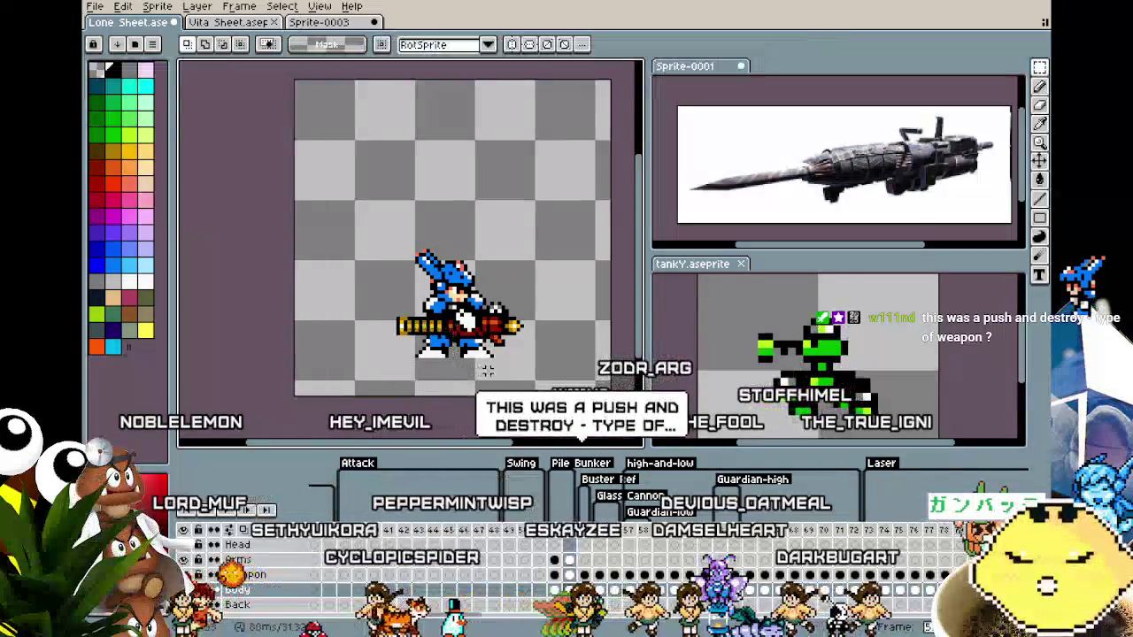
{"action": "left_click_drag", "start_coordinate": [454, 345], "coordinate": [502, 368]}
{"action": "key", "text": "Return"}
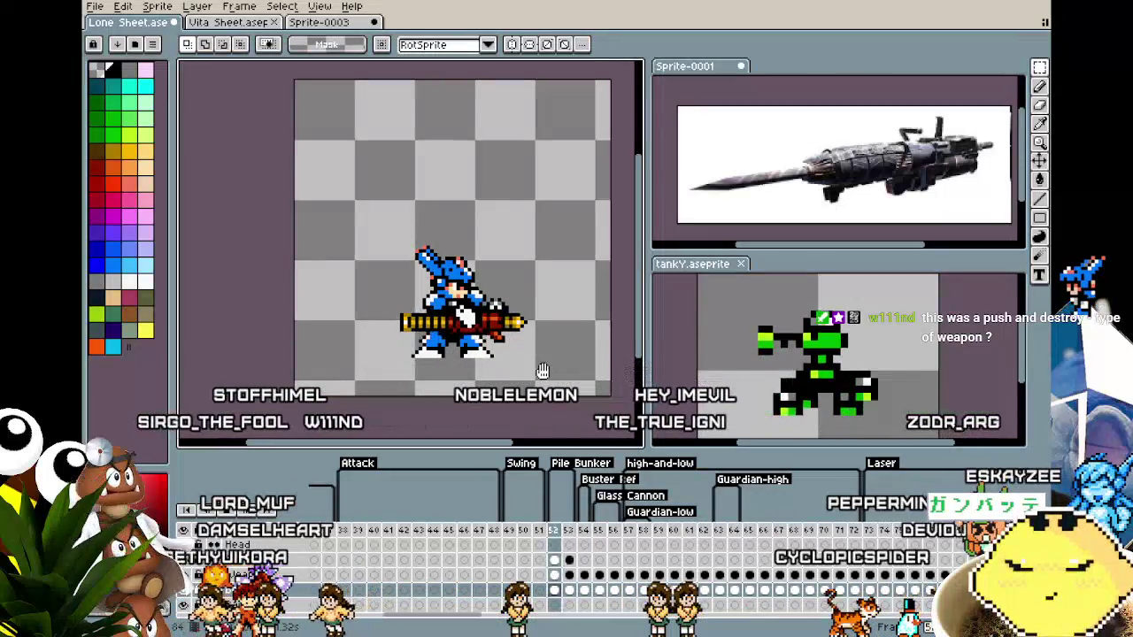
Zoom and pan to keep the character in view while the drill cannon animation plays.
{"action": "scroll", "coordinate": [542, 371], "scroll_direction": "down", "scroll_amount": 2}
{"action": "scroll", "coordinate": [540, 372], "scroll_direction": "down", "scroll_amount": 1}
{"action": "scroll", "coordinate": [531, 373], "scroll_direction": "up", "scroll_amount": 3}
{"action": "scroll", "coordinate": [517, 377], "scroll_direction": "up", "scroll_amount": 1}
{"action": "left_click_drag", "start_coordinate": [517, 377], "coordinate": [458, 382]}
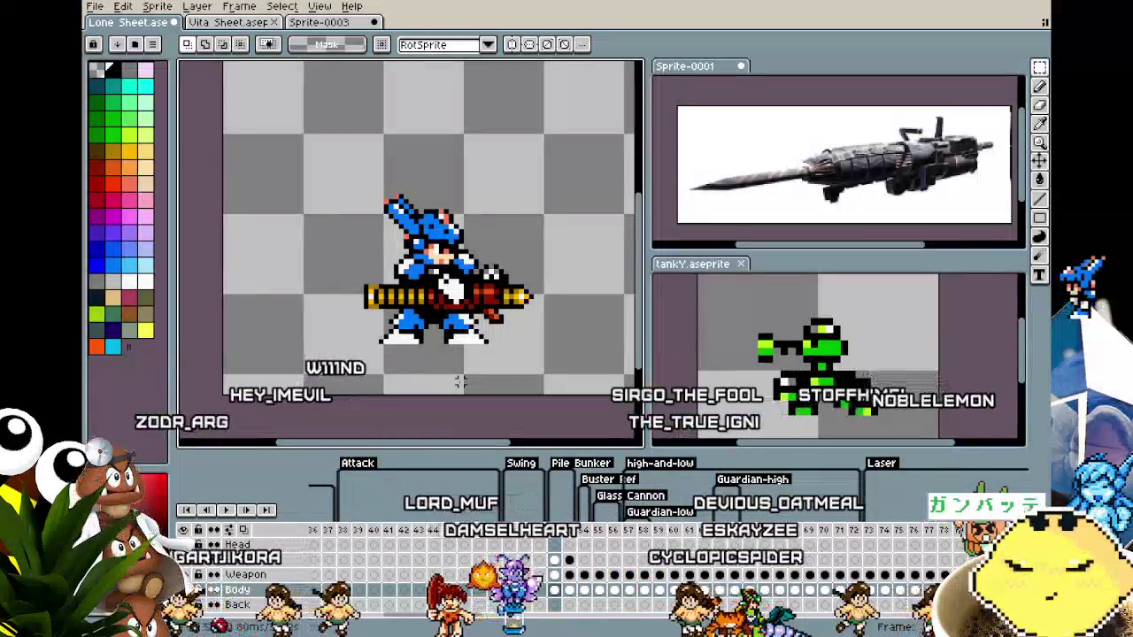
{"action": "scroll", "coordinate": [310, 270], "scroll_direction": "down", "scroll_amount": 1}
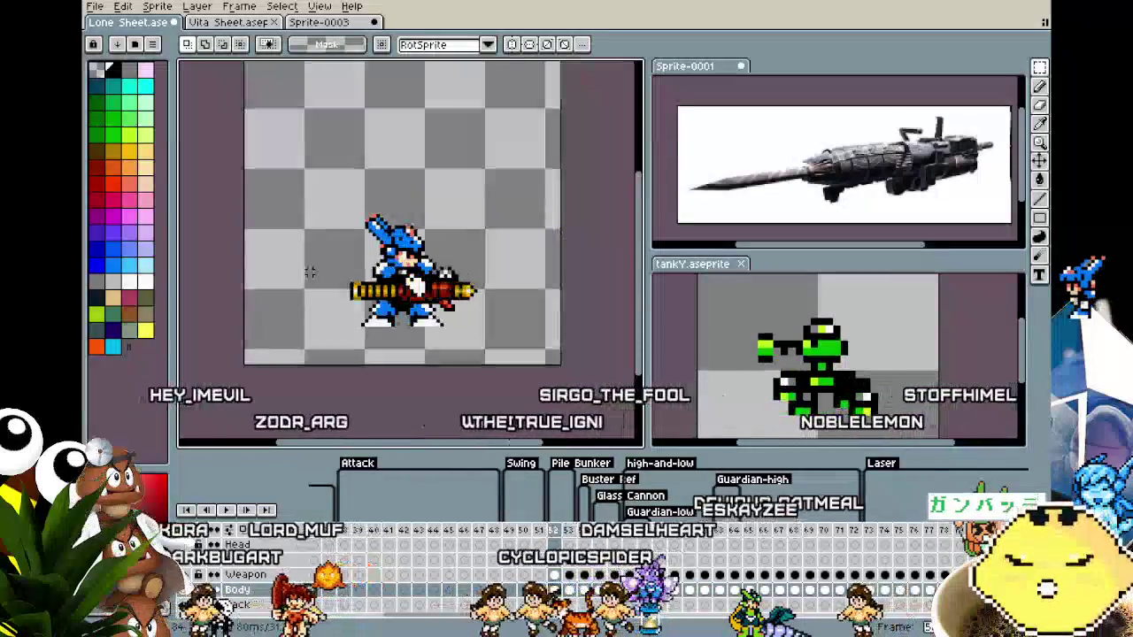
{"action": "scroll", "coordinate": [330, 320], "scroll_direction": "up", "scroll_amount": 1}
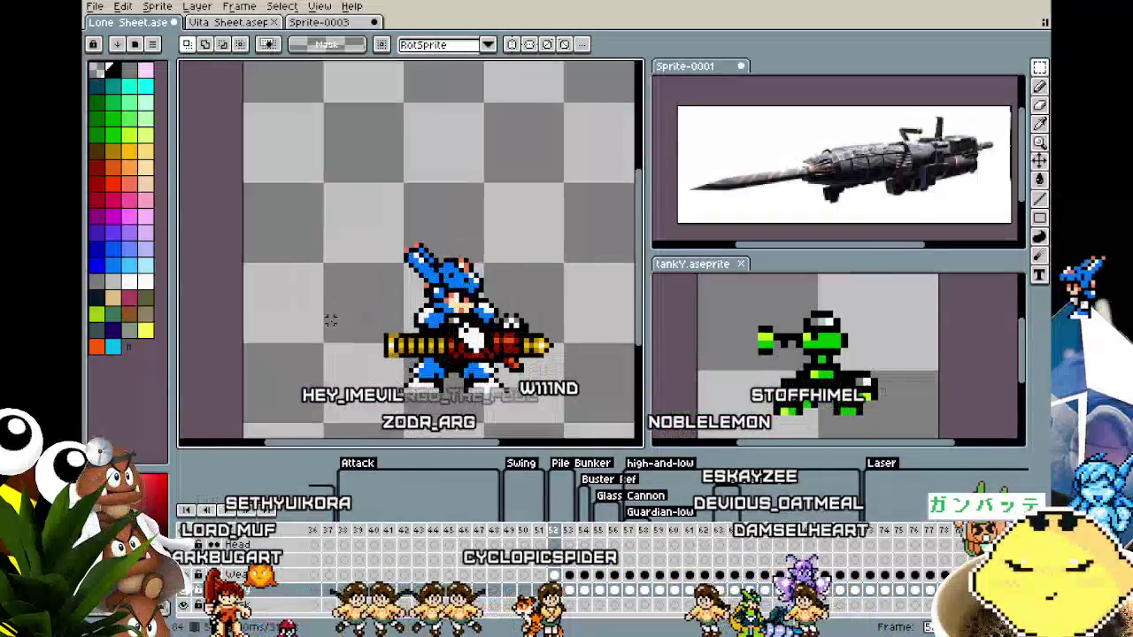
{"action": "mouse_move", "coordinate": [329, 321]}
{"action": "left_mouse_down"}
{"action": "mouse_move", "coordinate": [273, 309]}
{"action": "mouse_move", "coordinate": [255, 322]}
{"action": "left_mouse_up"}
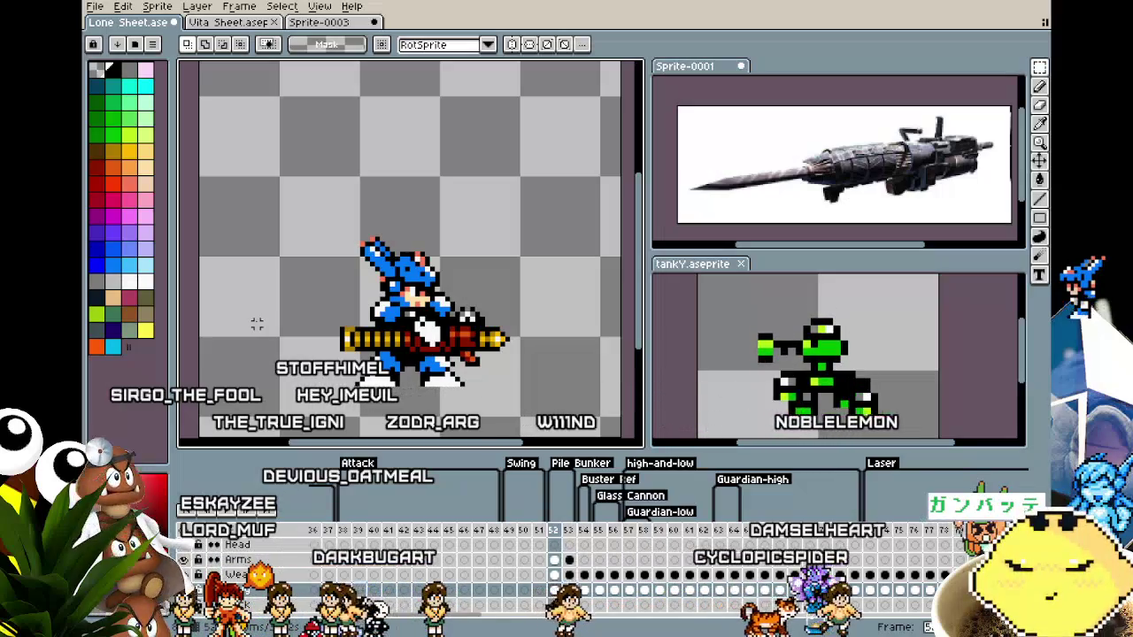
{"action": "scroll", "coordinate": [255, 323], "scroll_direction": "down", "scroll_amount": 2}
{"action": "scroll", "coordinate": [256, 323], "scroll_direction": "up", "scroll_amount": 1}
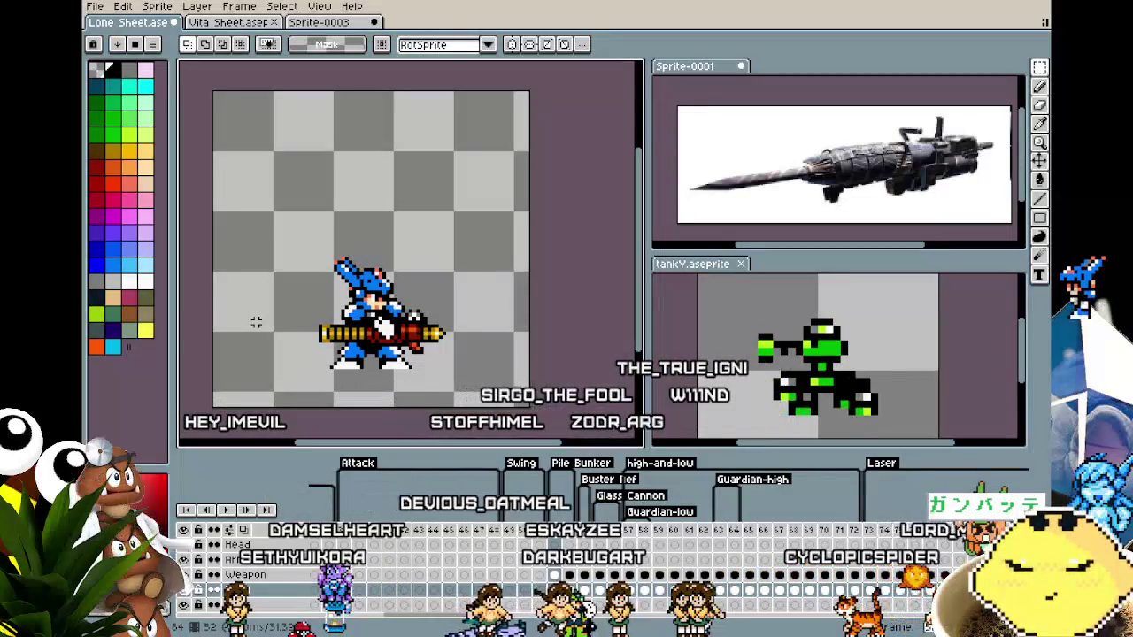
{"action": "scroll", "coordinate": [249, 322], "scroll_direction": "up", "scroll_amount": 3}
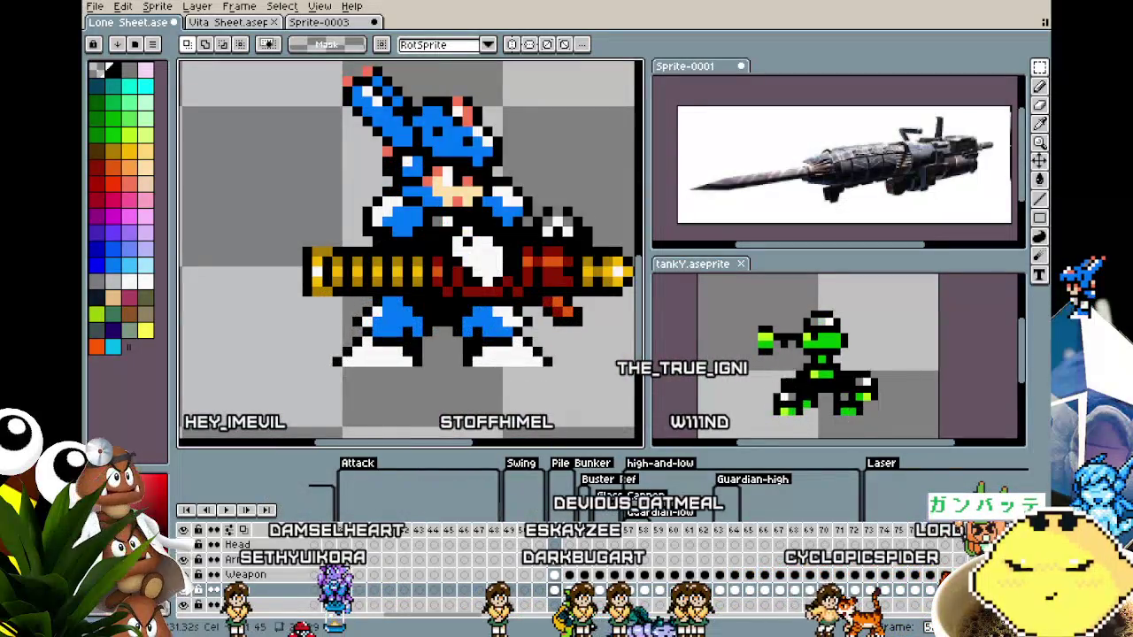
On the Weapon cel, paint blue pixels onto the character's leg with the Pencil.
{"action": "left_click", "coordinate": [554, 576]}
{"action": "key", "text": "b"}
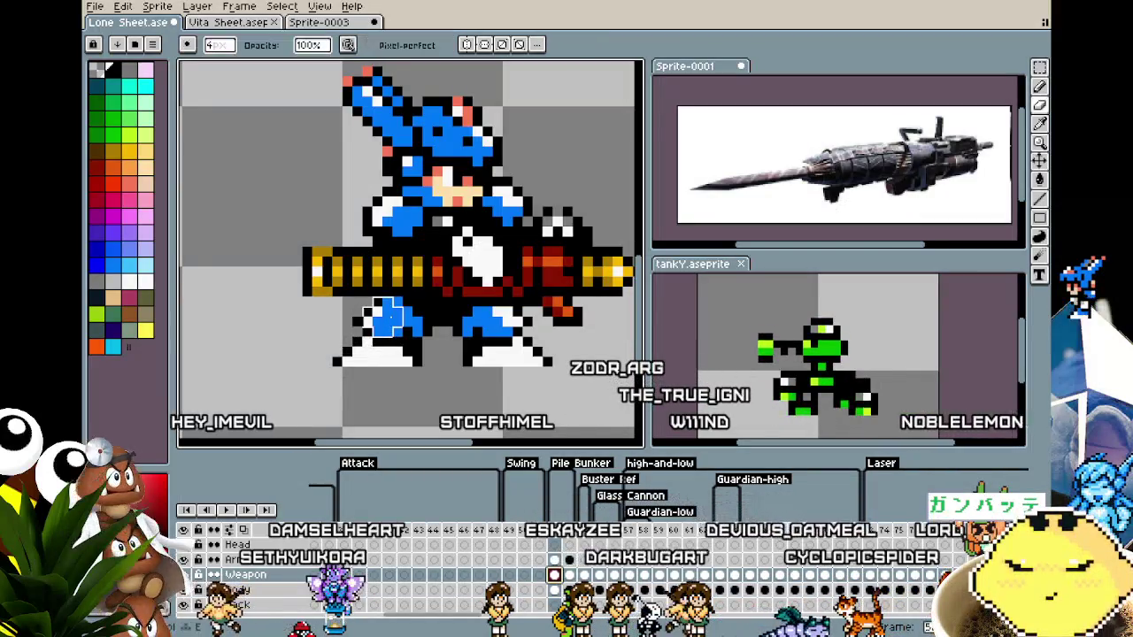
{"action": "left_click_drag", "start_coordinate": [372, 317], "coordinate": [398, 319]}
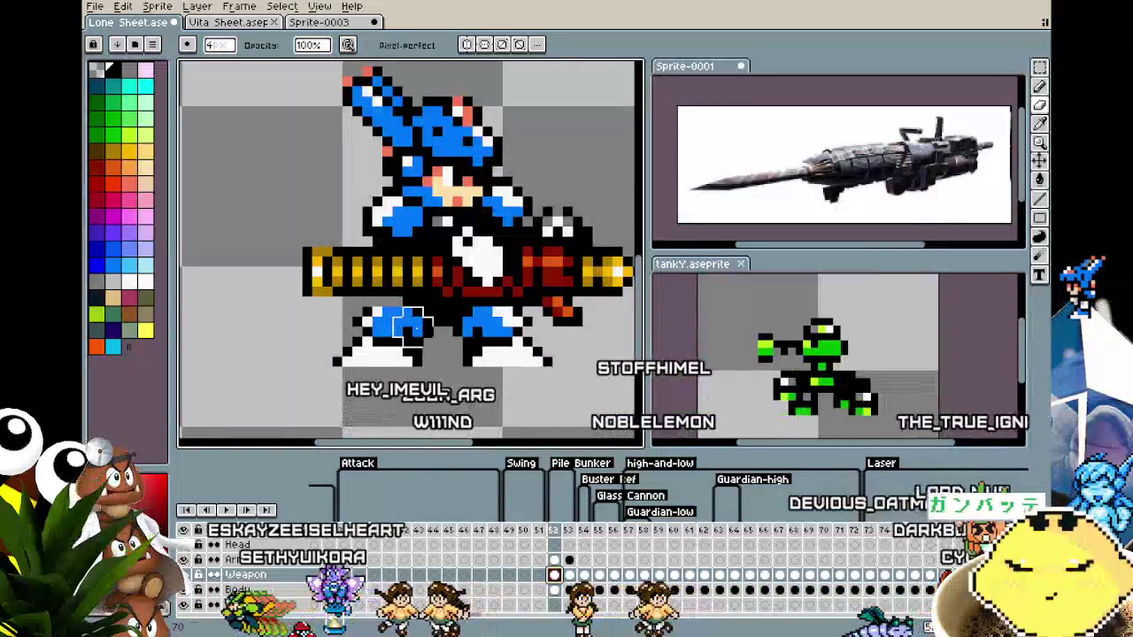
{"action": "key", "text": "m"}
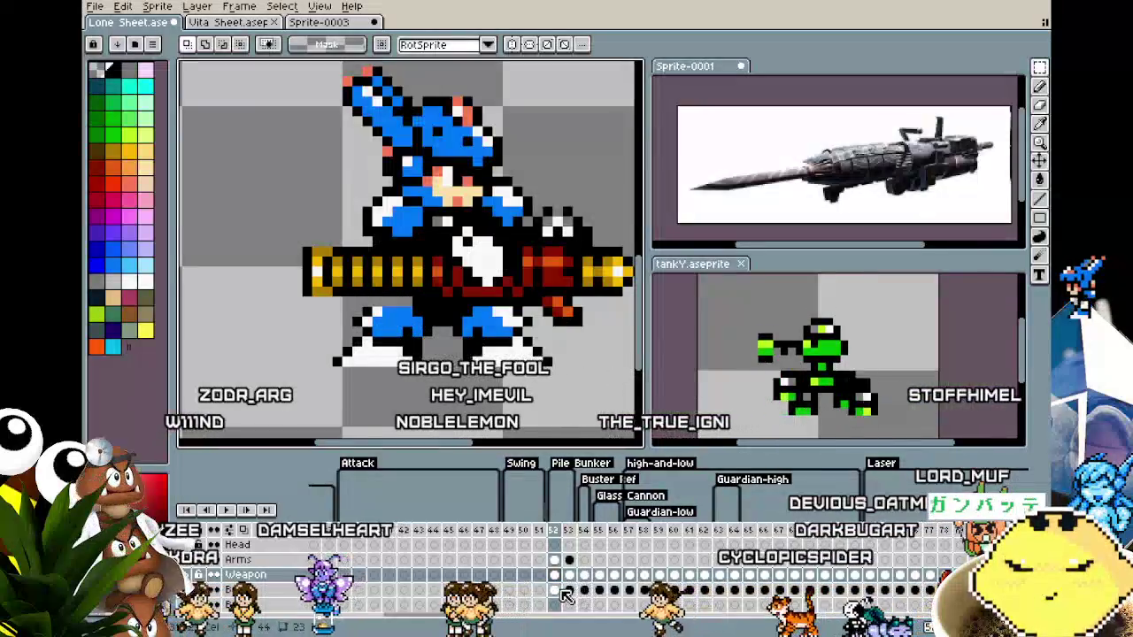
Go to frame 53 to view the next pose.
{"action": "left_click_drag", "start_coordinate": [345, 291], "coordinate": [339, 302]}
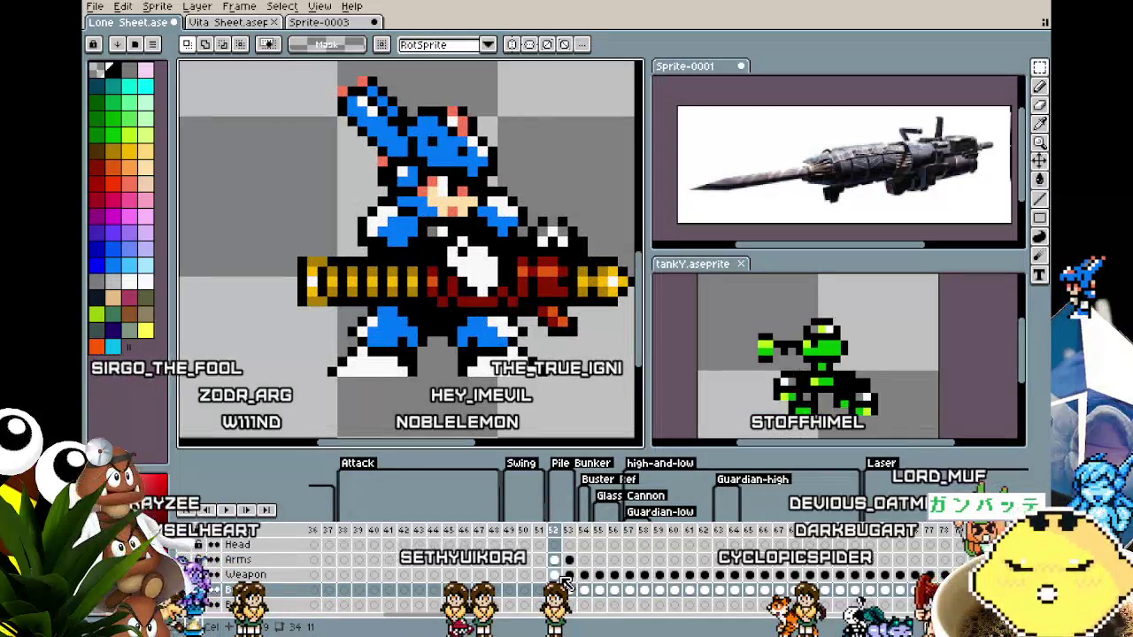
{"action": "scroll", "coordinate": [421, 380], "scroll_direction": "down", "scroll_amount": 1}
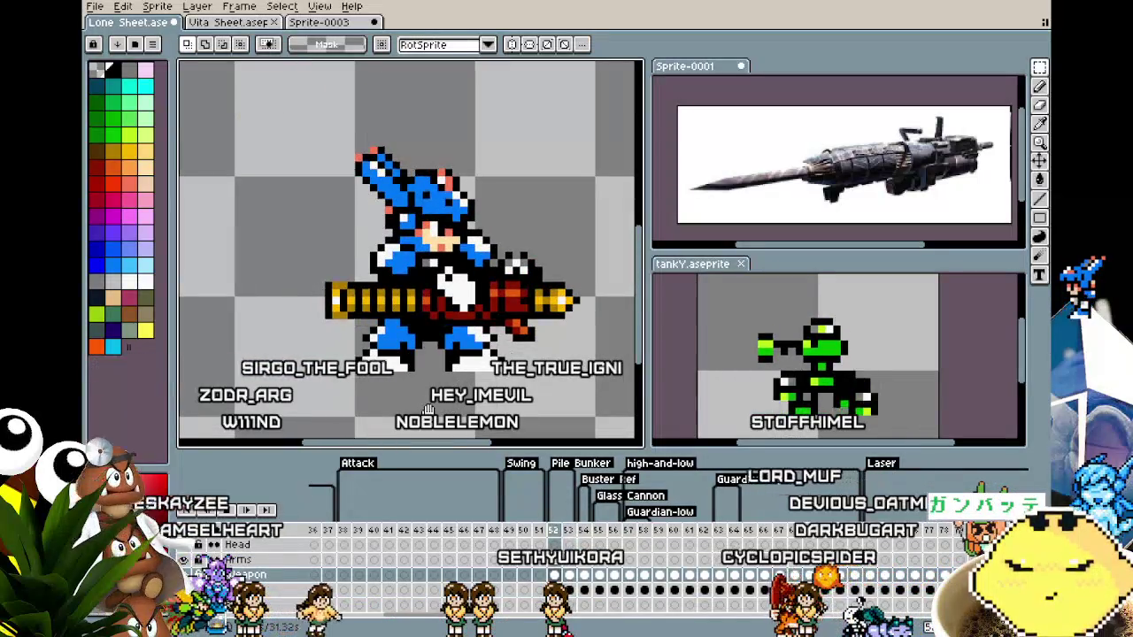
{"action": "left_click", "coordinate": [567, 544]}
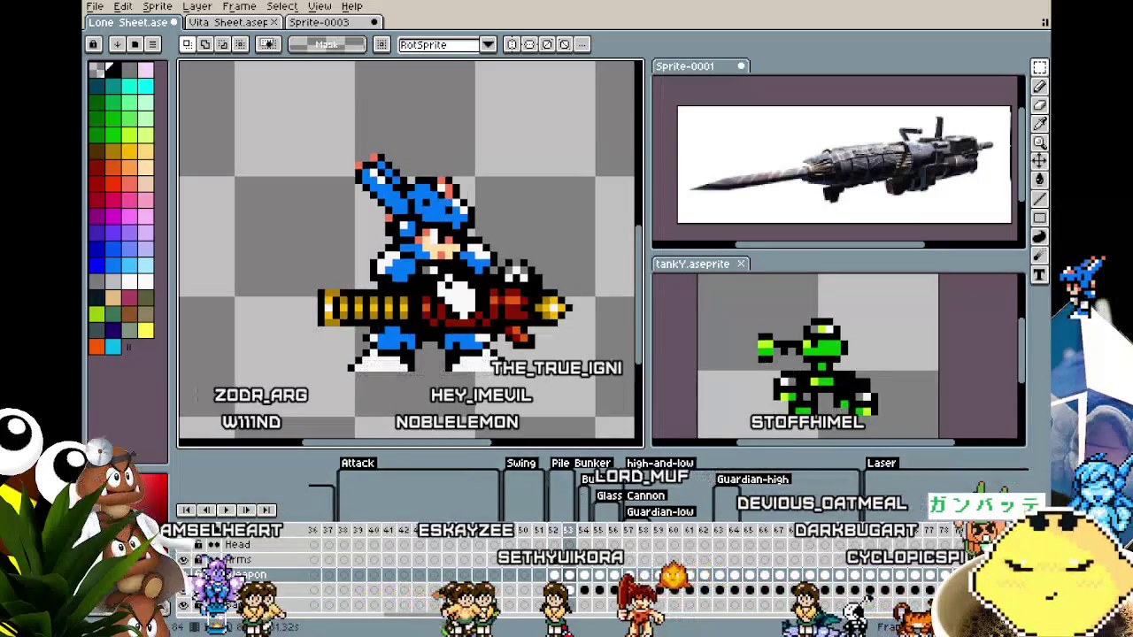
{"action": "scroll", "coordinate": [407, 365], "scroll_direction": "up", "scroll_amount": 1}
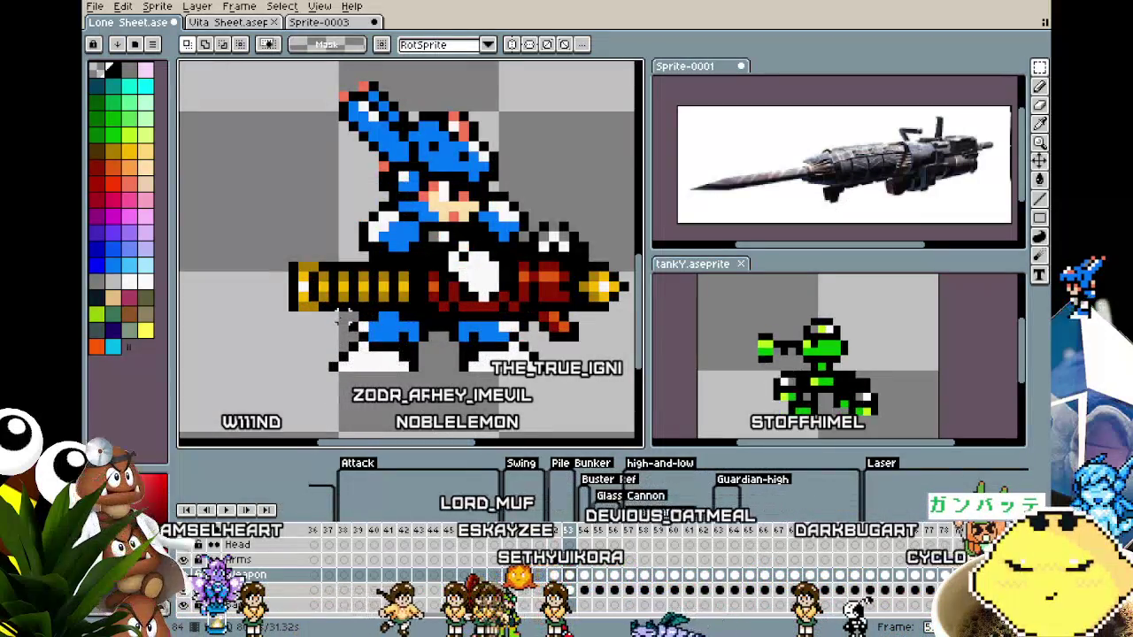
Try selecting the gun and leg, cancel the transform, and step back to frame 52.
{"action": "left_click_drag", "start_coordinate": [265, 261], "coordinate": [421, 373]}
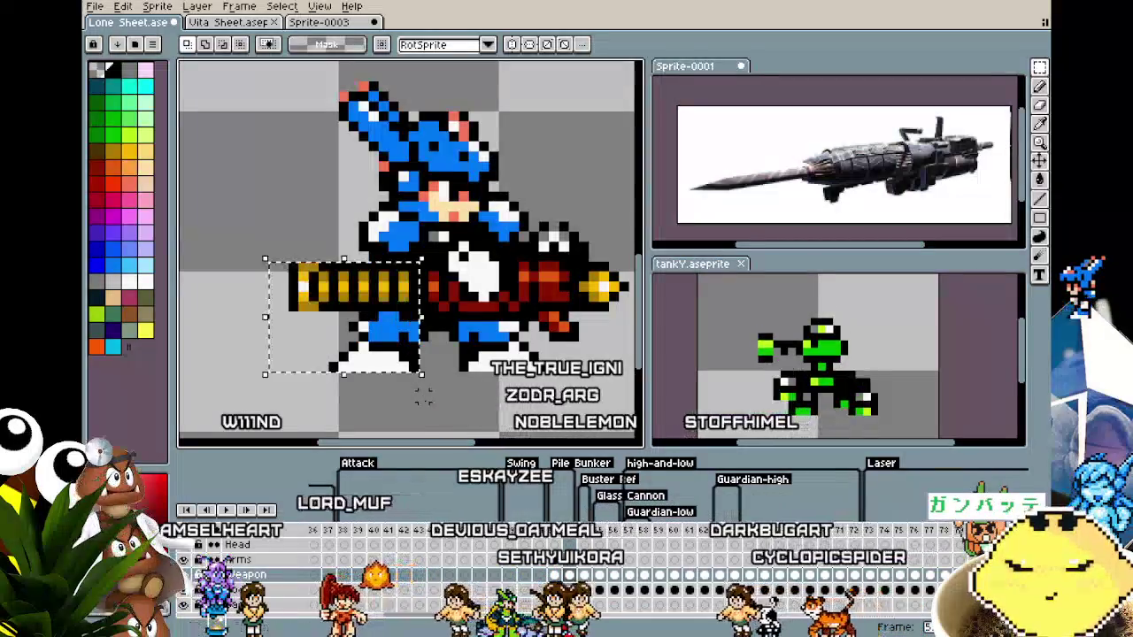
{"action": "key", "text": "ctrl+d"}
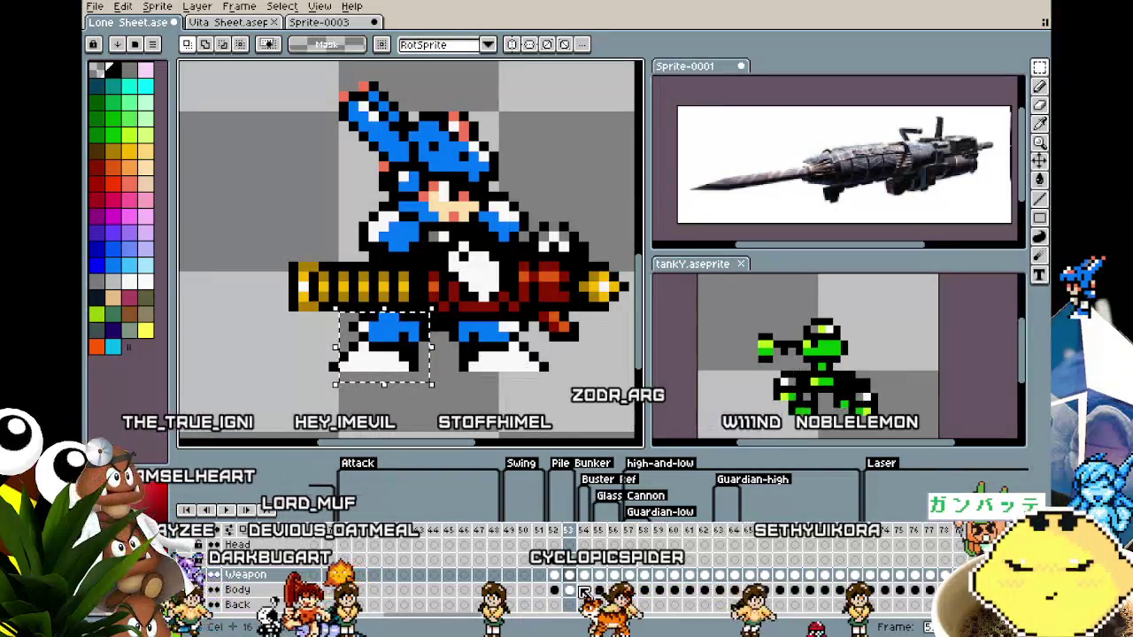
{"action": "key", "text": "ctrl+t"}
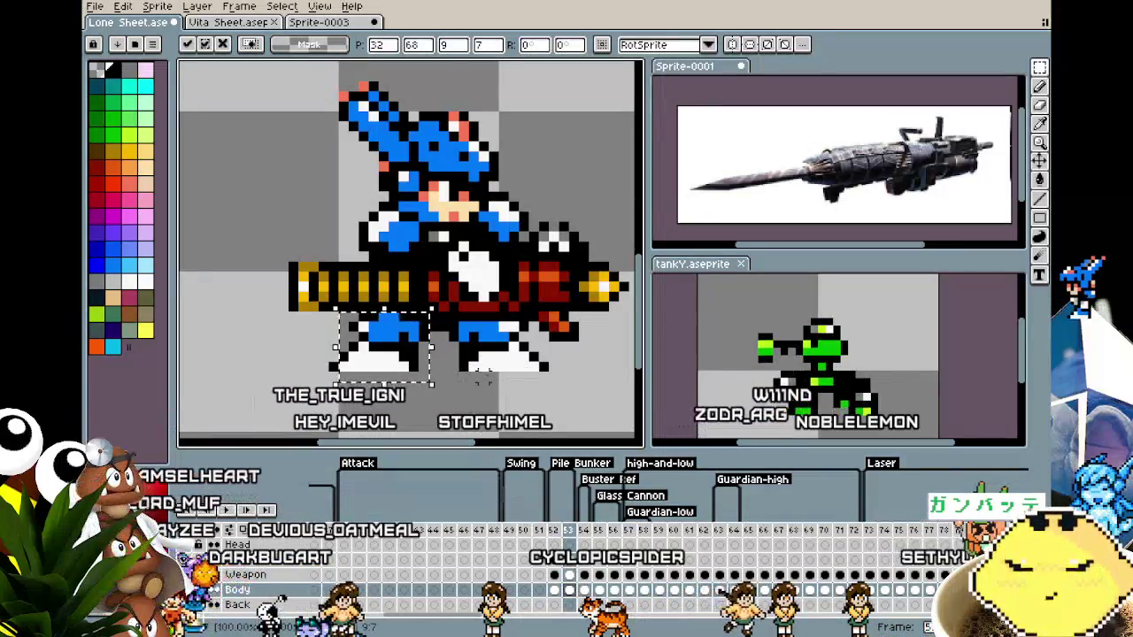
{"action": "key", "text": "Escape"}
{"action": "key", "text": "comma"}
{"action": "scroll", "coordinate": [493, 379], "scroll_direction": "down", "scroll_amount": 3}
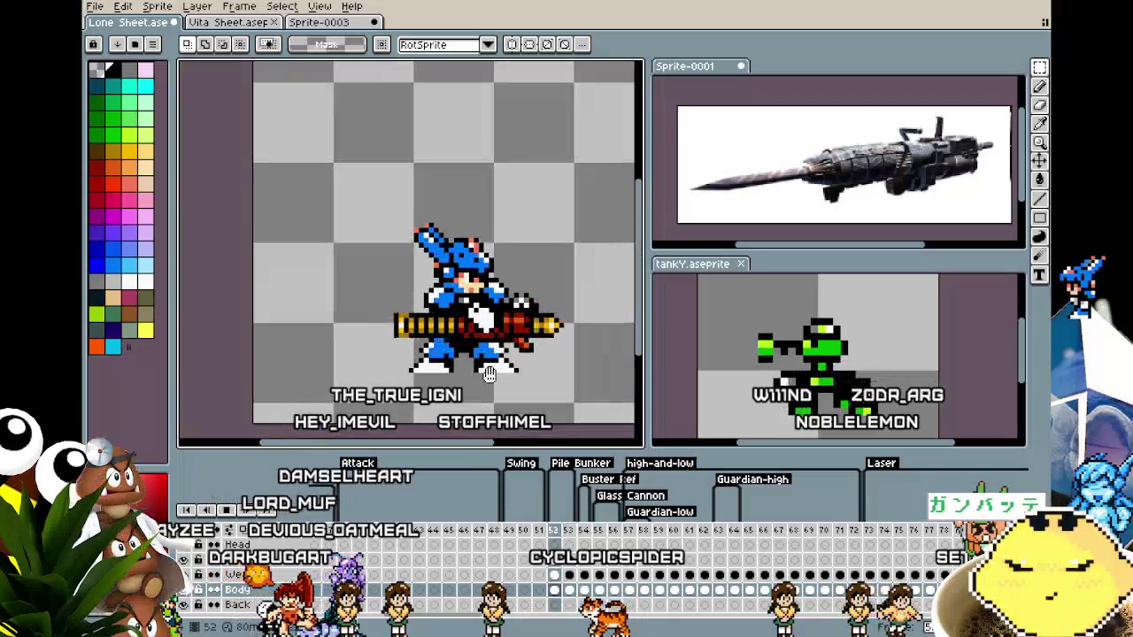
{"action": "scroll", "coordinate": [489, 373], "scroll_direction": "down", "scroll_amount": 1}
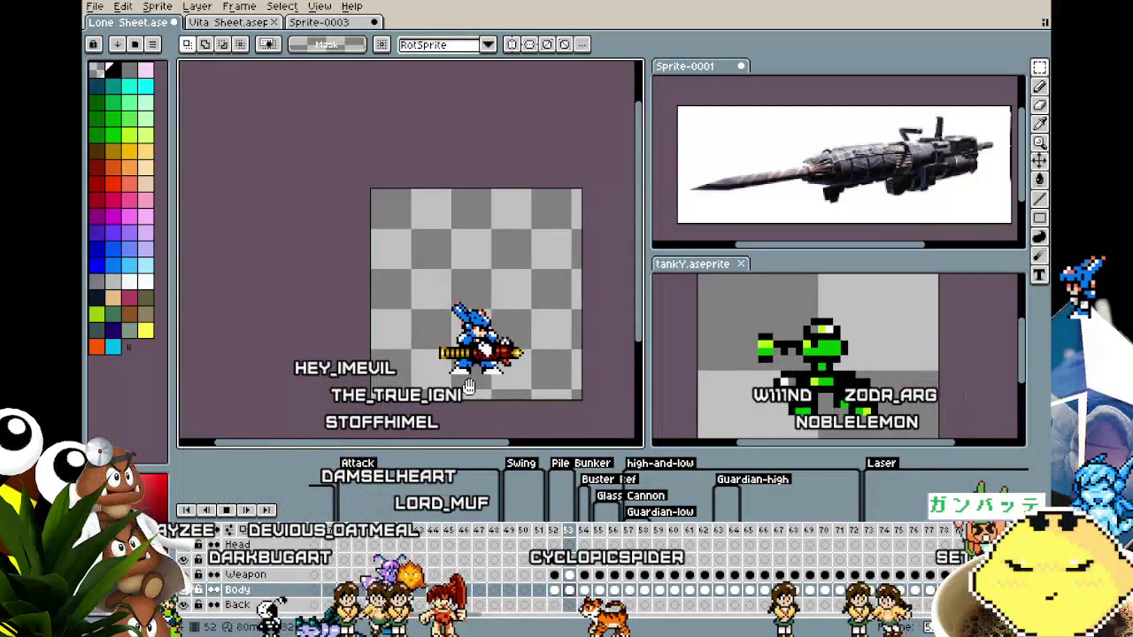
{"action": "scroll", "coordinate": [468, 387], "scroll_direction": "up", "scroll_amount": 2}
{"action": "left_click_drag", "start_coordinate": [468, 387], "coordinate": [433, 390]}
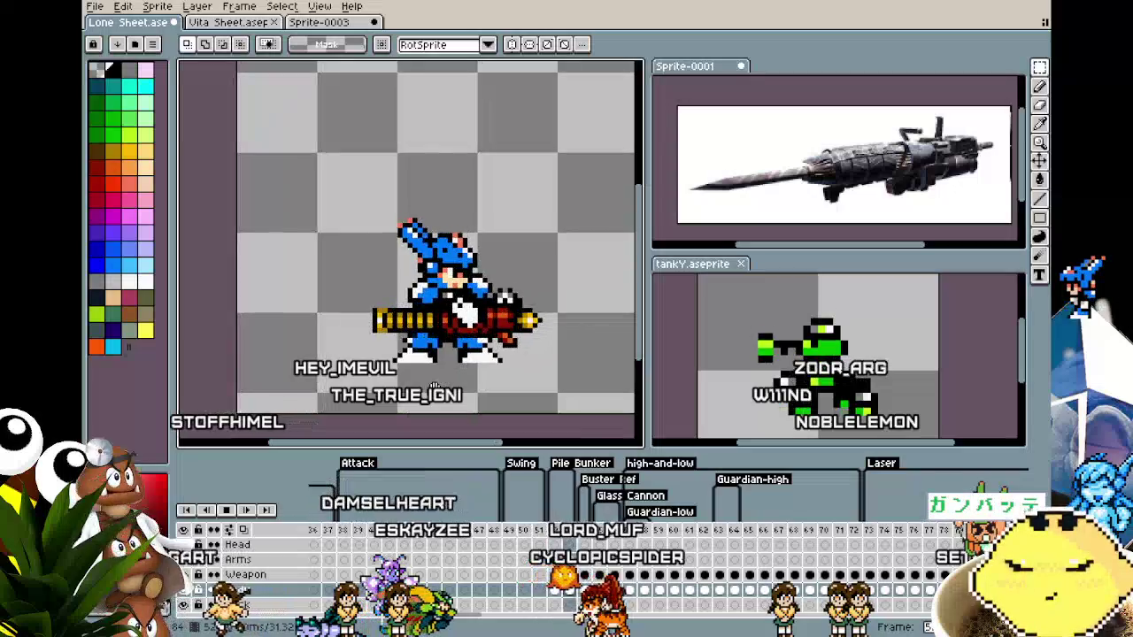
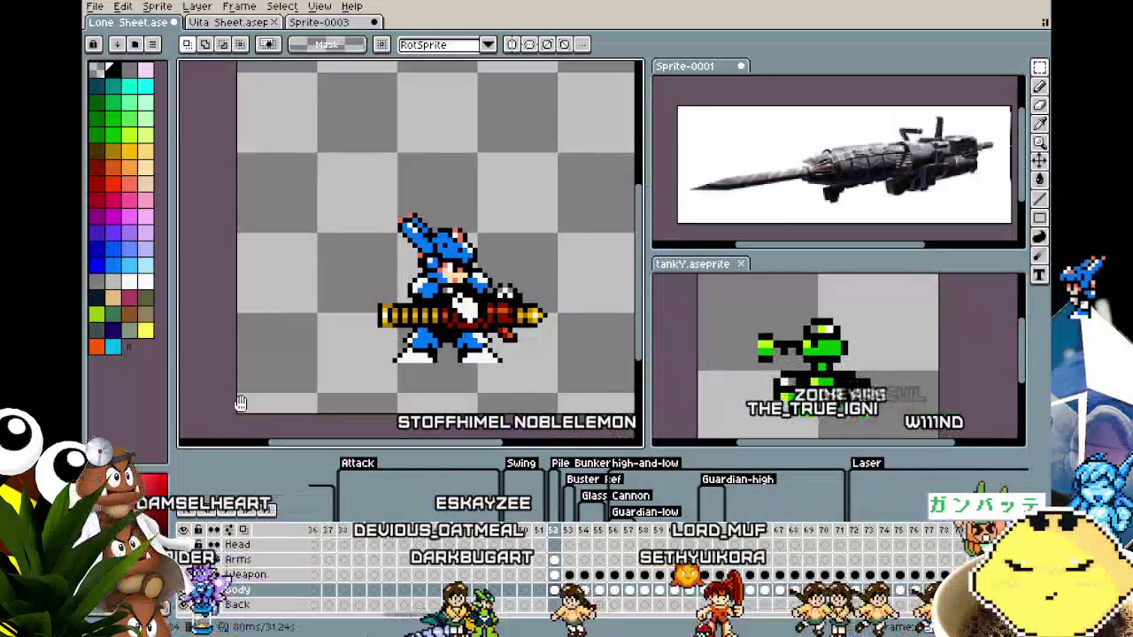
Hide and show the Body layer twice to inspect the gun underneath.
{"action": "left_click_drag", "start_coordinate": [239, 403], "coordinate": [233, 405]}
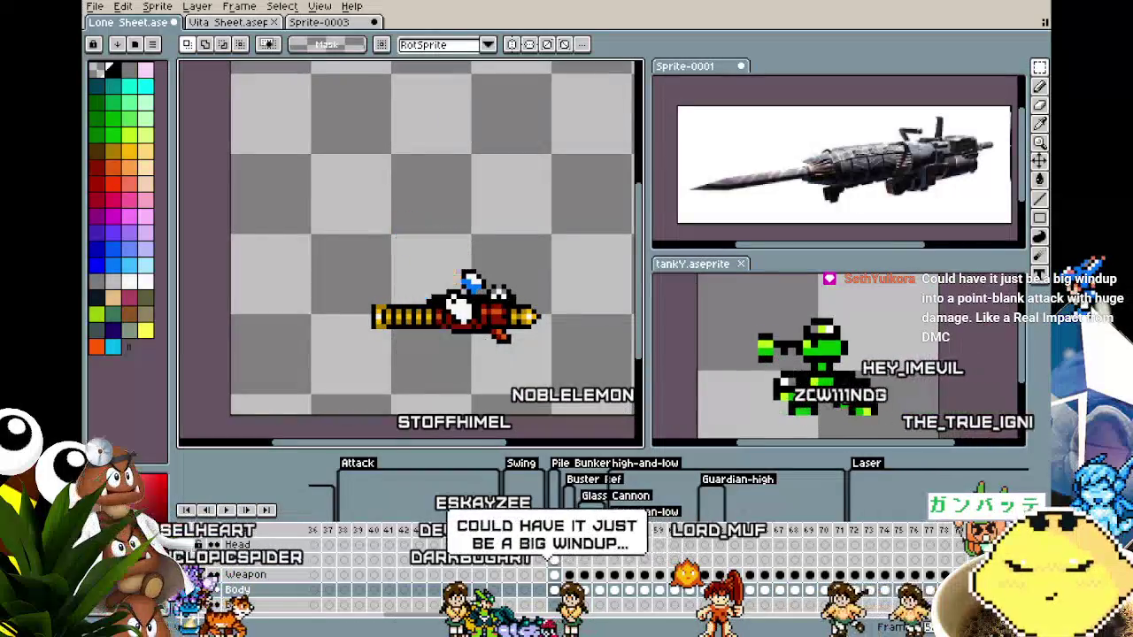
{"action": "left_click", "coordinate": [184, 589]}
{"action": "left_click", "coordinate": [184, 589]}
{"action": "left_click", "coordinate": [184, 589]}
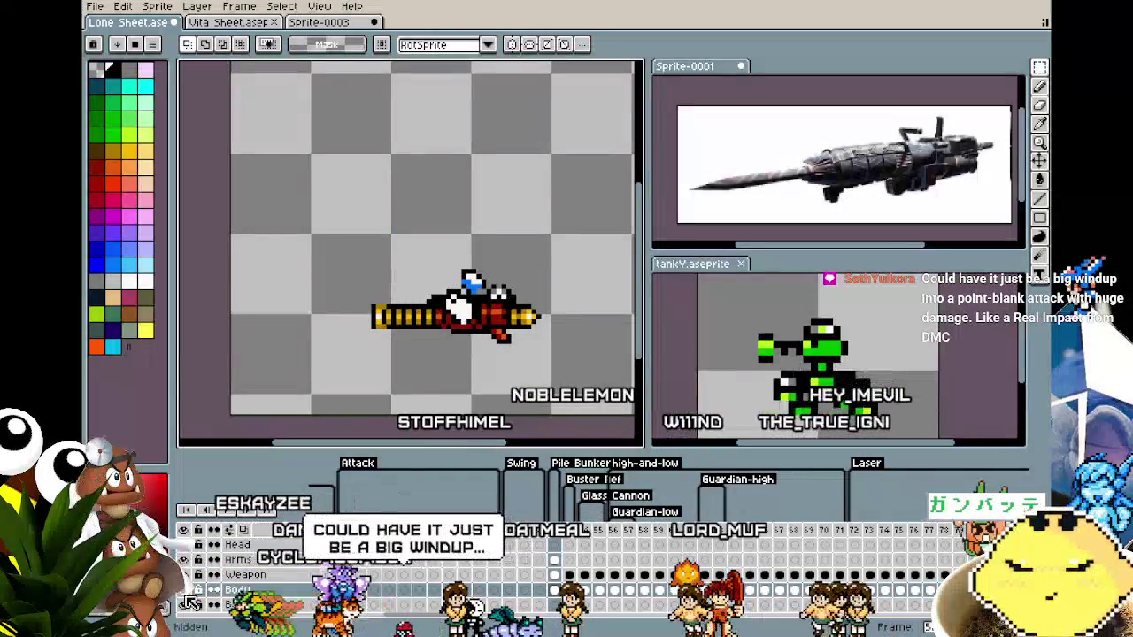
{"action": "left_click", "coordinate": [184, 589]}
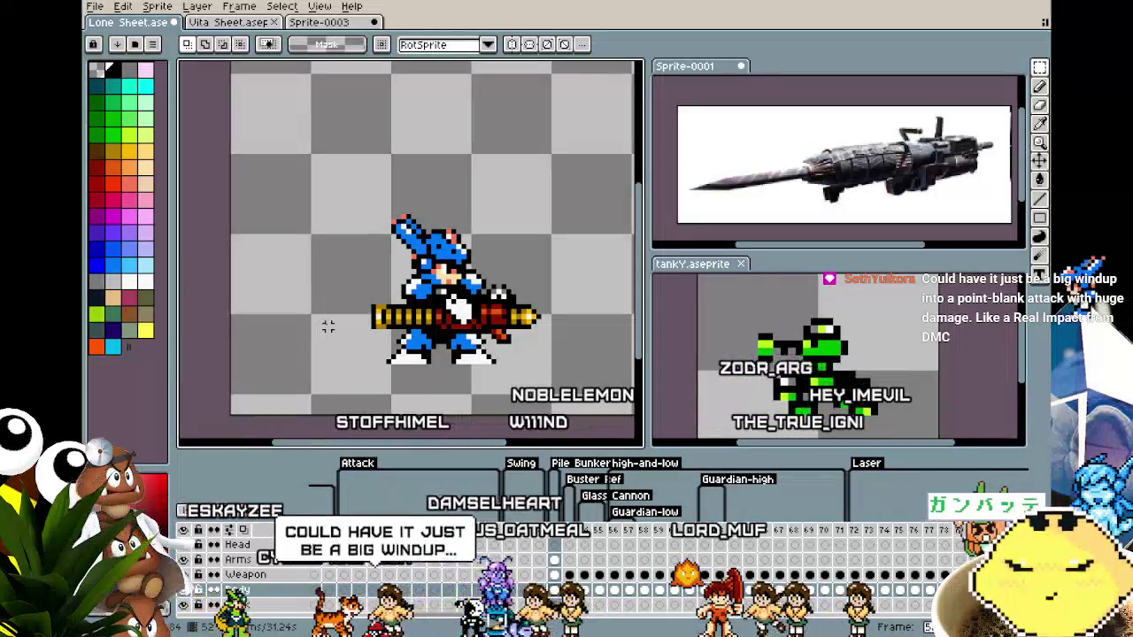
{"action": "left_click_drag", "start_coordinate": [327, 328], "coordinate": [307, 324]}
{"action": "scroll", "coordinate": [540, 414], "scroll_direction": "up", "scroll_amount": 1}
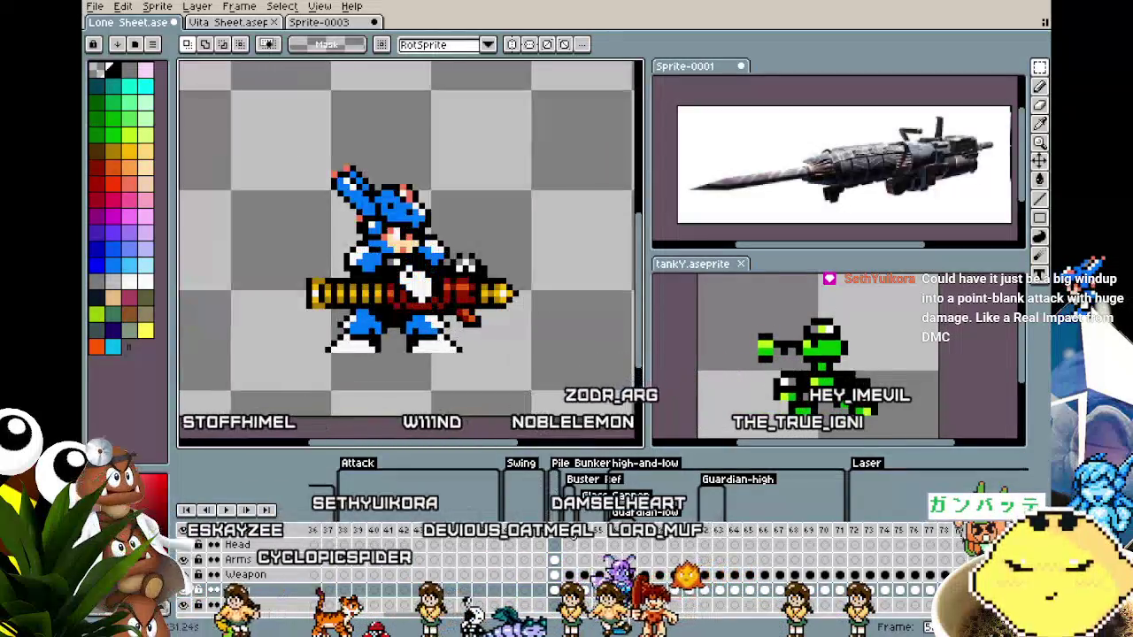
Insert a new frame into the attack animation and marquee the sprite on its cel.
{"action": "left_click", "coordinate": [577, 549]}
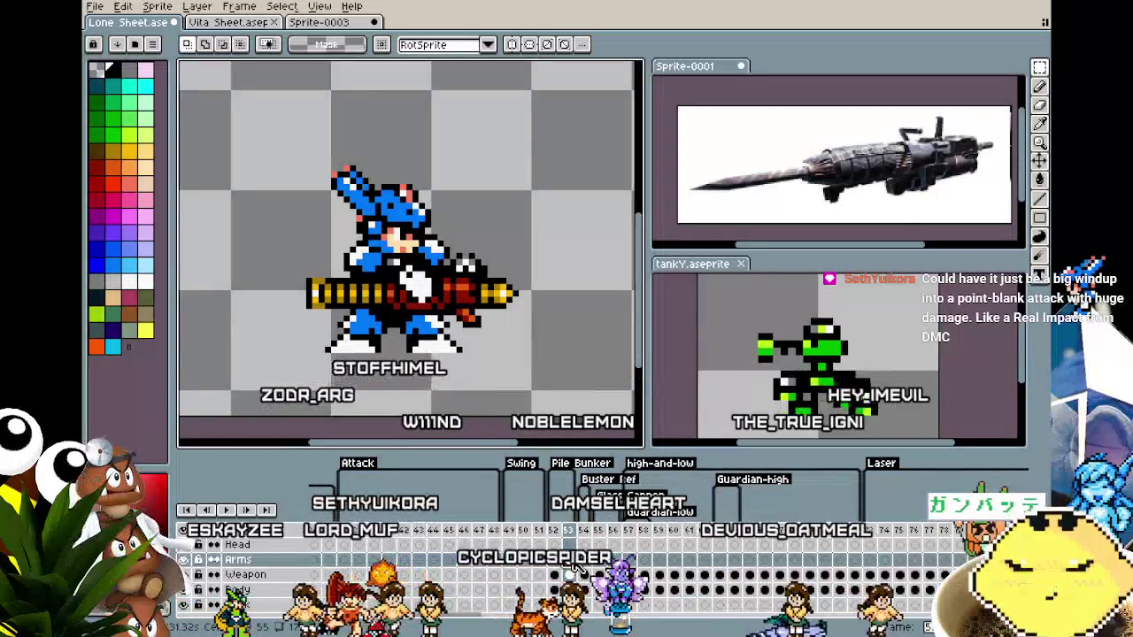
{"action": "left_click_drag", "start_coordinate": [215, 131], "coordinate": [583, 411]}
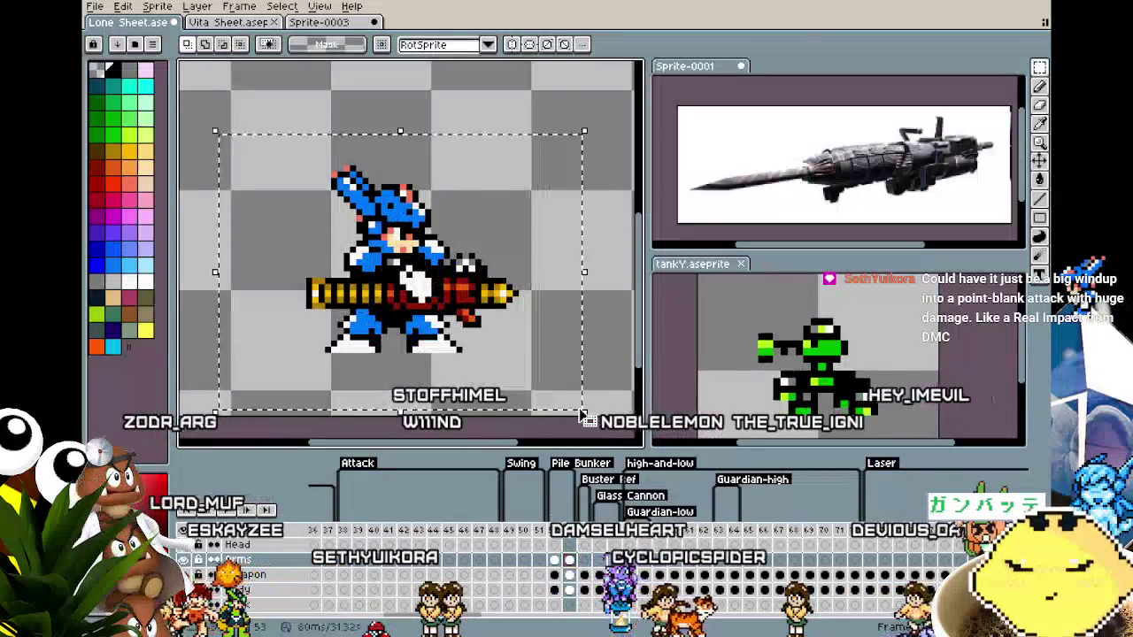
{"action": "left_click", "coordinate": [627, 326]}
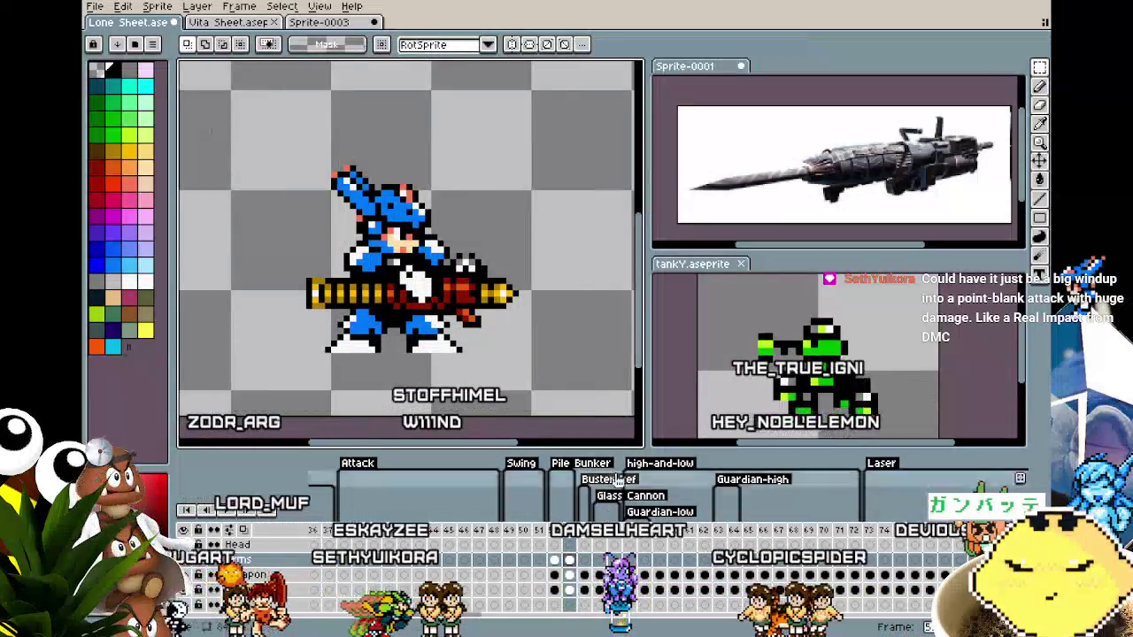
{"action": "left_click", "coordinate": [574, 576]}
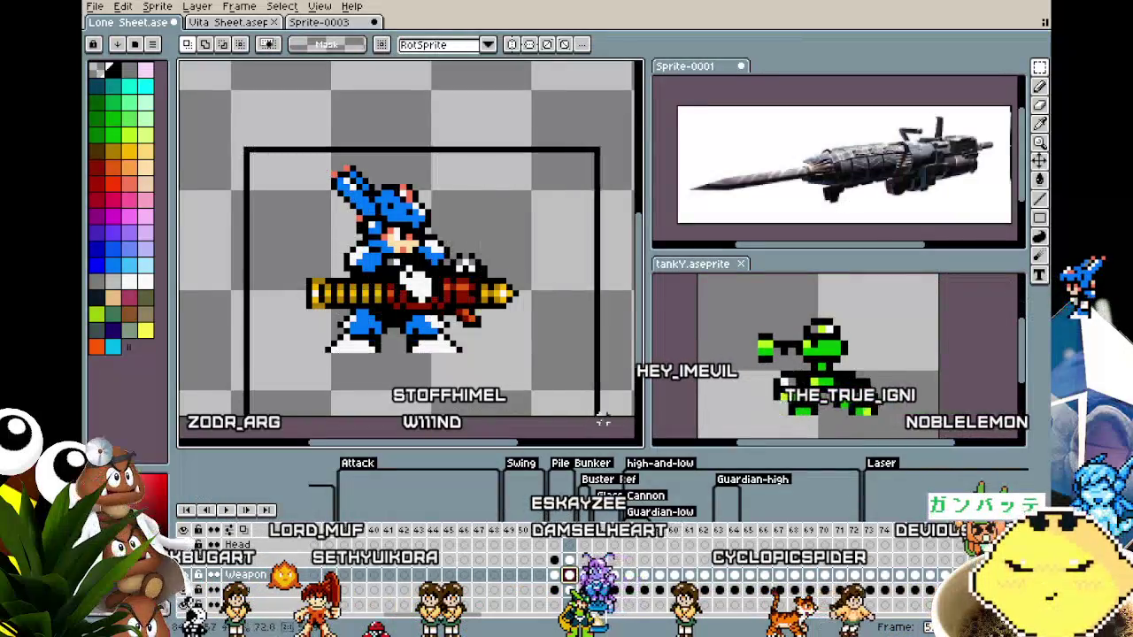
{"action": "left_click_drag", "start_coordinate": [585, 406], "coordinate": [622, 394]}
Shift the selected cannon one pixel left and up, commit it, and deselect.
{"action": "key", "text": "Down"}
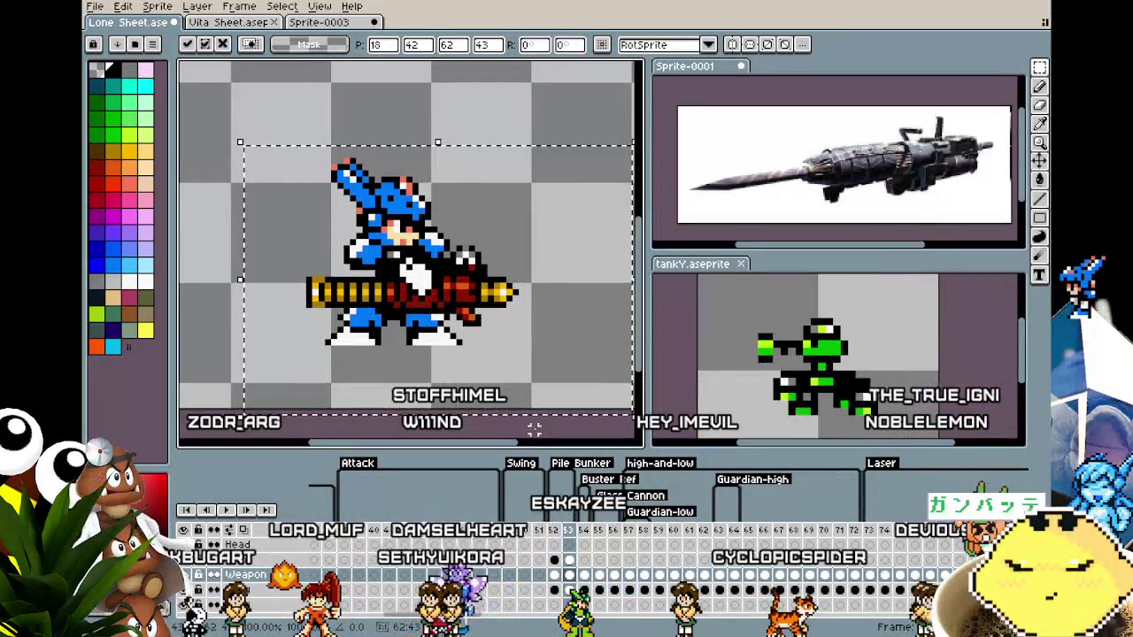
{"action": "key", "text": "Down"}
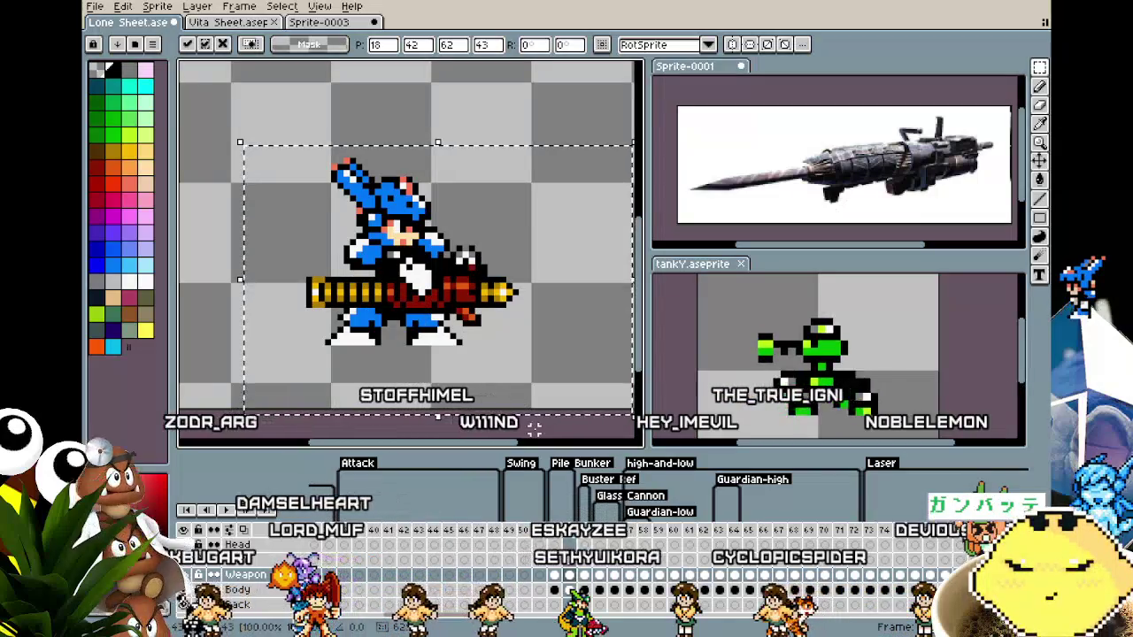
{"action": "key", "text": "Left"}
{"action": "key", "text": "Up"}
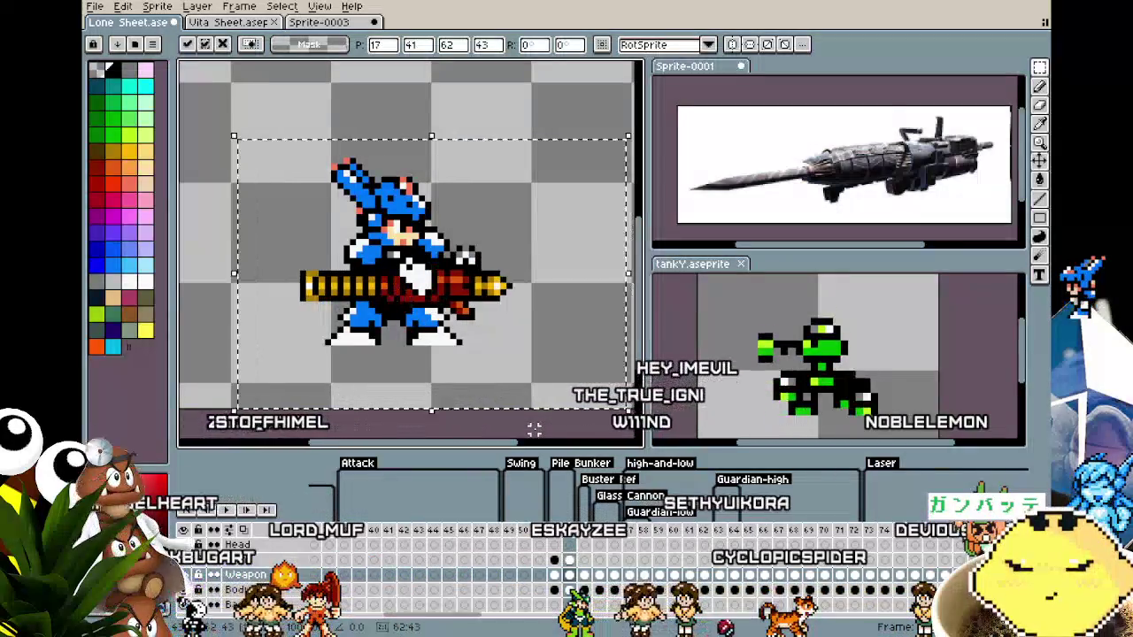
{"action": "left_click", "coordinate": [215, 313]}
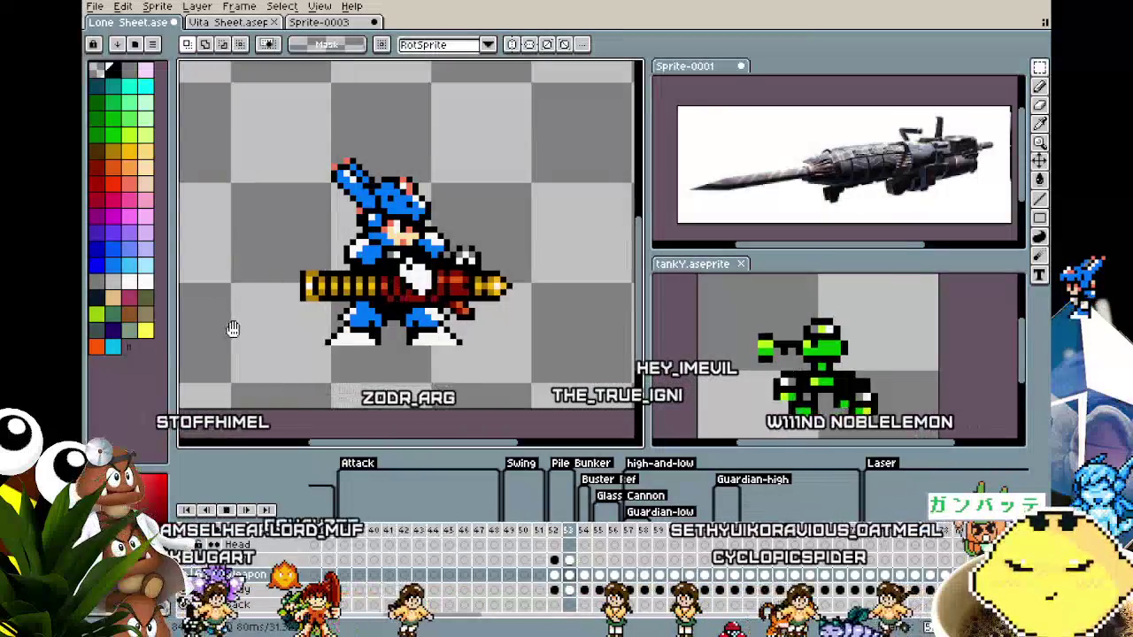
{"action": "scroll", "coordinate": [232, 328], "scroll_direction": "down", "scroll_amount": 3}
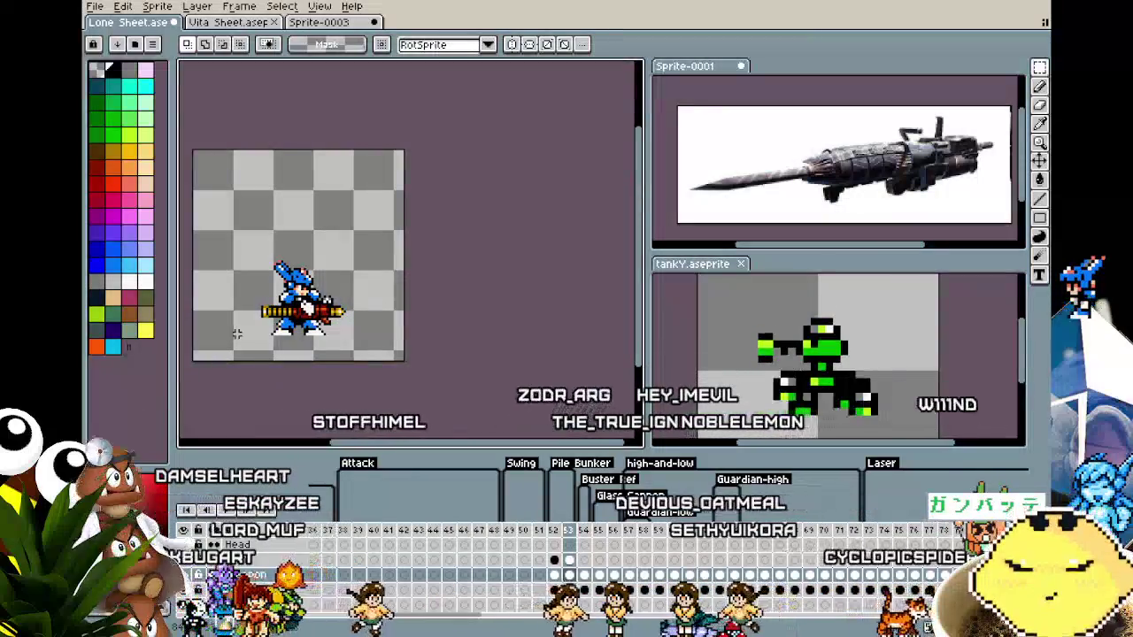
{"action": "key", "text": "ctrl+shift+d"}
{"action": "key", "text": "ctrl+d"}
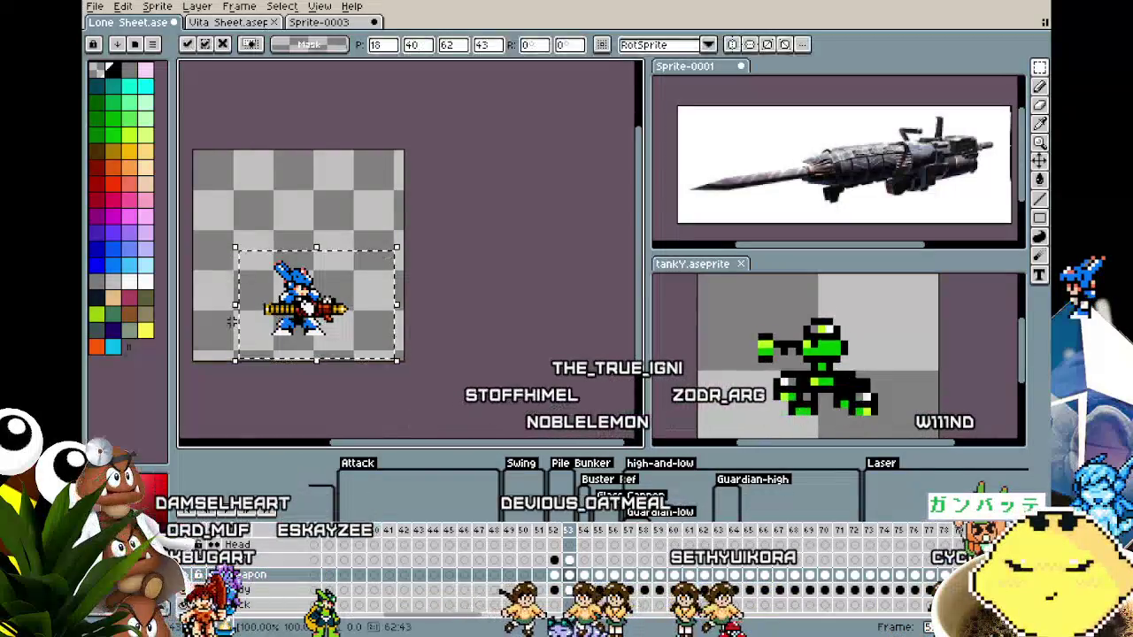
Select the Arms cels around the sprite, then play and stop the attack animation.
{"action": "scroll", "coordinate": [231, 320], "scroll_direction": "up", "scroll_amount": 2}
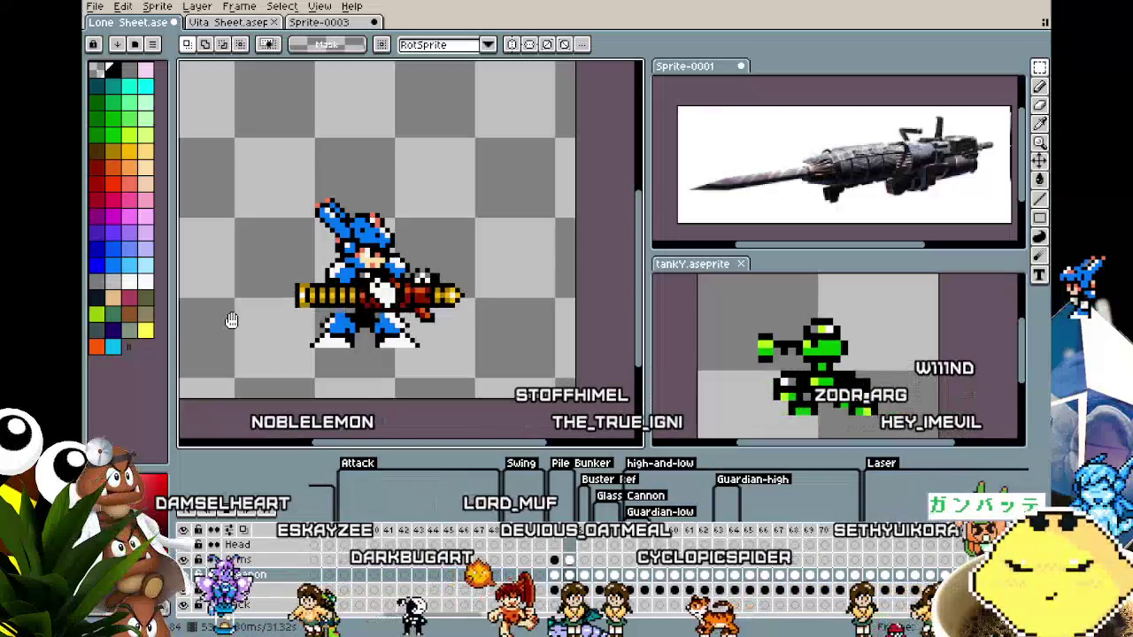
{"action": "left_click", "coordinate": [554, 559]}
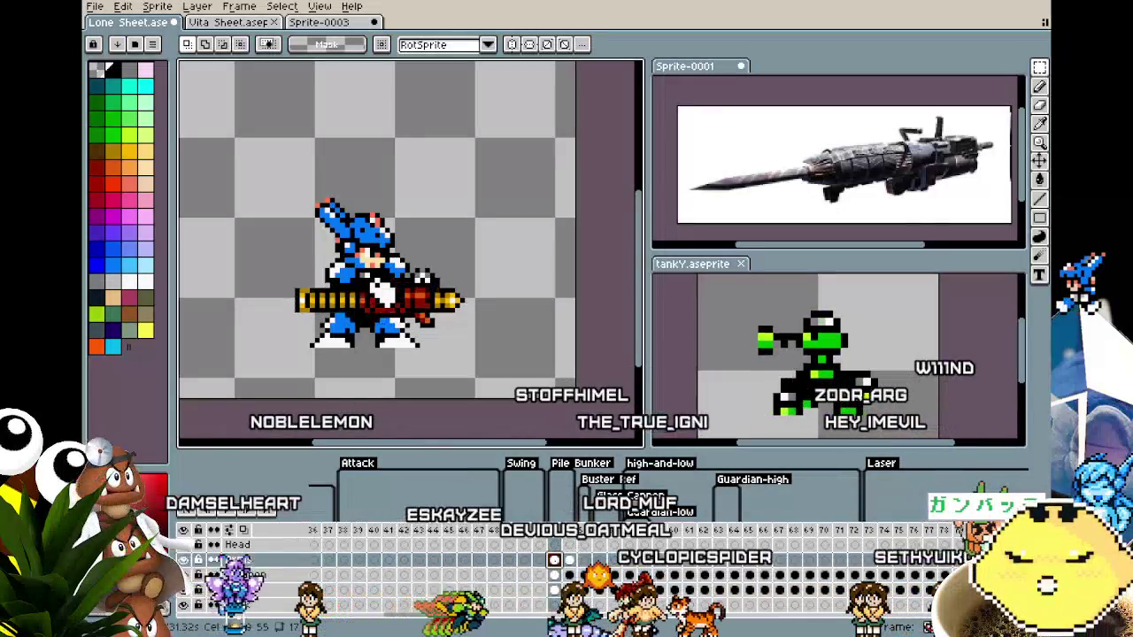
{"action": "left_click", "coordinate": [569, 560]}
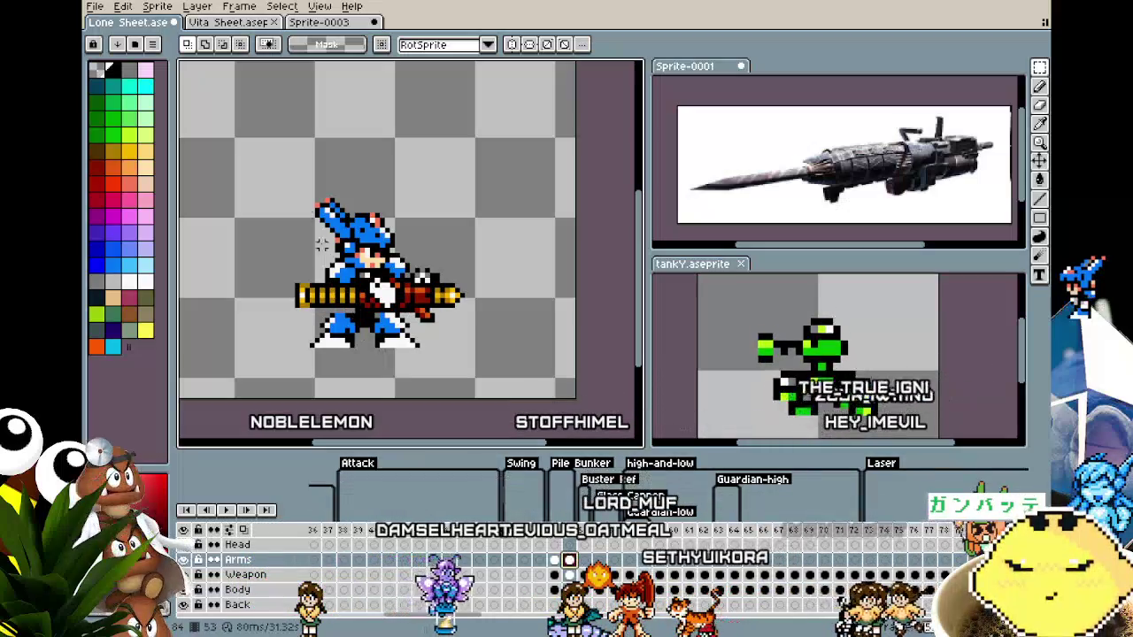
{"action": "left_click_drag", "start_coordinate": [227, 135], "coordinate": [538, 381]}
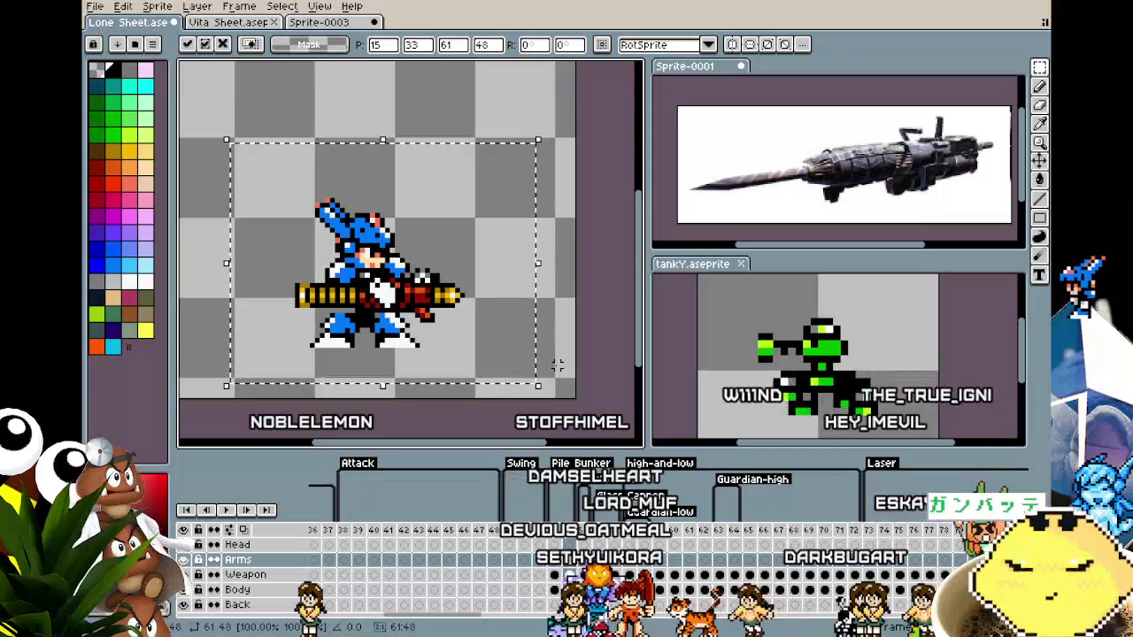
{"action": "key", "text": "Return"}
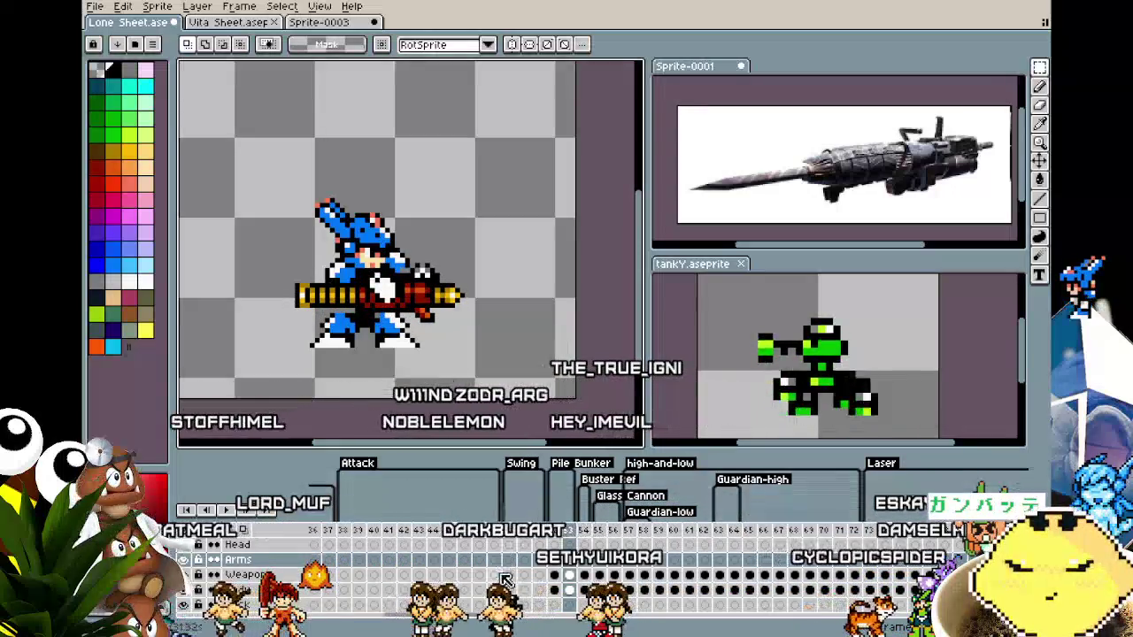
{"action": "left_click", "coordinate": [569, 590]}
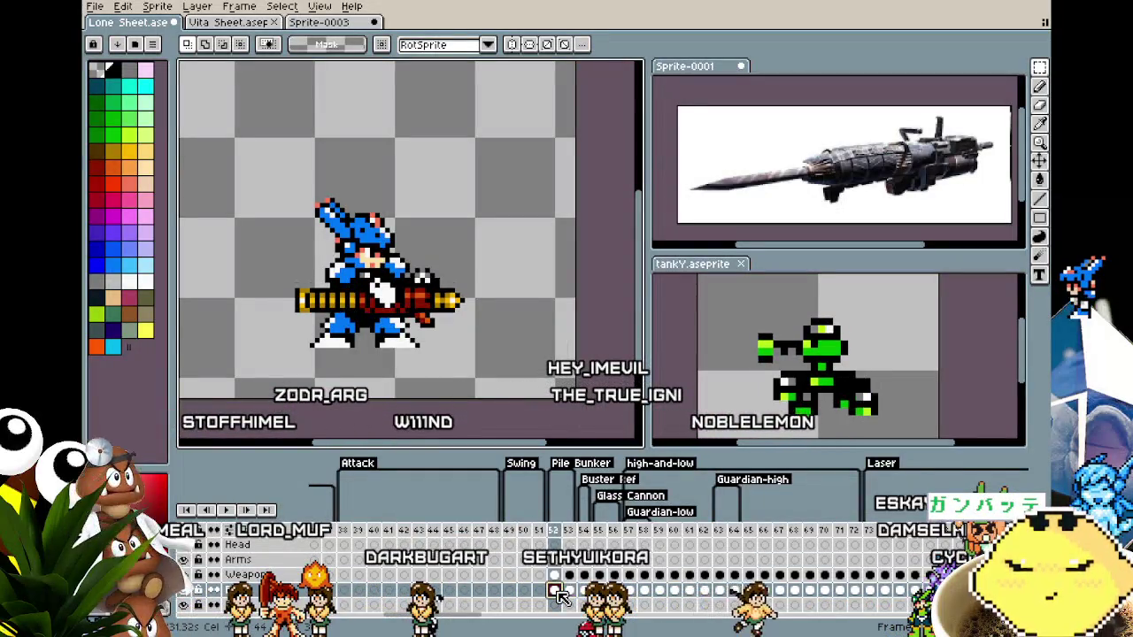
Sample grey from the sprite and paint the black pixel between the legs grey.
{"action": "scroll", "coordinate": [352, 292], "scroll_direction": "up", "scroll_amount": 1}
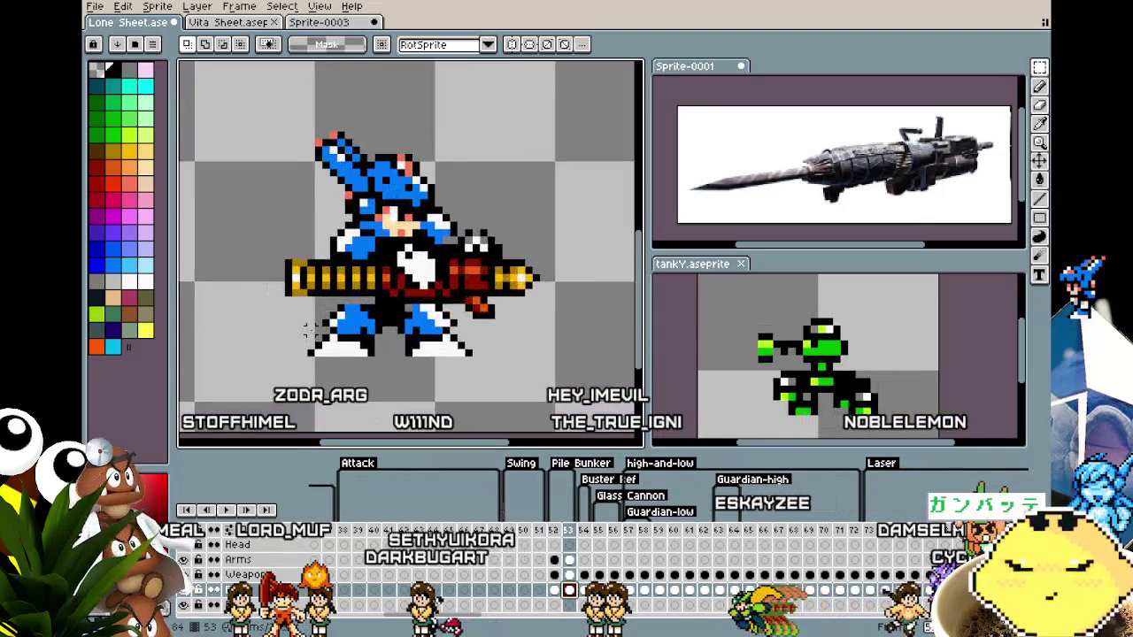
{"action": "scroll", "coordinate": [351, 292], "scroll_direction": "up", "scroll_amount": 1}
{"action": "key", "text": "alt"}
{"action": "left_click", "coordinate": [351, 293], "text": "alt"}
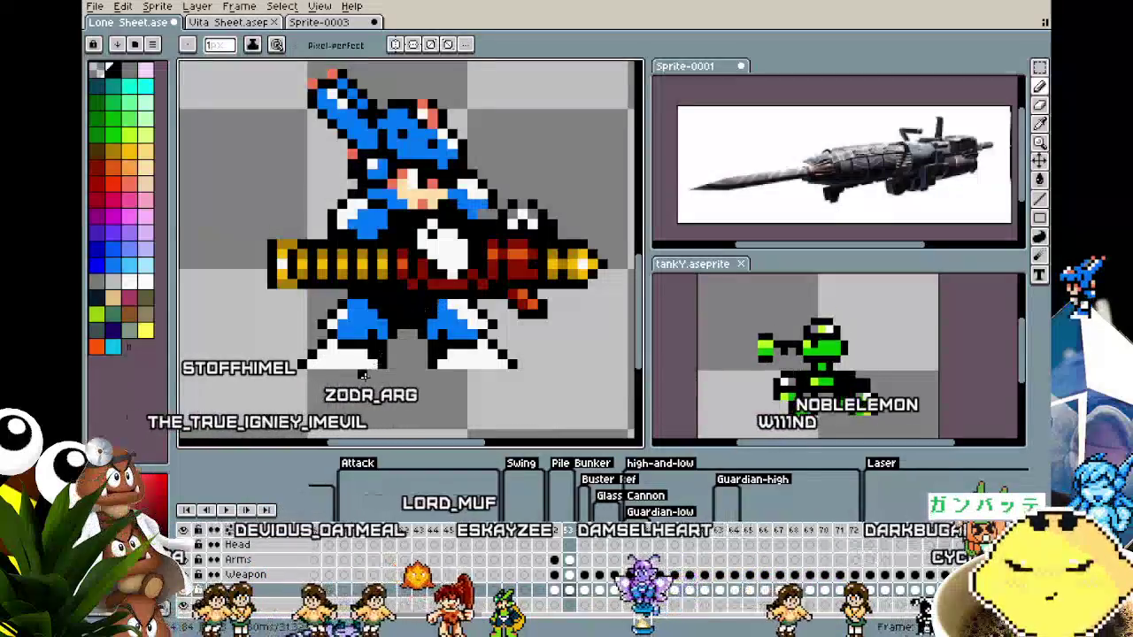
{"action": "key", "text": "alt"}
{"action": "left_click", "coordinate": [406, 350], "text": "alt"}
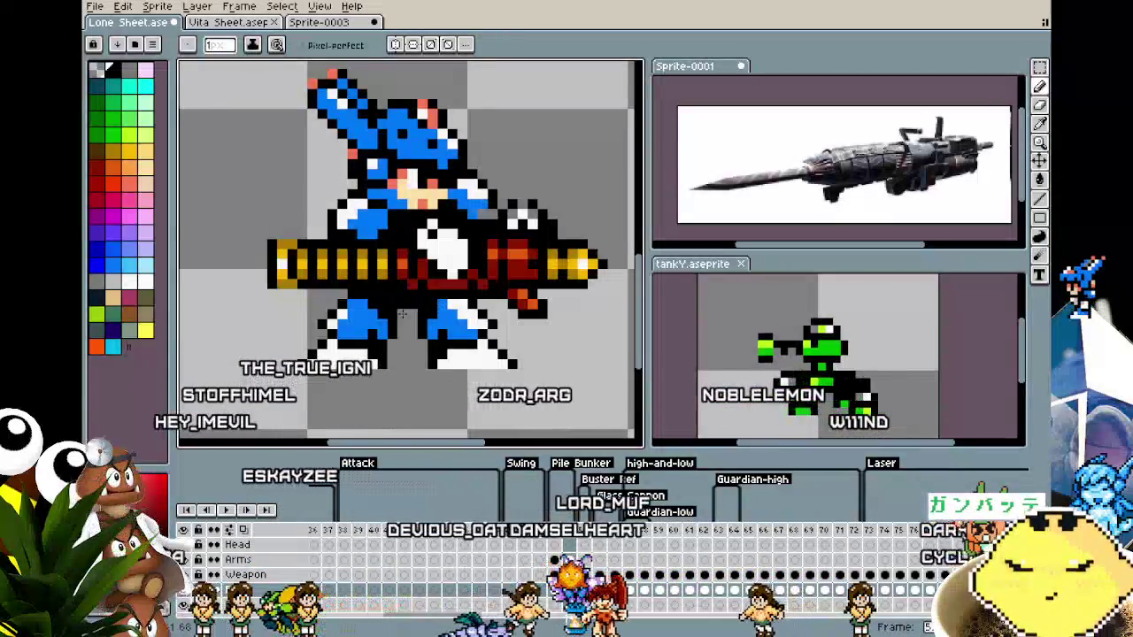
{"action": "left_click", "coordinate": [406, 334]}
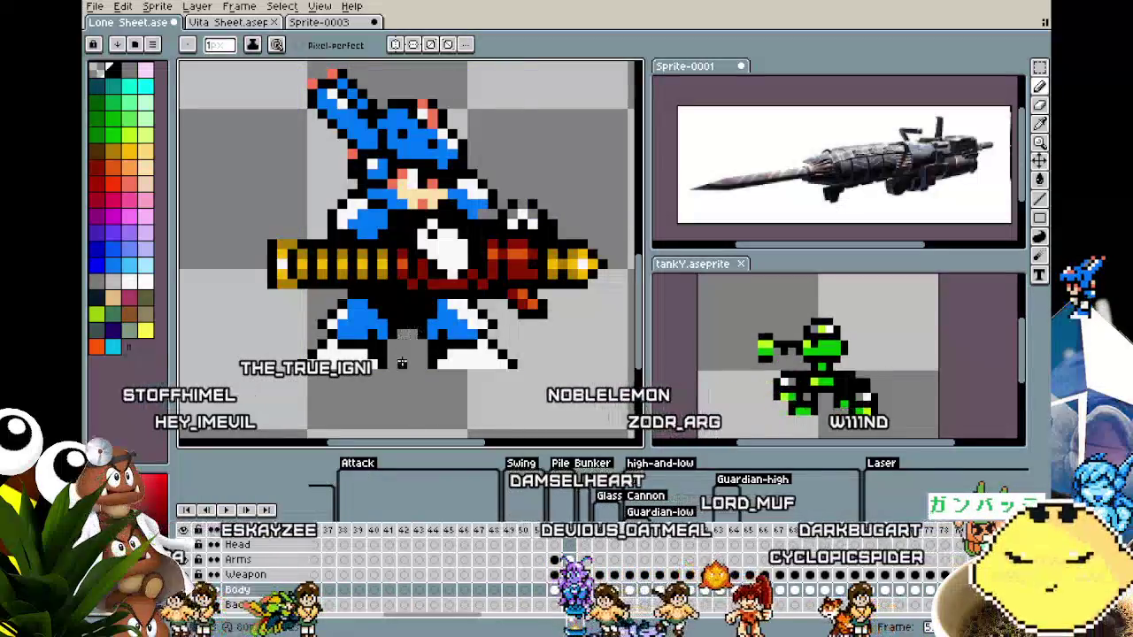
Compare neighbouring frames, advance one frame, and marquee the character's legs.
{"action": "key", "text": "Right"}
{"action": "key", "text": "Right"}
{"action": "key", "text": "Left"}
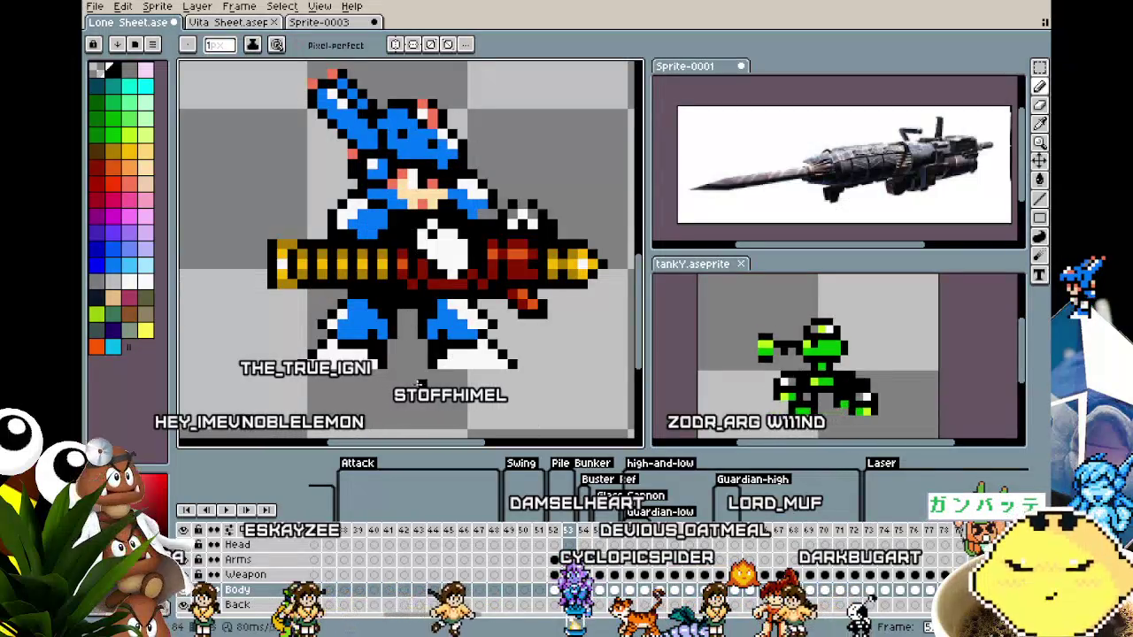
{"action": "key", "text": "Right"}
{"action": "key", "text": "Left"}
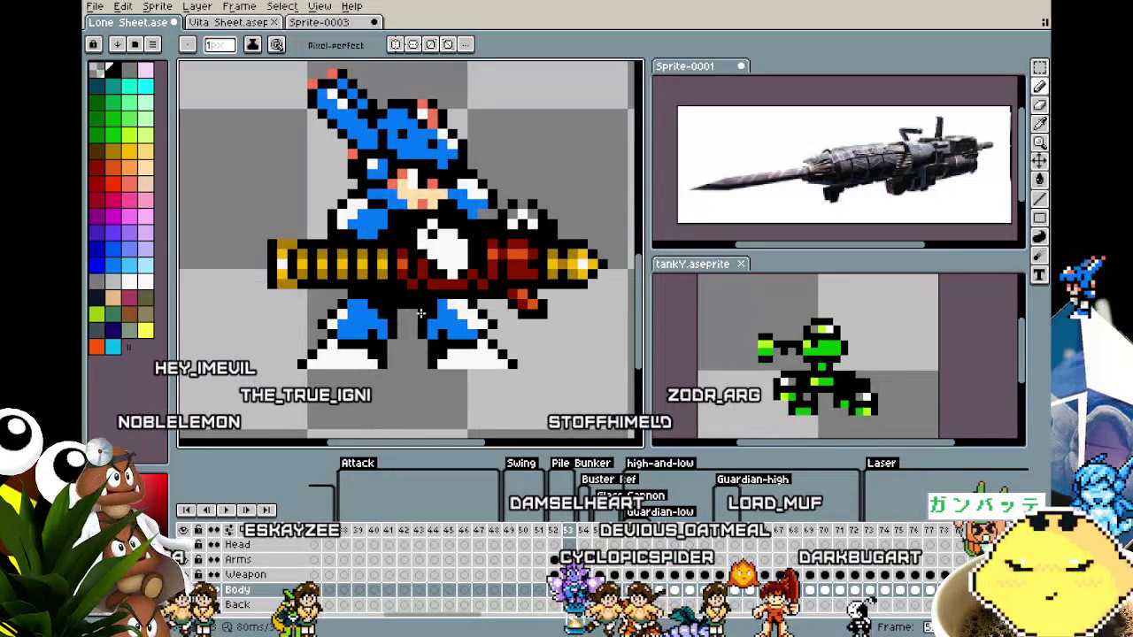
{"action": "key", "text": "Right"}
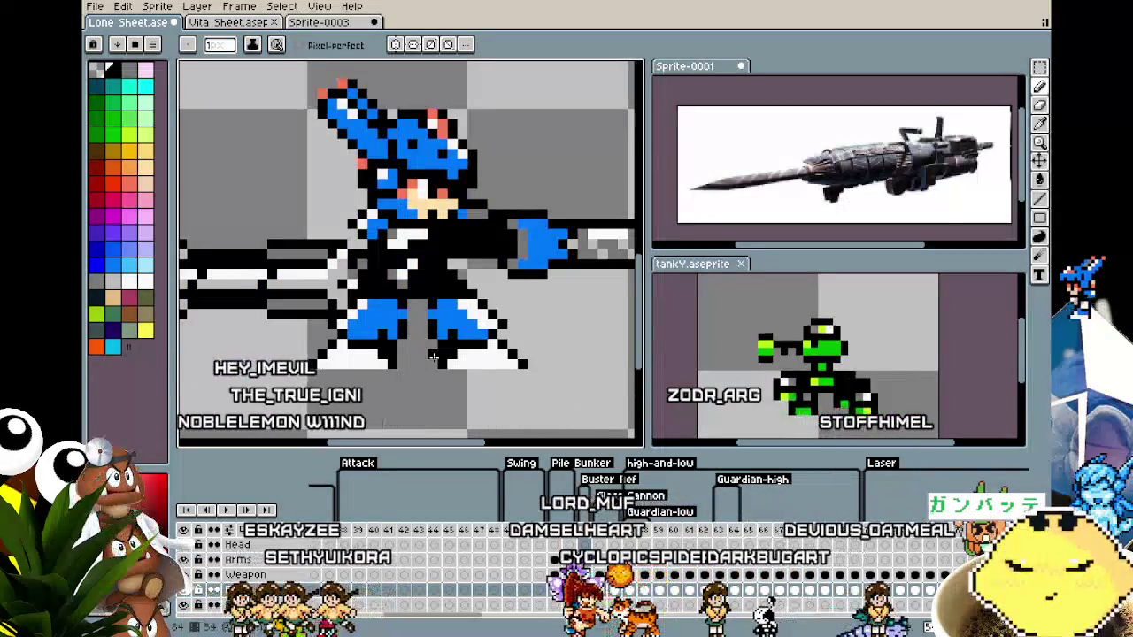
{"action": "key", "text": "m"}
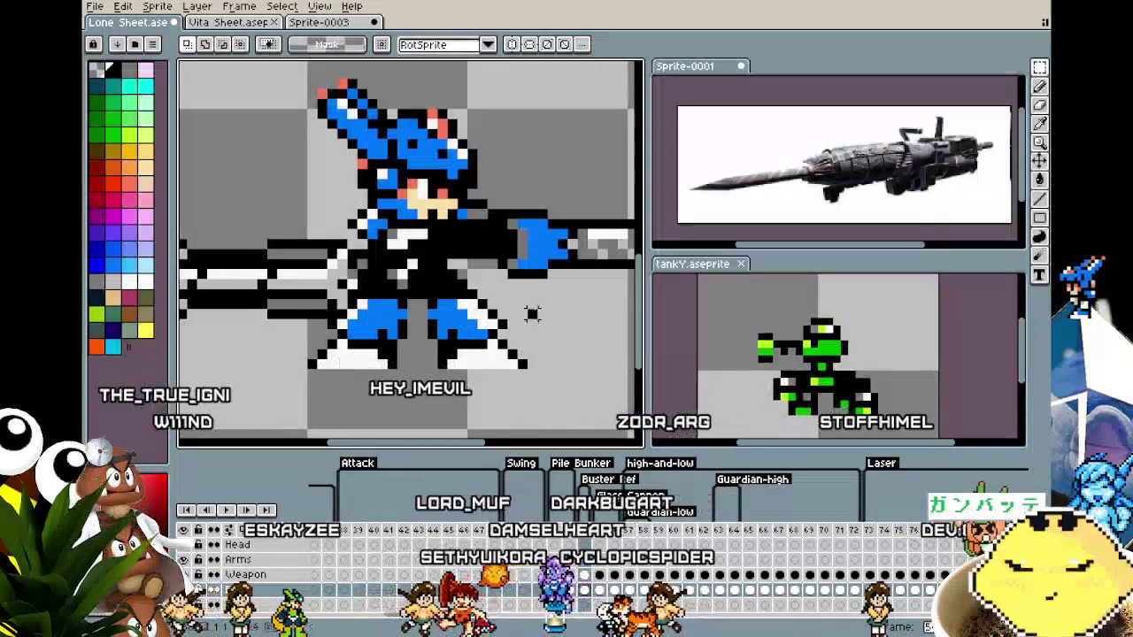
{"action": "mouse_move", "coordinate": [550, 298]}
{"action": "left_mouse_down"}
{"action": "mouse_move", "coordinate": [354, 434]}
{"action": "mouse_move", "coordinate": [354, 319]}
{"action": "left_mouse_up"}
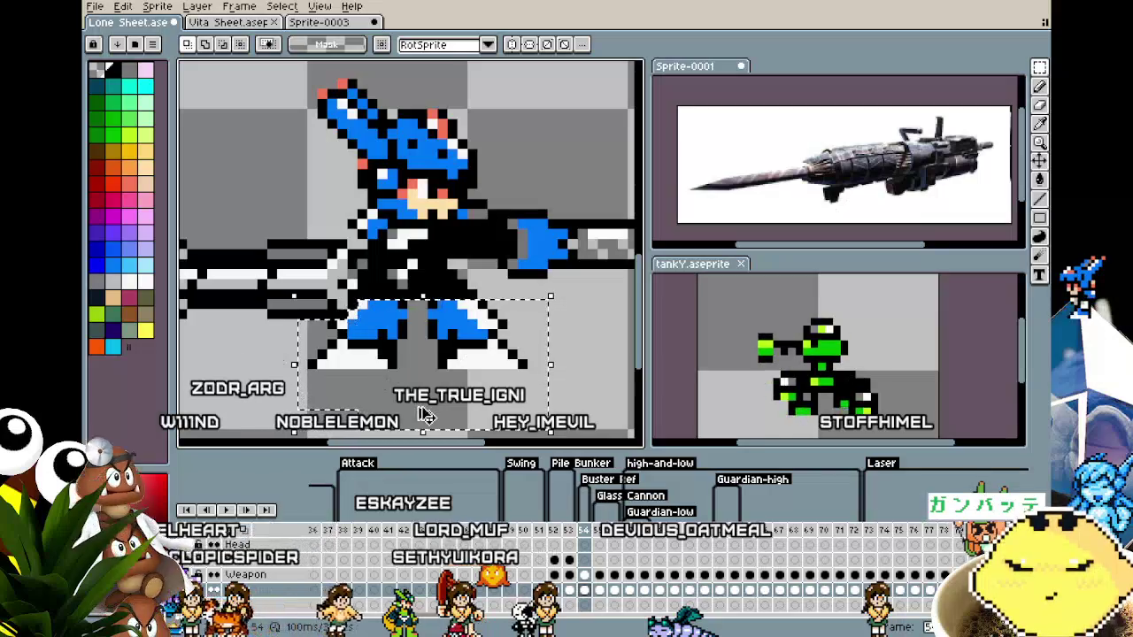
{"action": "left_click", "coordinate": [580, 593]}
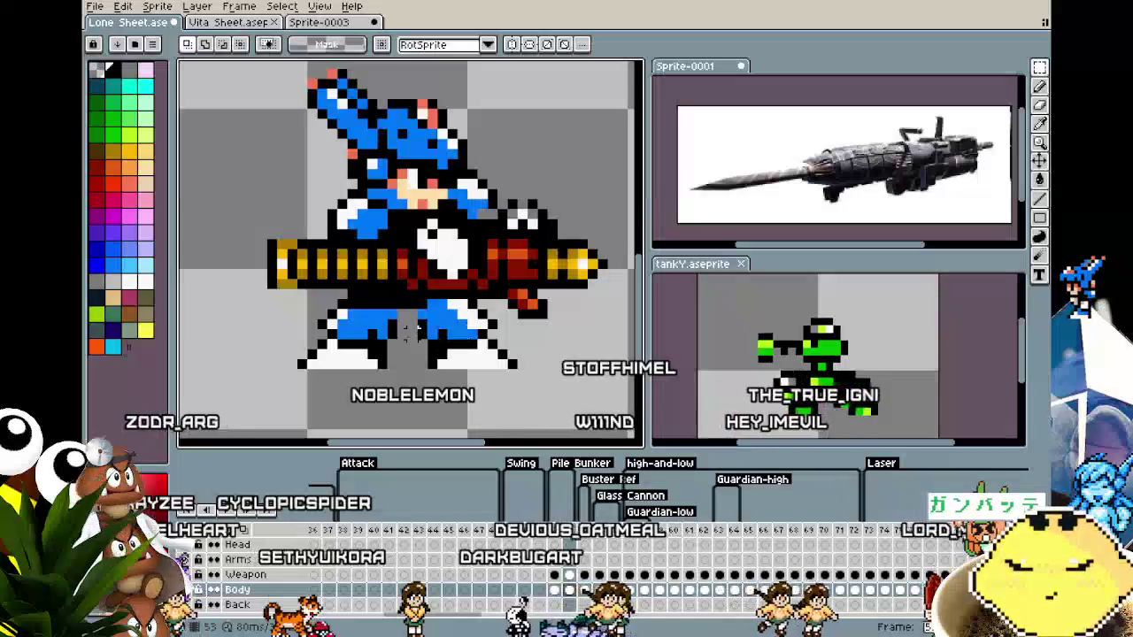
On frame 53, sample white and add white pixels atop the left boot.
{"action": "left_click", "coordinate": [569, 529]}
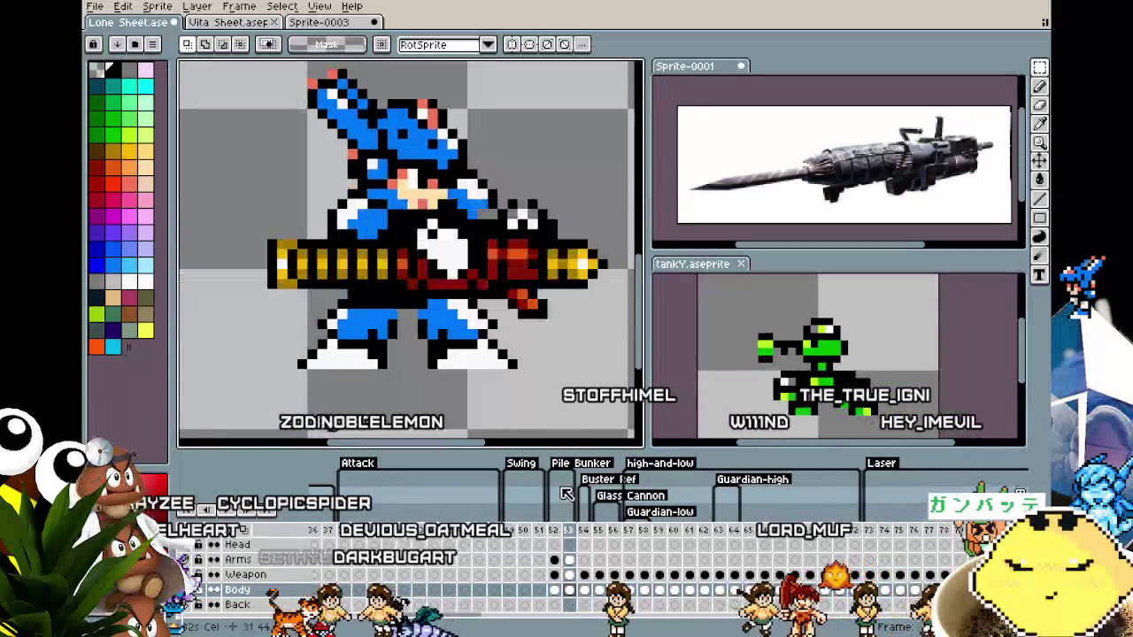
{"action": "scroll", "coordinate": [365, 286], "scroll_direction": "up", "scroll_amount": 3}
{"action": "key", "text": "i"}
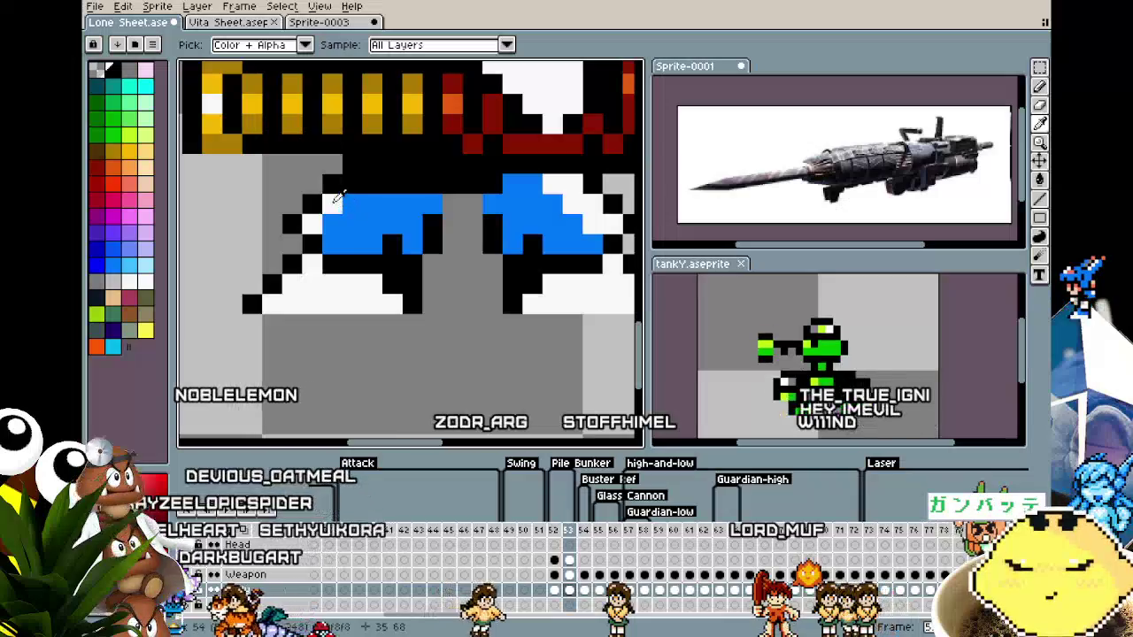
{"action": "left_click", "coordinate": [335, 202]}
{"action": "key", "text": "b"}
{"action": "left_click", "coordinate": [353, 182]}
{"action": "left_click", "coordinate": [372, 219], "text": "alt"}
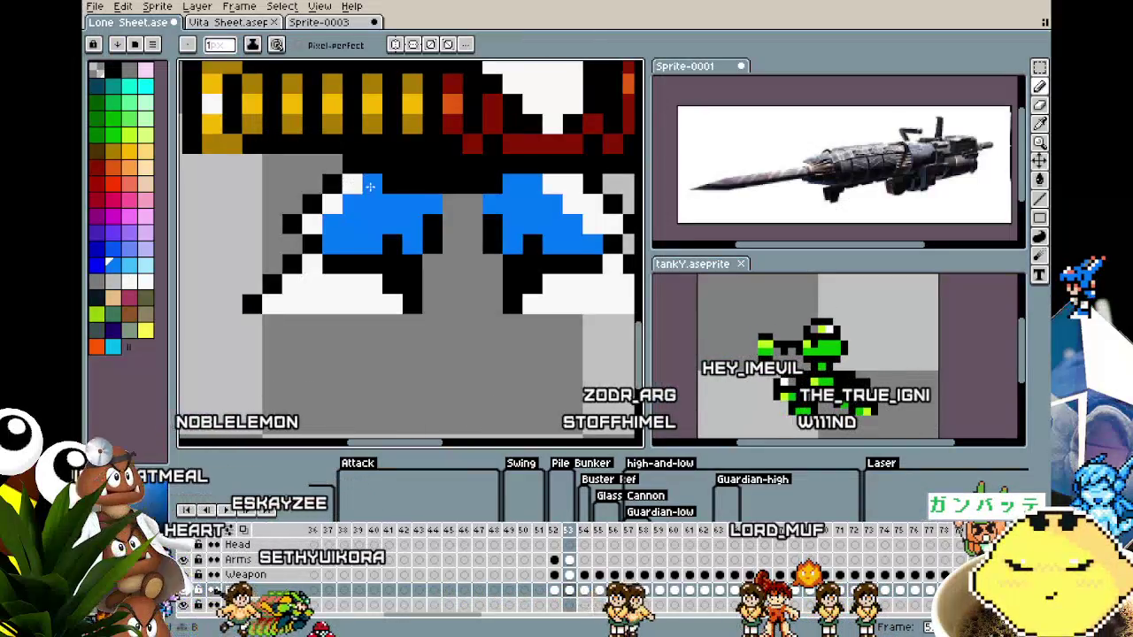
{"action": "scroll", "coordinate": [410, 200], "scroll_direction": "down", "scroll_amount": 3}
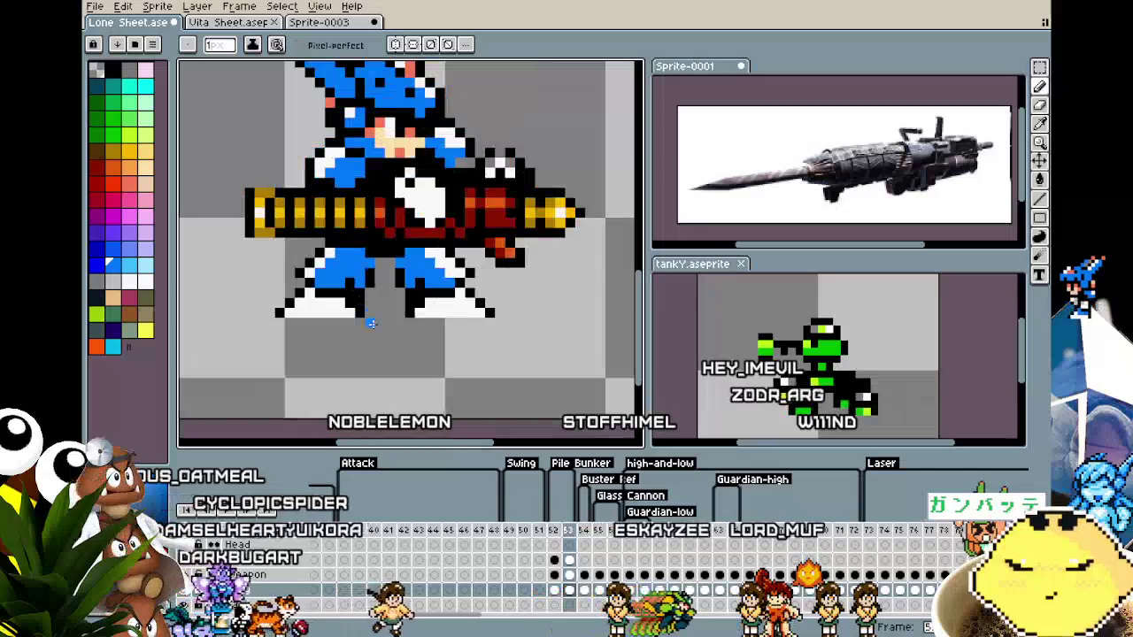
Step to the next frame and re-sample white from the sprite for the pencil.
{"action": "key", "text": "."}
{"action": "scroll", "coordinate": [390, 342], "scroll_direction": "up", "scroll_amount": 1}
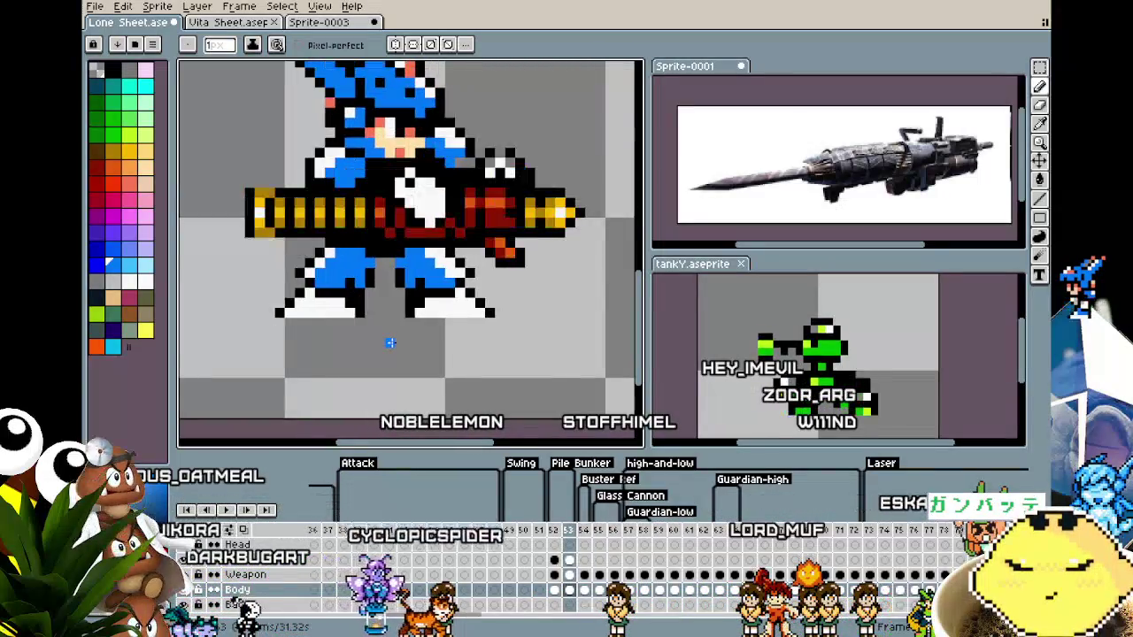
{"action": "scroll", "coordinate": [390, 343], "scroll_direction": "down", "scroll_amount": 2}
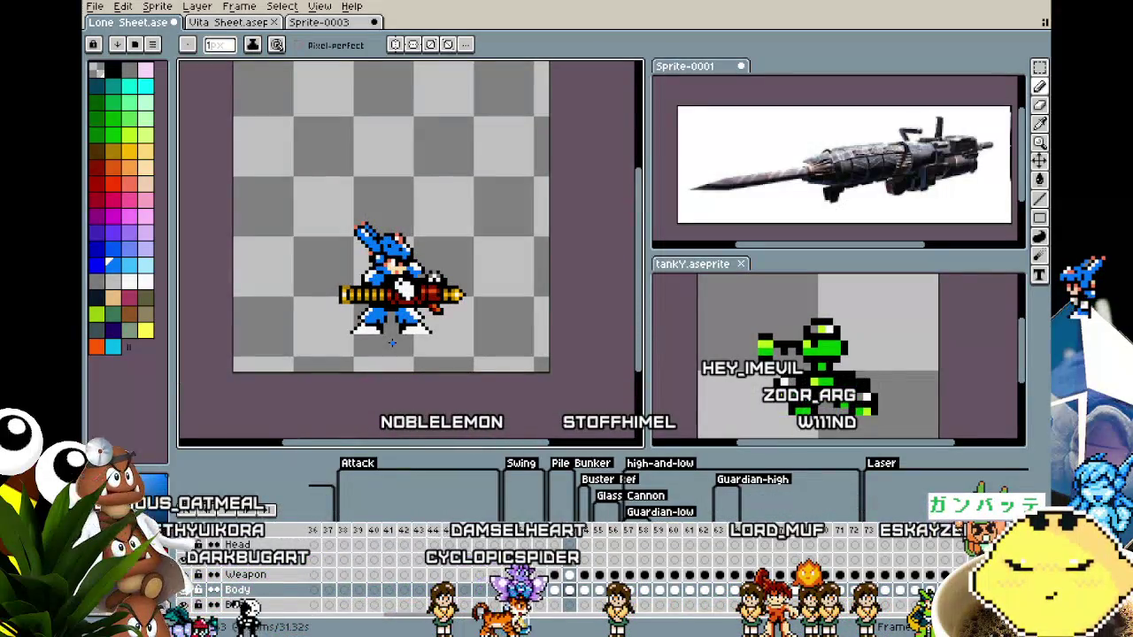
{"action": "scroll", "coordinate": [391, 343], "scroll_direction": "up", "scroll_amount": 1}
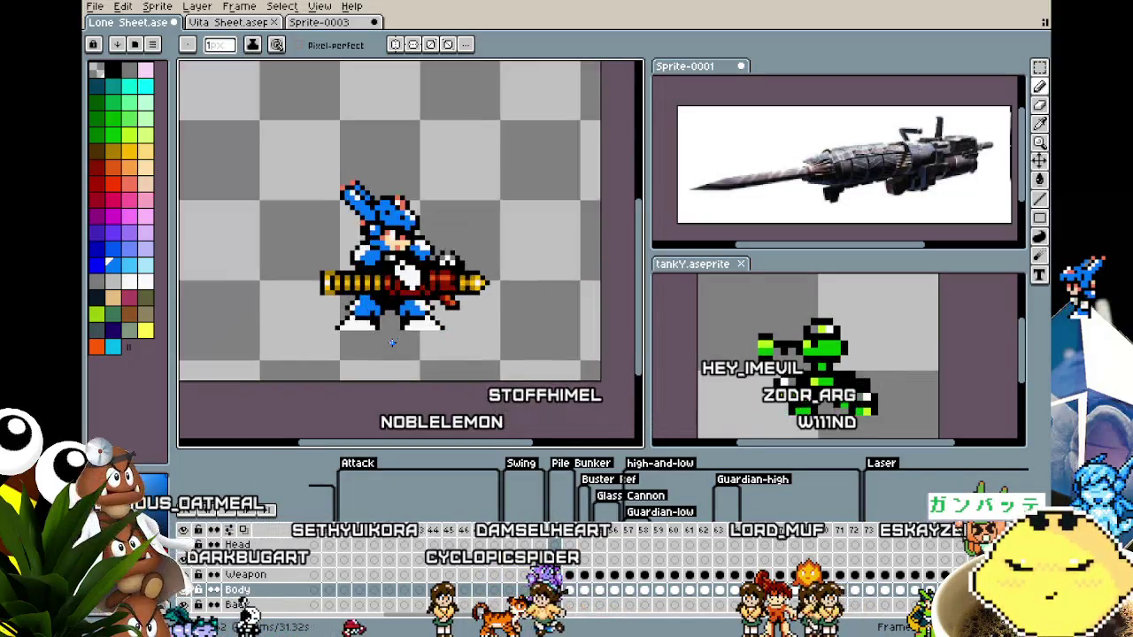
{"action": "scroll", "coordinate": [389, 332], "scroll_direction": "up", "scroll_amount": 2}
{"action": "key", "text": "b"}
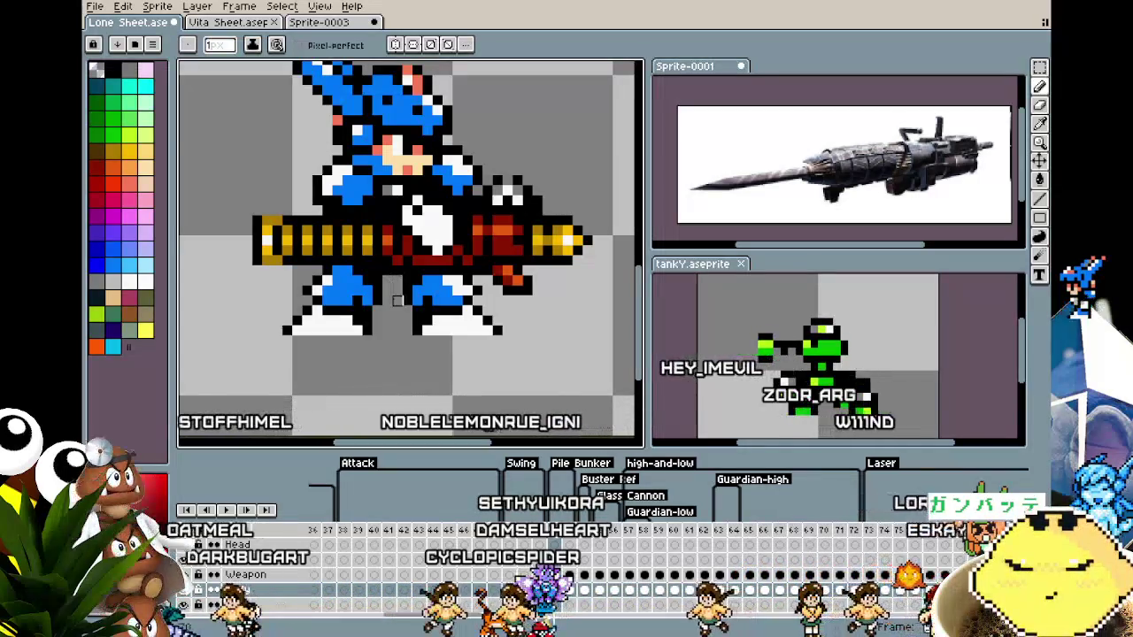
{"action": "scroll", "coordinate": [342, 246], "scroll_direction": "up", "scroll_amount": 1}
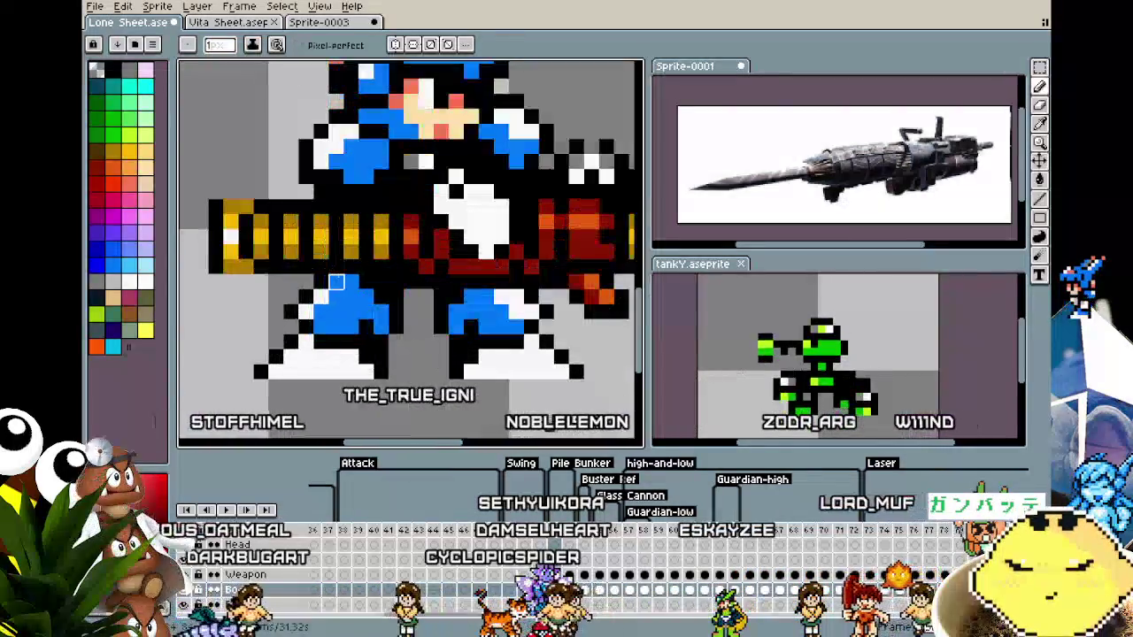
{"action": "key", "text": "i"}
{"action": "left_click", "coordinate": [325, 300]}
{"action": "key", "text": "b"}
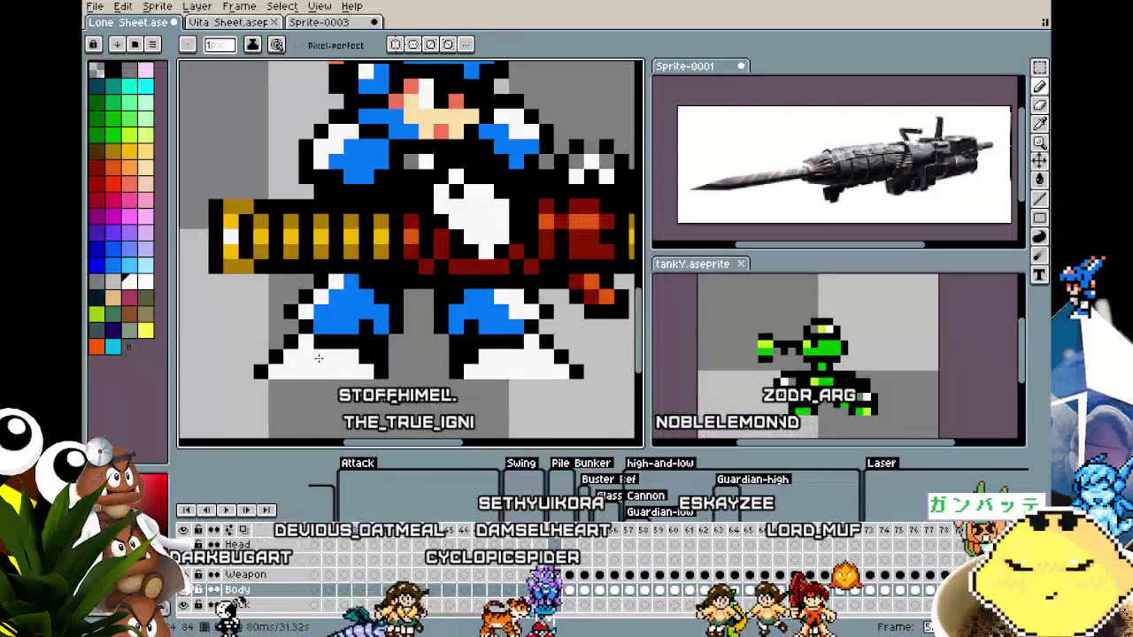
Flip between frames 52 and 53 to compare the legs, ending on frame 52.
{"action": "key", "text": "Right"}
{"action": "key", "text": "Left"}
{"action": "key", "text": "Right"}
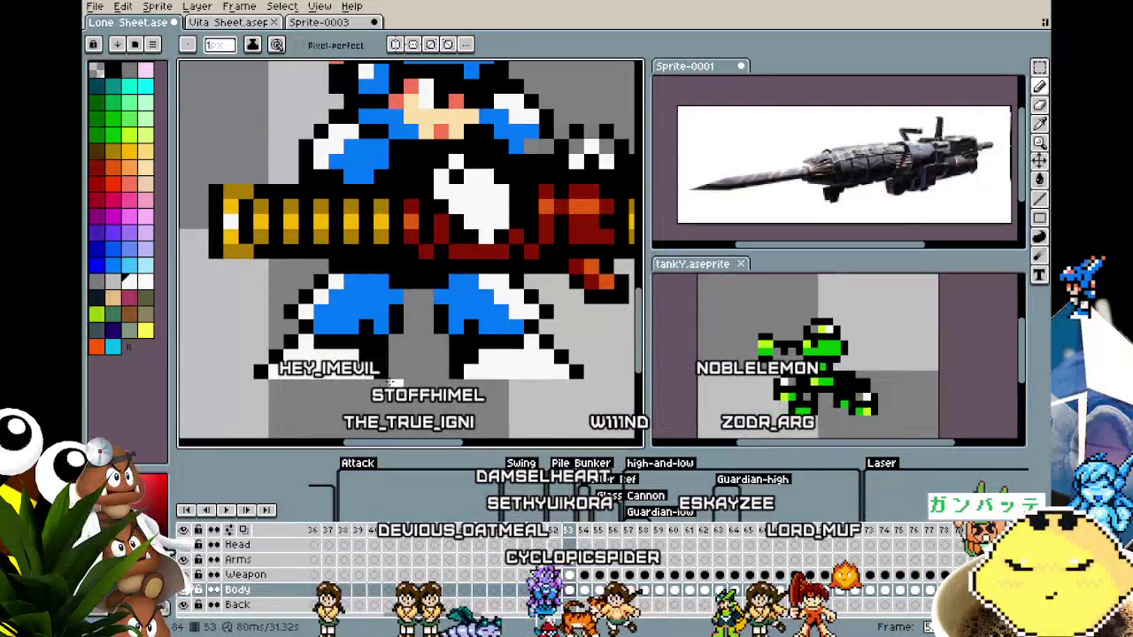
{"action": "key", "text": "Left"}
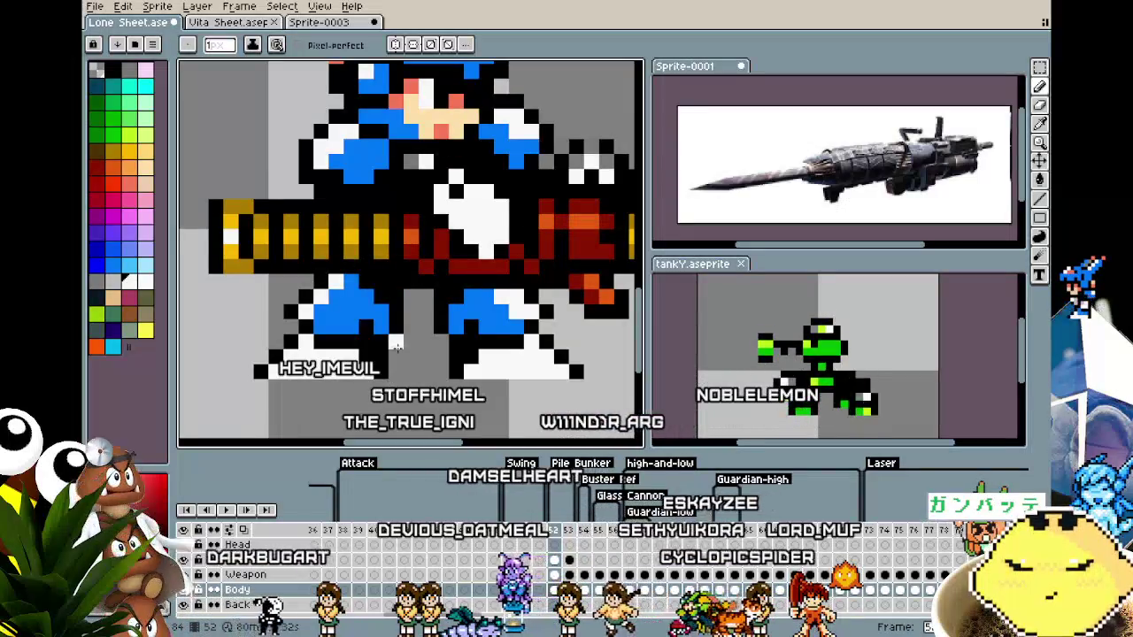
{"action": "key", "text": "Right"}
{"action": "key", "text": "Left"}
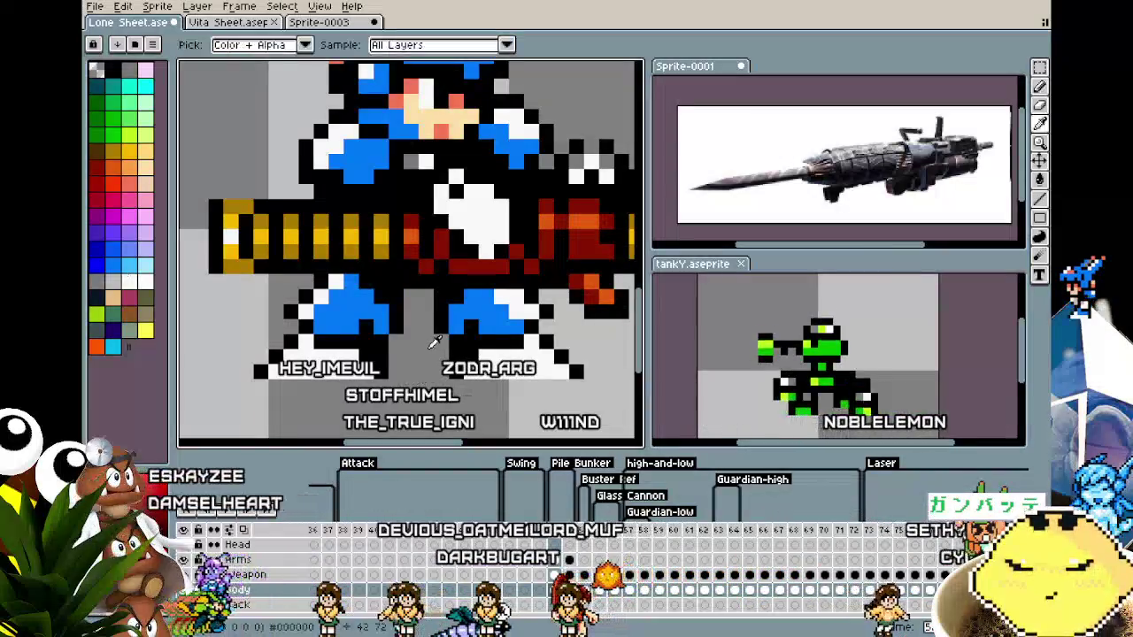
{"action": "key", "text": "Right"}
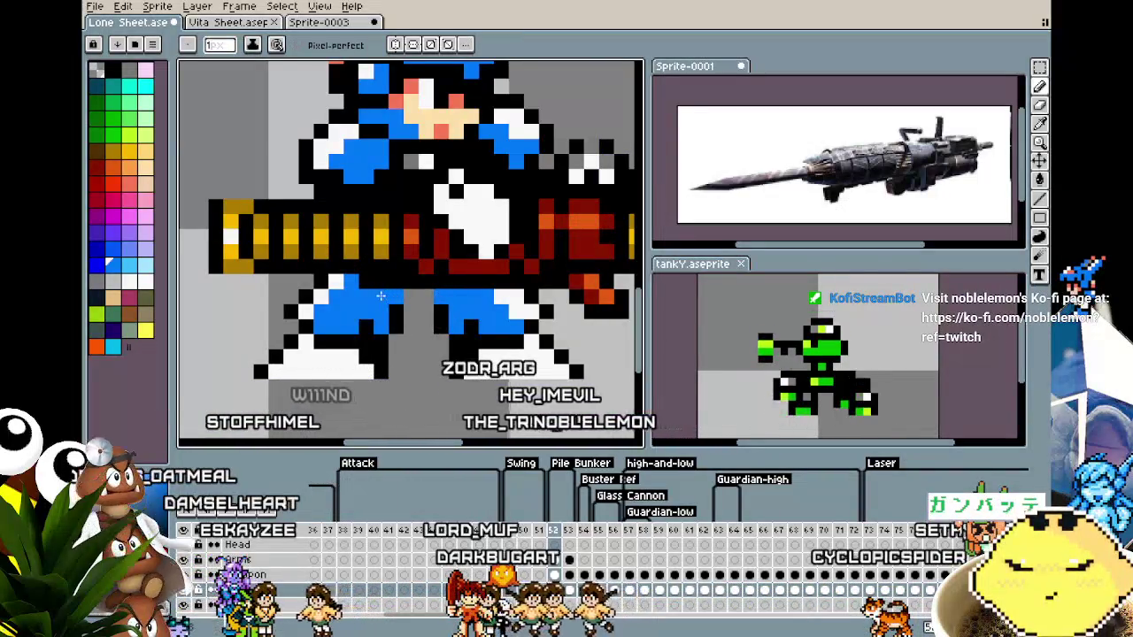
{"action": "key", "text": "Left"}
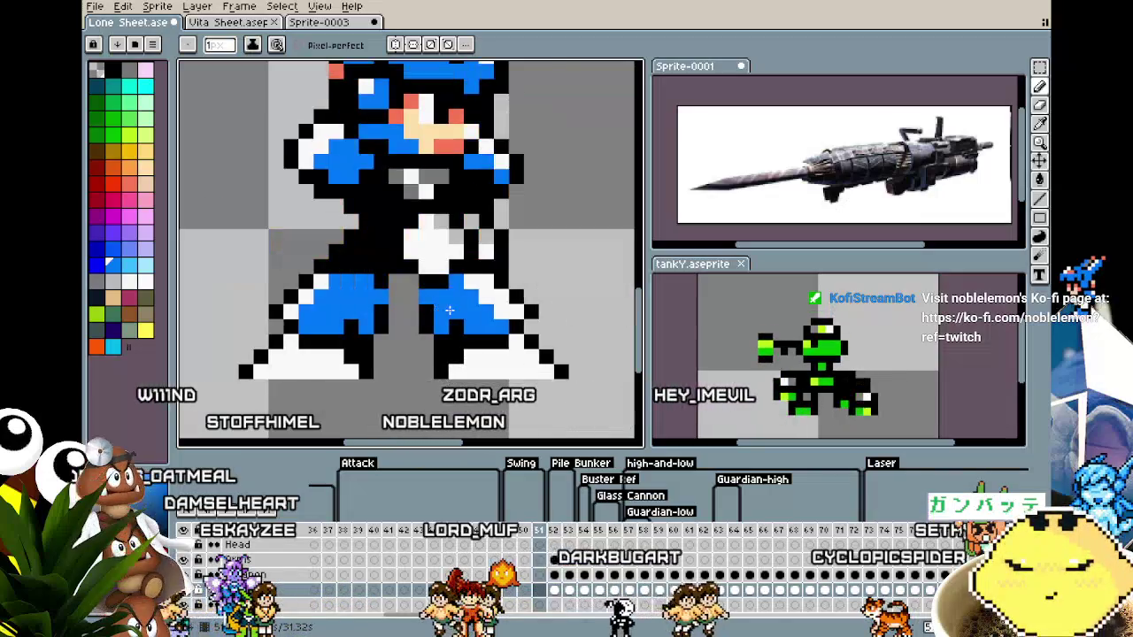
{"action": "key", "text": "Right"}
{"action": "key", "text": "Right"}
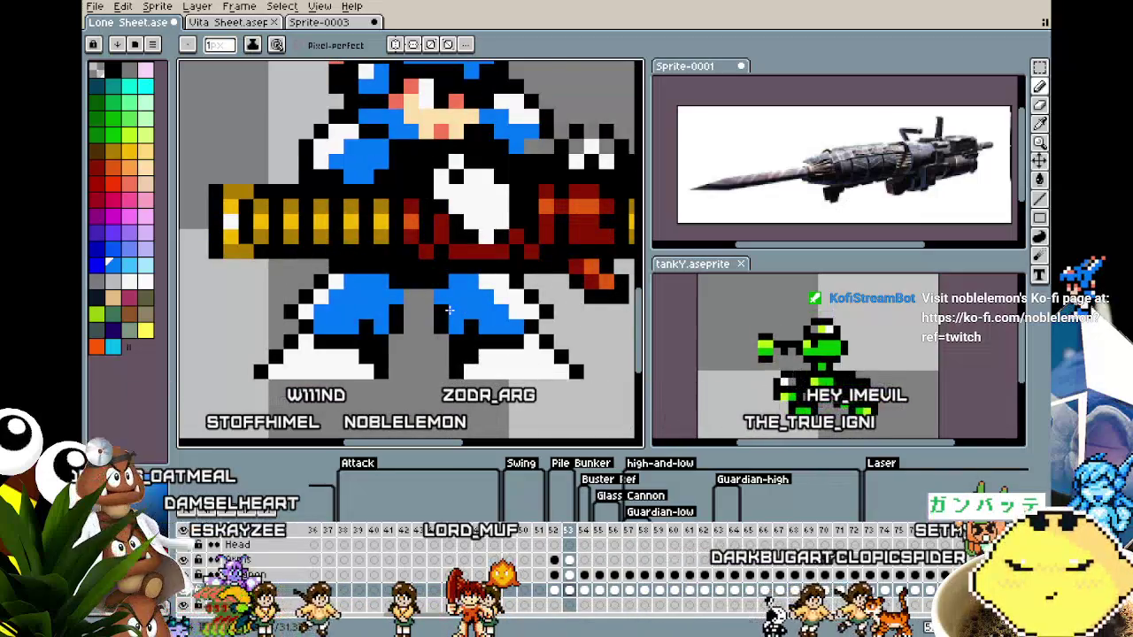
{"action": "scroll", "coordinate": [438, 323], "scroll_direction": "down", "scroll_amount": 1}
{"action": "scroll", "coordinate": [420, 345], "scroll_direction": "down", "scroll_amount": 1}
{"action": "scroll", "coordinate": [398, 367], "scroll_direction": "down", "scroll_amount": 1}
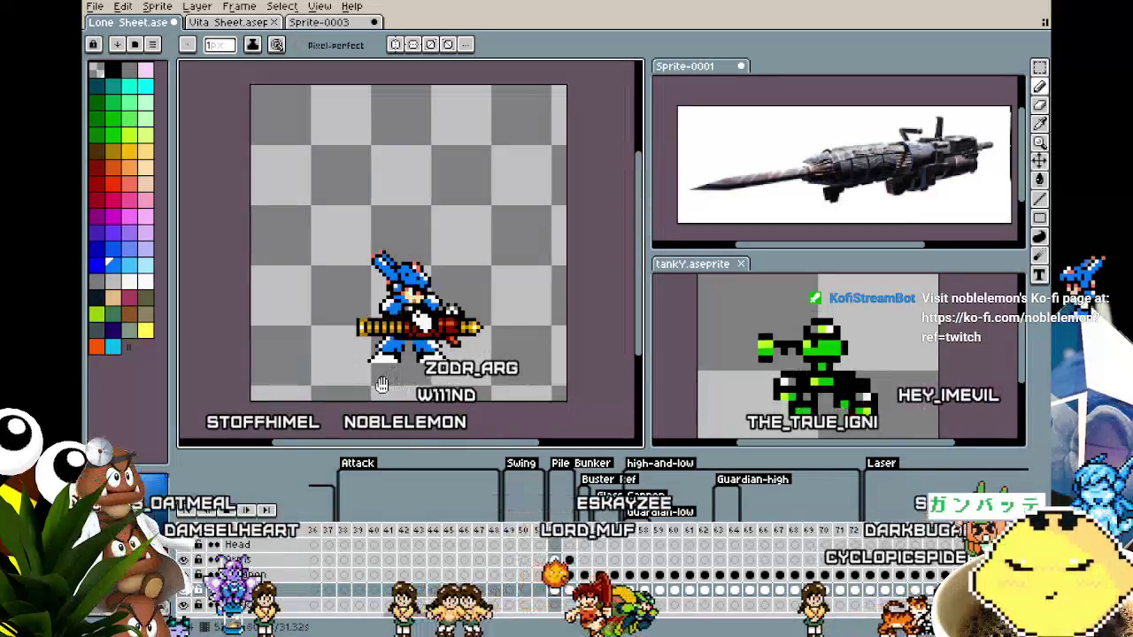
{"action": "key", "text": "Left"}
{"action": "scroll", "coordinate": [387, 379], "scroll_direction": "up", "scroll_amount": 2}
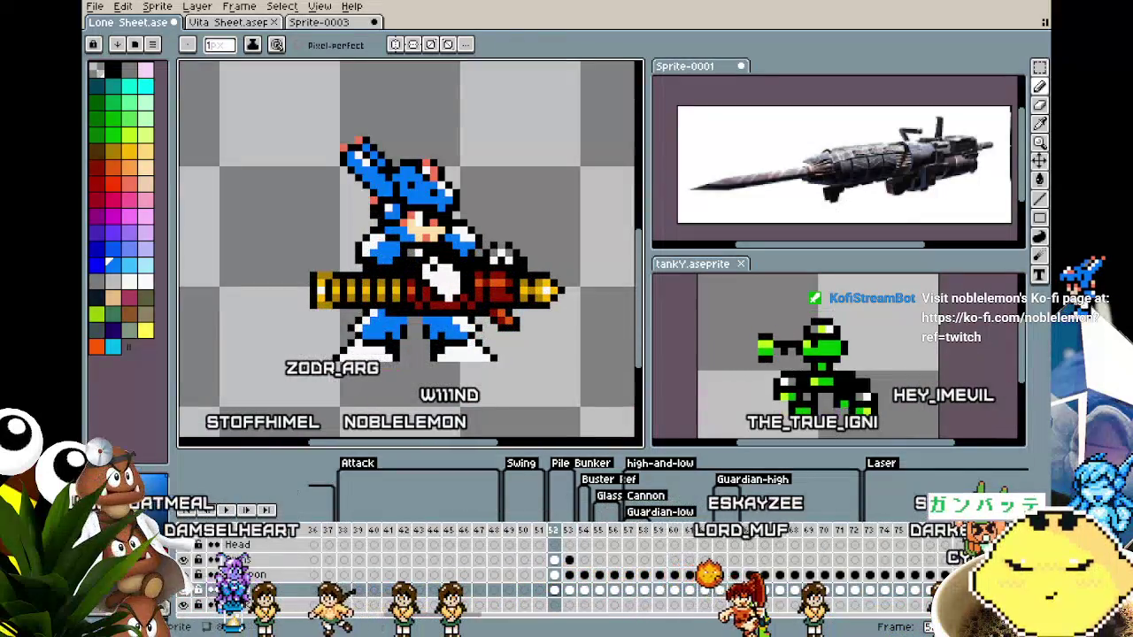
Hide and show the Body layer, then play the firing animation to review the edits.
{"action": "left_click", "coordinate": [186, 602]}
{"action": "left_click", "coordinate": [186, 602]}
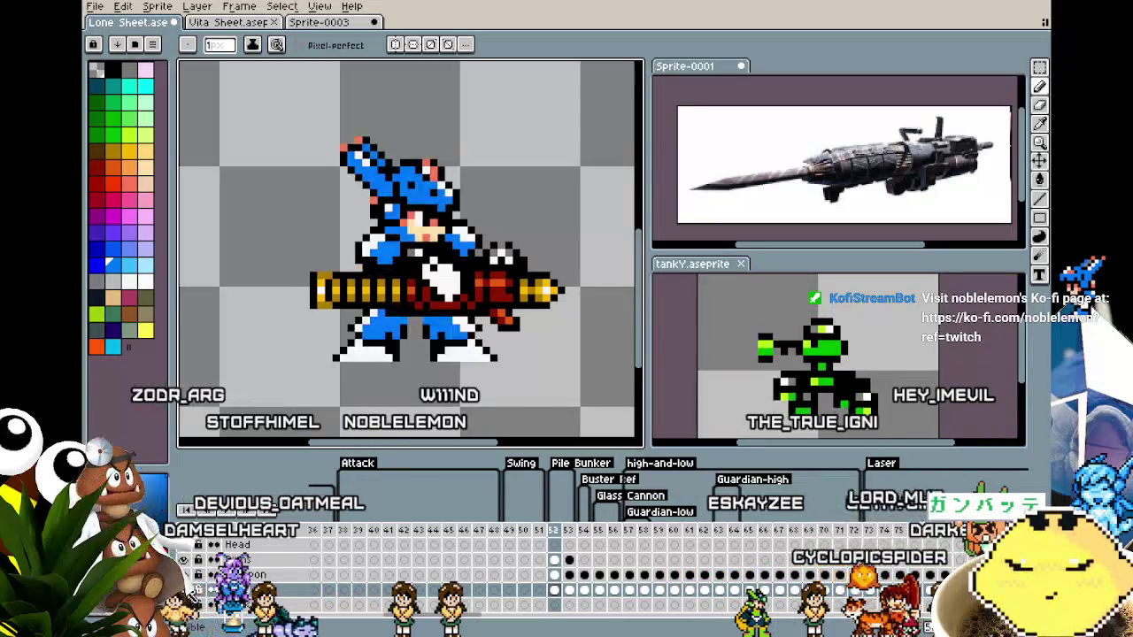
{"action": "scroll", "coordinate": [393, 321], "scroll_direction": "up", "scroll_amount": 1}
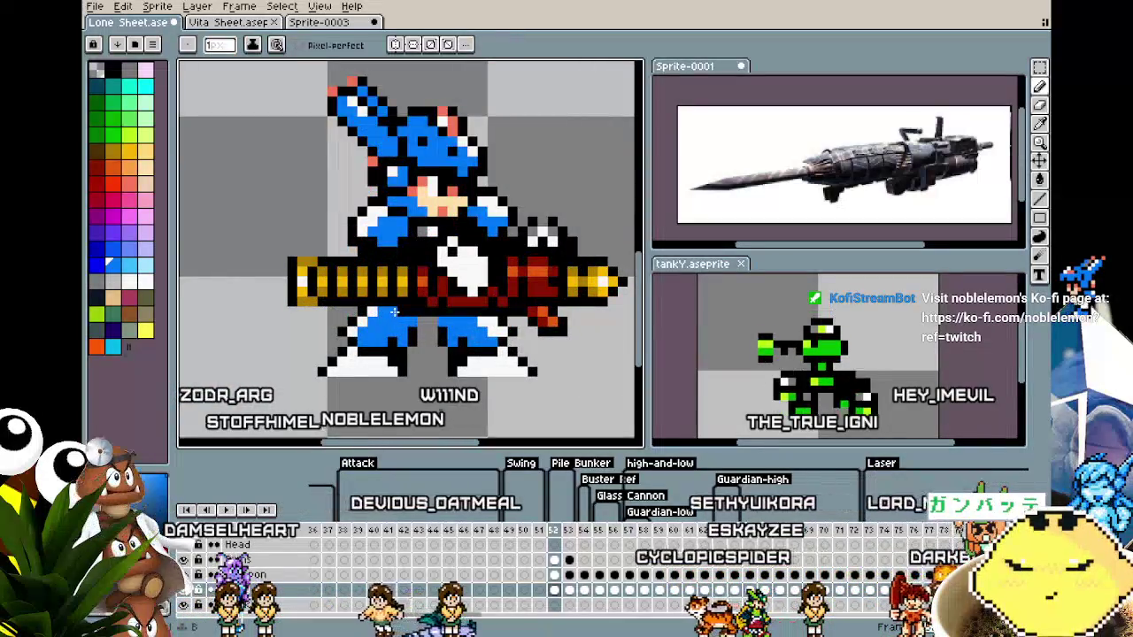
{"action": "scroll", "coordinate": [459, 381], "scroll_direction": "down", "scroll_amount": 3}
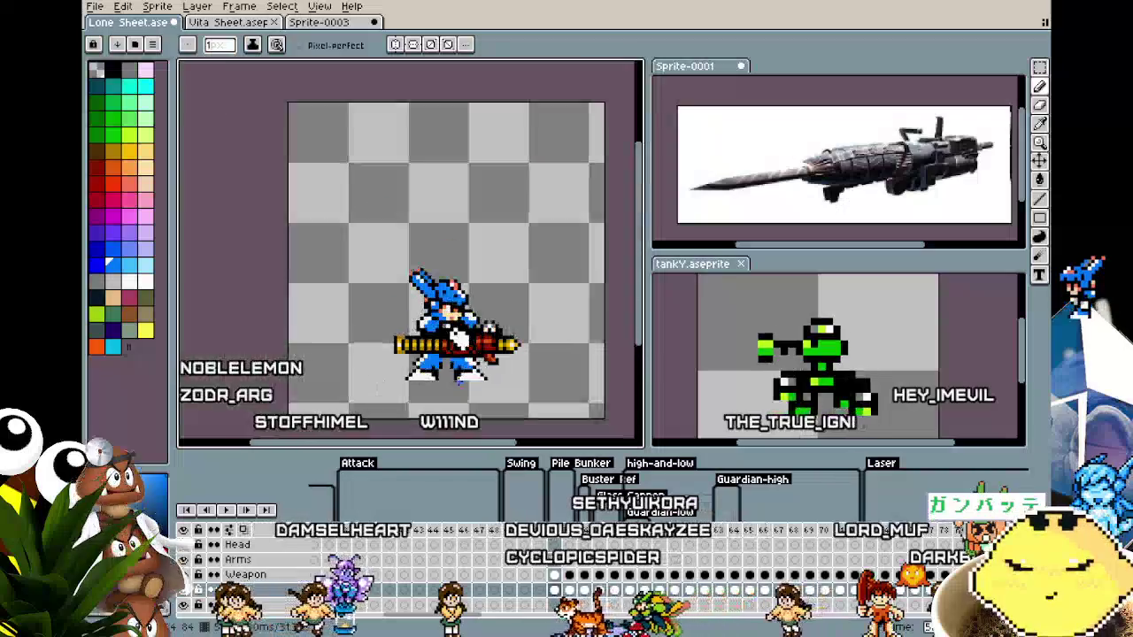
{"action": "scroll", "coordinate": [442, 384], "scroll_direction": "up", "scroll_amount": 1}
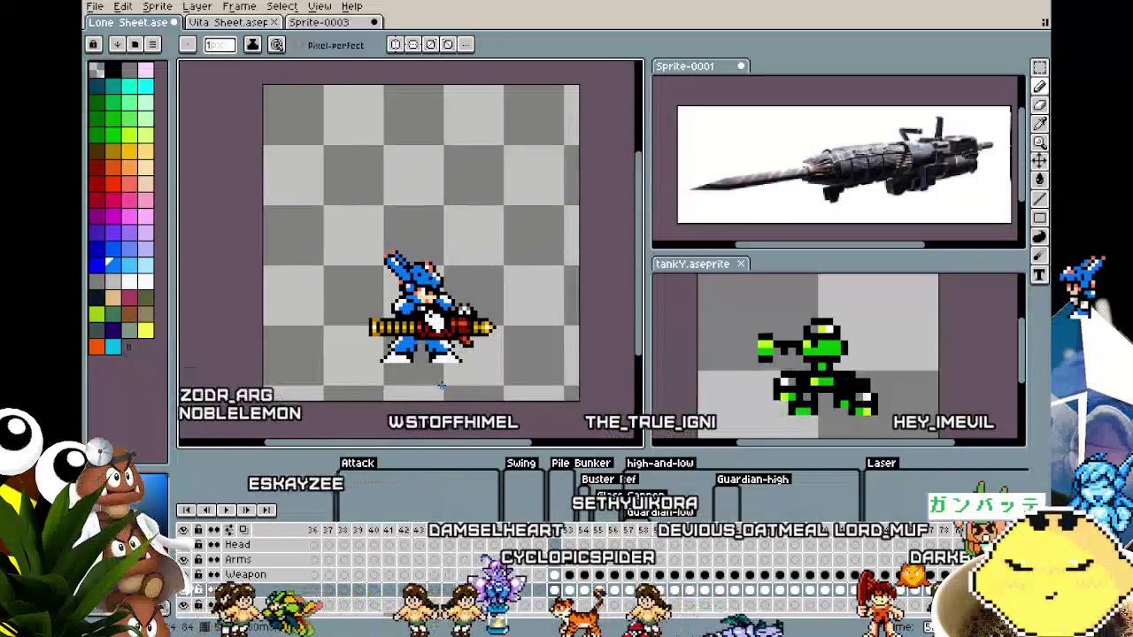
{"action": "key", "text": "Return"}
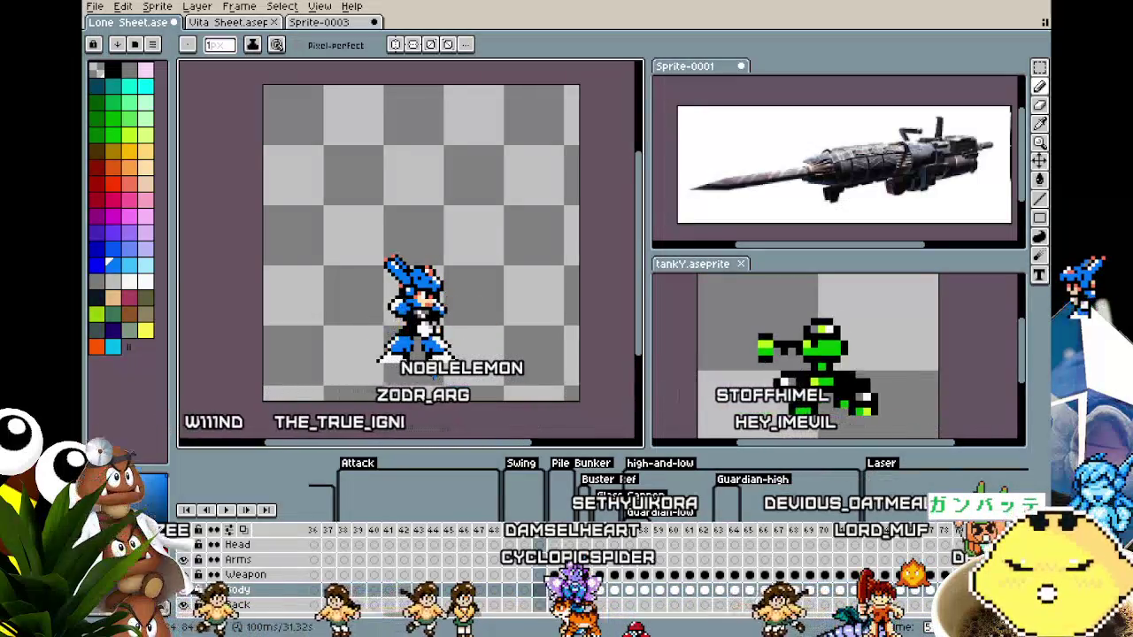
{"action": "scroll", "coordinate": [416, 323], "scroll_direction": "up", "scroll_amount": 1}
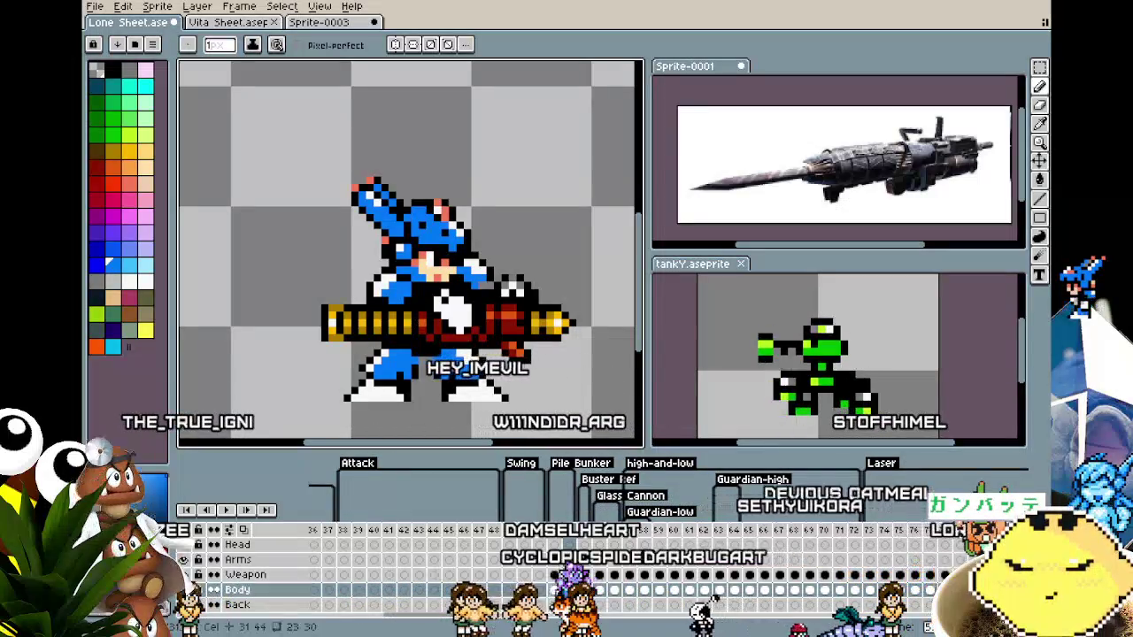
{"action": "key", "text": "m"}
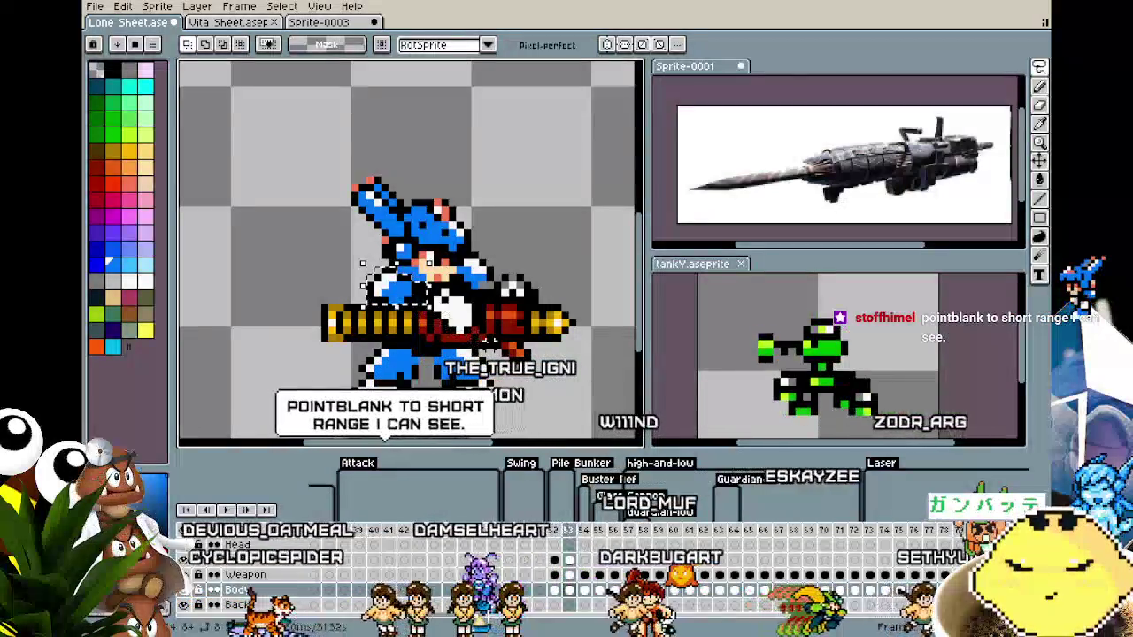
{"action": "key", "text": "Up"}
{"action": "key", "text": "Return"}
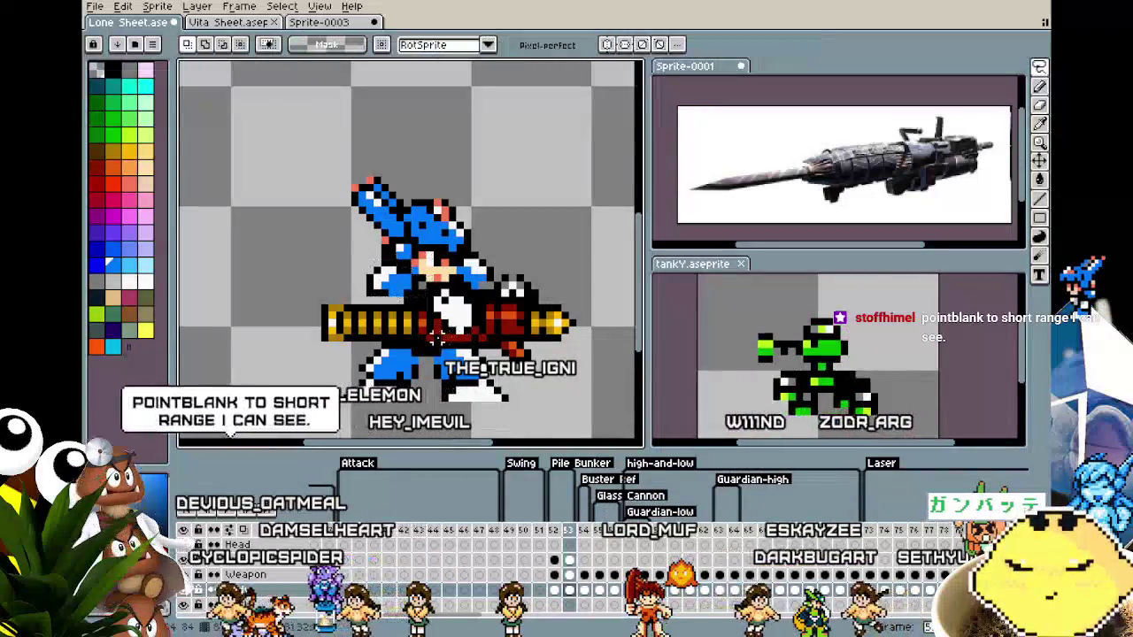
{"action": "scroll", "coordinate": [349, 297], "scroll_direction": "up", "scroll_amount": 2}
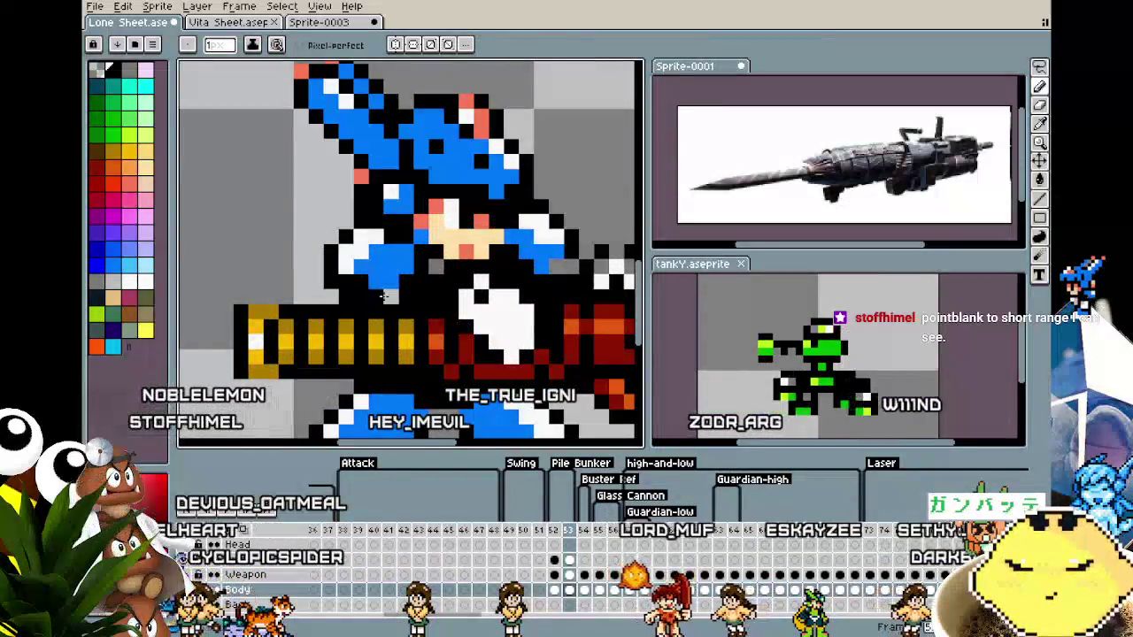
{"action": "scroll", "coordinate": [416, 296], "scroll_direction": "down", "scroll_amount": 2}
{"action": "scroll", "coordinate": [425, 318], "scroll_direction": "down", "scroll_amount": 2}
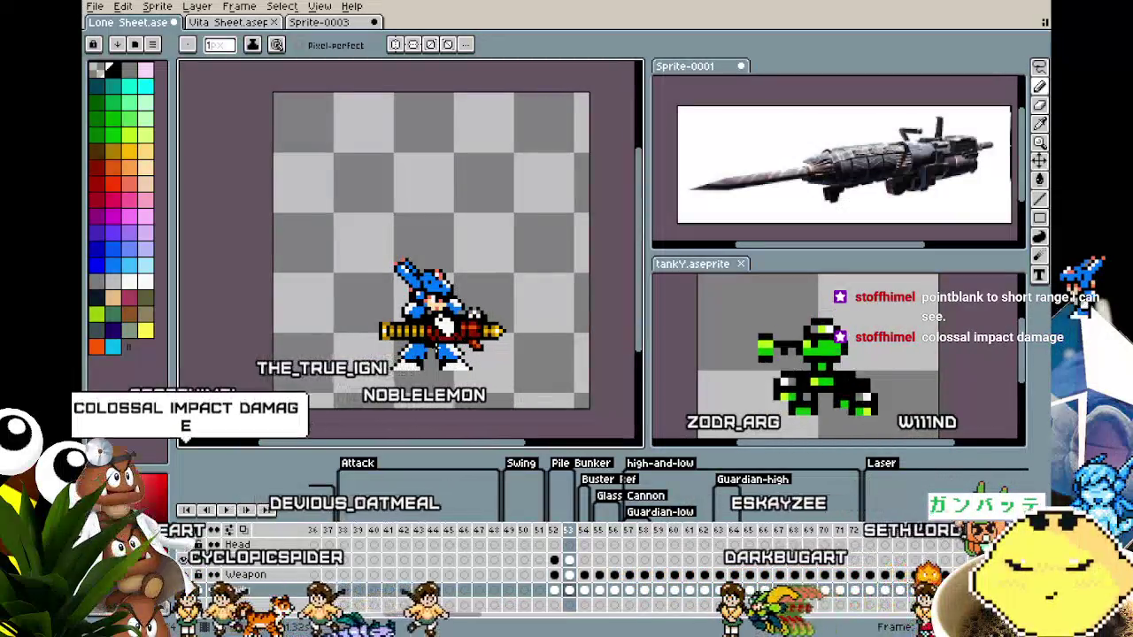
{"action": "scroll", "coordinate": [432, 329], "scroll_direction": "up", "scroll_amount": 2}
{"action": "scroll", "coordinate": [430, 325], "scroll_direction": "up", "scroll_amount": 1}
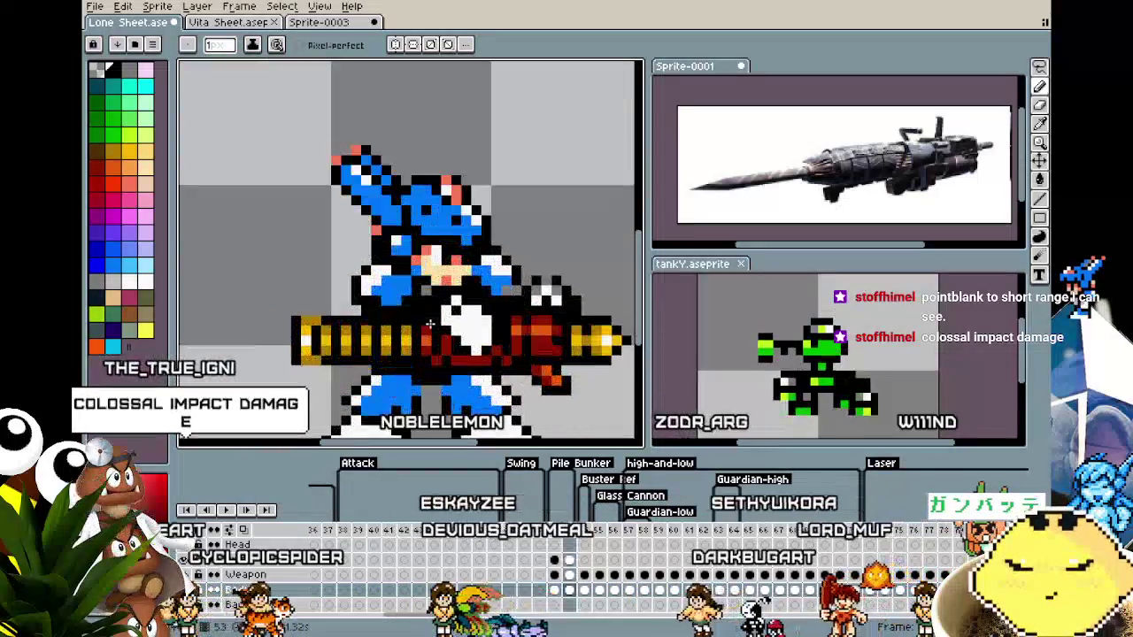
{"action": "scroll", "coordinate": [428, 324], "scroll_direction": "down", "scroll_amount": 1}
{"action": "scroll", "coordinate": [418, 345], "scroll_direction": "down", "scroll_amount": 1}
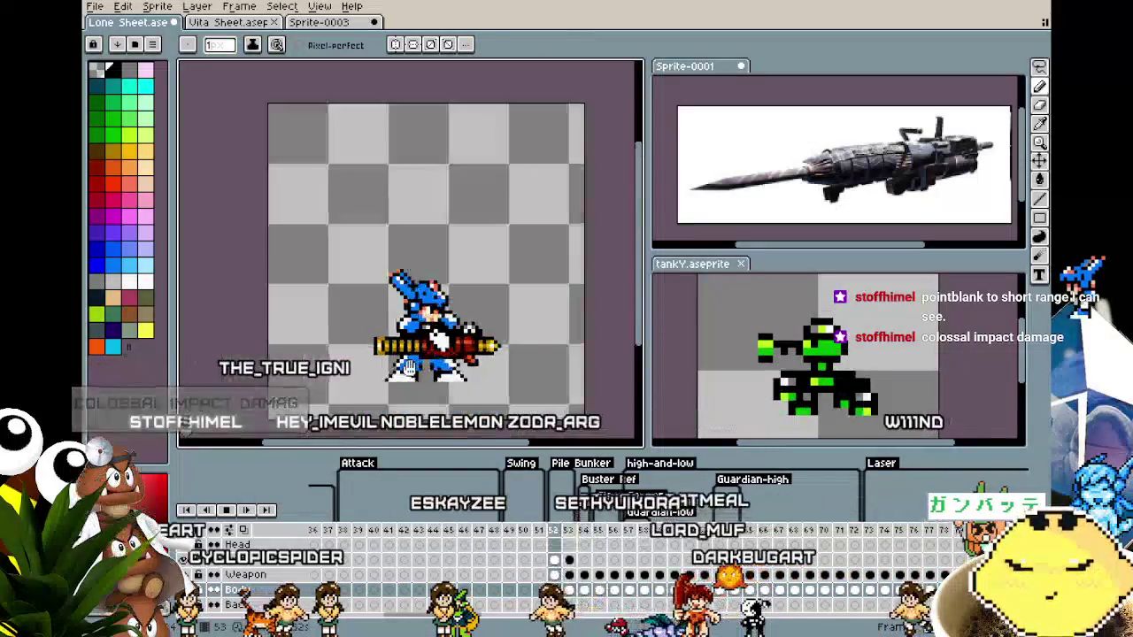
{"action": "scroll", "coordinate": [406, 368], "scroll_direction": "down", "scroll_amount": 1}
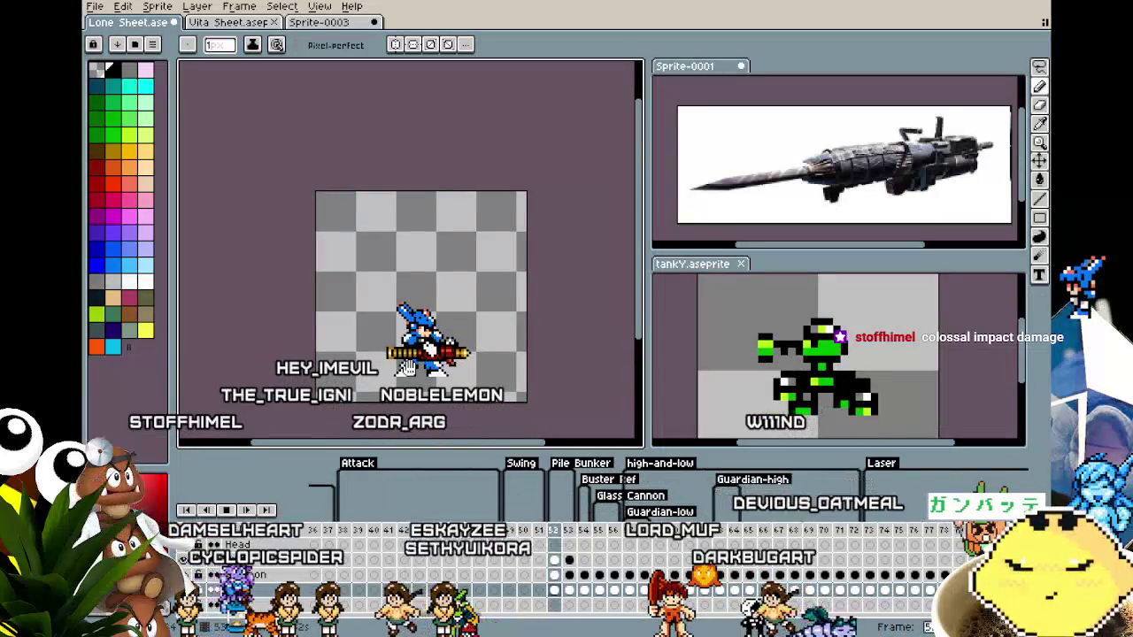
{"action": "scroll", "coordinate": [406, 368], "scroll_direction": "up", "scroll_amount": 2}
{"action": "scroll", "coordinate": [404, 390], "scroll_direction": "up", "scroll_amount": 1}
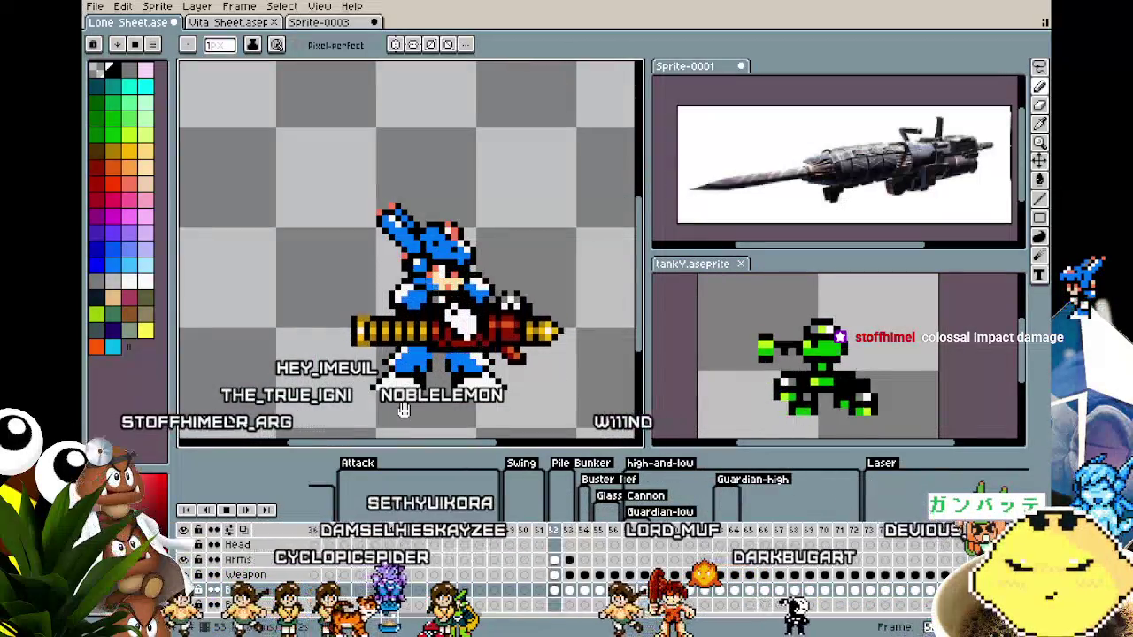
{"action": "scroll", "coordinate": [402, 408], "scroll_direction": "down", "scroll_amount": 1}
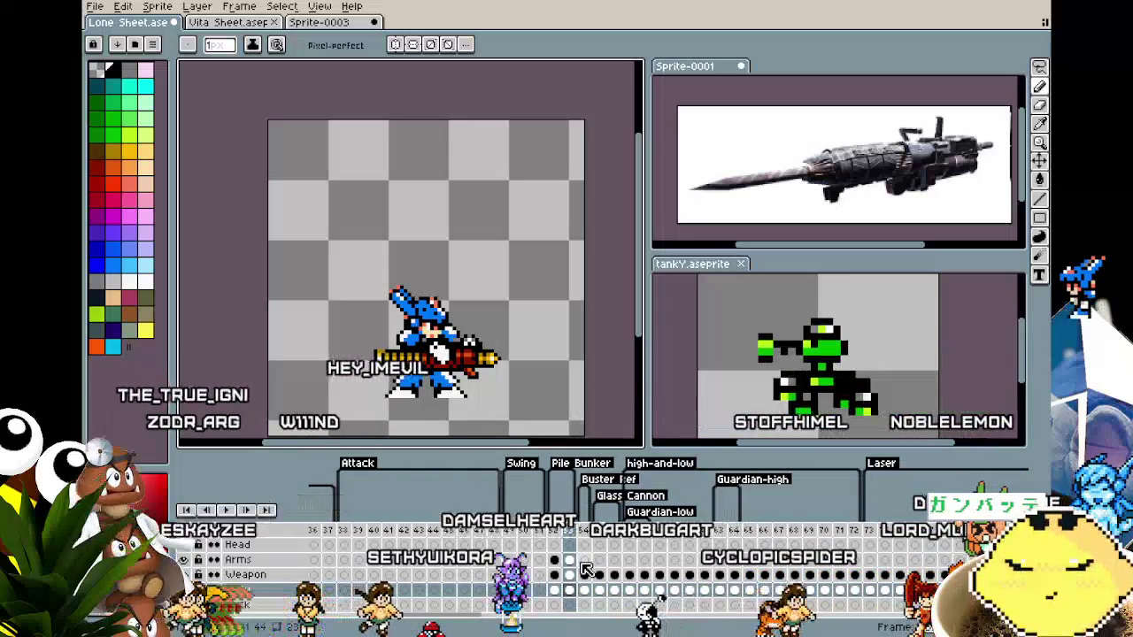
{"action": "key", "text": "ctrl"}
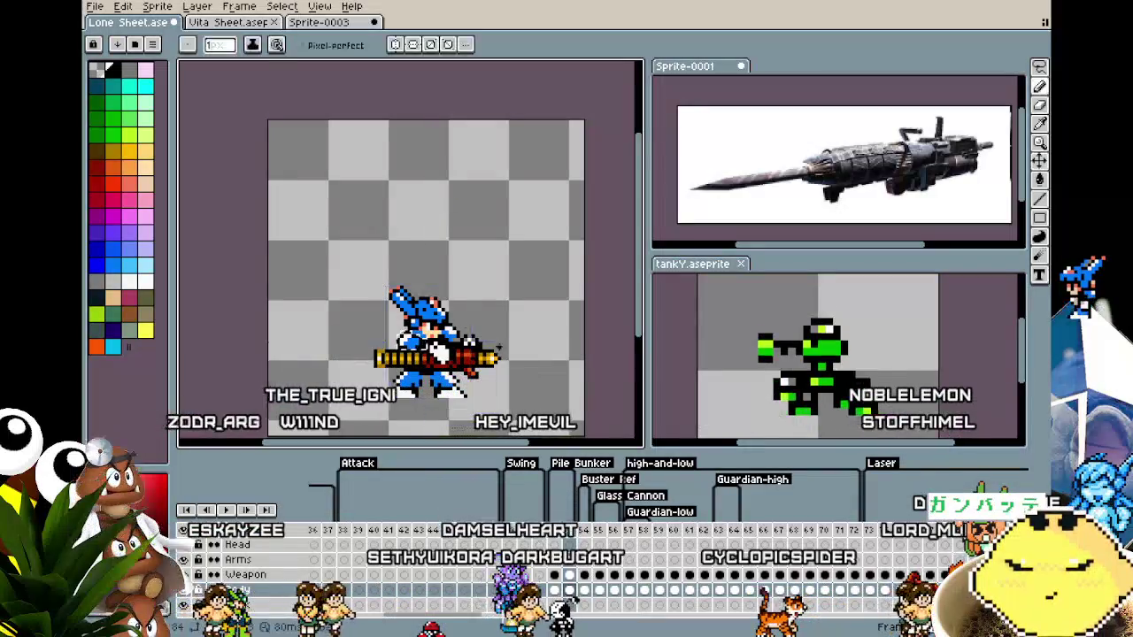
{"action": "scroll", "coordinate": [524, 371], "scroll_direction": "up", "scroll_amount": 1}
{"action": "scroll", "coordinate": [460, 350], "scroll_direction": "up", "scroll_amount": 1}
{"action": "key", "text": "Tab"}
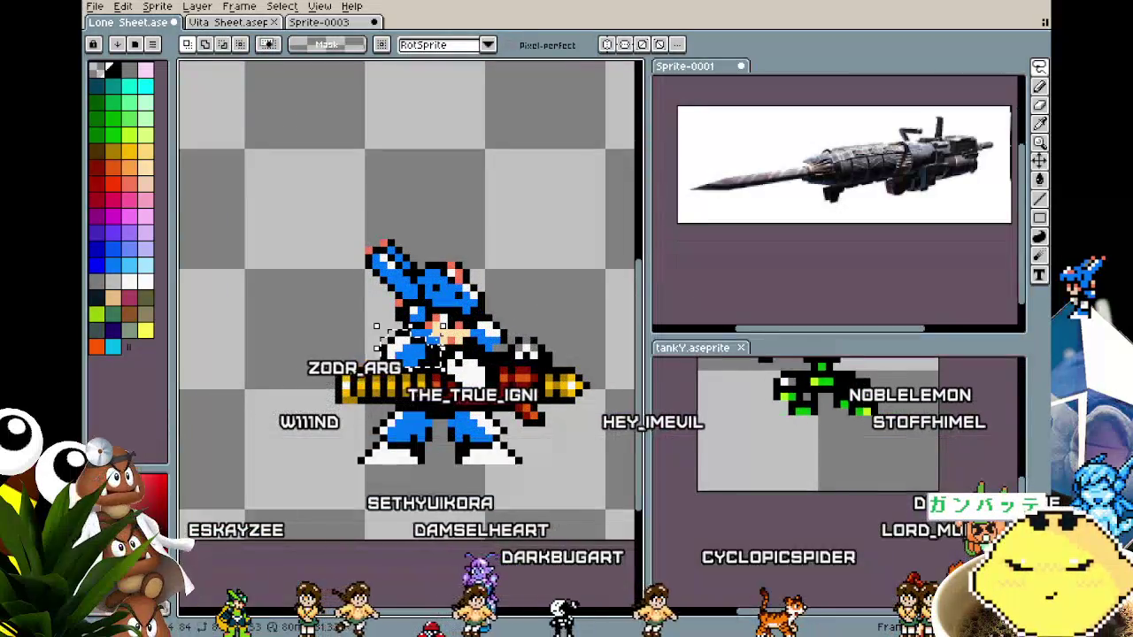
{"action": "key", "text": "Tab"}
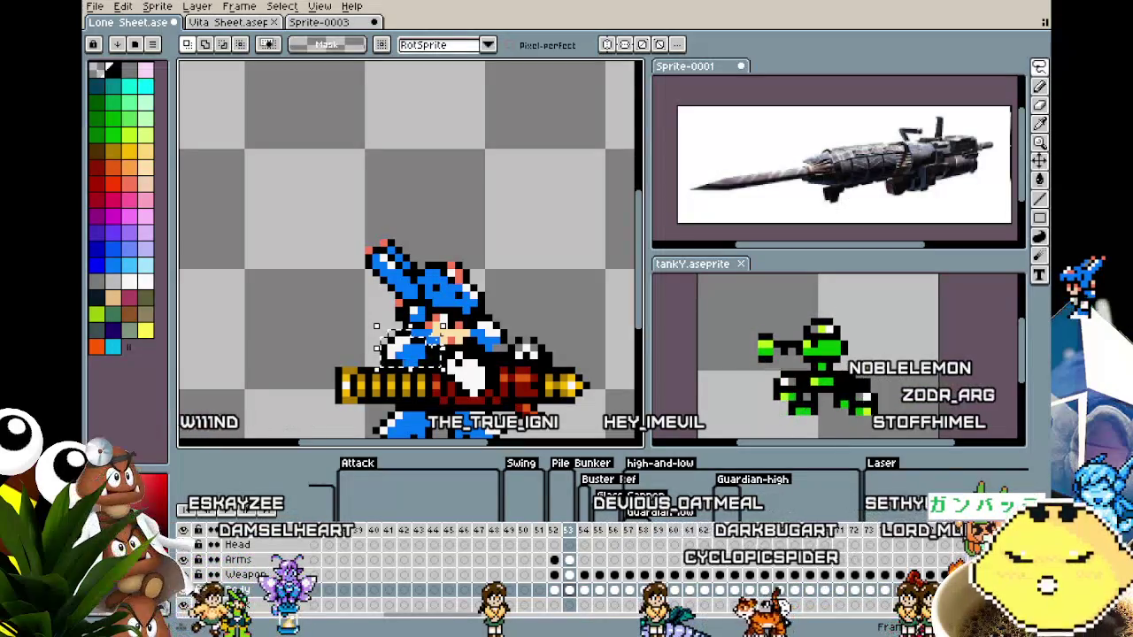
{"action": "left_click", "coordinate": [328, 23]}
{"action": "scroll", "coordinate": [263, 235], "scroll_direction": "up", "scroll_amount": 2}
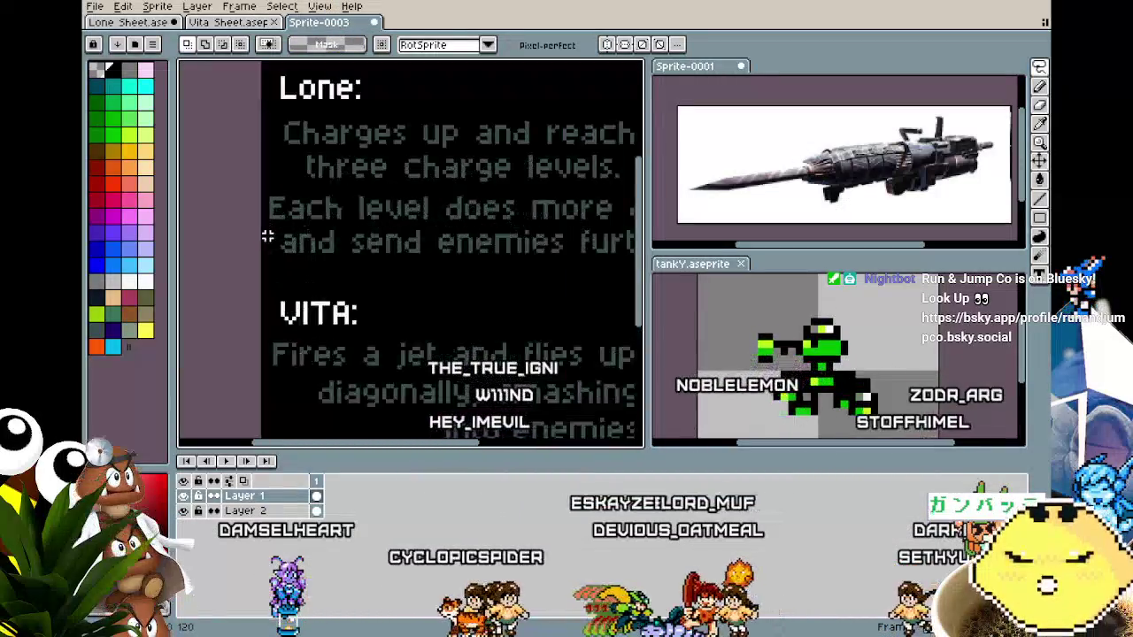
{"action": "scroll", "coordinate": [185, 245], "scroll_direction": "down", "scroll_amount": 1}
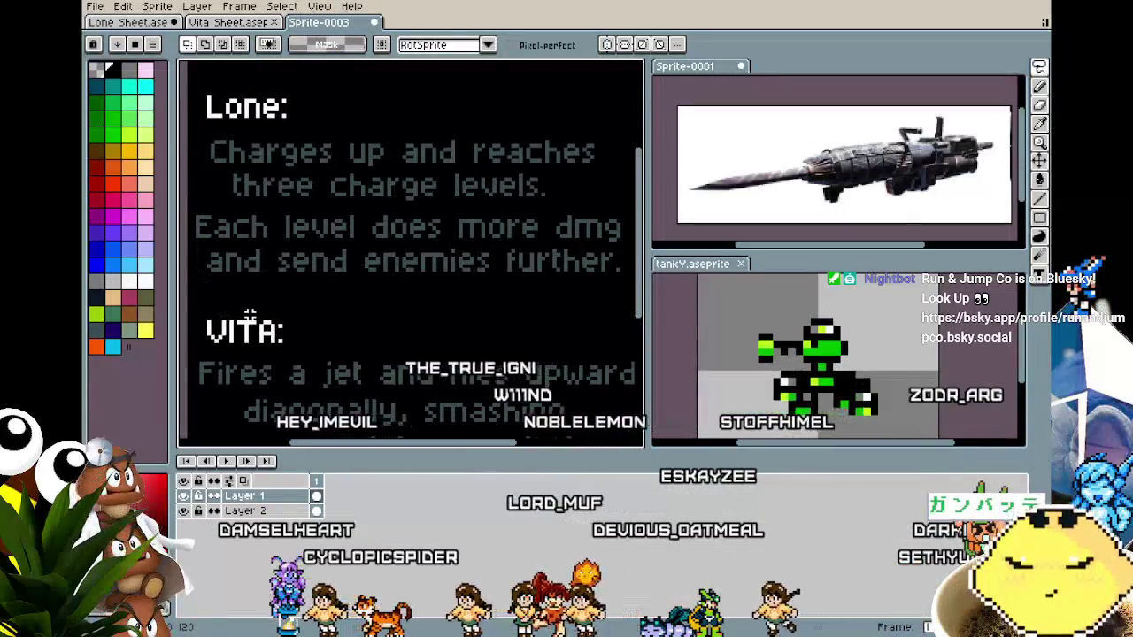
{"action": "scroll", "coordinate": [317, 287], "scroll_direction": "down", "scroll_amount": 1}
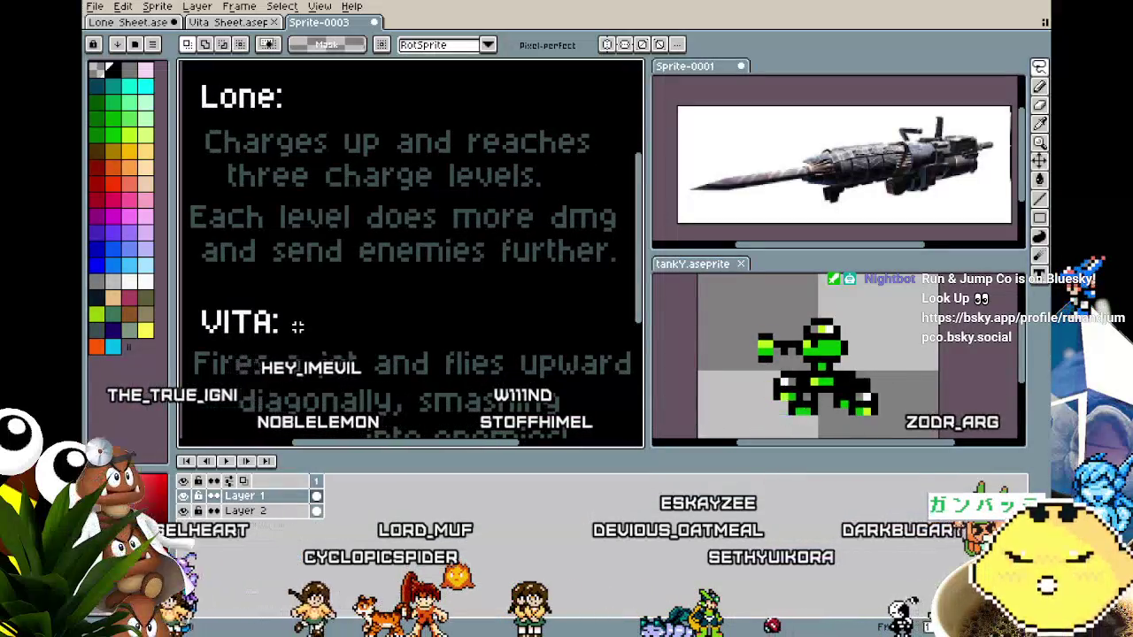
{"action": "scroll", "coordinate": [297, 326], "scroll_direction": "down", "scroll_amount": 1}
{"action": "scroll", "coordinate": [298, 324], "scroll_direction": "up", "scroll_amount": 1}
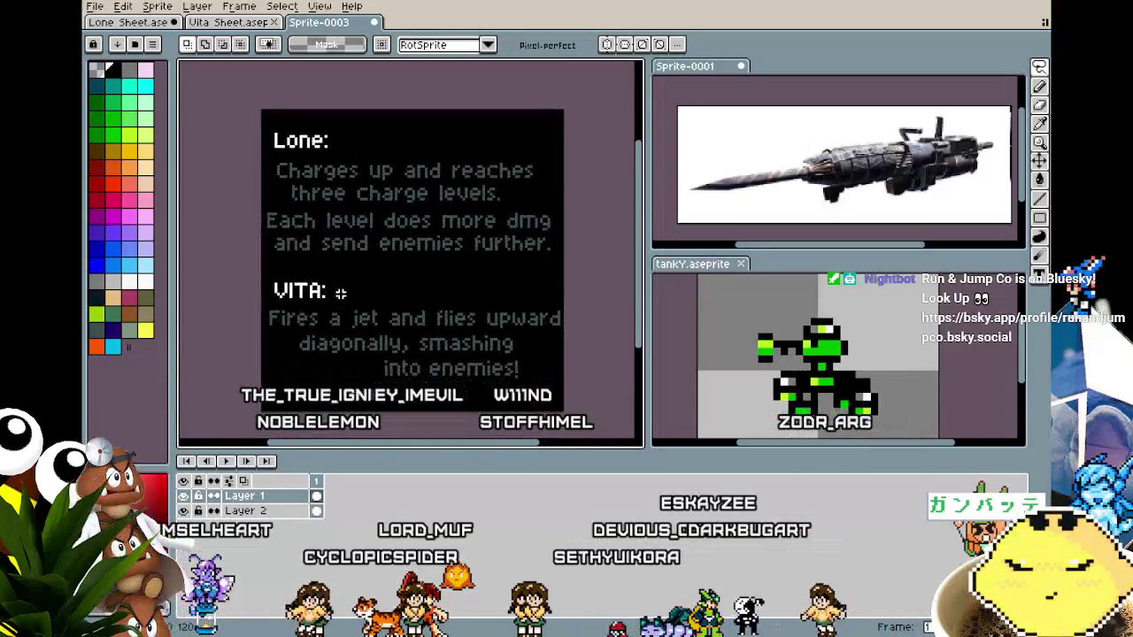
{"action": "left_click", "coordinate": [137, 26]}
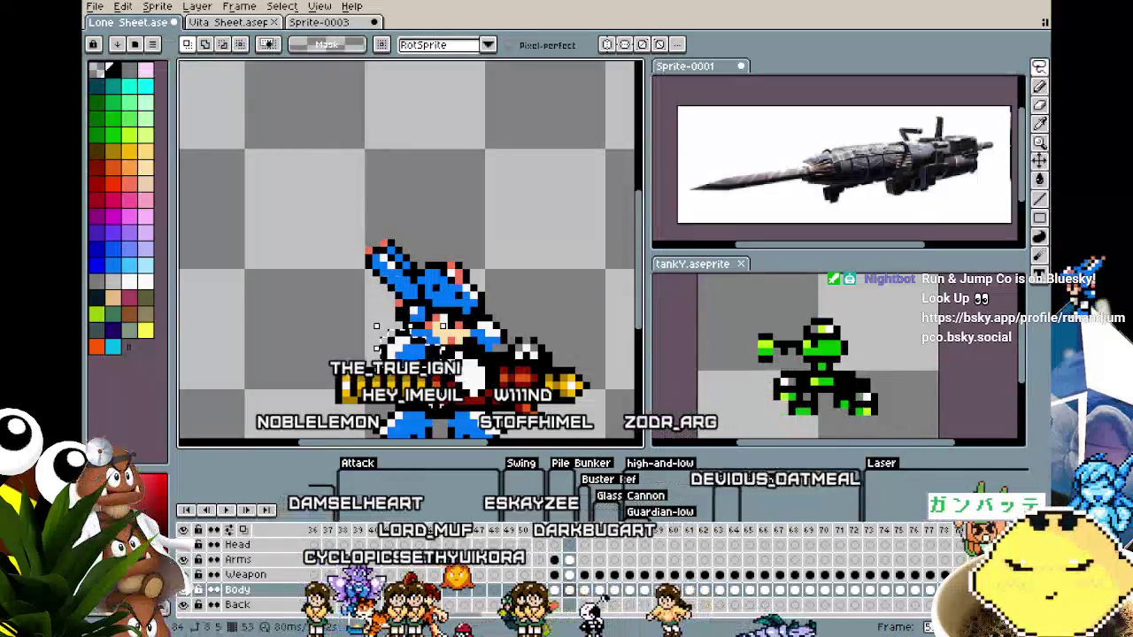
Lasso the character's head, deselect it, and alternate between Eyedropper and Pencil.
{"action": "scroll", "coordinate": [440, 399], "scroll_direction": "up", "scroll_amount": 1}
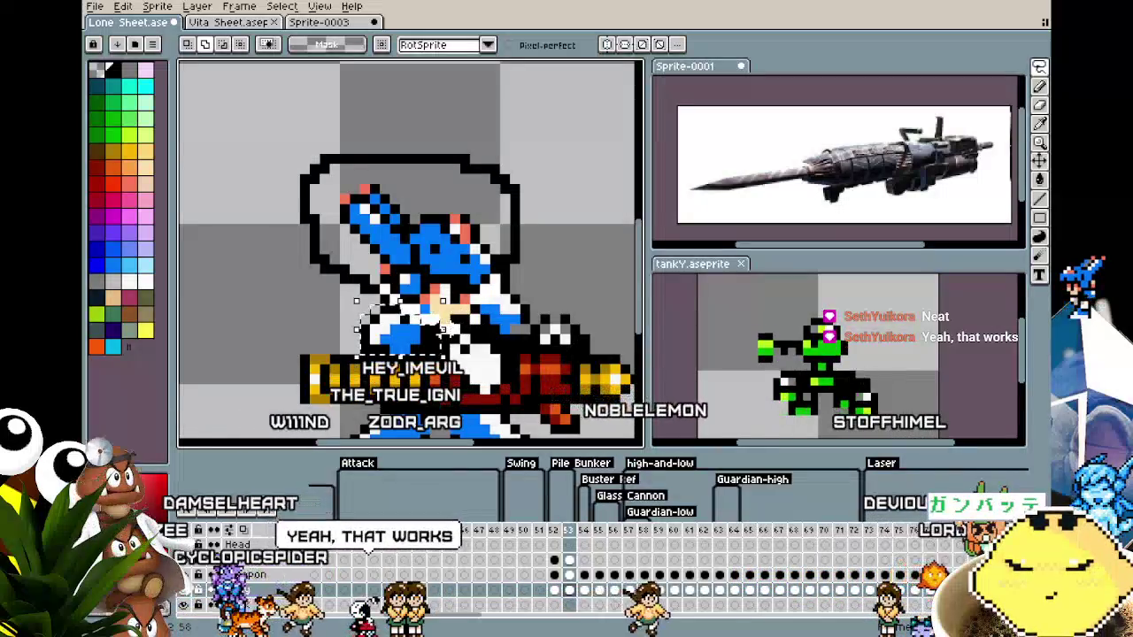
{"action": "left_click_drag", "start_coordinate": [356, 300], "coordinate": [358, 306]}
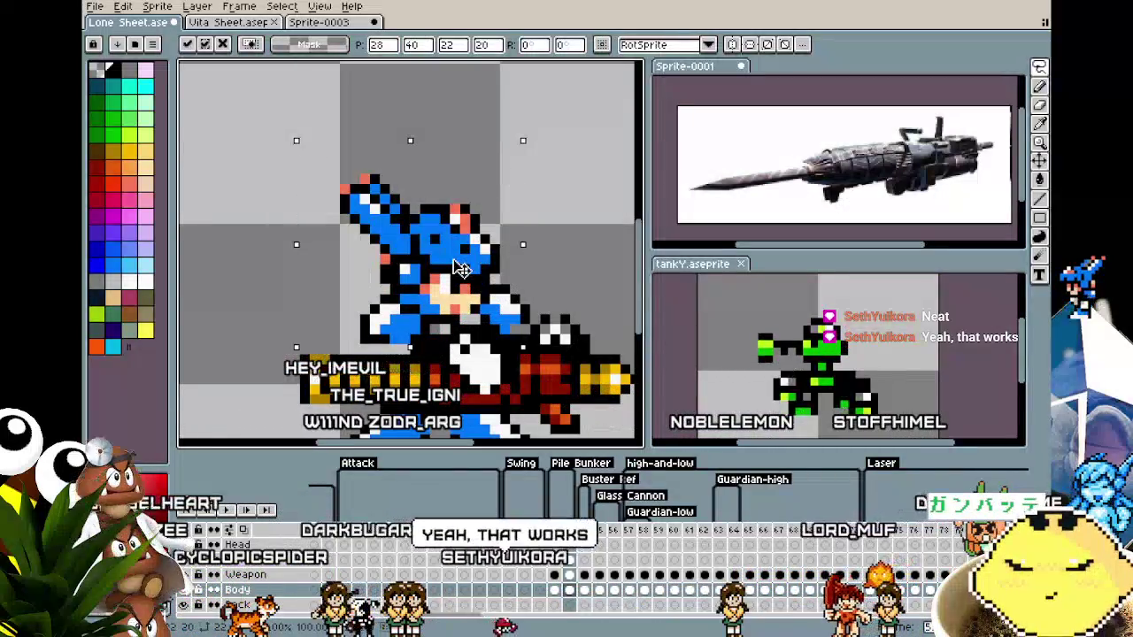
{"action": "key", "text": "ctrl+d"}
{"action": "key", "text": "i"}
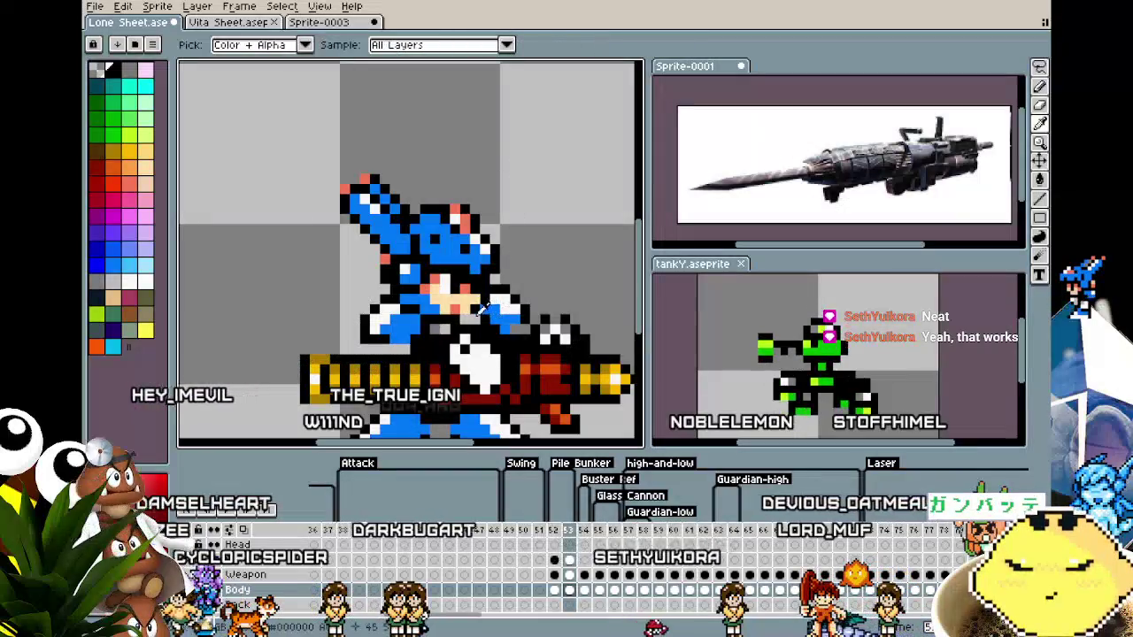
{"action": "key", "text": "b"}
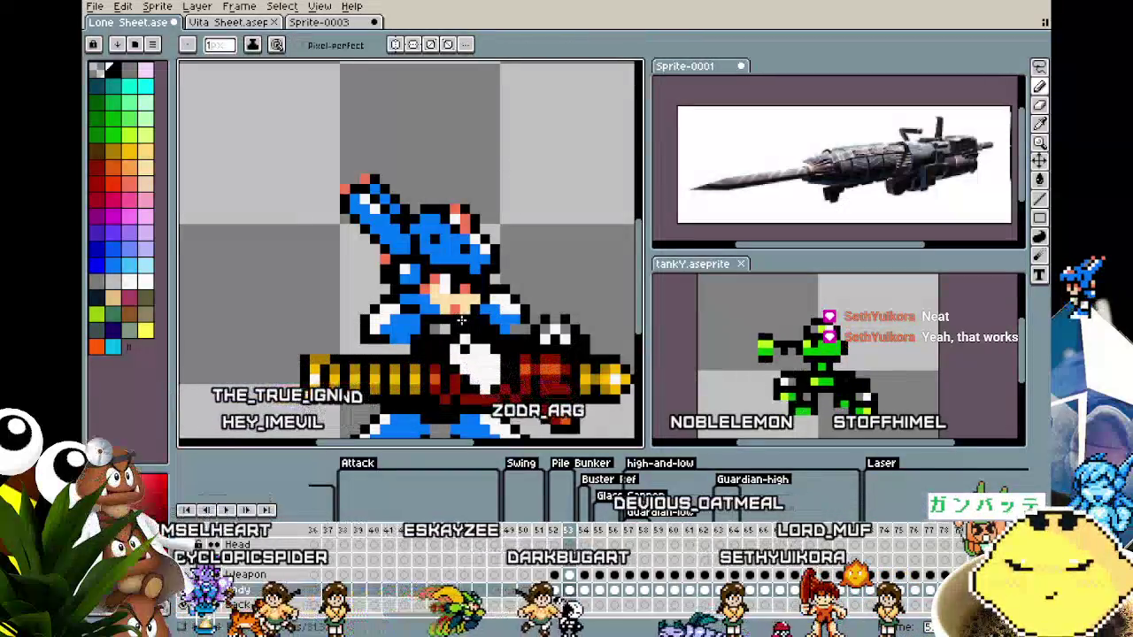
{"action": "key", "text": "i"}
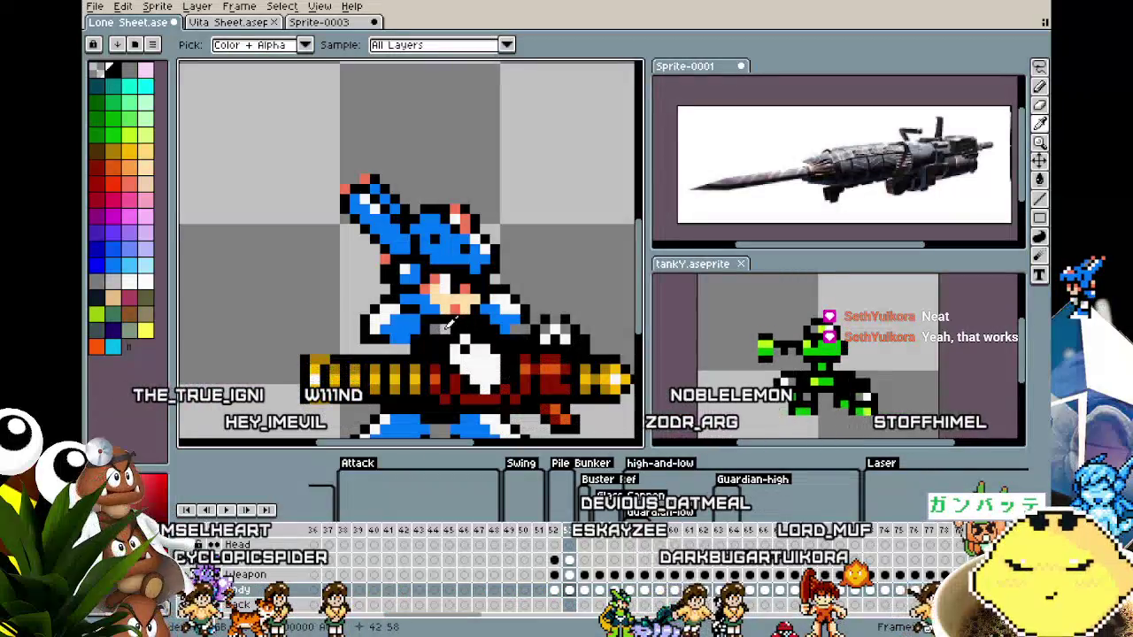
{"action": "key", "text": "b"}
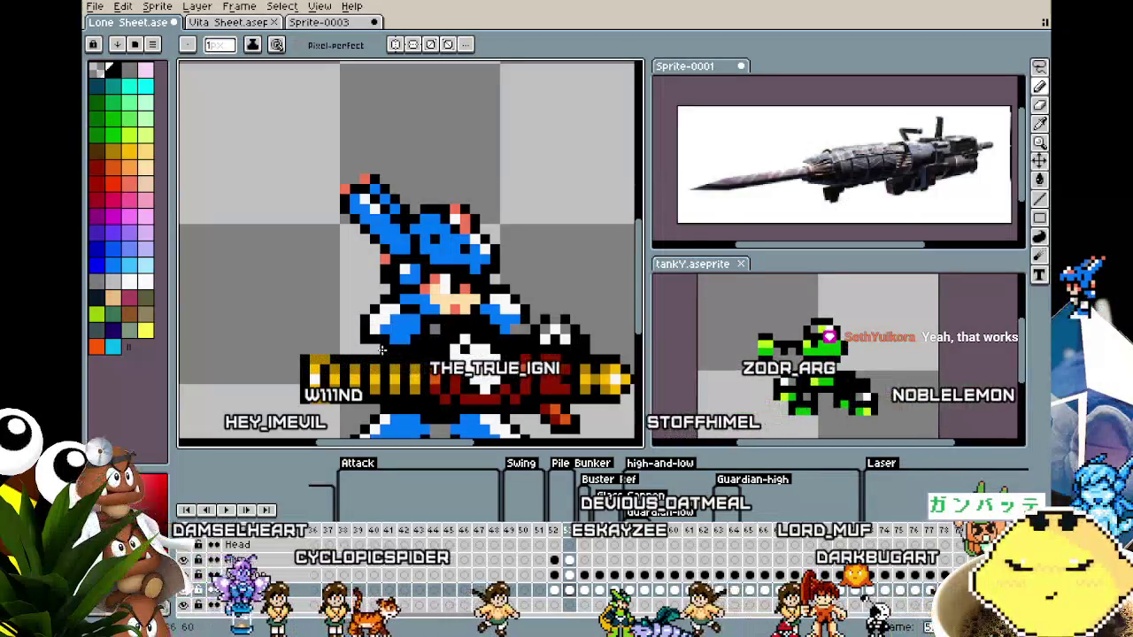
Zoom in and out on the canvas to inspect the attack frame.
{"action": "scroll", "coordinate": [382, 351], "scroll_direction": "down", "scroll_amount": 2}
{"action": "scroll", "coordinate": [381, 359], "scroll_direction": "down", "scroll_amount": 1}
{"action": "scroll", "coordinate": [374, 379], "scroll_direction": "up", "scroll_amount": 1}
{"action": "scroll", "coordinate": [373, 379], "scroll_direction": "up", "scroll_amount": 2}
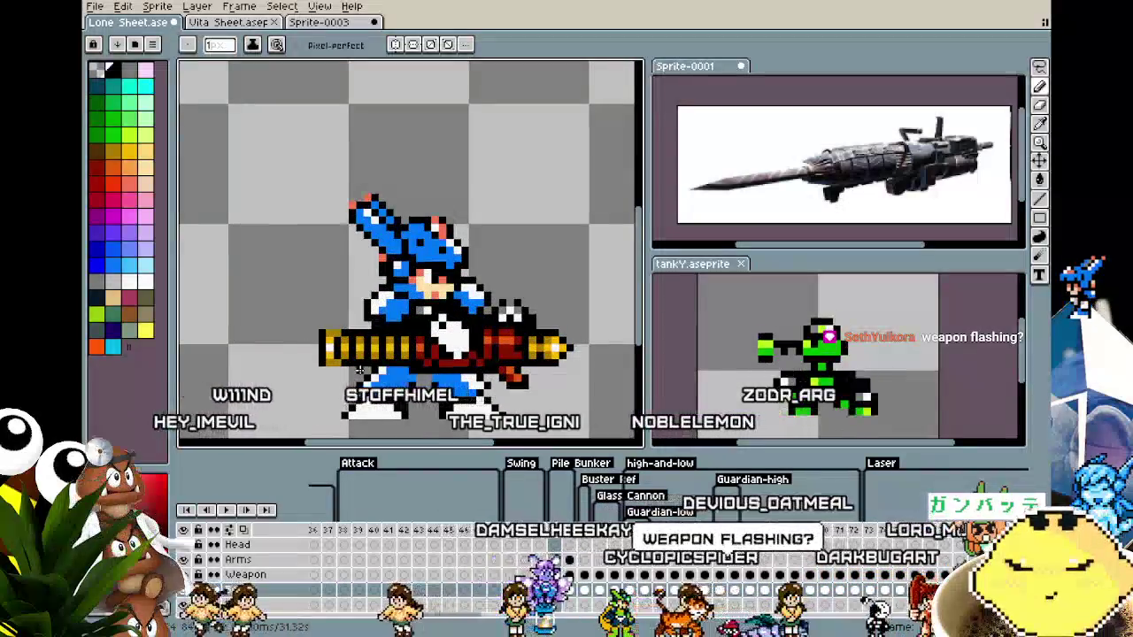
{"action": "scroll", "coordinate": [360, 370], "scroll_direction": "down", "scroll_amount": 2}
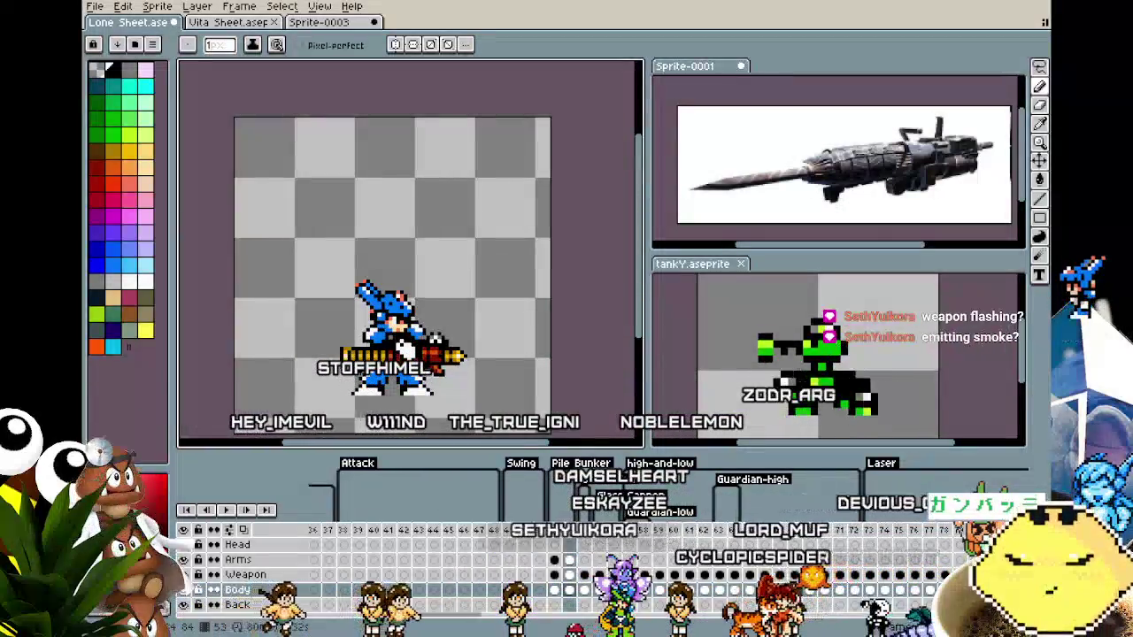
{"action": "scroll", "coordinate": [425, 354], "scroll_direction": "up", "scroll_amount": 2}
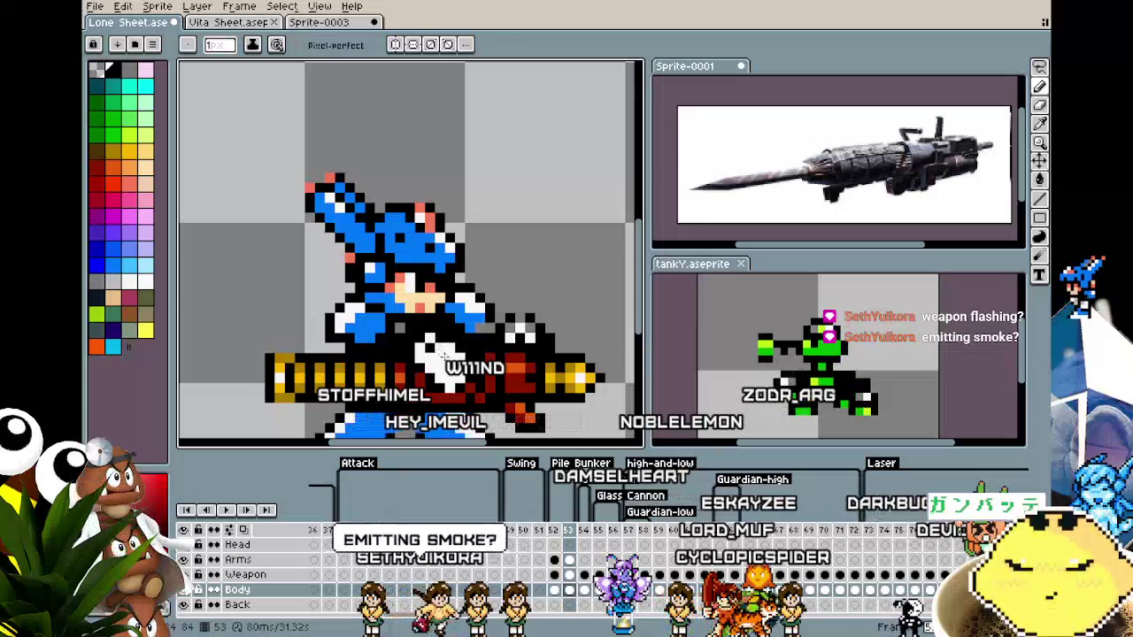
{"action": "scroll", "coordinate": [425, 363], "scroll_direction": "down", "scroll_amount": 3}
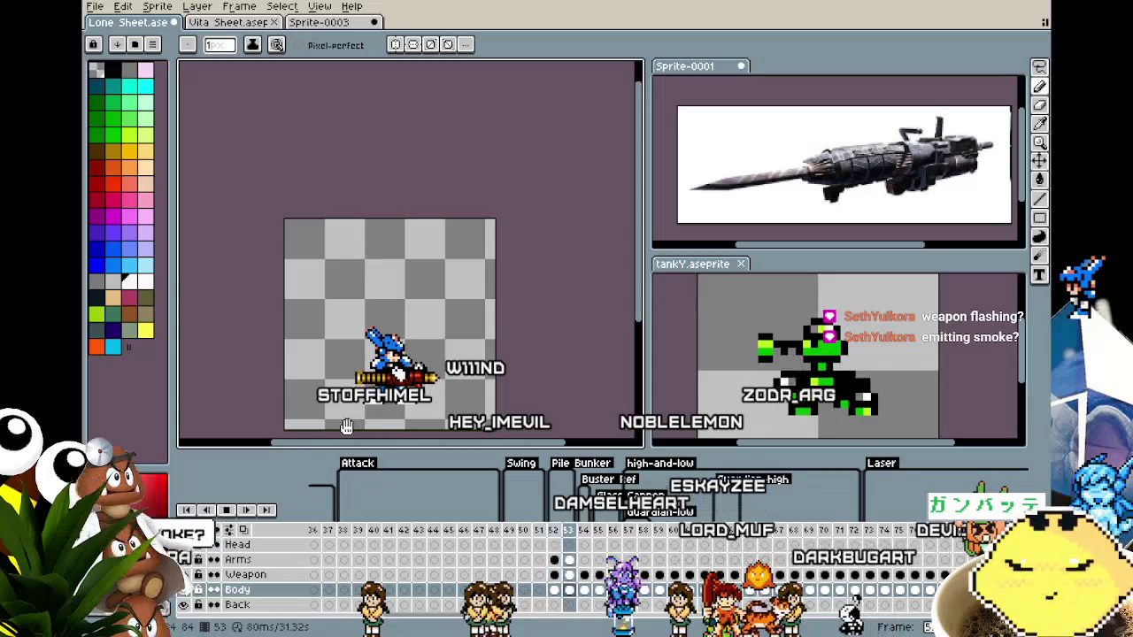
{"action": "scroll", "coordinate": [346, 426], "scroll_direction": "down", "scroll_amount": 1}
{"action": "scroll", "coordinate": [346, 426], "scroll_direction": "up", "scroll_amount": 1}
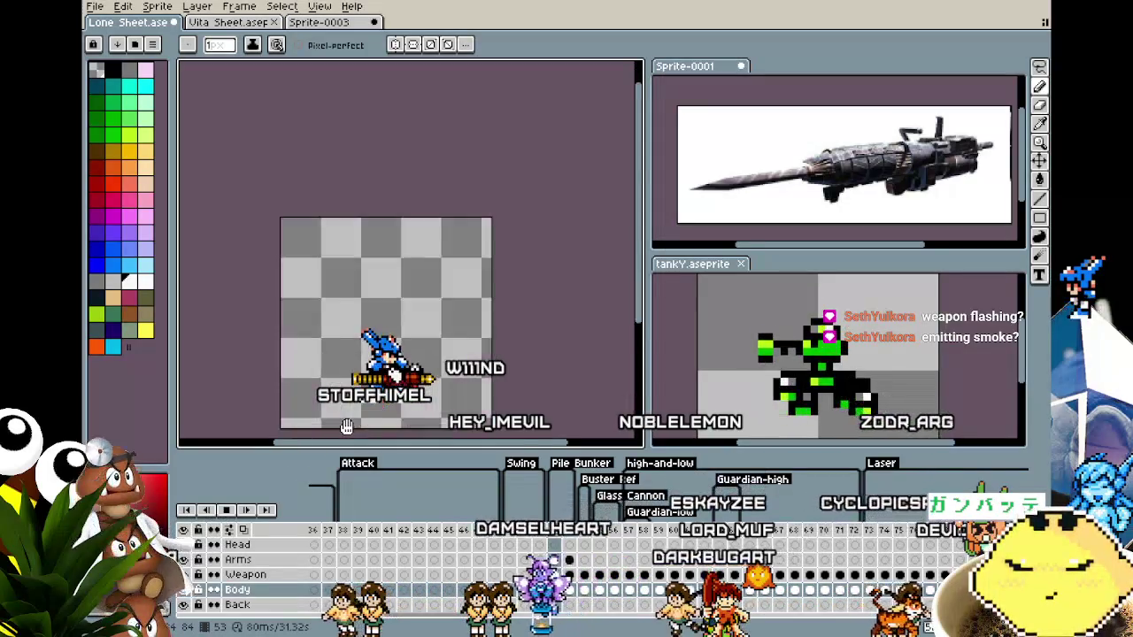
{"action": "scroll", "coordinate": [346, 427], "scroll_direction": "up", "scroll_amount": 2}
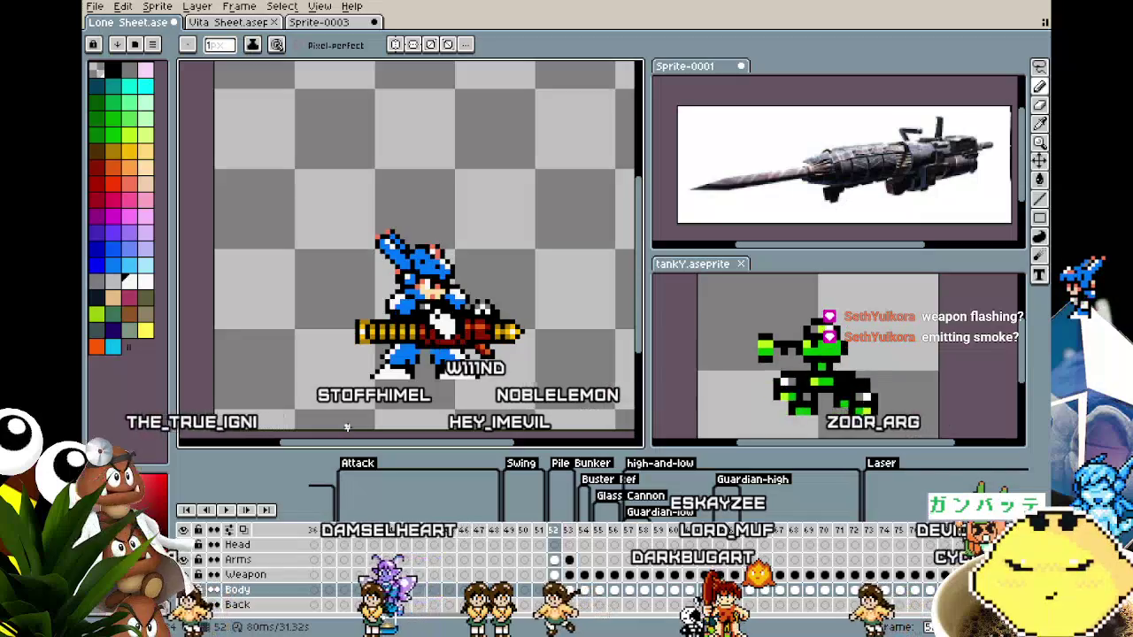
Select frames 52 and 53, then play the animation while zooming and recentring the view.
{"action": "left_click", "coordinate": [555, 547]}
{"action": "left_click", "coordinate": [569, 530]}
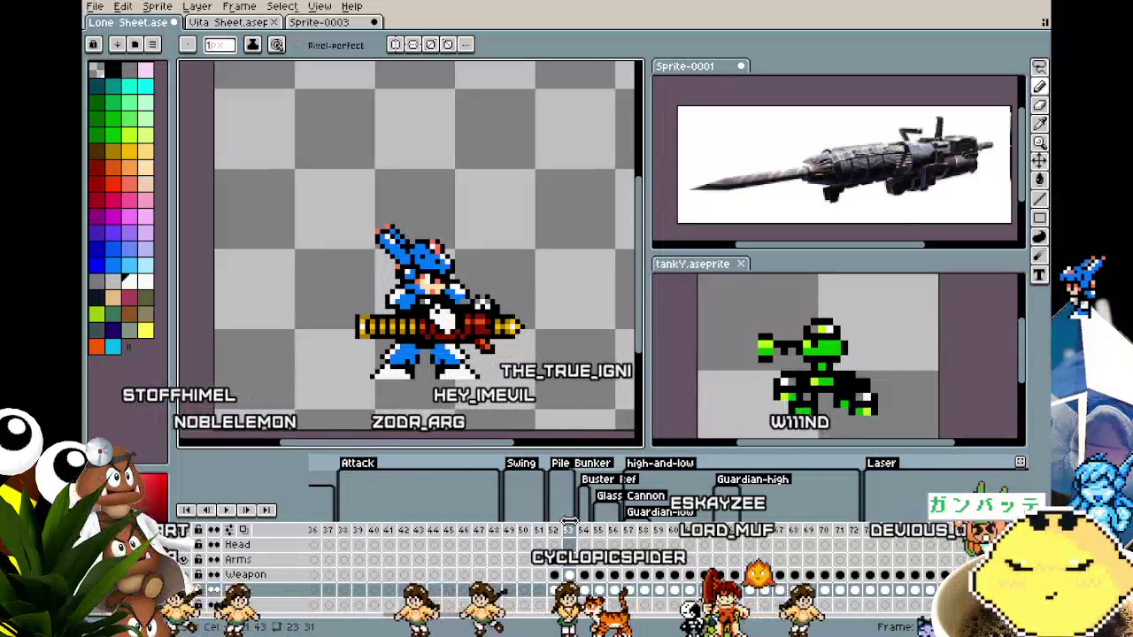
{"action": "key", "text": "Return"}
{"action": "scroll", "coordinate": [350, 383], "scroll_direction": "down", "scroll_amount": 2}
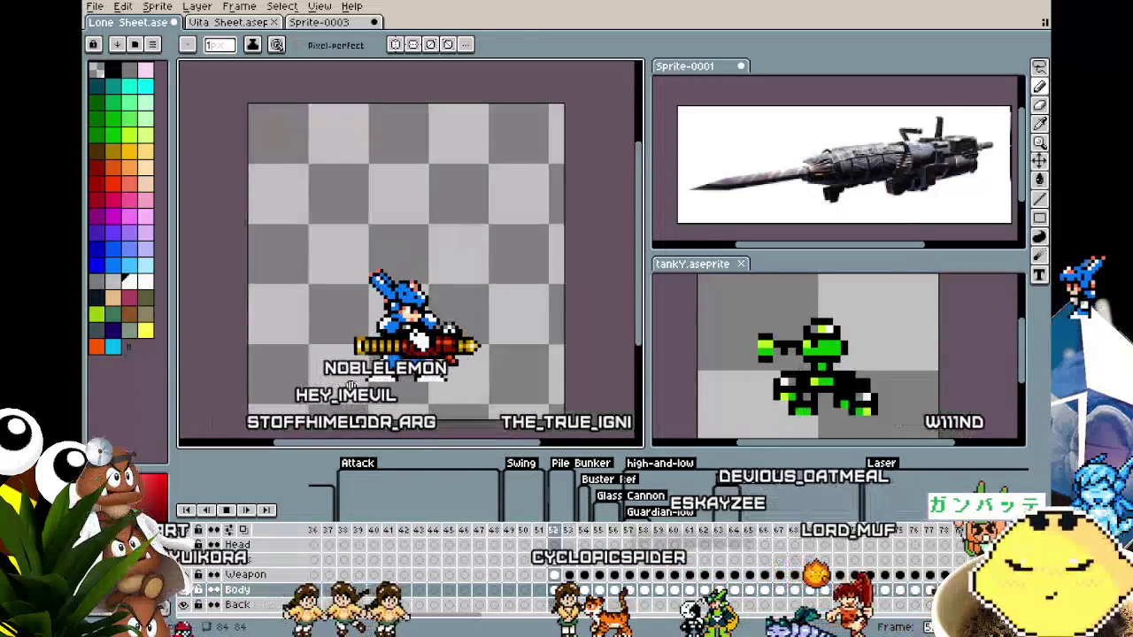
{"action": "scroll", "coordinate": [349, 386], "scroll_direction": "down", "scroll_amount": 1}
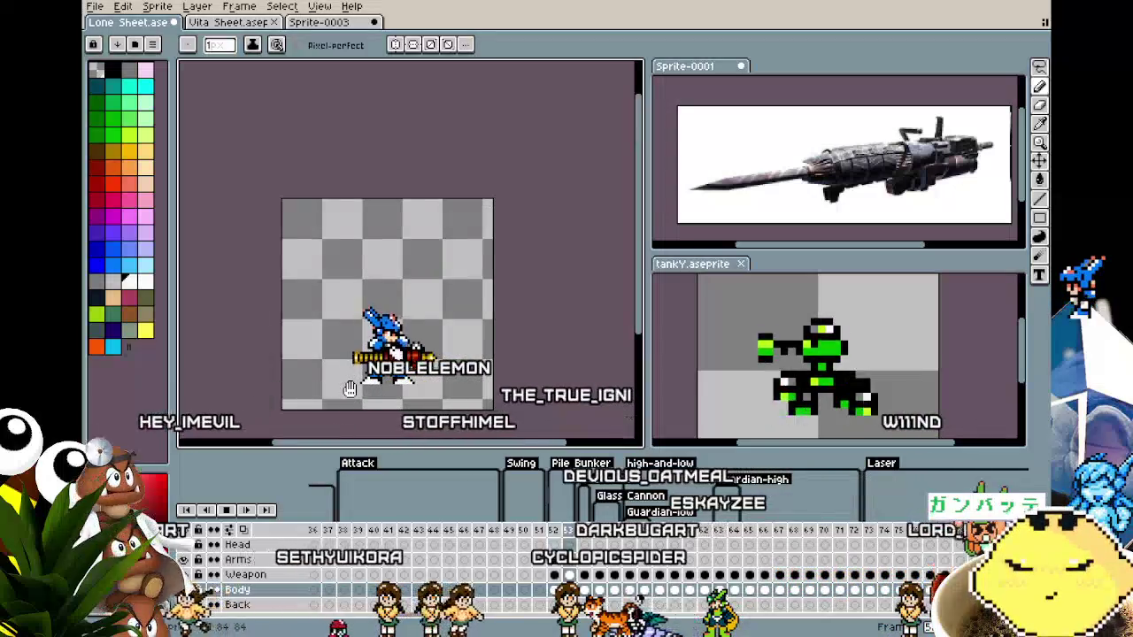
{"action": "scroll", "coordinate": [350, 390], "scroll_direction": "up", "scroll_amount": 1}
{"action": "scroll", "coordinate": [349, 387], "scroll_direction": "up", "scroll_amount": 2}
{"action": "left_click_drag", "start_coordinate": [349, 389], "coordinate": [314, 389]}
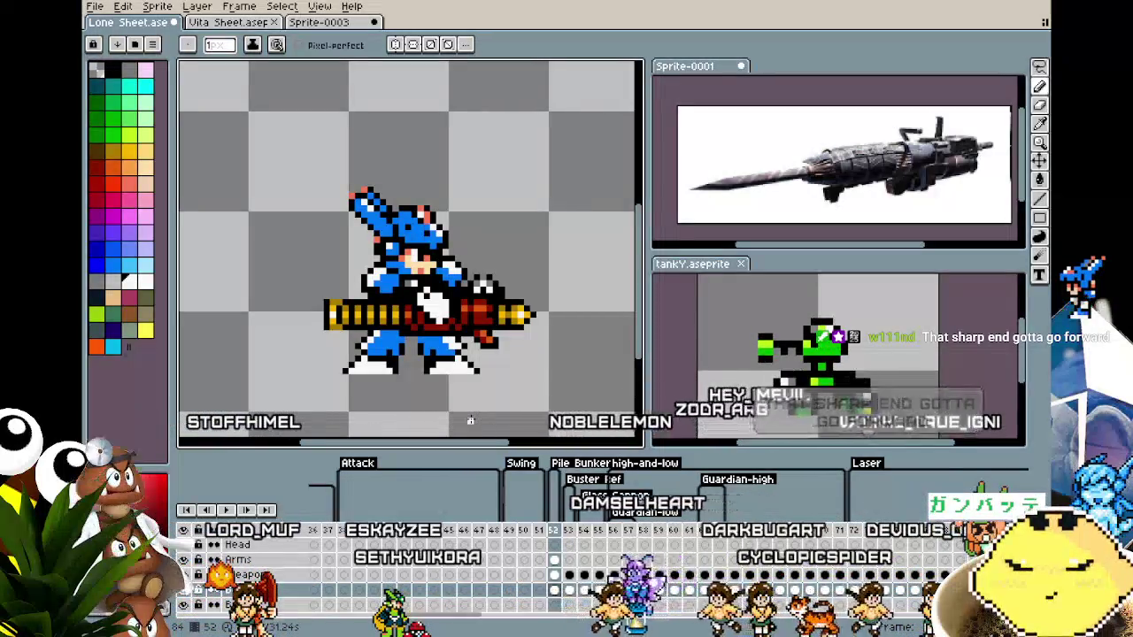
On frame 53's Weapon cel, marquee the cannon and shift it slightly right.
{"action": "key", "text": "m"}
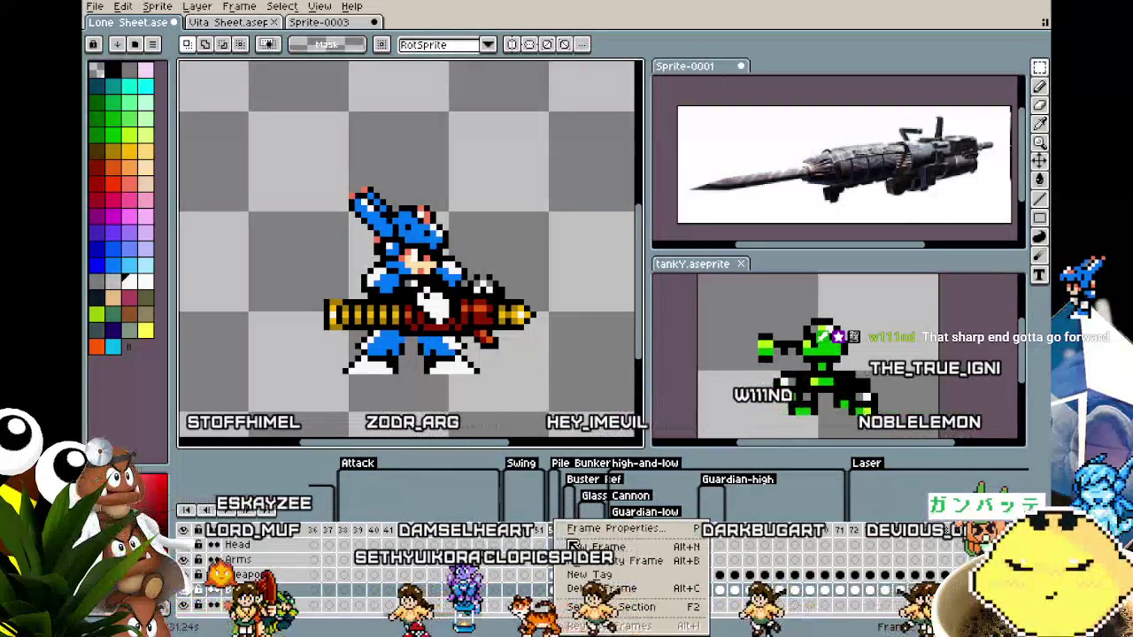
{"action": "left_click", "coordinate": [576, 548]}
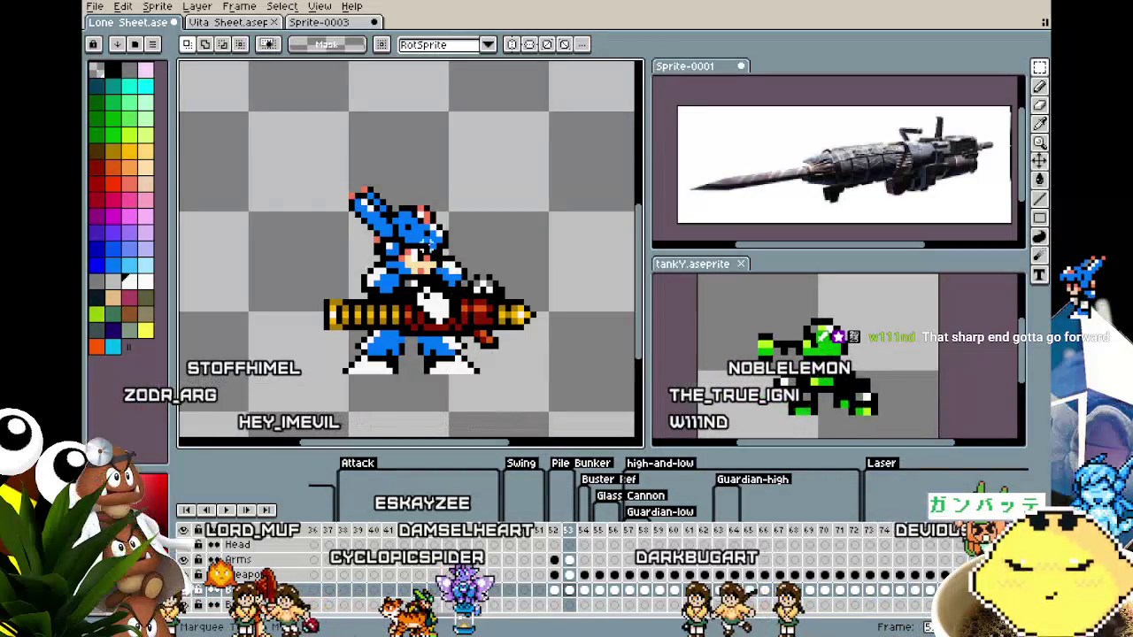
{"action": "left_click_drag", "start_coordinate": [264, 166], "coordinate": [596, 433]}
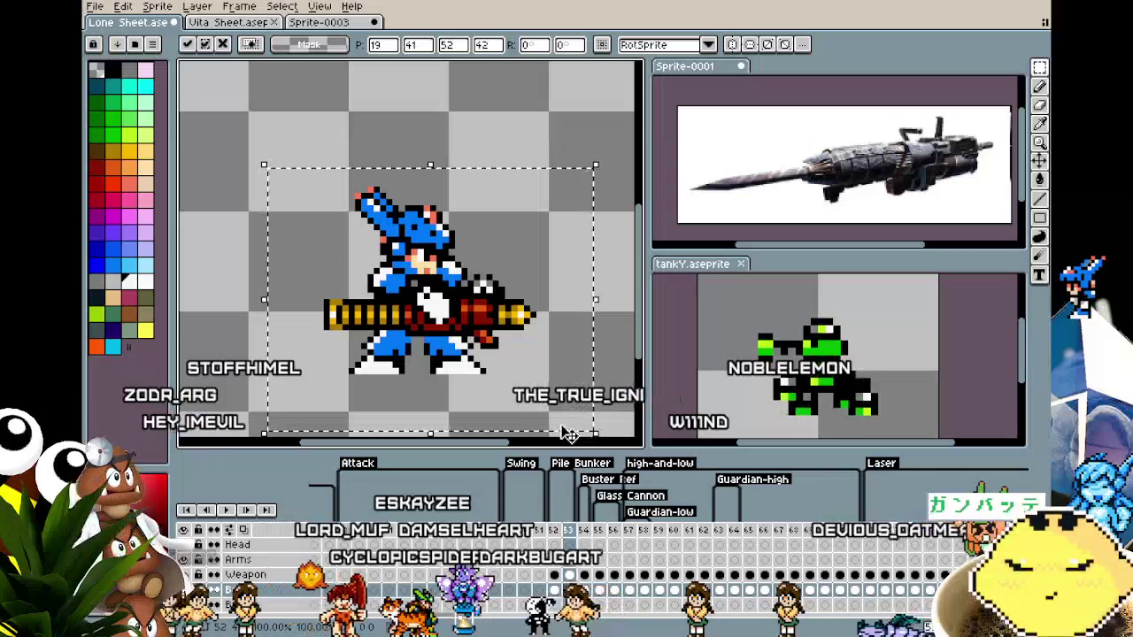
{"action": "left_click", "coordinate": [569, 575]}
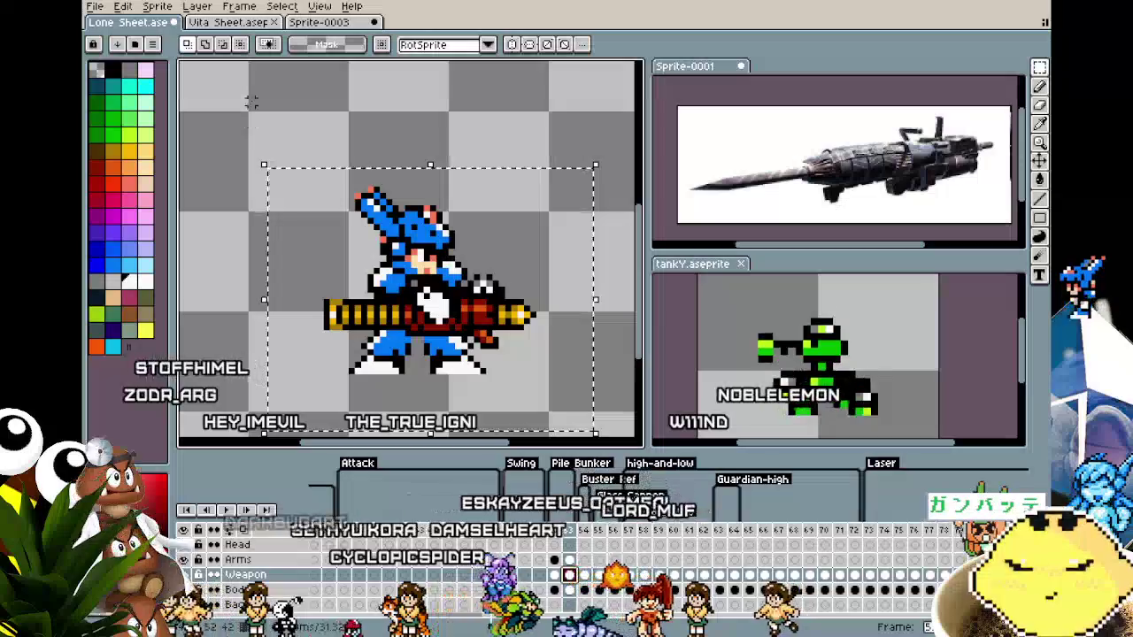
{"action": "left_click_drag", "start_coordinate": [252, 102], "coordinate": [582, 426]}
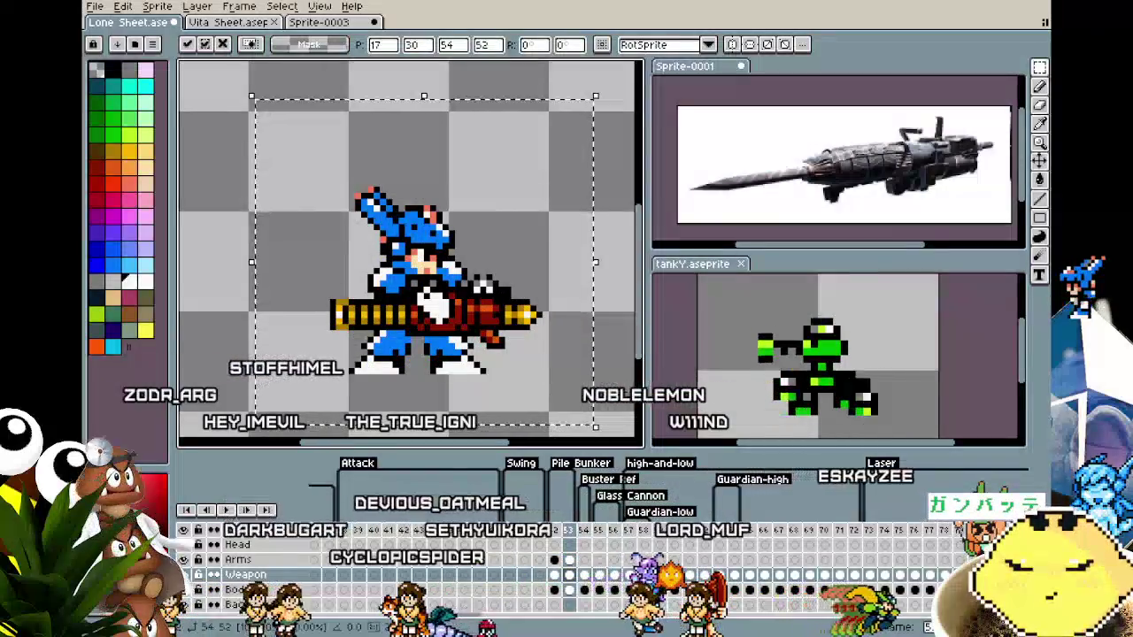
Select the Arms cel area, deselect, and return to the Weapon layer.
{"action": "left_click", "coordinate": [570, 560]}
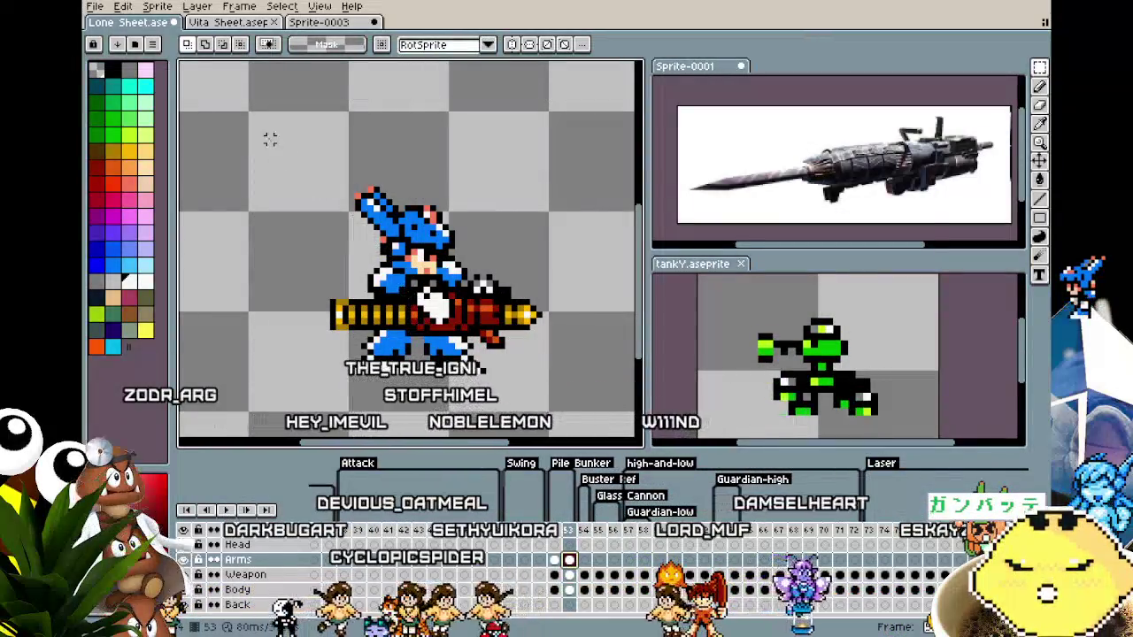
{"action": "left_click_drag", "start_coordinate": [270, 134], "coordinate": [582, 427]}
{"action": "left_click", "coordinate": [617, 371]}
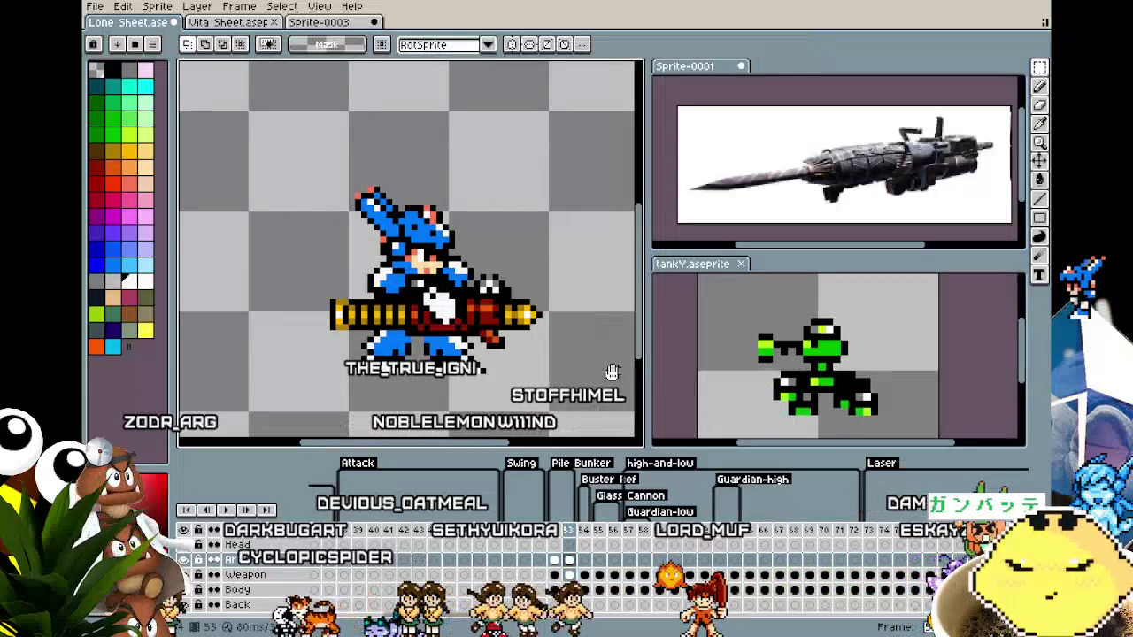
{"action": "scroll", "coordinate": [611, 372], "scroll_direction": "down", "scroll_amount": 3}
{"action": "scroll", "coordinate": [548, 381], "scroll_direction": "up", "scroll_amount": 1}
{"action": "scroll", "coordinate": [505, 389], "scroll_direction": "up", "scroll_amount": 1}
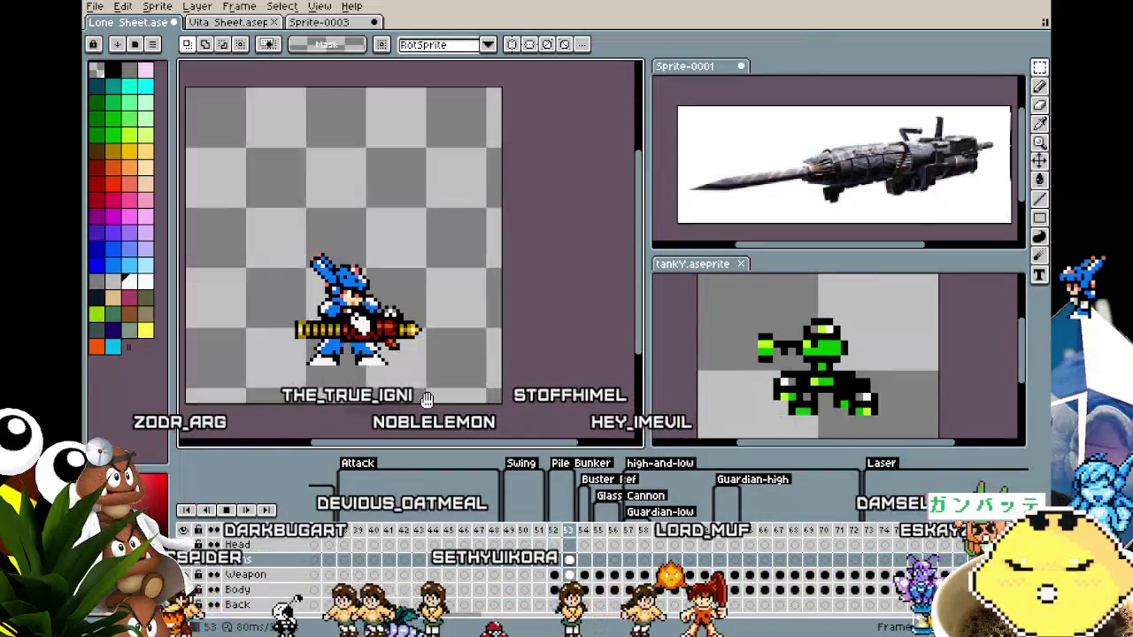
{"action": "scroll", "coordinate": [477, 400], "scroll_direction": "up", "scroll_amount": 1}
{"action": "scroll", "coordinate": [482, 401], "scroll_direction": "up", "scroll_amount": 2}
{"action": "scroll", "coordinate": [491, 402], "scroll_direction": "down", "scroll_amount": 1}
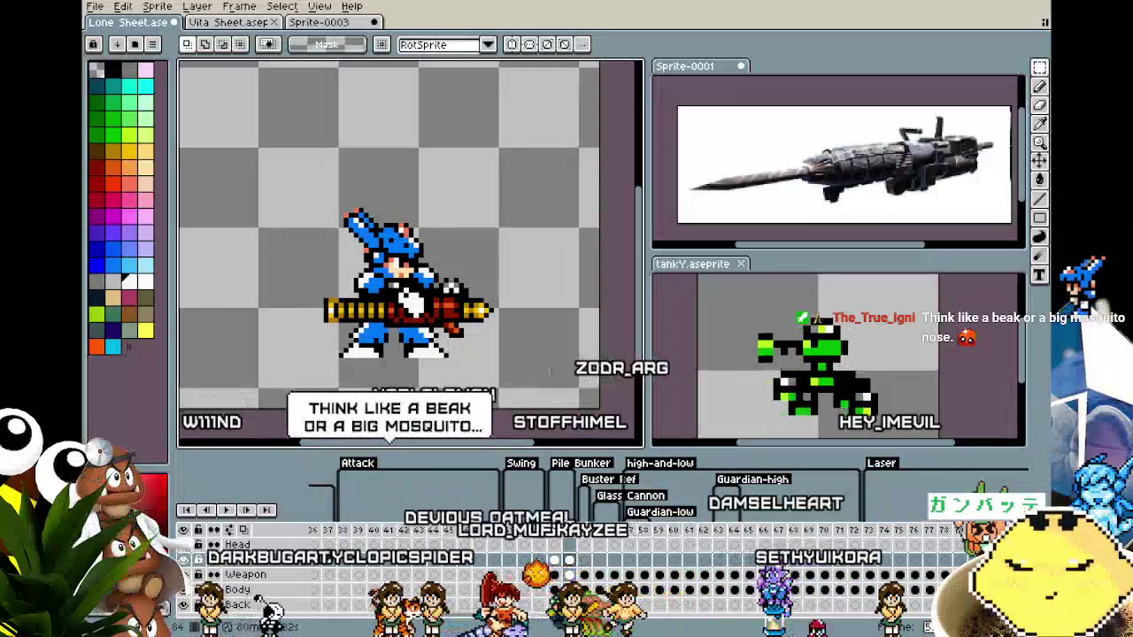
{"action": "scroll", "coordinate": [458, 389], "scroll_direction": "up", "scroll_amount": 1}
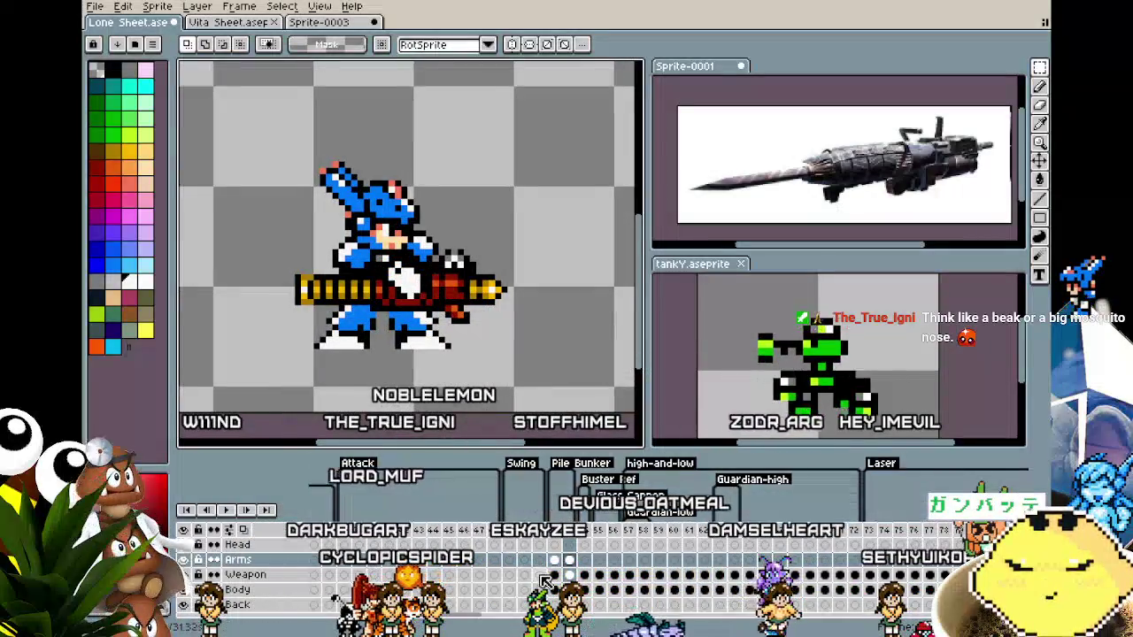
{"action": "left_click", "coordinate": [569, 576]}
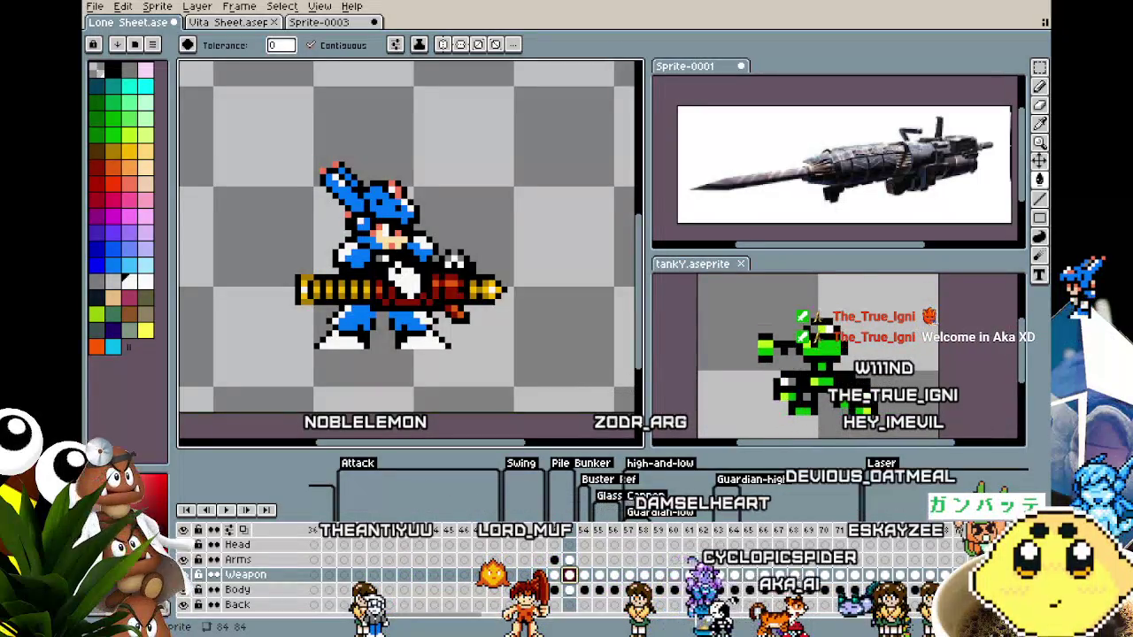
Zoom in and out on the cannon while toggling between the Eyedropper and Pencil.
{"action": "scroll", "coordinate": [371, 396], "scroll_direction": "up", "scroll_amount": 1}
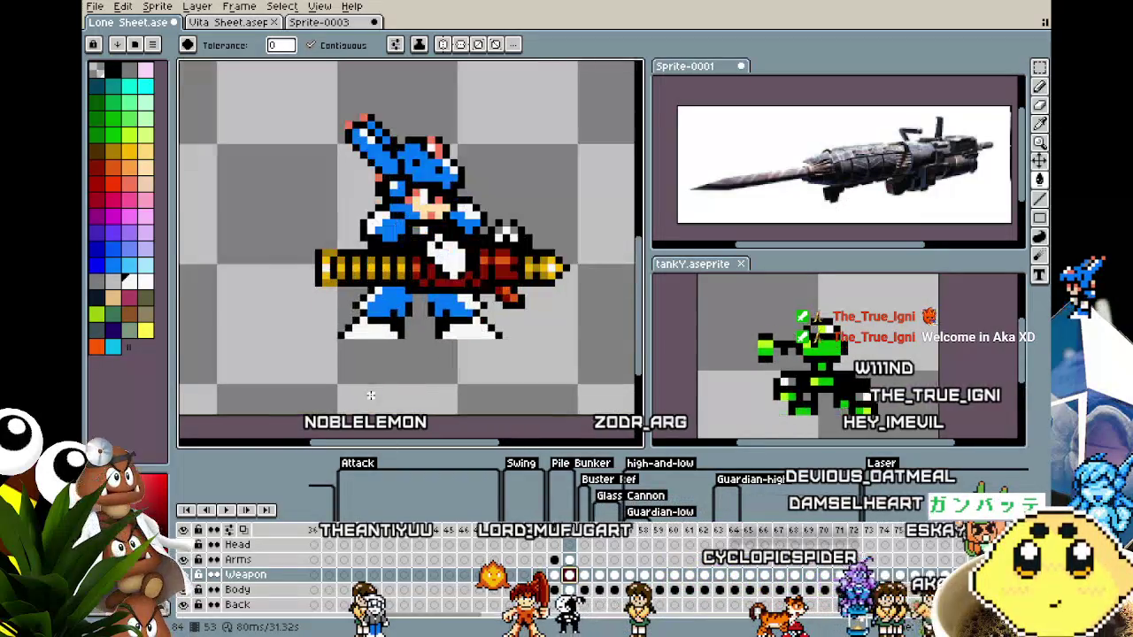
{"action": "key", "text": "i"}
{"action": "key", "text": "b"}
{"action": "scroll", "coordinate": [312, 371], "scroll_direction": "down", "scroll_amount": 2}
{"action": "scroll", "coordinate": [312, 371], "scroll_direction": "up", "scroll_amount": 1}
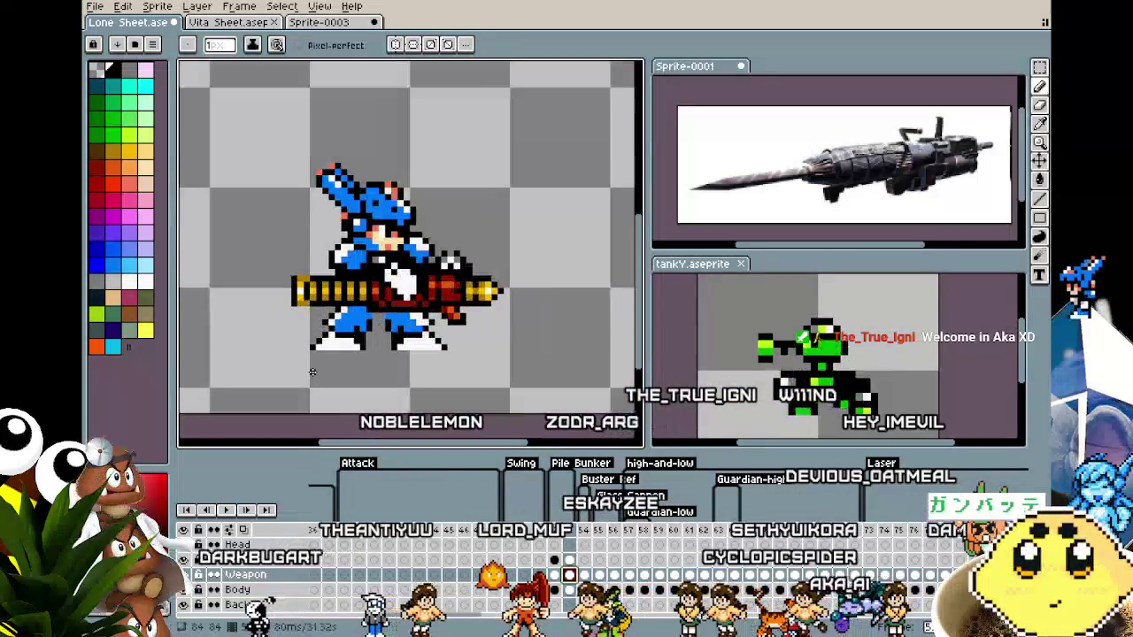
{"action": "scroll", "coordinate": [311, 372], "scroll_direction": "up", "scroll_amount": 1}
{"action": "scroll", "coordinate": [312, 372], "scroll_direction": "down", "scroll_amount": 1}
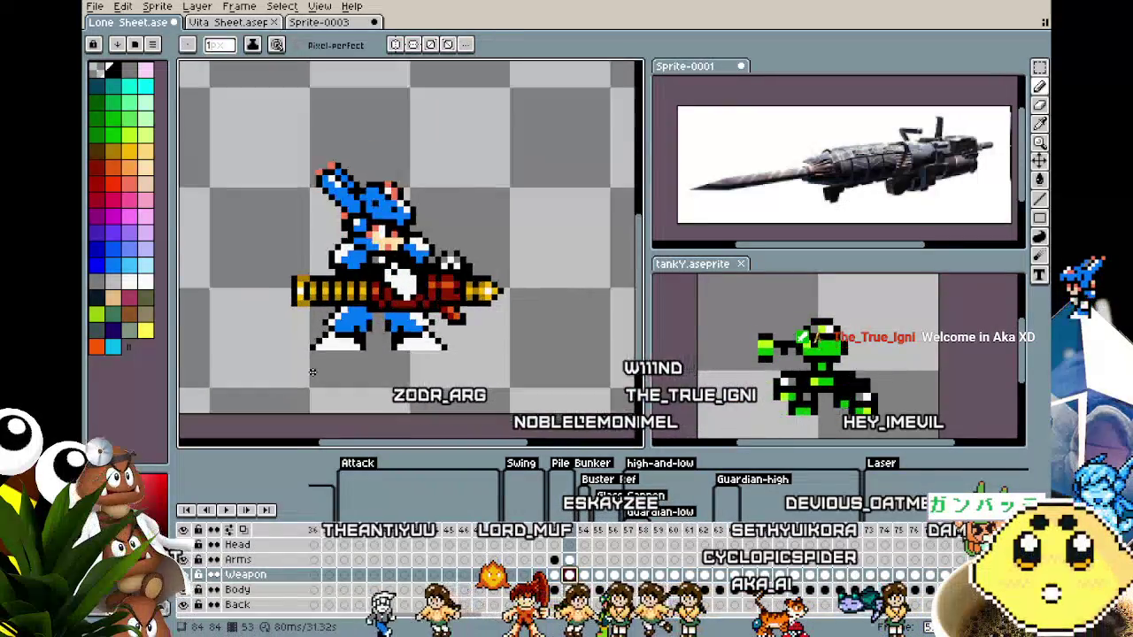
{"action": "scroll", "coordinate": [478, 299], "scroll_direction": "up", "scroll_amount": 1}
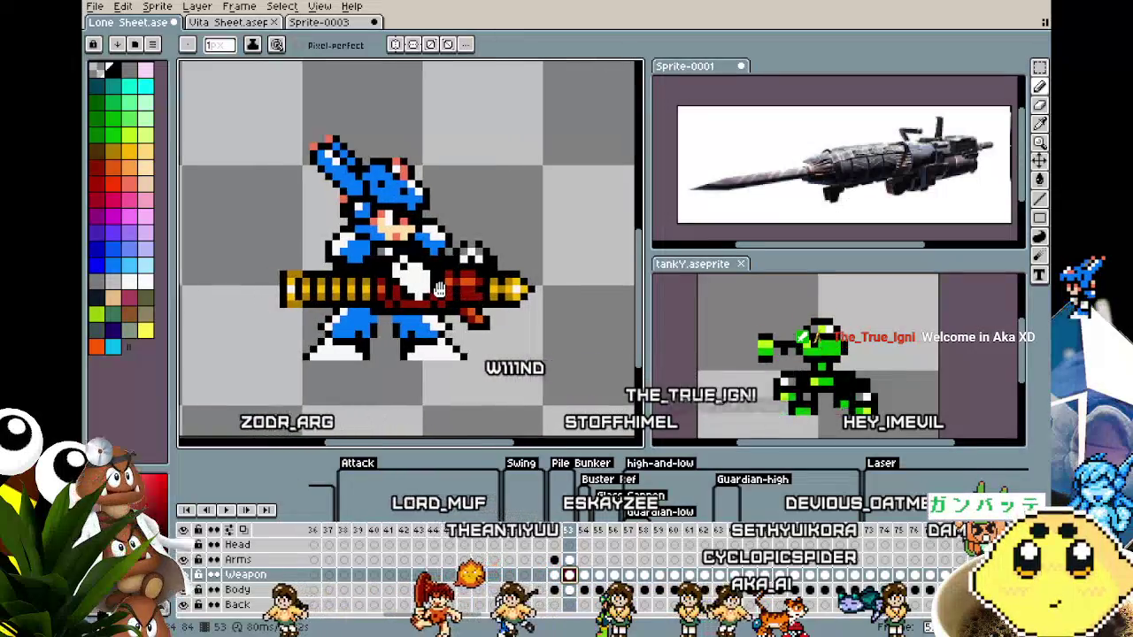
{"action": "scroll", "coordinate": [405, 354], "scroll_direction": "up", "scroll_amount": 1}
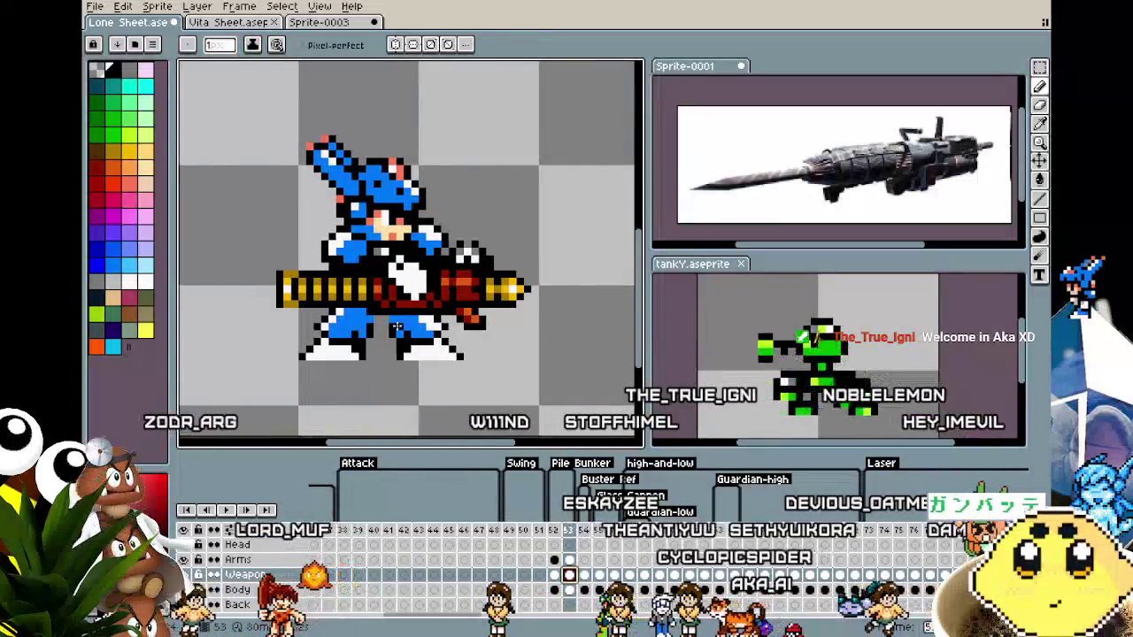
{"action": "scroll", "coordinate": [402, 323], "scroll_direction": "up", "scroll_amount": 1}
{"action": "key", "text": "i"}
{"action": "key", "text": "b"}
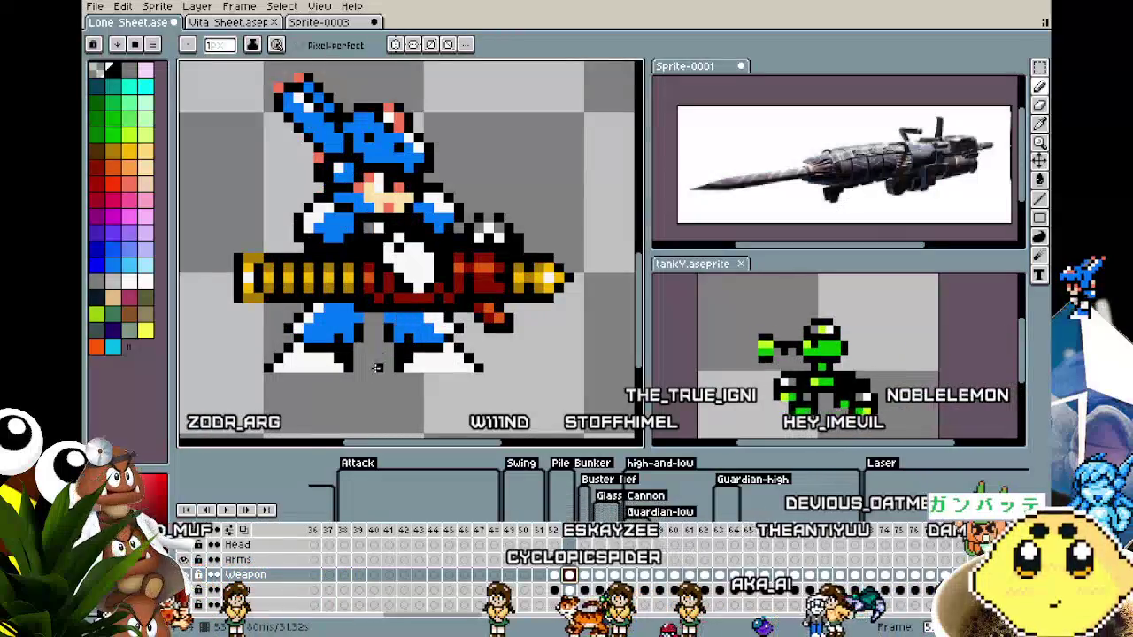
{"action": "scroll", "coordinate": [377, 366], "scroll_direction": "down", "scroll_amount": 2}
{"action": "scroll", "coordinate": [380, 378], "scroll_direction": "up", "scroll_amount": 1}
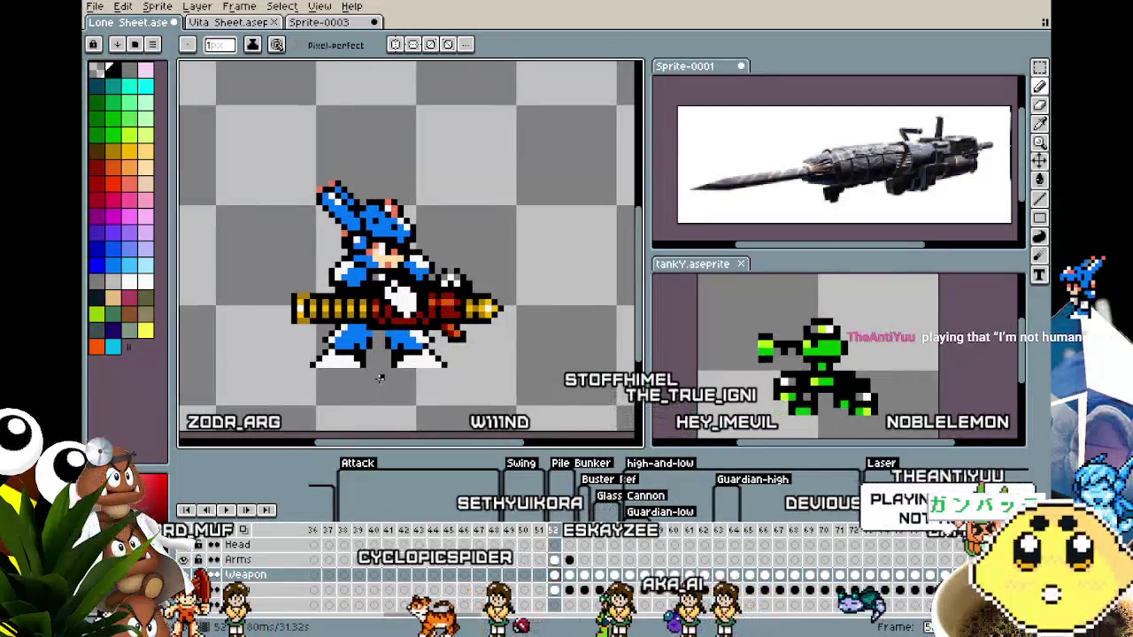
Flip between frames 52 and 53 to compare the cannon's firing pose.
{"action": "key", "text": "Left"}
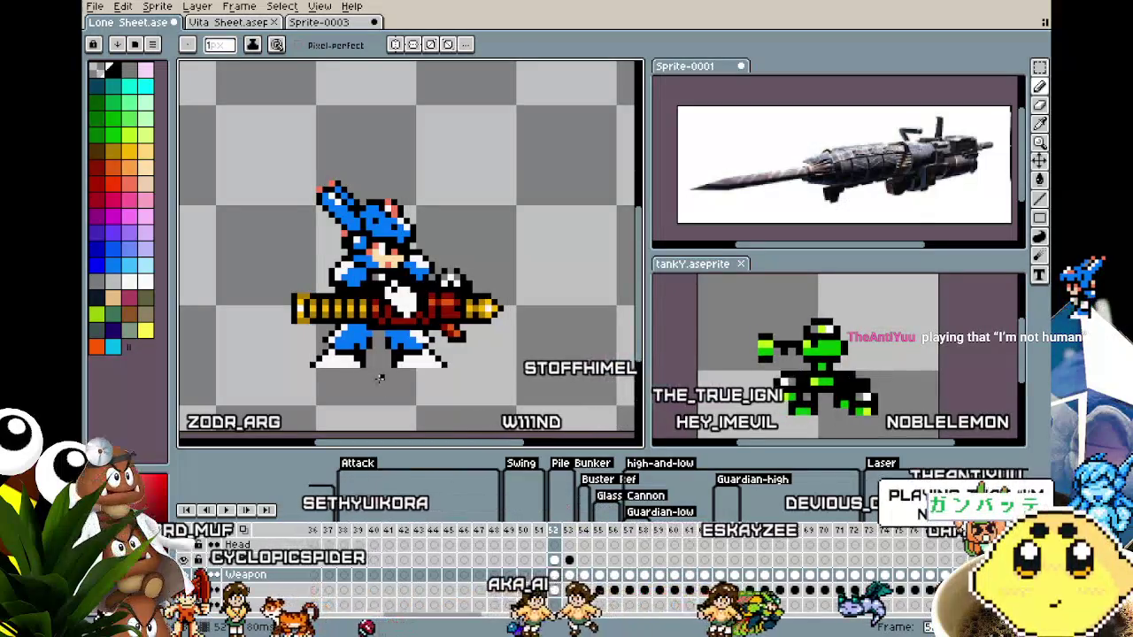
{"action": "key", "text": "Right"}
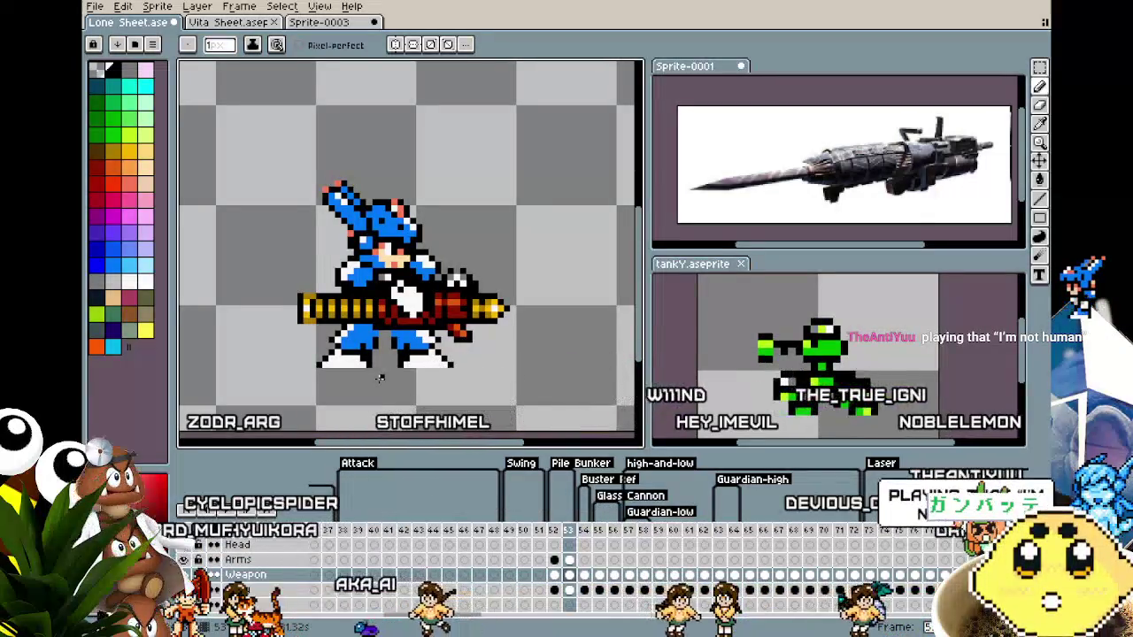
{"action": "key", "text": "Left"}
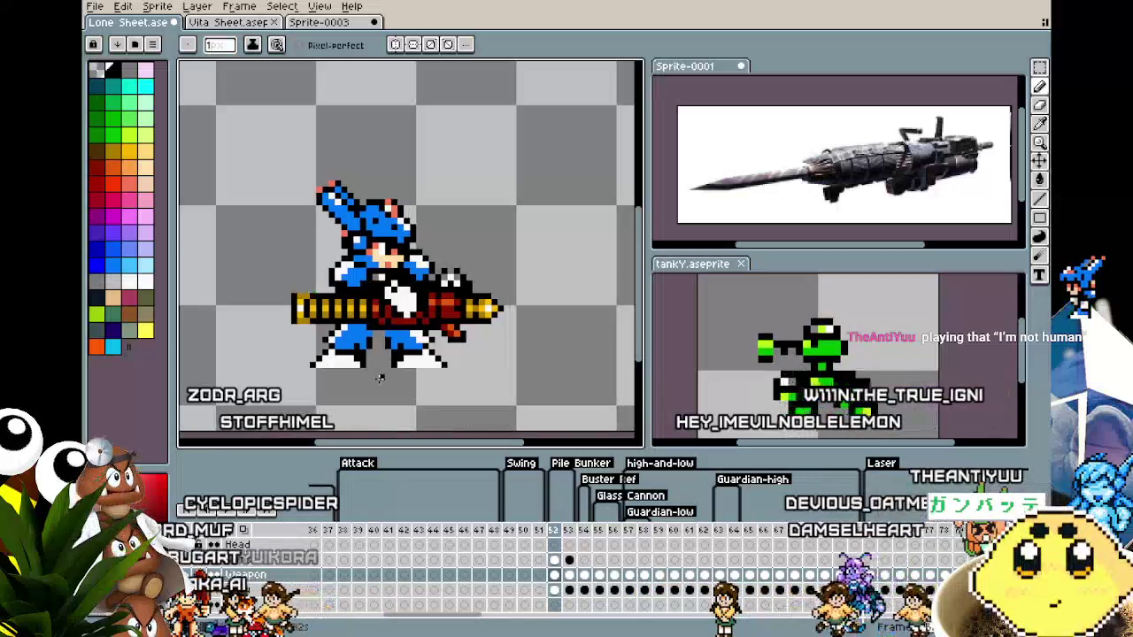
{"action": "key", "text": "Left"}
{"action": "key", "text": "Right"}
{"action": "key", "text": "Right"}
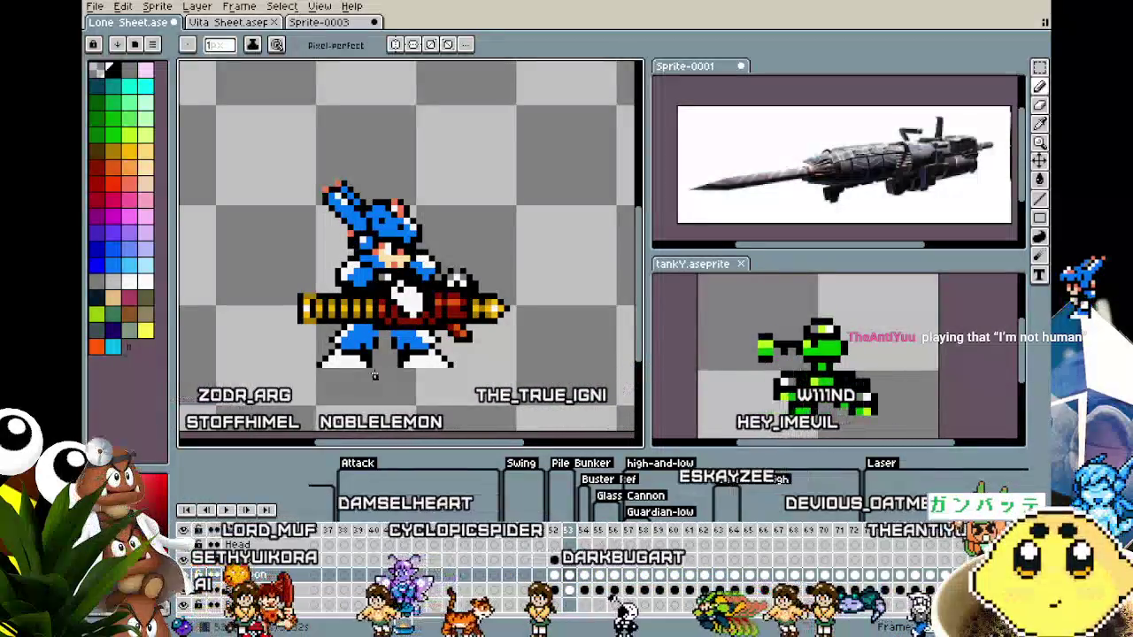
{"action": "scroll", "coordinate": [368, 328], "scroll_direction": "up", "scroll_amount": 2}
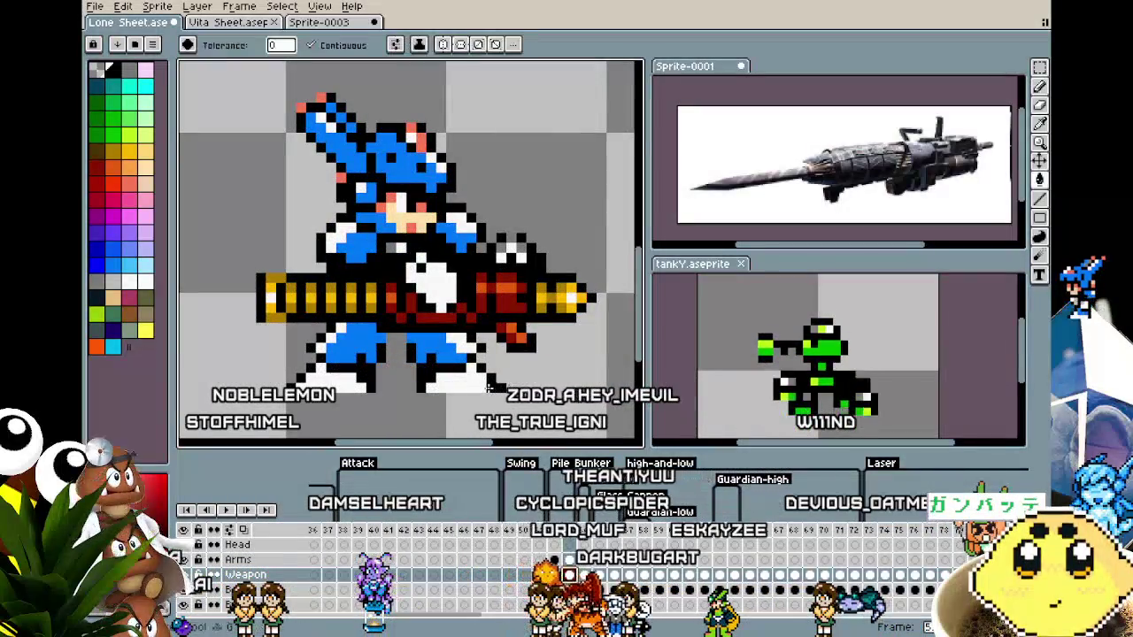
Switch to the Paint Bucket, then step back one frame to the previous cannon pose.
{"action": "key", "text": "i"}
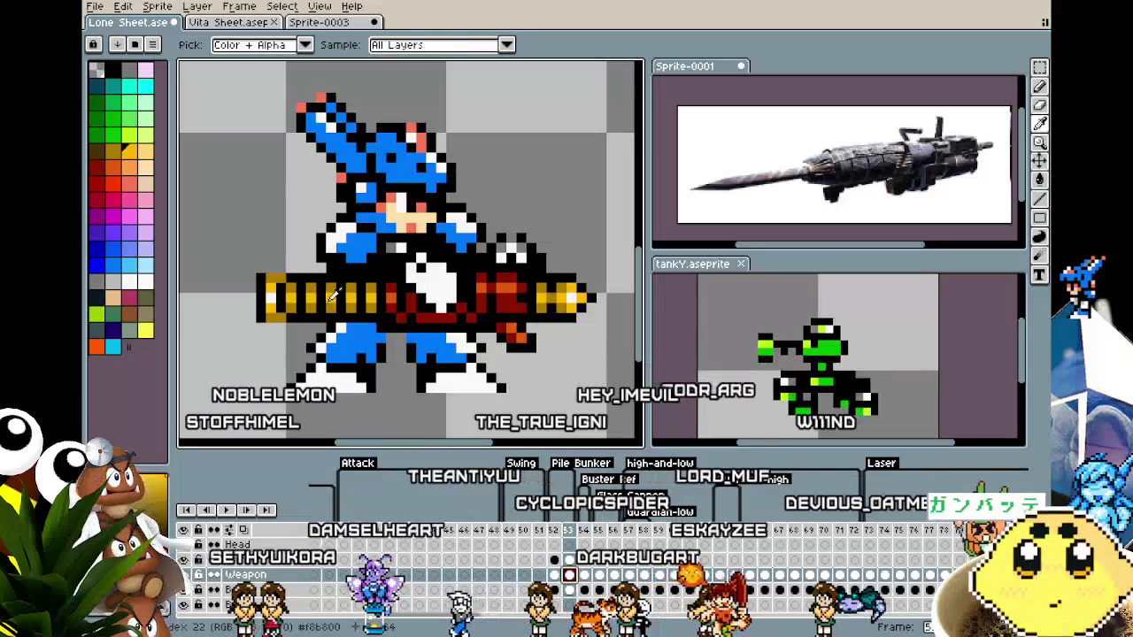
{"action": "key", "text": "g"}
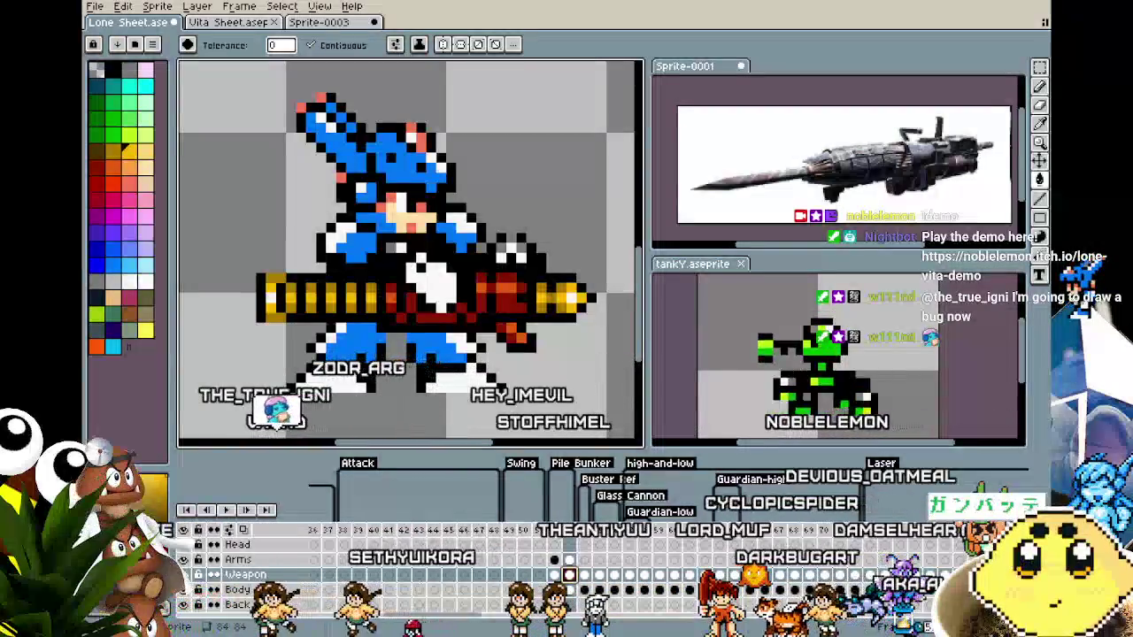
{"action": "scroll", "coordinate": [381, 416], "scroll_direction": "down", "scroll_amount": 1}
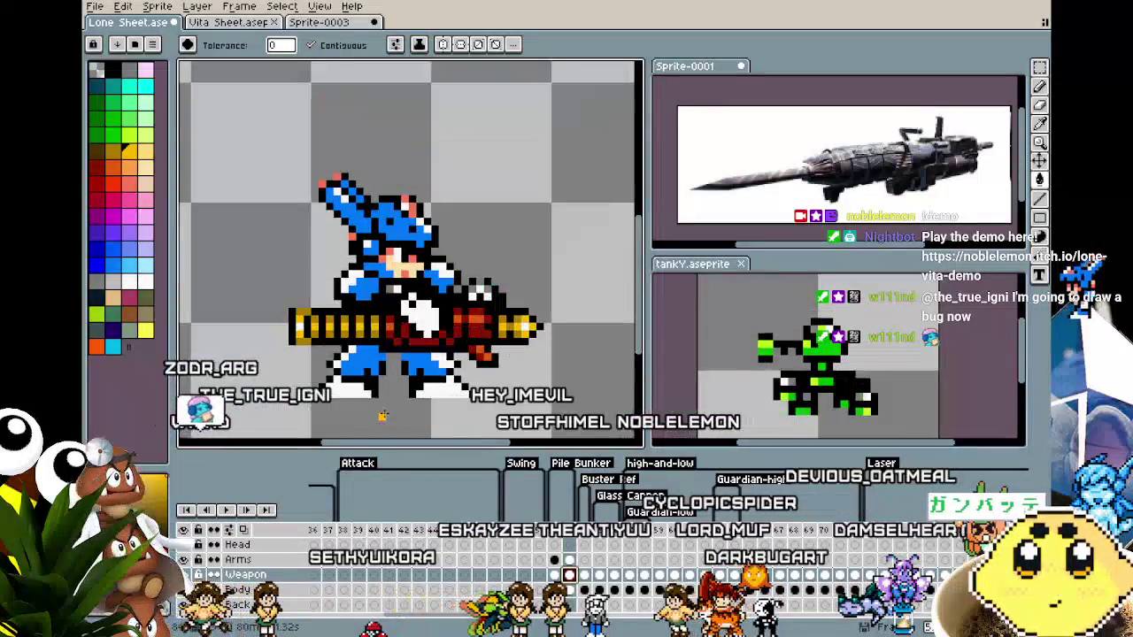
{"action": "scroll", "coordinate": [382, 394], "scroll_direction": "up", "scroll_amount": 1}
{"action": "scroll", "coordinate": [434, 378], "scroll_direction": "down", "scroll_amount": 2}
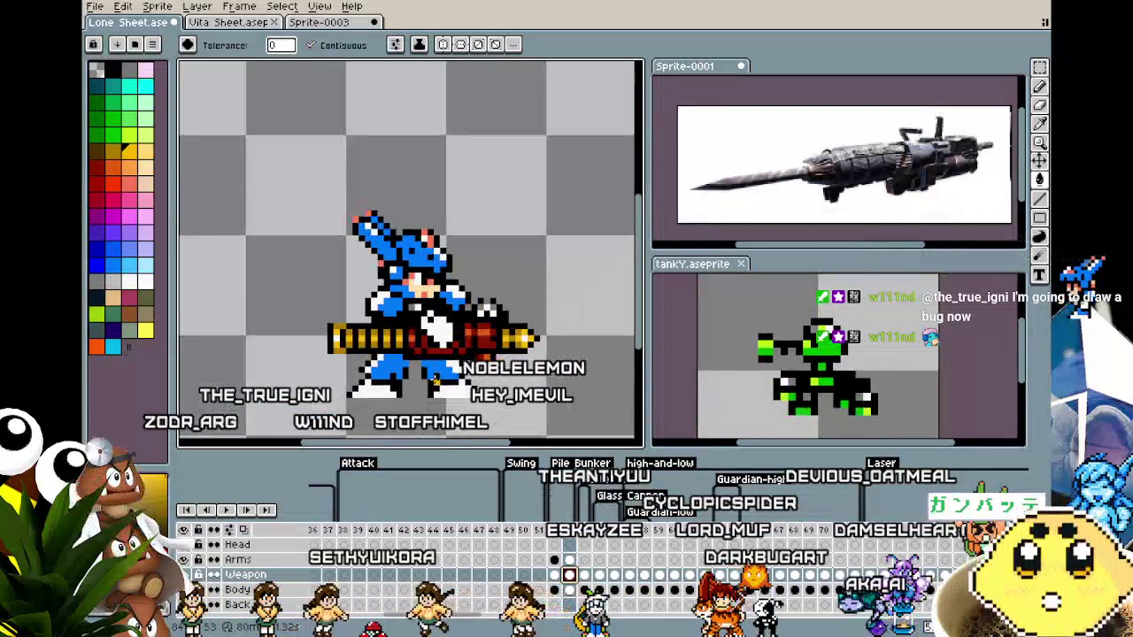
{"action": "key", "text": "Left"}
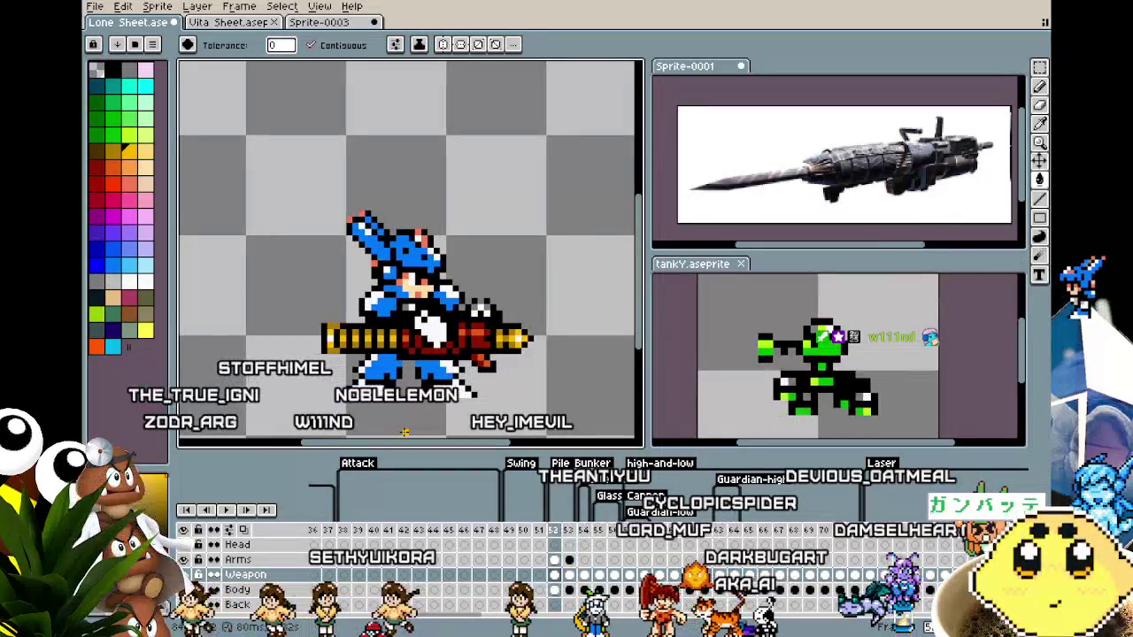
{"action": "scroll", "coordinate": [385, 385], "scroll_direction": "up", "scroll_amount": 1}
{"action": "scroll", "coordinate": [390, 380], "scroll_direction": "up", "scroll_amount": 1}
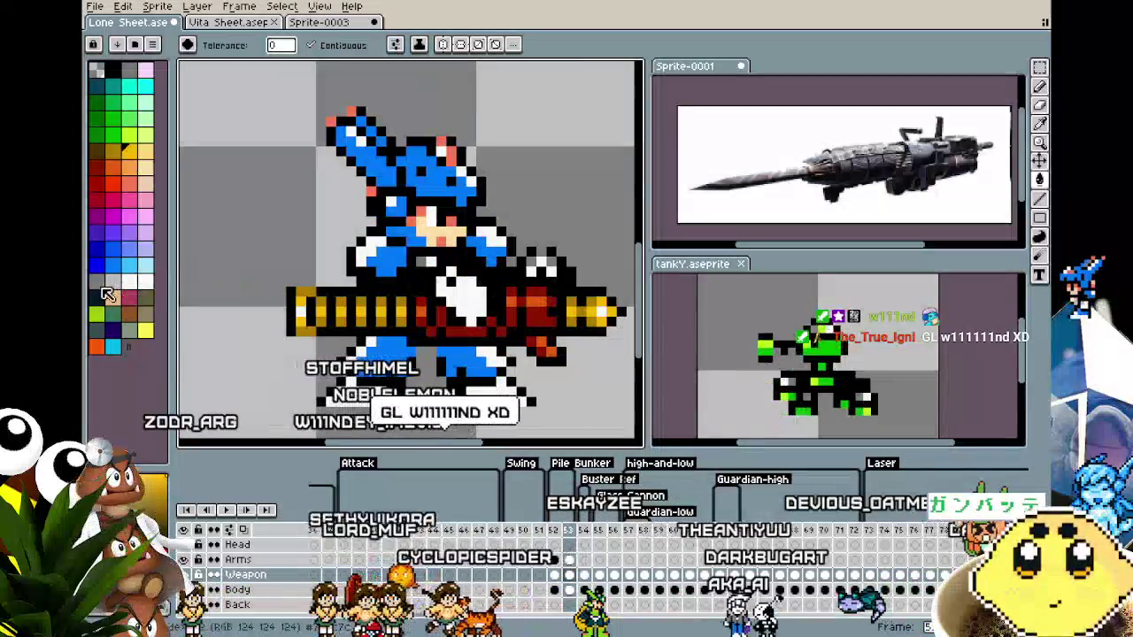
{"action": "key", "text": "m"}
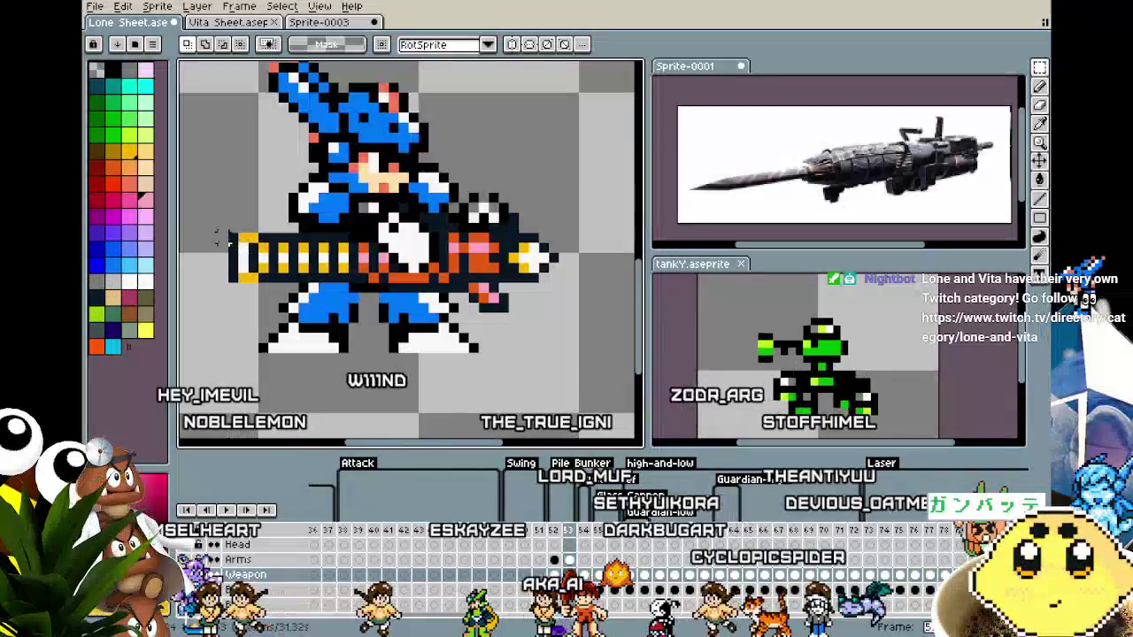
{"action": "key", "text": "i"}
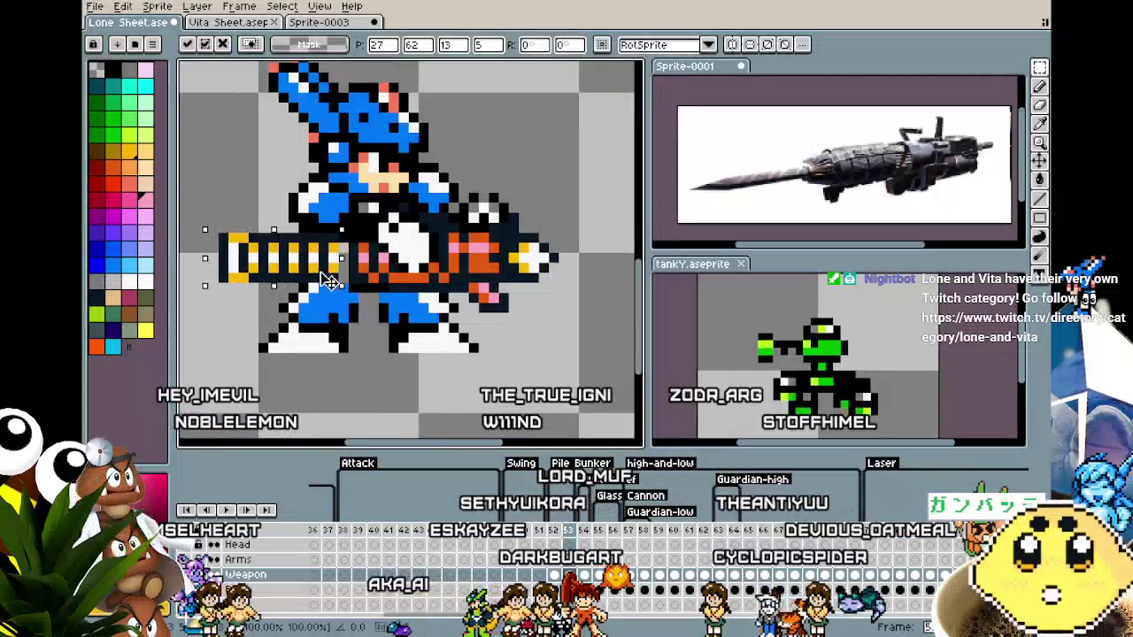
{"action": "key", "text": "b"}
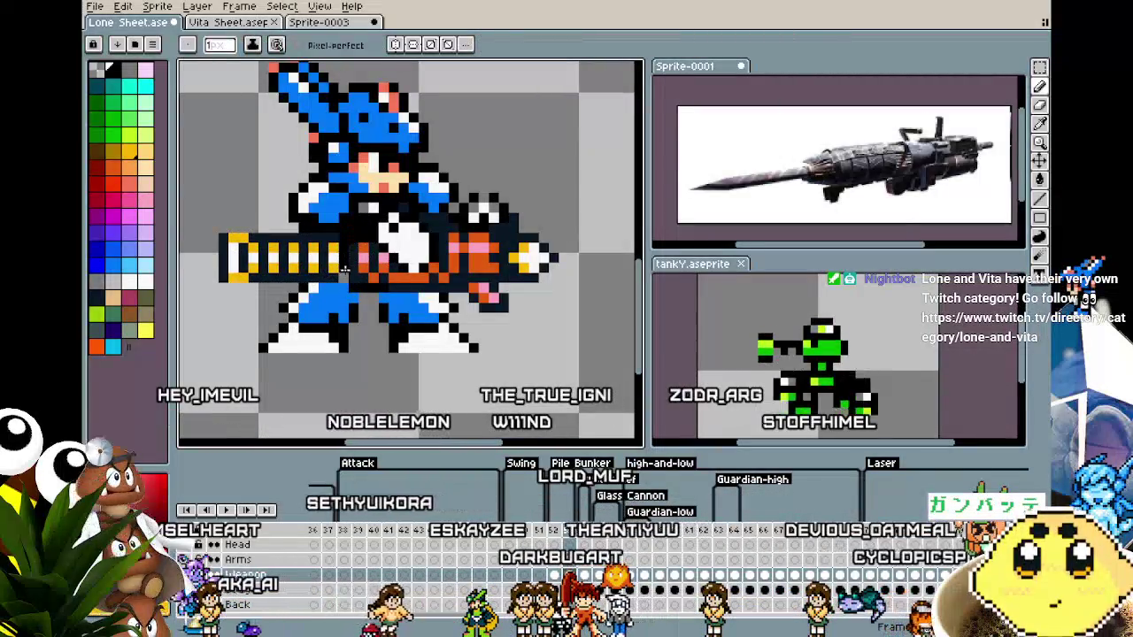
{"action": "scroll", "coordinate": [343, 279], "scroll_direction": "down", "scroll_amount": 1}
{"action": "scroll", "coordinate": [346, 343], "scroll_direction": "down", "scroll_amount": 1}
{"action": "scroll", "coordinate": [350, 225], "scroll_direction": "up", "scroll_amount": 1}
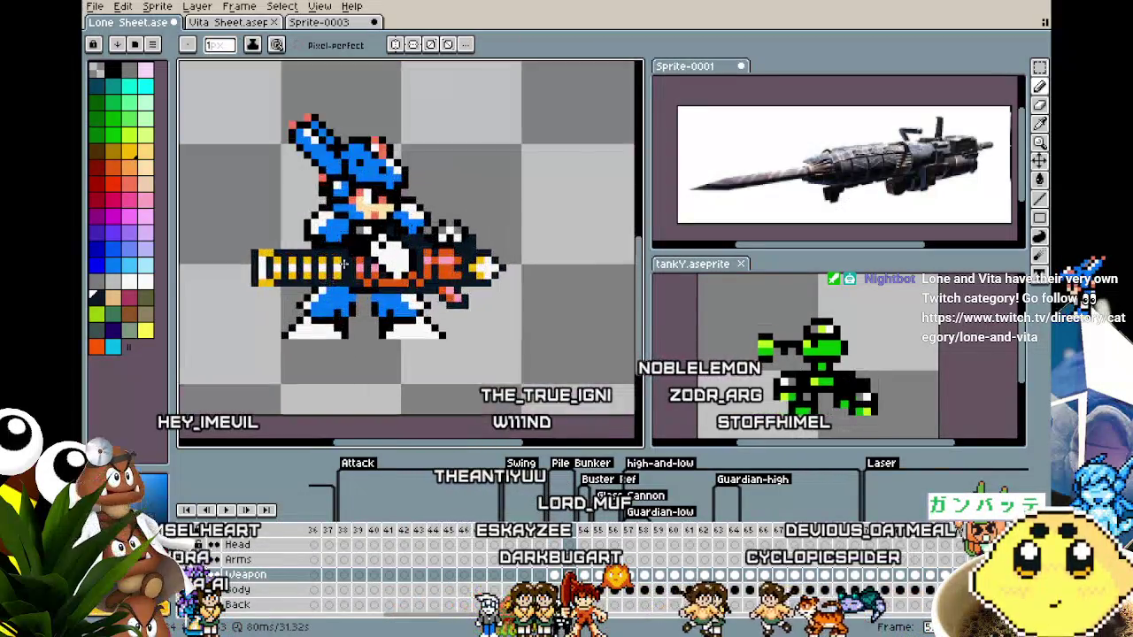
{"action": "scroll", "coordinate": [350, 225], "scroll_direction": "up", "scroll_amount": 2}
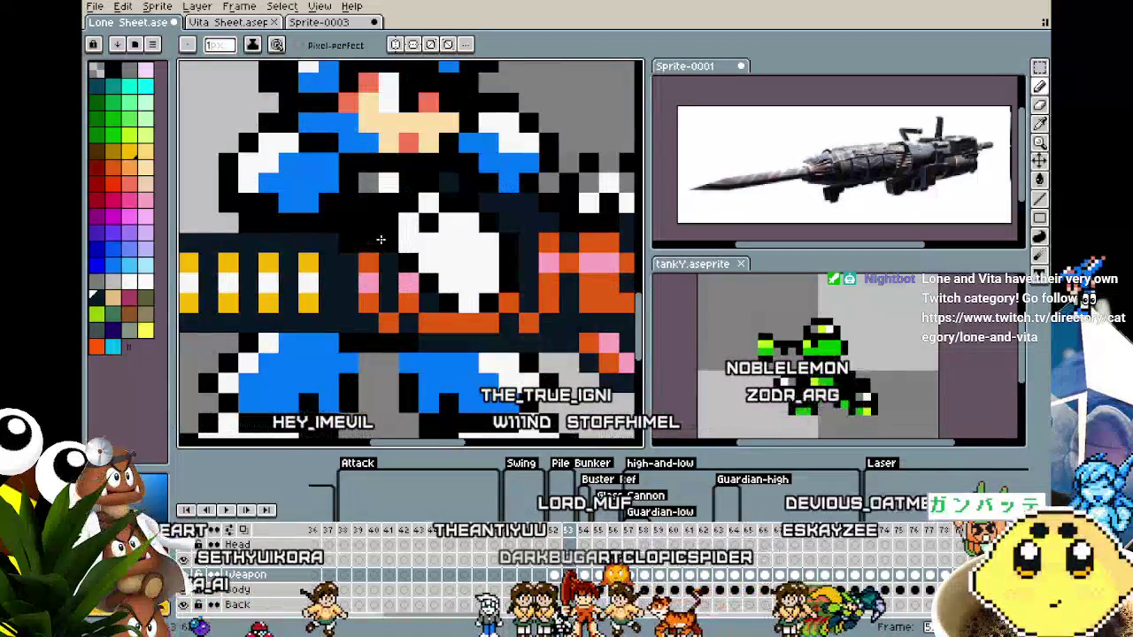
{"action": "scroll", "coordinate": [350, 325], "scroll_direction": "up", "scroll_amount": 1}
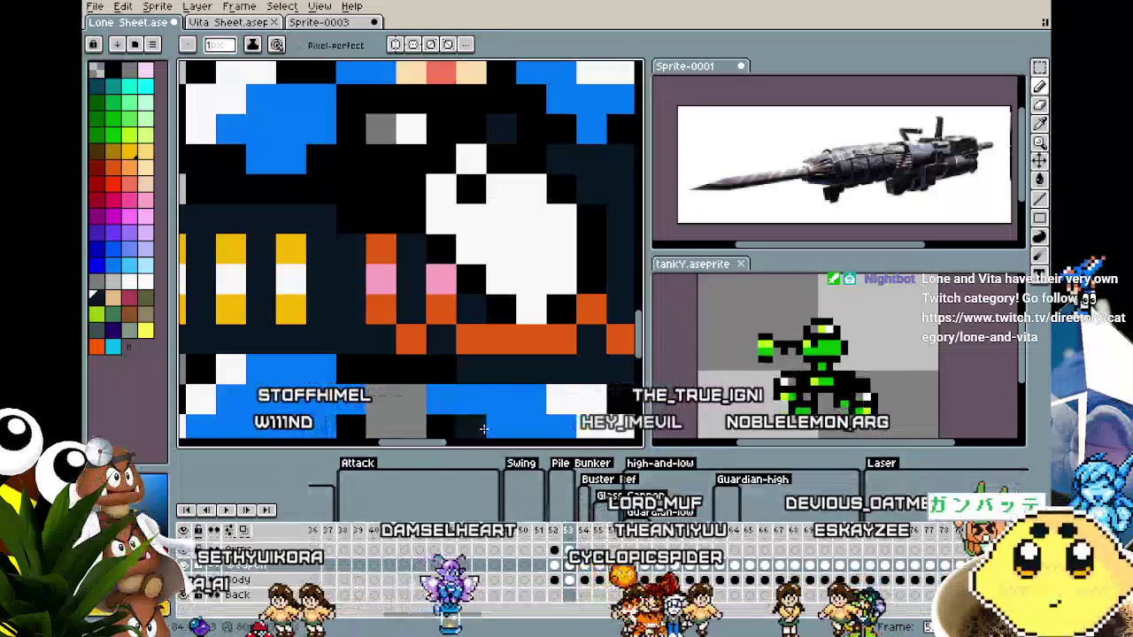
{"action": "scroll", "coordinate": [355, 313], "scroll_direction": "down", "scroll_amount": 2}
{"action": "scroll", "coordinate": [355, 313], "scroll_direction": "down", "scroll_amount": 1}
{"action": "scroll", "coordinate": [355, 313], "scroll_direction": "down", "scroll_amount": 2}
{"action": "key", "text": "Return"}
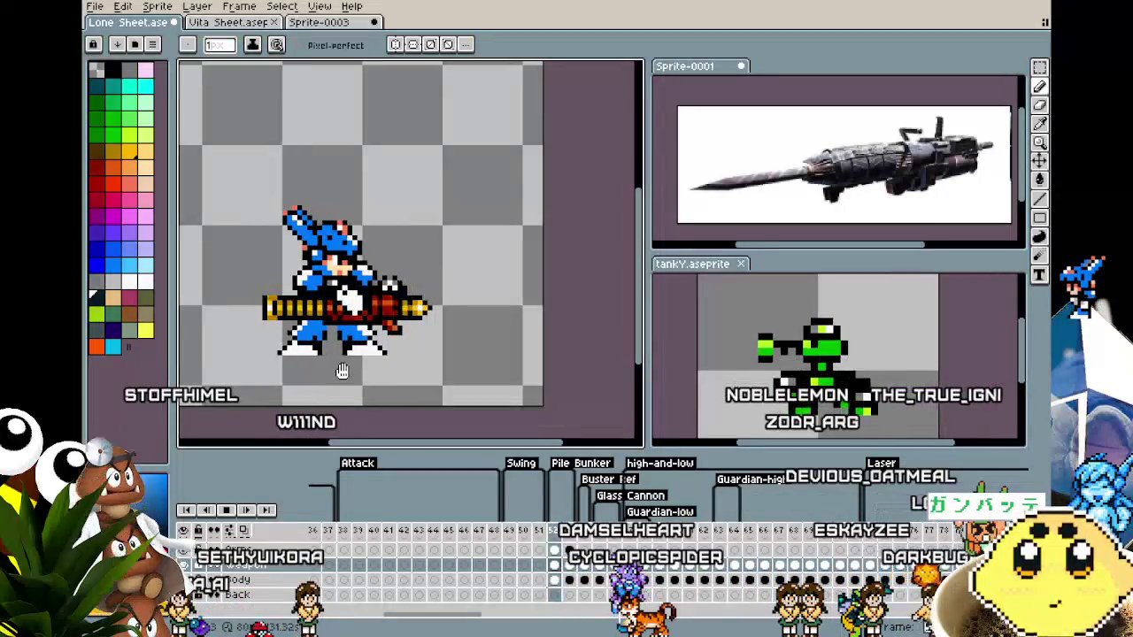
{"action": "key", "text": "Return"}
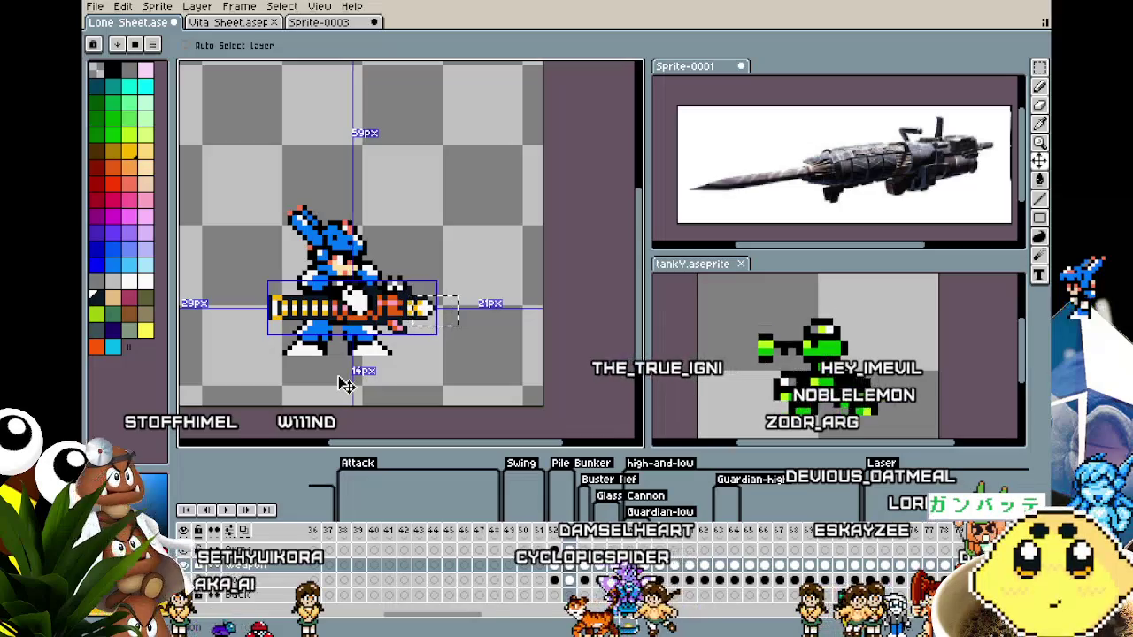
{"action": "key", "text": "ctrl"}
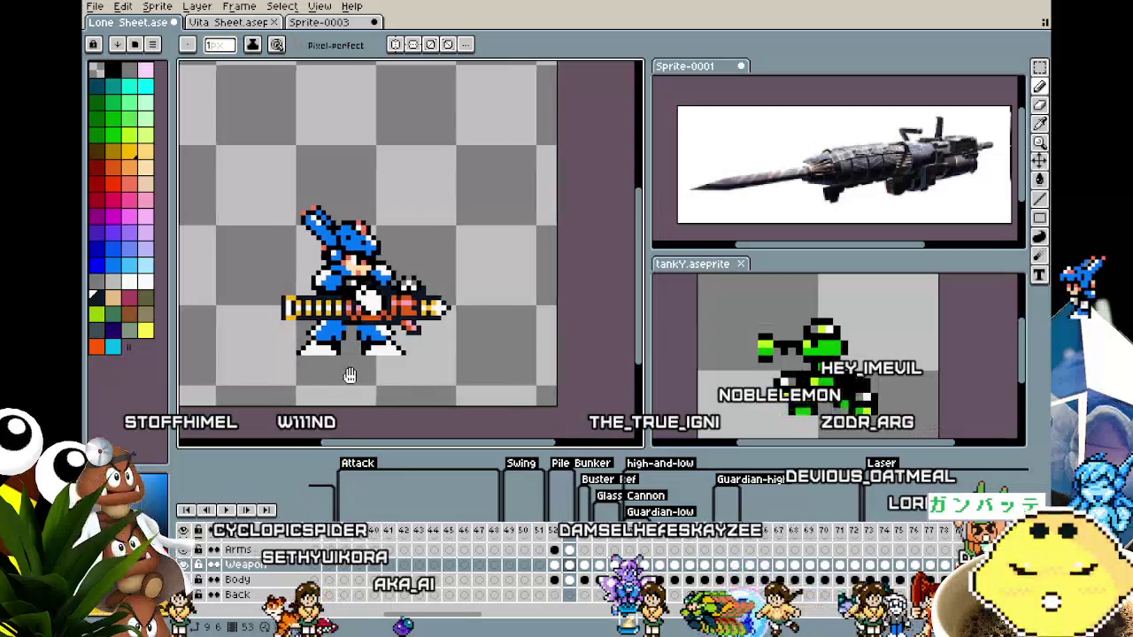
{"action": "left_click_drag", "start_coordinate": [338, 376], "coordinate": [397, 370]}
{"action": "key", "text": "Return"}
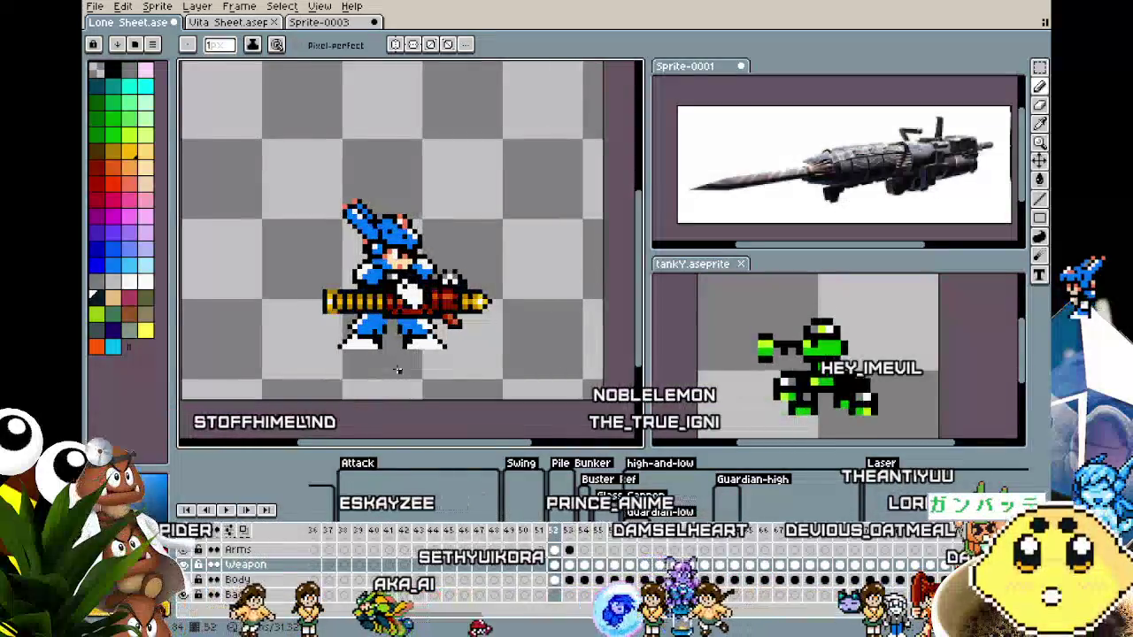
{"action": "scroll", "coordinate": [396, 368], "scroll_direction": "down", "scroll_amount": 2}
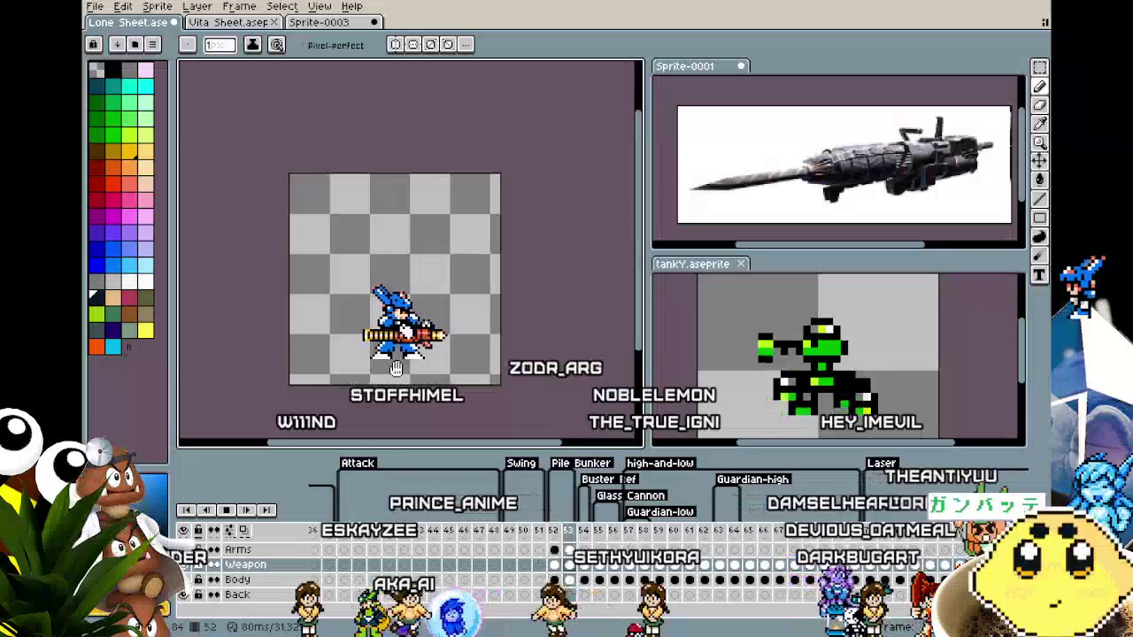
{"action": "scroll", "coordinate": [397, 369], "scroll_direction": "up", "scroll_amount": 2}
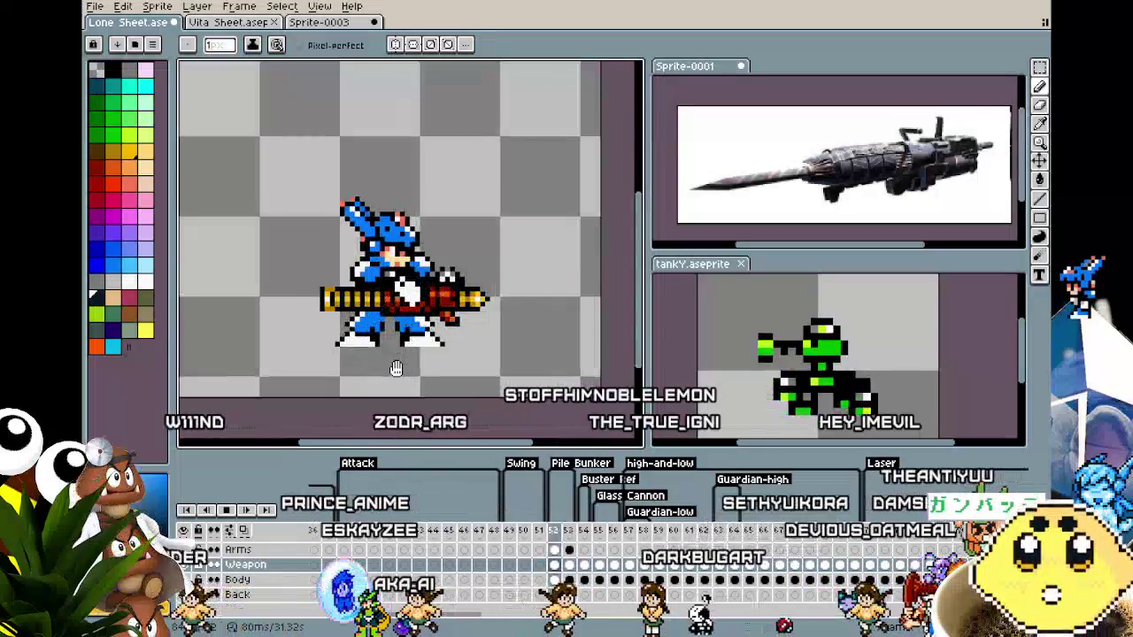
{"action": "scroll", "coordinate": [313, 271], "scroll_direction": "up", "scroll_amount": 3}
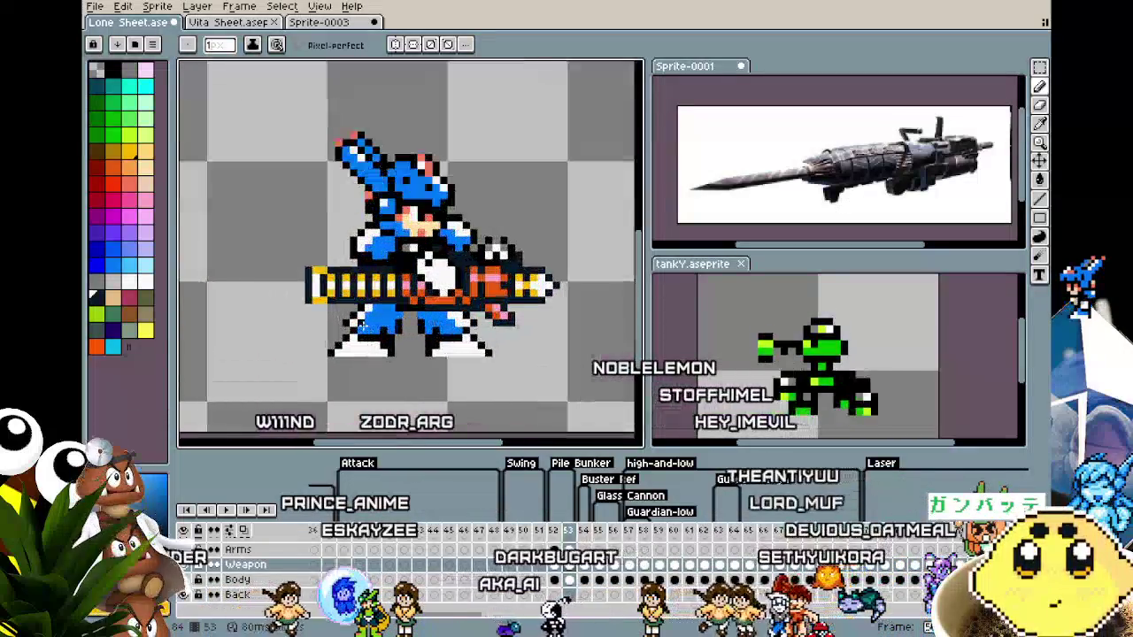
{"action": "key", "text": "g"}
{"action": "scroll", "coordinate": [318, 247], "scroll_direction": "left", "scroll_amount": 2}
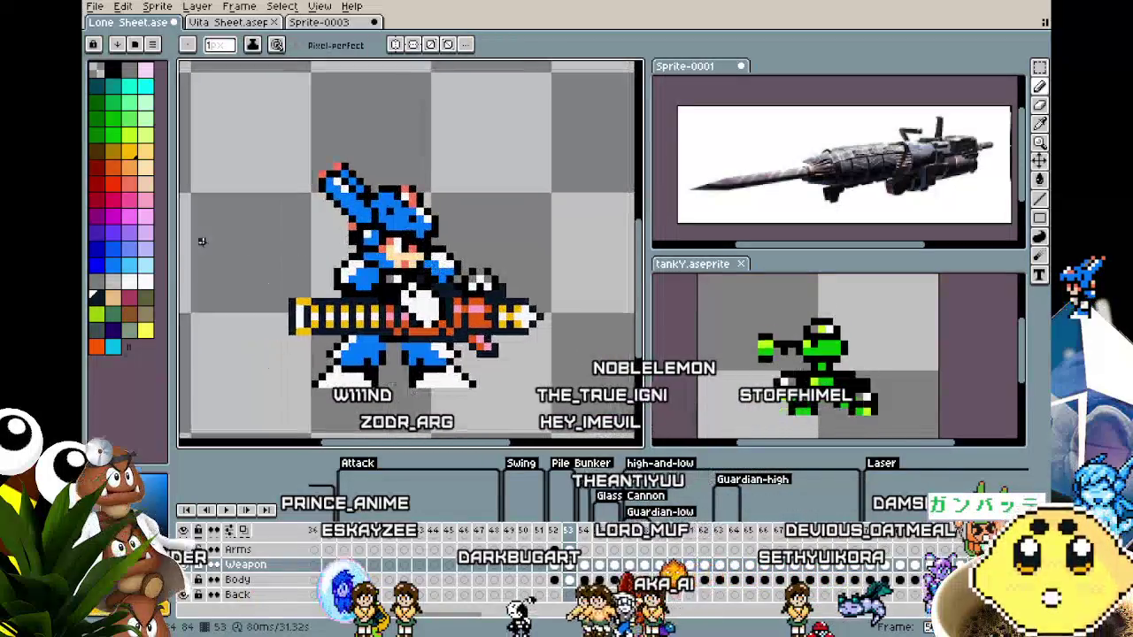
{"action": "left_click", "coordinate": [329, 218], "text": "alt"}
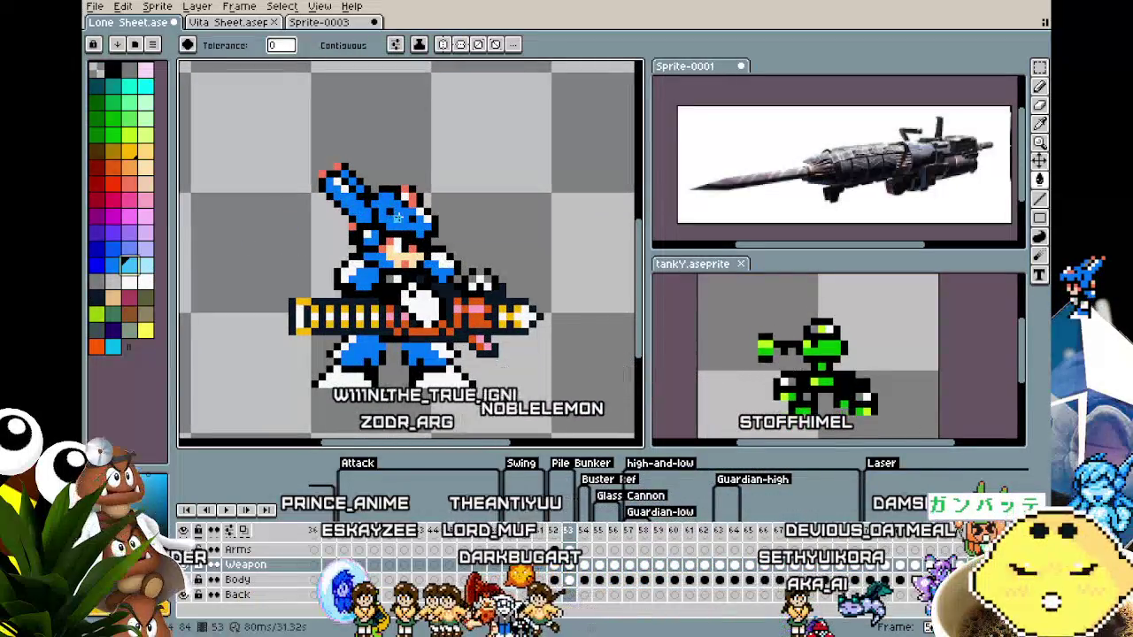
Fill the frame 53 Body armour with light blue, then pick a grey colour.
{"action": "left_click", "coordinate": [571, 583]}
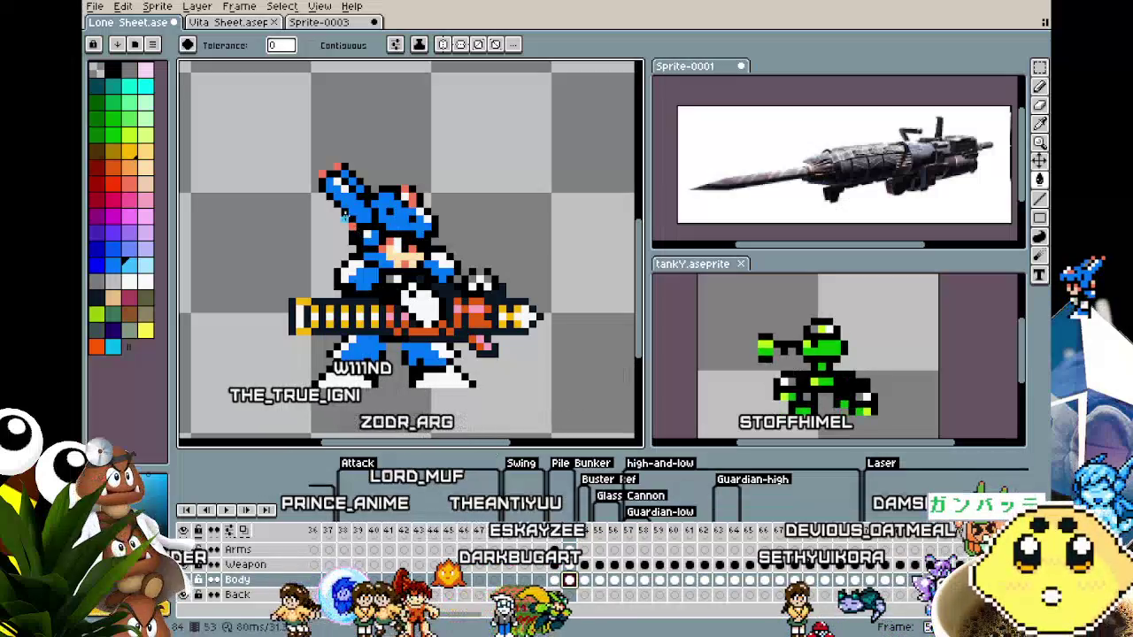
{"action": "left_click", "coordinate": [409, 212]}
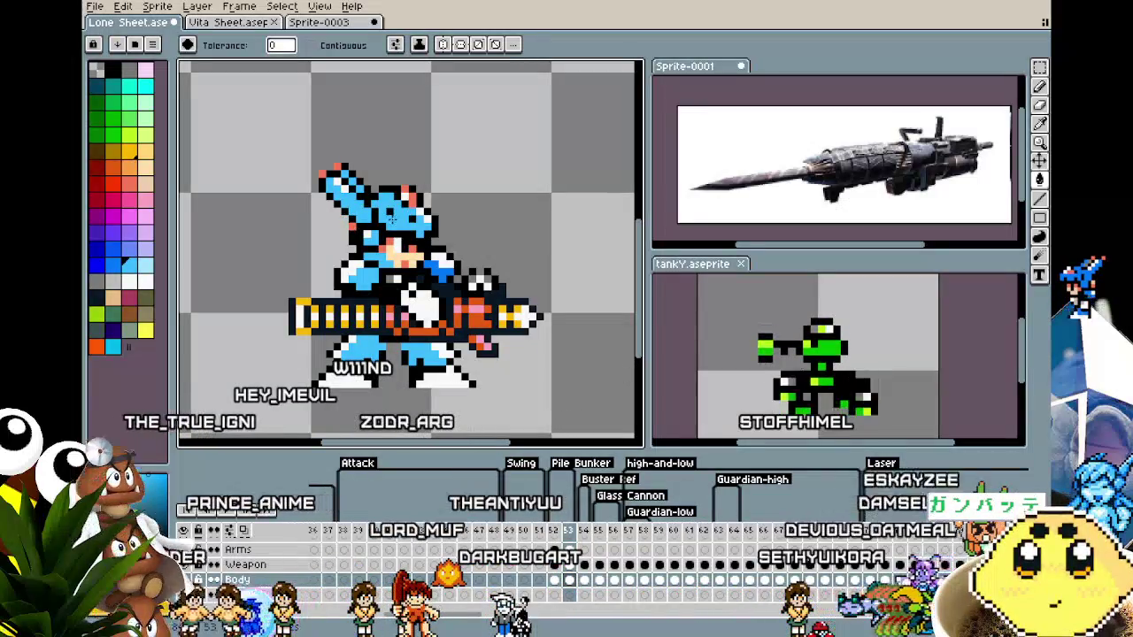
{"action": "left_click", "coordinate": [97, 299]}
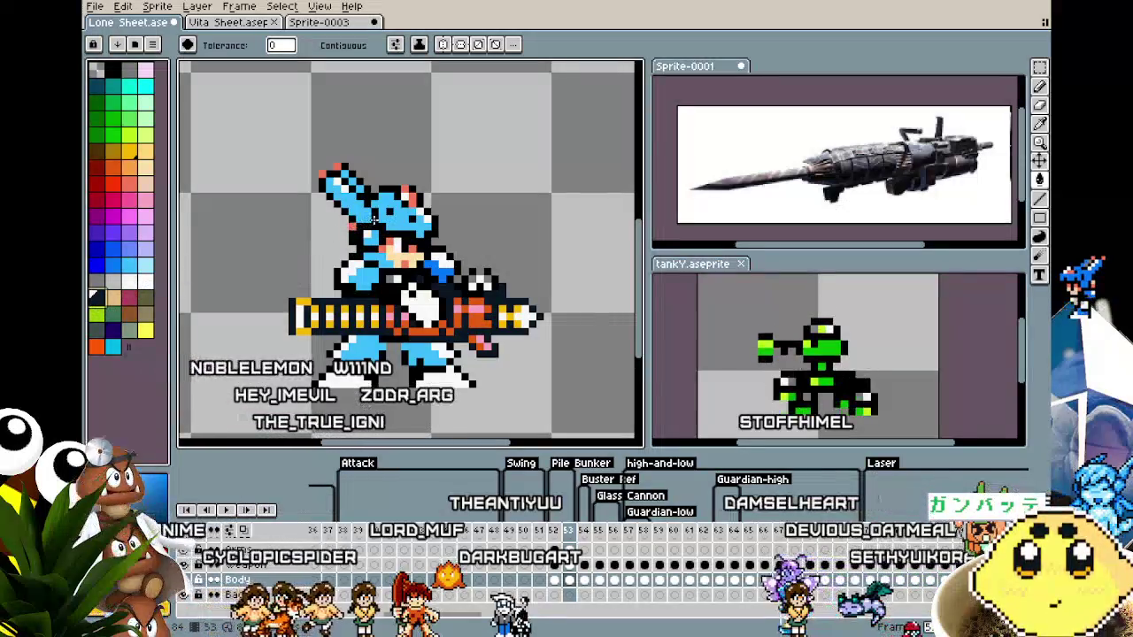
Zoom around the canvas and switch to the Sprite-0003 ability notes image.
{"action": "scroll", "coordinate": [381, 266], "scroll_direction": "up", "scroll_amount": 2}
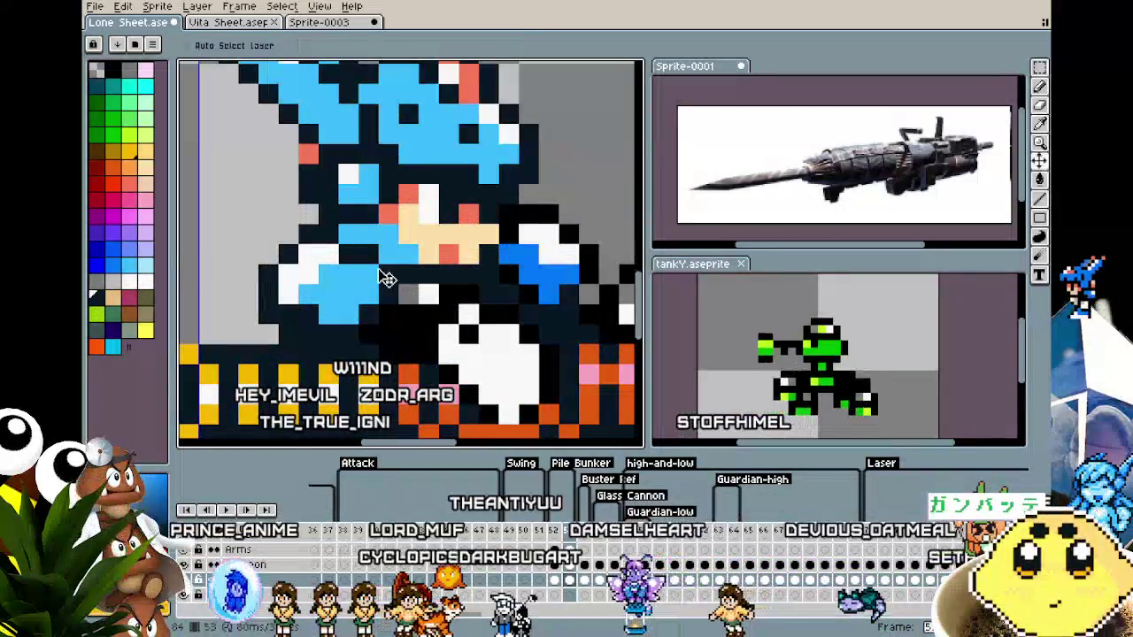
{"action": "scroll", "coordinate": [450, 223], "scroll_direction": "down", "scroll_amount": 4}
{"action": "scroll", "coordinate": [350, 250], "scroll_direction": "up", "scroll_amount": 1}
{"action": "scroll", "coordinate": [350, 250], "scroll_direction": "up", "scroll_amount": 1}
{"action": "scroll", "coordinate": [349, 251], "scroll_direction": "up", "scroll_amount": 1}
{"action": "scroll", "coordinate": [337, 266], "scroll_direction": "left", "scroll_amount": 1}
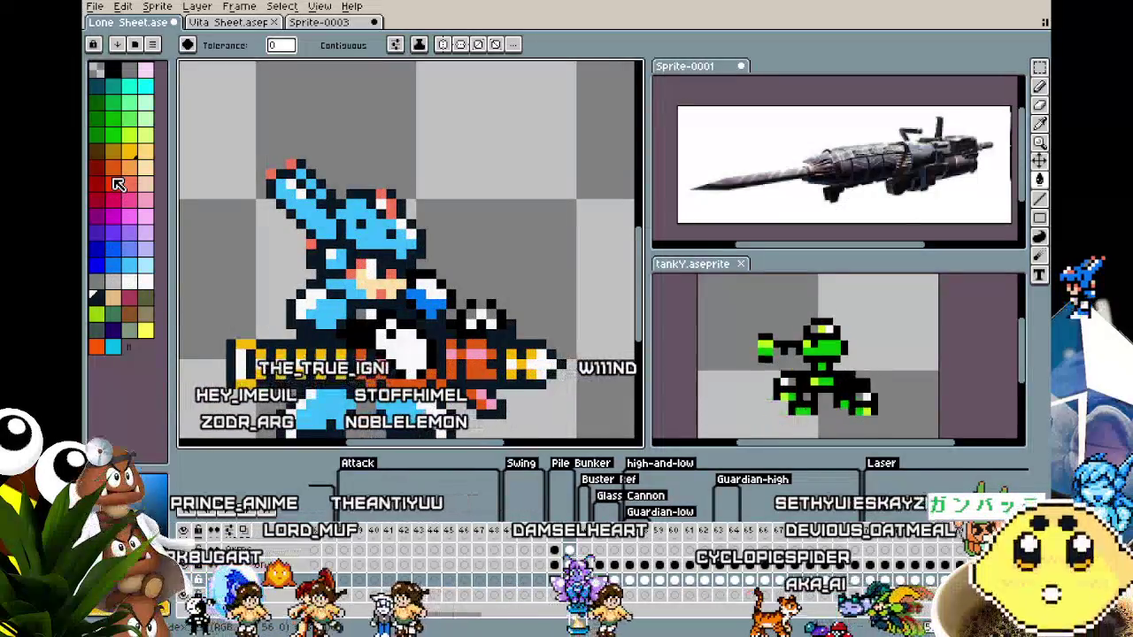
{"action": "key", "text": "ctrl+shift+Tab"}
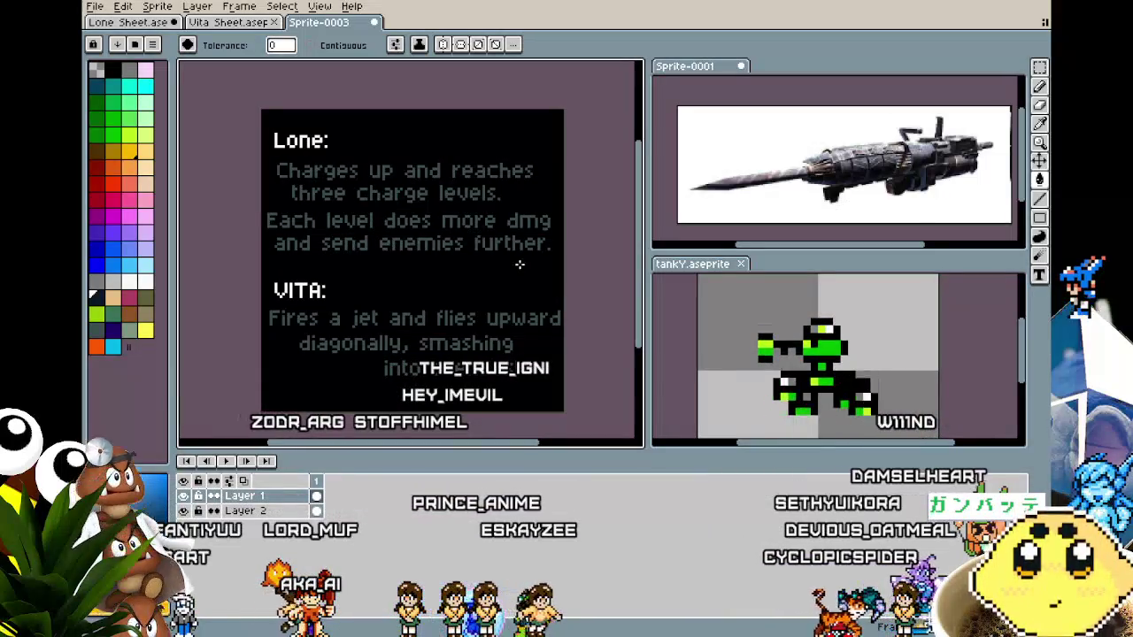
Flip from Lone Sheet.ase to the Sprite-0003 notes and back, then make the Arms layer active.
{"action": "left_click", "coordinate": [139, 23]}
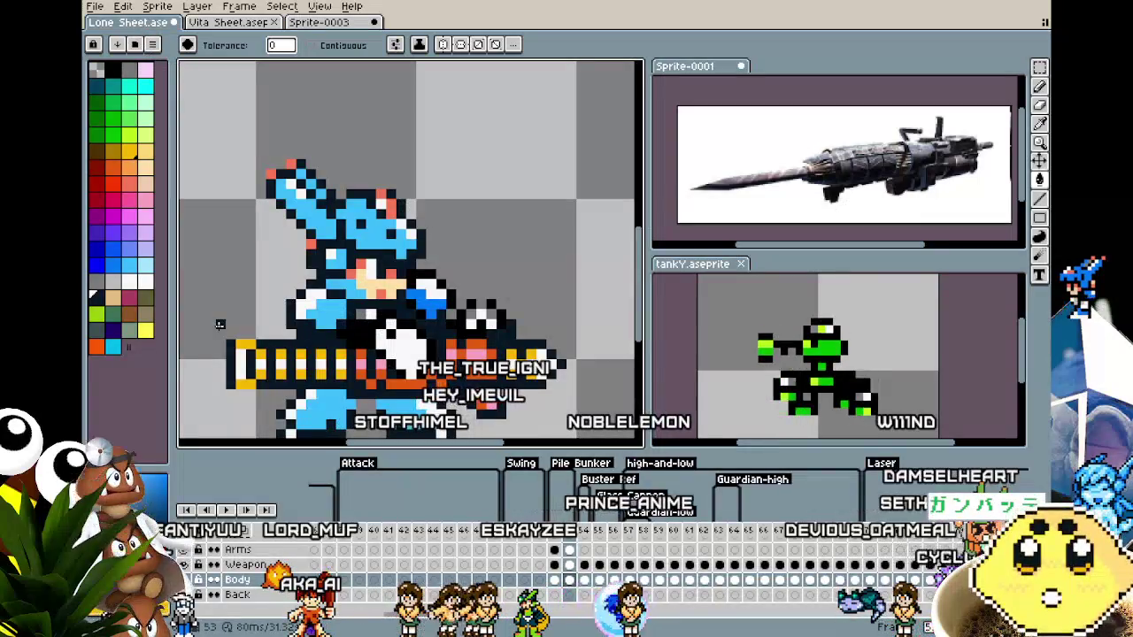
{"action": "left_click", "coordinate": [318, 22]}
{"action": "scroll", "coordinate": [301, 349], "scroll_direction": "up", "scroll_amount": 1}
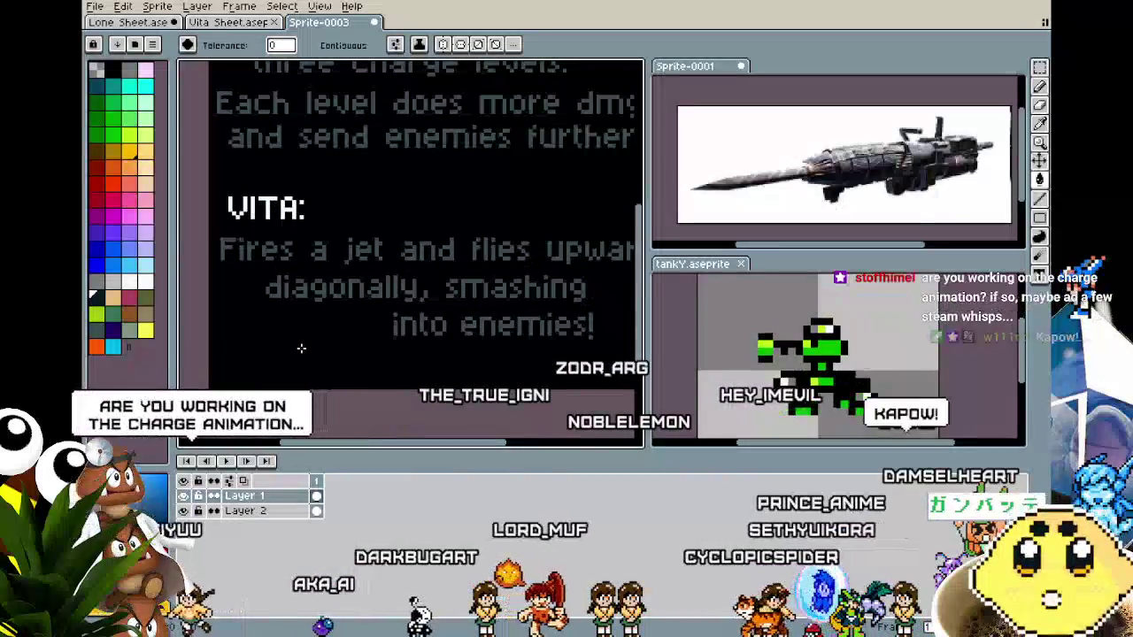
{"action": "scroll", "coordinate": [301, 348], "scroll_direction": "down", "scroll_amount": 1}
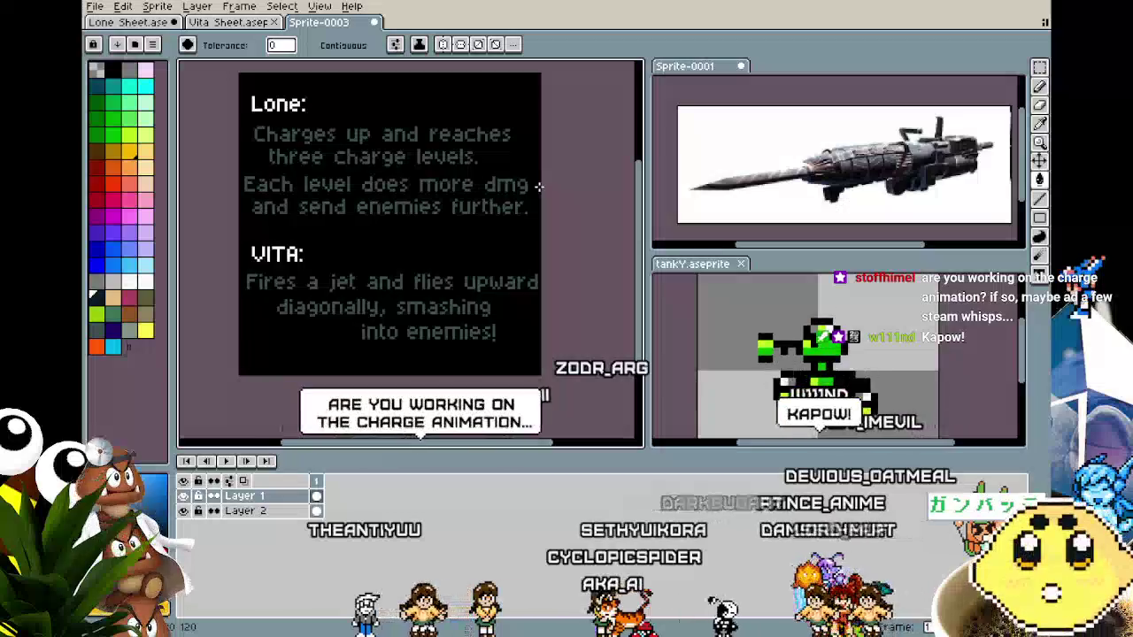
{"action": "left_click", "coordinate": [96, 21]}
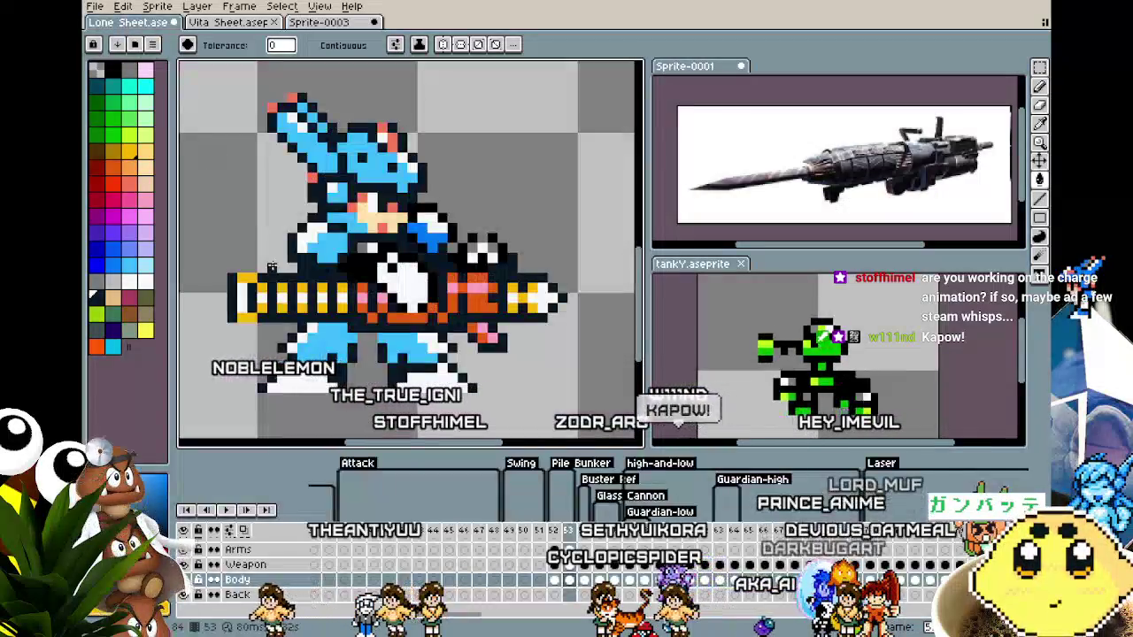
{"action": "scroll", "coordinate": [273, 346], "scroll_direction": "right", "scroll_amount": 2}
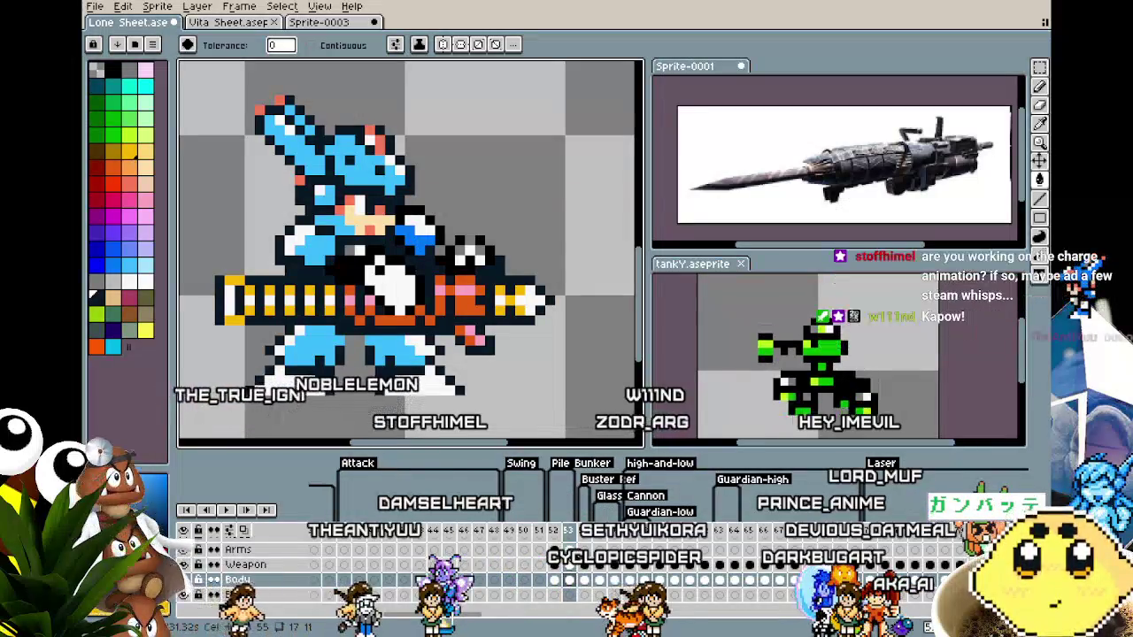
{"action": "key", "text": "Up"}
{"action": "key", "text": "Up"}
Select the Body cel on frame 53 and test a red recolour of the head highlights, then undo it.
{"action": "key", "text": "i"}
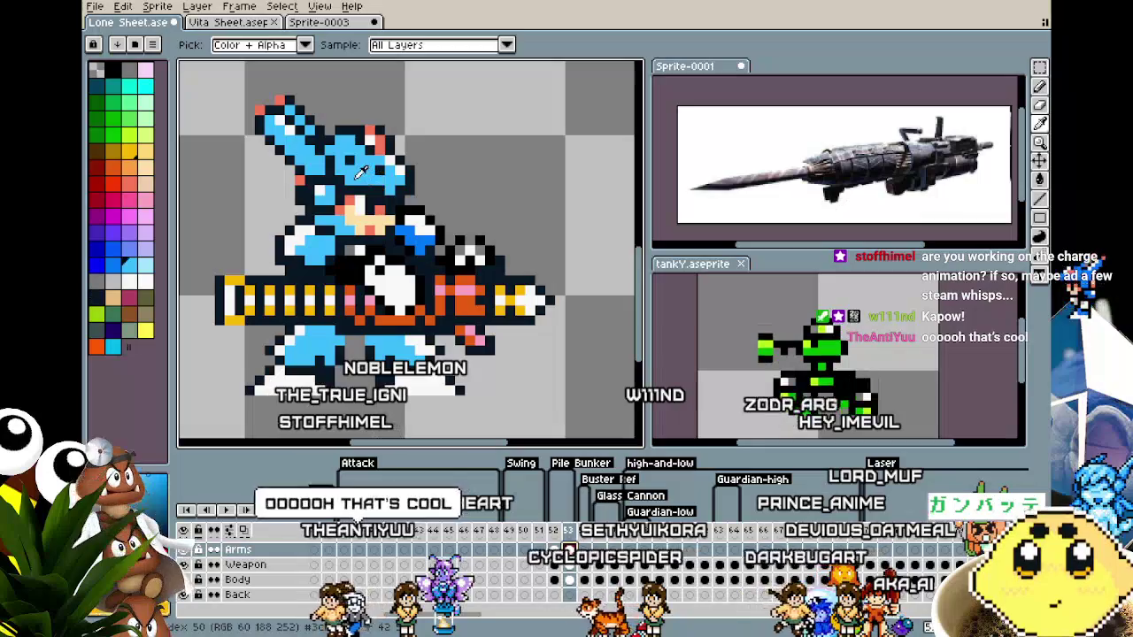
{"action": "key", "text": "g"}
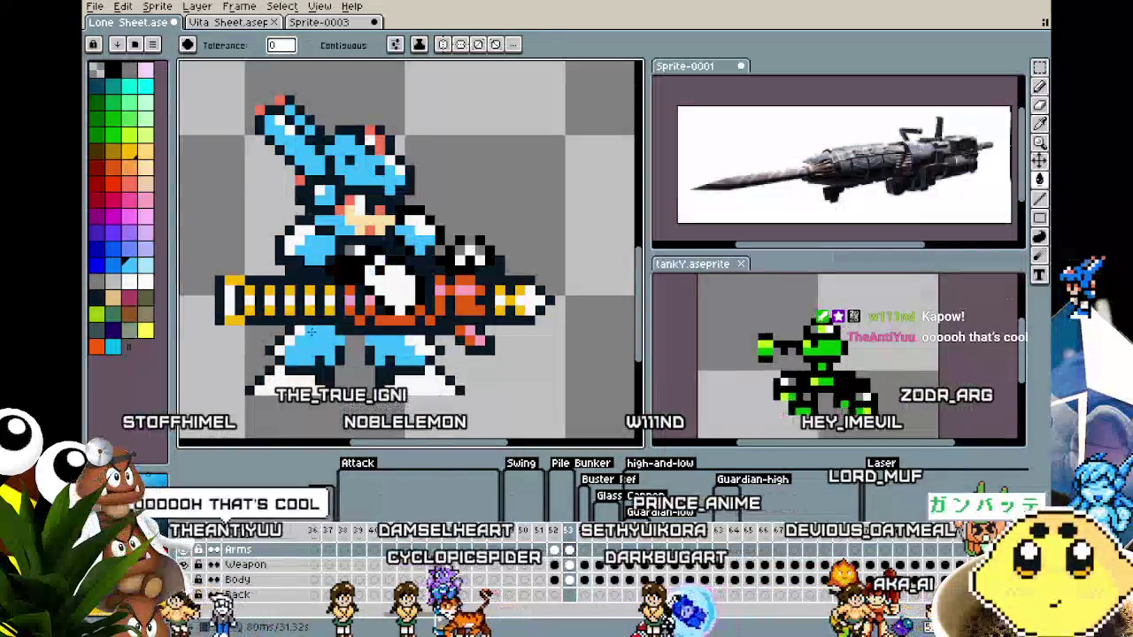
{"action": "scroll", "coordinate": [312, 331], "scroll_direction": "down", "scroll_amount": 1}
{"action": "scroll", "coordinate": [312, 331], "scroll_direction": "down", "scroll_amount": 1}
{"action": "scroll", "coordinate": [311, 327], "scroll_direction": "up", "scroll_amount": 2}
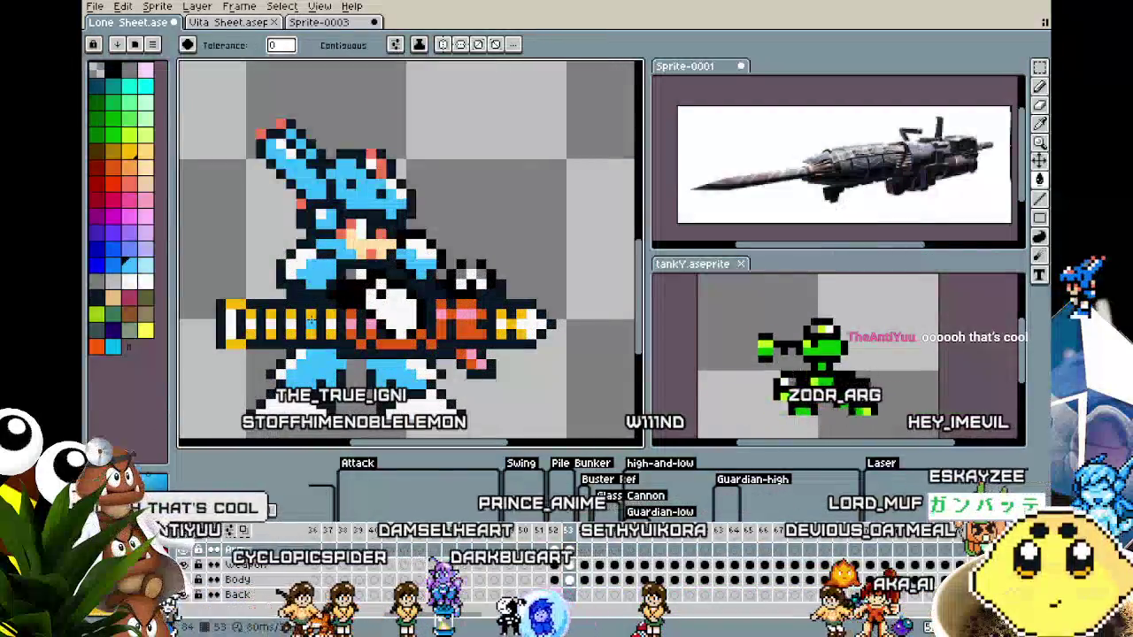
{"action": "key", "text": "i"}
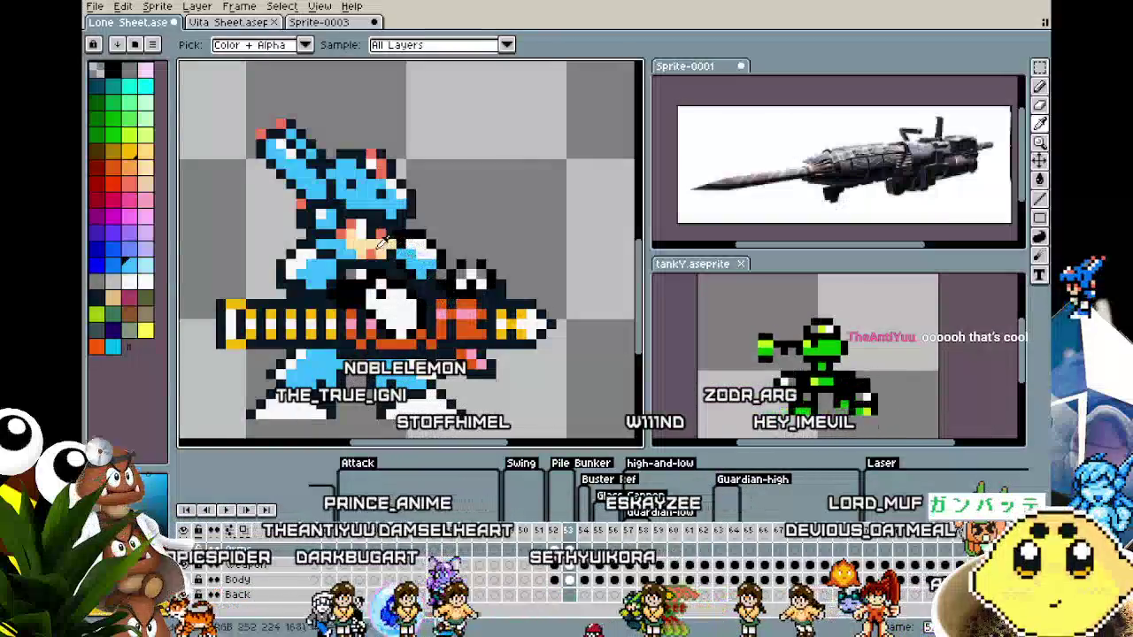
{"action": "key", "text": "g"}
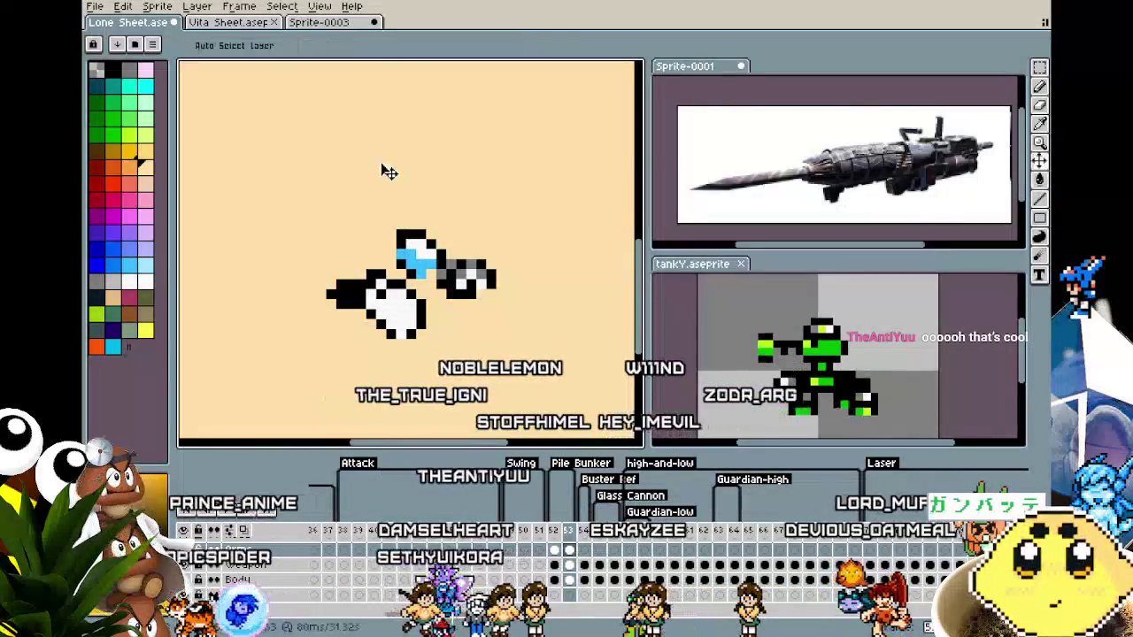
{"action": "key", "text": "Down"}
{"action": "key", "text": "Down"}
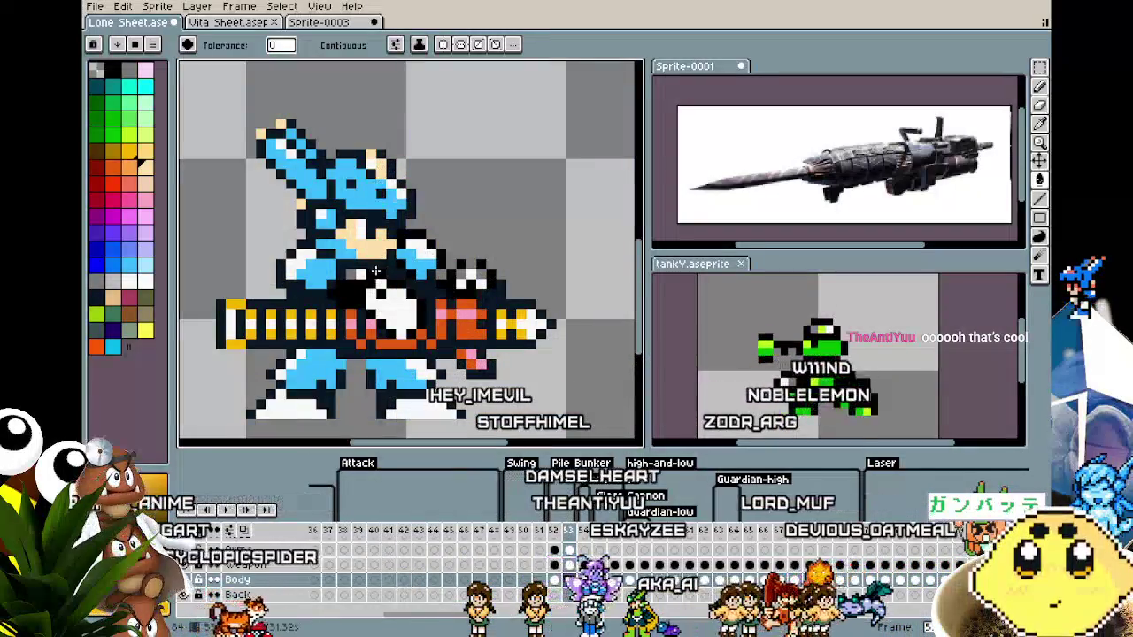
{"action": "left_click_drag", "start_coordinate": [364, 175], "coordinate": [382, 185]}
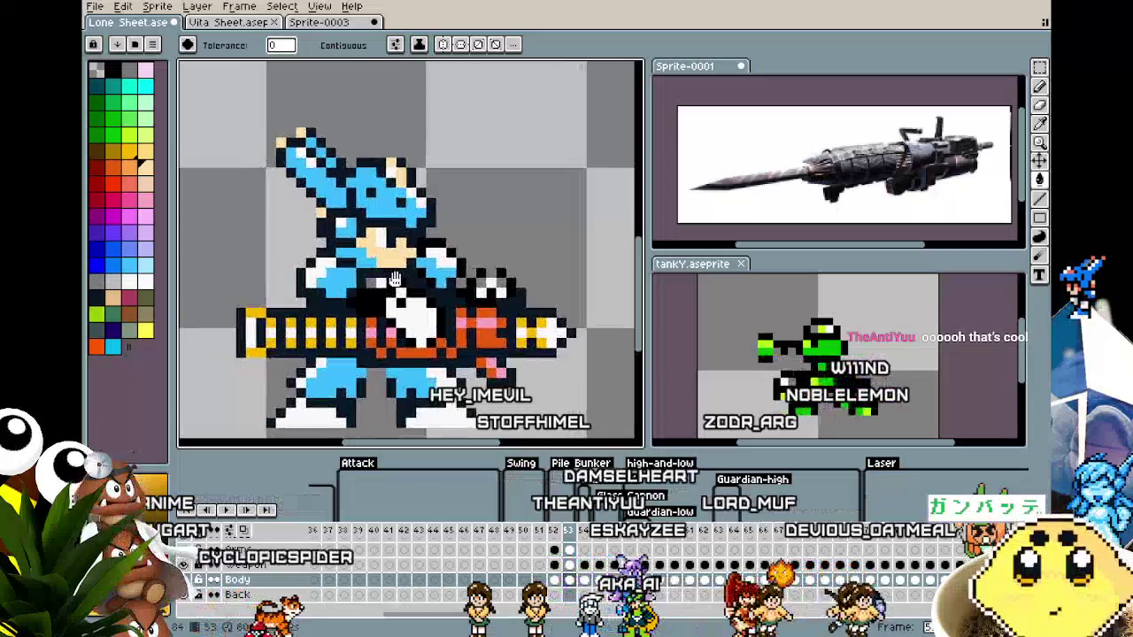
{"action": "left_click", "coordinate": [410, 193]}
{"action": "key", "text": "ctrl+z"}
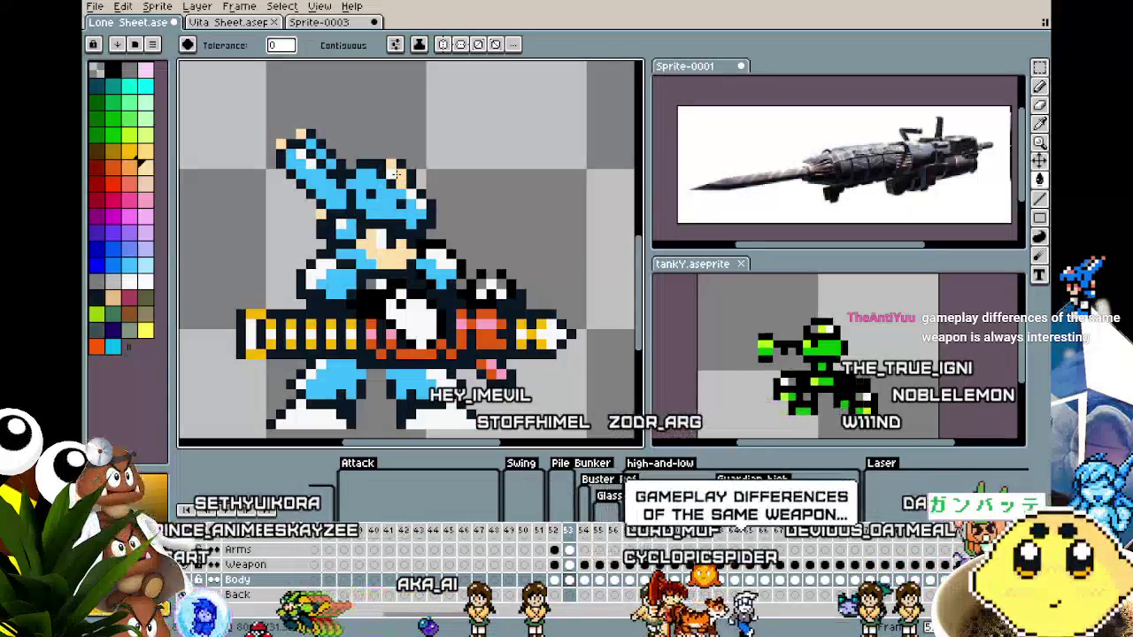
Recentre and zoom on the character, then pick the dark grey palette swatch.
{"action": "left_click_drag", "start_coordinate": [395, 174], "coordinate": [428, 173]}
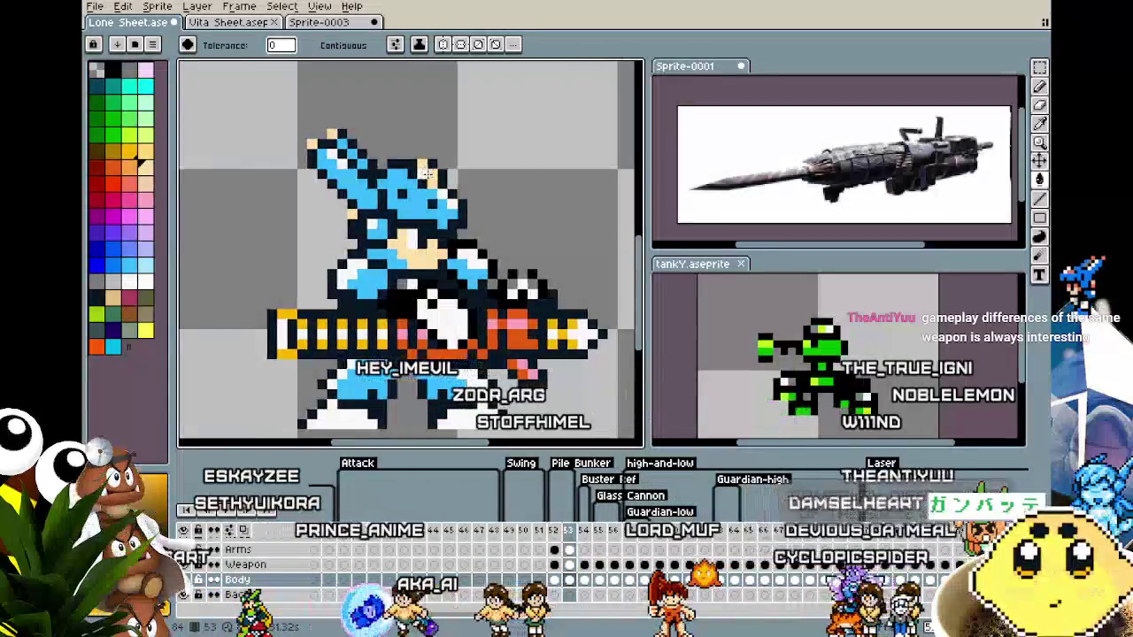
{"action": "scroll", "coordinate": [392, 214], "scroll_direction": "up", "scroll_amount": 1}
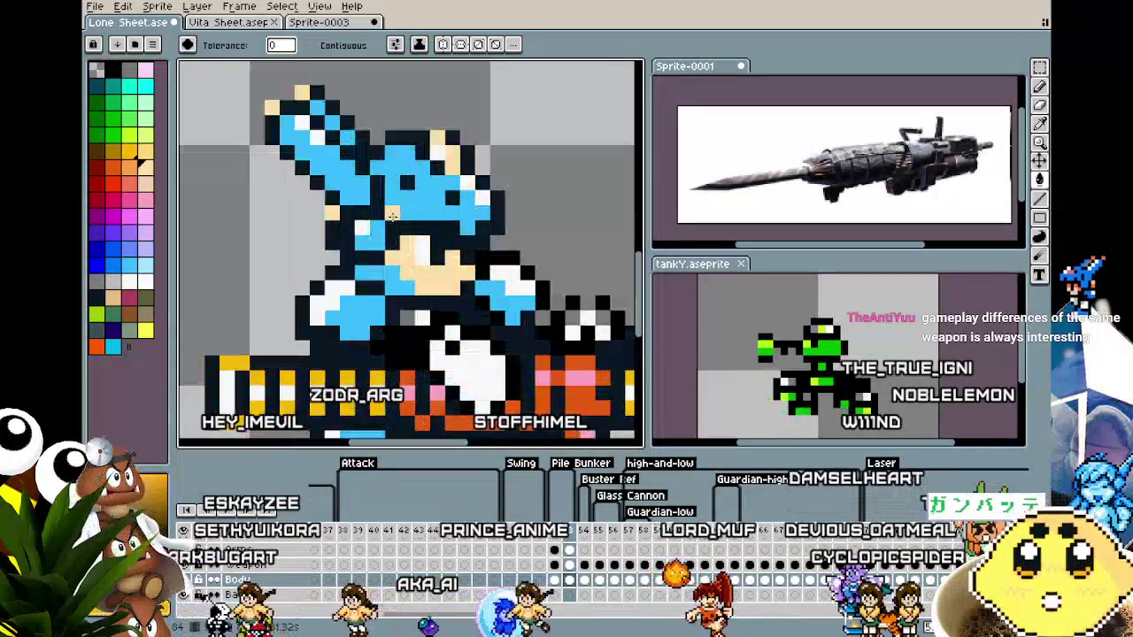
{"action": "scroll", "coordinate": [392, 214], "scroll_direction": "down", "scroll_amount": 3}
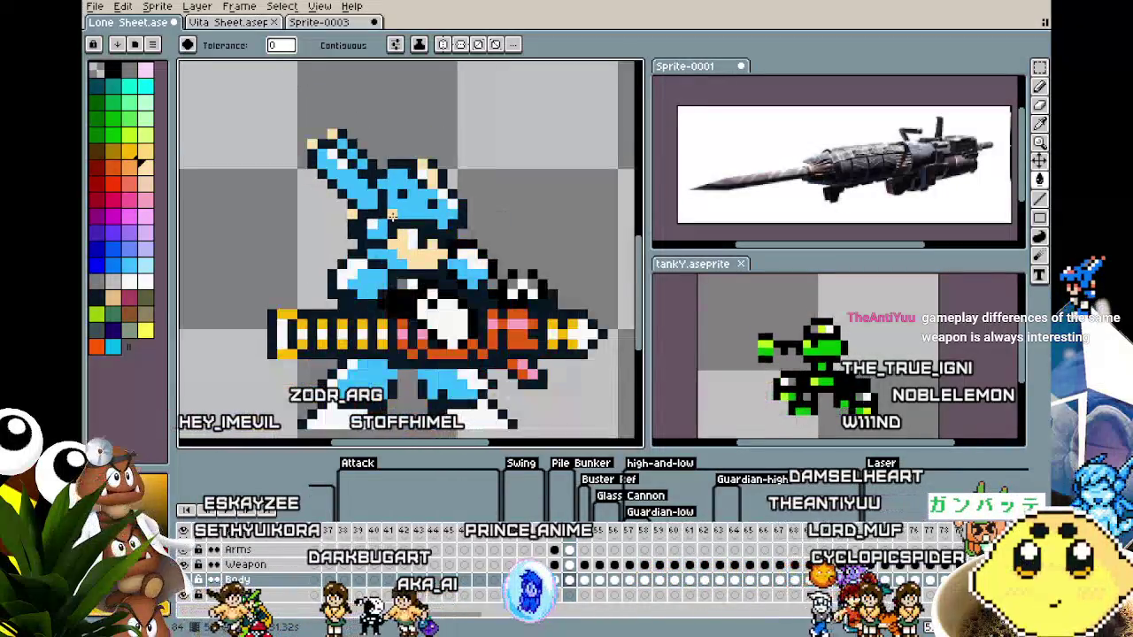
{"action": "scroll", "coordinate": [372, 226], "scroll_direction": "up", "scroll_amount": 1}
{"action": "scroll", "coordinate": [349, 239], "scroll_direction": "up", "scroll_amount": 1}
{"action": "scroll", "coordinate": [323, 254], "scroll_direction": "up", "scroll_amount": 1}
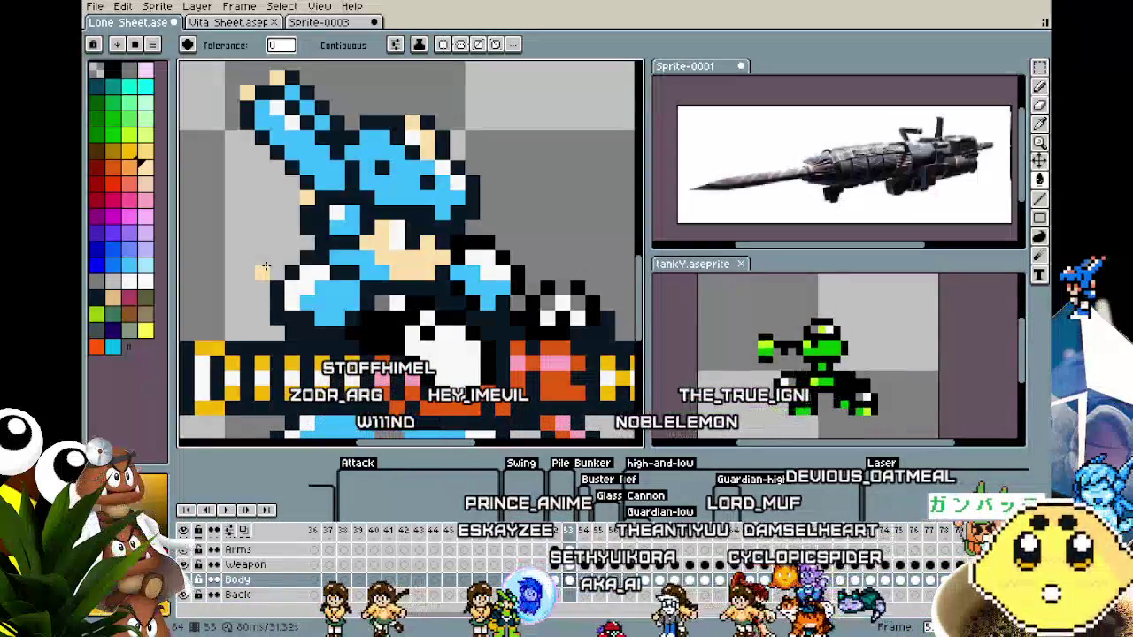
{"action": "scroll", "coordinate": [265, 268], "scroll_direction": "down", "scroll_amount": 1}
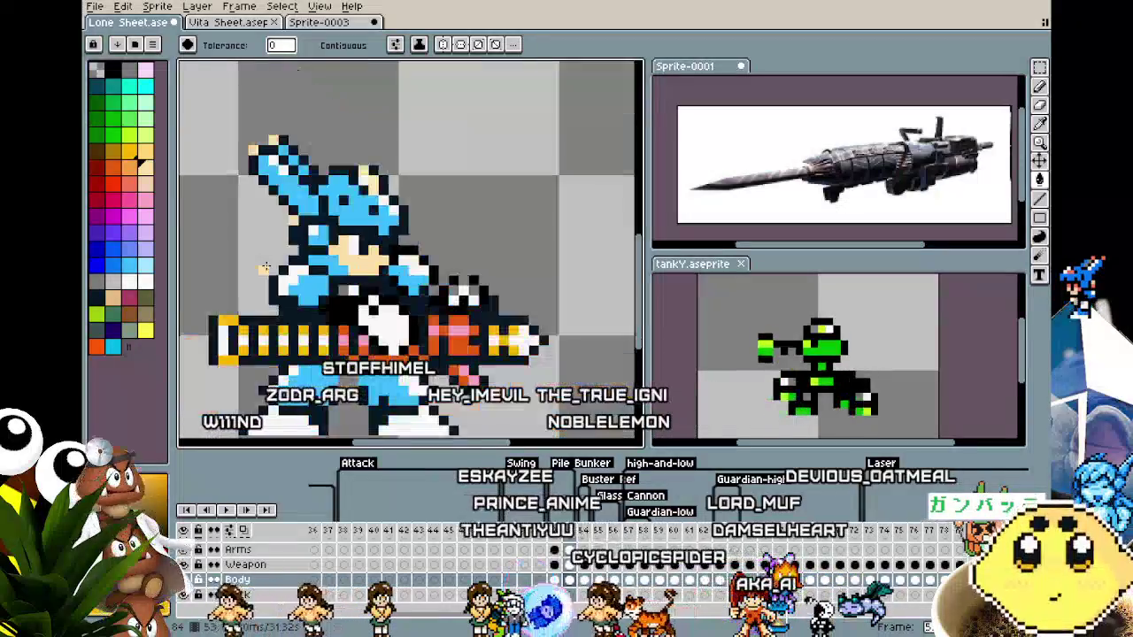
{"action": "scroll", "coordinate": [265, 268], "scroll_direction": "up", "scroll_amount": 1}
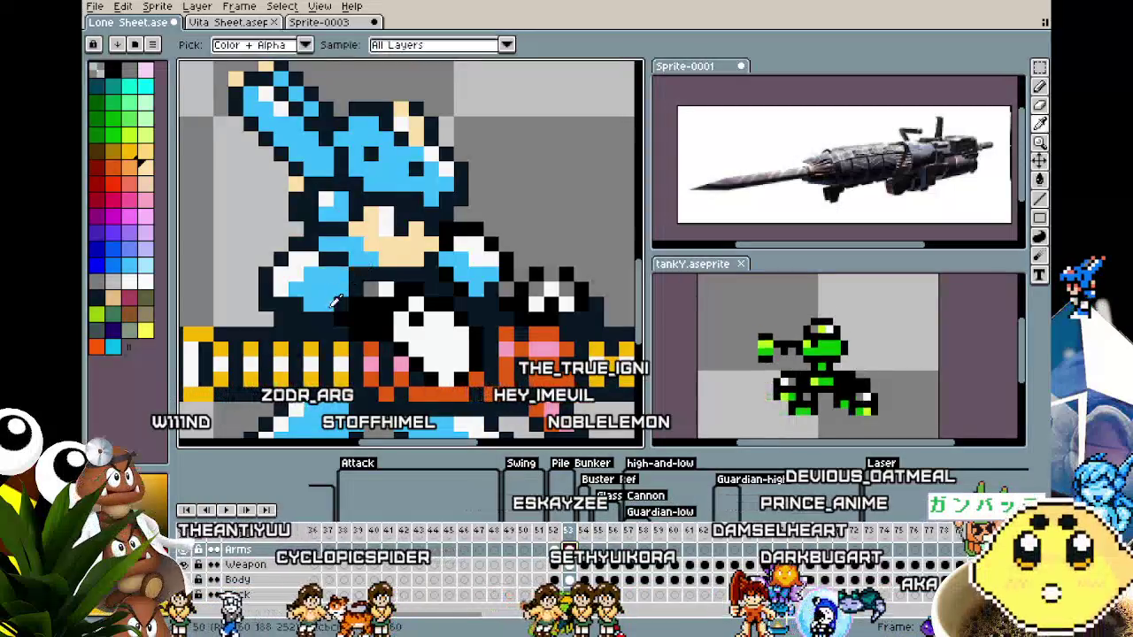
{"action": "left_click", "coordinate": [368, 308], "text": "alt"}
{"action": "scroll", "coordinate": [368, 308], "scroll_direction": "down", "scroll_amount": 2}
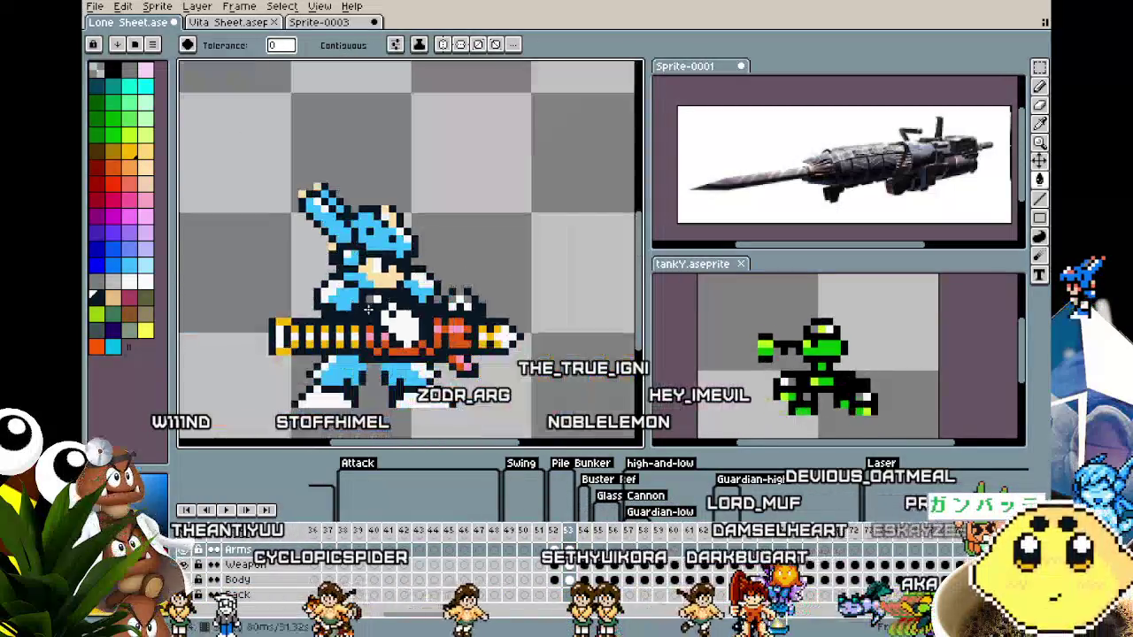
{"action": "scroll", "coordinate": [366, 312], "scroll_direction": "up", "scroll_amount": 1}
{"action": "scroll", "coordinate": [367, 311], "scroll_direction": "up", "scroll_amount": 1}
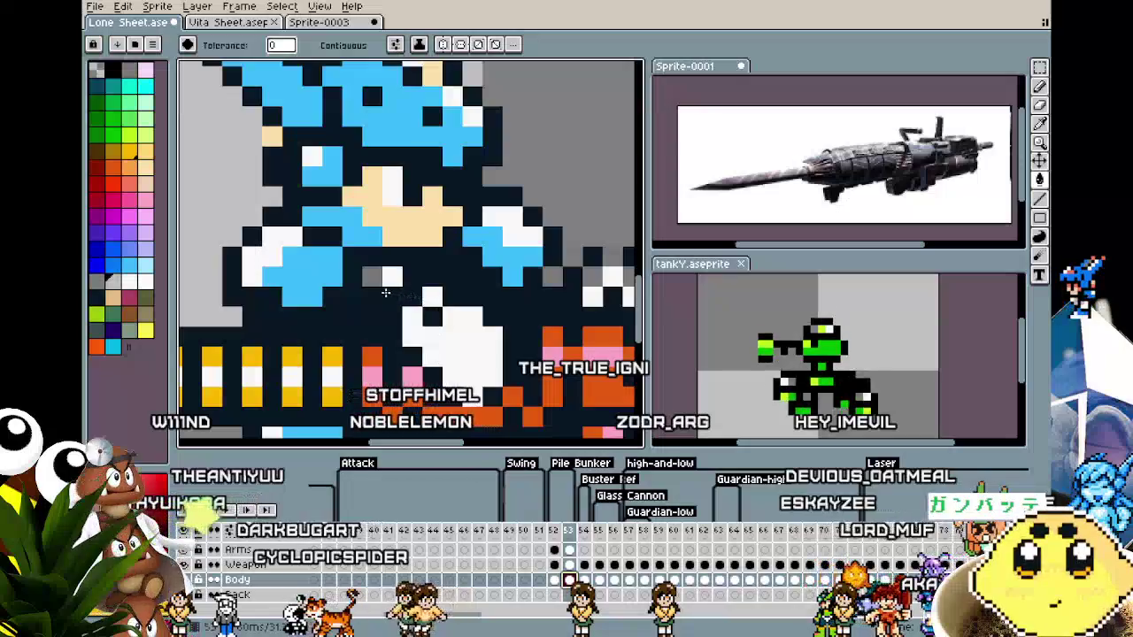
{"action": "scroll", "coordinate": [336, 342], "scroll_direction": "down", "scroll_amount": 1}
{"action": "scroll", "coordinate": [336, 342], "scroll_direction": "down", "scroll_amount": 3}
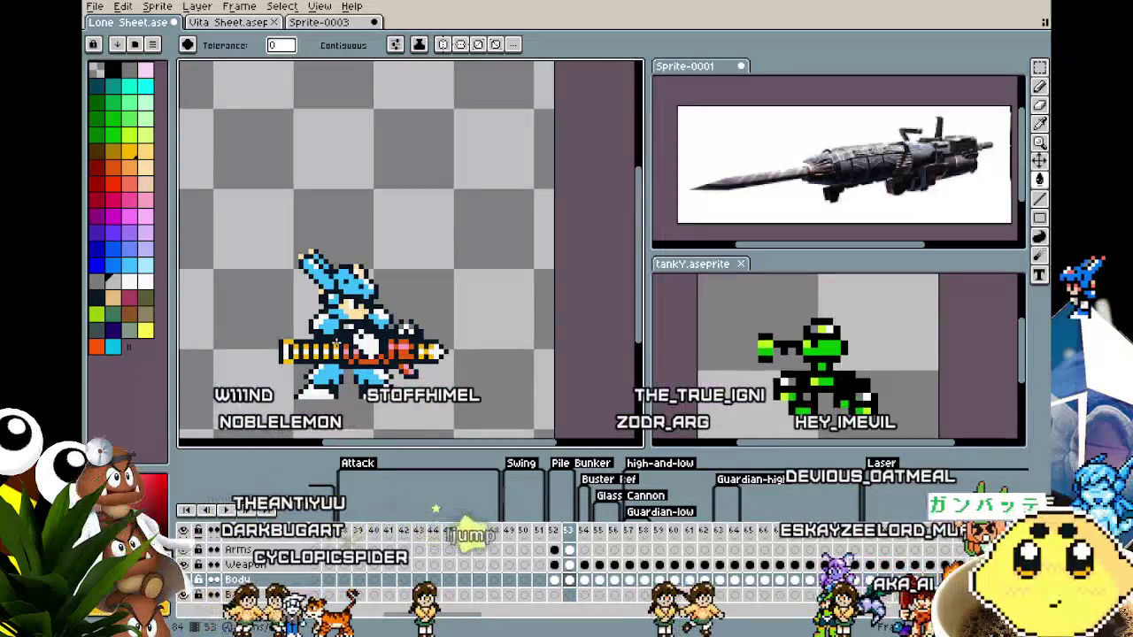
{"action": "scroll", "coordinate": [337, 342], "scroll_direction": "up", "scroll_amount": 1}
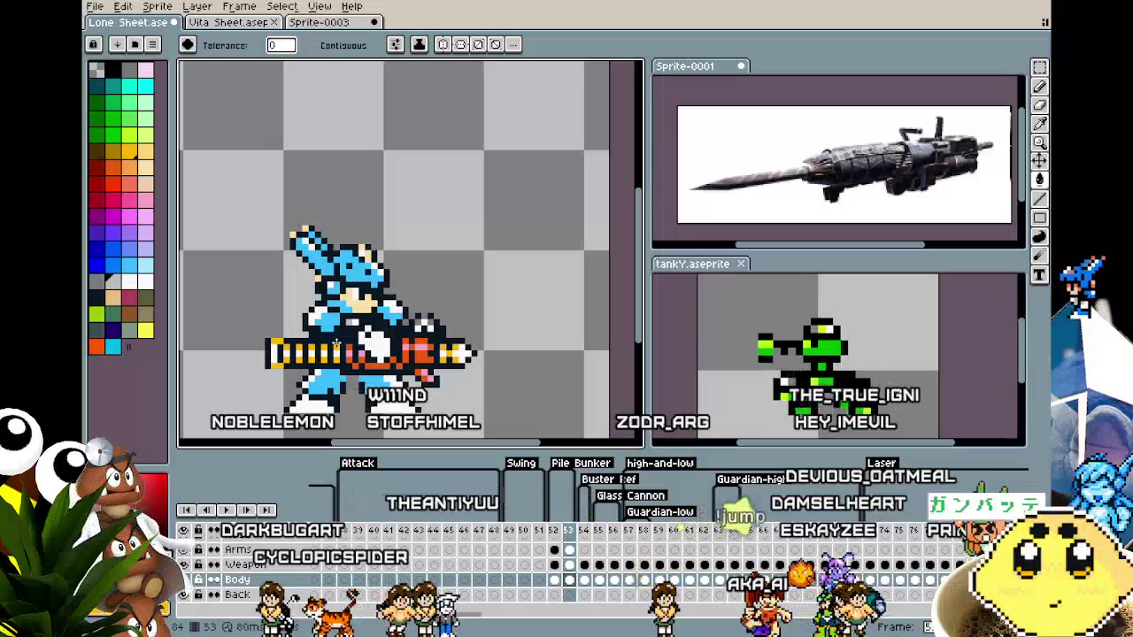
{"action": "scroll", "coordinate": [345, 328], "scroll_direction": "up", "scroll_amount": 1}
{"action": "scroll", "coordinate": [355, 303], "scroll_direction": "up", "scroll_amount": 1}
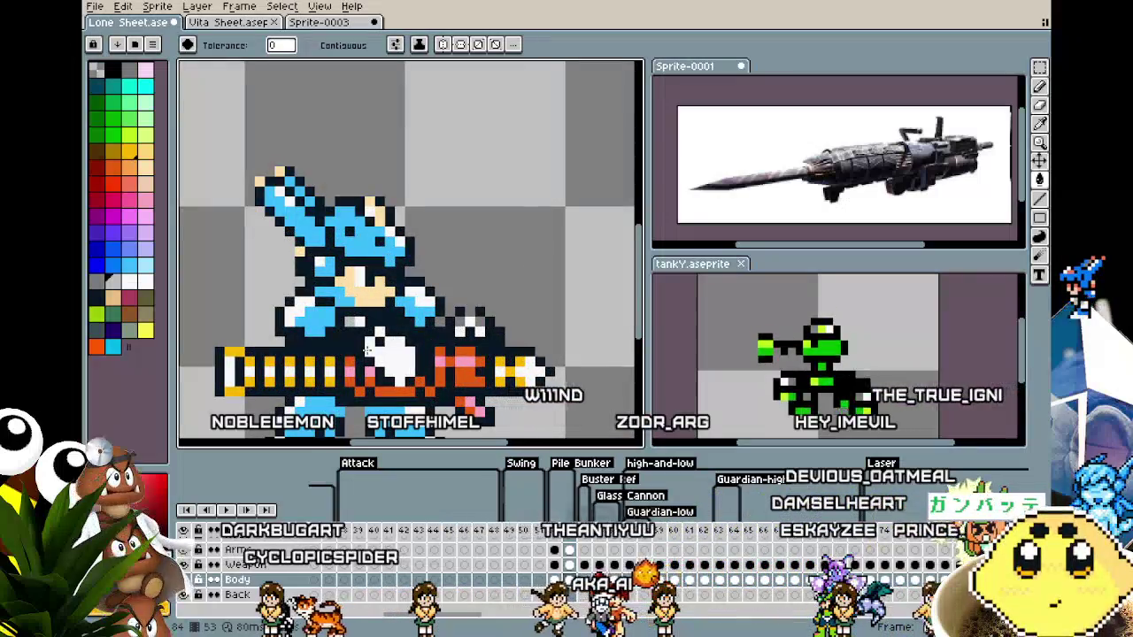
Pan and zoom over the cannon and choose white as the drawing colour.
{"action": "key", "text": "i"}
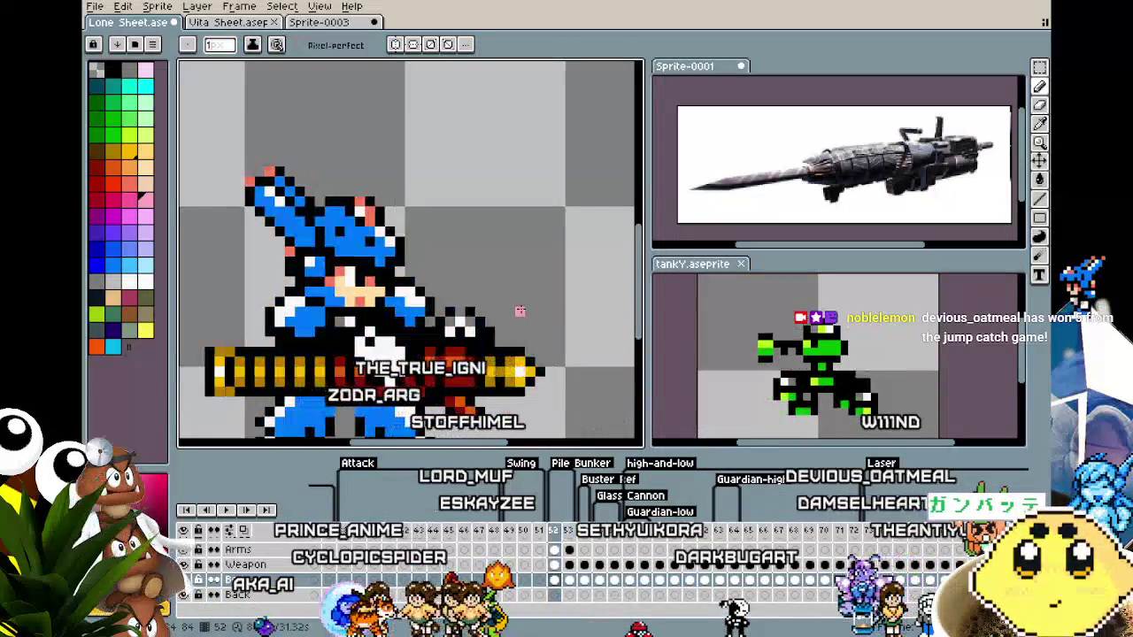
{"action": "scroll", "coordinate": [520, 311], "scroll_direction": "down", "scroll_amount": 2}
{"action": "left_click_drag", "start_coordinate": [519, 379], "coordinate": [459, 403]}
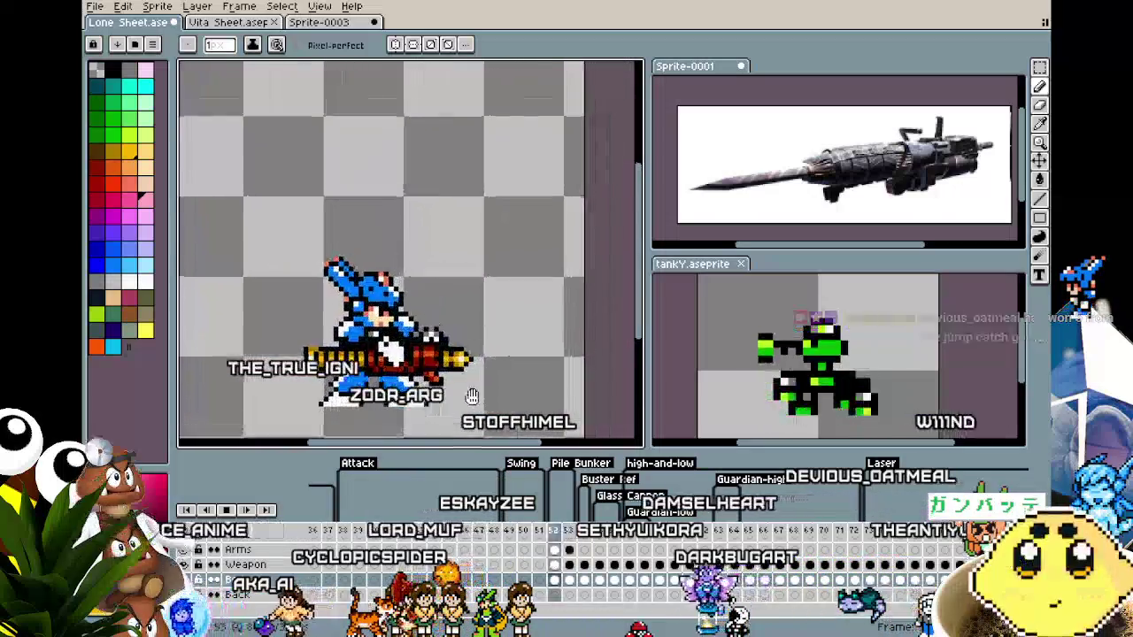
{"action": "scroll", "coordinate": [459, 403], "scroll_direction": "up", "scroll_amount": 1}
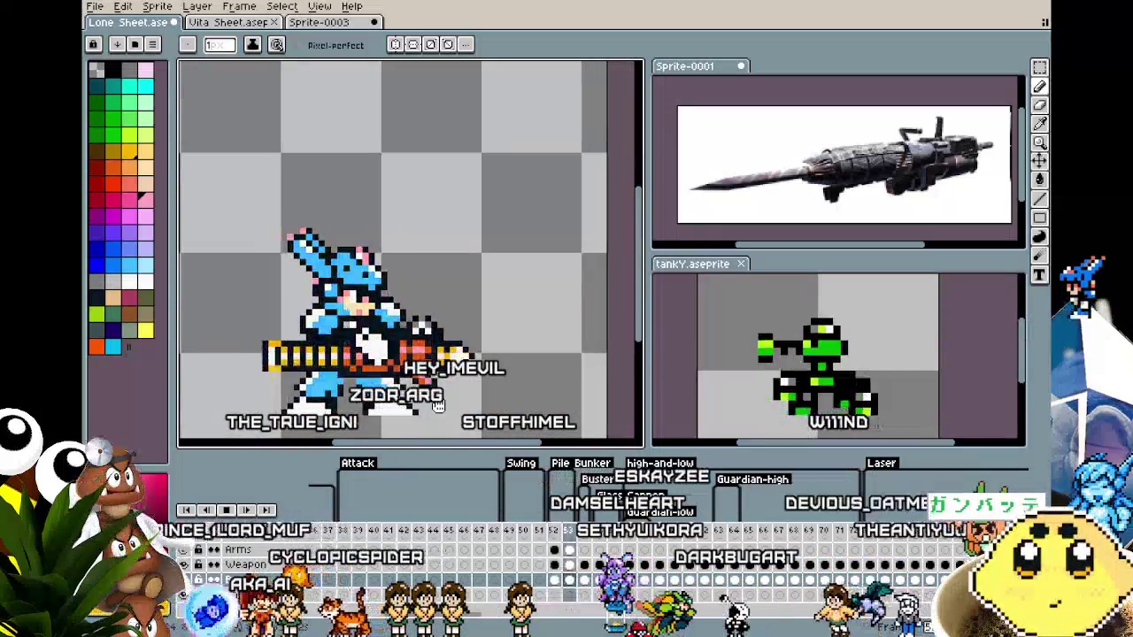
{"action": "mouse_move", "coordinate": [437, 404]}
{"action": "left_mouse_down"}
{"action": "mouse_move", "coordinate": [469, 384]}
{"action": "mouse_move", "coordinate": [461, 401]}
{"action": "left_mouse_up"}
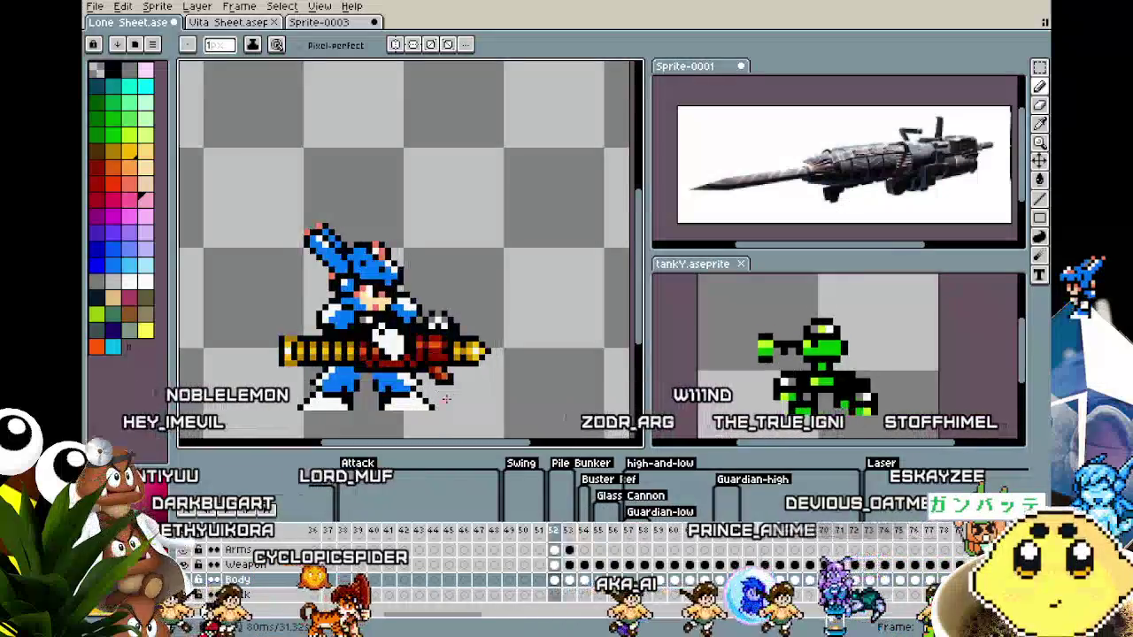
{"action": "scroll", "coordinate": [442, 394], "scroll_direction": "up", "scroll_amount": 1}
{"action": "scroll", "coordinate": [429, 376], "scroll_direction": "up", "scroll_amount": 1}
{"action": "scroll", "coordinate": [424, 370], "scroll_direction": "down", "scroll_amount": 1}
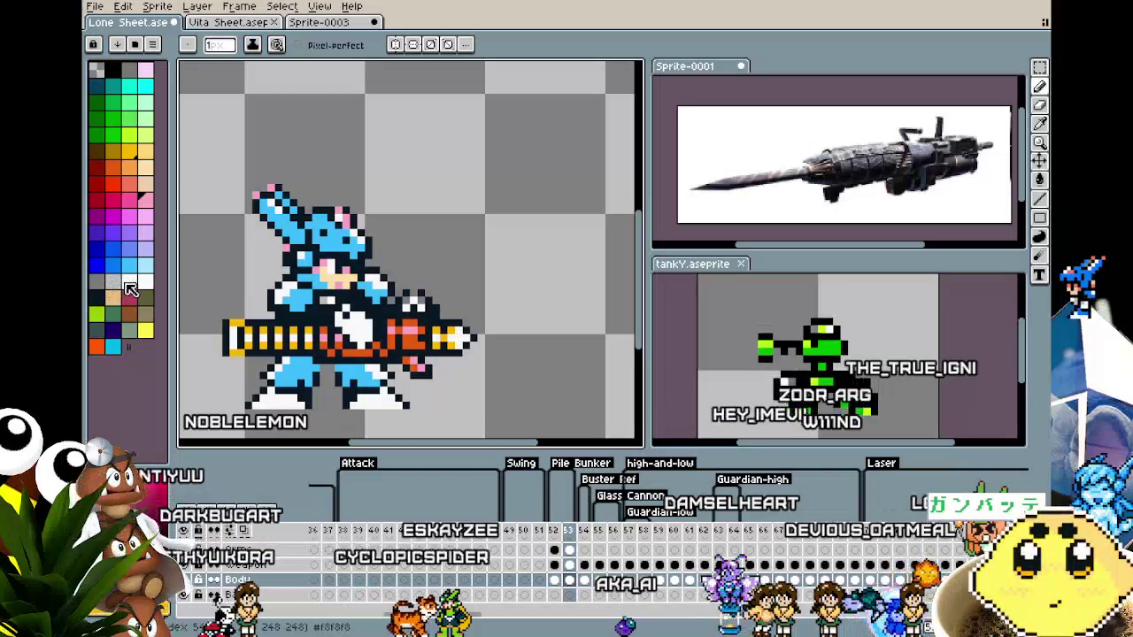
{"action": "left_click", "coordinate": [146, 283]}
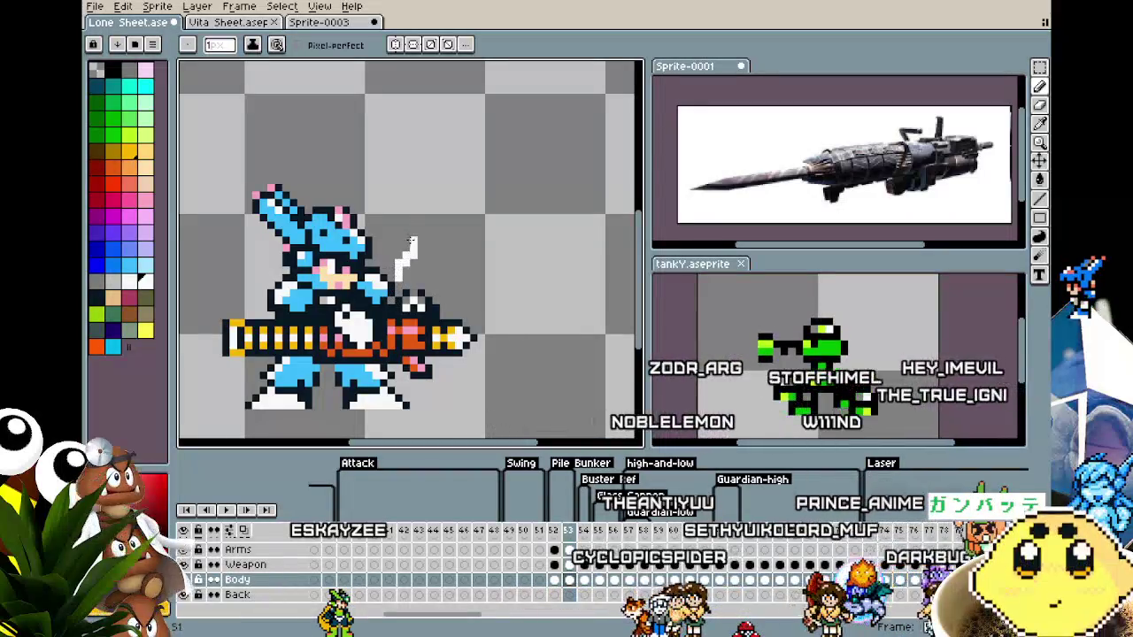
Undo the white smoke strokes and draw a light grey wavy wisp above the cannon.
{"action": "key", "text": "ctrl+z"}
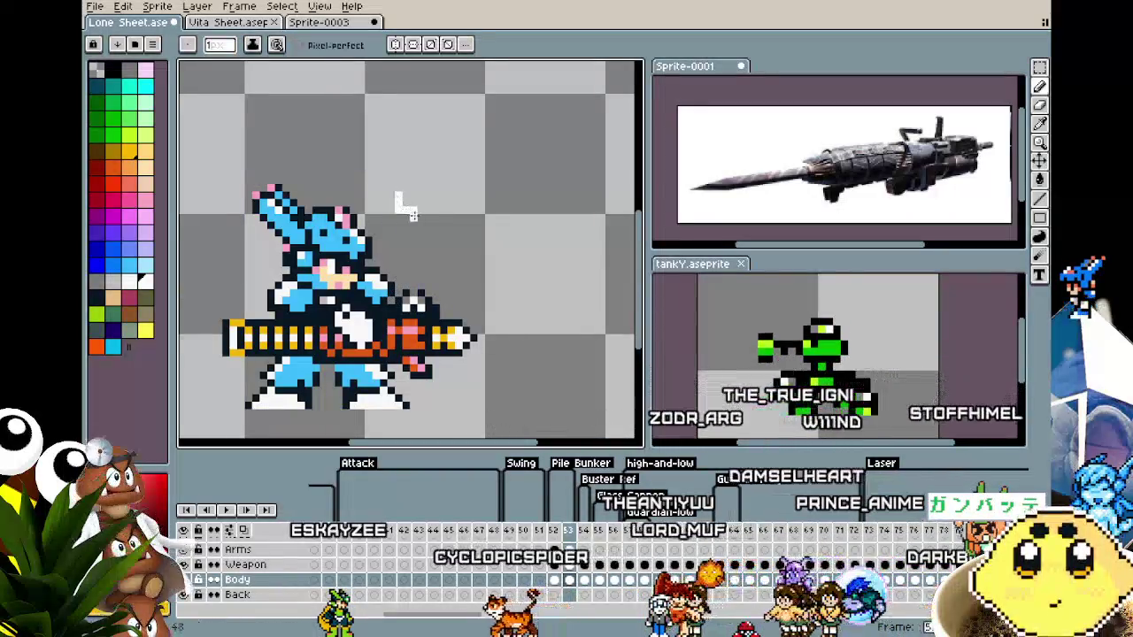
{"action": "left_click_drag", "start_coordinate": [423, 217], "coordinate": [412, 278]}
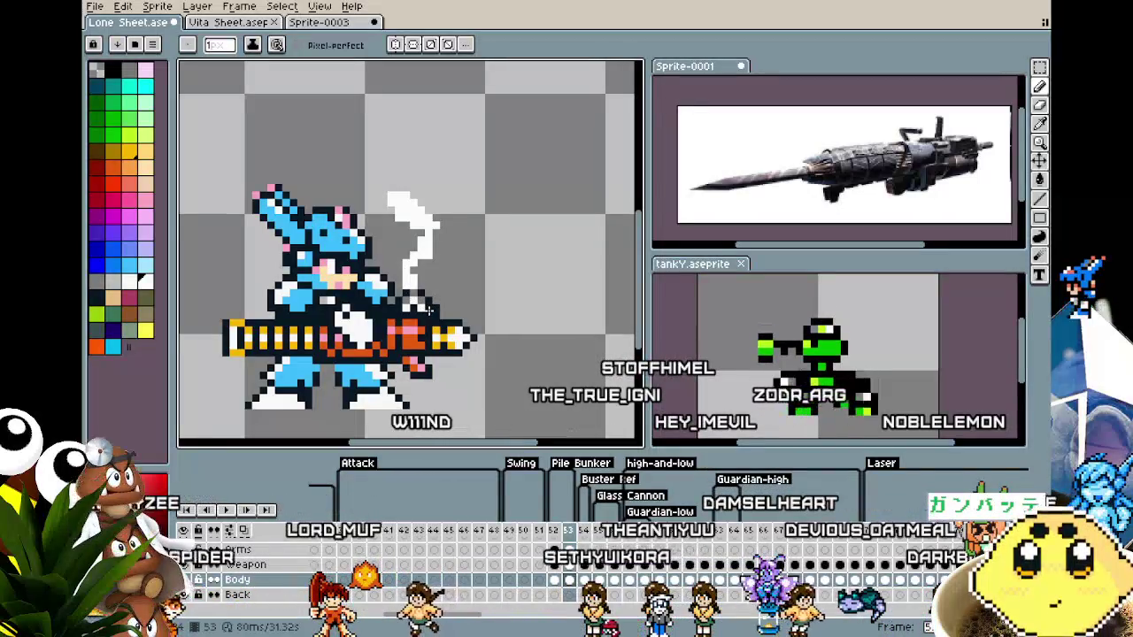
{"action": "key", "text": "ctrl+z"}
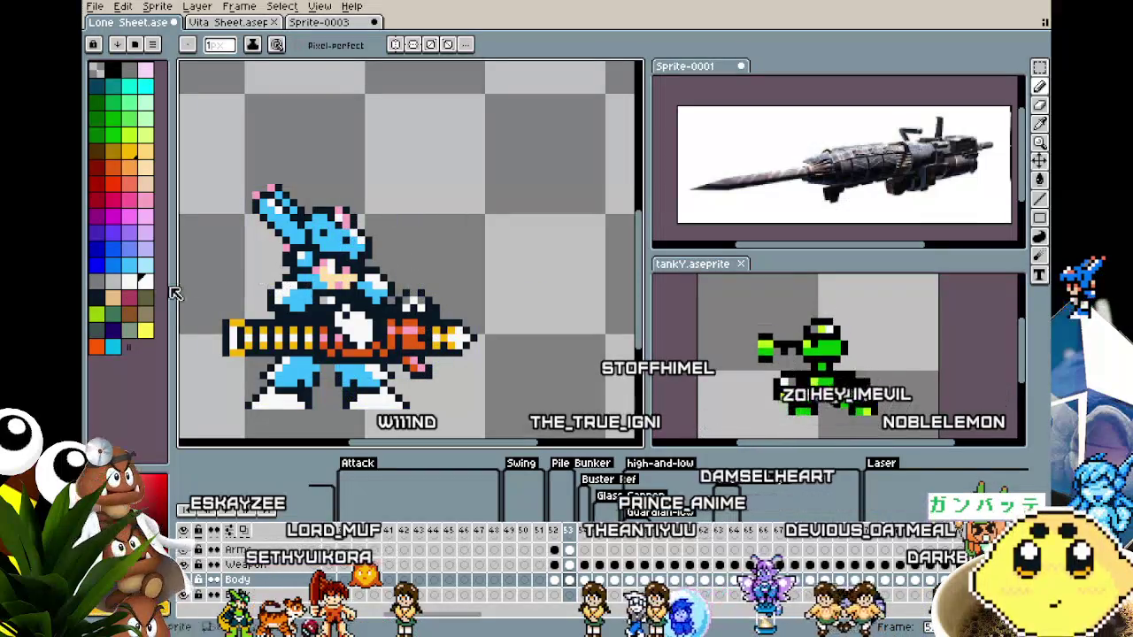
{"action": "left_click_drag", "start_coordinate": [408, 269], "coordinate": [423, 227]}
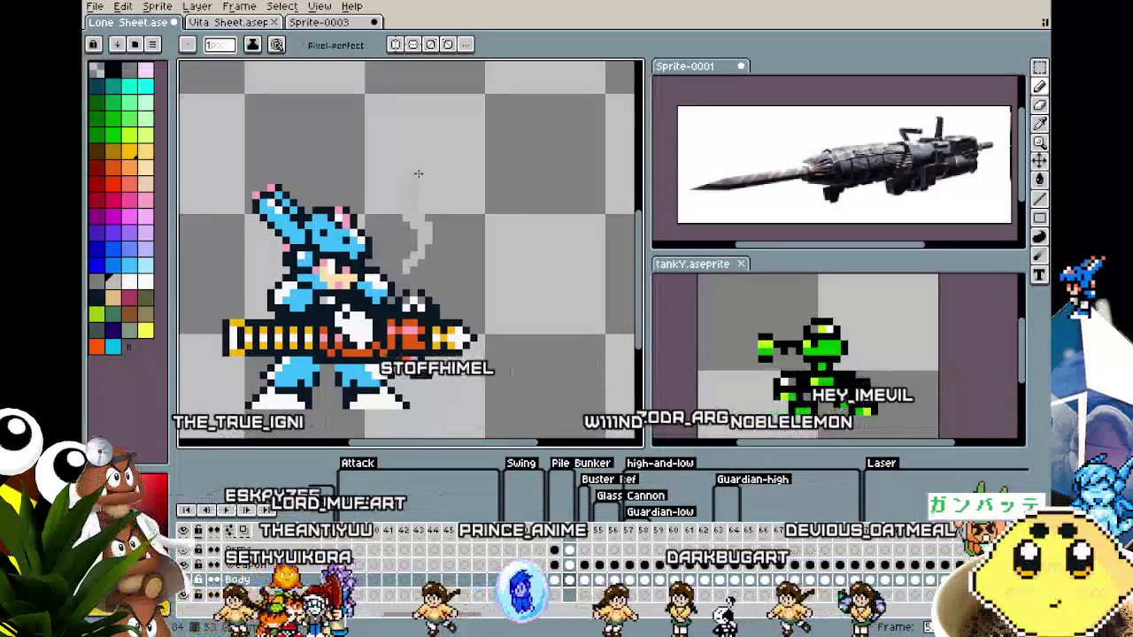
Switch to the Paint Bucket and zoom in and out to check the wisp.
{"action": "scroll", "coordinate": [418, 170], "scroll_direction": "up", "scroll_amount": 1}
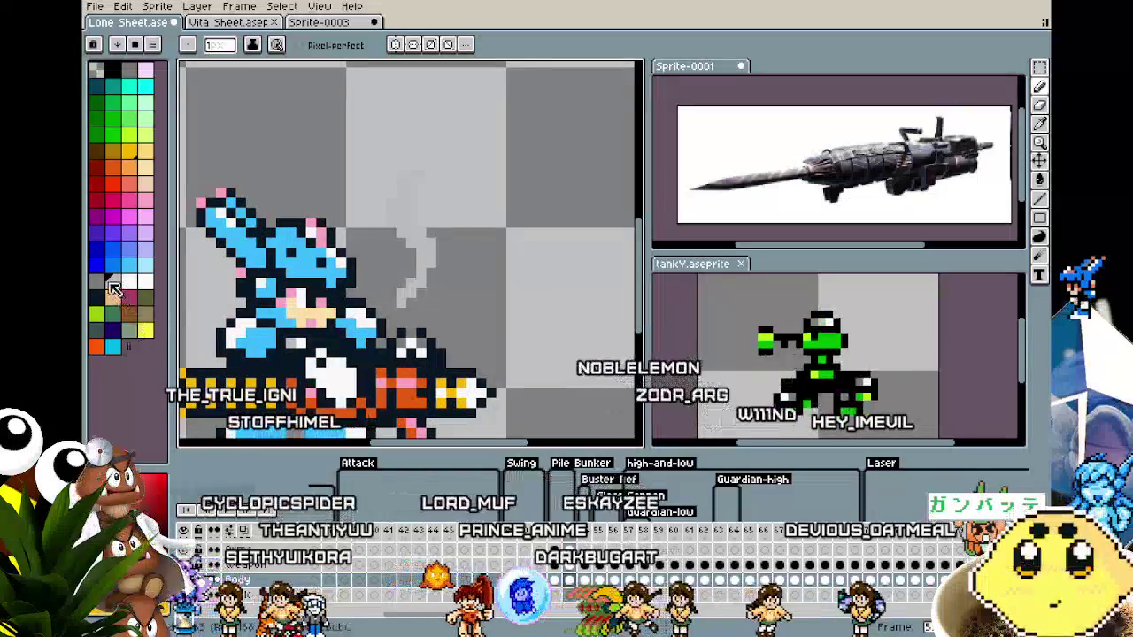
{"action": "key", "text": "g"}
{"action": "scroll", "coordinate": [423, 249], "scroll_direction": "down", "scroll_amount": 1}
{"action": "scroll", "coordinate": [553, 361], "scroll_direction": "down", "scroll_amount": 1}
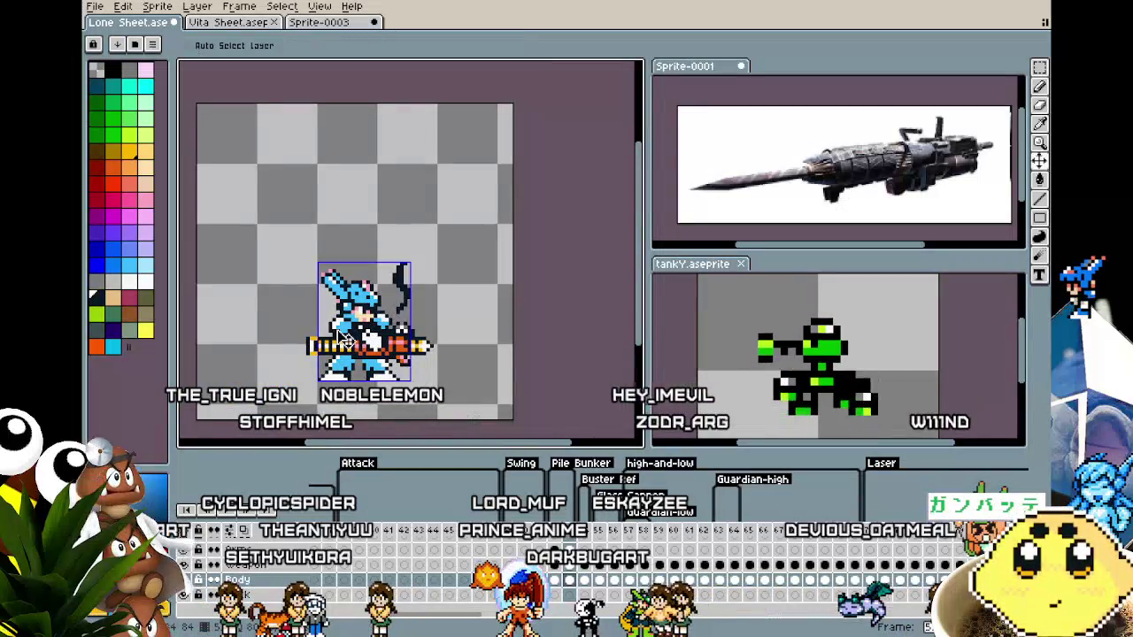
{"action": "scroll", "coordinate": [354, 309], "scroll_direction": "up", "scroll_amount": 1}
{"action": "scroll", "coordinate": [354, 309], "scroll_direction": "up", "scroll_amount": 1}
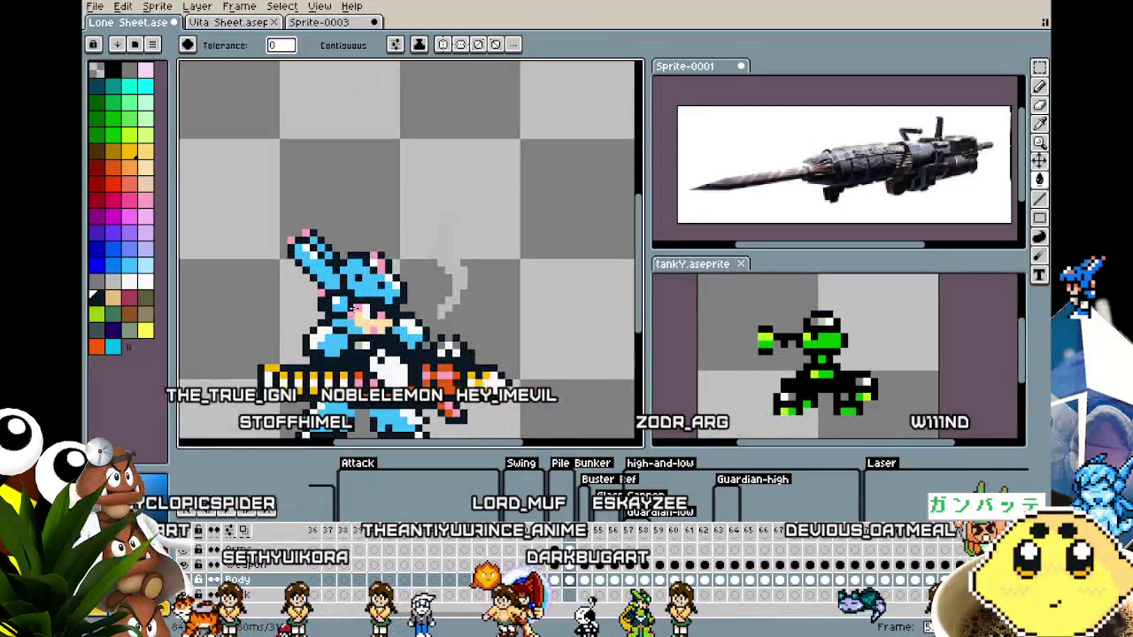
Test filling the smoke squiggle with light blue in contiguous mode, undoing both fills.
{"action": "left_click_drag", "start_coordinate": [352, 308], "coordinate": [293, 316]}
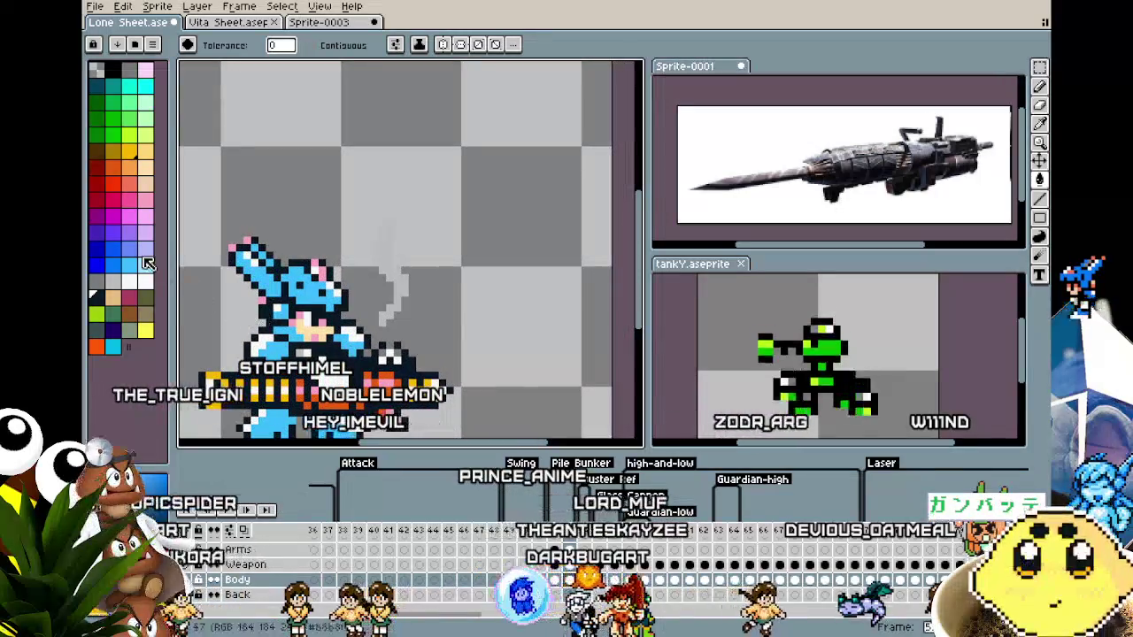
{"action": "left_click", "coordinate": [391, 270]}
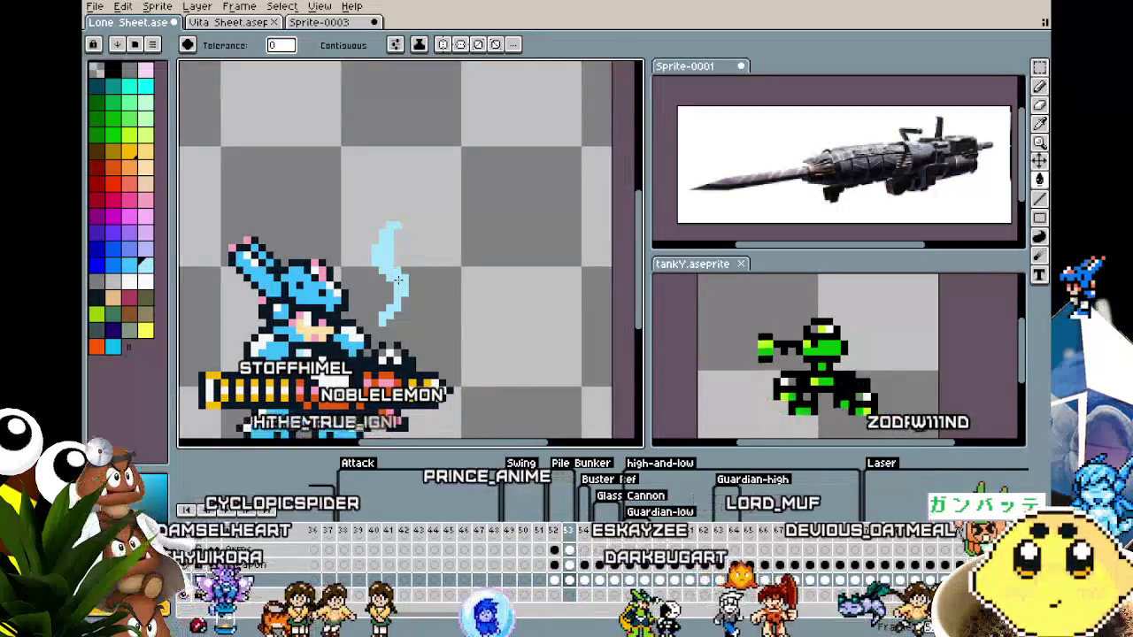
{"action": "scroll", "coordinate": [398, 281], "scroll_direction": "down", "scroll_amount": 1}
{"action": "key", "text": "ctrl+z"}
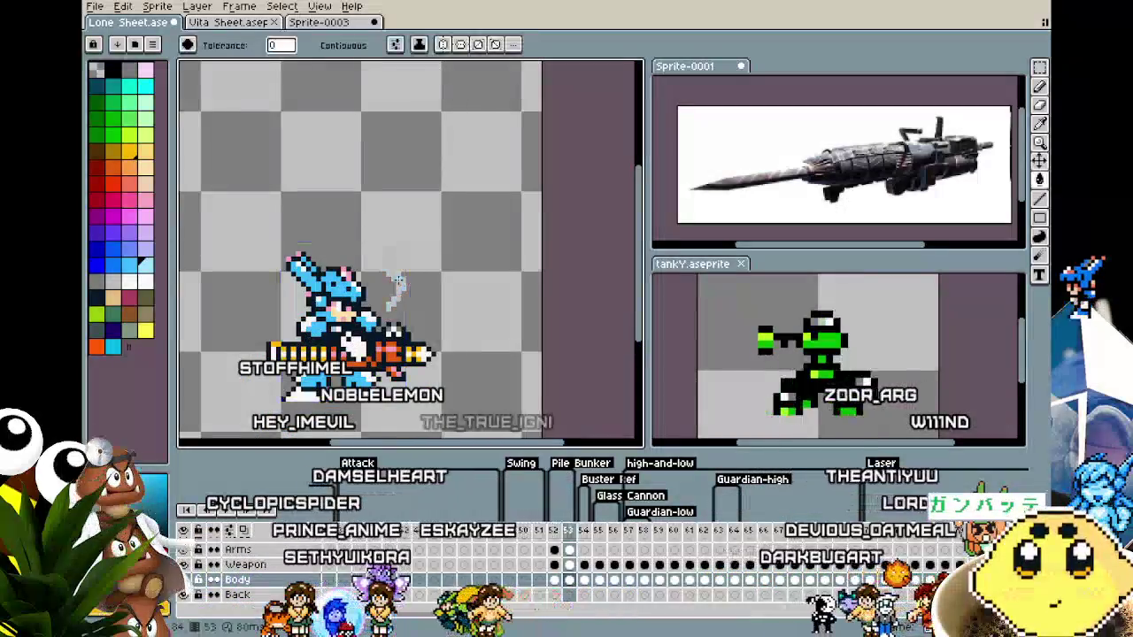
{"action": "left_click", "coordinate": [332, 45]}
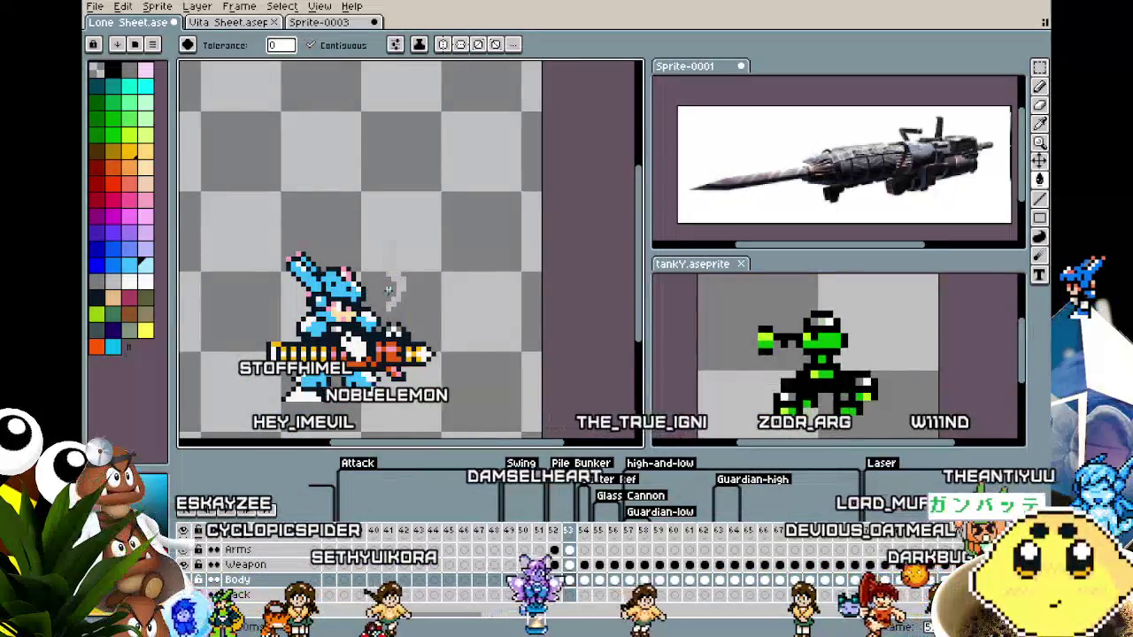
{"action": "left_click", "coordinate": [392, 266]}
{"action": "scroll", "coordinate": [355, 347], "scroll_direction": "down", "scroll_amount": 2}
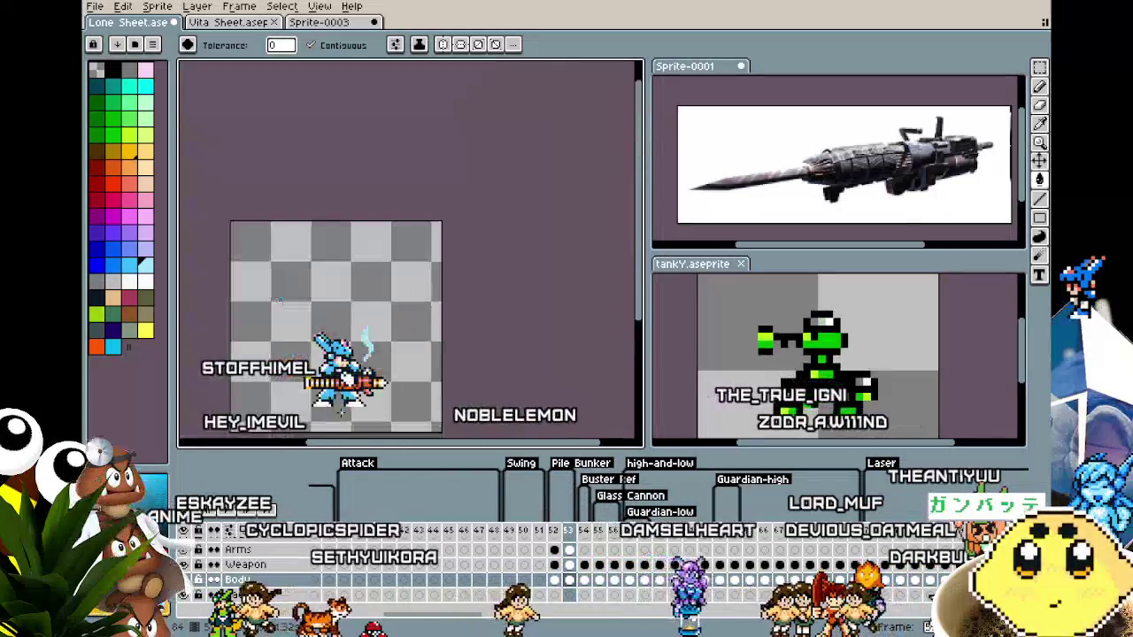
{"action": "key", "text": "ctrl+z"}
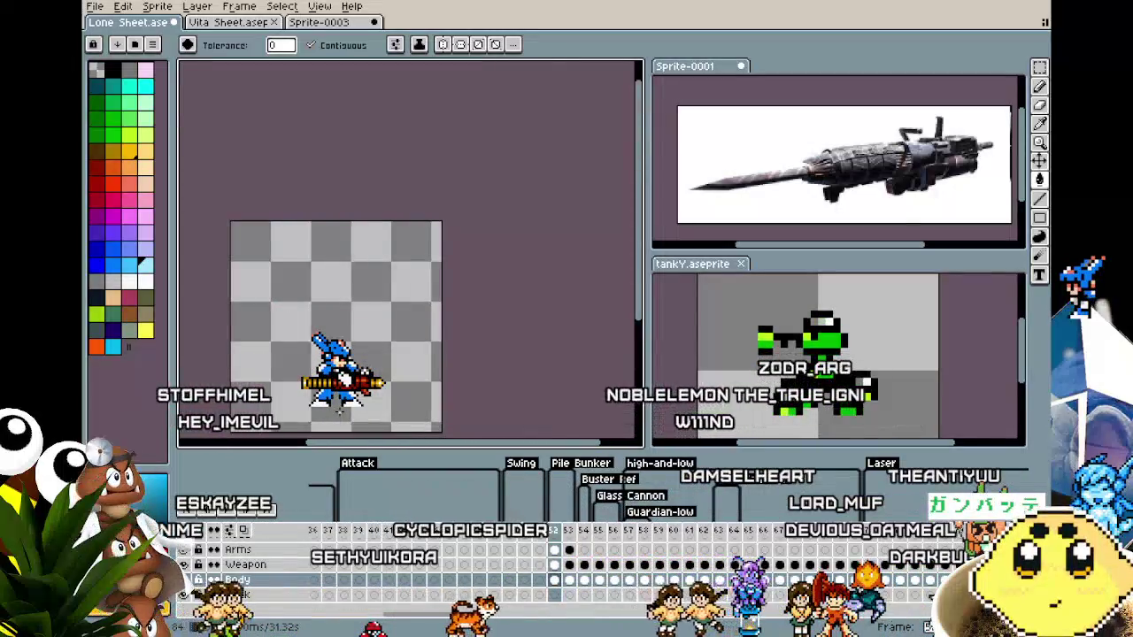
{"action": "scroll", "coordinate": [339, 407], "scroll_direction": "up", "scroll_amount": 2}
Draw a light-blue smoke trail above the cannon on frame 52, then fill the background white.
{"action": "key", "text": "b"}
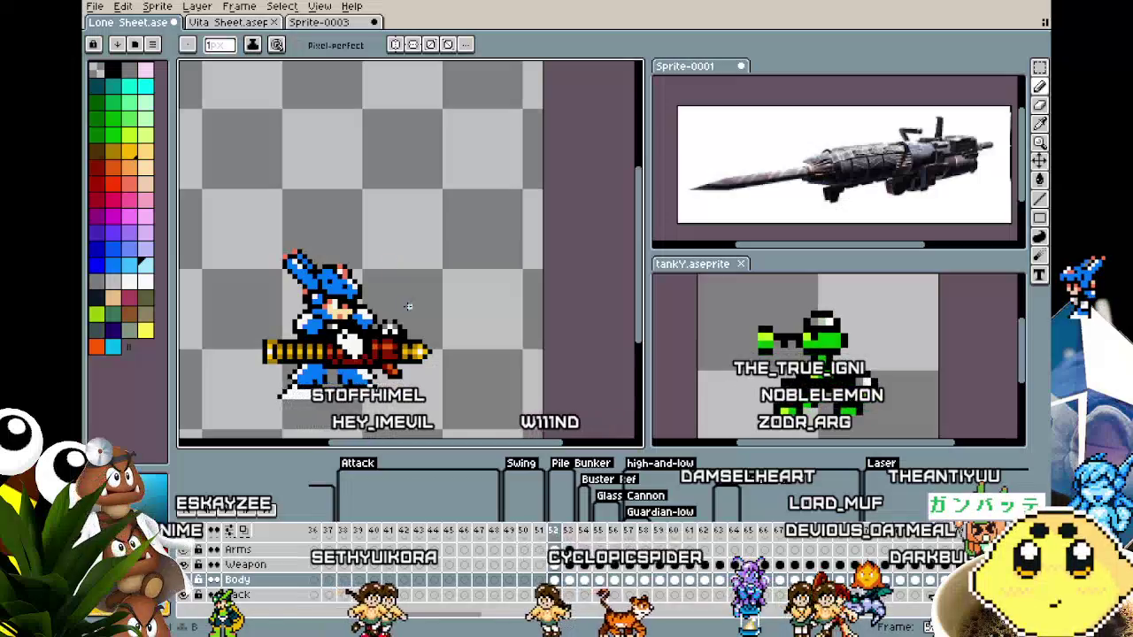
{"action": "key", "text": "Right"}
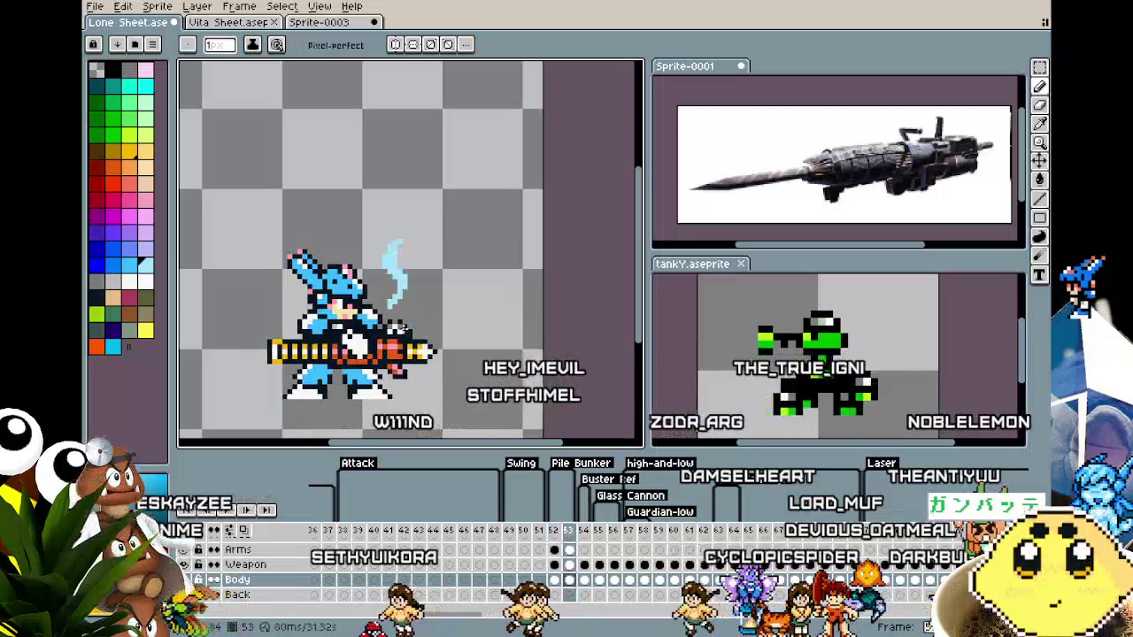
{"action": "key", "text": "Left"}
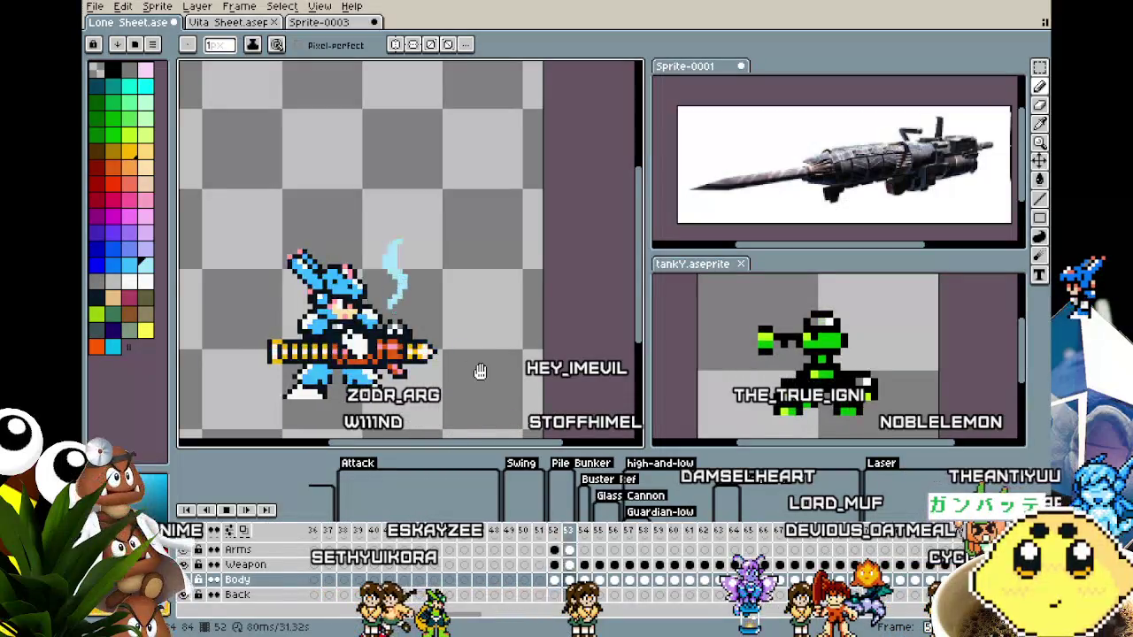
{"action": "key", "text": "v"}
{"action": "key", "text": "Left"}
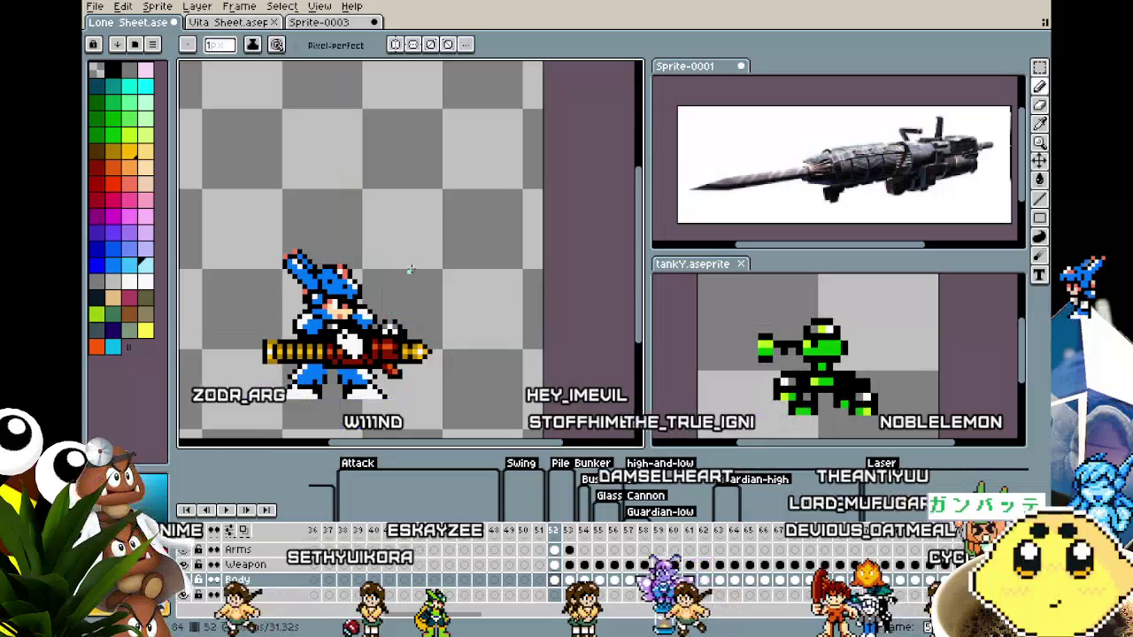
{"action": "key", "text": "b"}
{"action": "left_click_drag", "start_coordinate": [379, 176], "coordinate": [397, 232]}
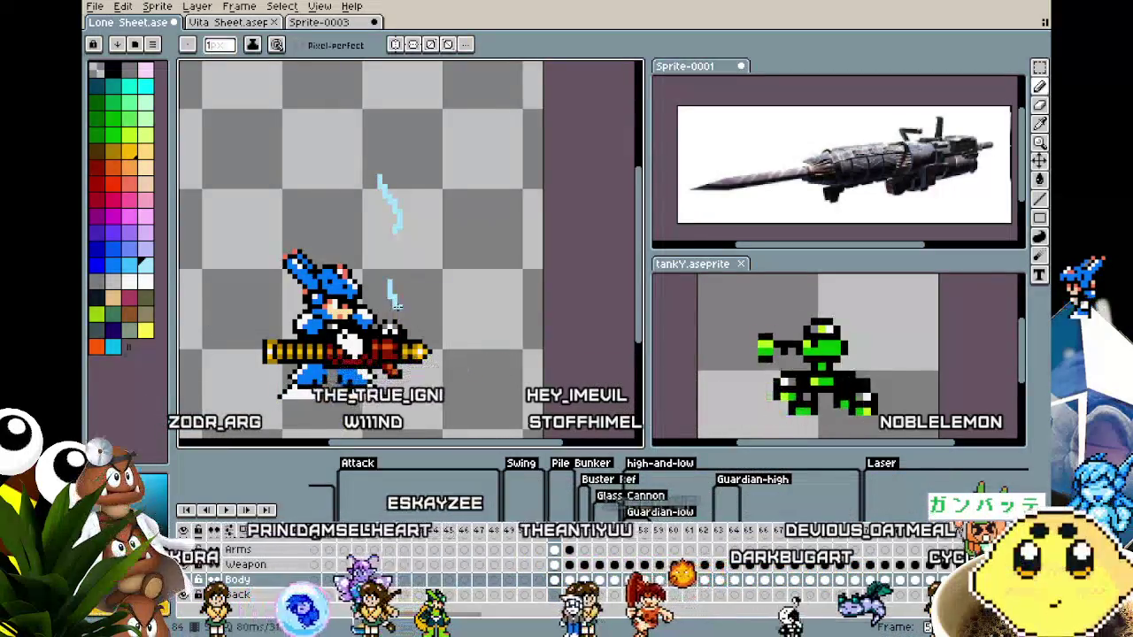
{"action": "key", "text": "g"}
{"action": "key", "text": "x"}
{"action": "left_click", "coordinate": [394, 299]}
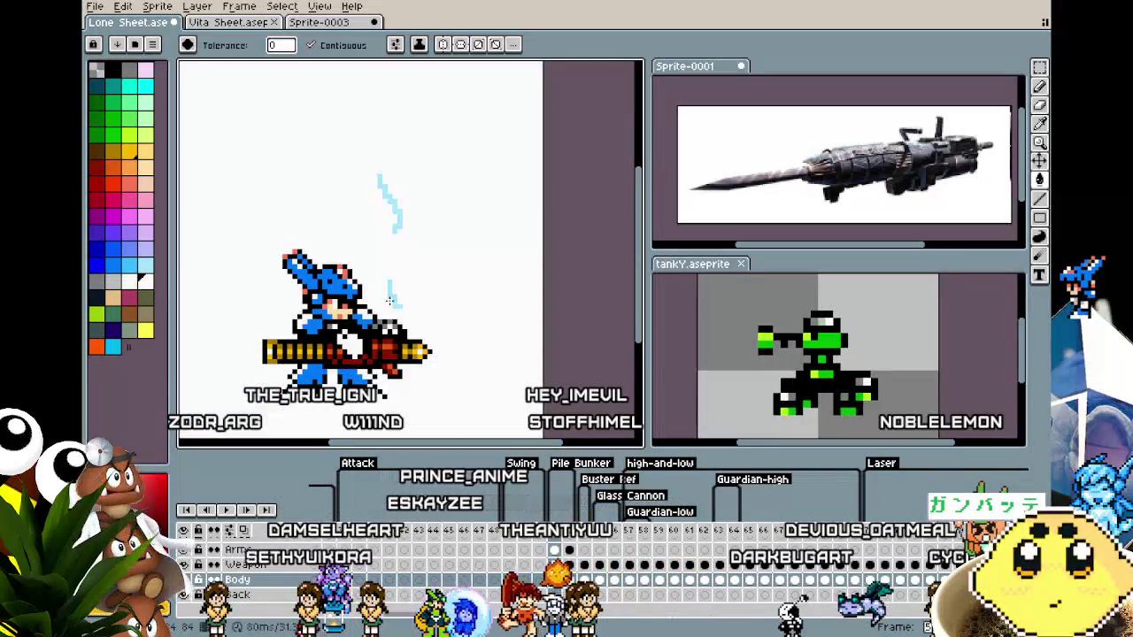
Undo the white background fill and play the animation.
{"action": "key", "text": "ctrl+z"}
{"action": "scroll", "coordinate": [376, 371], "scroll_direction": "down", "scroll_amount": 2}
{"action": "key", "text": "Return"}
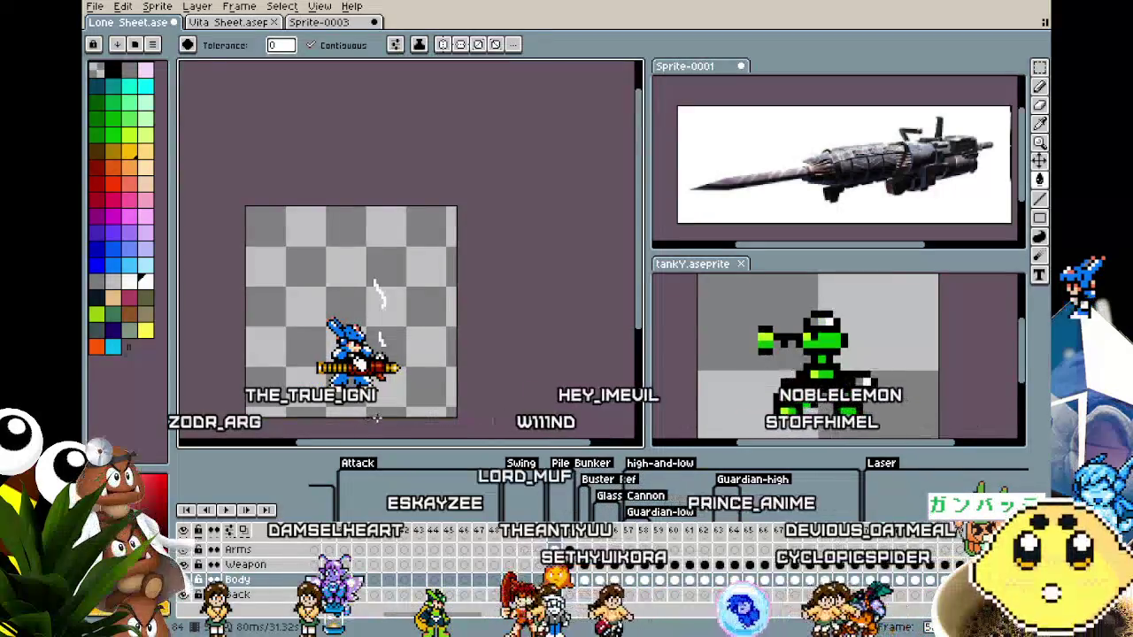
{"action": "key", "text": "v"}
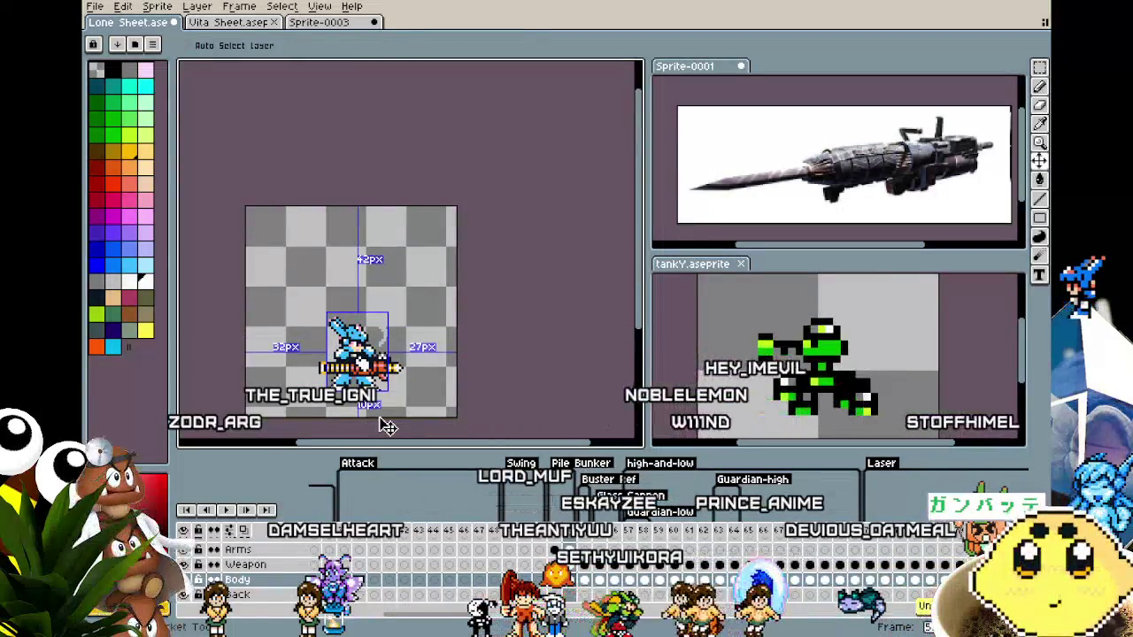
{"action": "key", "text": "g"}
{"action": "scroll", "coordinate": [381, 419], "scroll_direction": "up", "scroll_amount": 1}
{"action": "scroll", "coordinate": [378, 416], "scroll_direction": "up", "scroll_amount": 2}
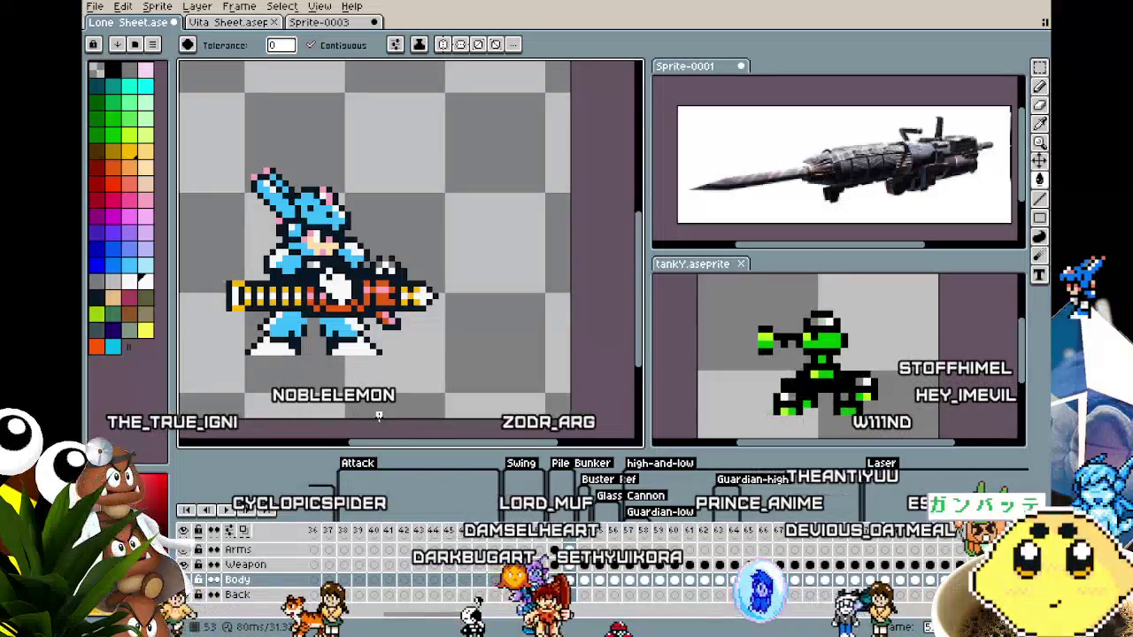
Step through frames 52–54 and replay the animation to compare the smoke.
{"action": "key", "text": "Right"}
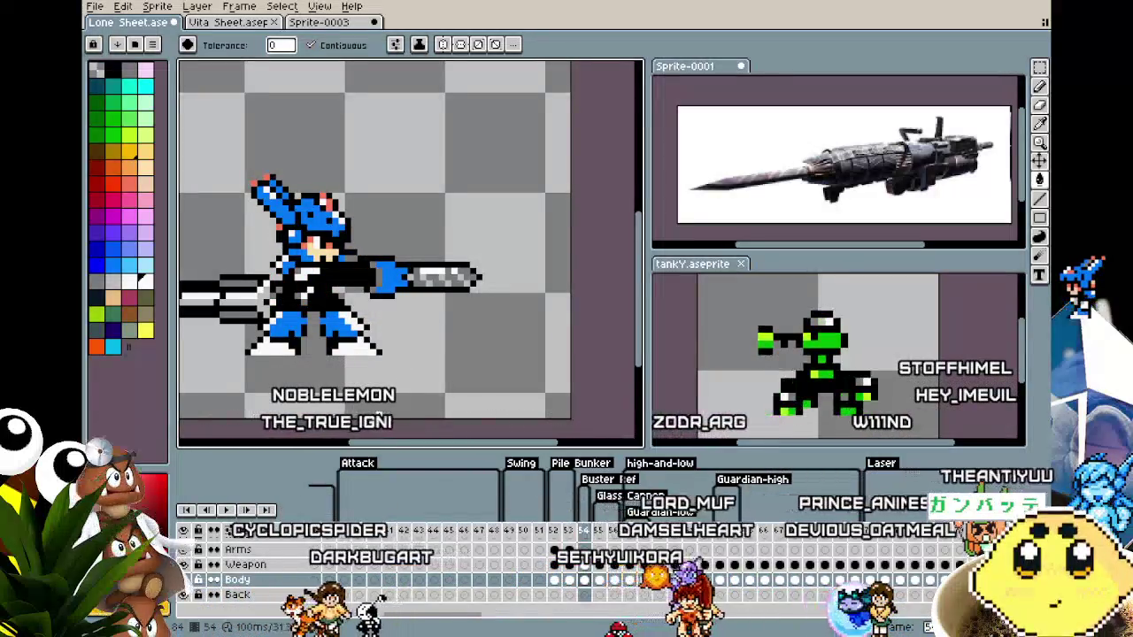
{"action": "key", "text": "Left"}
{"action": "key", "text": "Left"}
{"action": "key", "text": "Right"}
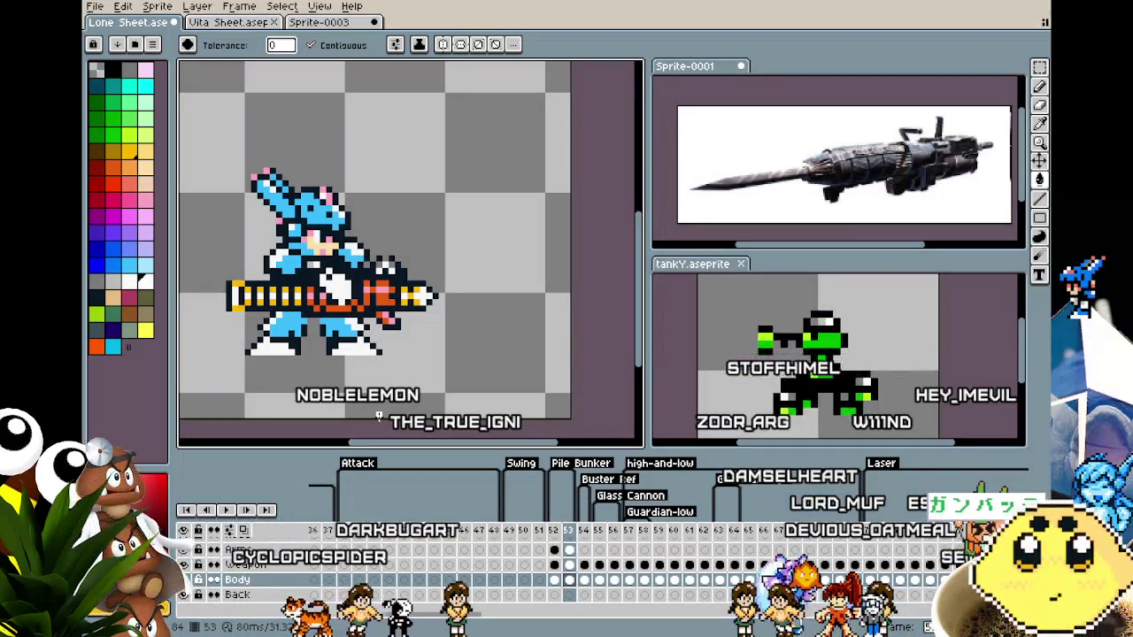
{"action": "key", "text": "Left"}
{"action": "key", "text": "Right"}
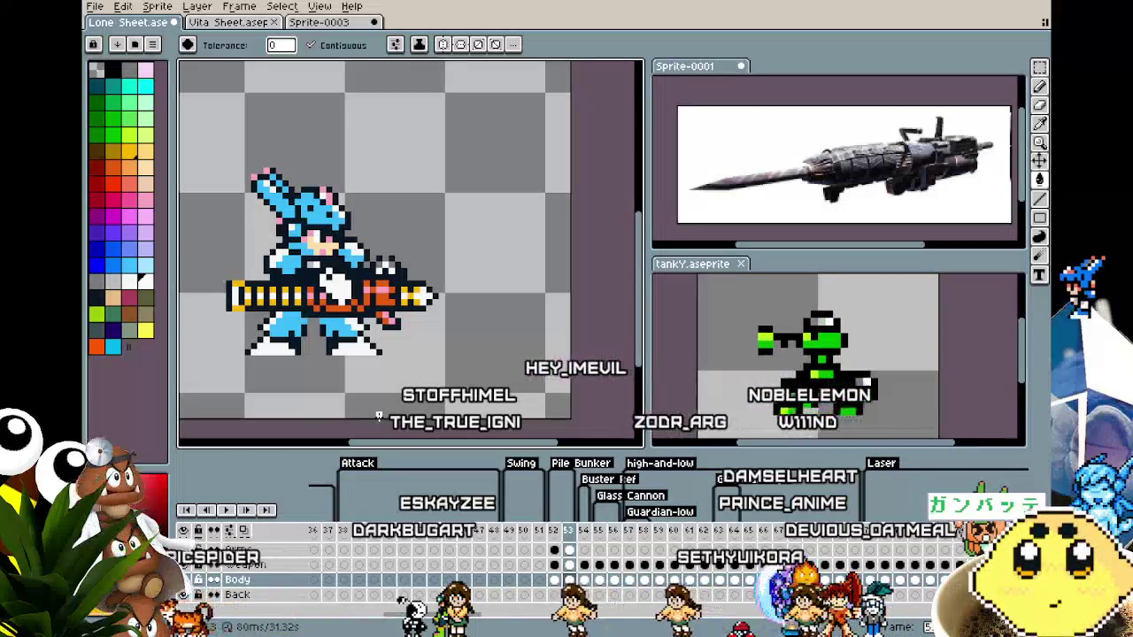
{"action": "key", "text": "Return"}
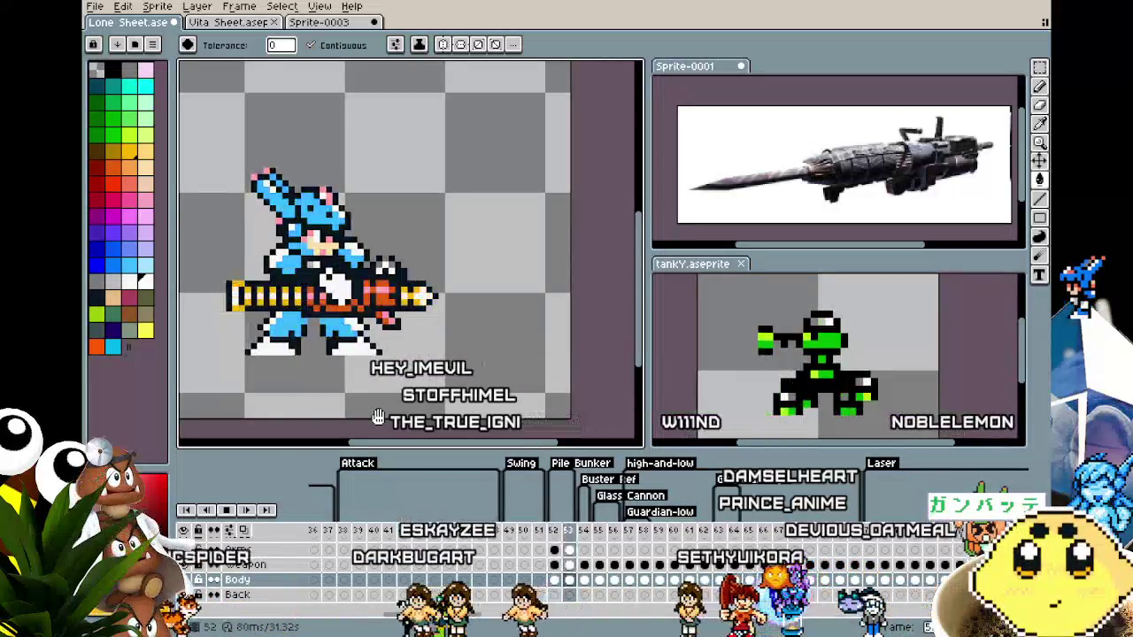
{"action": "key", "text": "Return"}
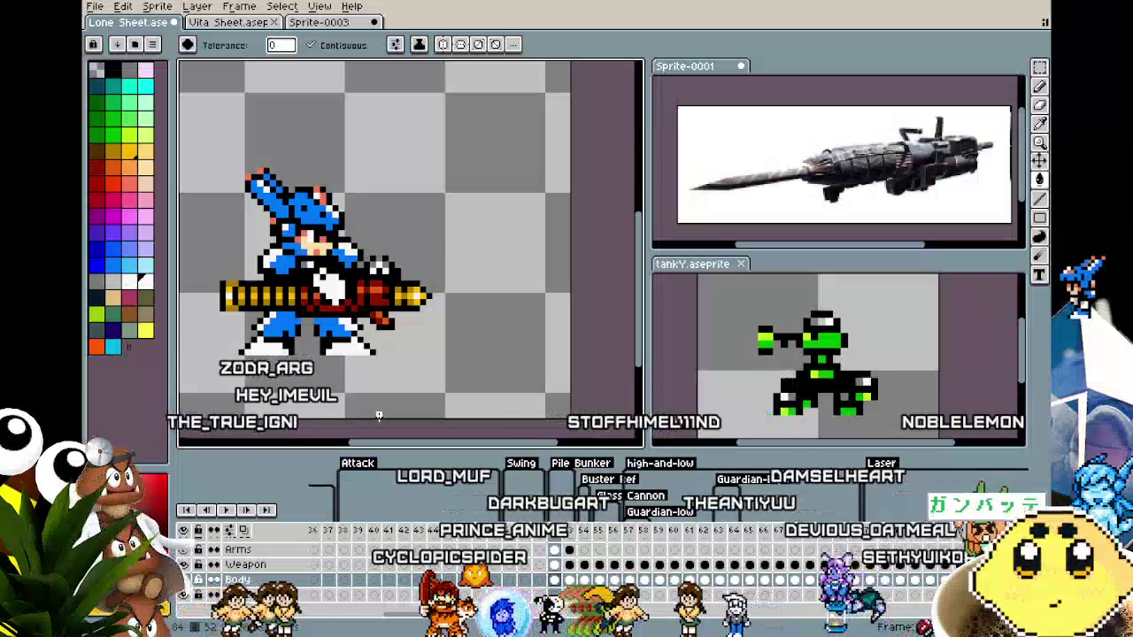
{"action": "left_click_drag", "start_coordinate": [352, 395], "coordinate": [412, 378]}
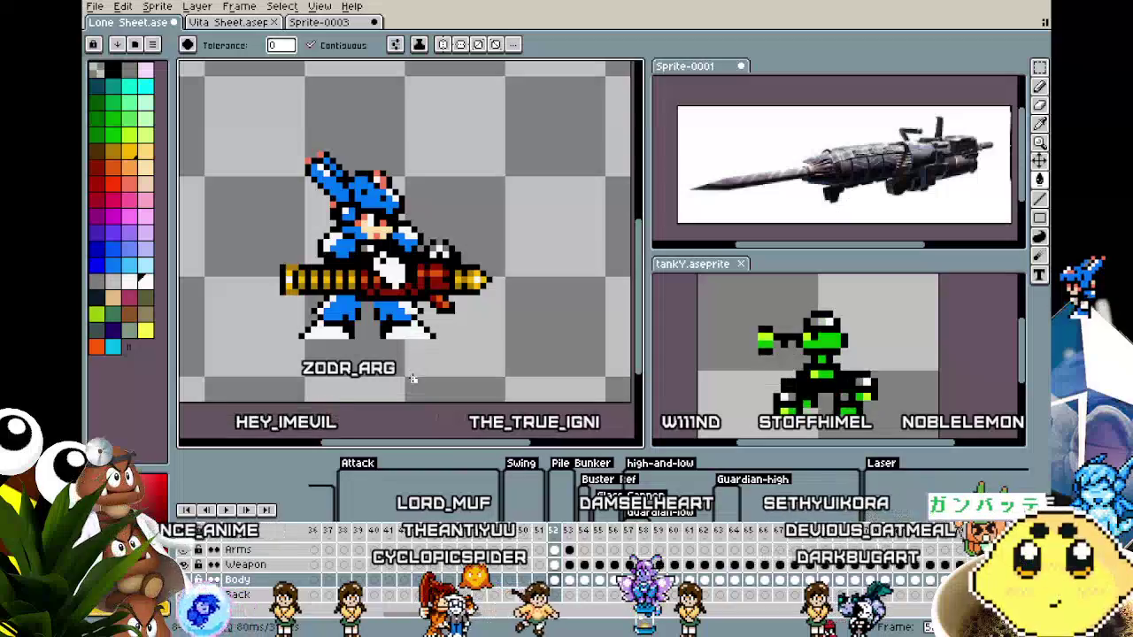
{"action": "key", "text": "i"}
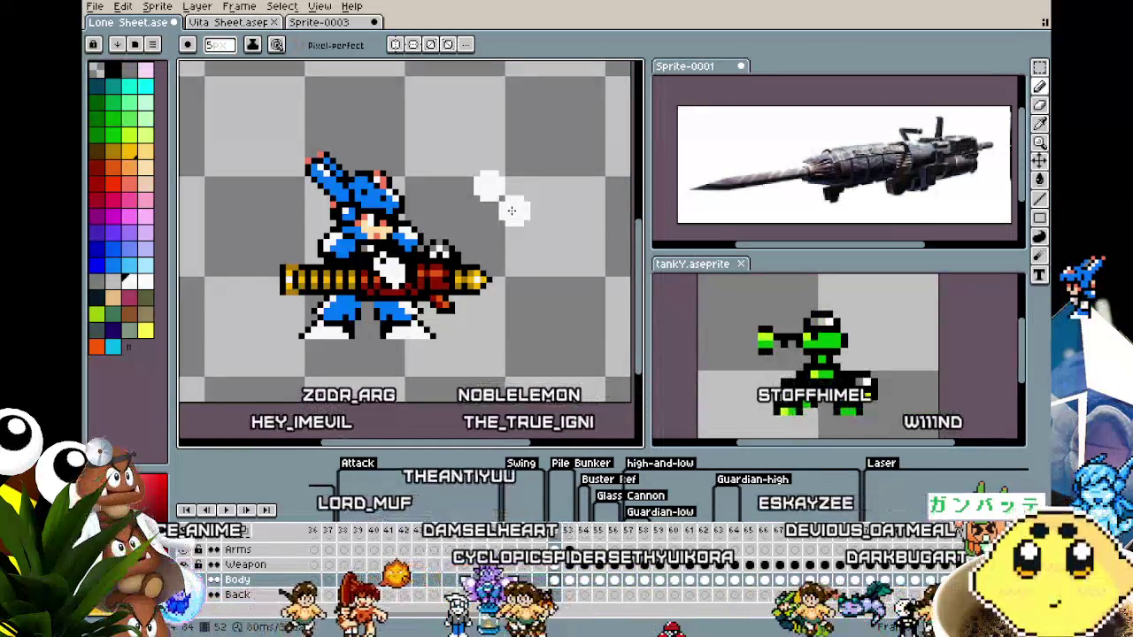
Zoom in and move the dithered smoke puff down and left with a rectangular selection.
{"action": "scroll", "coordinate": [515, 208], "scroll_direction": "down", "scroll_amount": 3}
{"action": "scroll", "coordinate": [511, 202], "scroll_direction": "up", "scroll_amount": 2}
{"action": "scroll", "coordinate": [513, 208], "scroll_direction": "up", "scroll_amount": 2}
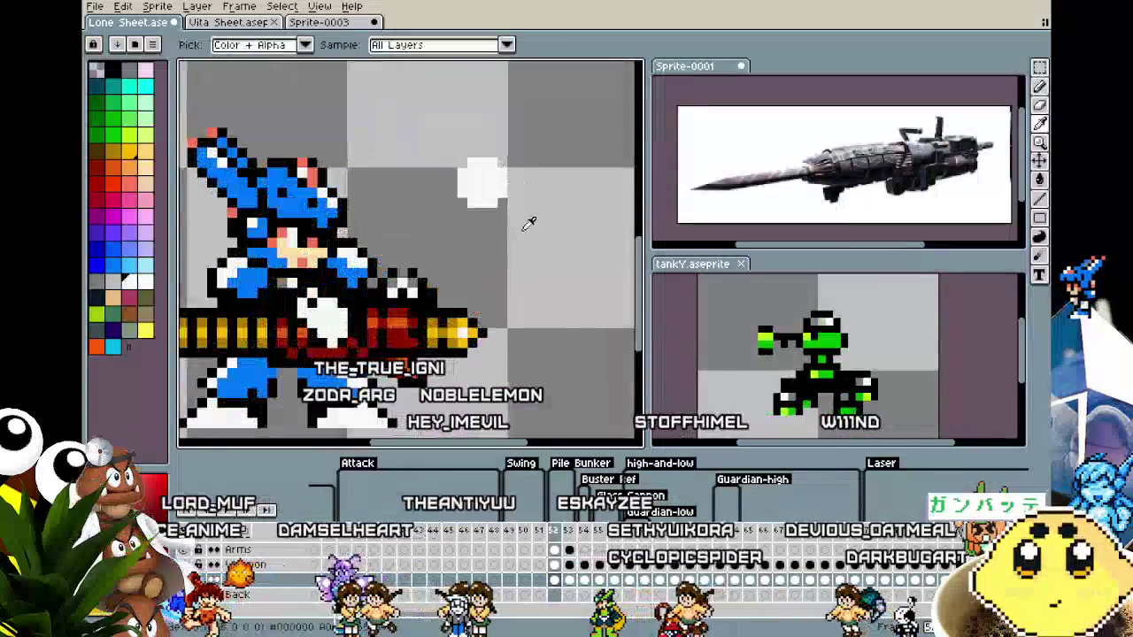
{"action": "key", "text": "v"}
{"action": "key", "text": "b"}
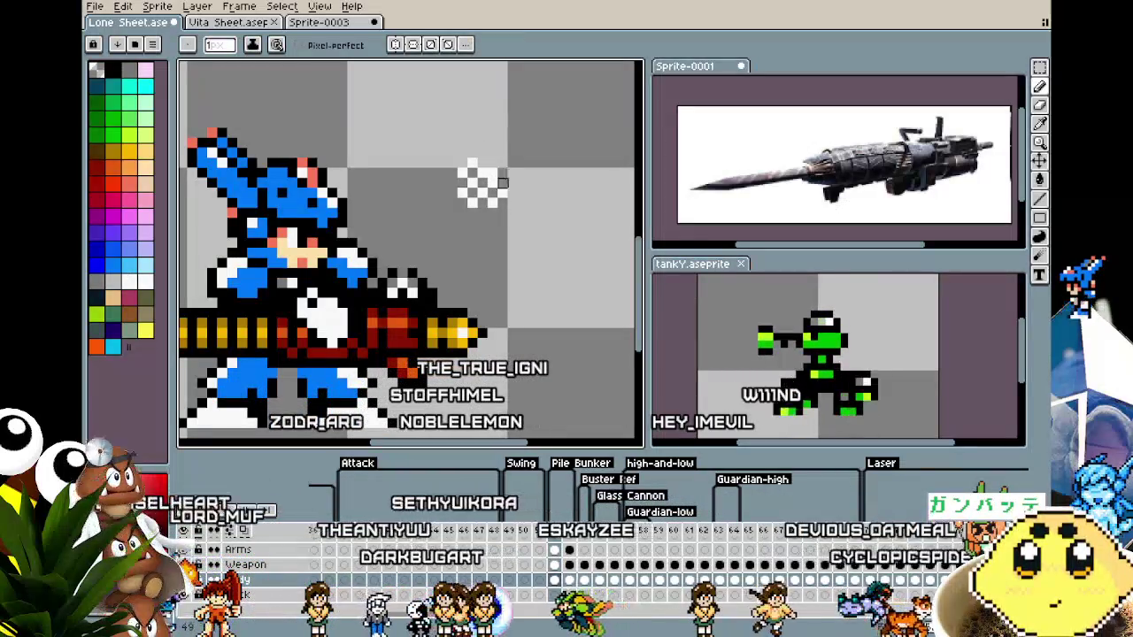
{"action": "key", "text": "m"}
{"action": "mouse_move", "coordinate": [432, 124]}
{"action": "left_mouse_down"}
{"action": "mouse_move", "coordinate": [518, 215]}
{"action": "mouse_move", "coordinate": [445, 260]}
{"action": "mouse_move", "coordinate": [445, 245]}
{"action": "left_mouse_up"}
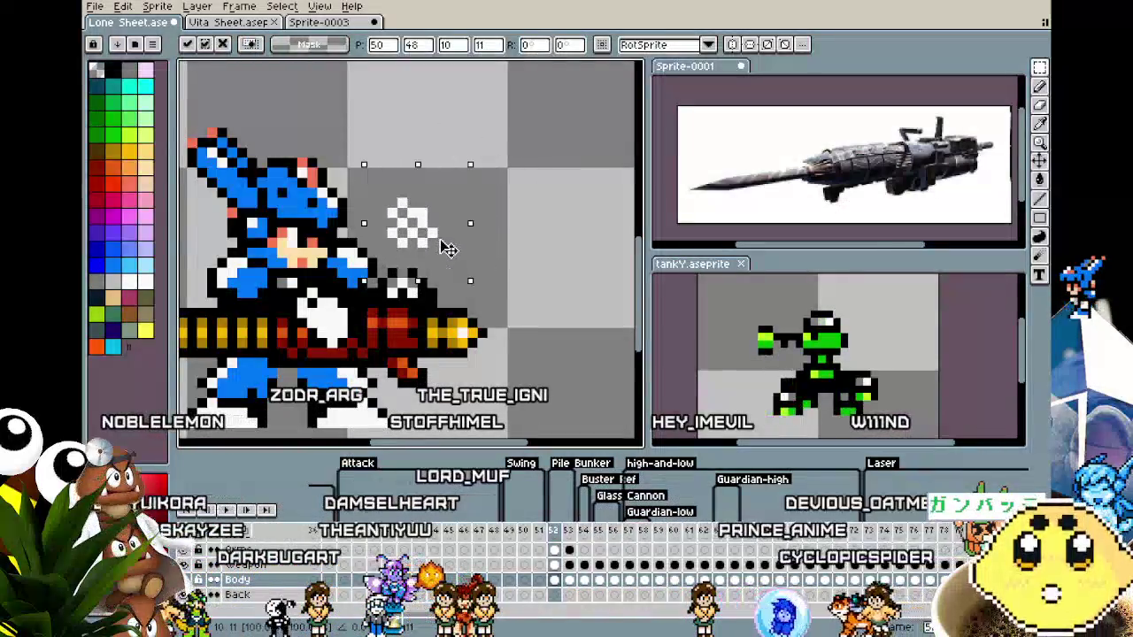
{"action": "left_click", "coordinate": [512, 262]}
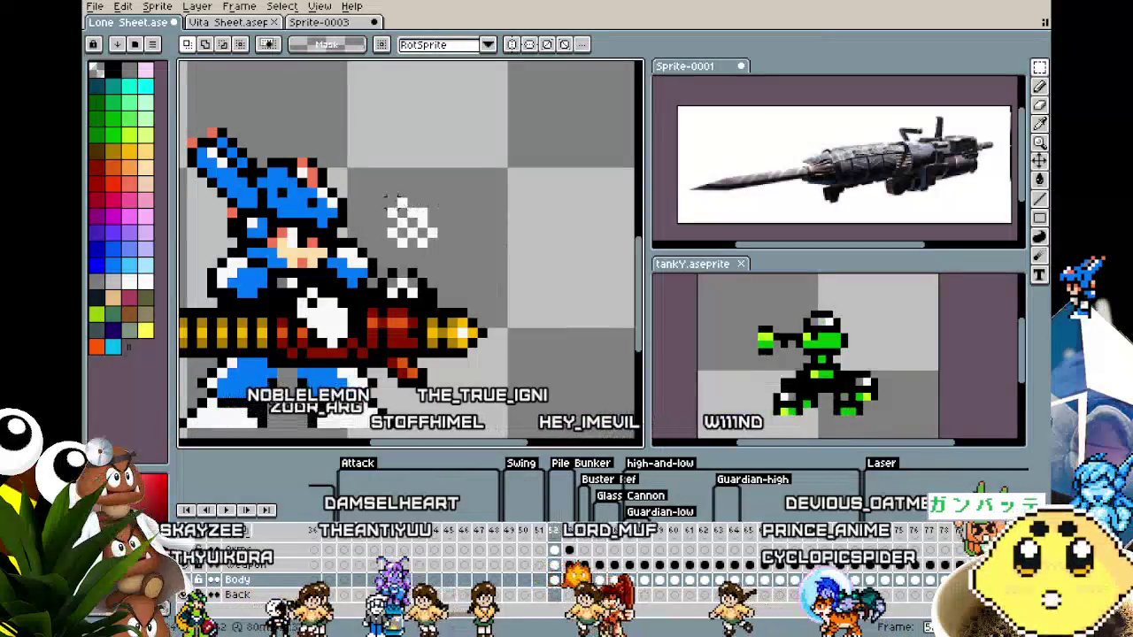
Copy a smaller piece of the puff upward and draw a thin white wisp above it.
{"action": "mouse_move", "coordinate": [373, 186]}
{"action": "left_mouse_down"}
{"action": "mouse_move", "coordinate": [441, 240]}
{"action": "mouse_move", "coordinate": [413, 152]}
{"action": "left_mouse_up"}
{"action": "key", "text": "b"}
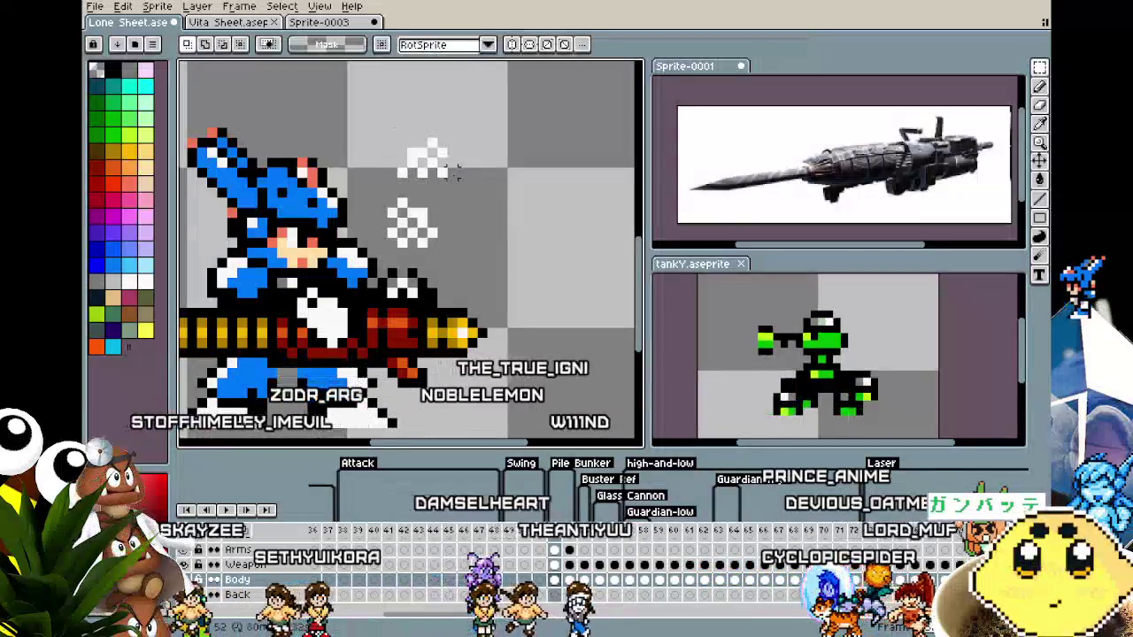
{"action": "left_click_drag", "start_coordinate": [414, 142], "coordinate": [417, 124]}
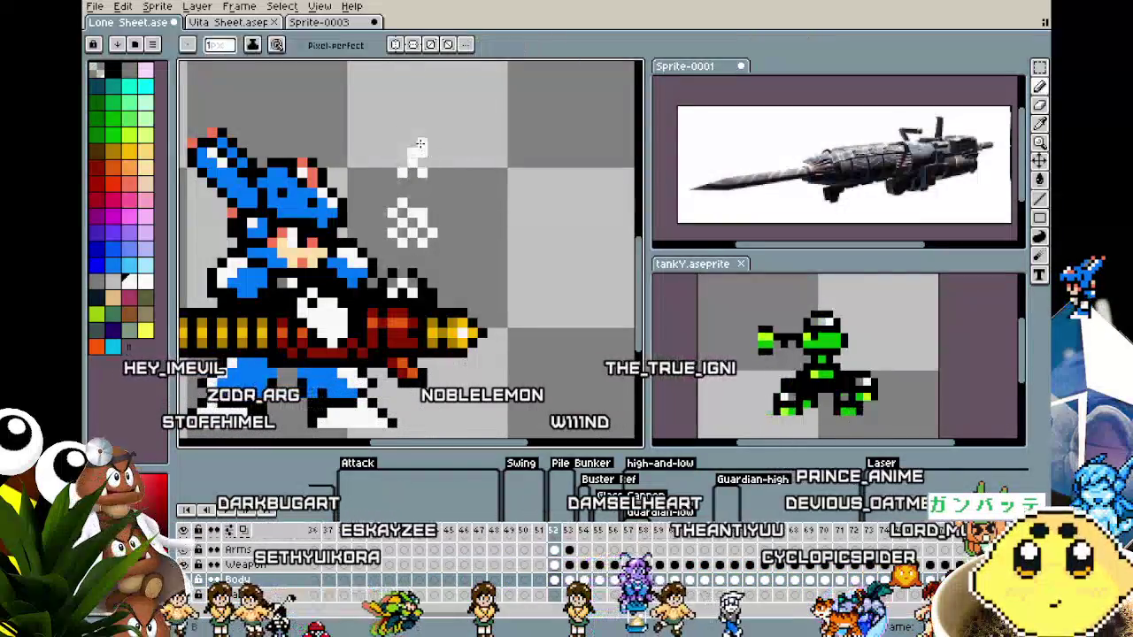
{"action": "scroll", "coordinate": [390, 265], "scroll_direction": "down", "scroll_amount": 2}
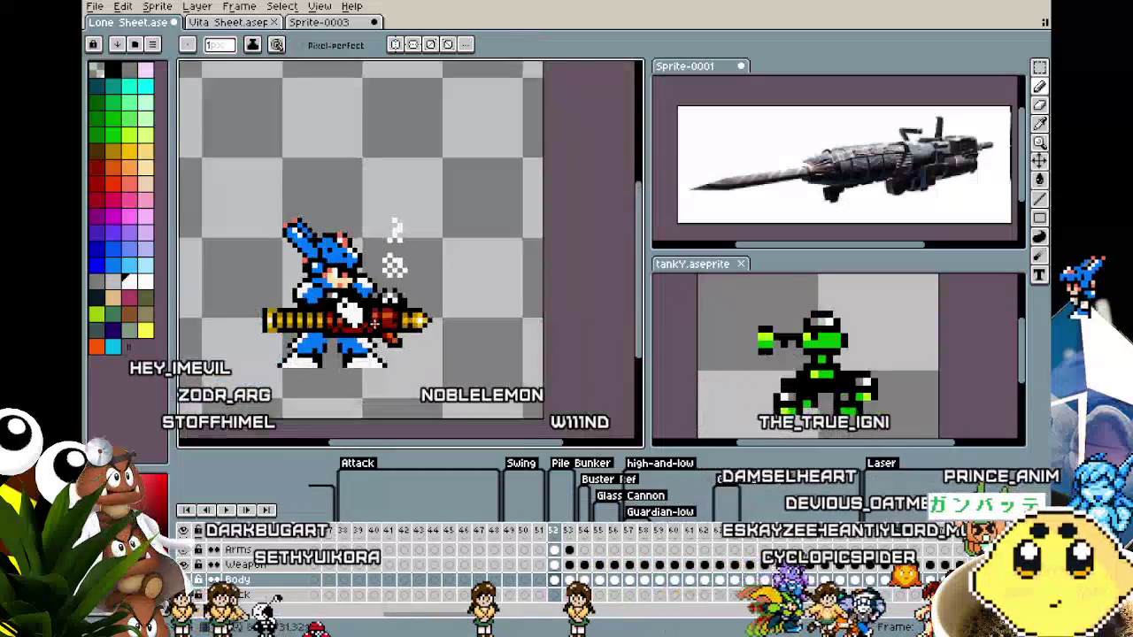
{"action": "scroll", "coordinate": [372, 350], "scroll_direction": "down", "scroll_amount": 2}
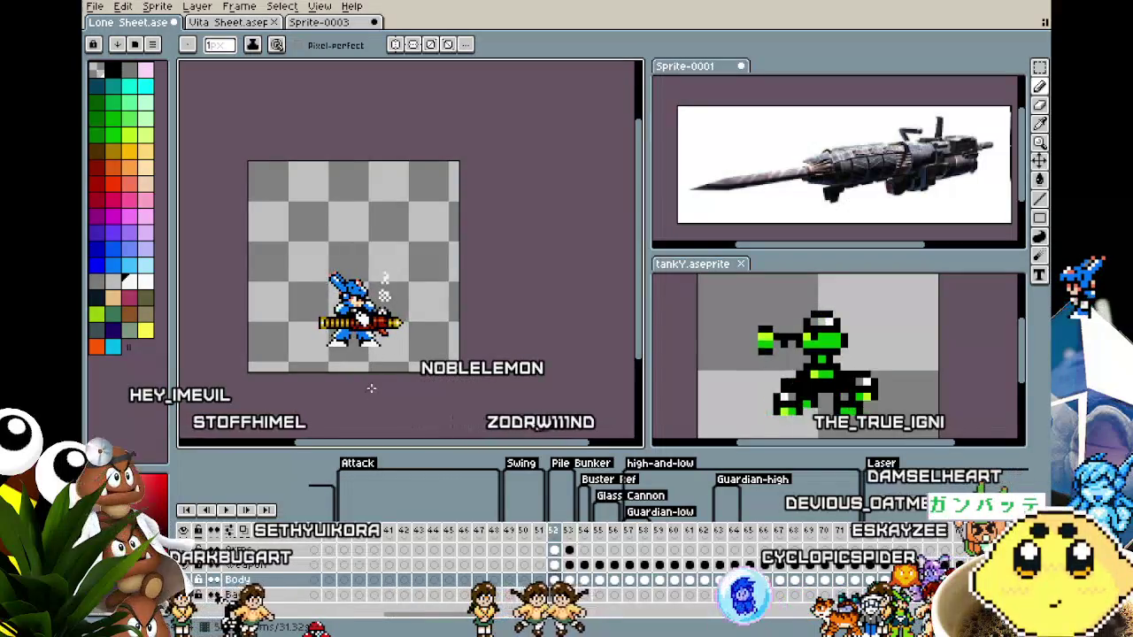
{"action": "key", "text": "period"}
{"action": "scroll", "coordinate": [390, 327], "scroll_direction": "up", "scroll_amount": 3}
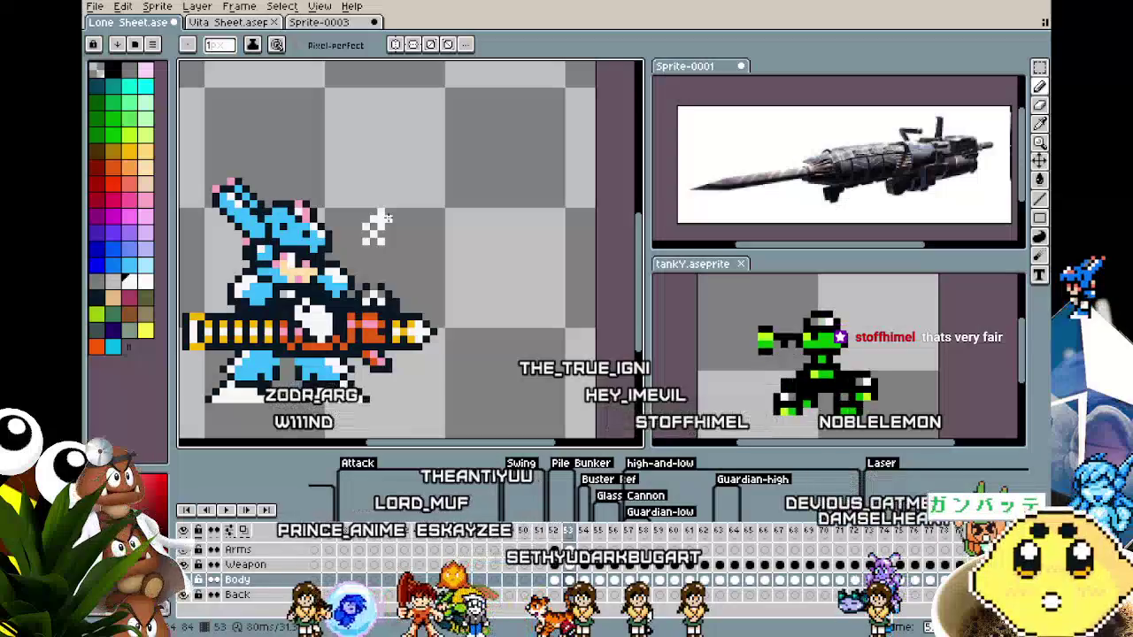
{"action": "scroll", "coordinate": [381, 257], "scroll_direction": "down", "scroll_amount": 1}
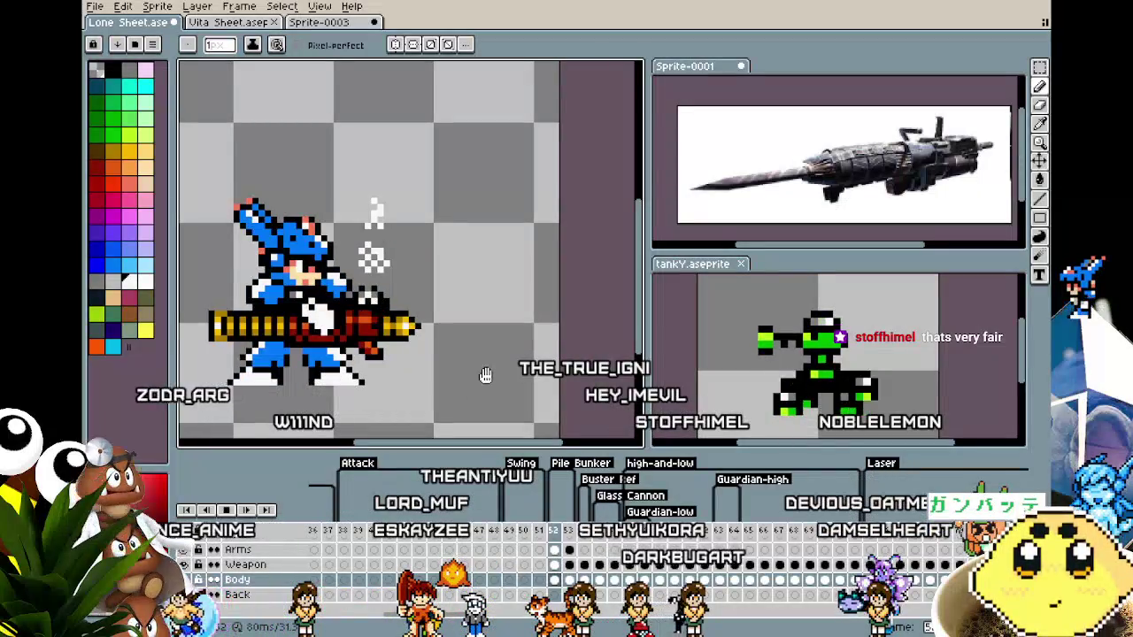
{"action": "scroll", "coordinate": [482, 379], "scroll_direction": "down", "scroll_amount": 3}
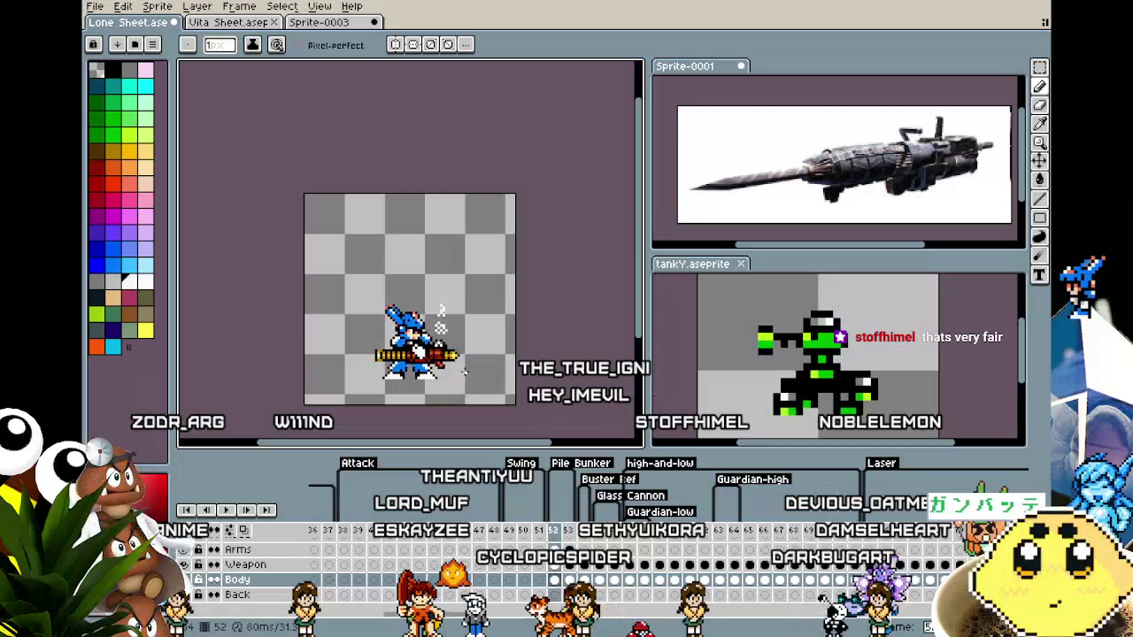
{"action": "scroll", "coordinate": [441, 310], "scroll_direction": "up", "scroll_amount": 3}
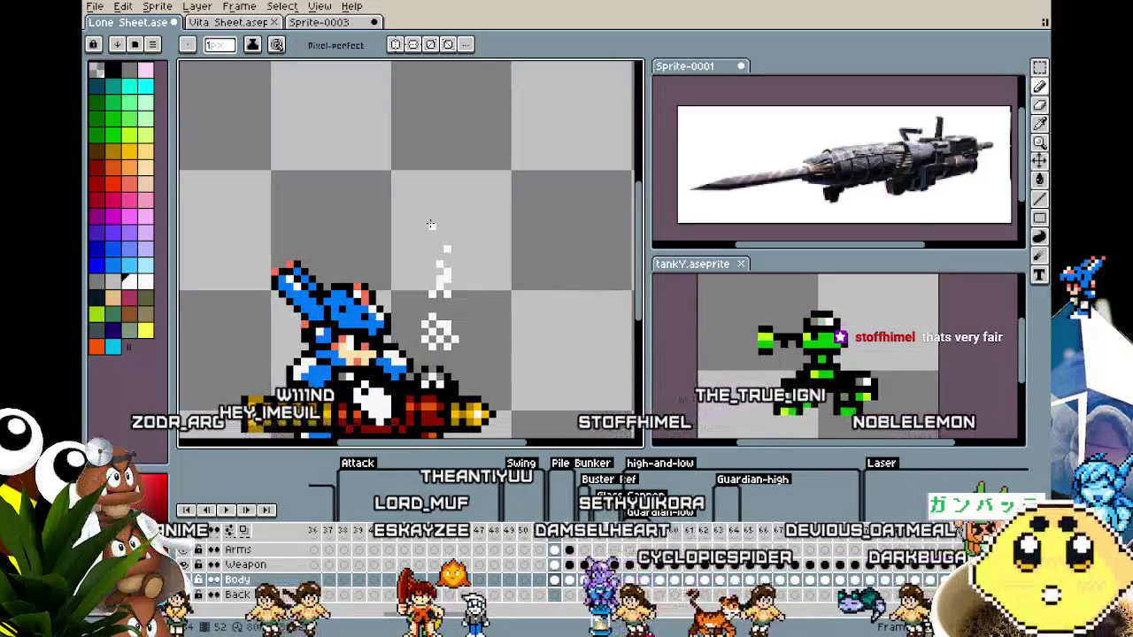
{"action": "scroll", "coordinate": [440, 228], "scroll_direction": "down", "scroll_amount": 1}
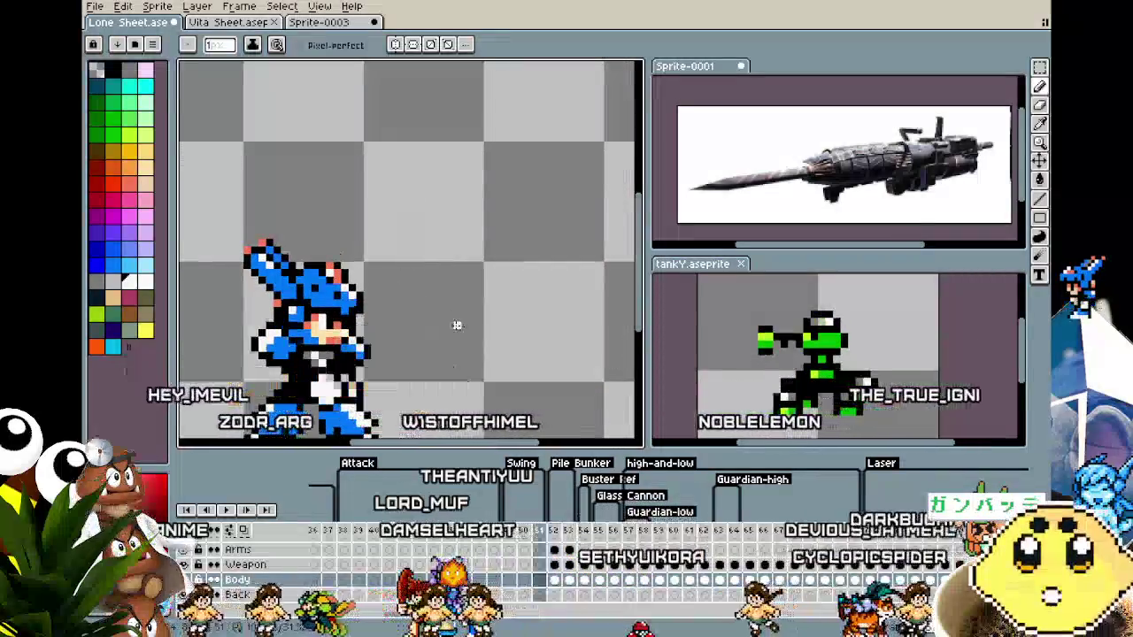
{"action": "scroll", "coordinate": [456, 325], "scroll_direction": "up", "scroll_amount": 1}
{"action": "key", "text": "Right"}
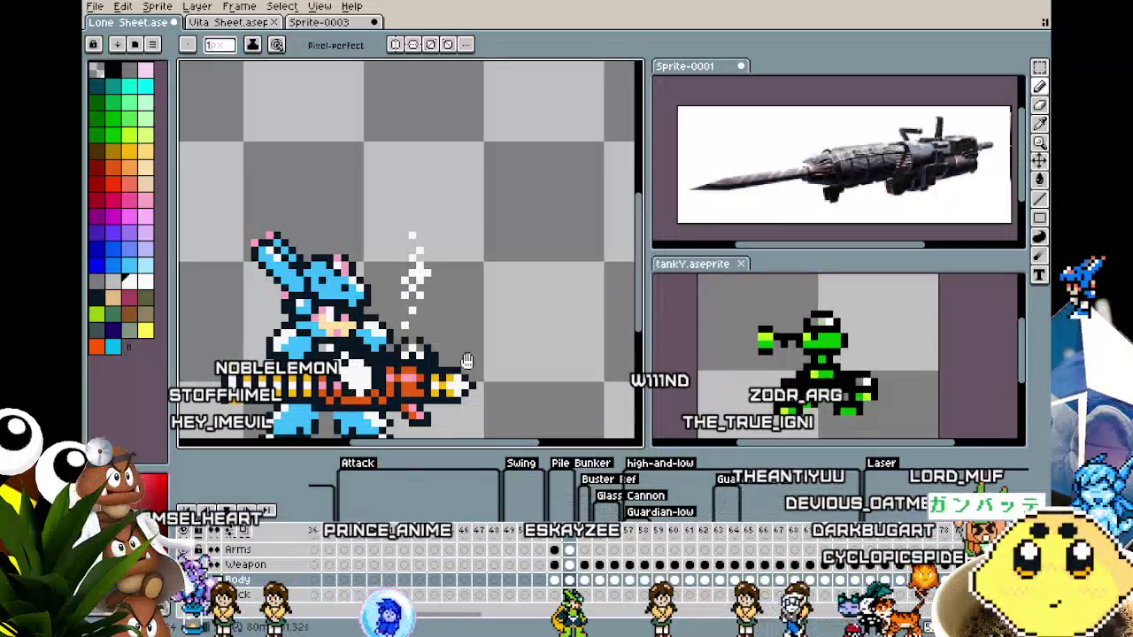
{"action": "scroll", "coordinate": [478, 389], "scroll_direction": "down", "scroll_amount": 1}
{"action": "scroll", "coordinate": [501, 410], "scroll_direction": "down", "scroll_amount": 3}
{"action": "scroll", "coordinate": [495, 403], "scroll_direction": "up", "scroll_amount": 1}
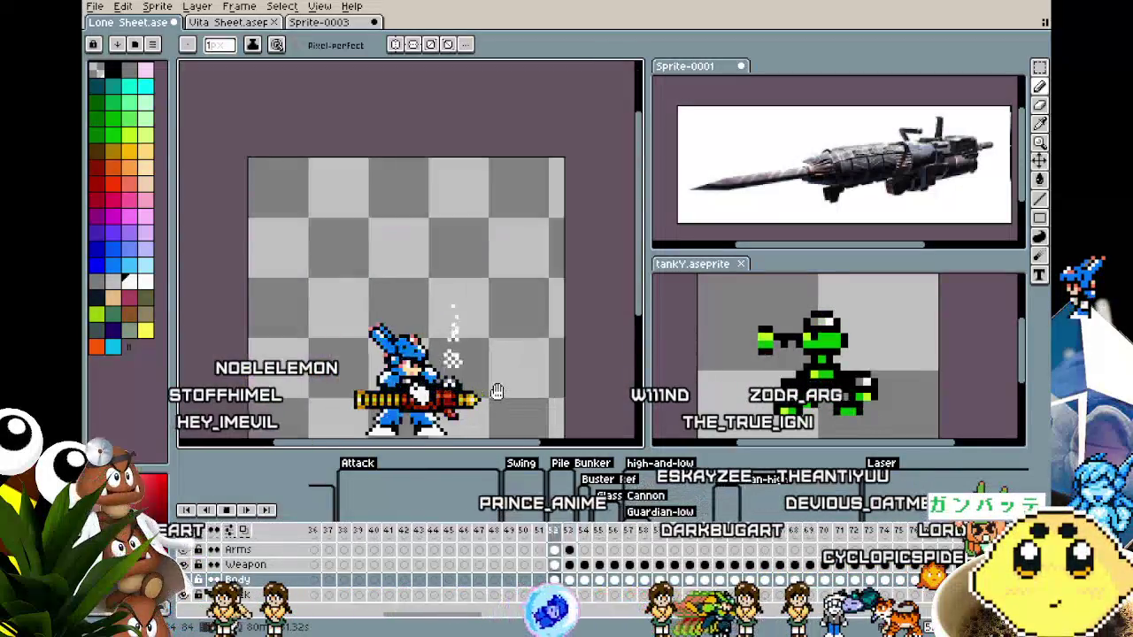
{"action": "scroll", "coordinate": [452, 363], "scroll_direction": "up", "scroll_amount": 1}
{"action": "scroll", "coordinate": [413, 319], "scroll_direction": "up", "scroll_amount": 1}
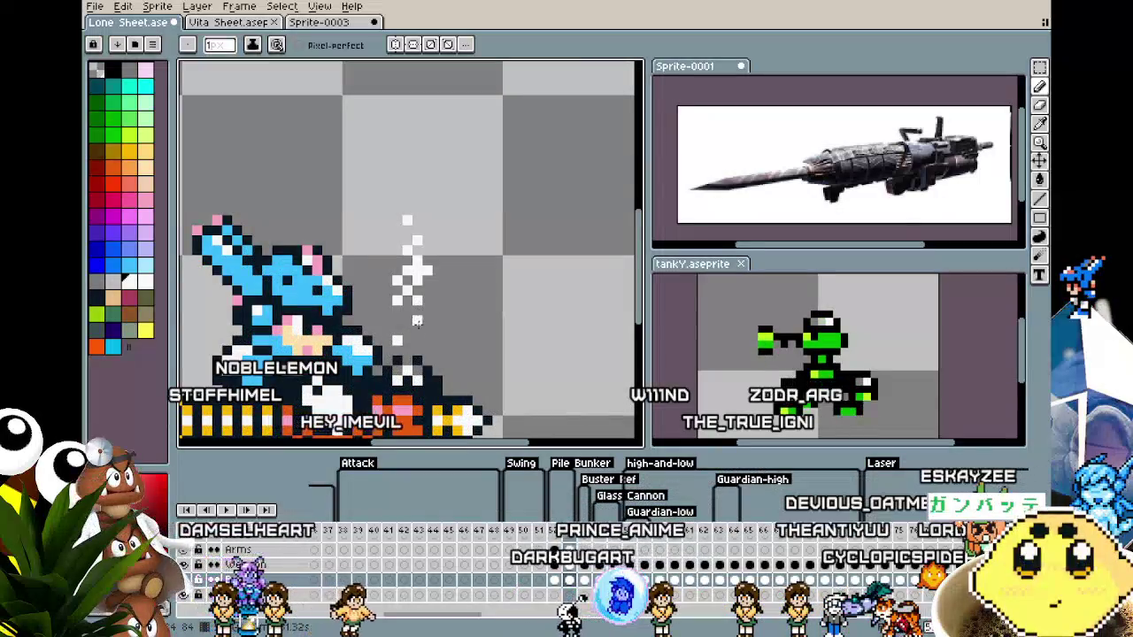
{"action": "scroll", "coordinate": [436, 372], "scroll_direction": "down", "scroll_amount": 1}
{"action": "scroll", "coordinate": [452, 359], "scroll_direction": "down", "scroll_amount": 1}
{"action": "scroll", "coordinate": [467, 349], "scroll_direction": "down", "scroll_amount": 1}
{"action": "scroll", "coordinate": [468, 348], "scroll_direction": "up", "scroll_amount": 2}
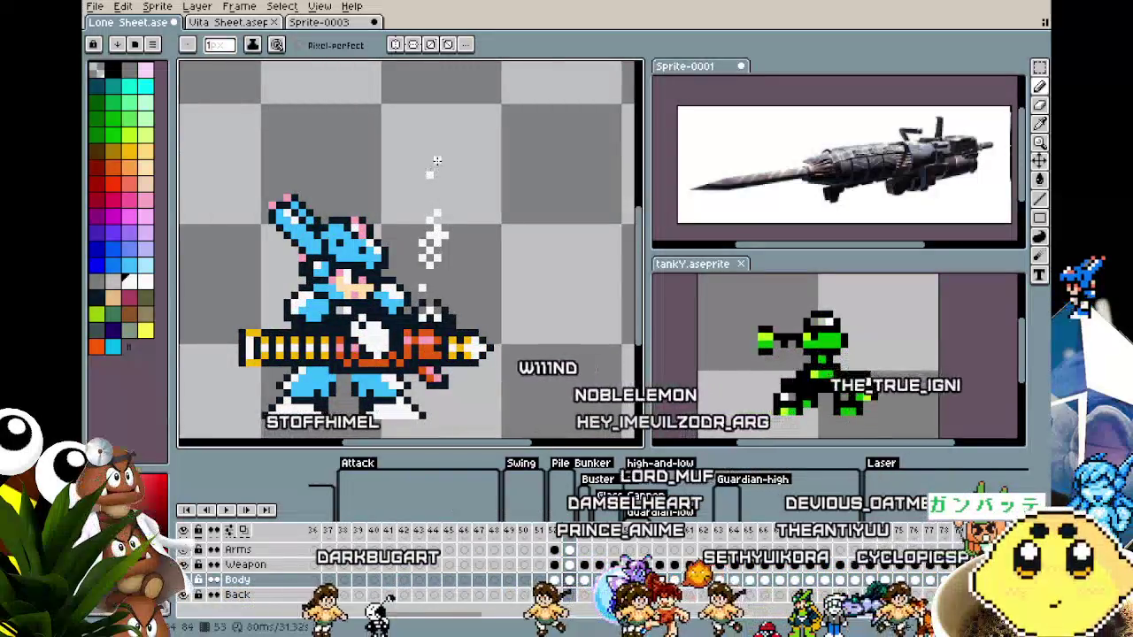
{"action": "scroll", "coordinate": [436, 160], "scroll_direction": "down", "scroll_amount": 1}
{"action": "scroll", "coordinate": [443, 308], "scroll_direction": "down", "scroll_amount": 1}
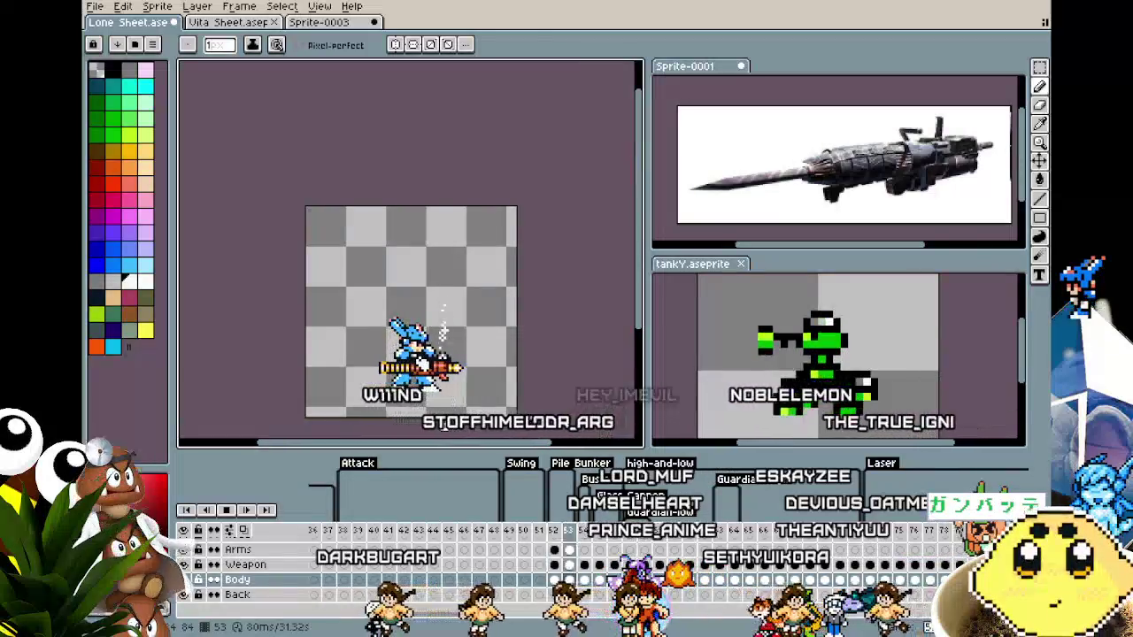
{"action": "scroll", "coordinate": [444, 301], "scroll_direction": "up", "scroll_amount": 1}
{"action": "scroll", "coordinate": [446, 265], "scroll_direction": "up", "scroll_amount": 1}
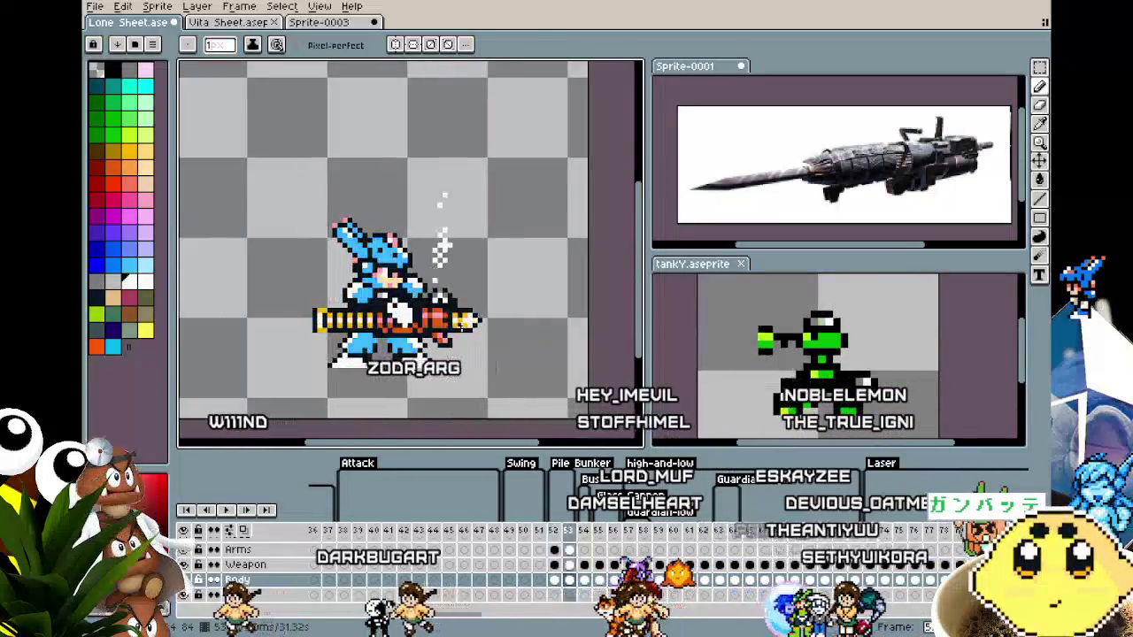
{"action": "scroll", "coordinate": [448, 241], "scroll_direction": "up", "scroll_amount": 1}
{"action": "scroll", "coordinate": [446, 241], "scroll_direction": "up", "scroll_amount": 1}
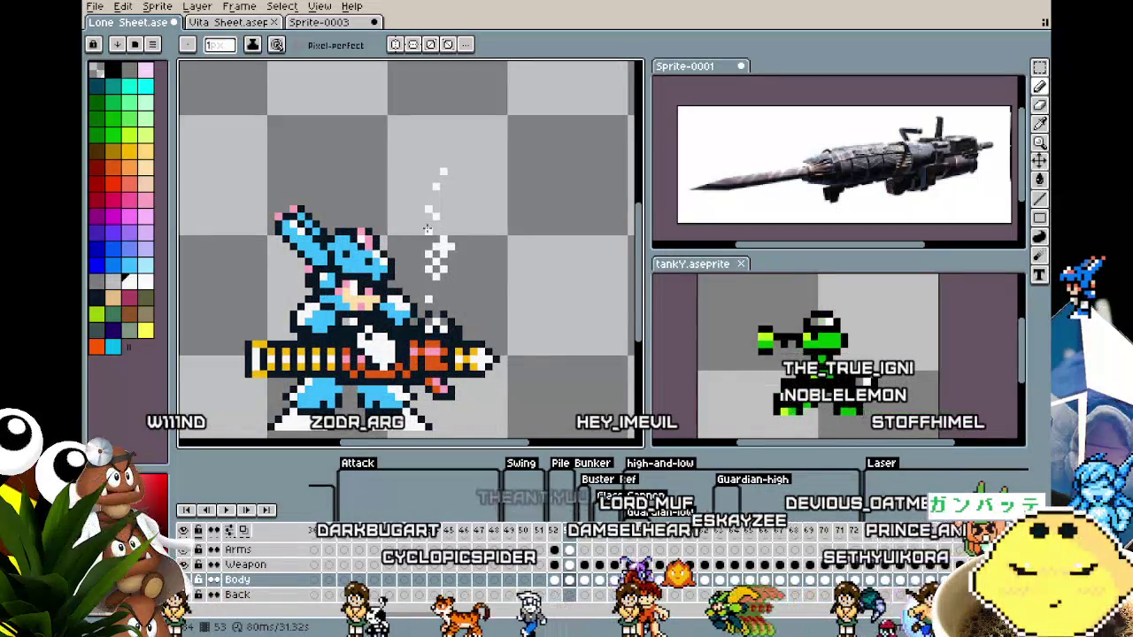
{"action": "scroll", "coordinate": [429, 292], "scroll_direction": "down", "scroll_amount": 2}
{"action": "scroll", "coordinate": [433, 405], "scroll_direction": "down", "scroll_amount": 3}
{"action": "scroll", "coordinate": [428, 430], "scroll_direction": "up", "scroll_amount": 3}
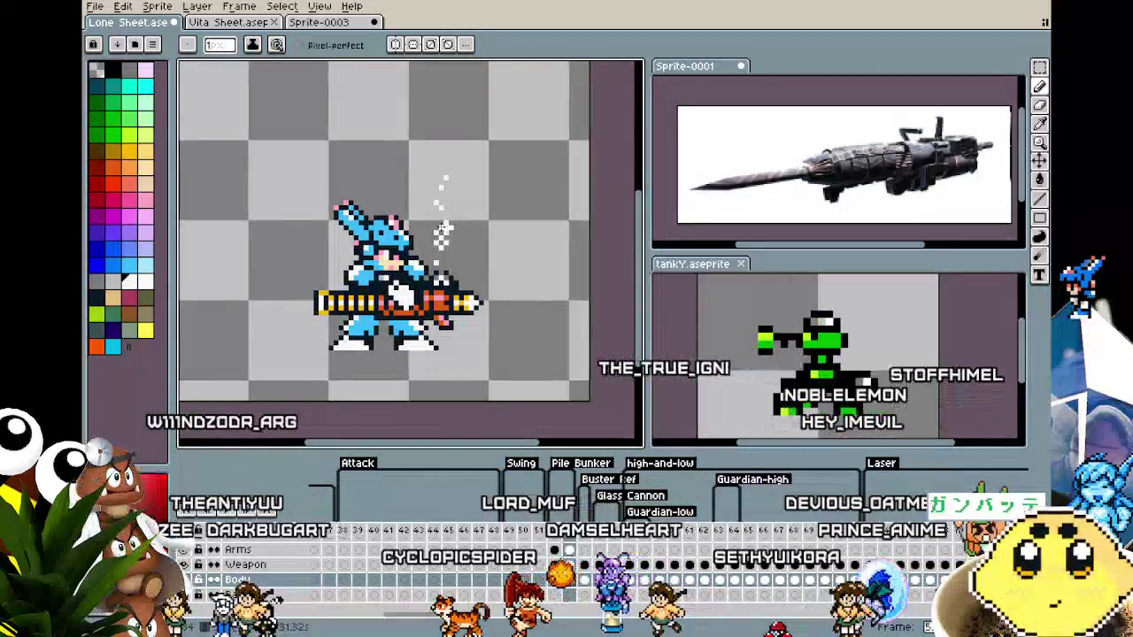
Zoom in and out and shift the canvas so the armored character sits higher in view.
{"action": "scroll", "coordinate": [446, 232], "scroll_direction": "up", "scroll_amount": 2}
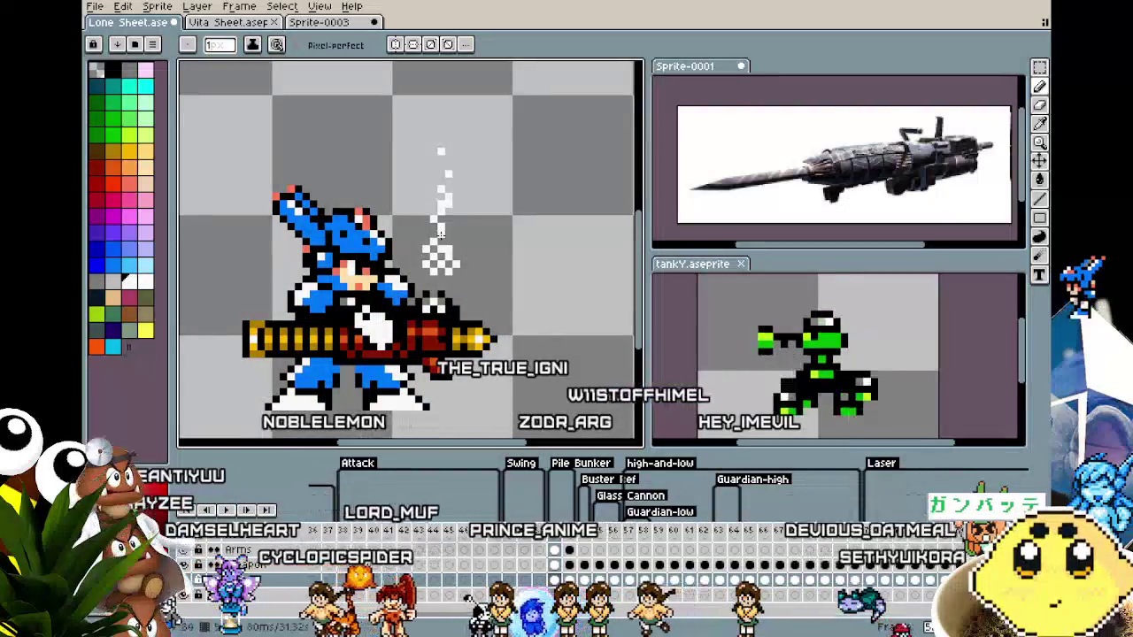
{"action": "scroll", "coordinate": [423, 333], "scroll_direction": "down", "scroll_amount": 3}
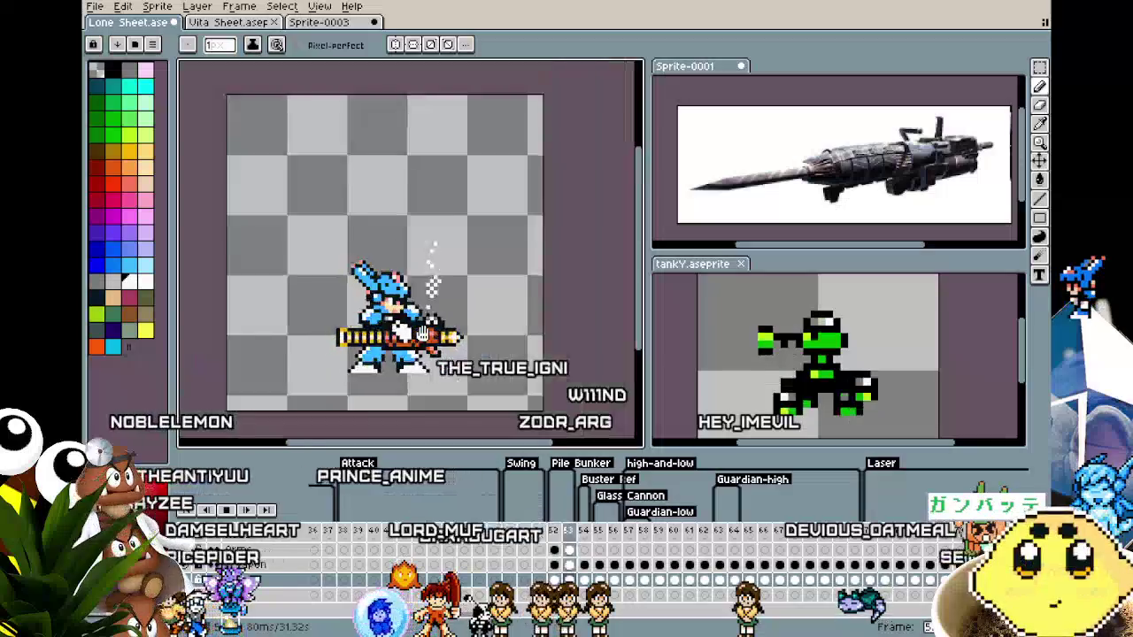
{"action": "scroll", "coordinate": [423, 333], "scroll_direction": "down", "scroll_amount": 1}
{"action": "scroll", "coordinate": [401, 351], "scroll_direction": "up", "scroll_amount": 1}
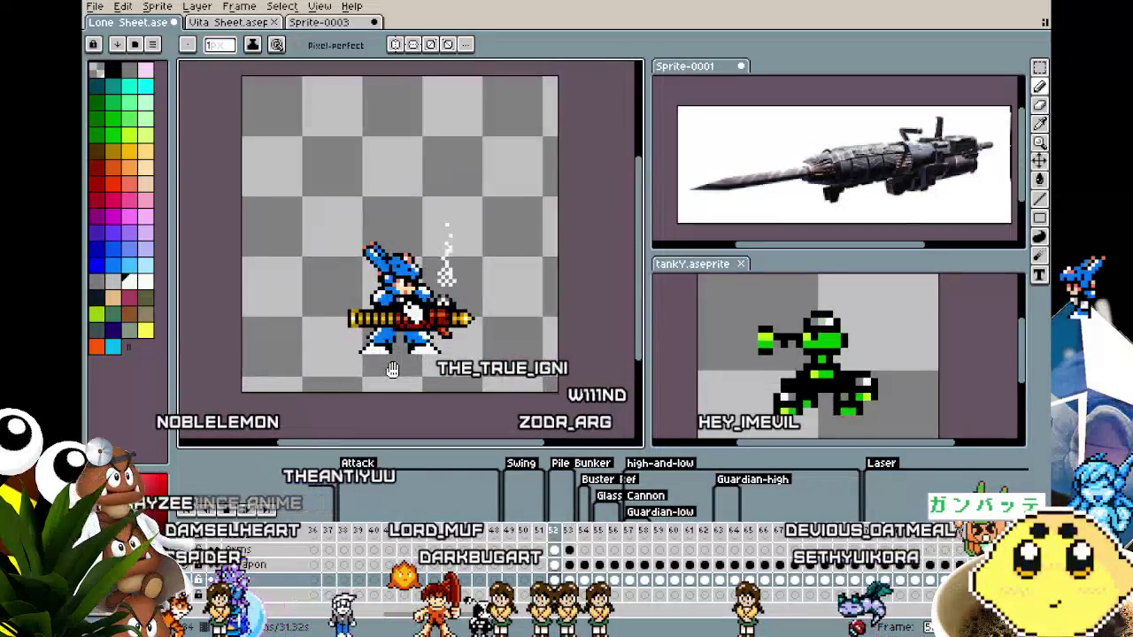
{"action": "scroll", "coordinate": [392, 369], "scroll_direction": "up", "scroll_amount": 1}
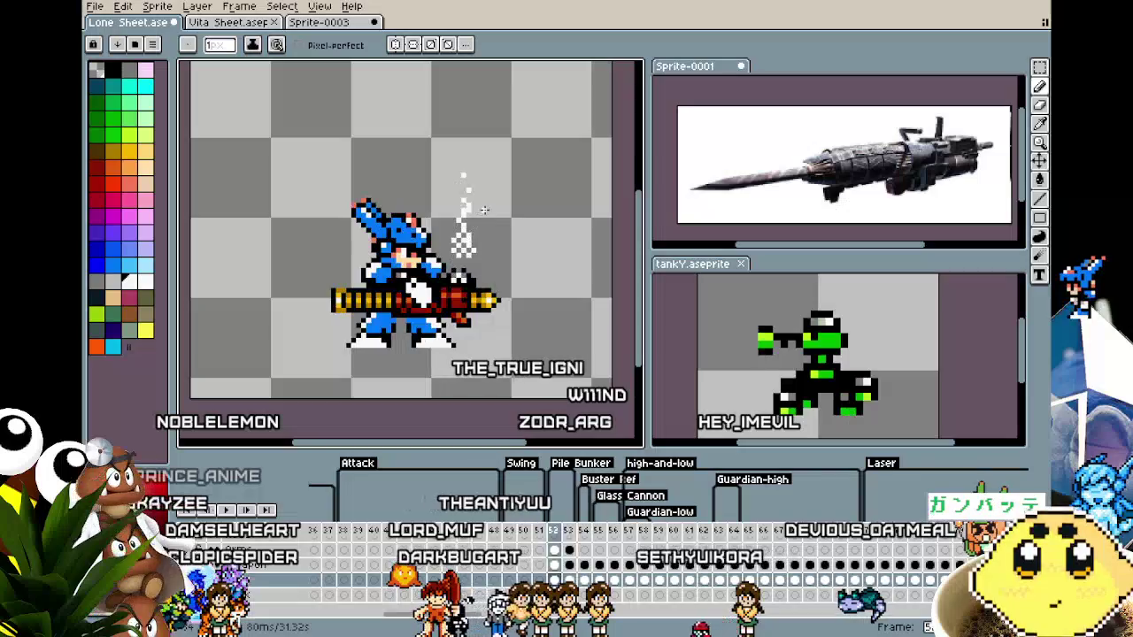
{"action": "scroll", "coordinate": [484, 210], "scroll_direction": "up", "scroll_amount": 1}
{"action": "scroll", "coordinate": [478, 230], "scroll_direction": "up", "scroll_amount": 1}
{"action": "scroll", "coordinate": [457, 356], "scroll_direction": "down", "scroll_amount": 1}
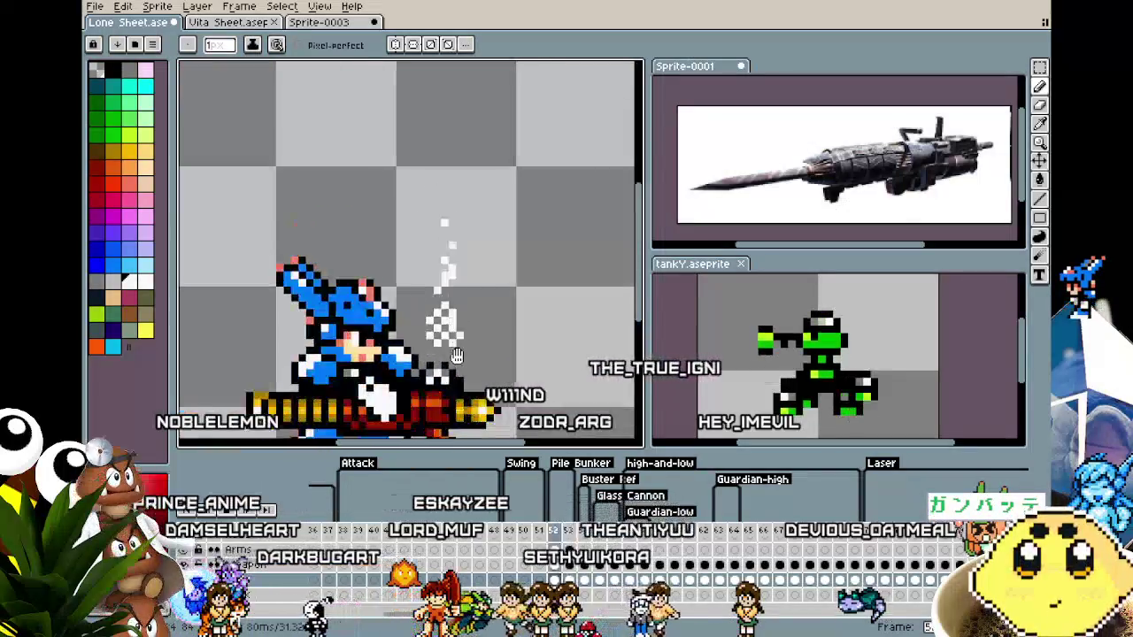
{"action": "scroll", "coordinate": [457, 356], "scroll_direction": "down", "scroll_amount": 2}
{"action": "scroll", "coordinate": [465, 276], "scroll_direction": "up", "scroll_amount": 1}
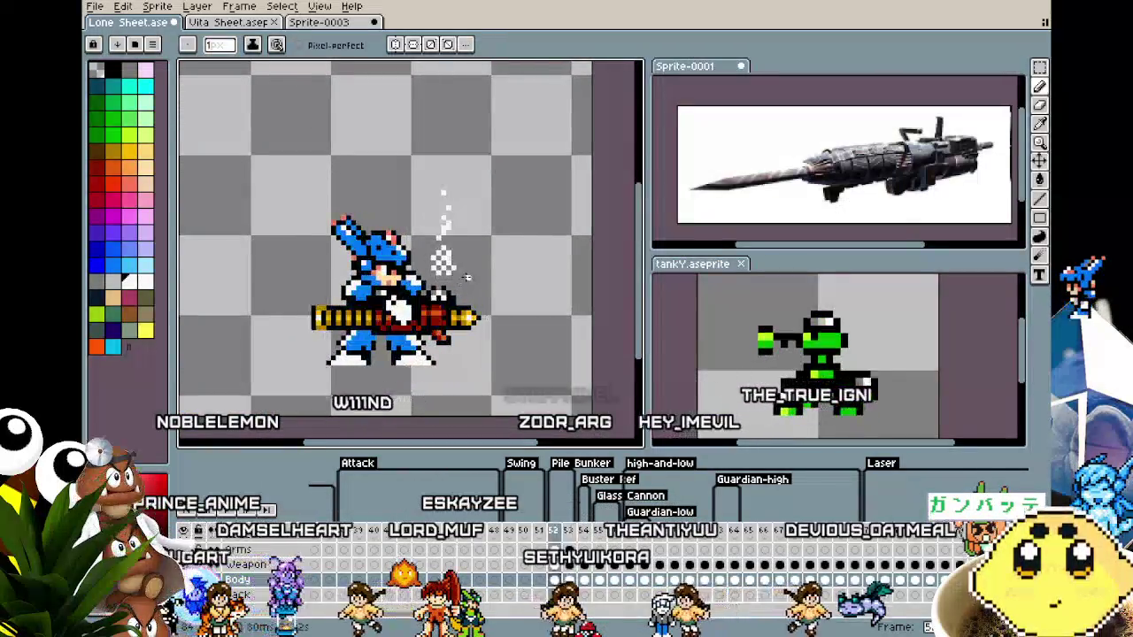
{"action": "scroll", "coordinate": [466, 277], "scroll_direction": "up", "scroll_amount": 1}
{"action": "scroll", "coordinate": [440, 281], "scroll_direction": "up", "scroll_amount": 2}
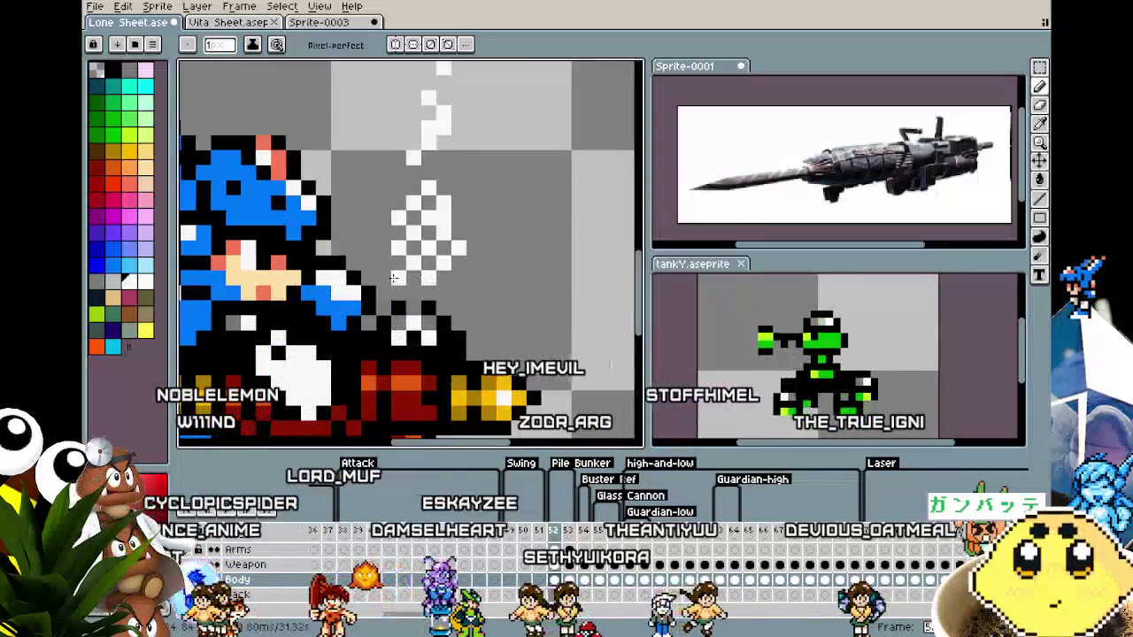
{"action": "scroll", "coordinate": [416, 319], "scroll_direction": "down", "scroll_amount": 3}
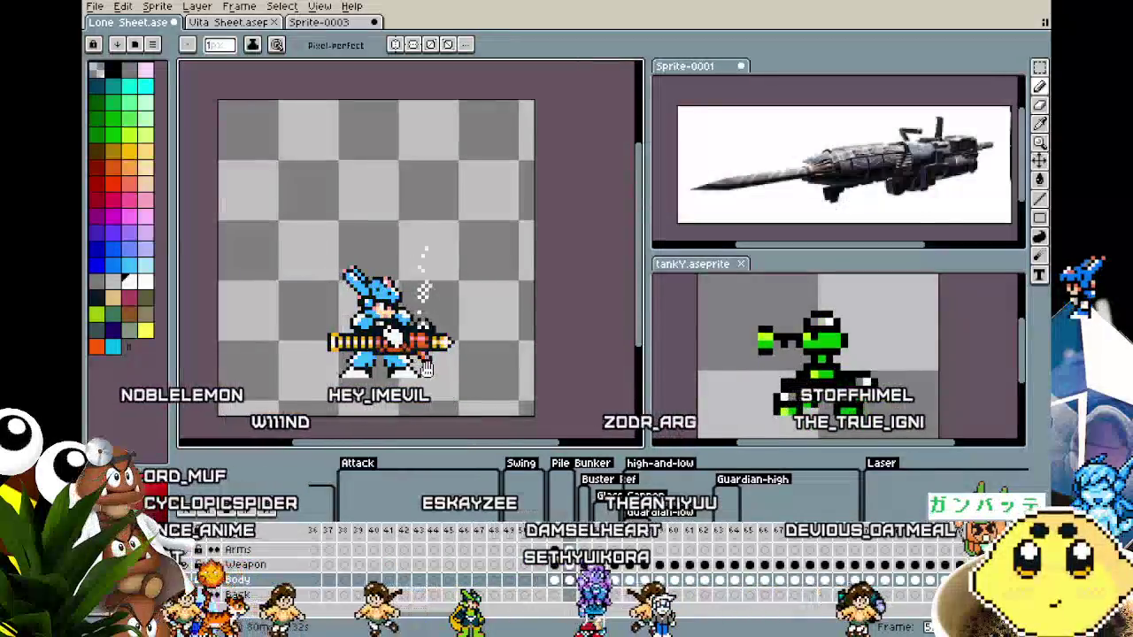
{"action": "scroll", "coordinate": [410, 339], "scroll_direction": "up", "scroll_amount": 2}
{"action": "scroll", "coordinate": [416, 342], "scroll_direction": "up", "scroll_amount": 2}
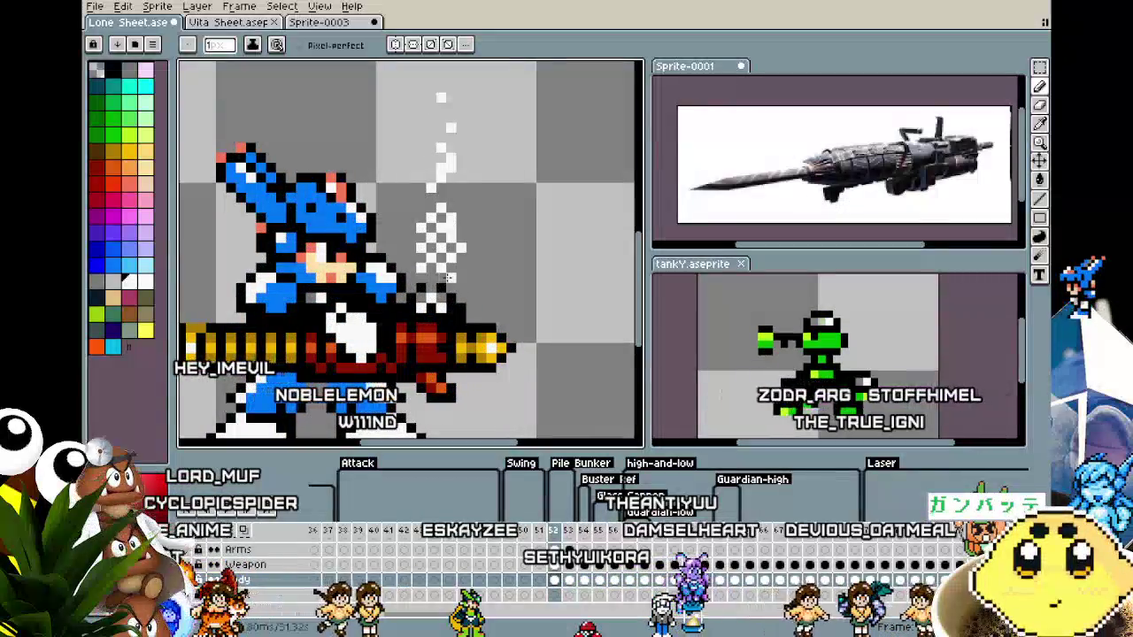
{"action": "scroll", "coordinate": [433, 348], "scroll_direction": "down", "scroll_amount": 3}
{"action": "scroll", "coordinate": [434, 346], "scroll_direction": "down", "scroll_amount": 2}
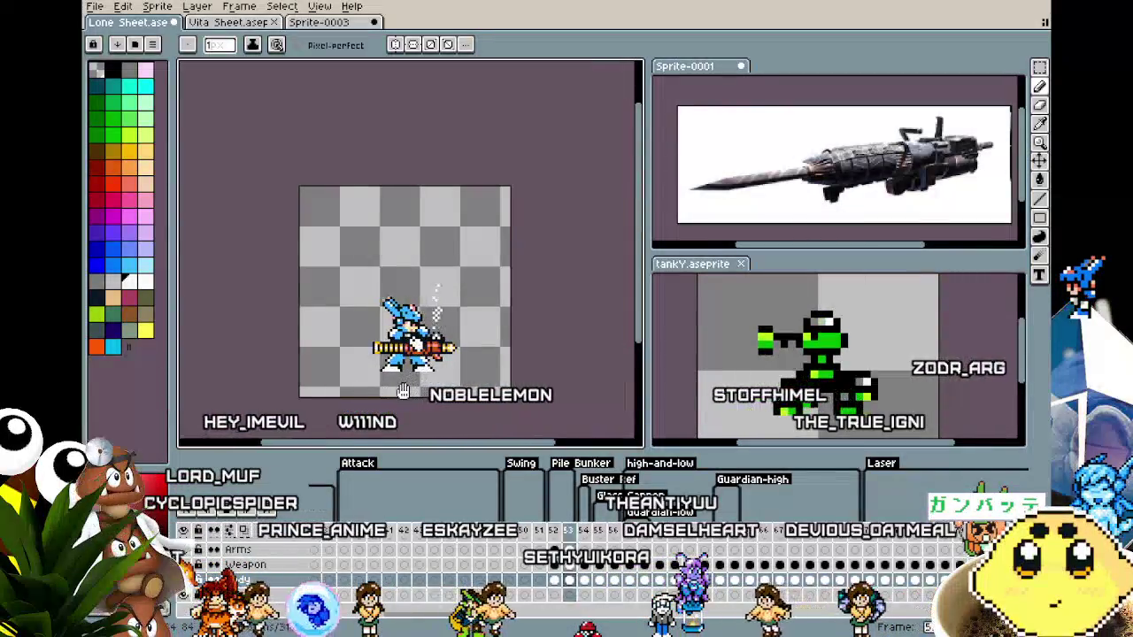
{"action": "left_click_drag", "start_coordinate": [399, 389], "coordinate": [353, 301]}
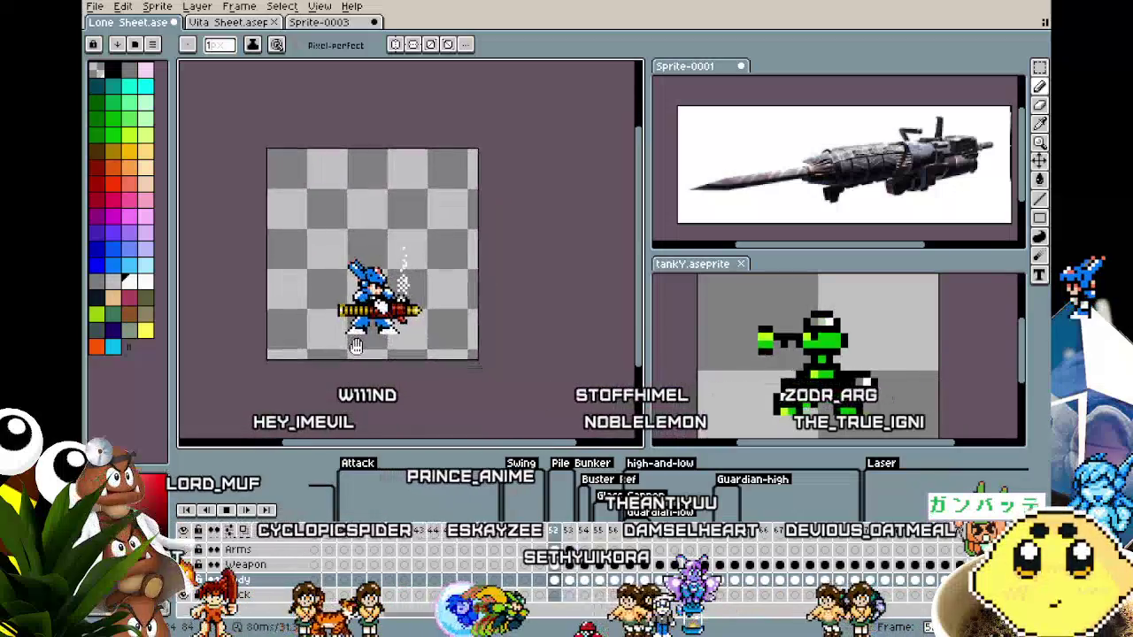
{"action": "scroll", "coordinate": [352, 302], "scroll_direction": "up", "scroll_amount": 2}
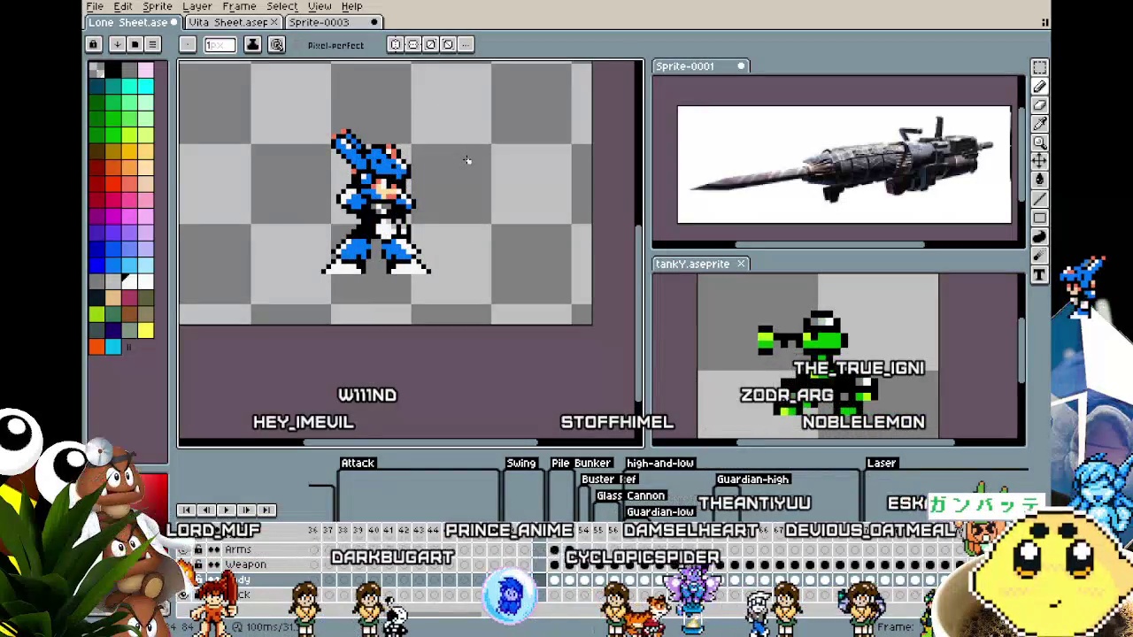
Play the animation loop, panning and zooming to watch the cannon fire and dithered smoke rise.
{"action": "key", "text": "Return"}
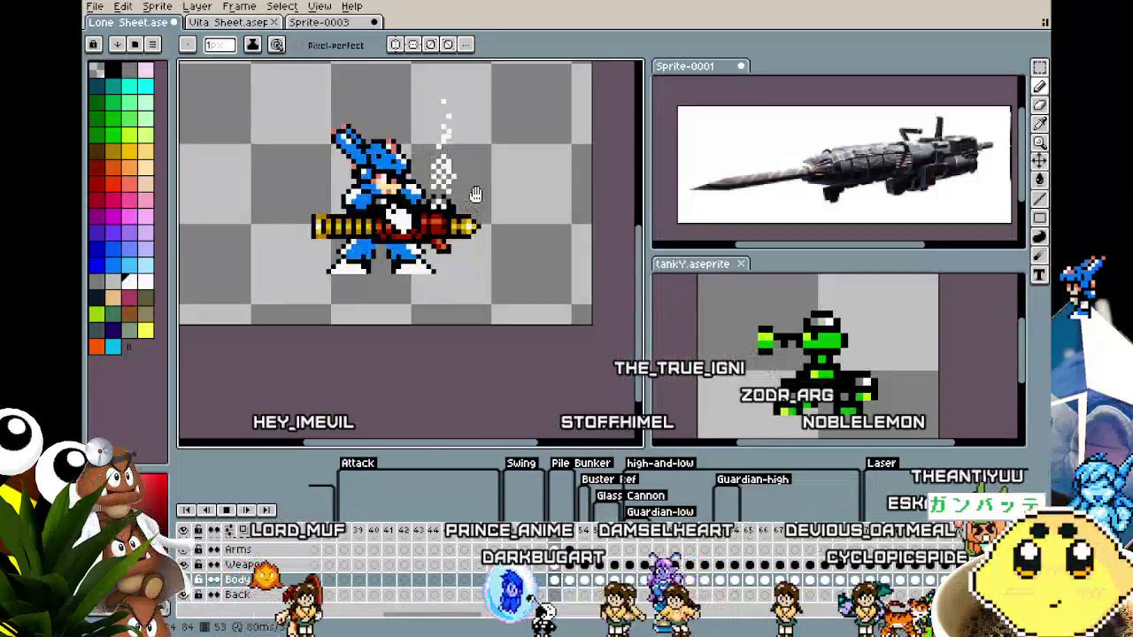
{"action": "mouse_move", "coordinate": [480, 206]}
{"action": "left_mouse_down"}
{"action": "mouse_move", "coordinate": [496, 227]}
{"action": "mouse_move", "coordinate": [482, 359]}
{"action": "mouse_move", "coordinate": [477, 295]}
{"action": "left_mouse_up"}
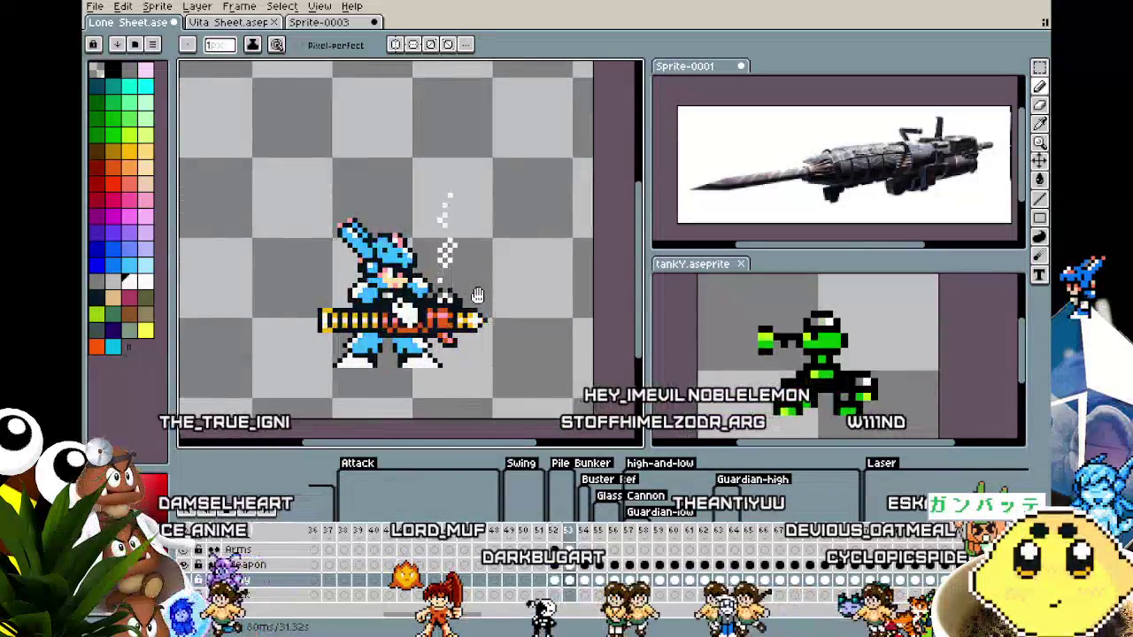
{"action": "scroll", "coordinate": [449, 254], "scroll_direction": "up", "scroll_amount": 1}
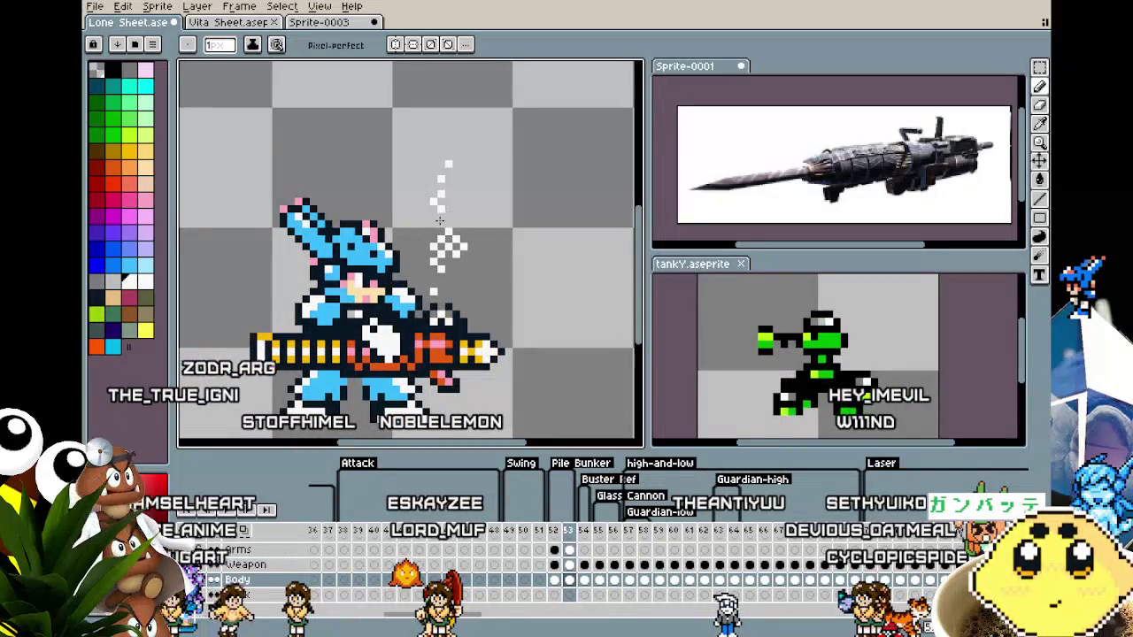
{"action": "scroll", "coordinate": [400, 329], "scroll_direction": "down", "scroll_amount": 1}
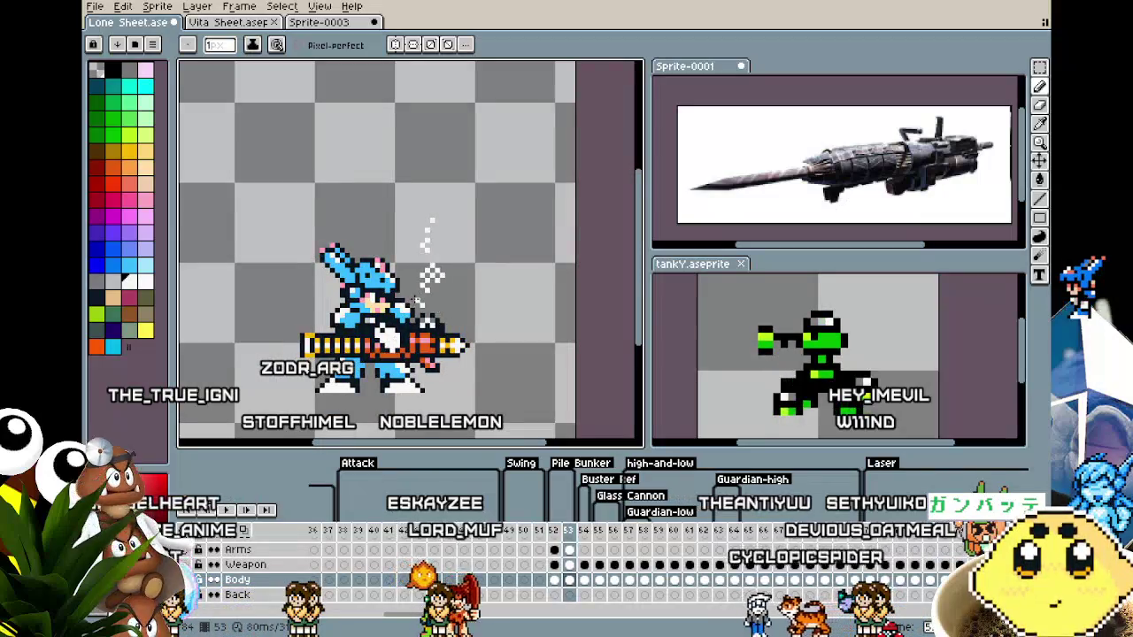
{"action": "scroll", "coordinate": [416, 302], "scroll_direction": "up", "scroll_amount": 1}
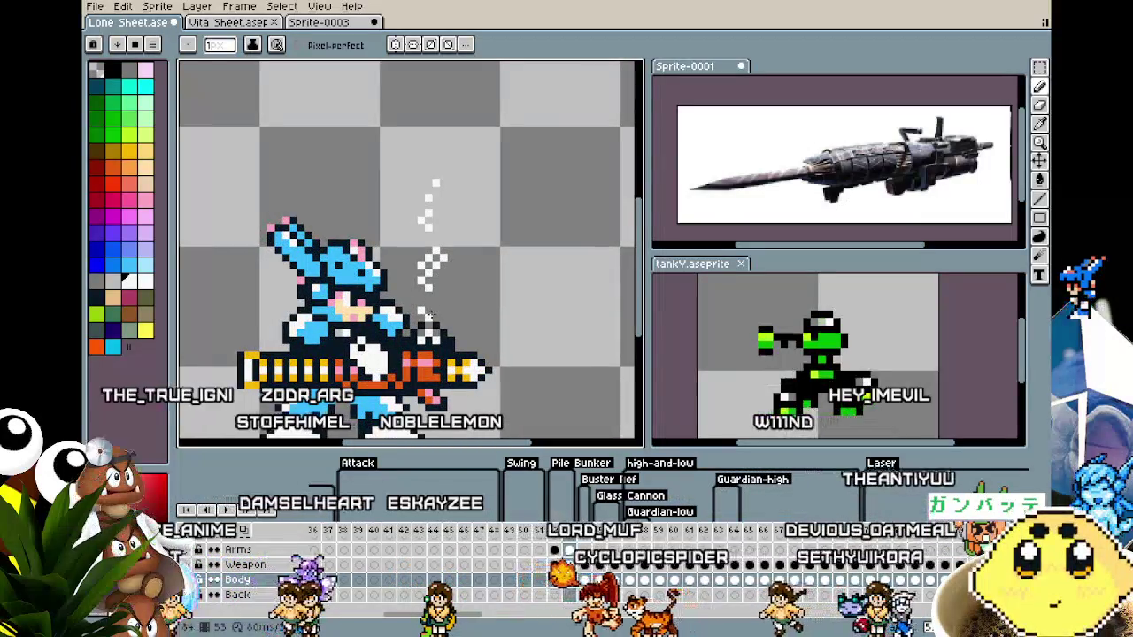
{"action": "left_click_drag", "start_coordinate": [428, 338], "coordinate": [434, 298]}
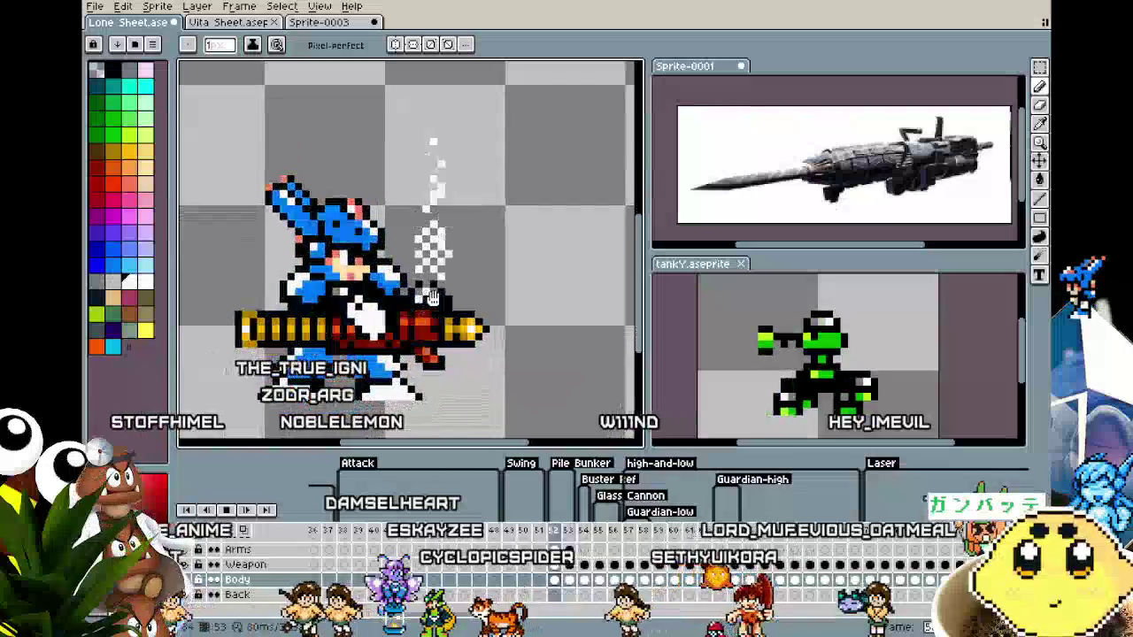
{"action": "scroll", "coordinate": [433, 298], "scroll_direction": "down", "scroll_amount": 1}
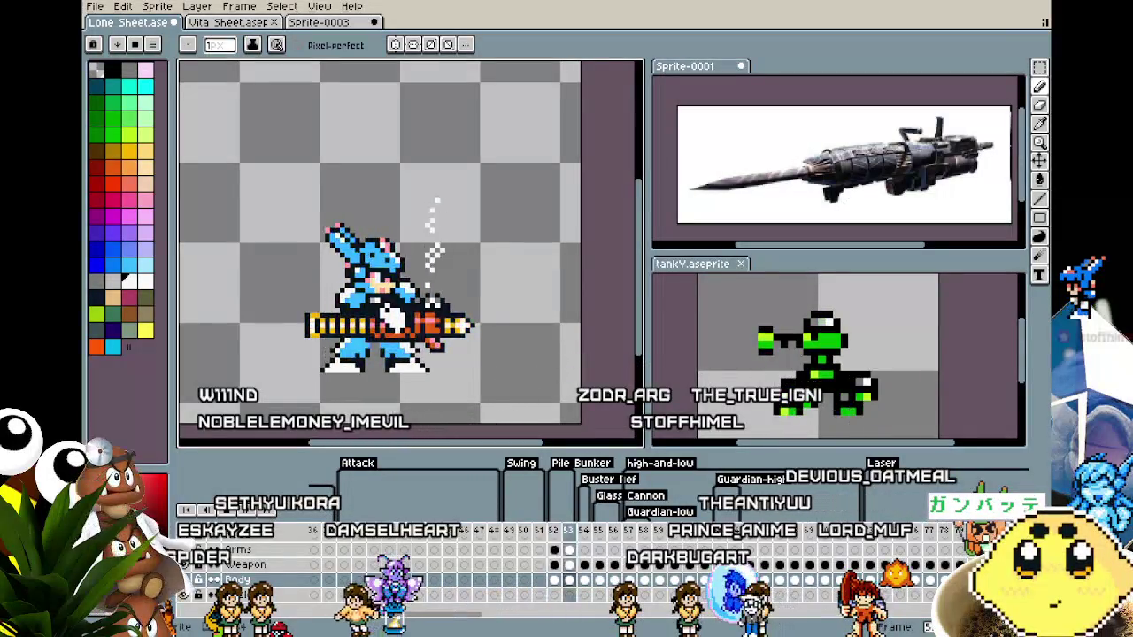
{"action": "left_click_drag", "start_coordinate": [371, 409], "coordinate": [430, 374]}
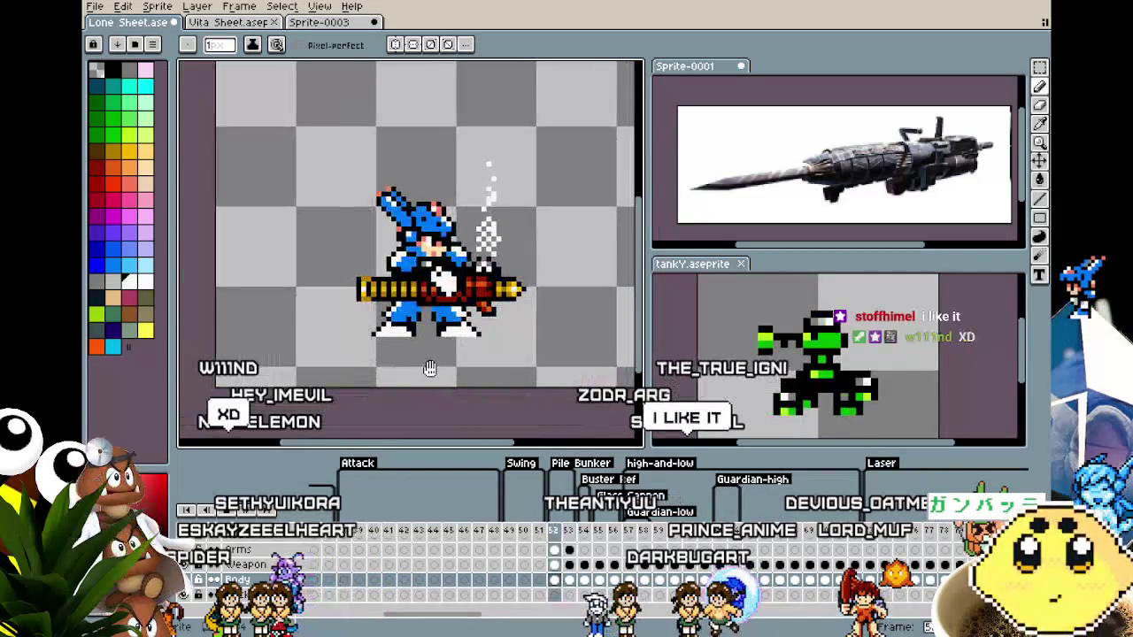
{"action": "scroll", "coordinate": [429, 368], "scroll_direction": "down", "scroll_amount": 1}
{"action": "scroll", "coordinate": [429, 368], "scroll_direction": "up", "scroll_amount": 1}
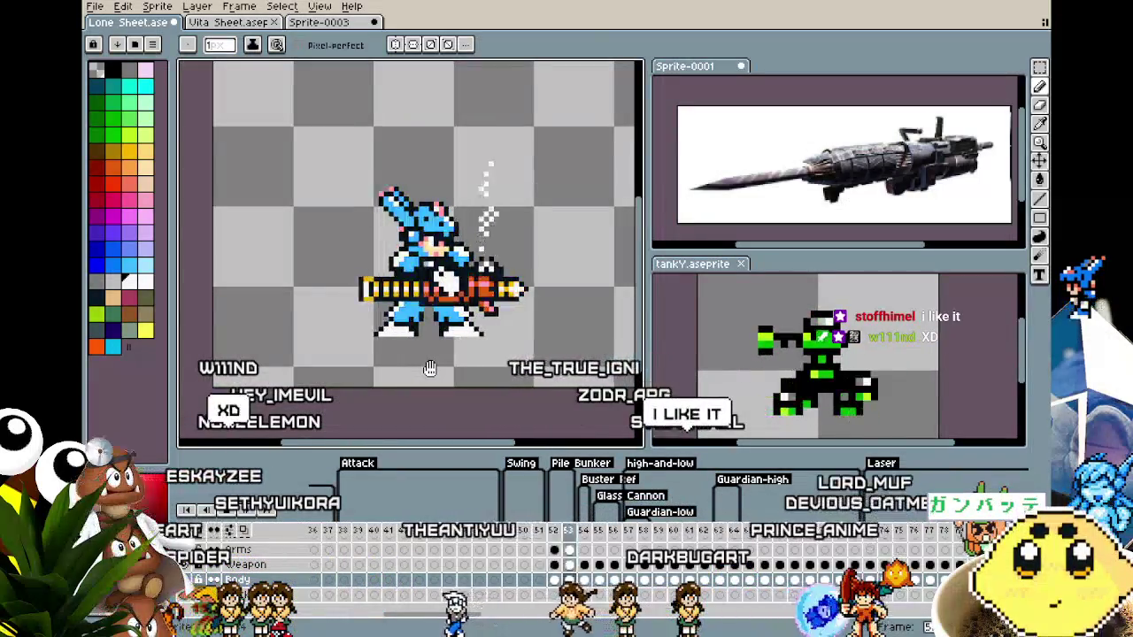
{"action": "left_click_drag", "start_coordinate": [429, 368], "coordinate": [394, 367]}
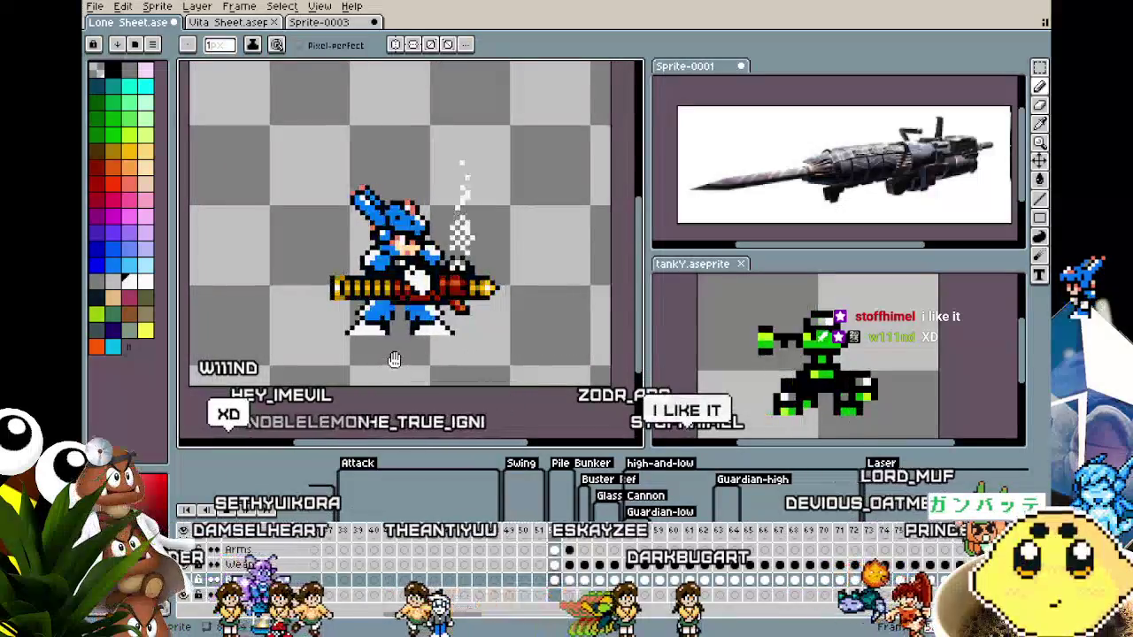
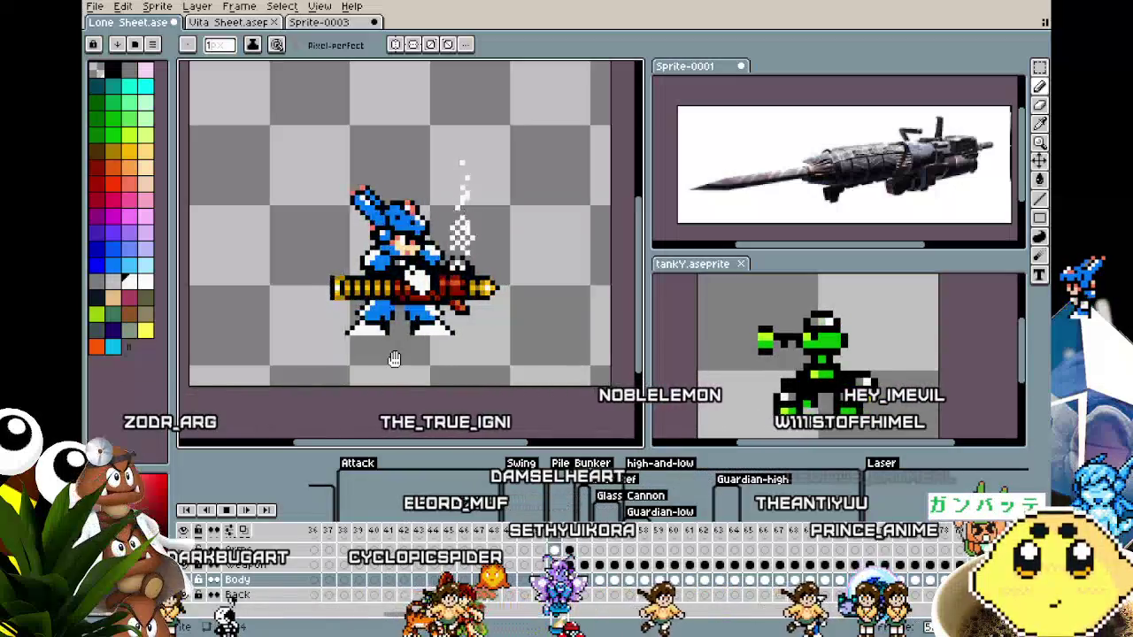
Recenter the canvas and rename the frames 52–53 'Pile Bunker' tag to 'PB Charge'.
{"action": "mouse_move", "coordinate": [395, 359]}
{"action": "left_mouse_down"}
{"action": "mouse_move", "coordinate": [382, 304]}
{"action": "mouse_move", "coordinate": [387, 418]}
{"action": "mouse_move", "coordinate": [373, 364]}
{"action": "left_mouse_up"}
{"action": "scroll", "coordinate": [387, 417], "scroll_direction": "up", "scroll_amount": 1}
{"action": "scroll", "coordinate": [387, 418], "scroll_direction": "down", "scroll_amount": 1}
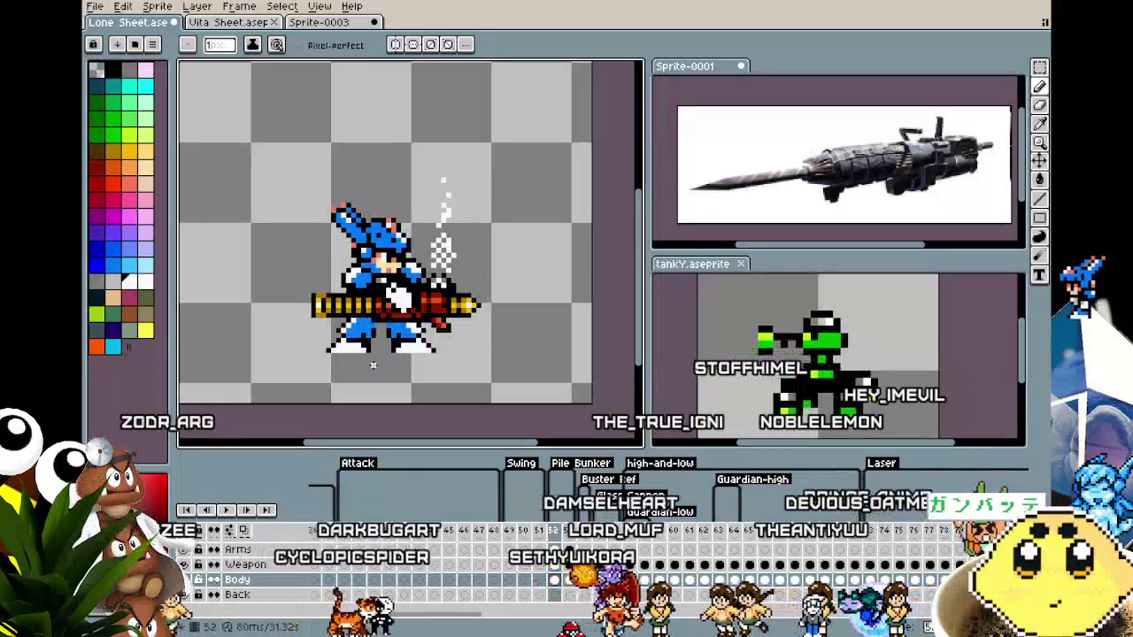
{"action": "scroll", "coordinate": [372, 366], "scroll_direction": "down", "scroll_amount": 1}
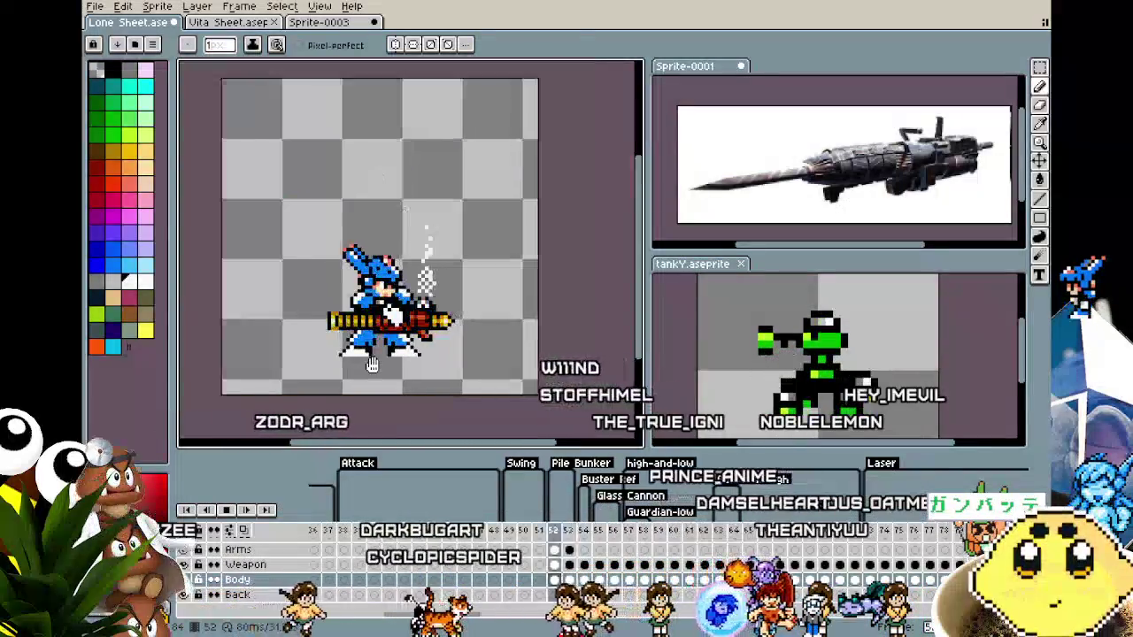
{"action": "left_click_drag", "start_coordinate": [372, 365], "coordinate": [365, 386]}
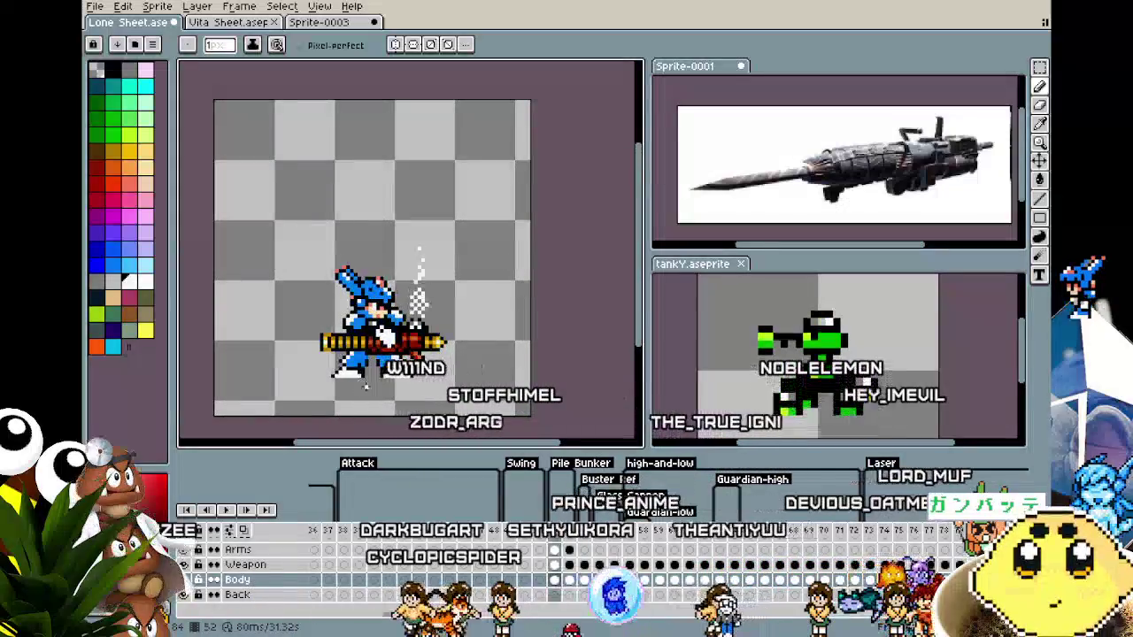
{"action": "double_click", "coordinate": [584, 463]}
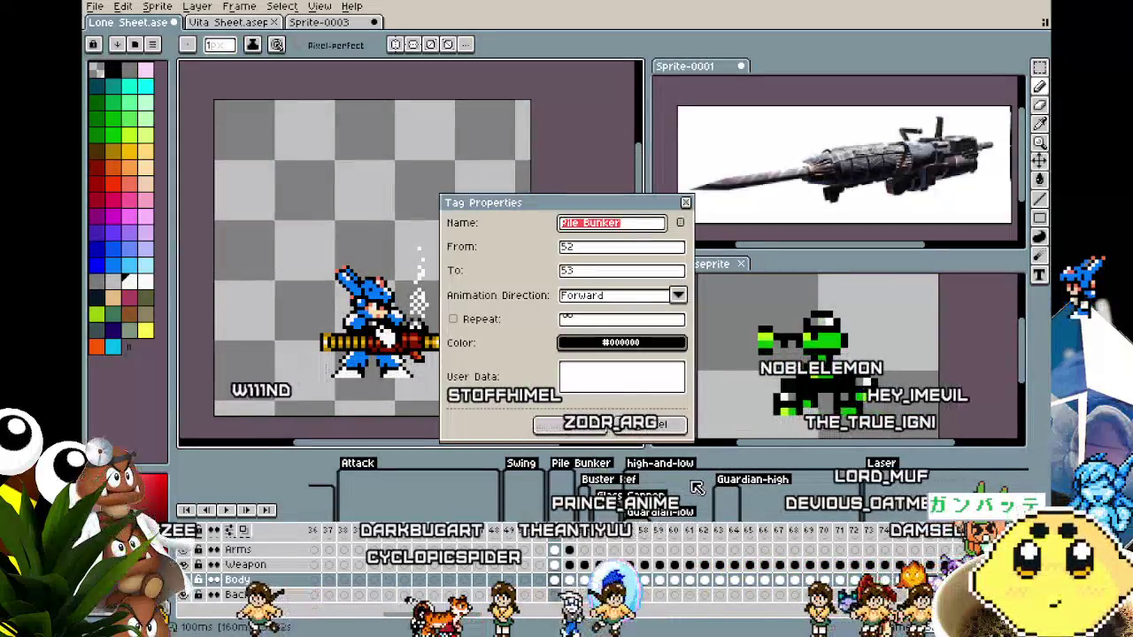
{"action": "type", "text": "PB Charge"}
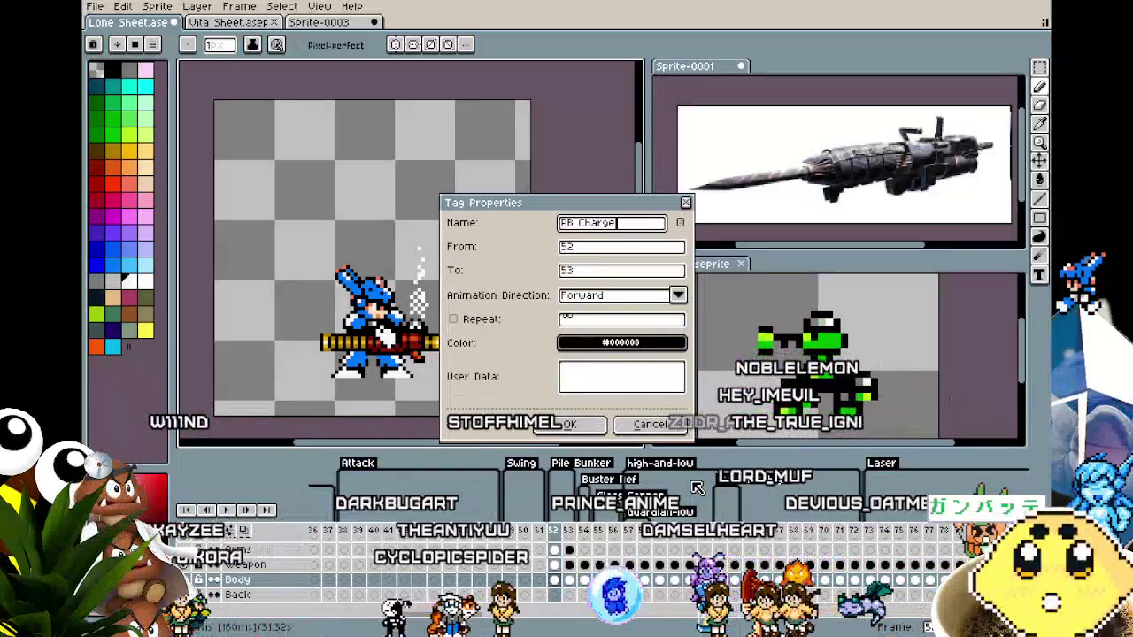
{"action": "key", "text": "Return"}
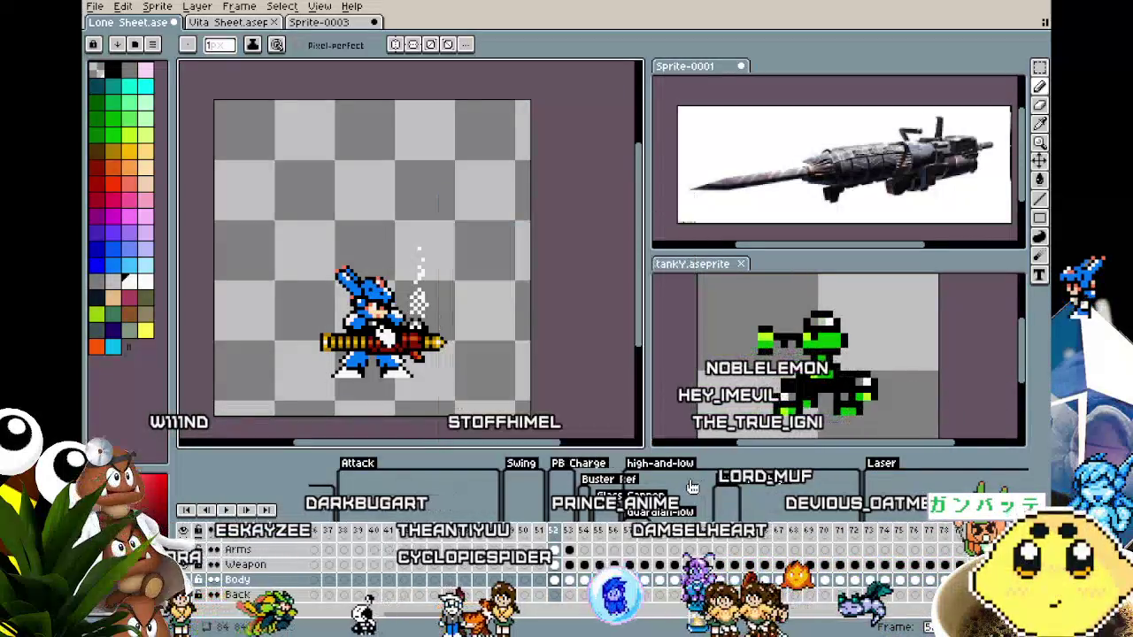
{"action": "scroll", "coordinate": [525, 383], "scroll_direction": "up", "scroll_amount": 1}
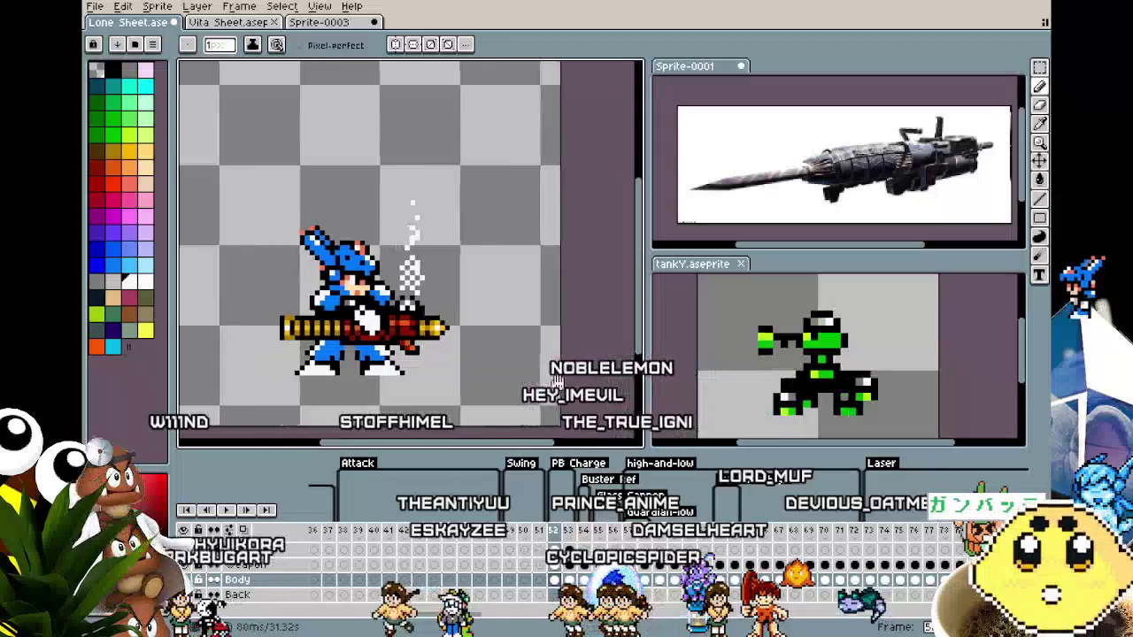
Play the firing animation, step back to frame 52, and zoom in and out to inspect the rabbit.
{"action": "key", "text": "Return"}
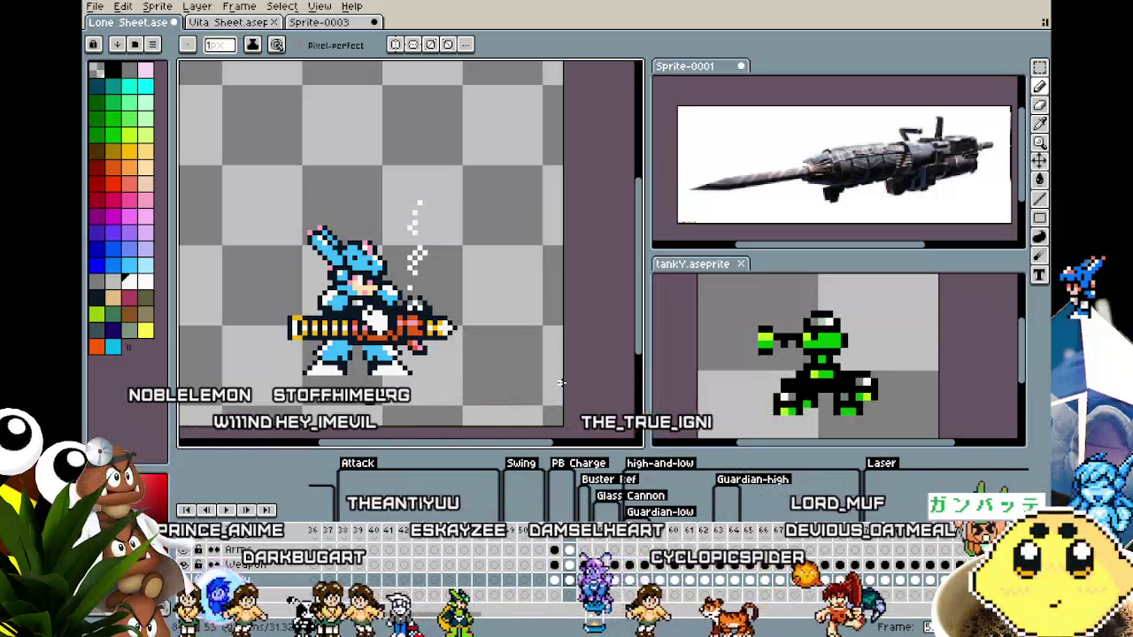
{"action": "scroll", "coordinate": [560, 382], "scroll_direction": "up", "scroll_amount": 2}
{"action": "left_click_drag", "start_coordinate": [332, 240], "coordinate": [491, 241]}
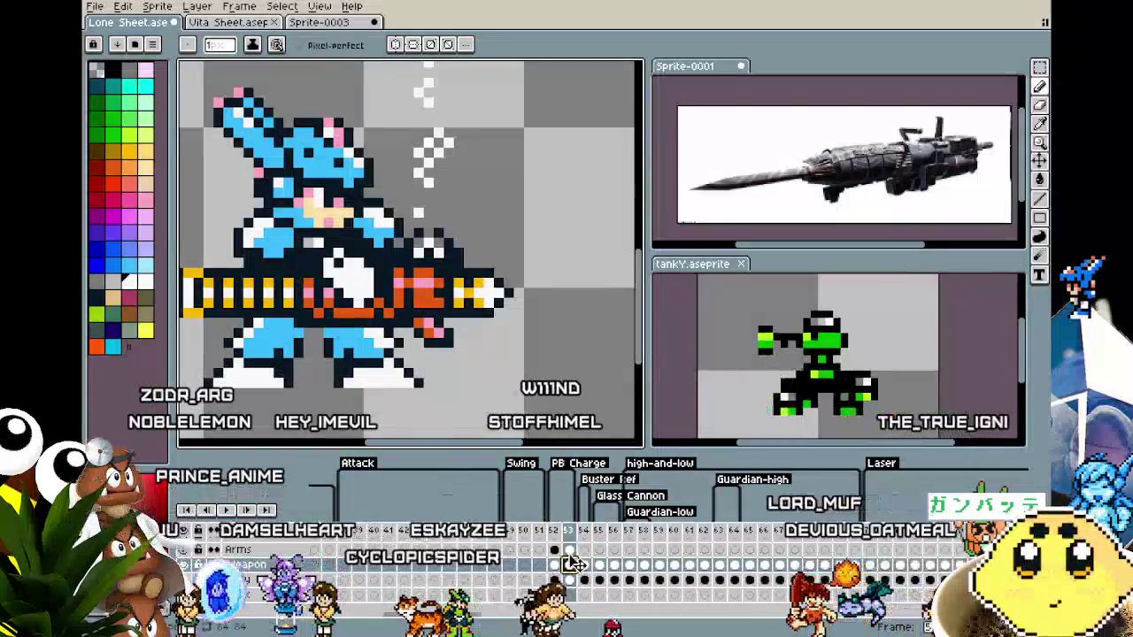
{"action": "scroll", "coordinate": [431, 401], "scroll_direction": "down", "scroll_amount": 1}
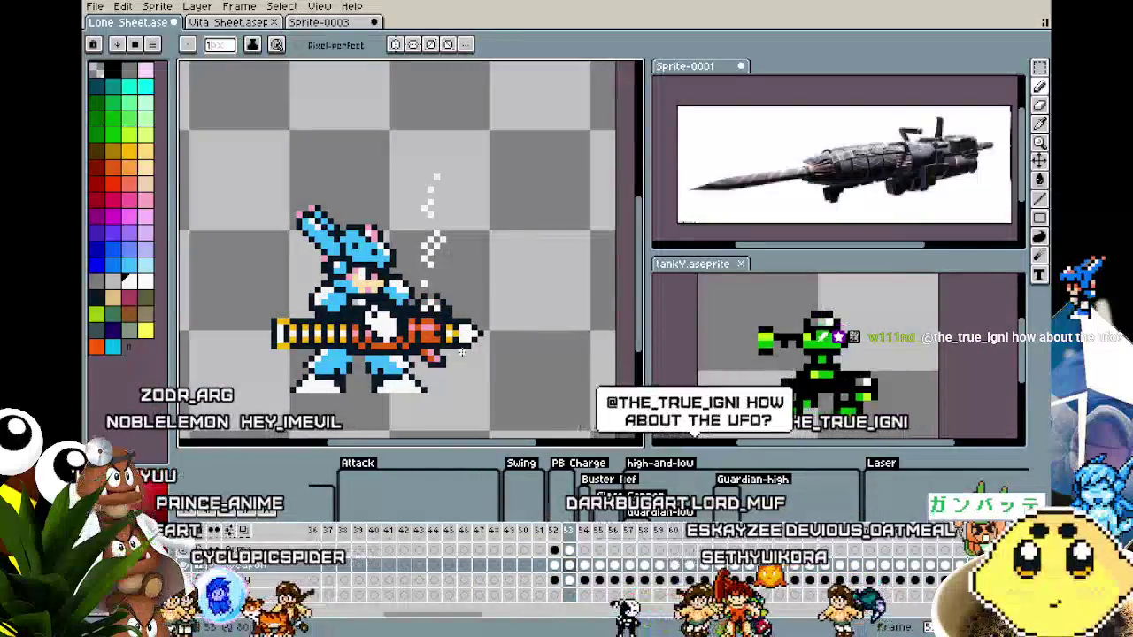
{"action": "key", "text": "Left"}
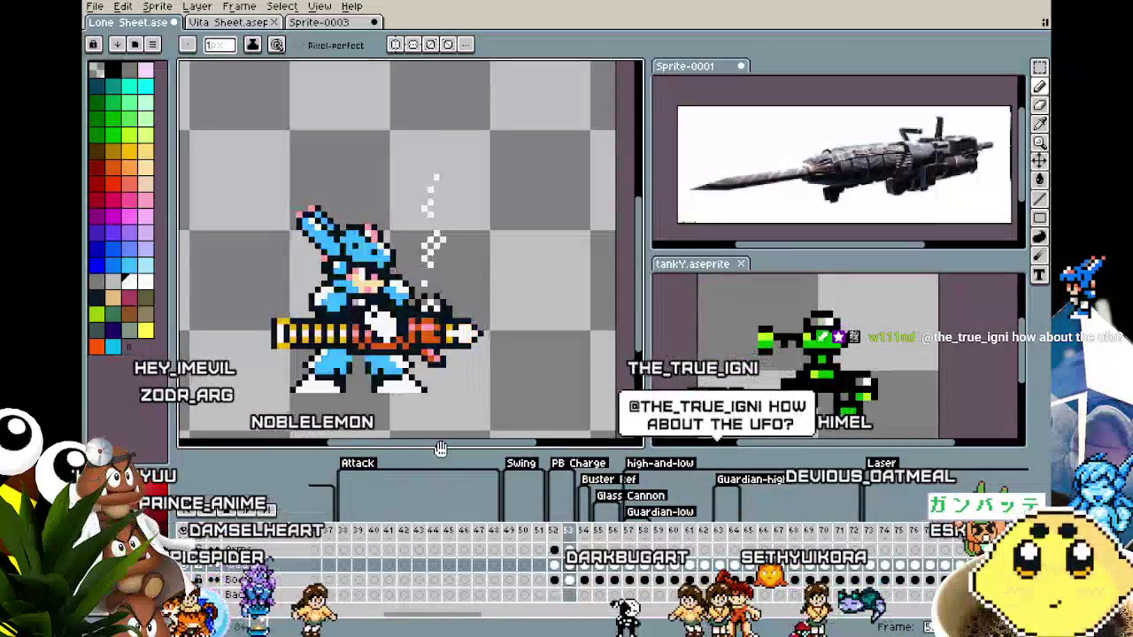
{"action": "scroll", "coordinate": [449, 364], "scroll_direction": "up", "scroll_amount": 1}
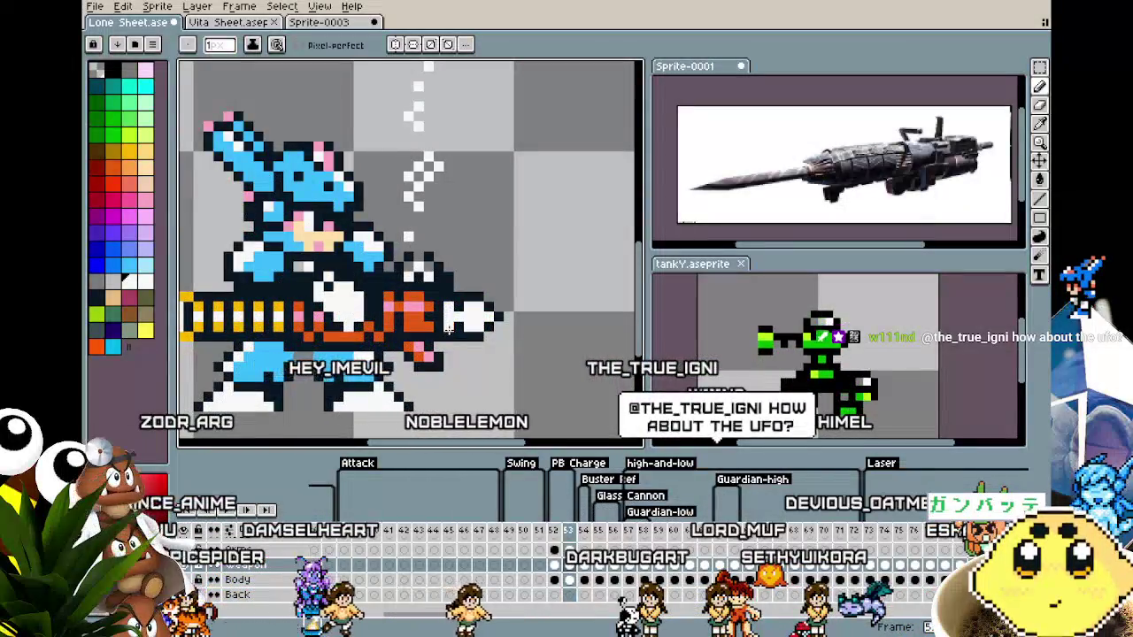
{"action": "scroll", "coordinate": [449, 328], "scroll_direction": "down", "scroll_amount": 2}
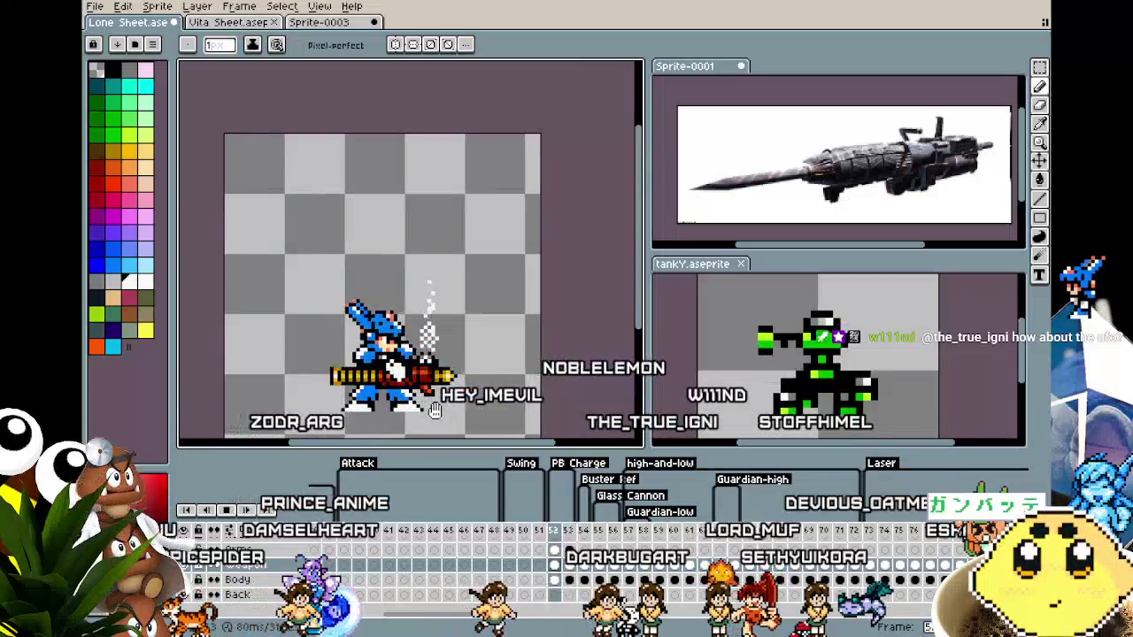
{"action": "scroll", "coordinate": [354, 407], "scroll_direction": "up", "scroll_amount": 2}
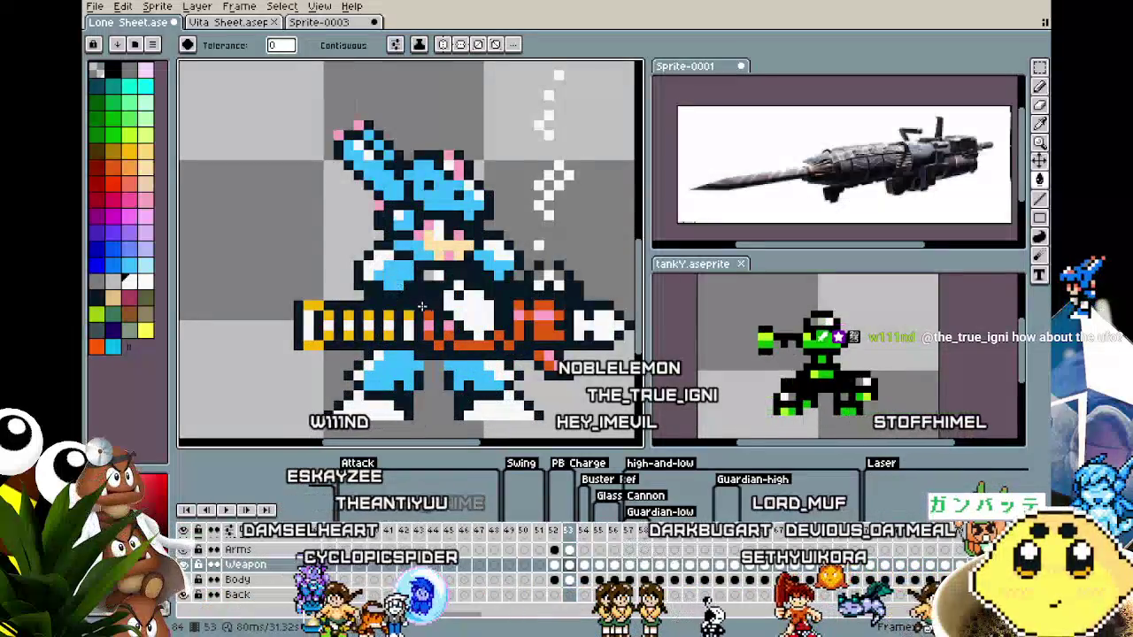
{"action": "scroll", "coordinate": [393, 327], "scroll_direction": "down", "scroll_amount": 2}
{"action": "key", "text": "Return"}
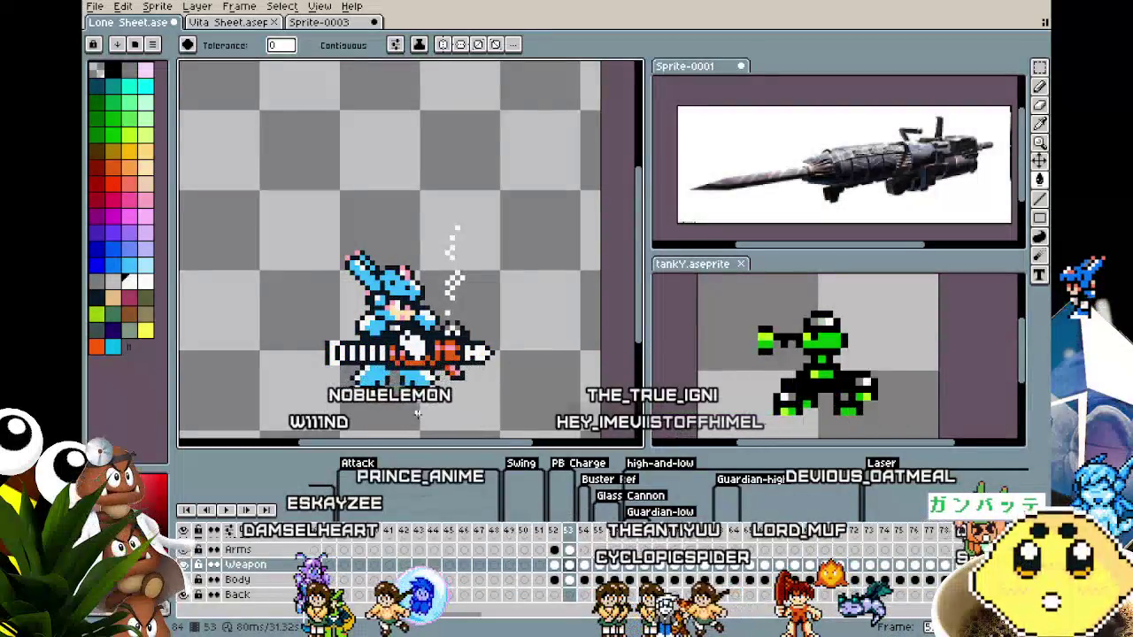
{"action": "scroll", "coordinate": [417, 413], "scroll_direction": "up", "scroll_amount": 1}
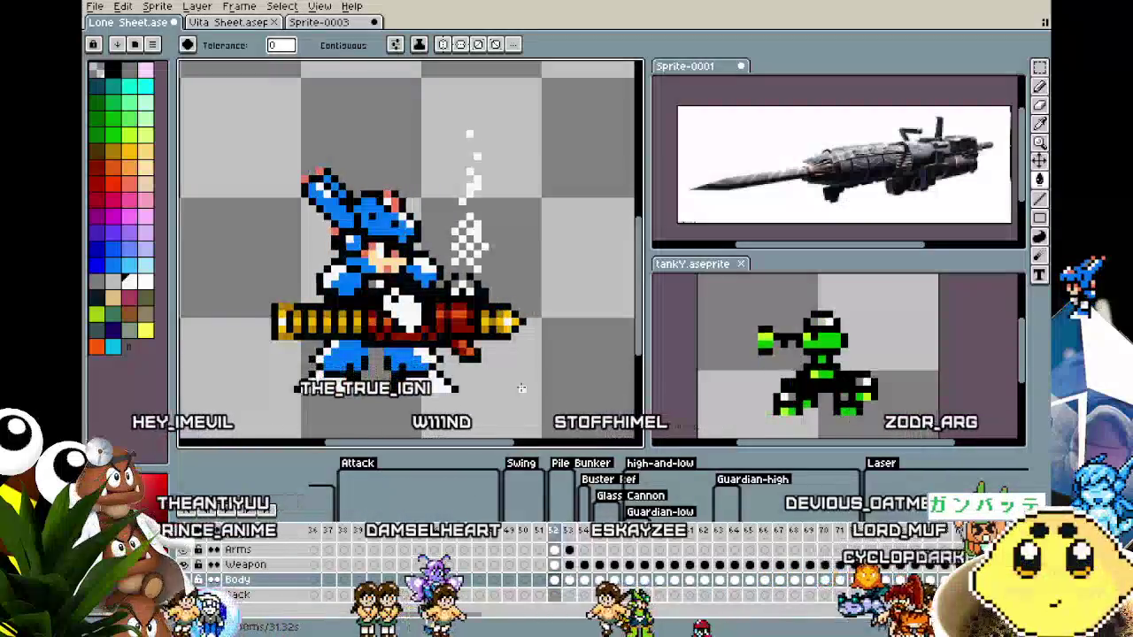
Undo an accidental gold flood fill on the gun tip.
{"action": "scroll", "coordinate": [506, 316], "scroll_direction": "up", "scroll_amount": 2}
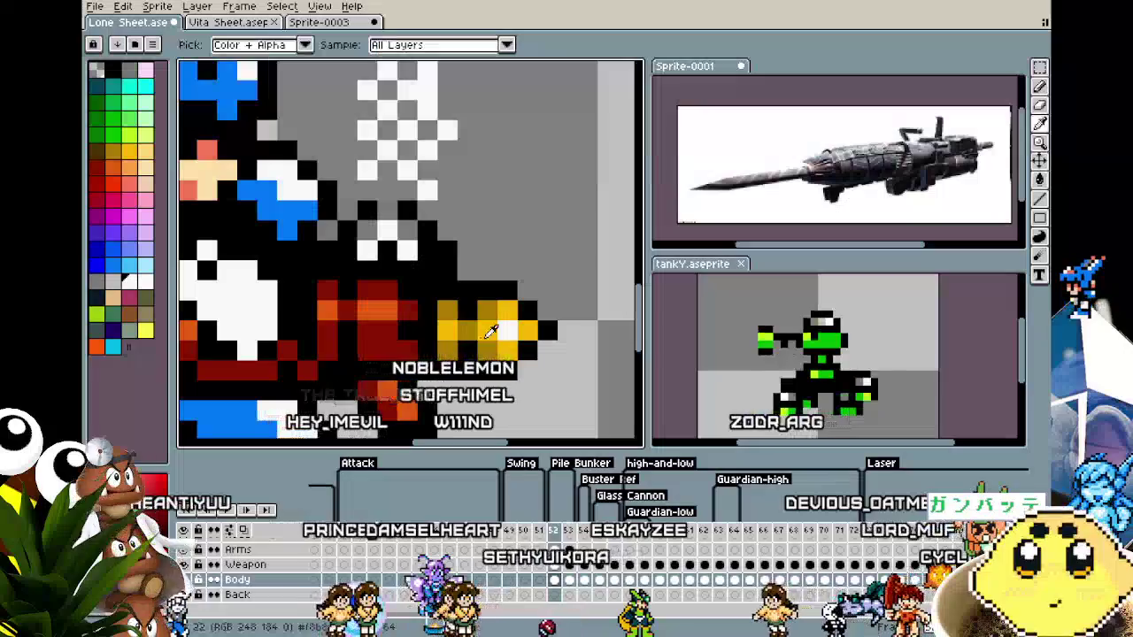
{"action": "key", "text": "g"}
{"action": "left_click", "coordinate": [506, 163]}
{"action": "key", "text": "ctrl+z"}
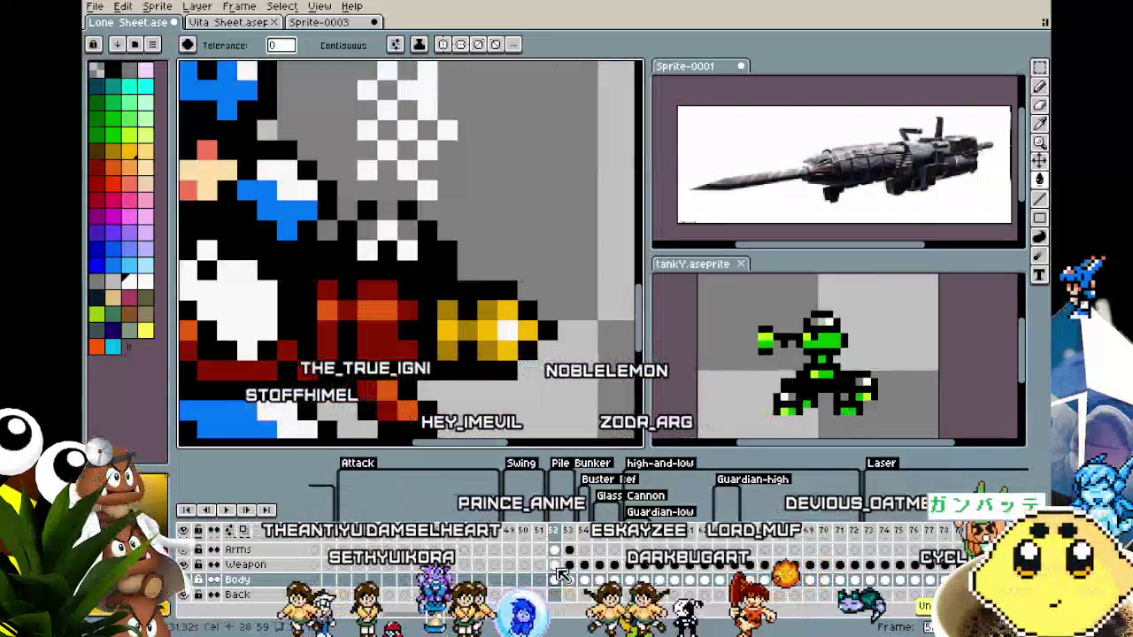
On the Weapon layer at frame 52, pick white and pencil a highlight pixel onto the gold gun tip.
{"action": "left_click", "coordinate": [556, 567]}
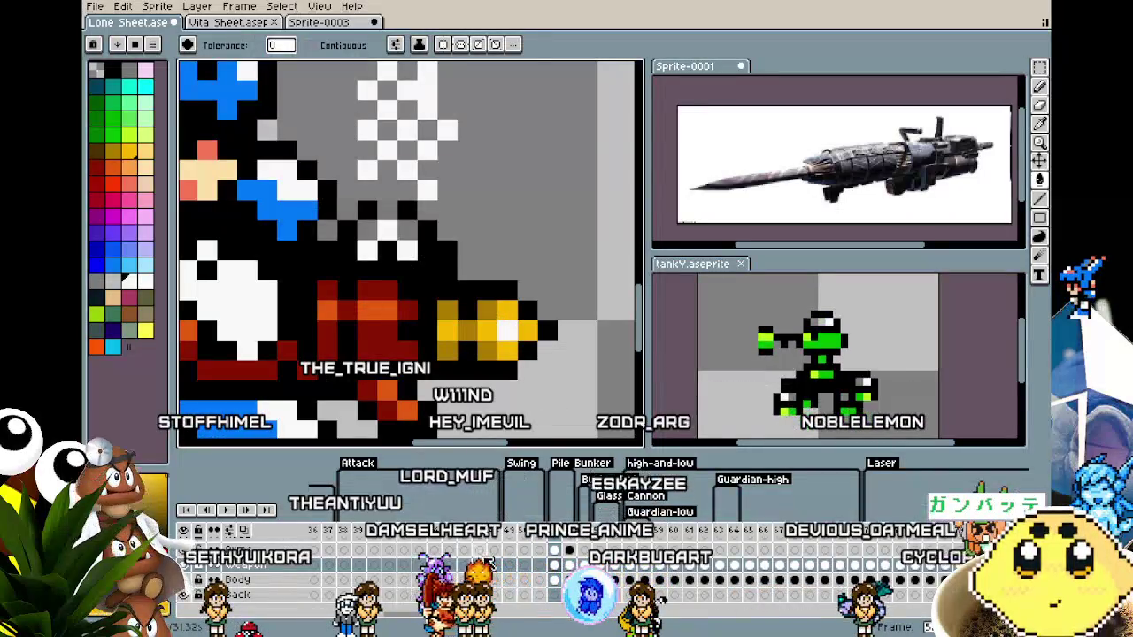
{"action": "key", "text": "i"}
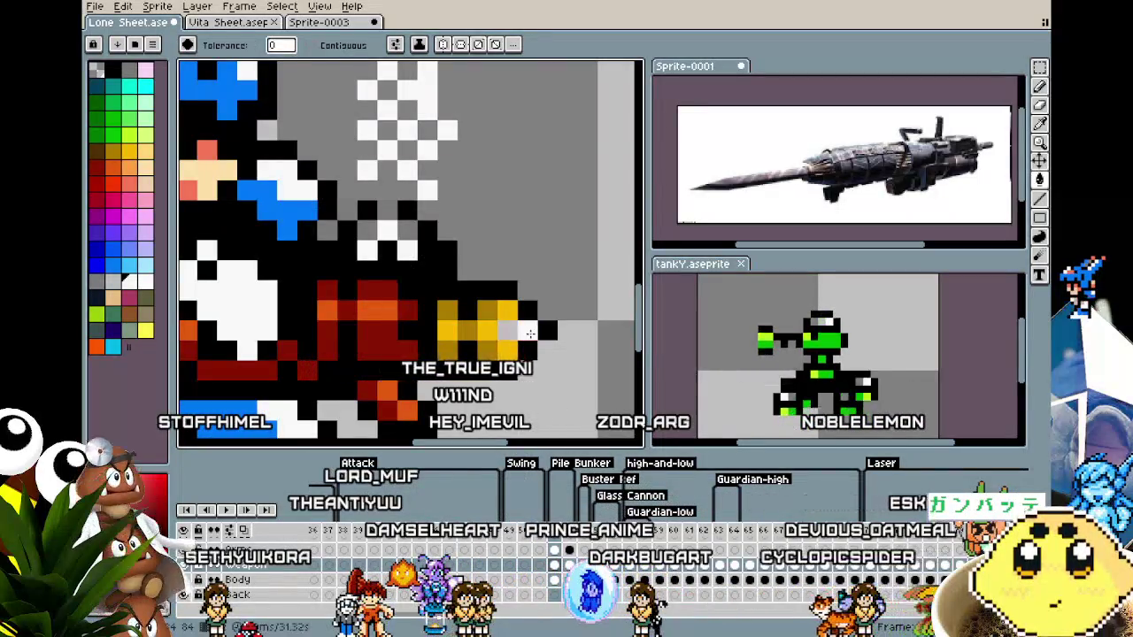
{"action": "left_click", "coordinate": [510, 333]}
{"action": "key", "text": "b"}
{"action": "key", "text": "ctrl+z"}
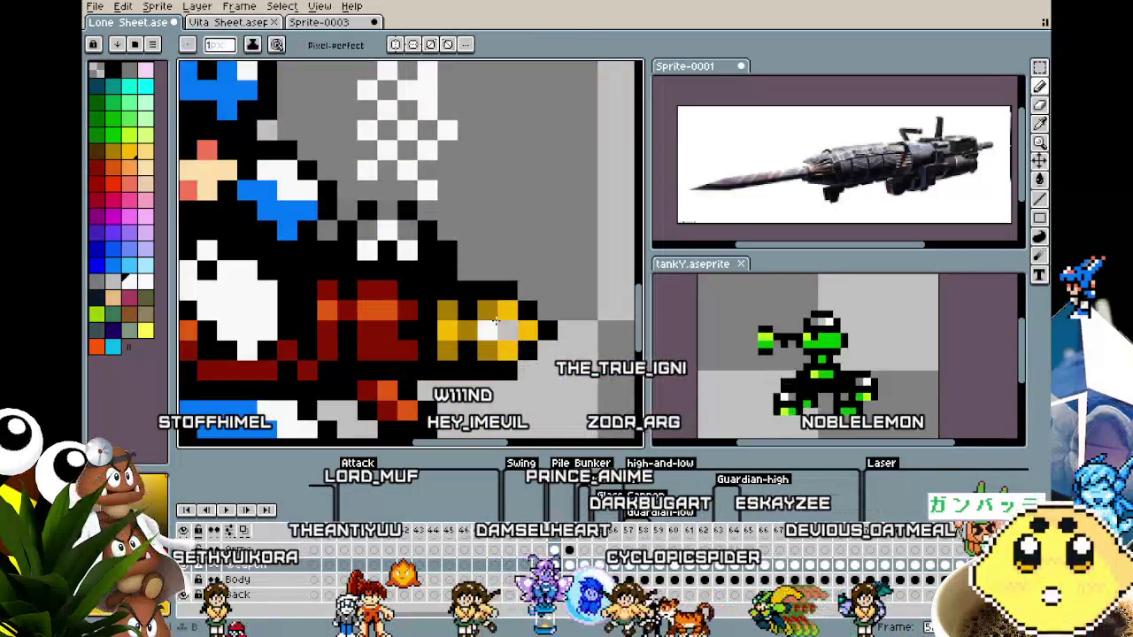
{"action": "left_click", "coordinate": [524, 330]}
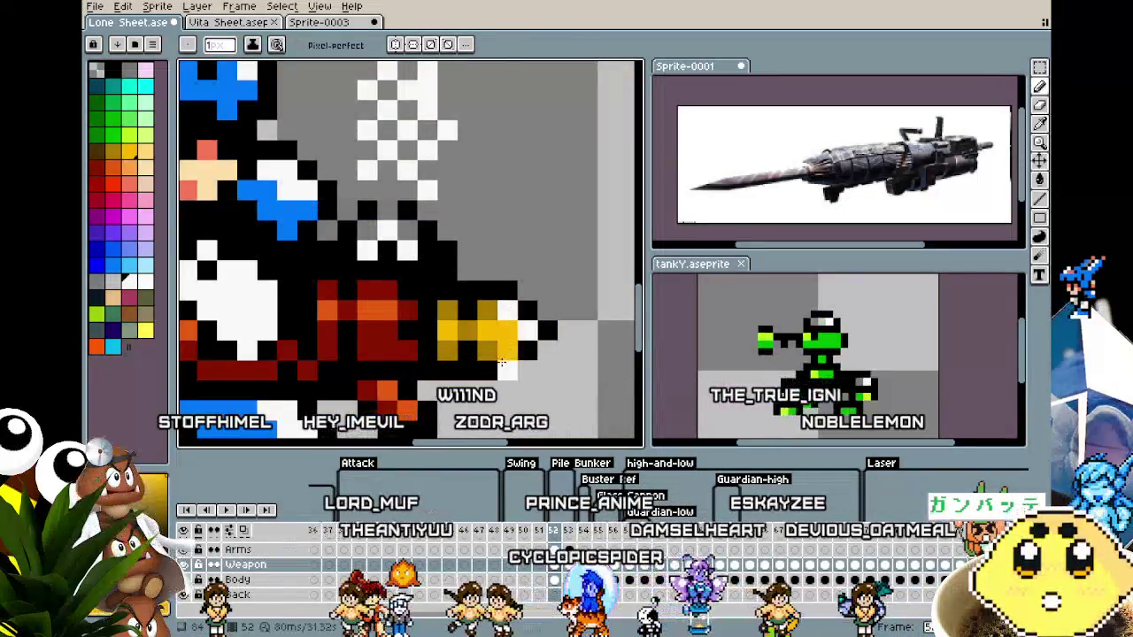
{"action": "scroll", "coordinate": [500, 363], "scroll_direction": "down", "scroll_amount": 3}
{"action": "scroll", "coordinate": [500, 363], "scroll_direction": "down", "scroll_amount": 2}
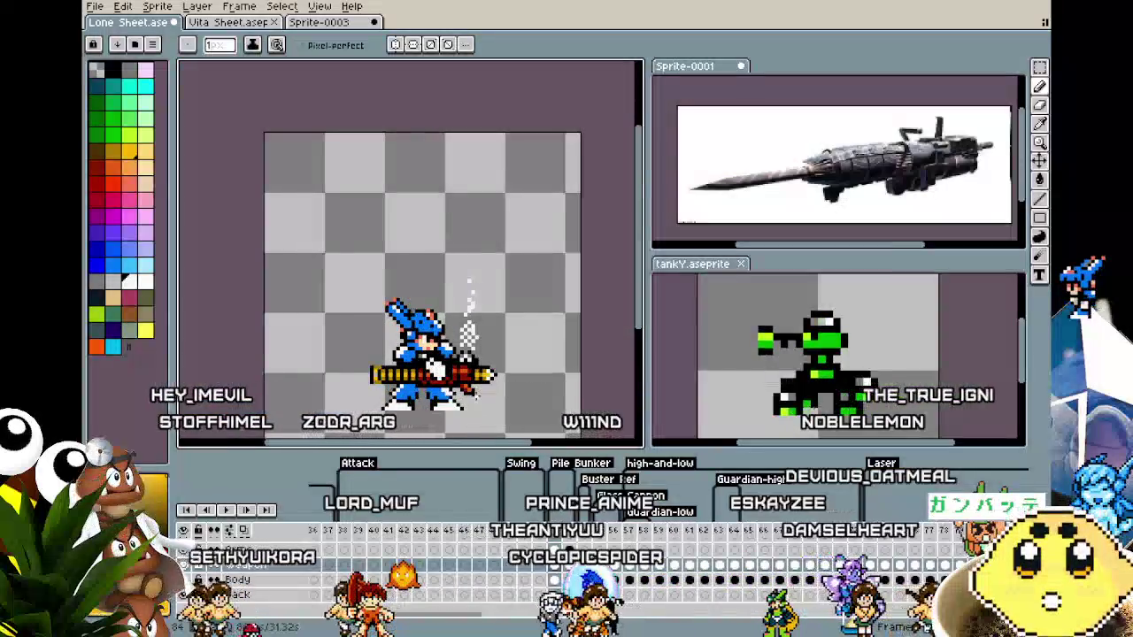
Zoom and pan around the gun to inspect the new white highlight.
{"action": "scroll", "coordinate": [477, 393], "scroll_direction": "up", "scroll_amount": 1}
{"action": "scroll", "coordinate": [477, 393], "scroll_direction": "down", "scroll_amount": 2}
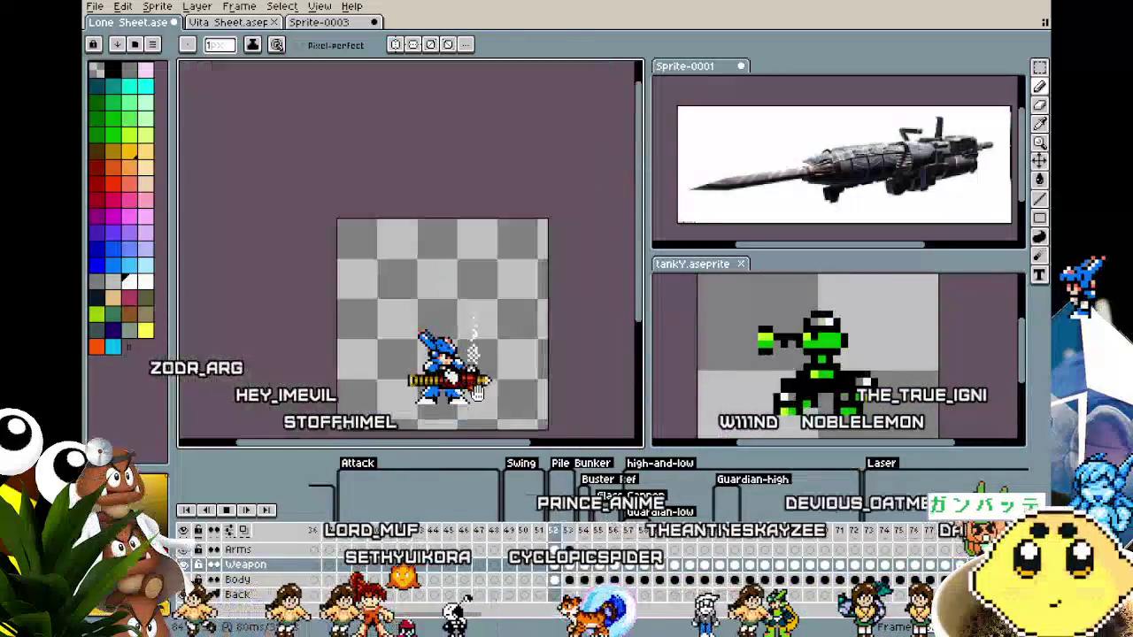
{"action": "left_click_drag", "start_coordinate": [478, 393], "coordinate": [488, 376]}
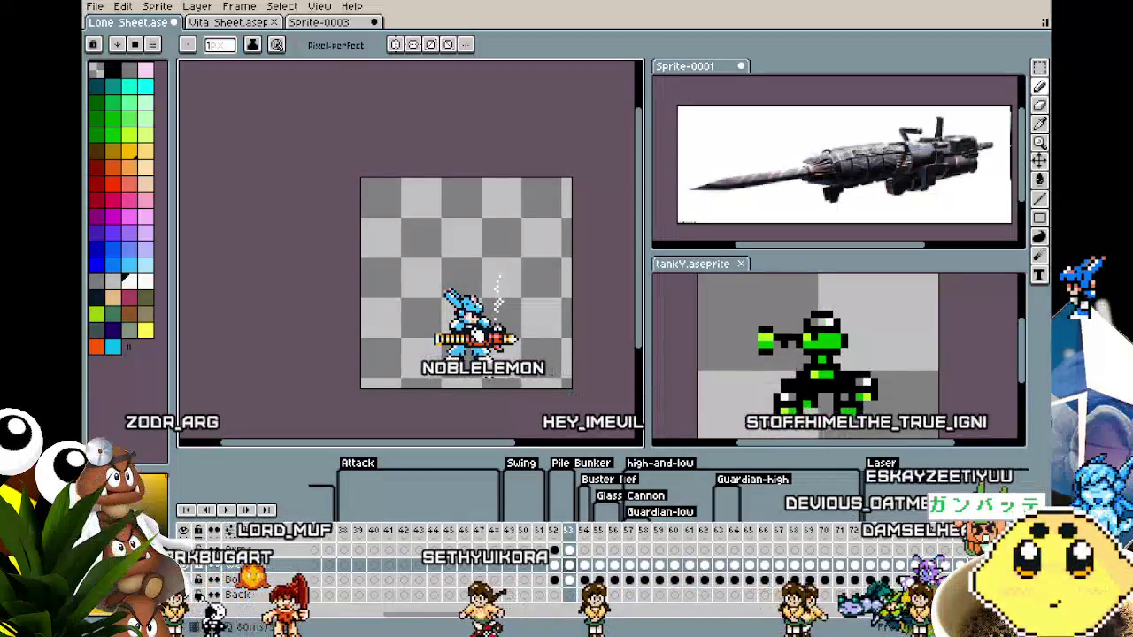
{"action": "scroll", "coordinate": [543, 334], "scroll_direction": "up", "scroll_amount": 2}
{"action": "scroll", "coordinate": [496, 336], "scroll_direction": "up", "scroll_amount": 1}
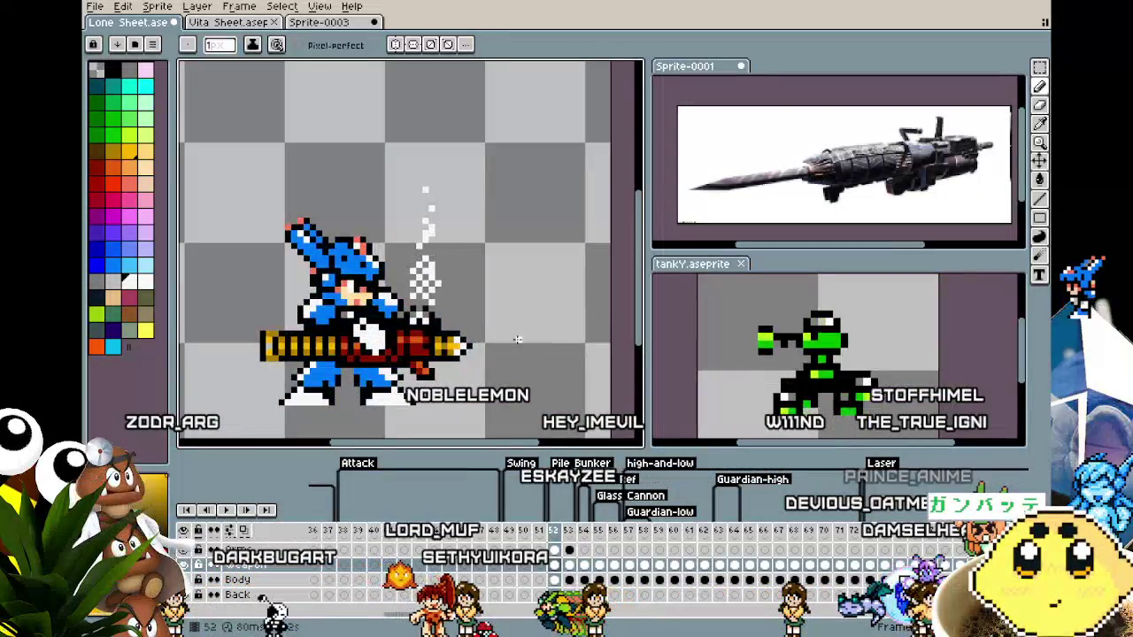
{"action": "scroll", "coordinate": [469, 347], "scroll_direction": "up", "scroll_amount": 1}
{"action": "scroll", "coordinate": [469, 347], "scroll_direction": "up", "scroll_amount": 2}
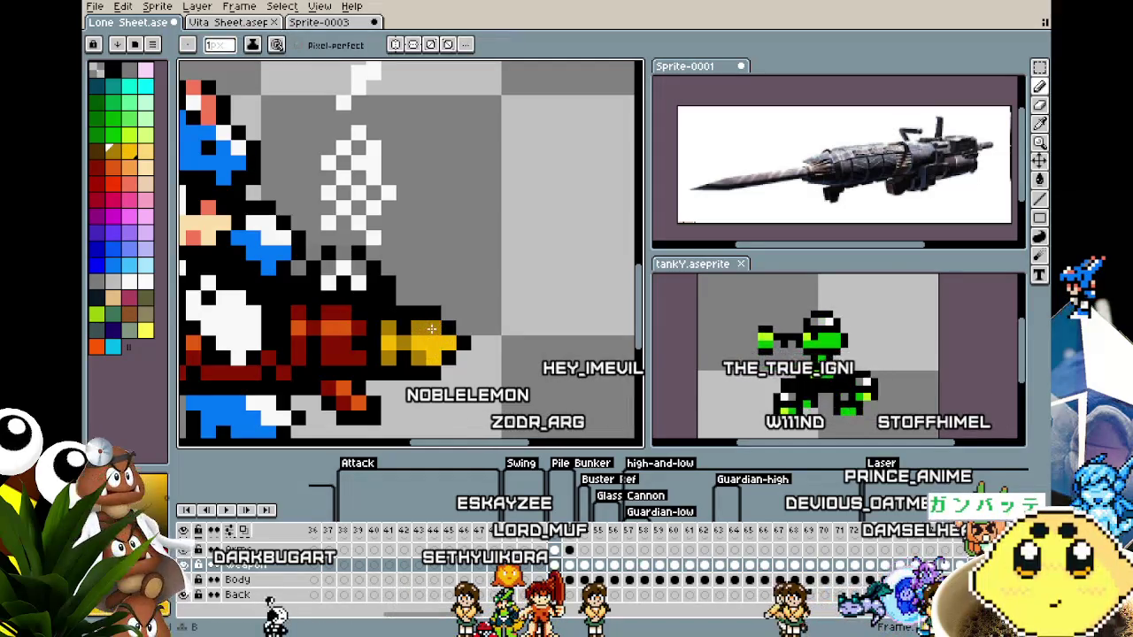
{"action": "scroll", "coordinate": [440, 352], "scroll_direction": "down", "scroll_amount": 4}
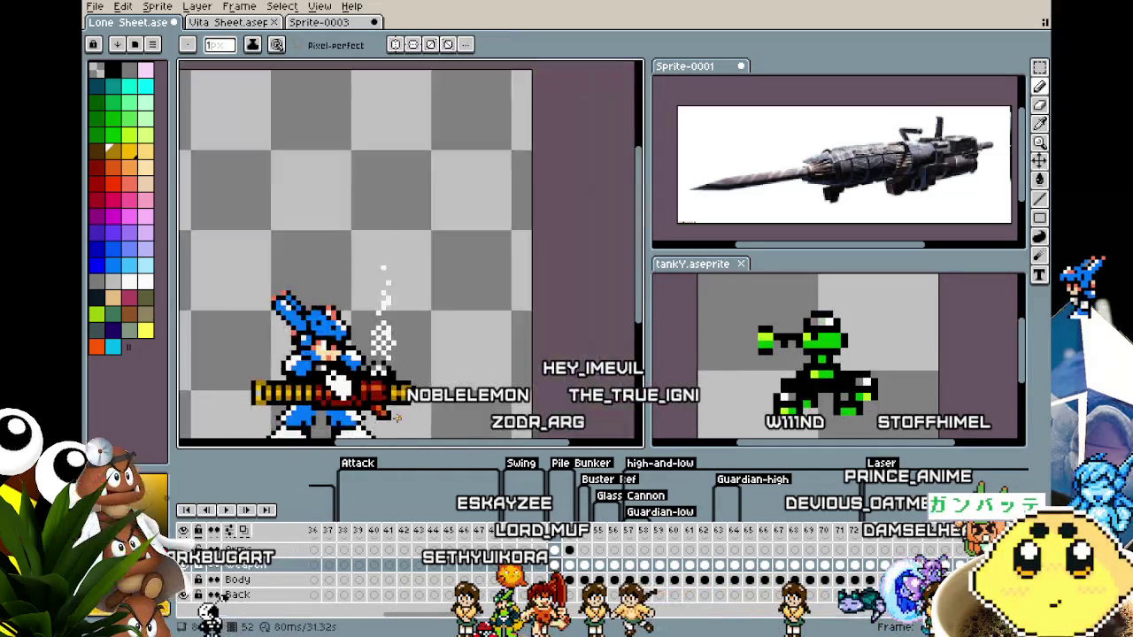
{"action": "scroll", "coordinate": [434, 354], "scroll_direction": "down", "scroll_amount": 2}
{"action": "scroll", "coordinate": [424, 359], "scroll_direction": "up", "scroll_amount": 2}
{"action": "scroll", "coordinate": [417, 363], "scroll_direction": "up", "scroll_amount": 2}
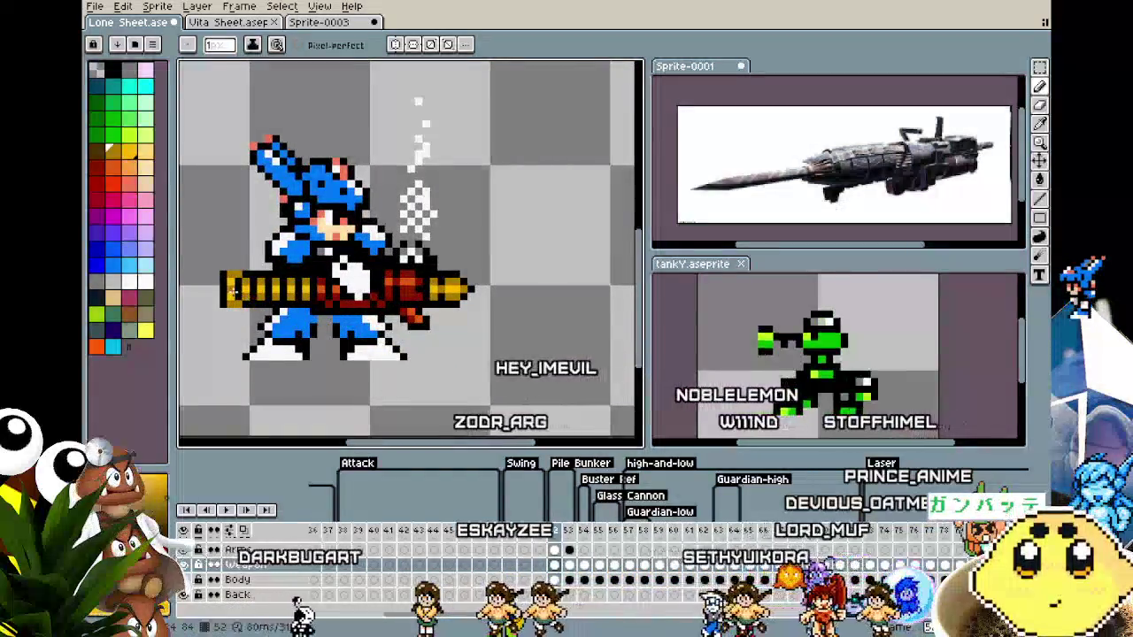
{"action": "scroll", "coordinate": [244, 261], "scroll_direction": "up", "scroll_amount": 2}
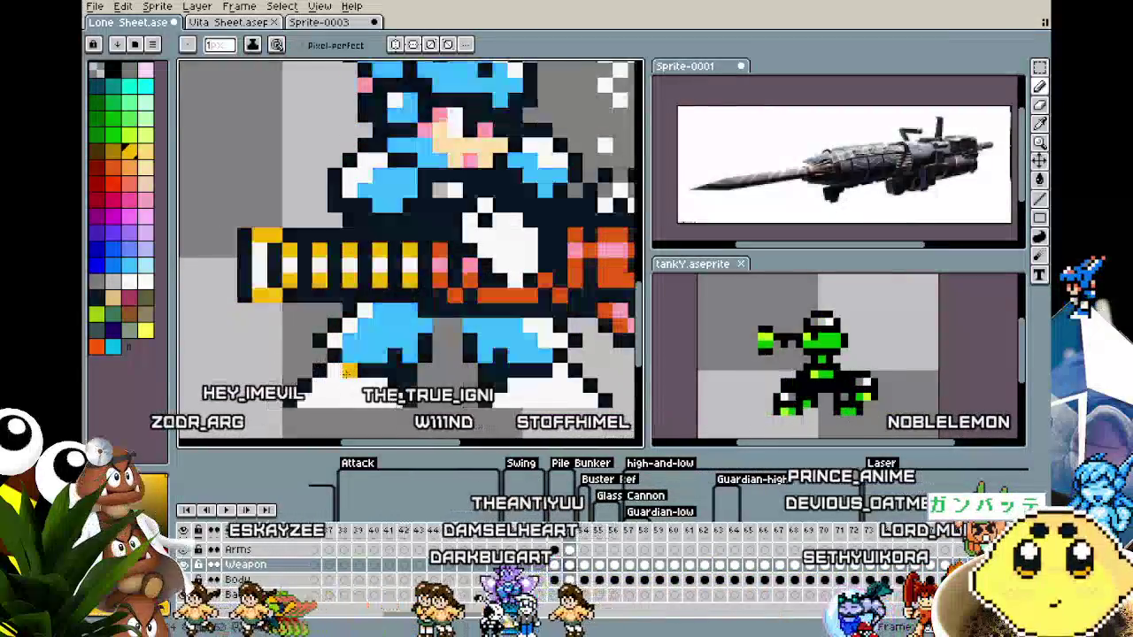
Step to the next frame, play the animation, and open the Pile Bunker tag's properties.
{"action": "key", "text": "Right"}
{"action": "scroll", "coordinate": [230, 350], "scroll_direction": "down", "scroll_amount": 2}
{"action": "scroll", "coordinate": [231, 350], "scroll_direction": "down", "scroll_amount": 1}
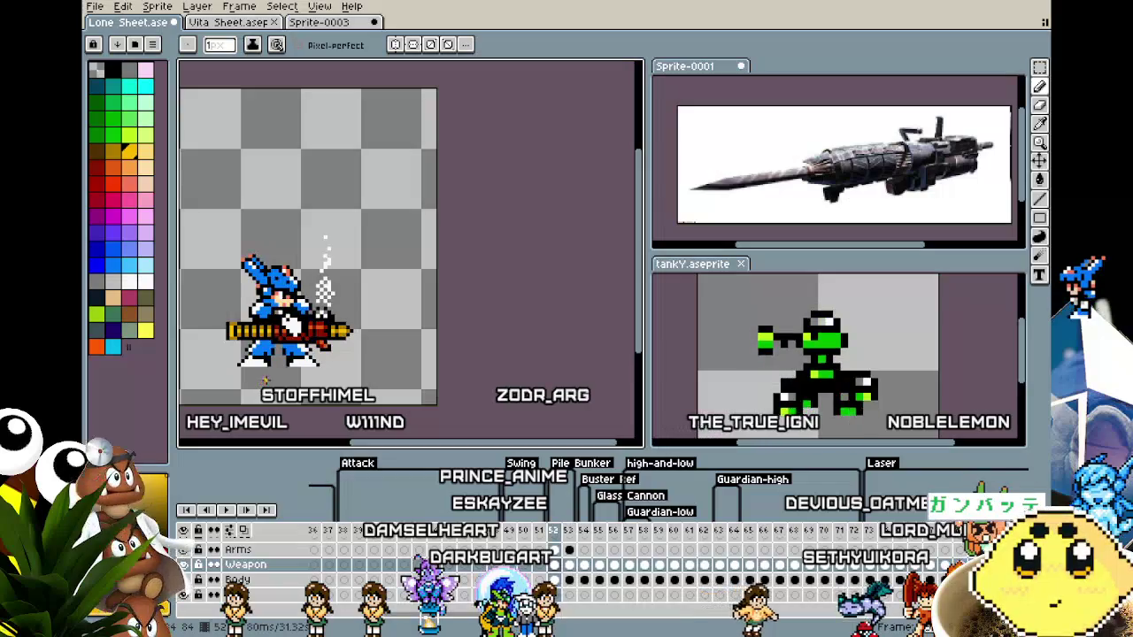
{"action": "scroll", "coordinate": [361, 323], "scroll_direction": "up", "scroll_amount": 4}
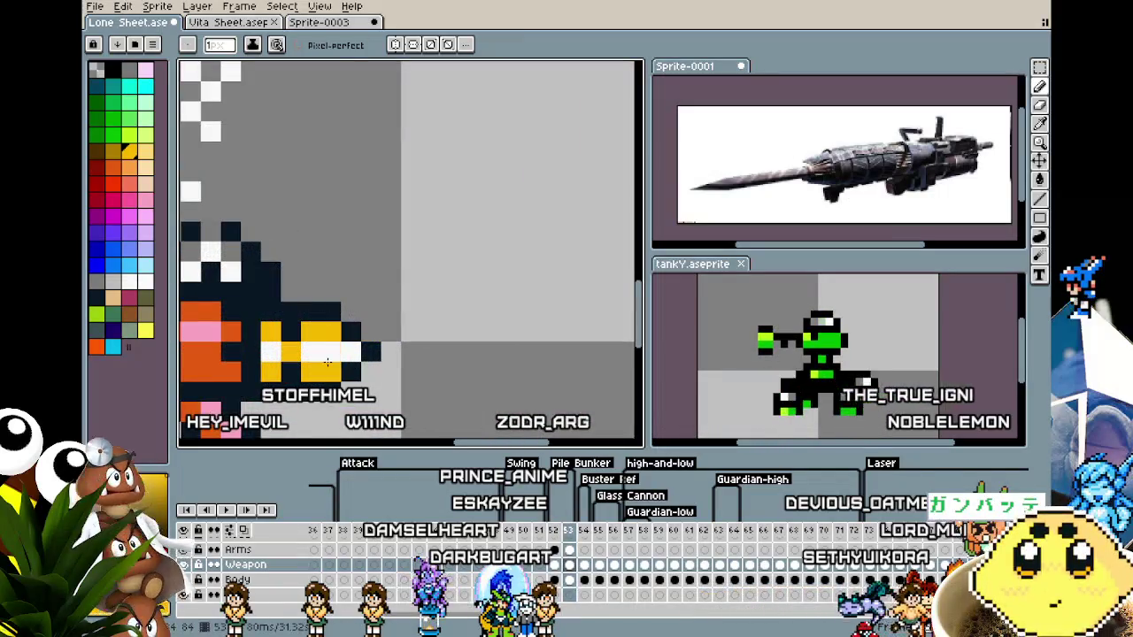
{"action": "scroll", "coordinate": [343, 354], "scroll_direction": "down", "scroll_amount": 2}
{"action": "left_click_drag", "start_coordinate": [428, 378], "coordinate": [552, 316]}
{"action": "key", "text": "Return"}
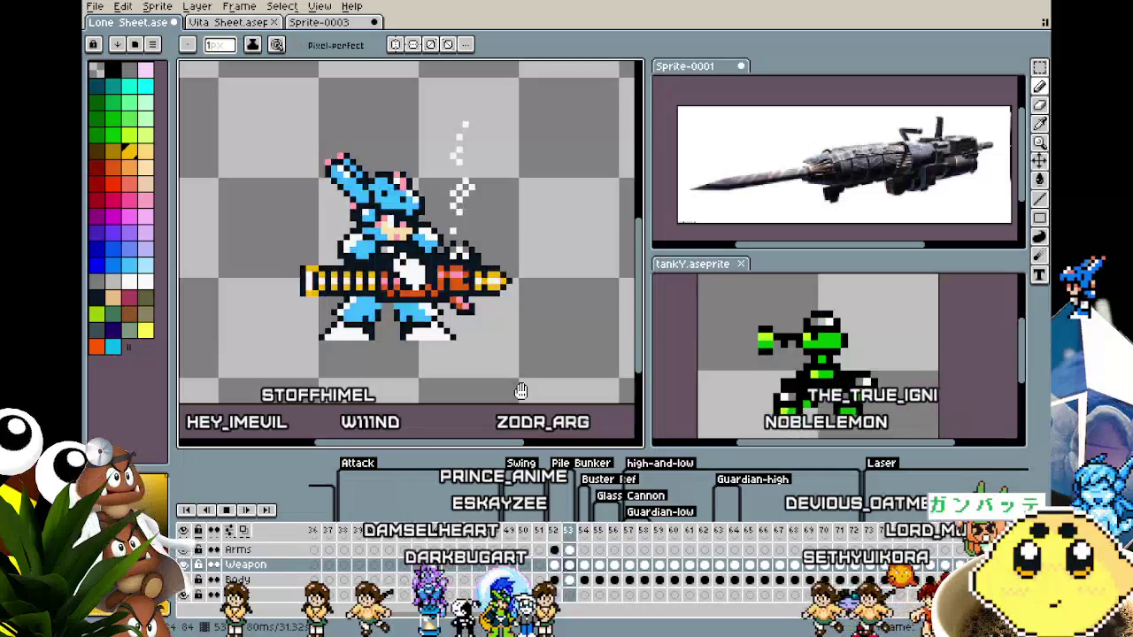
{"action": "scroll", "coordinate": [495, 390], "scroll_direction": "down", "scroll_amount": 1}
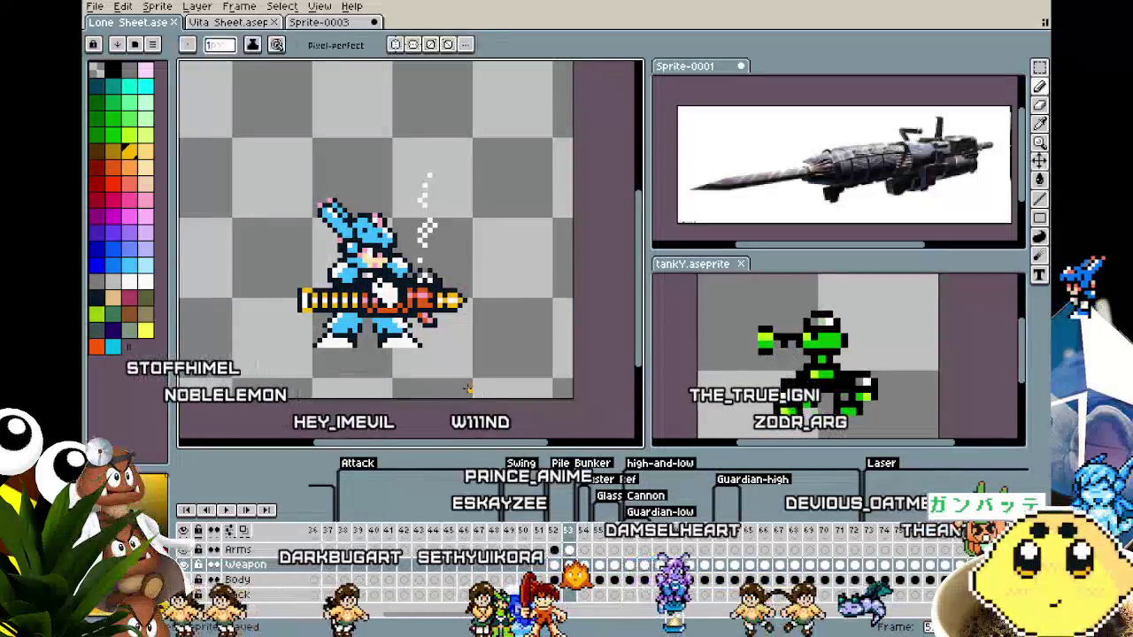
{"action": "double_click", "coordinate": [582, 464]}
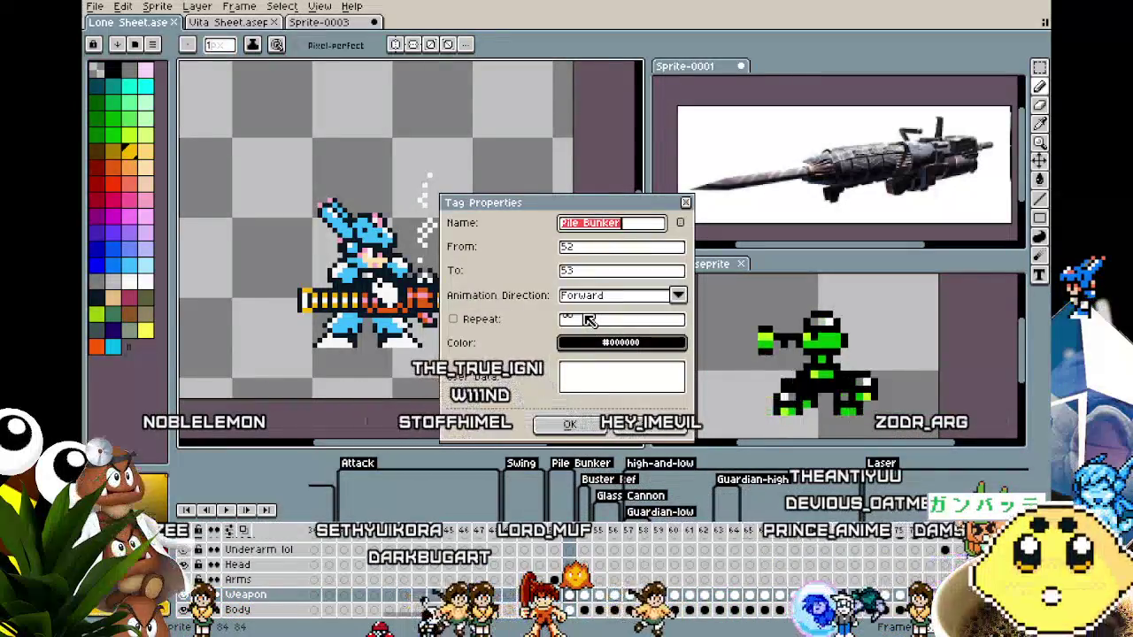
Confirm the tag name 'PB CHARGE' and click between frames 52 and 54 to compare them.
{"action": "type", "text": "E"}
{"action": "key", "text": "Return"}
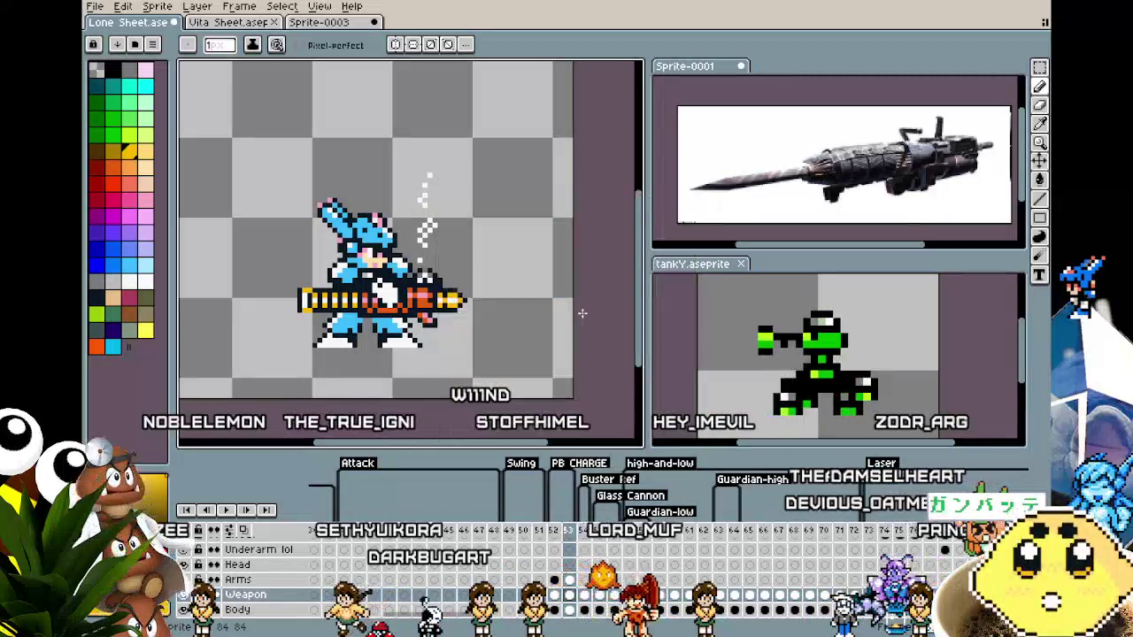
{"action": "left_click", "coordinate": [554, 530]}
{"action": "left_click", "coordinate": [577, 537]}
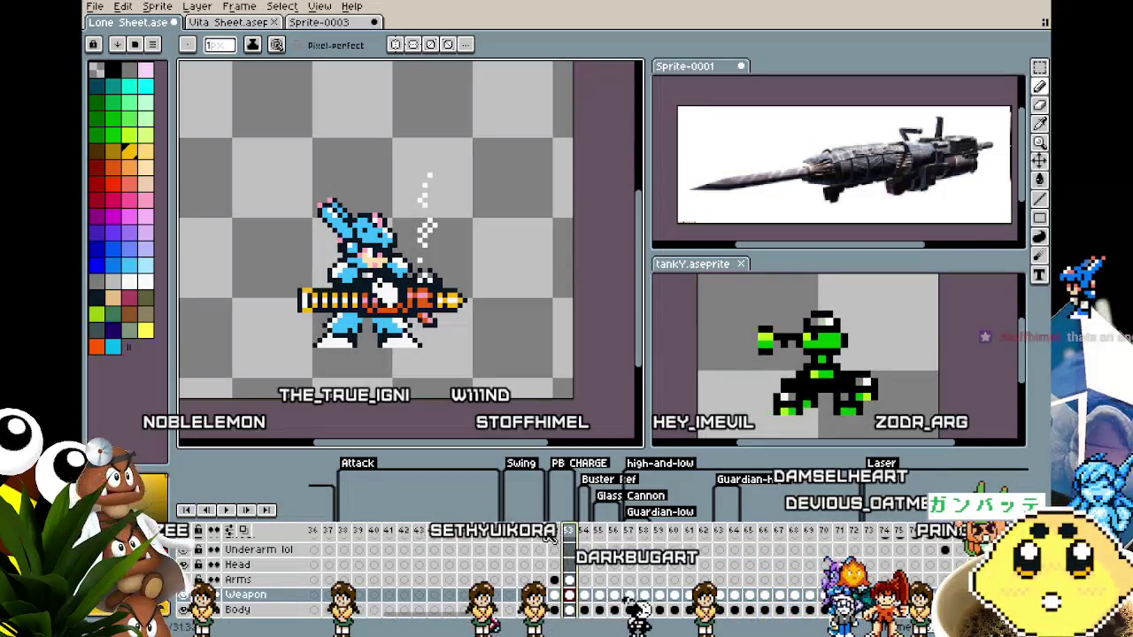
{"action": "left_click", "coordinate": [553, 535]}
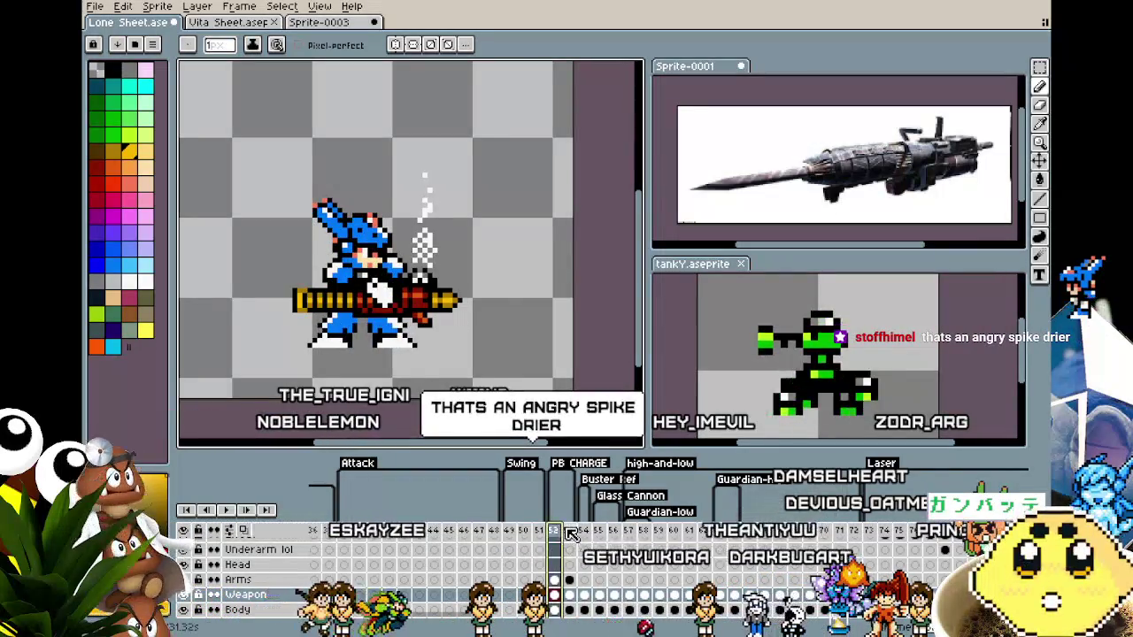
{"action": "left_click", "coordinate": [570, 531]}
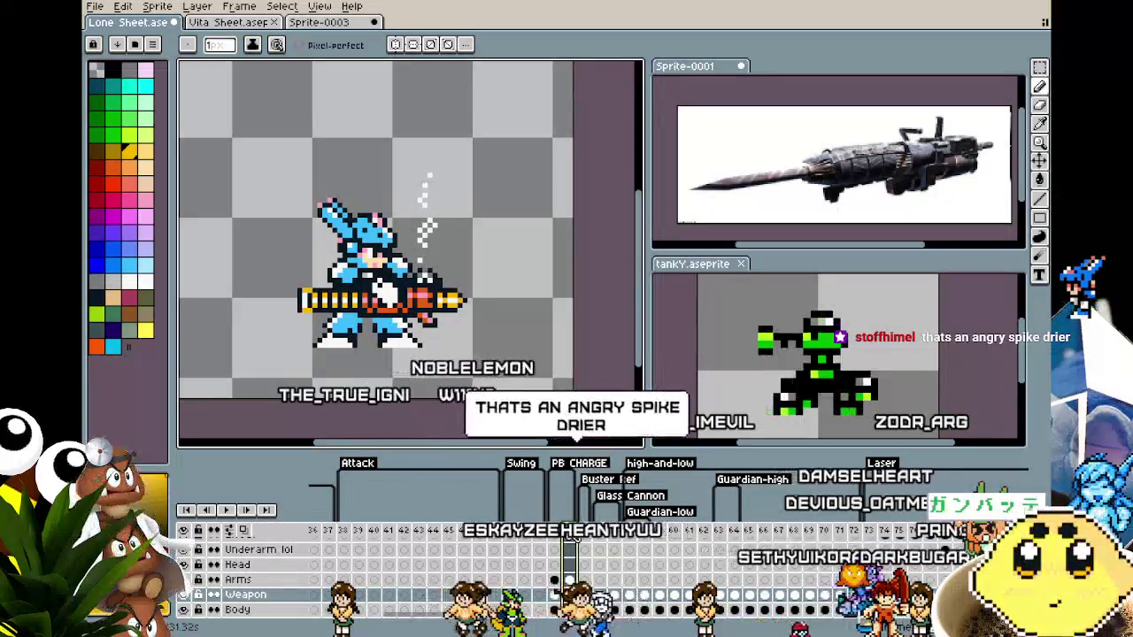
Rename the frames 52–53 tag to 'PBCHG1'.
{"action": "right_click", "coordinate": [585, 548]}
{"action": "left_click", "coordinate": [589, 551]}
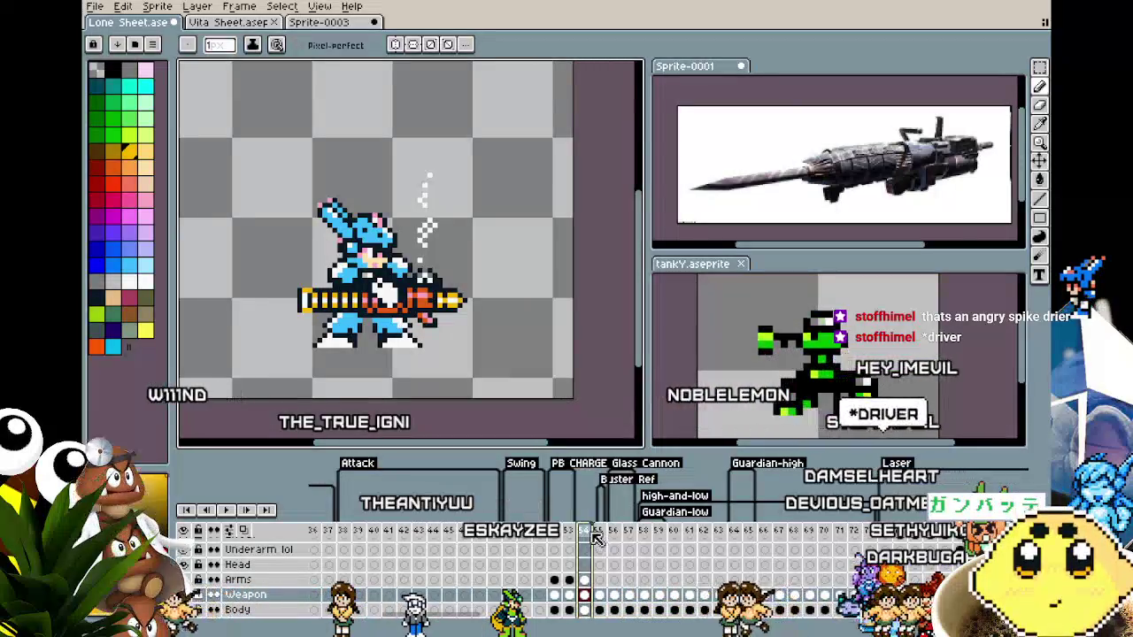
{"action": "double_click", "coordinate": [571, 463]}
{"action": "type", "text": "PBCHG1"}
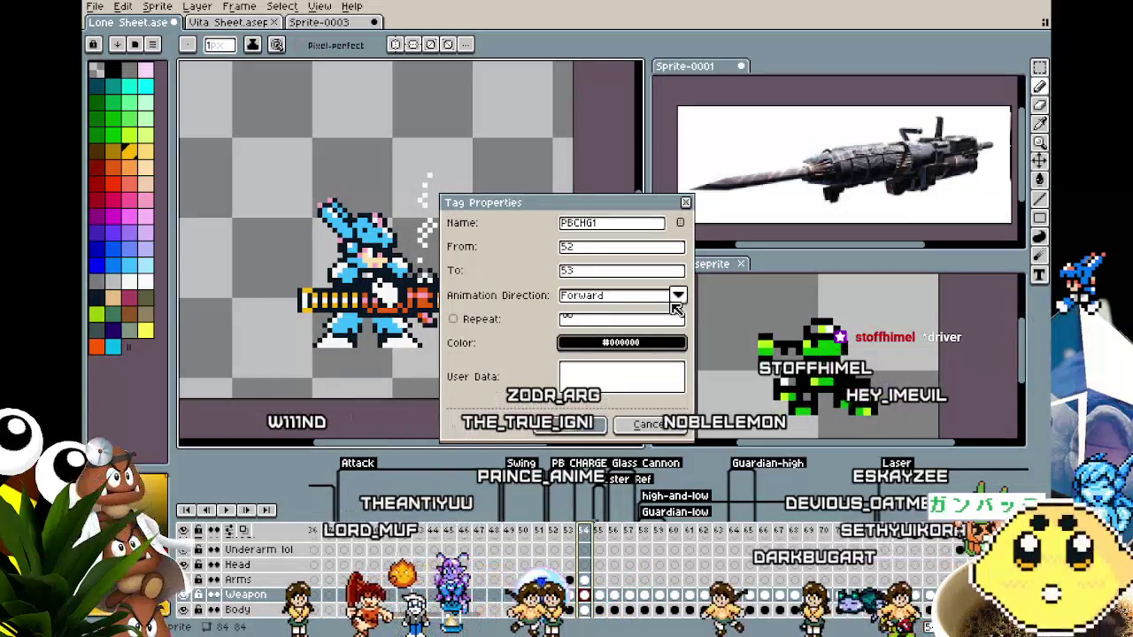
{"action": "key", "text": "Return"}
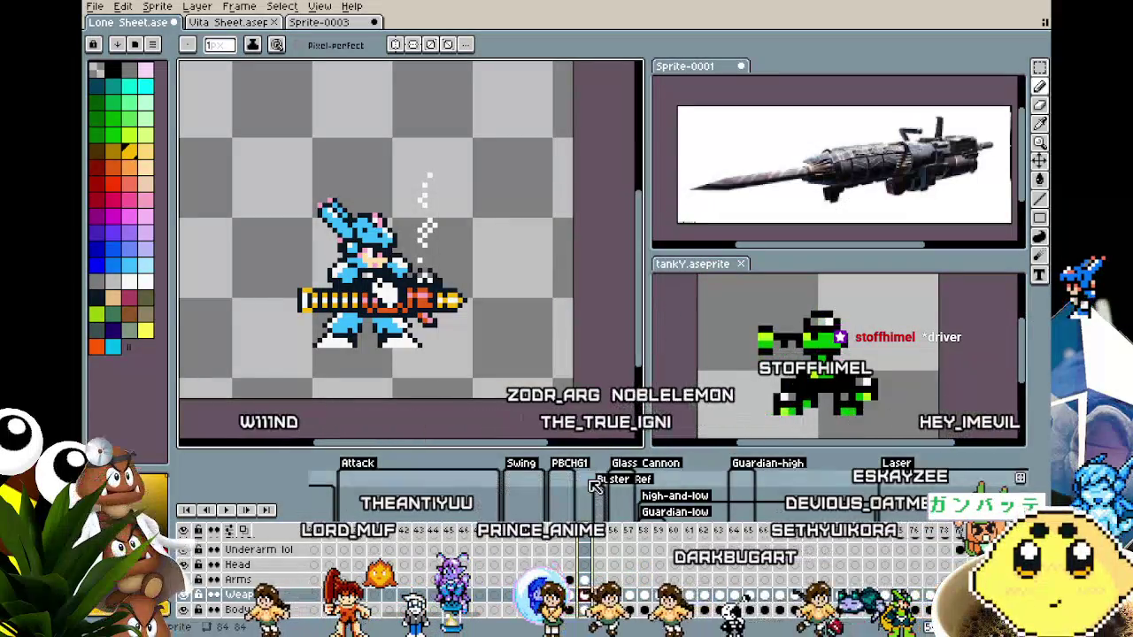
Add a new 'PBCHG2' tag covering frame 54, then select frame 52 on the Arms layer.
{"action": "right_click", "coordinate": [588, 529]}
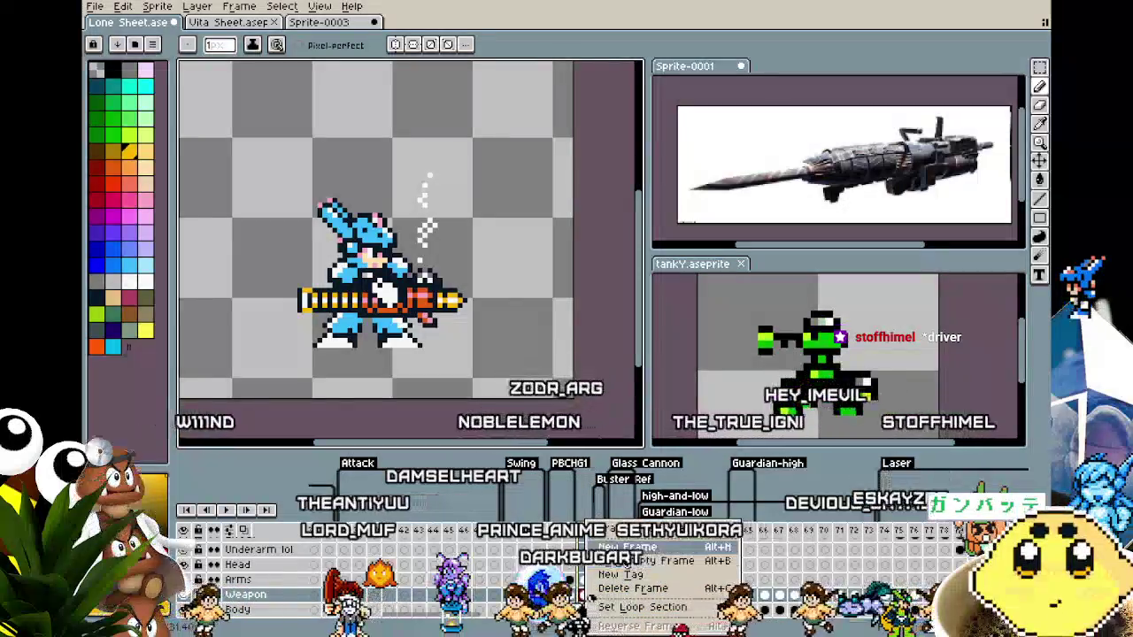
{"action": "left_click", "coordinate": [638, 581]}
{"action": "type", "text": "PB"}
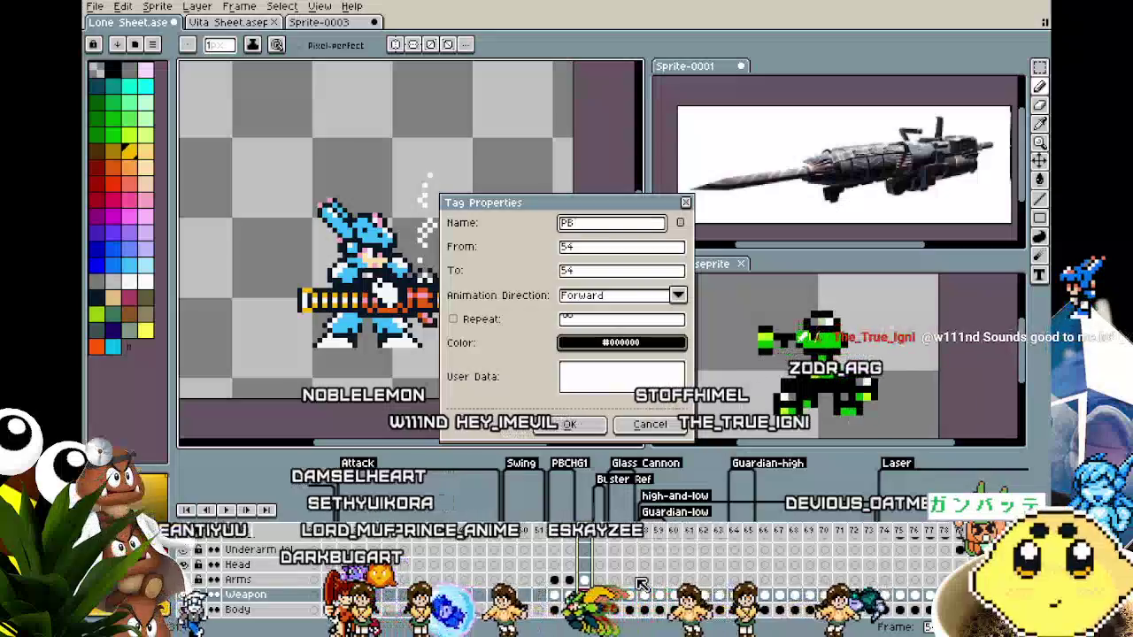
{"action": "type", "text": "CHG2"}
{"action": "key", "text": "Return"}
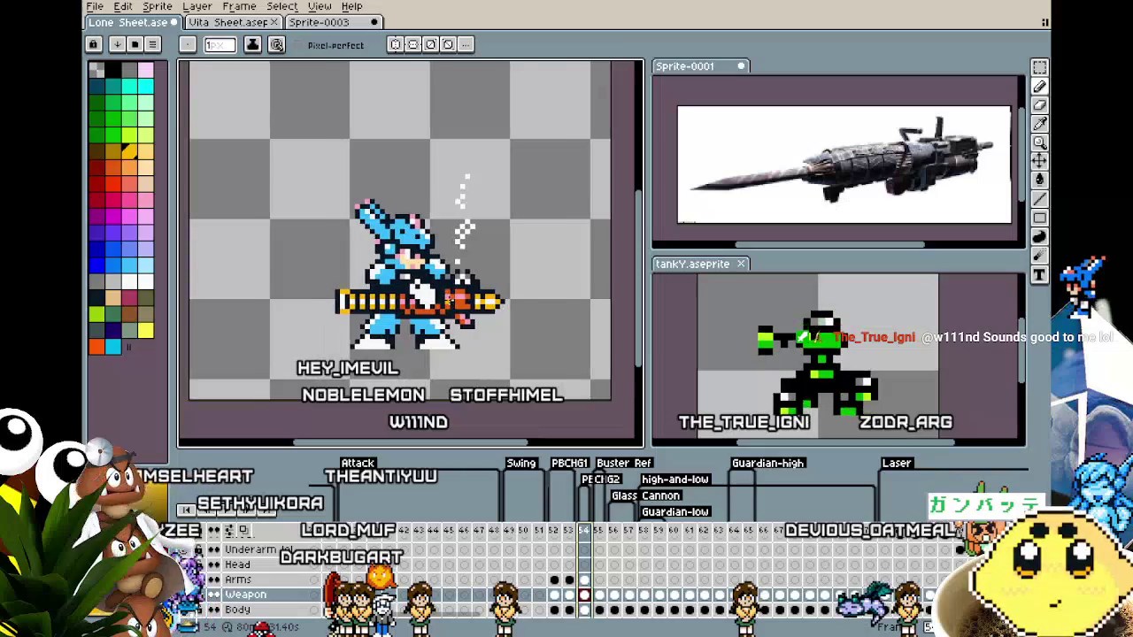
{"action": "scroll", "coordinate": [427, 332], "scroll_direction": "up", "scroll_amount": 2}
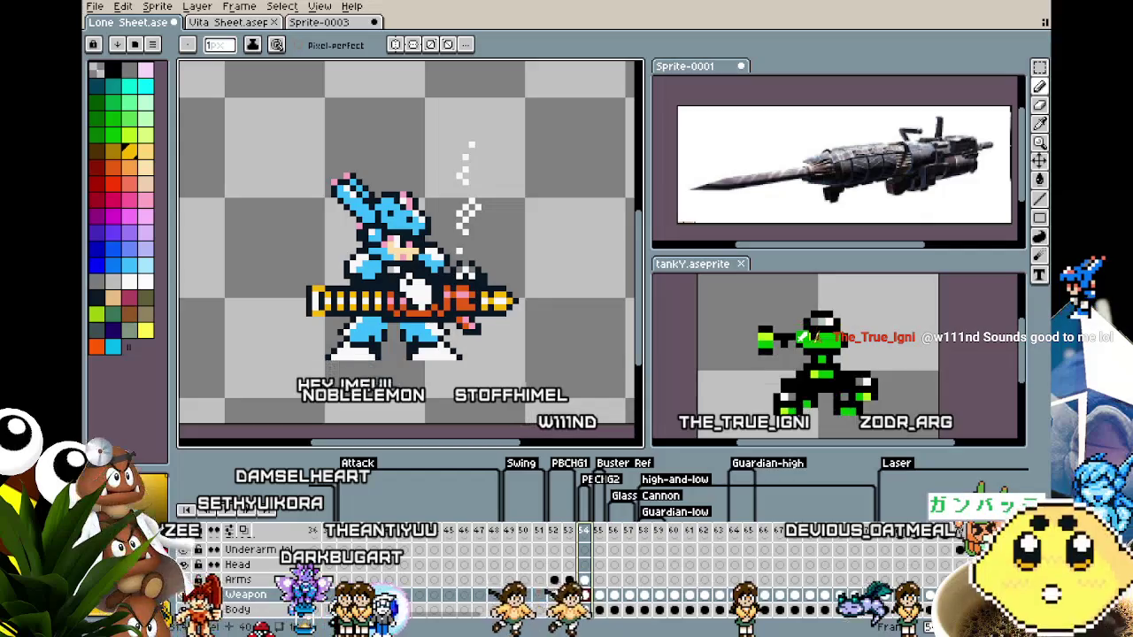
{"action": "left_click", "coordinate": [554, 581]}
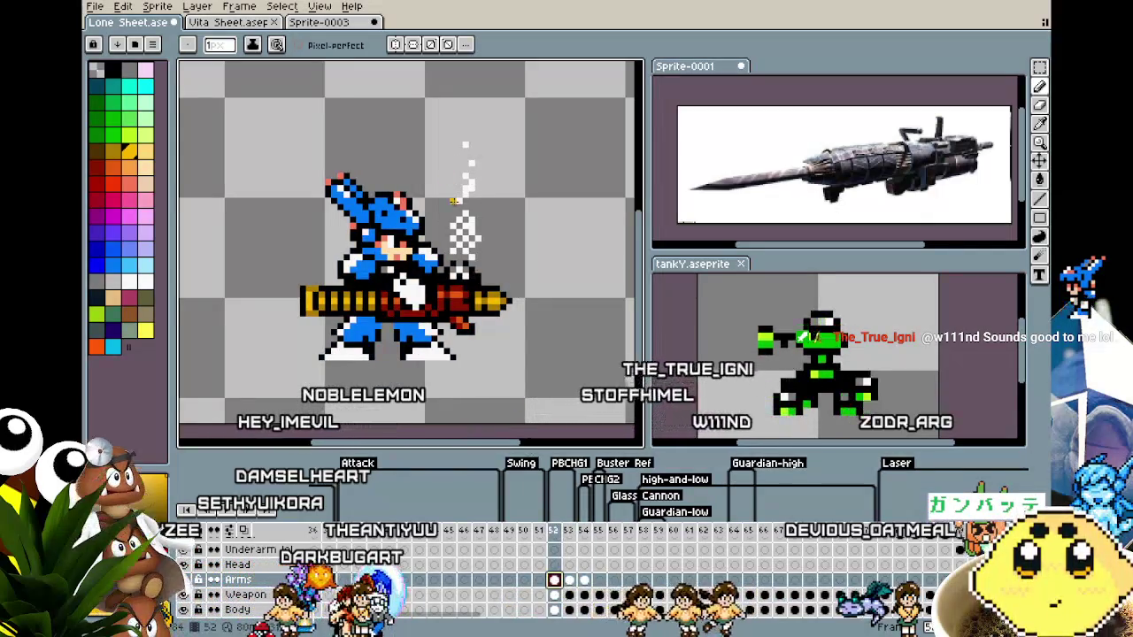
{"action": "scroll", "coordinate": [441, 162], "scroll_direction": "up", "scroll_amount": 1}
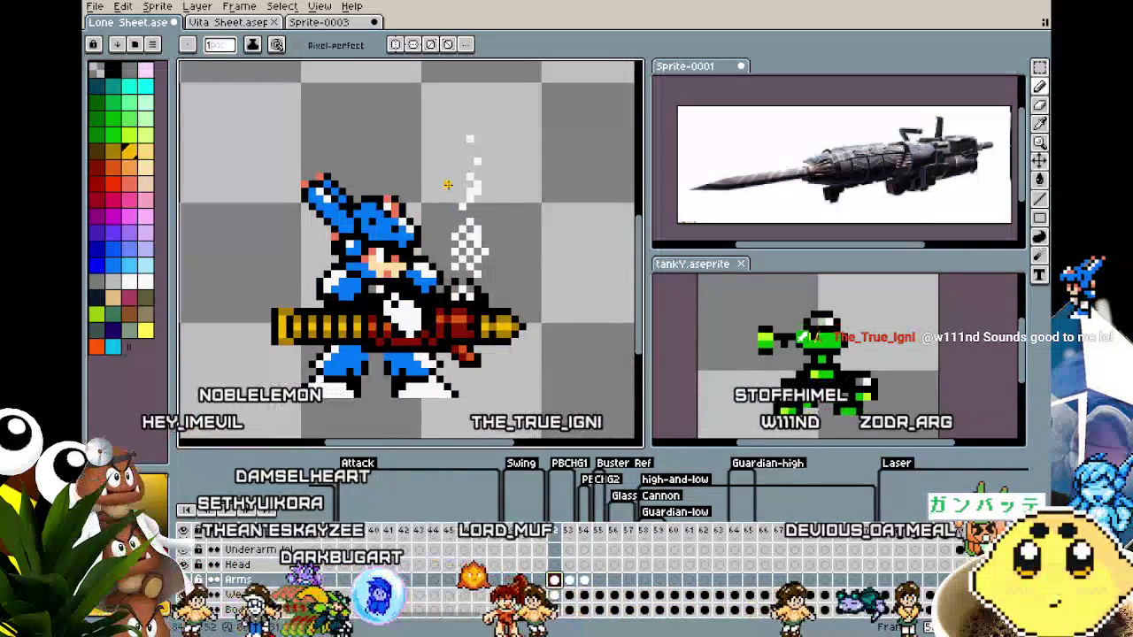
{"action": "key", "text": "m"}
{"action": "mouse_move", "coordinate": [452, 130]}
{"action": "left_mouse_down"}
{"action": "mouse_move", "coordinate": [518, 281]}
{"action": "mouse_move", "coordinate": [508, 275]}
{"action": "left_mouse_up"}
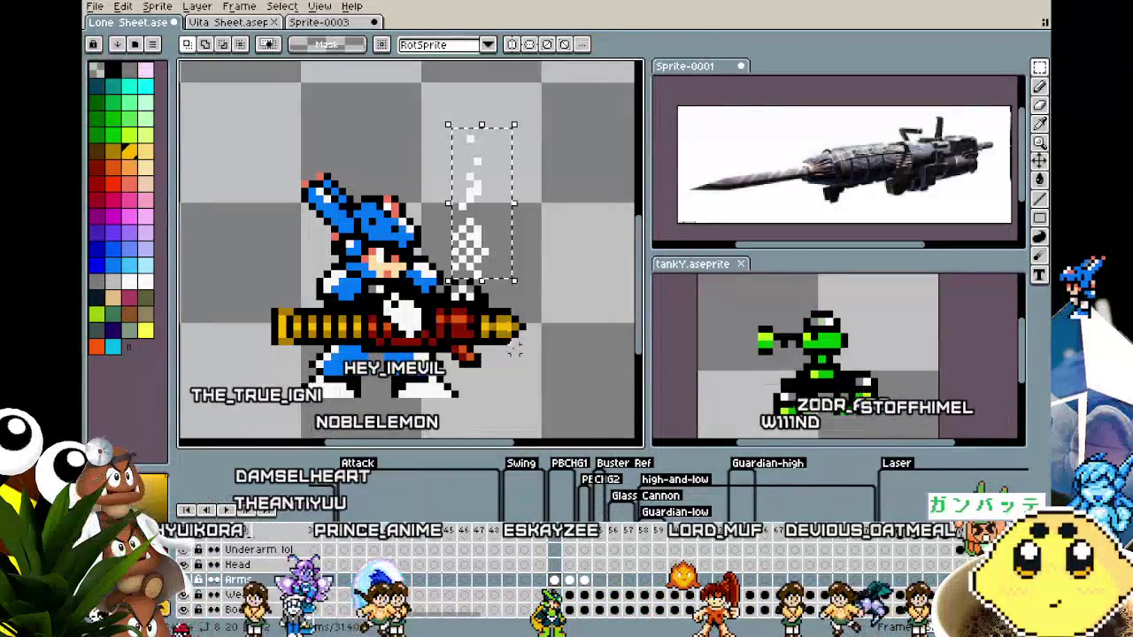
{"action": "left_click", "coordinate": [591, 539]}
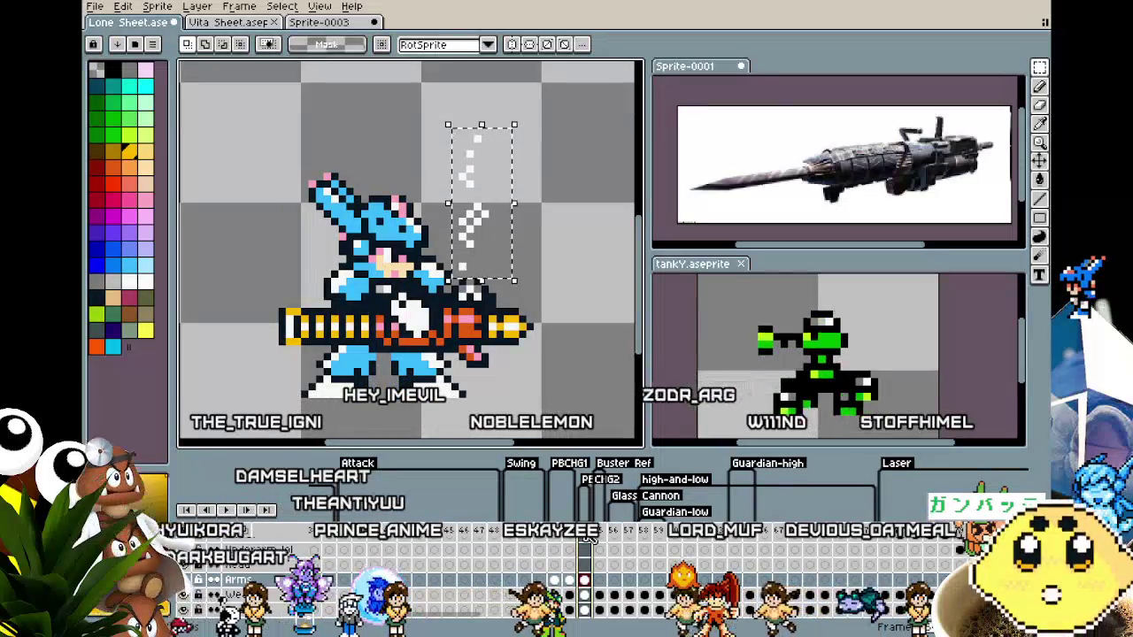
{"action": "right_click", "coordinate": [587, 538]}
{"action": "left_click", "coordinate": [609, 549]}
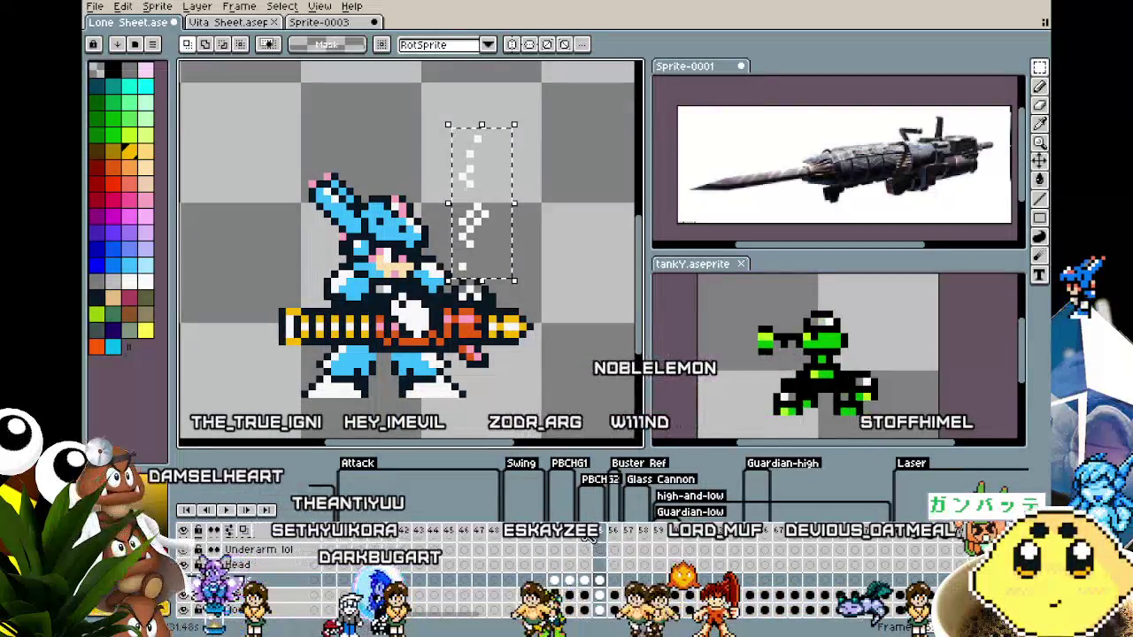
{"action": "key", "text": "ctrl+t"}
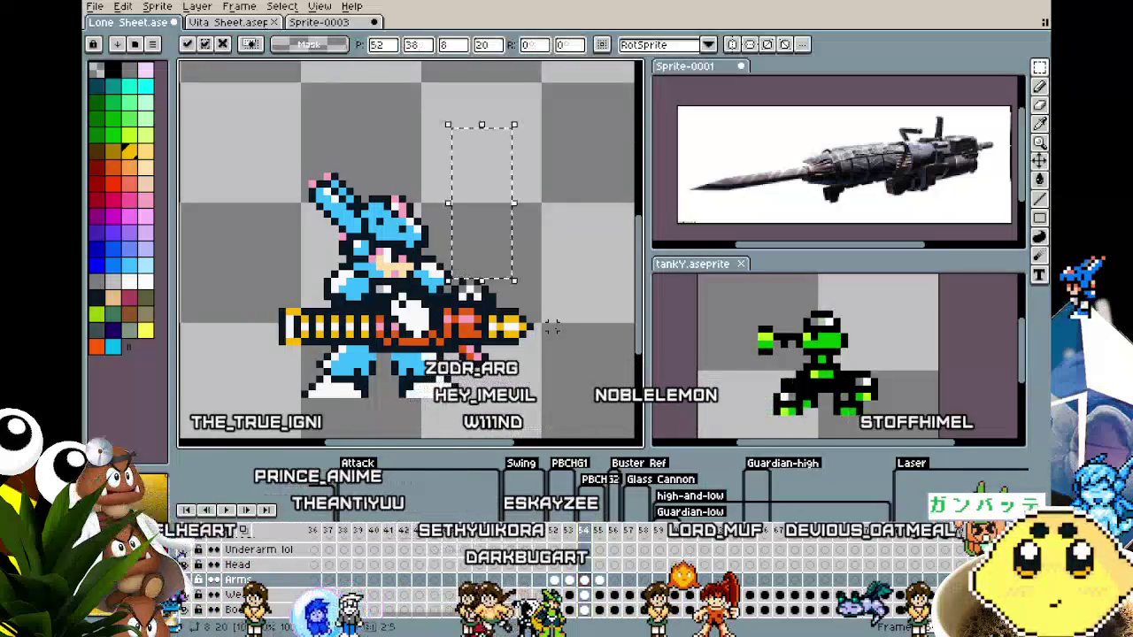
{"action": "left_click", "coordinate": [554, 580]}
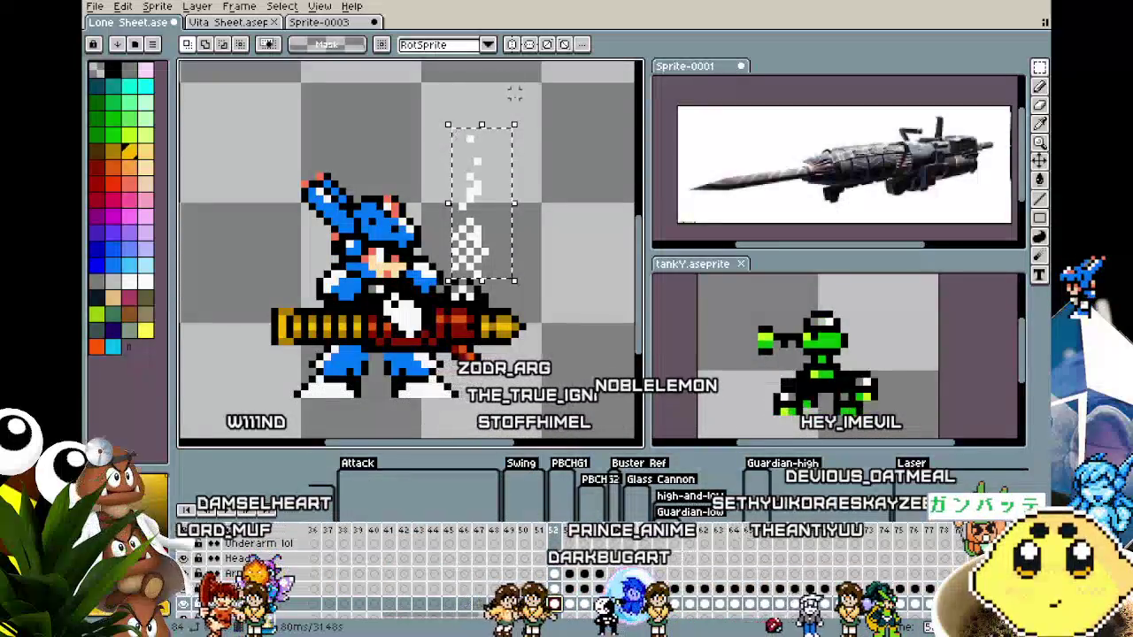
{"action": "left_click", "coordinate": [559, 191]}
{"action": "left_click_drag", "start_coordinate": [447, 131], "coordinate": [507, 275]}
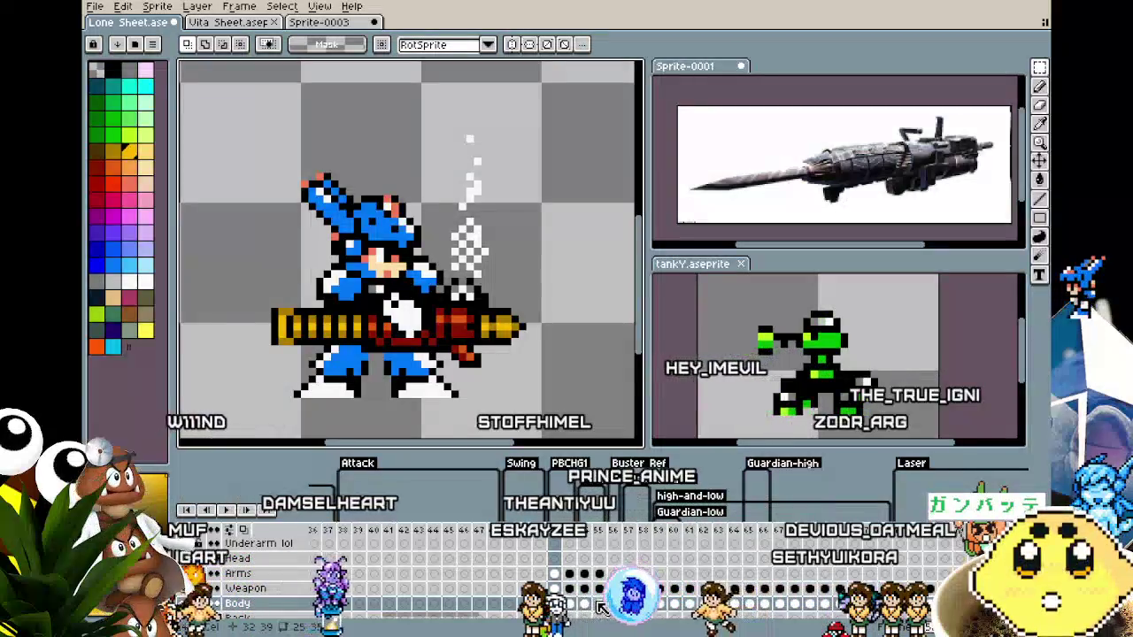
{"action": "left_click", "coordinate": [585, 603]}
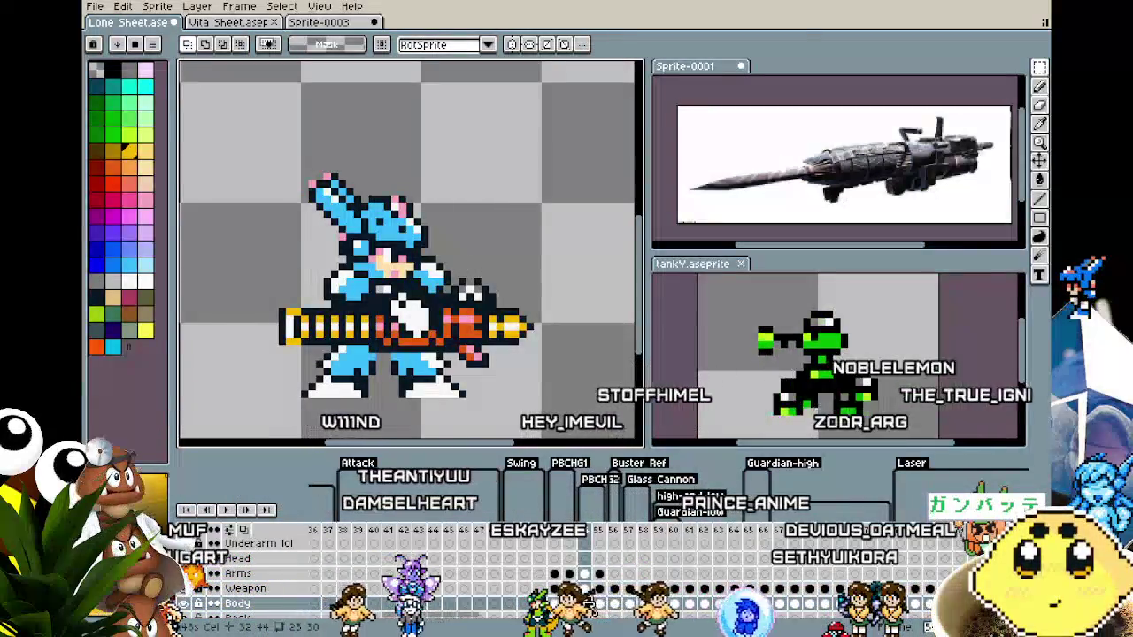
{"action": "scroll", "coordinate": [560, 370], "scroll_direction": "down", "scroll_amount": 1}
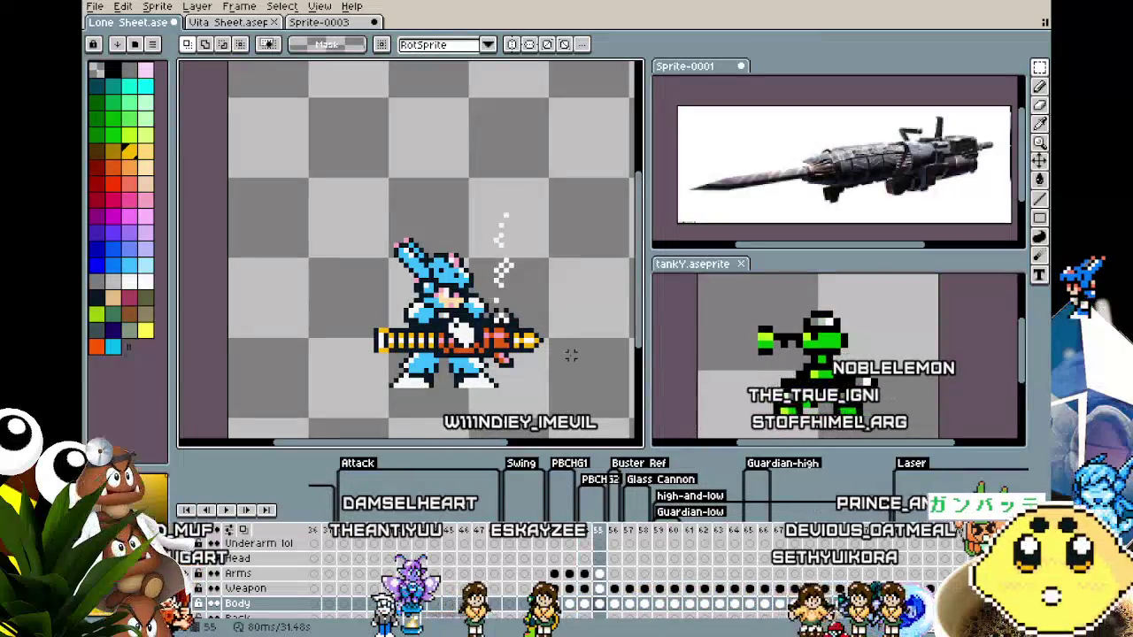
{"action": "left_click_drag", "start_coordinate": [540, 408], "coordinate": [478, 387]}
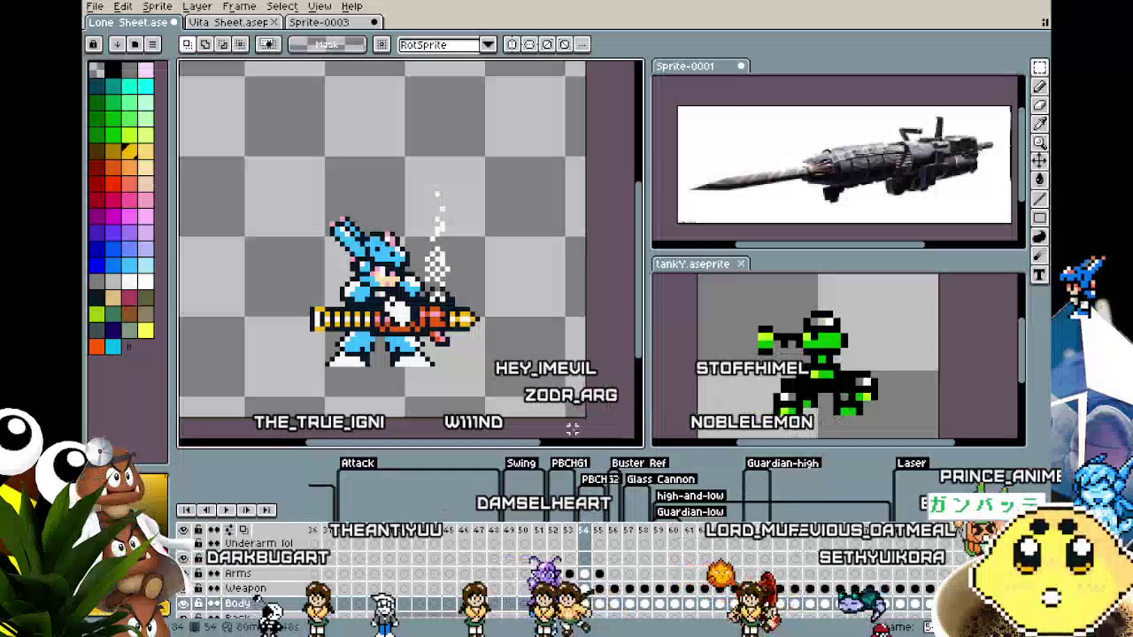
{"action": "scroll", "coordinate": [440, 363], "scroll_direction": "up", "scroll_amount": 1}
{"action": "scroll", "coordinate": [389, 354], "scroll_direction": "up", "scroll_amount": 1}
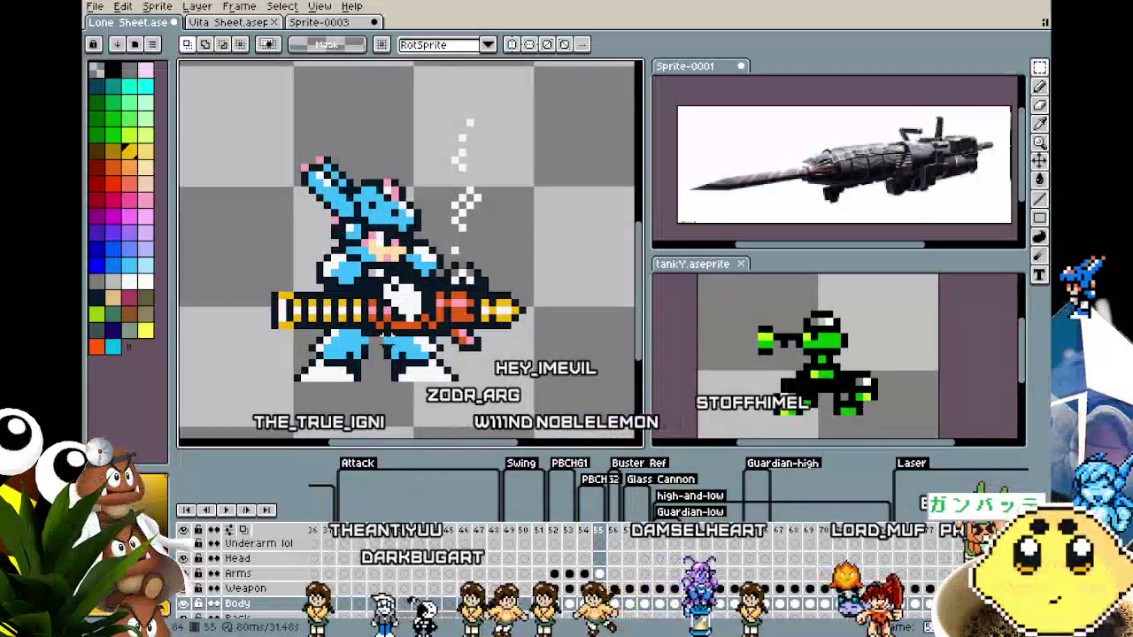
{"action": "scroll", "coordinate": [319, 341], "scroll_direction": "up", "scroll_amount": 1}
{"action": "scroll", "coordinate": [251, 324], "scroll_direction": "up", "scroll_amount": 1}
Fill the bunny's light-blue body with white on frame 55, comparing it with the original.
{"action": "left_click", "coordinate": [103, 249]}
{"action": "key", "text": "g"}
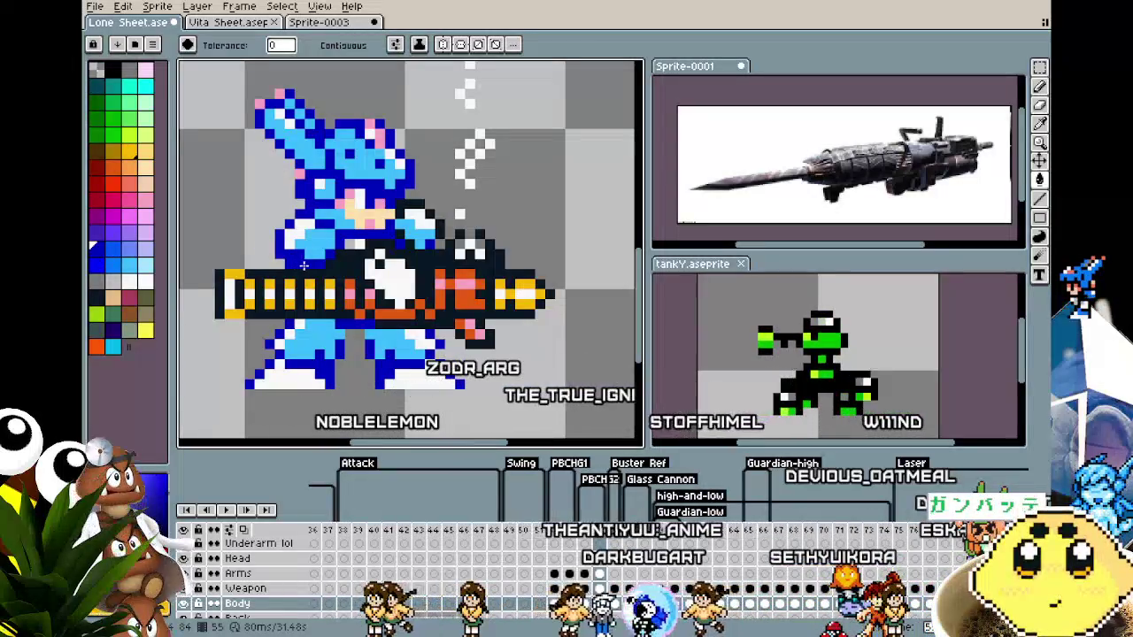
{"action": "left_click", "coordinate": [316, 236], "text": "alt"}
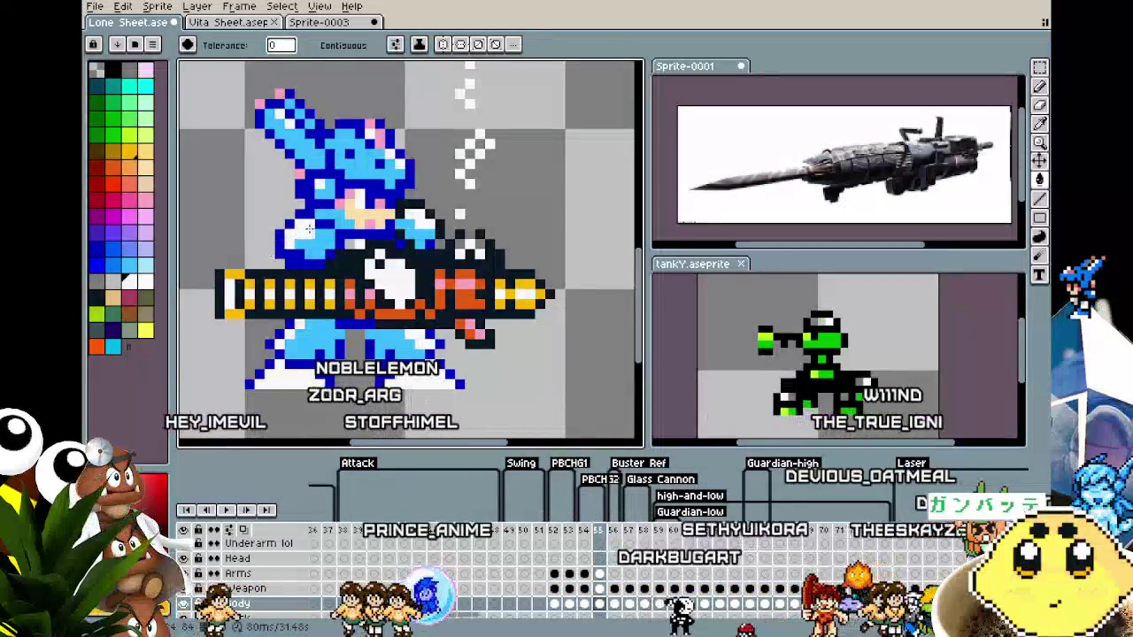
{"action": "left_click", "coordinate": [317, 234]}
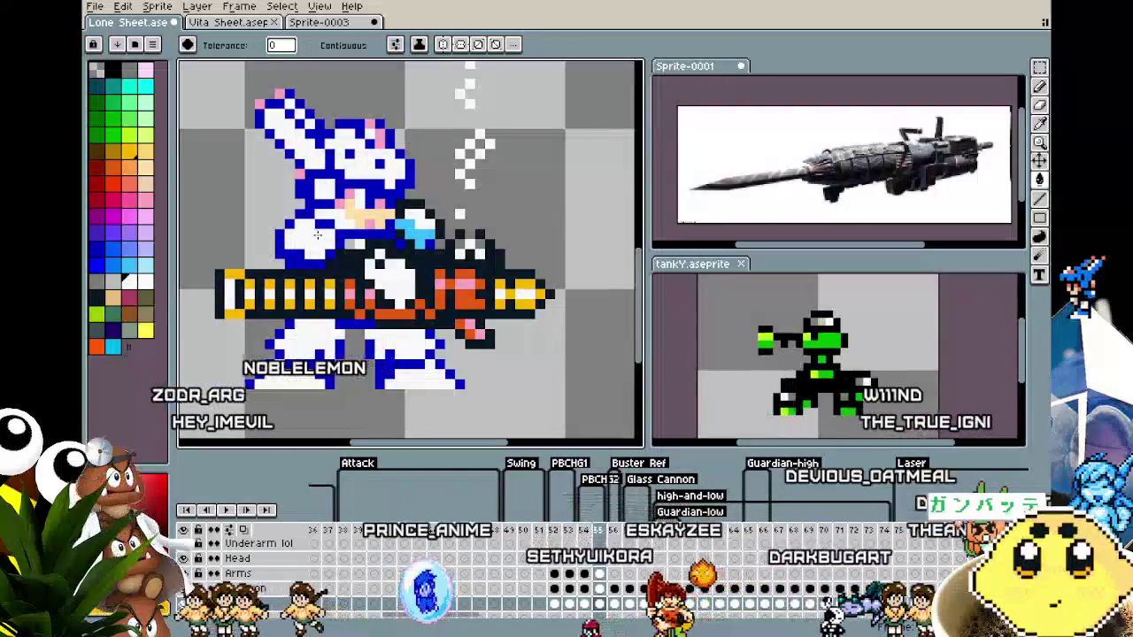
{"action": "key", "text": "v"}
{"action": "key", "text": "ctrl+z"}
{"action": "key", "text": "ctrl+y"}
{"action": "key", "text": "i"}
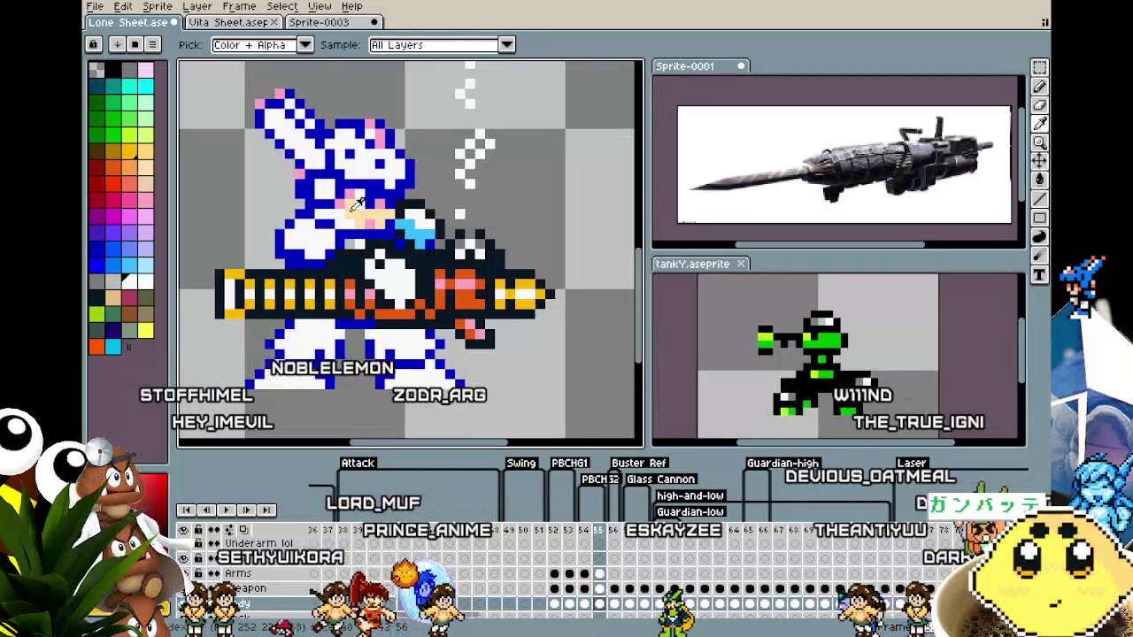
{"action": "key", "text": "g"}
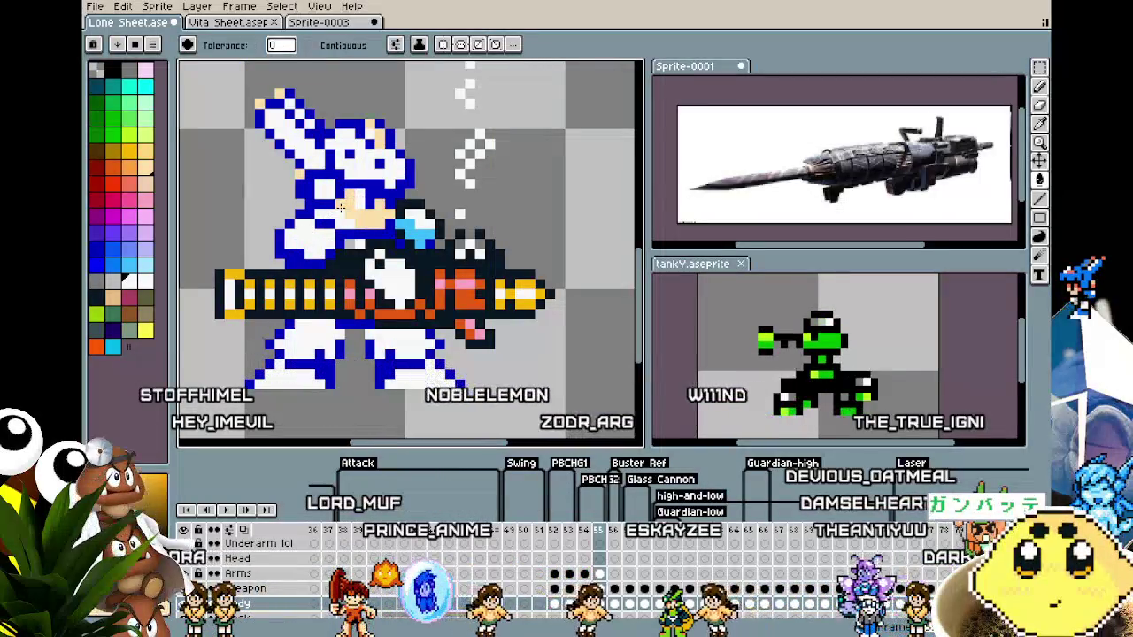
Try filling the dark-blue outline with light blue, then undo it.
{"action": "scroll", "coordinate": [287, 303], "scroll_direction": "down", "scroll_amount": 2}
{"action": "scroll", "coordinate": [290, 304], "scroll_direction": "down", "scroll_amount": 2}
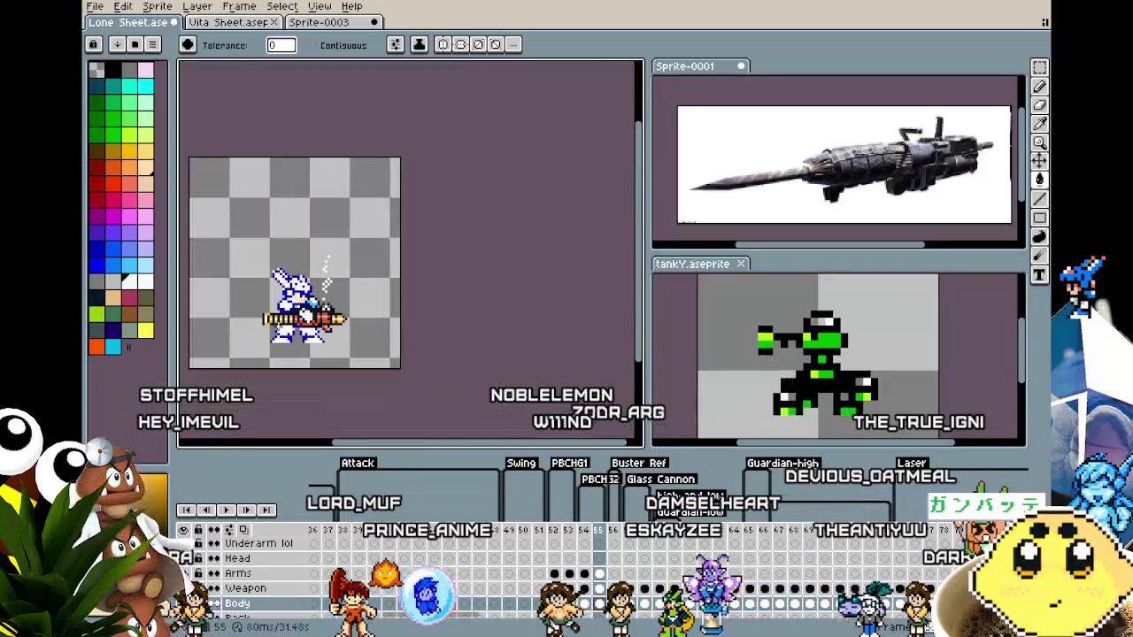
{"action": "scroll", "coordinate": [280, 325], "scroll_direction": "up", "scroll_amount": 1}
{"action": "scroll", "coordinate": [278, 327], "scroll_direction": "up", "scroll_amount": 1}
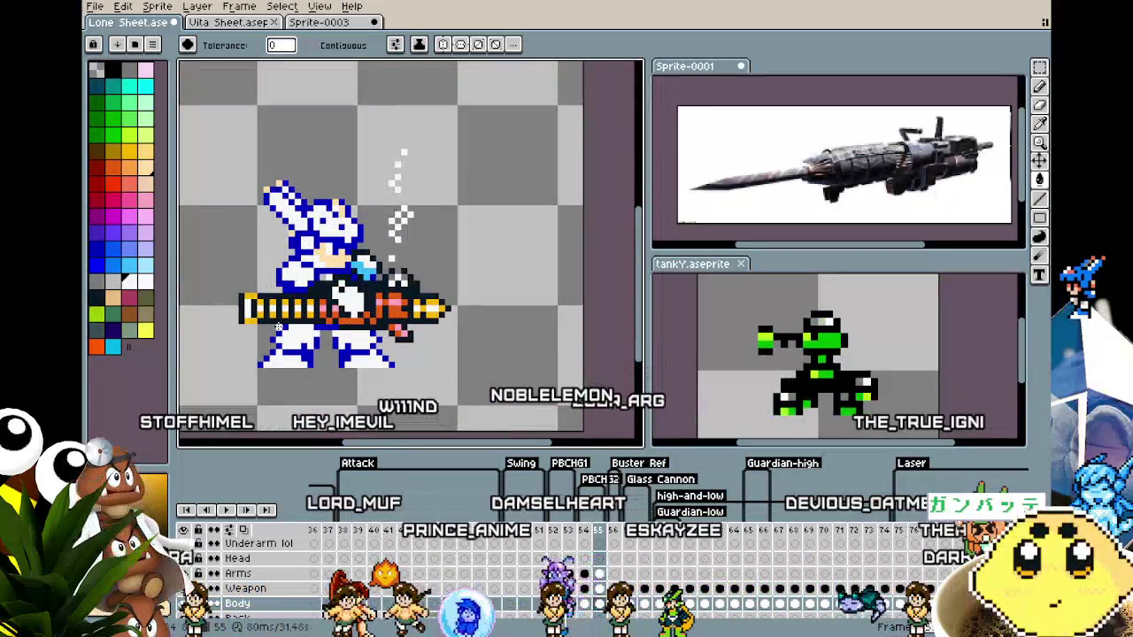
{"action": "scroll", "coordinate": [279, 328], "scroll_direction": "up", "scroll_amount": 1}
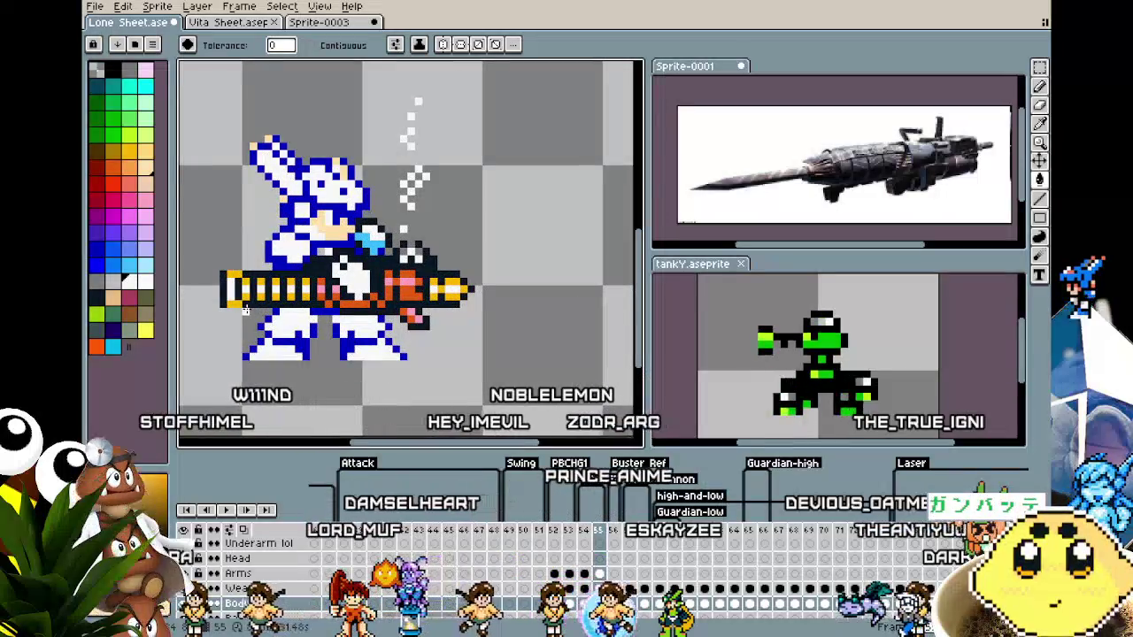
{"action": "left_click", "coordinate": [213, 241], "text": "alt"}
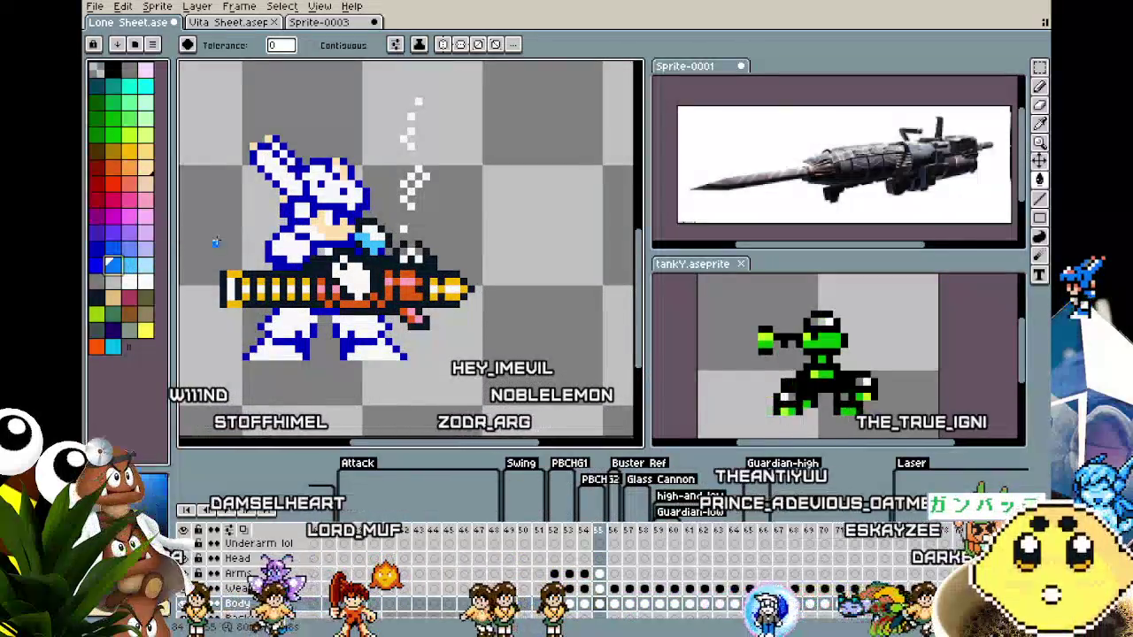
{"action": "left_click", "coordinate": [232, 319]}
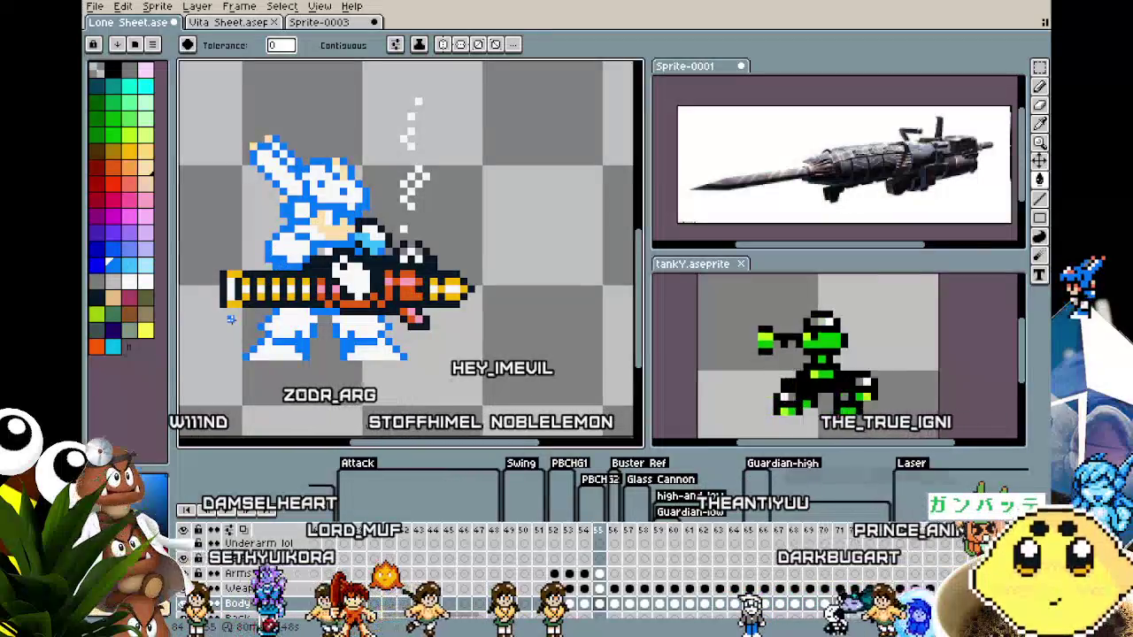
{"action": "key", "text": "ctrl+z"}
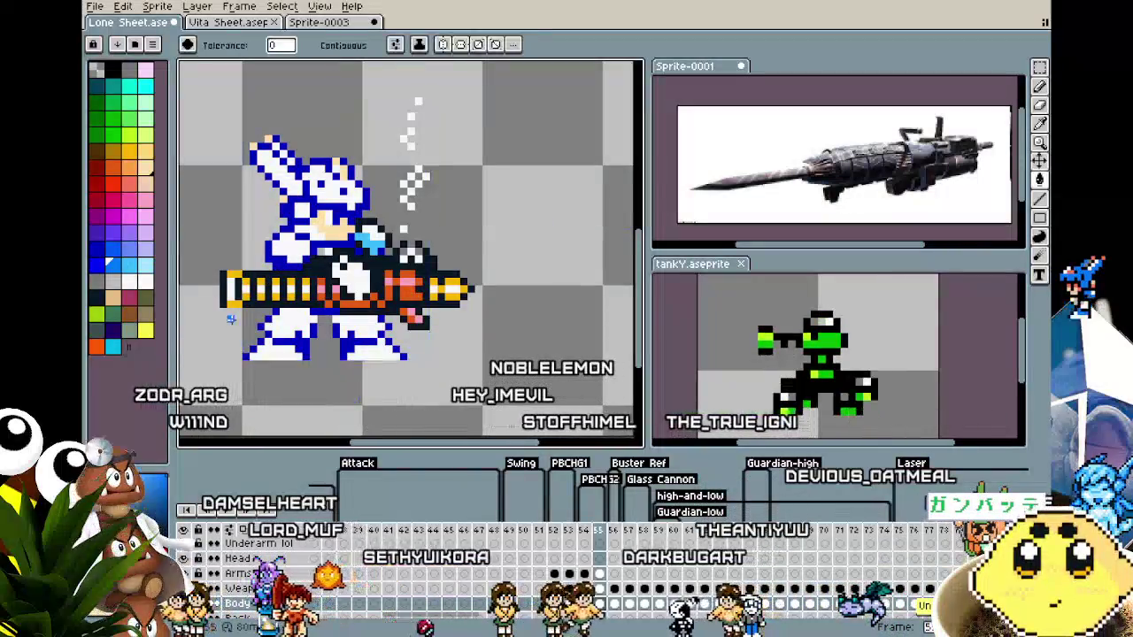
Toggle the light-blue outline fill to compare, keep the dark-blue outline, and pick another colour.
{"action": "scroll", "coordinate": [231, 319], "scroll_direction": "down", "scroll_amount": 1}
{"action": "scroll", "coordinate": [231, 318], "scroll_direction": "down", "scroll_amount": 1}
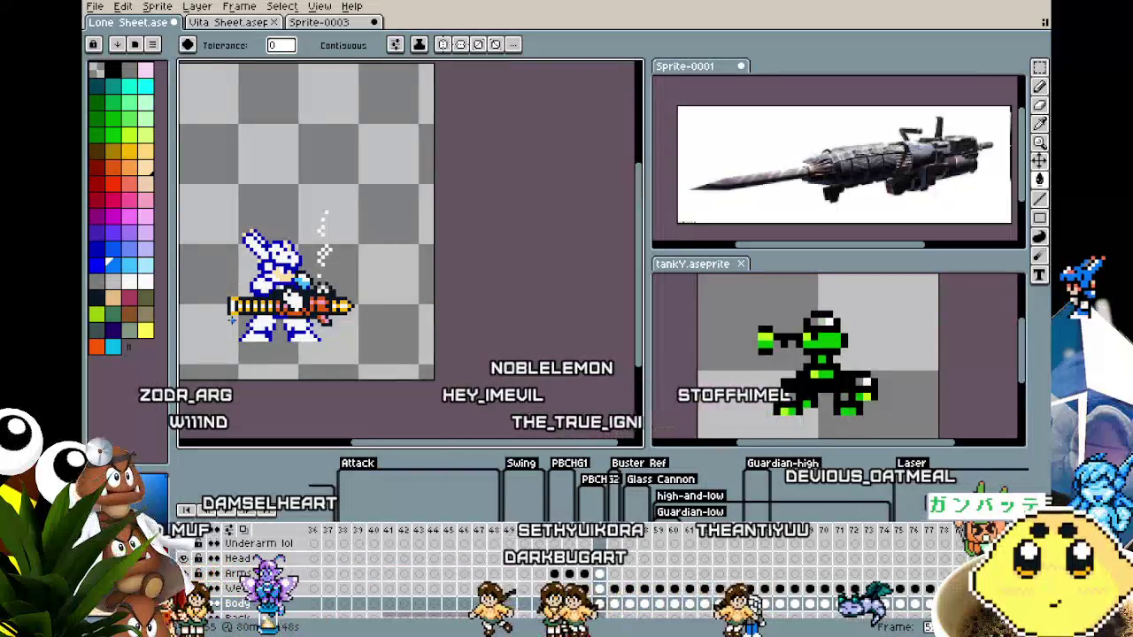
{"action": "scroll", "coordinate": [232, 319], "scroll_direction": "up", "scroll_amount": 1}
{"action": "scroll", "coordinate": [232, 319], "scroll_direction": "up", "scroll_amount": 1}
{"action": "key", "text": "ctrl+y"}
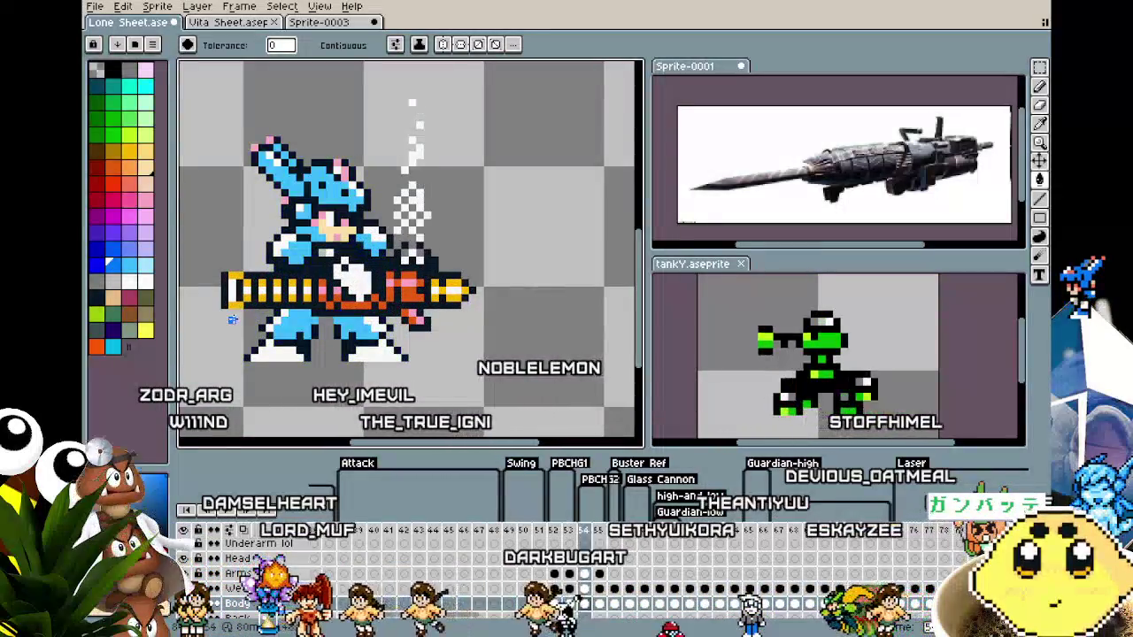
{"action": "key", "text": "ctrl+z"}
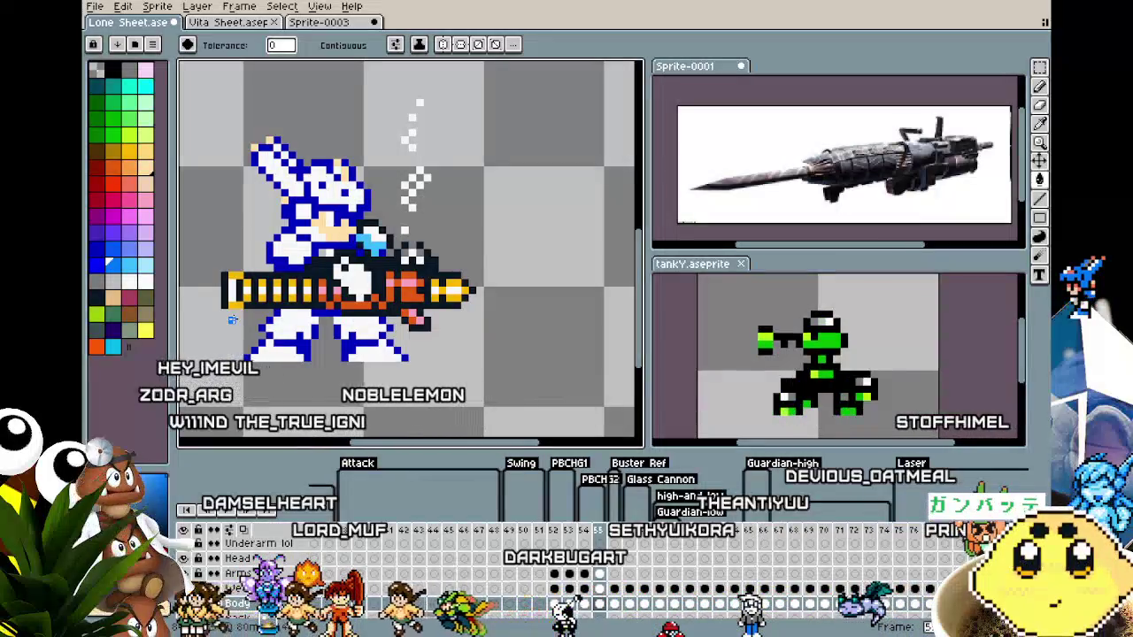
{"action": "key", "text": "ctrl+y"}
{"action": "key", "text": "ctrl+z"}
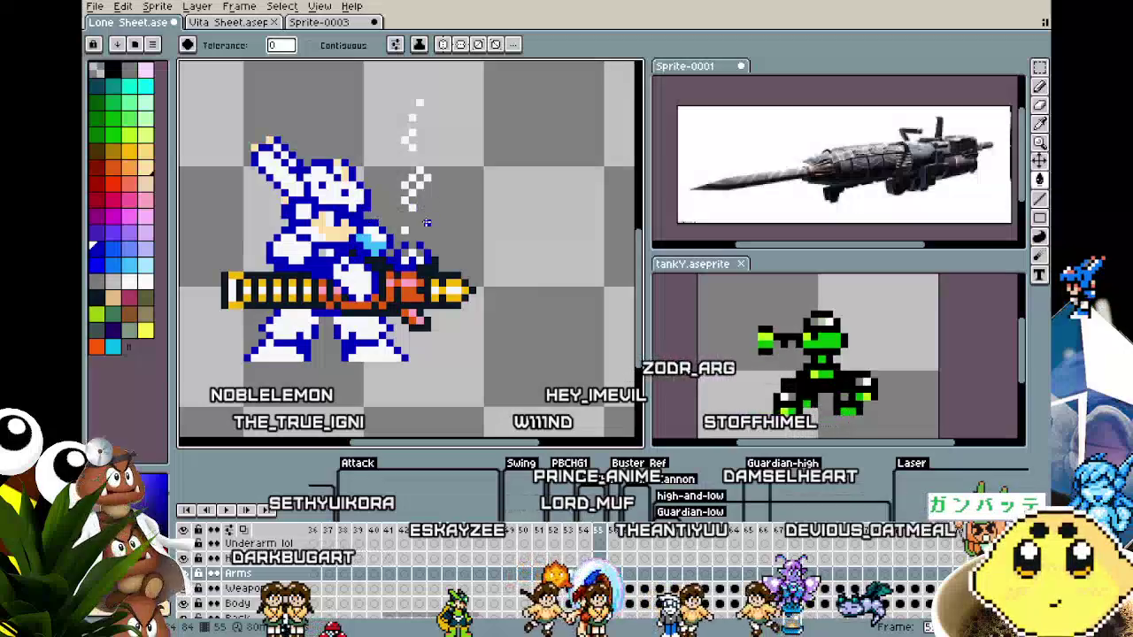
{"action": "left_click", "coordinate": [373, 238], "text": "alt"}
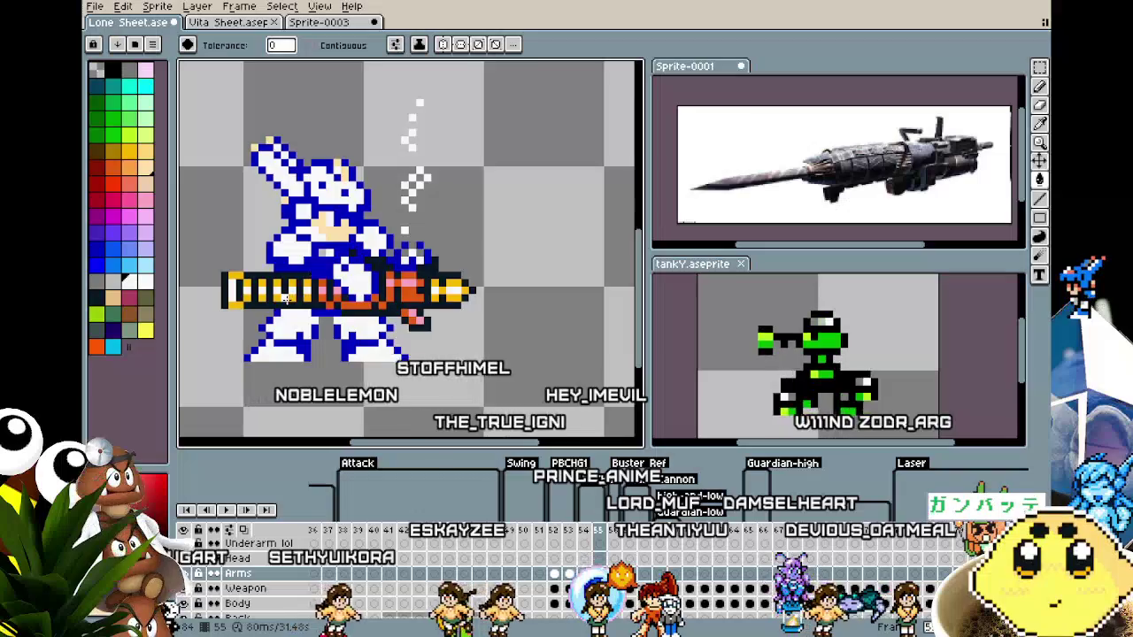
{"action": "scroll", "coordinate": [285, 299], "scroll_direction": "down", "scroll_amount": 4}
{"action": "scroll", "coordinate": [285, 299], "scroll_direction": "up", "scroll_amount": 3}
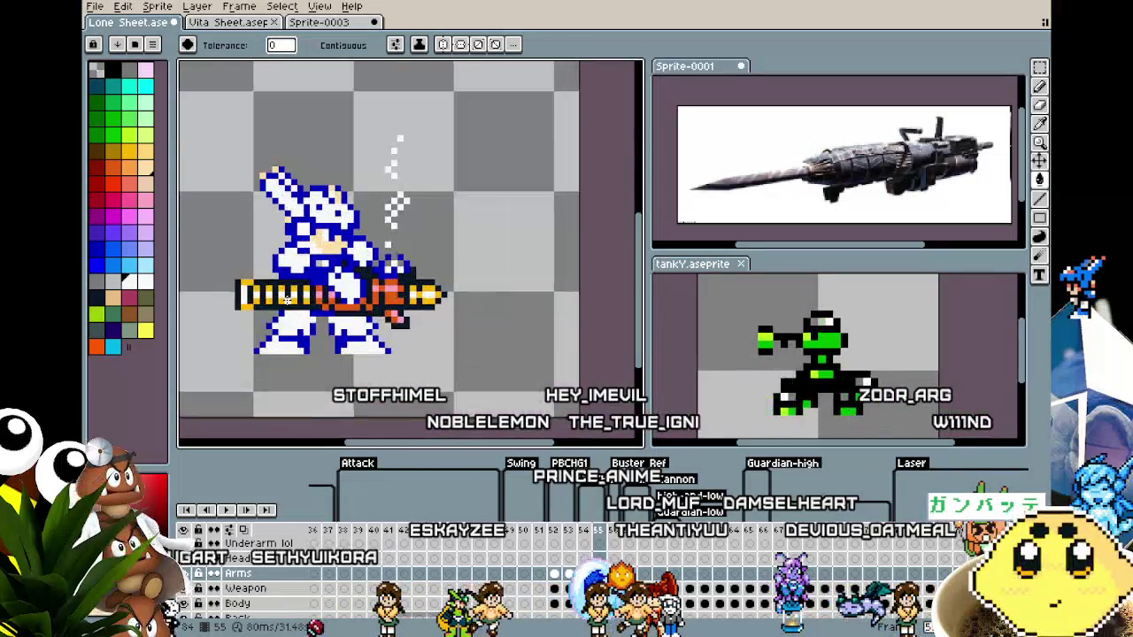
{"action": "scroll", "coordinate": [342, 258], "scroll_direction": "up", "scroll_amount": 1}
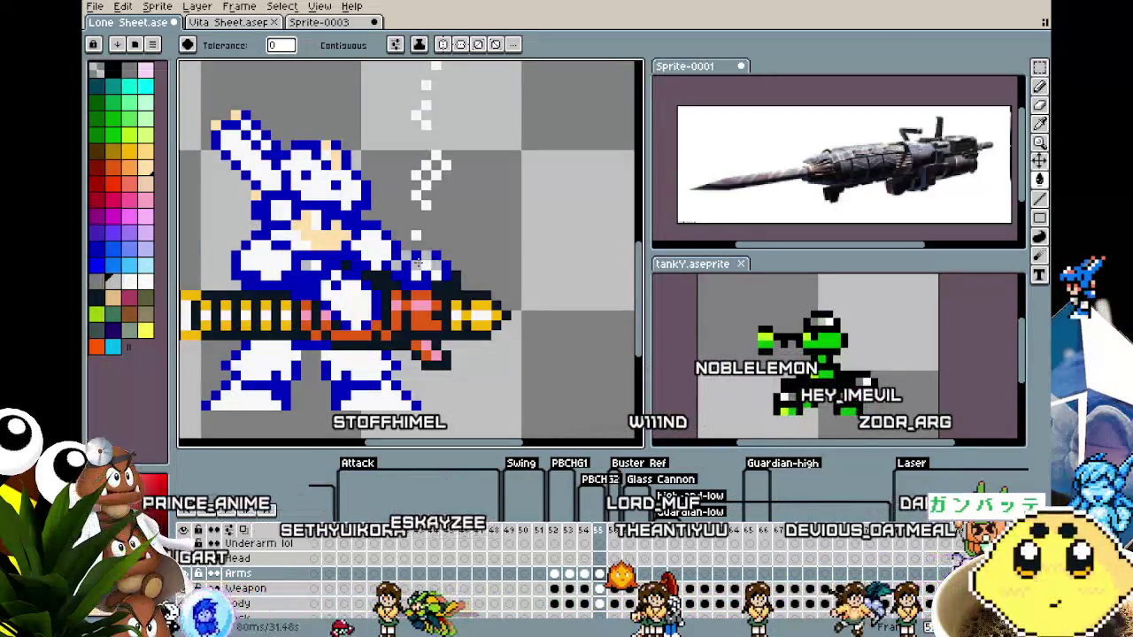
Step through frames 53–55 to compare the firing frames with the white flash frame.
{"action": "key", "text": "Left"}
{"action": "key", "text": "Left"}
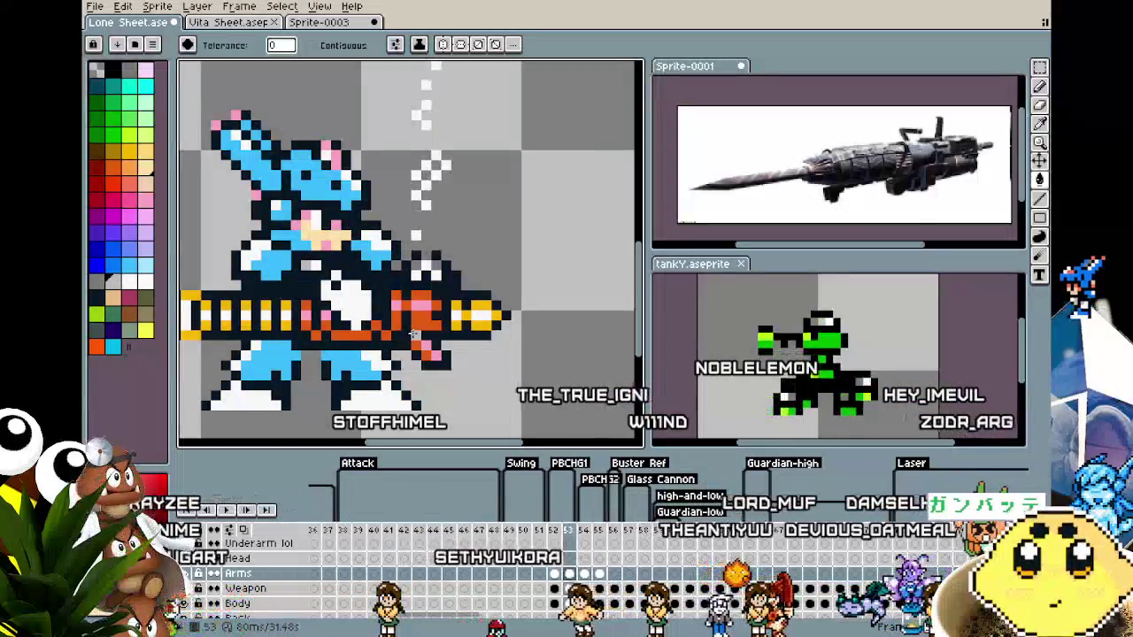
{"action": "key", "text": "Right"}
{"action": "key", "text": "Right"}
{"action": "key", "text": "Left"}
{"action": "key", "text": "Left"}
{"action": "key", "text": "Right"}
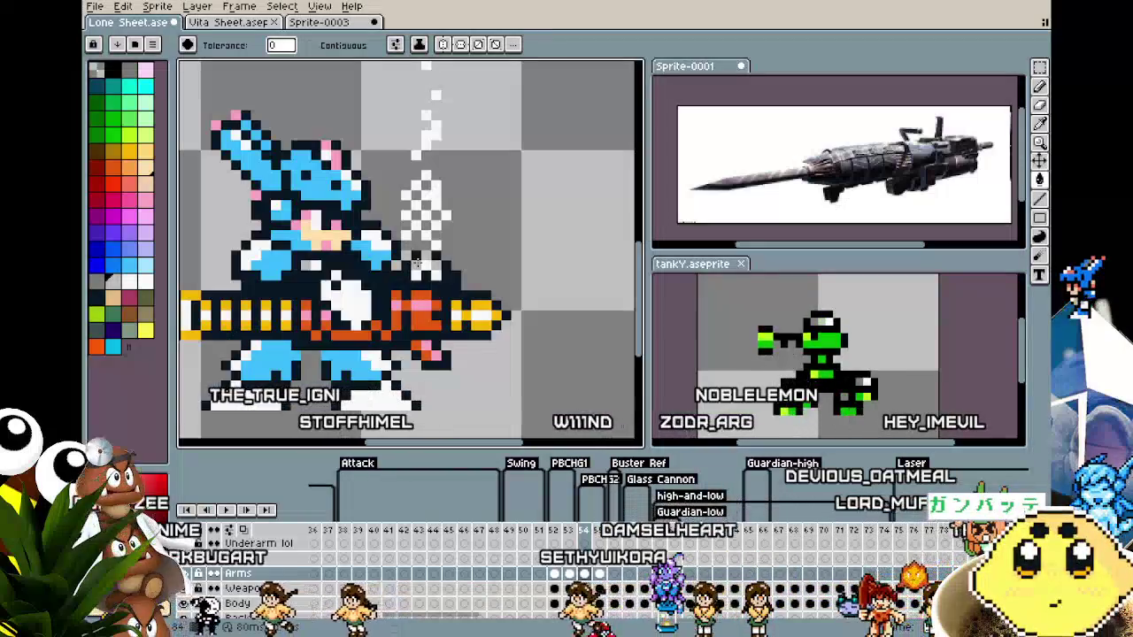
{"action": "key", "text": "Left"}
{"action": "key", "text": "Right"}
{"action": "key", "text": "Right"}
{"action": "key", "text": "Left"}
{"action": "key", "text": "Left"}
{"action": "key", "text": "Right"}
{"action": "key", "text": "Right"}
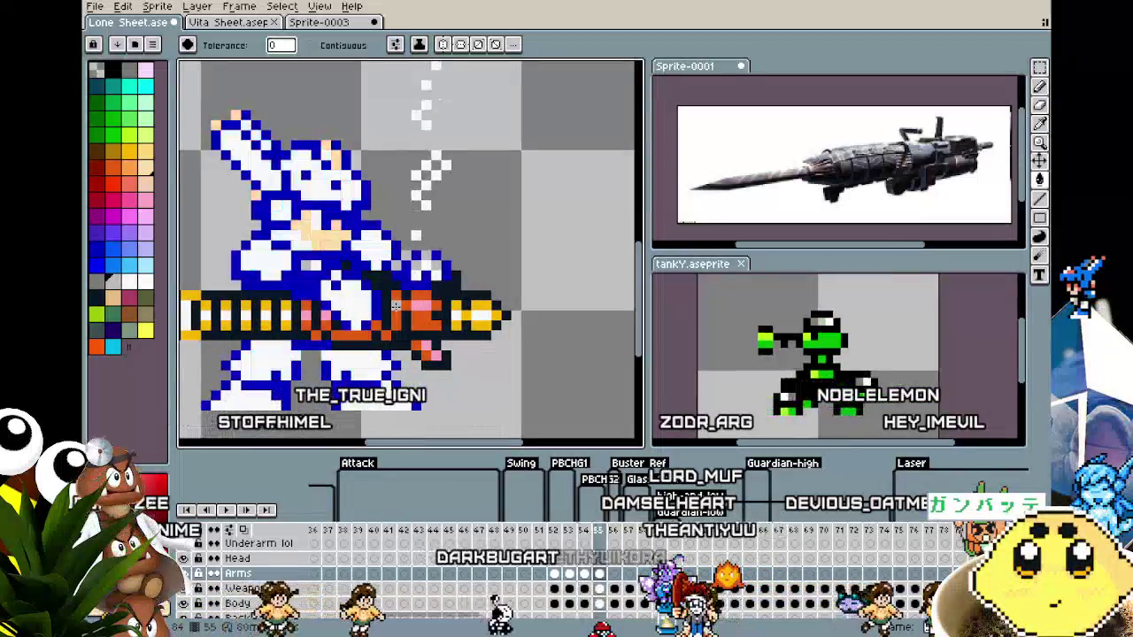
{"action": "key", "text": "Right"}
{"action": "key", "text": "Left"}
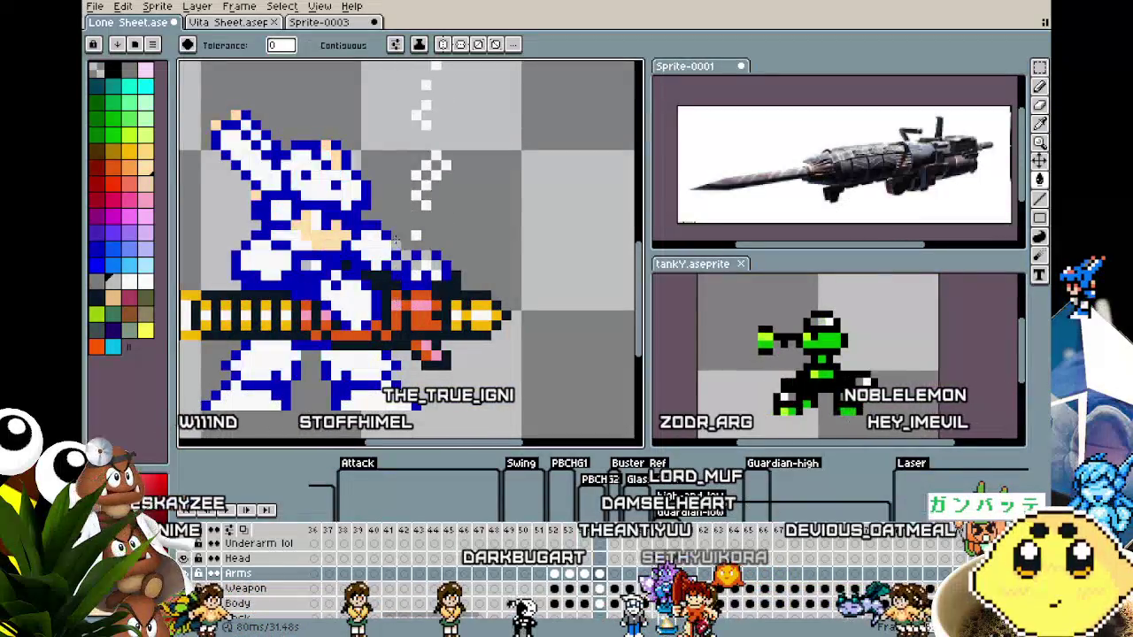
Zoom and pan onto the sprite, flicking between frame 54 and flash frame 55.
{"action": "scroll", "coordinate": [396, 292], "scroll_direction": "down", "scroll_amount": 2}
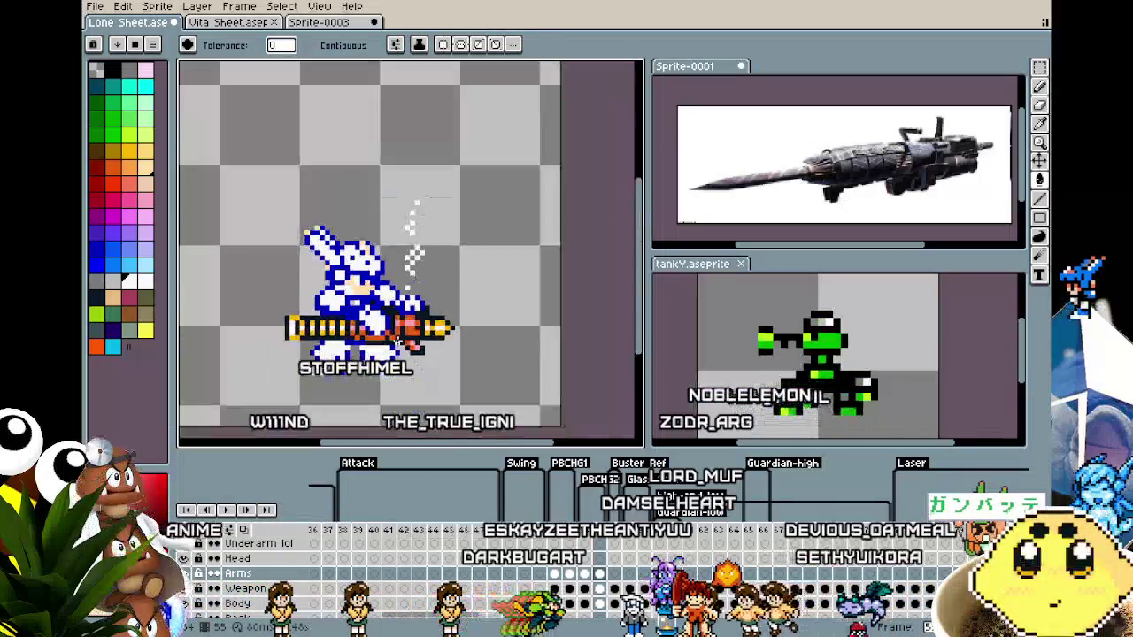
{"action": "scroll", "coordinate": [394, 381], "scroll_direction": "down", "scroll_amount": 1}
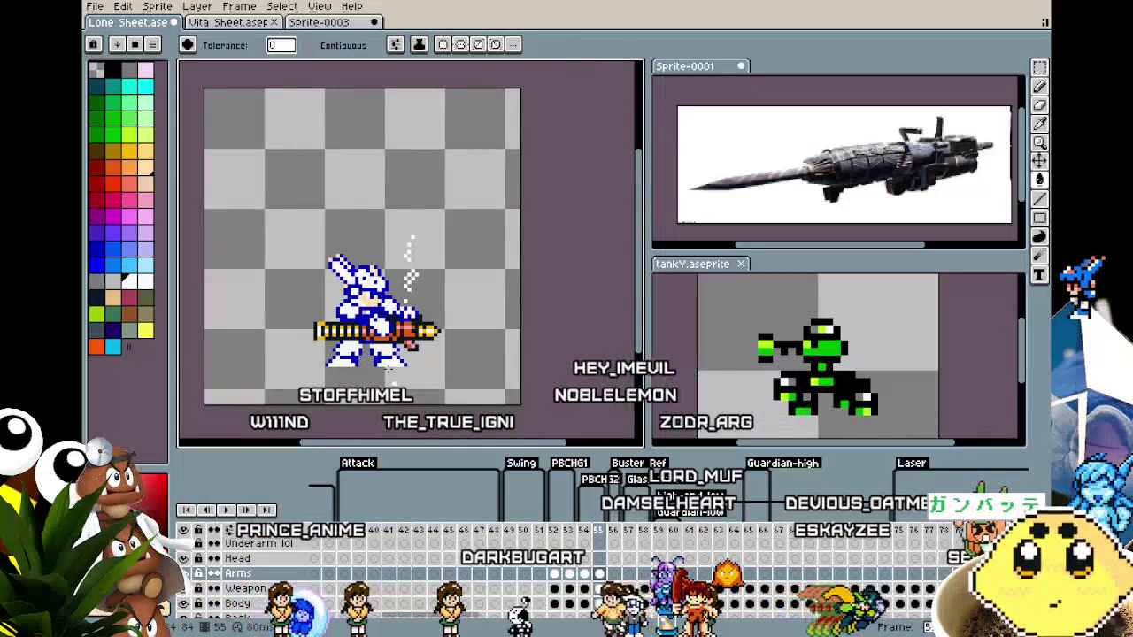
{"action": "scroll", "coordinate": [394, 372], "scroll_direction": "up", "scroll_amount": 2}
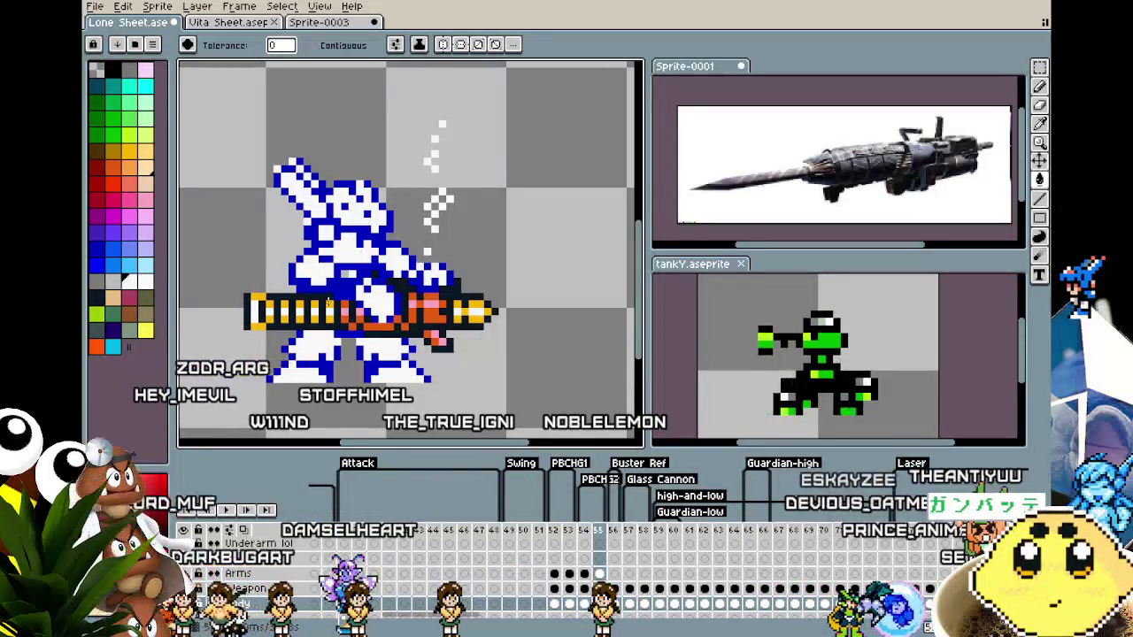
{"action": "scroll", "coordinate": [275, 378], "scroll_direction": "down", "scroll_amount": 1}
{"action": "scroll", "coordinate": [296, 317], "scroll_direction": "up", "scroll_amount": 1}
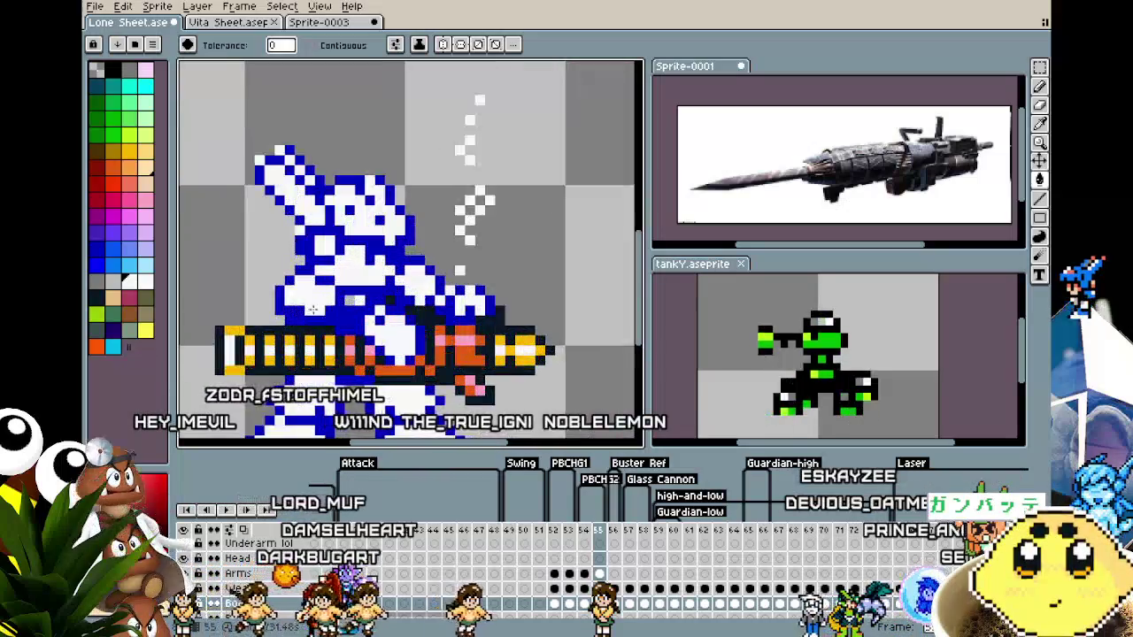
{"action": "scroll", "coordinate": [274, 385], "scroll_direction": "down", "scroll_amount": 1}
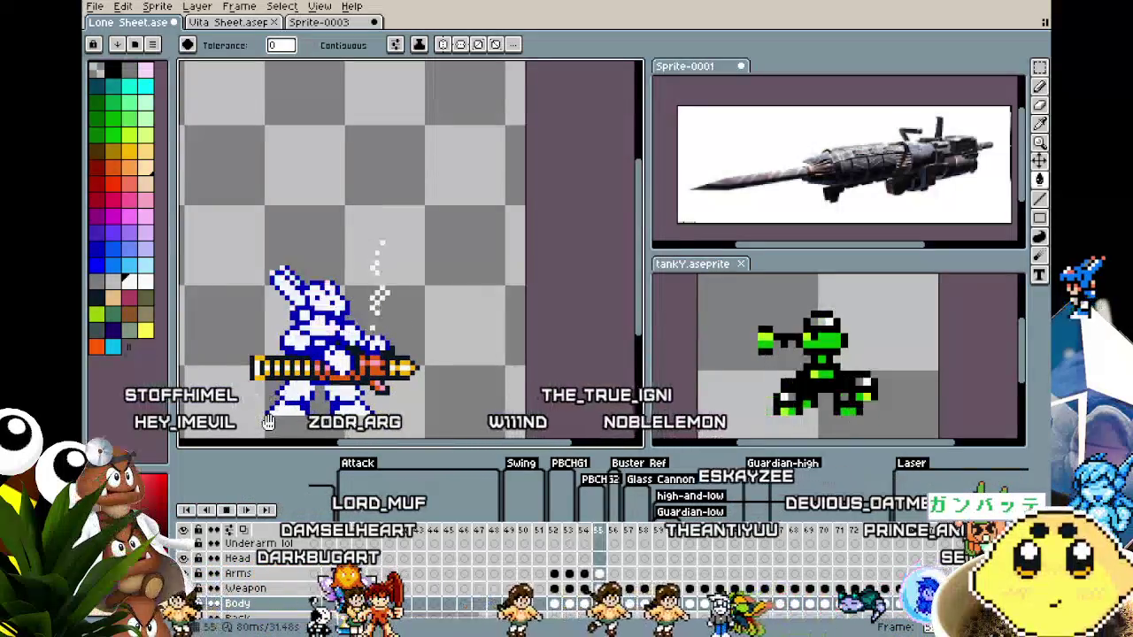
{"action": "left_click_drag", "start_coordinate": [268, 423], "coordinate": [298, 395]}
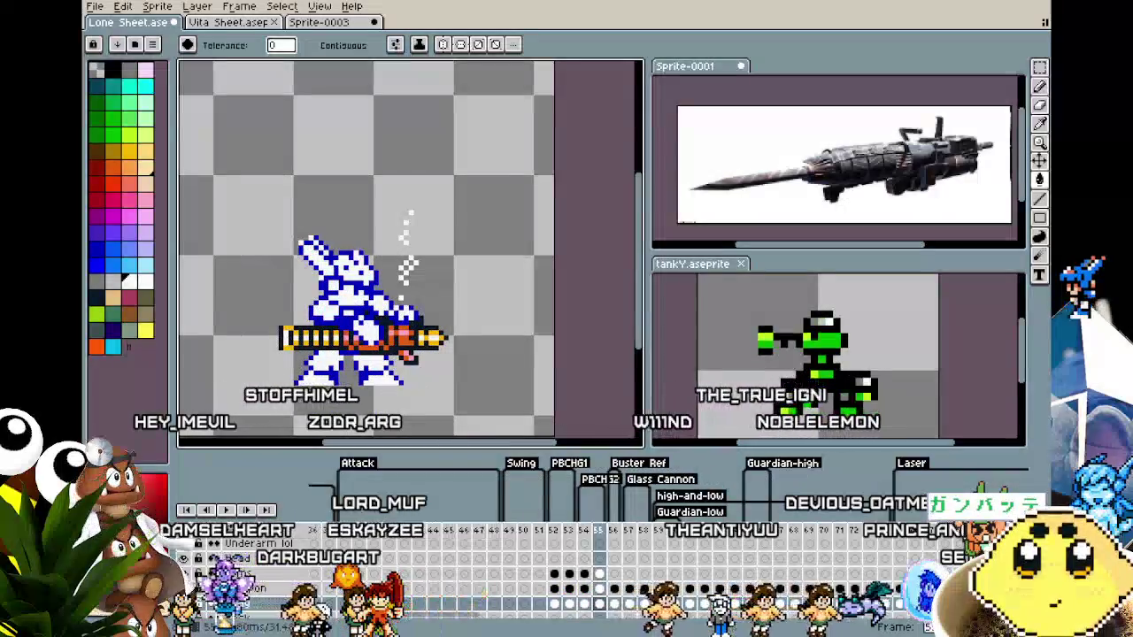
{"action": "key", "text": "Left"}
{"action": "key", "text": "Right"}
{"action": "scroll", "coordinate": [298, 395], "scroll_direction": "down", "scroll_amount": 2}
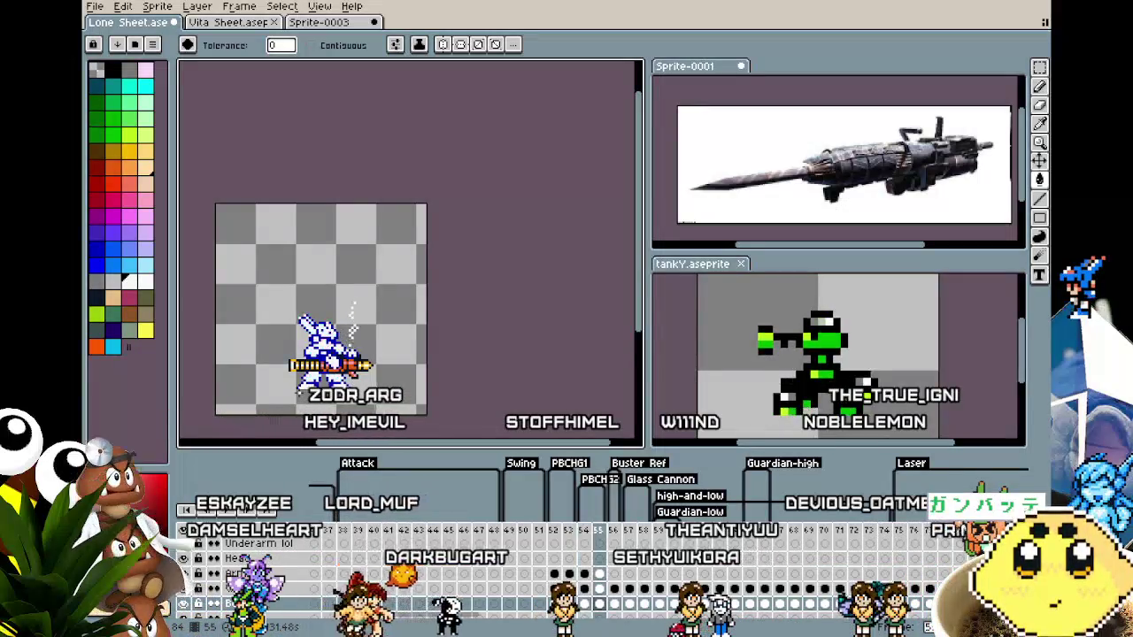
{"action": "scroll", "coordinate": [301, 399], "scroll_direction": "up", "scroll_amount": 2}
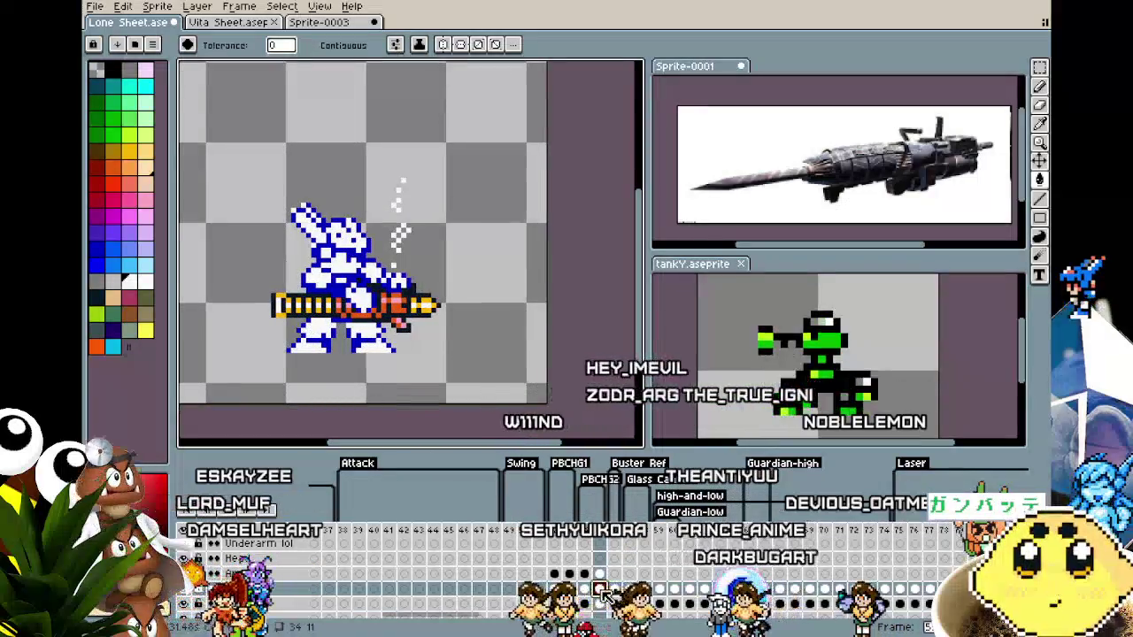
{"action": "key", "text": "Left"}
{"action": "key", "text": "Left"}
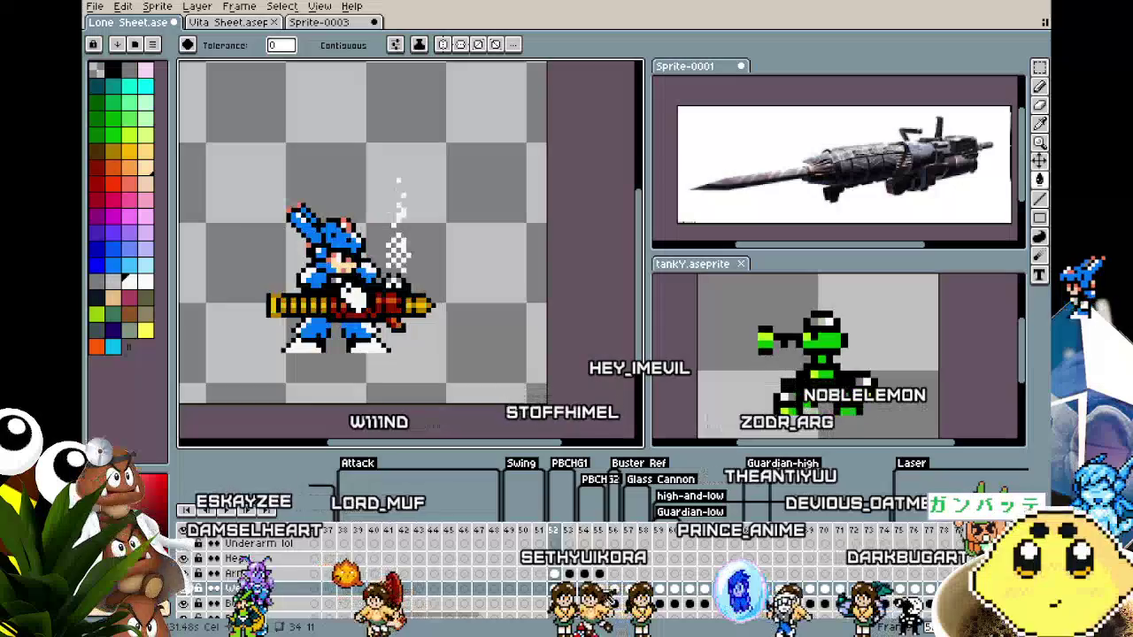
{"action": "key", "text": "Right"}
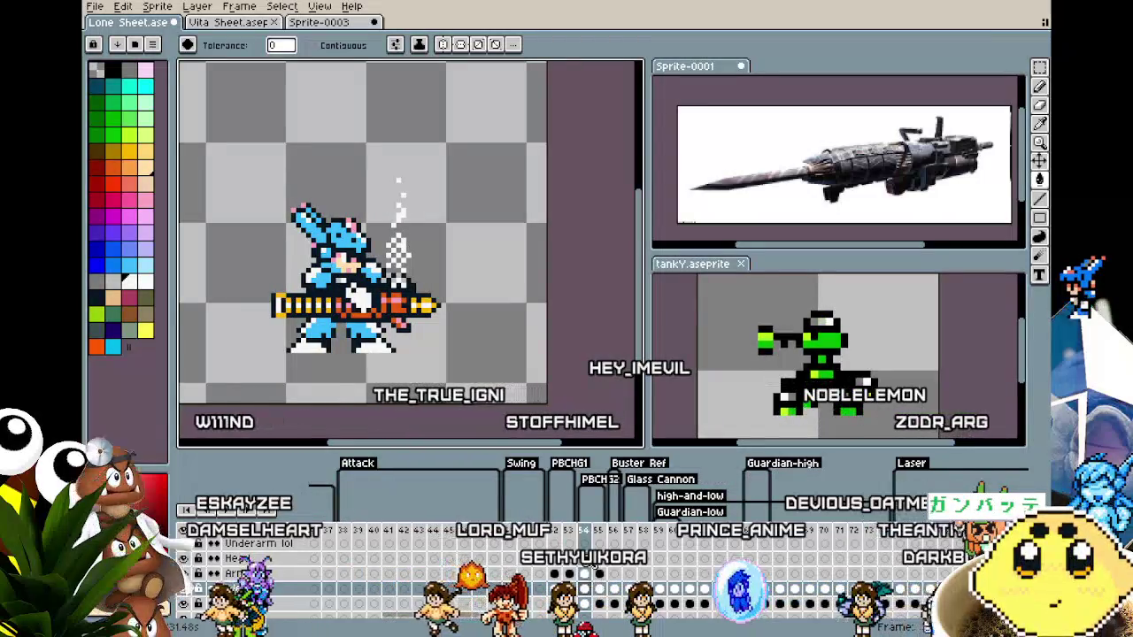
{"action": "key", "text": "Left"}
{"action": "key", "text": "Right"}
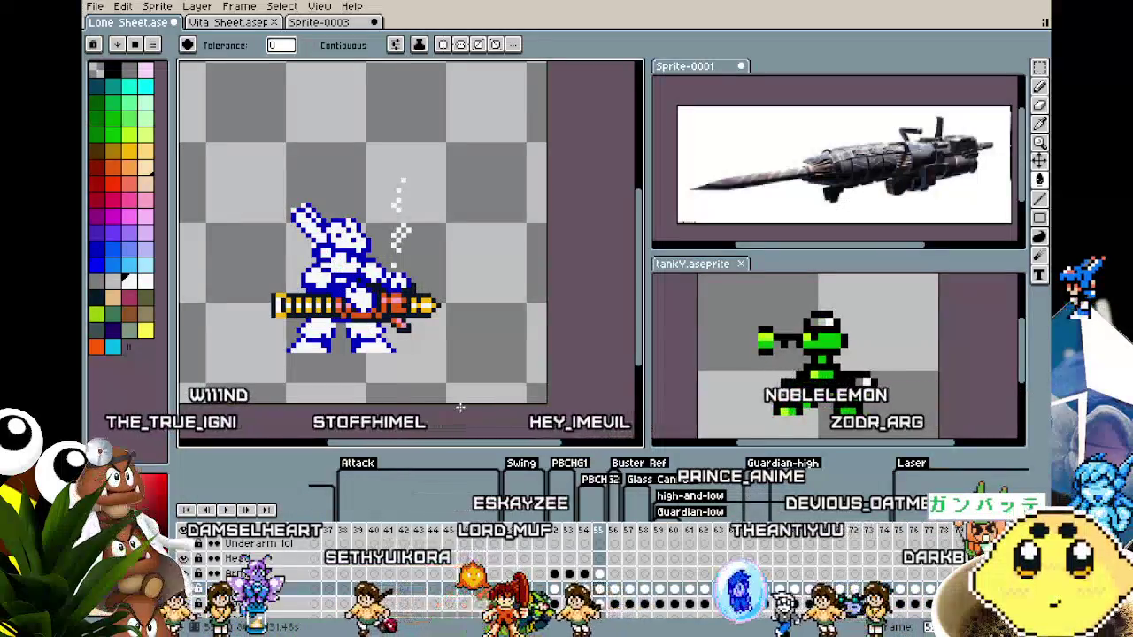
Nudge frame 55's Weapon and Arms cels into place with rectangle-marquee selections, then deselect.
{"action": "key", "text": "m"}
{"action": "left_click_drag", "start_coordinate": [400, 316], "coordinate": [489, 396]}
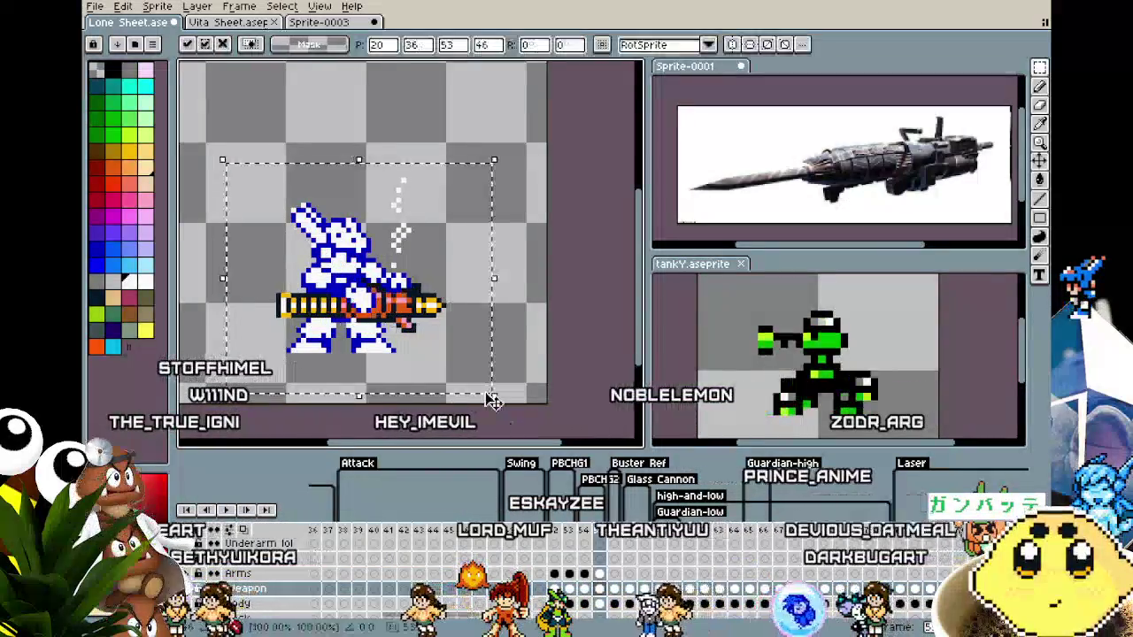
{"action": "left_click", "coordinate": [529, 370]}
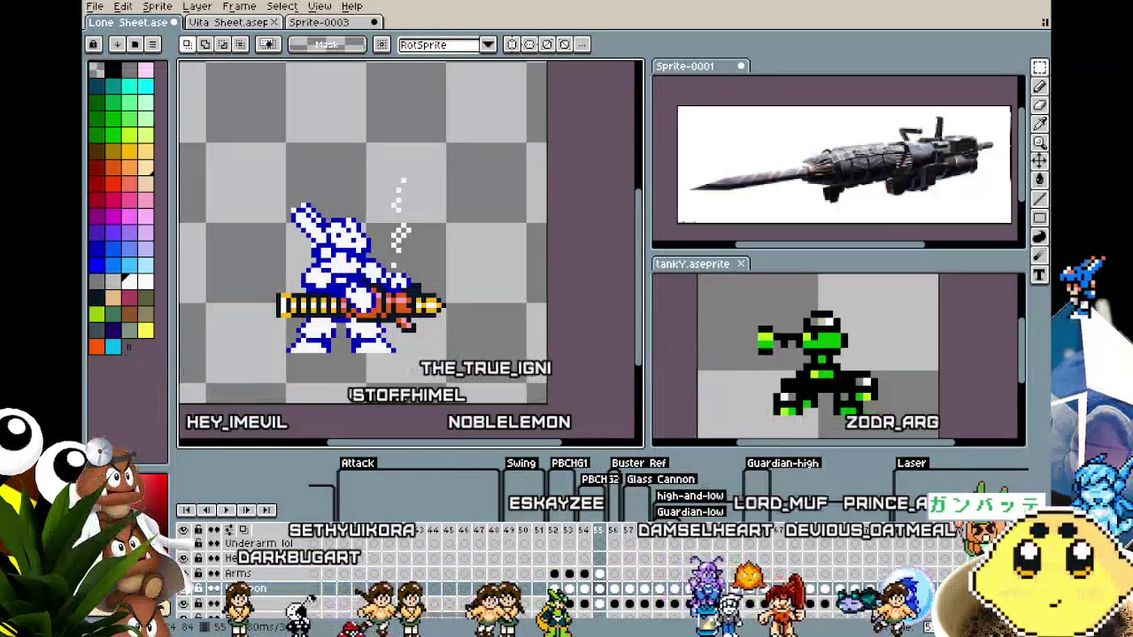
{"action": "key", "text": "ctrl+z"}
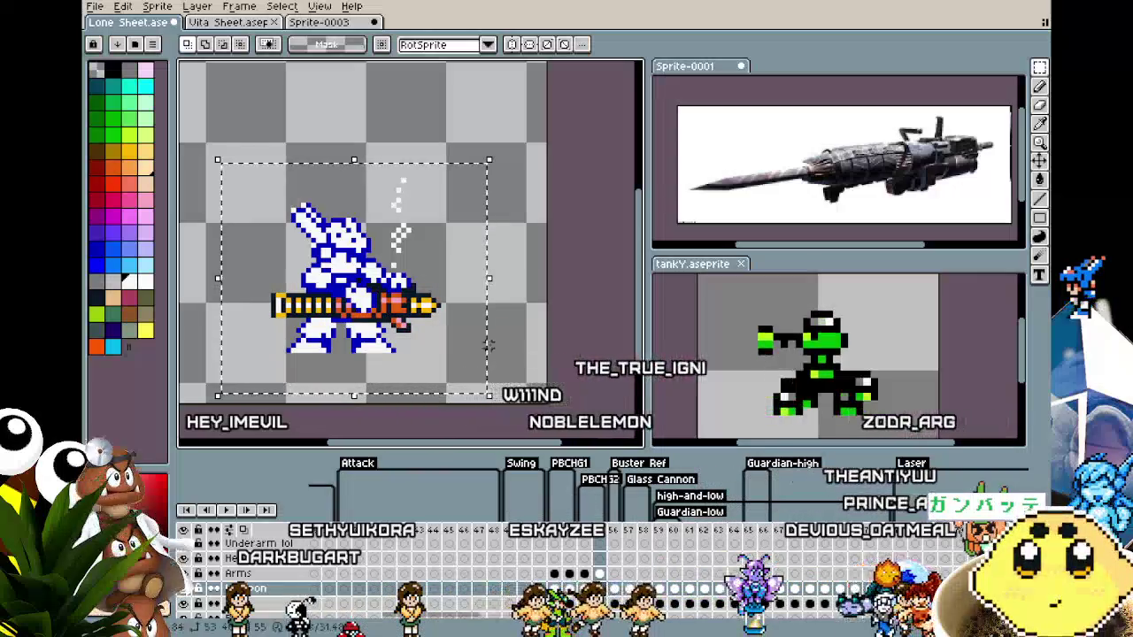
{"action": "left_click", "coordinate": [600, 565]}
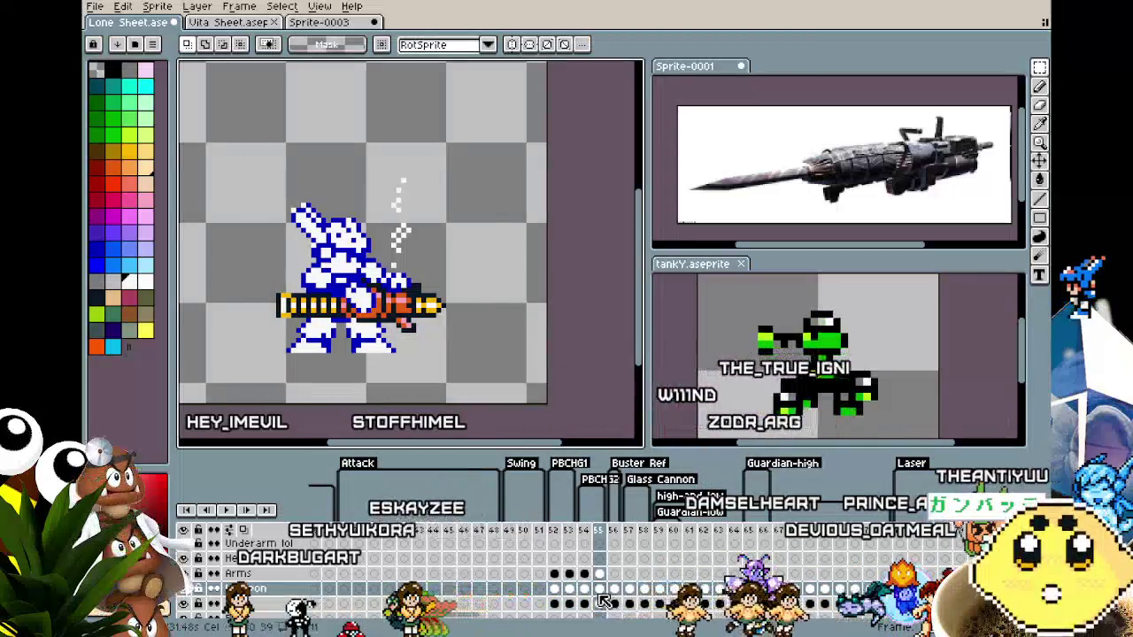
{"action": "left_click", "coordinate": [600, 574]}
{"action": "left_click", "coordinate": [594, 598]}
{"action": "left_click_drag", "start_coordinate": [253, 152], "coordinate": [525, 405]}
{"action": "left_click", "coordinate": [549, 370]}
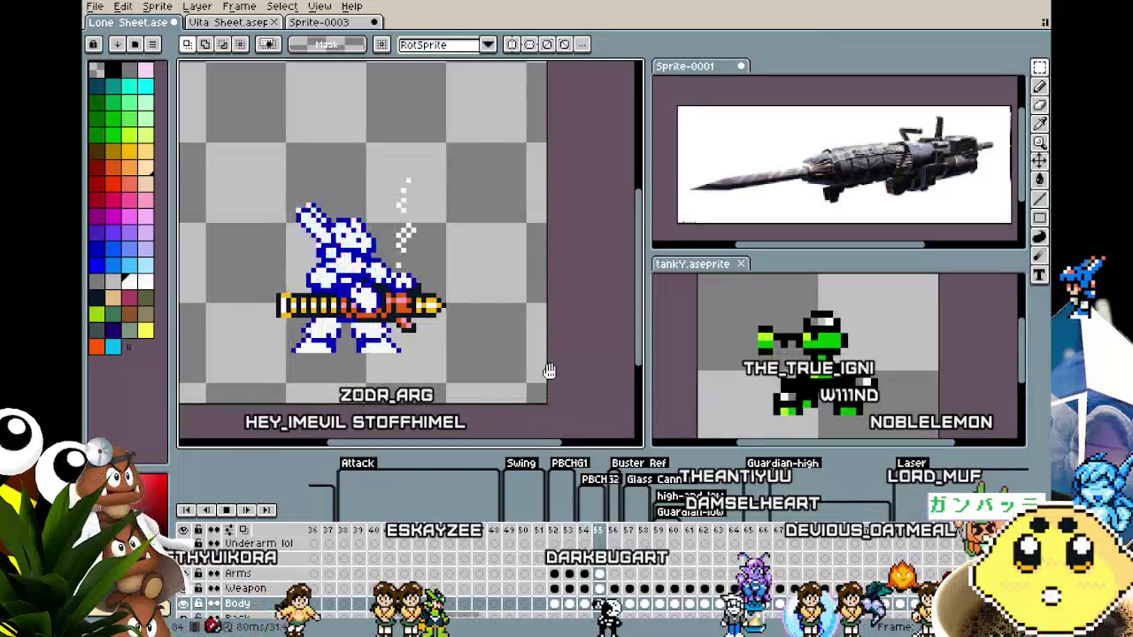
Flick between frames 53–55 to check the realigned flash frame.
{"action": "scroll", "coordinate": [548, 370], "scroll_direction": "down", "scroll_amount": 1}
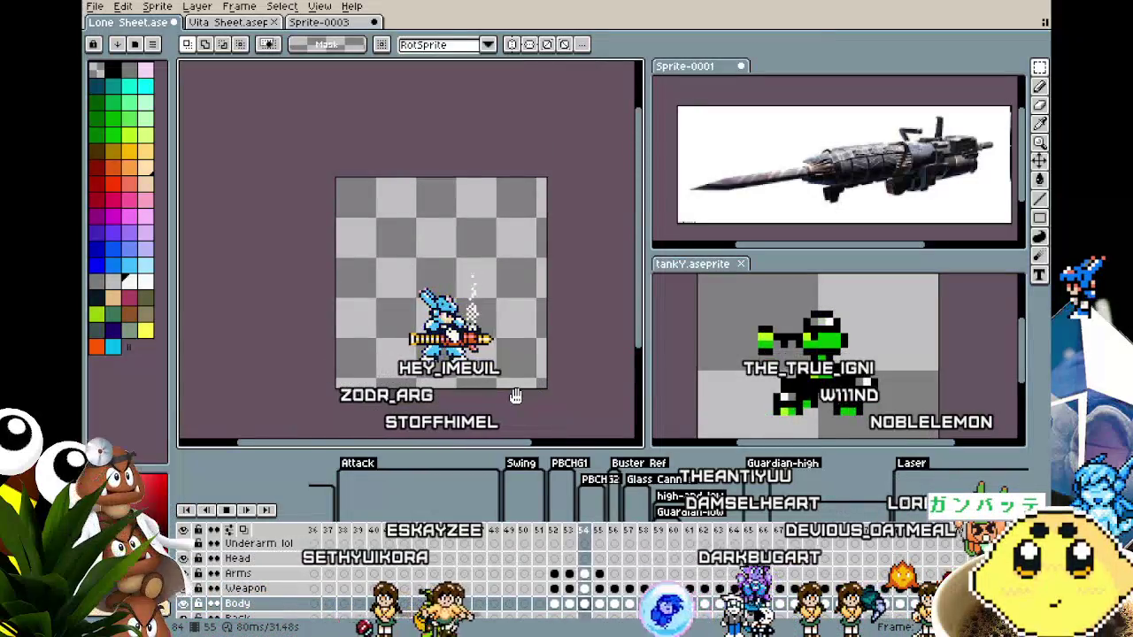
{"action": "scroll", "coordinate": [516, 395], "scroll_direction": "up", "scroll_amount": 3}
{"action": "key", "text": "Right"}
{"action": "scroll", "coordinate": [515, 395], "scroll_direction": "down", "scroll_amount": 1}
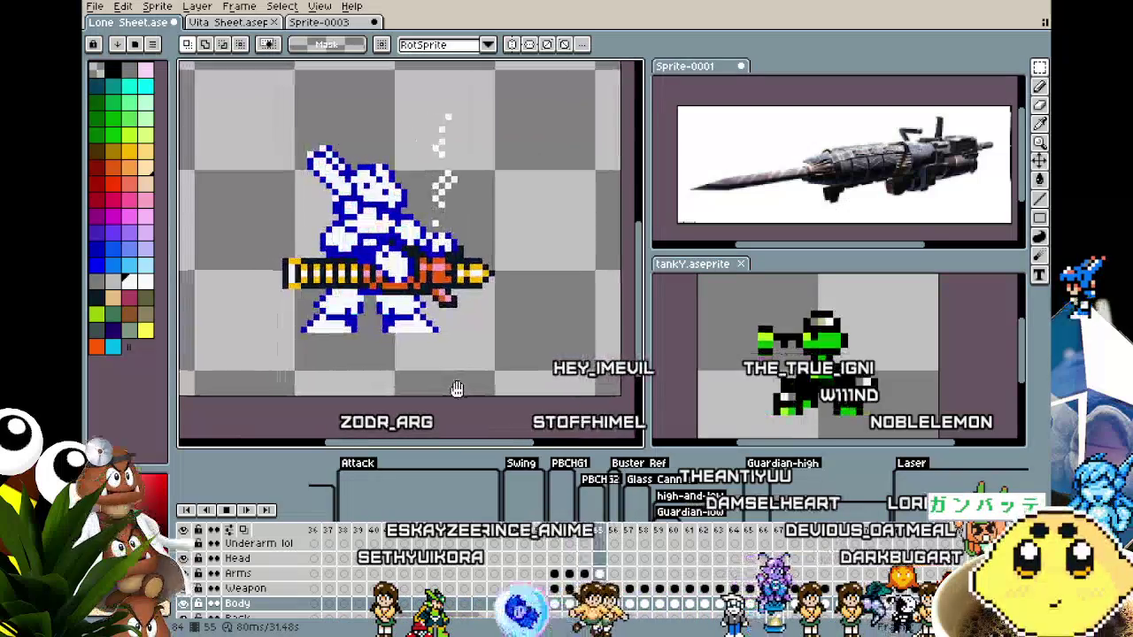
{"action": "scroll", "coordinate": [464, 393], "scroll_direction": "up", "scroll_amount": 1}
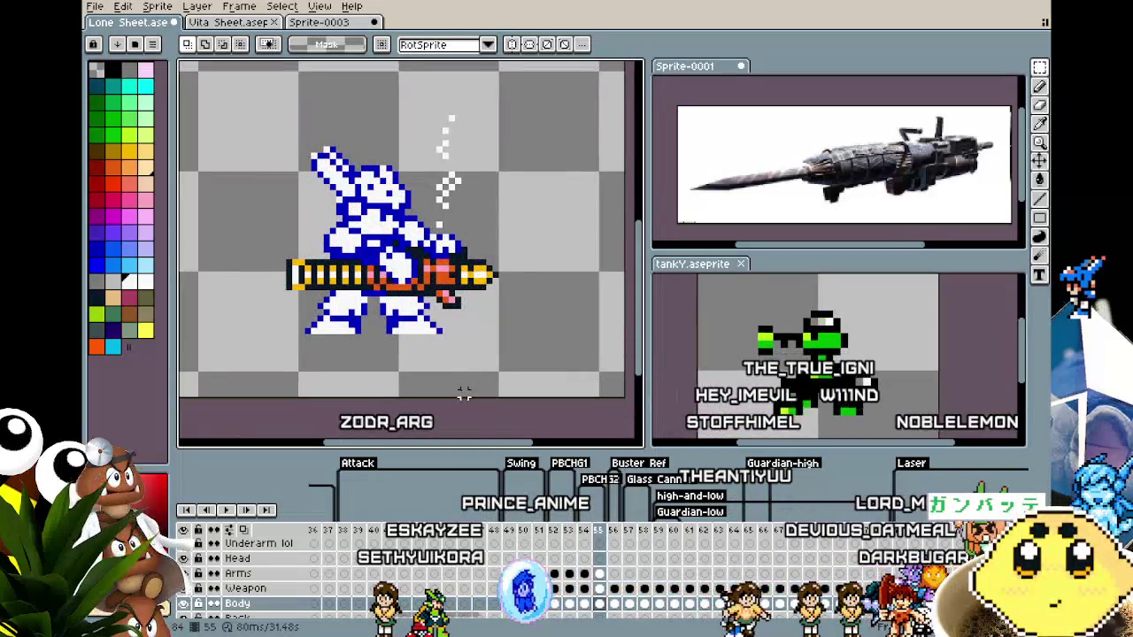
{"action": "key", "text": "Left"}
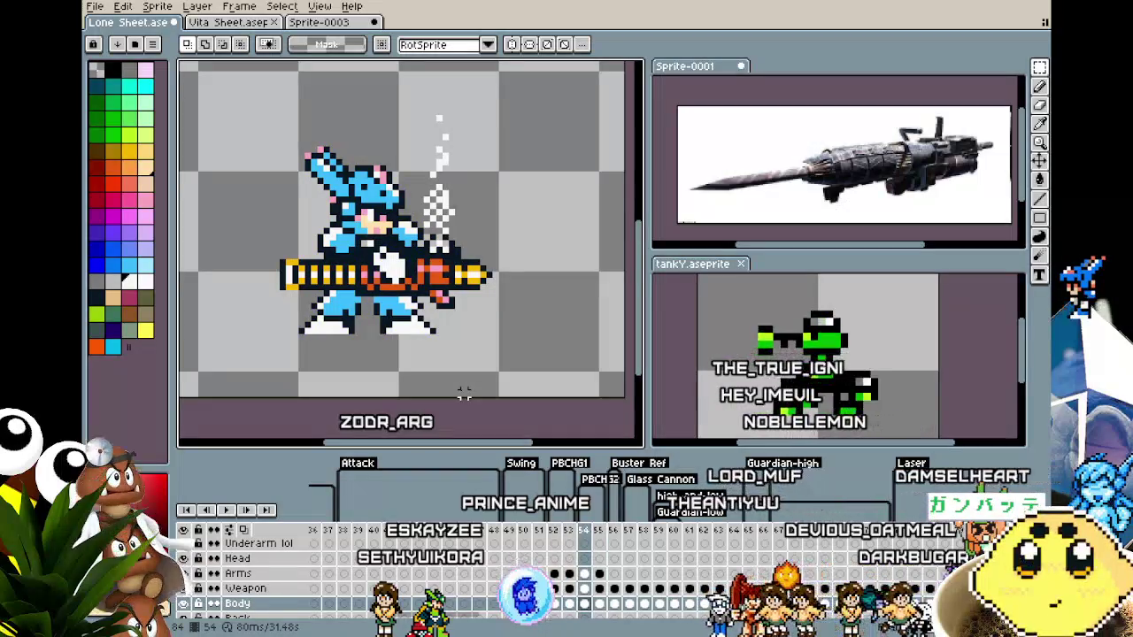
{"action": "key", "text": "Left"}
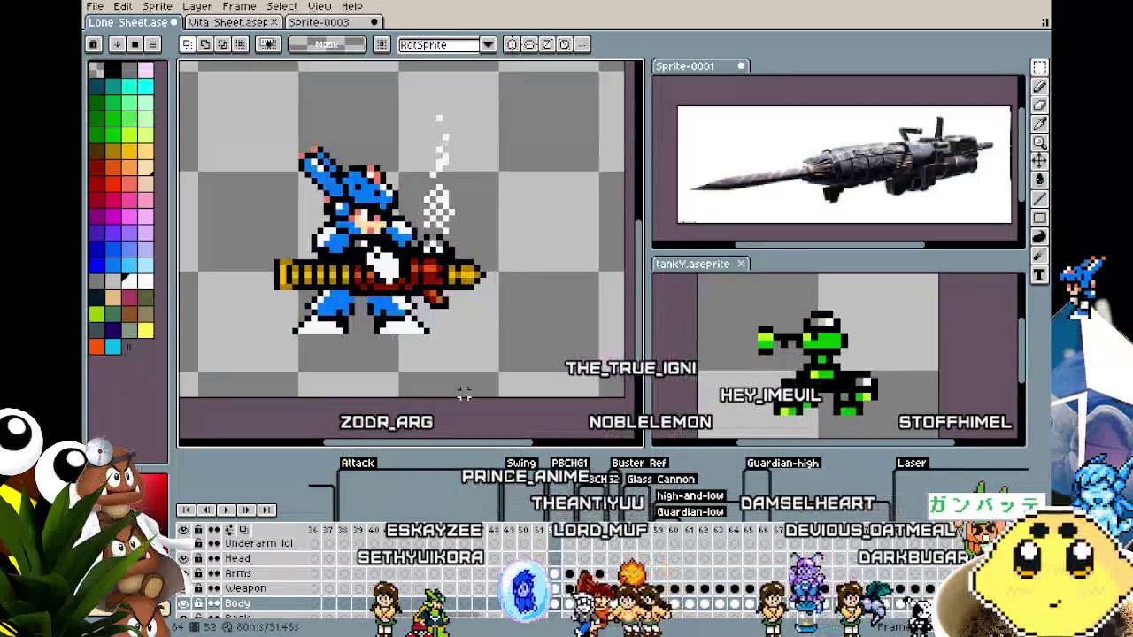
{"action": "key", "text": "Right"}
{"action": "key", "text": "Left"}
{"action": "key", "text": "Right"}
{"action": "key", "text": "Right"}
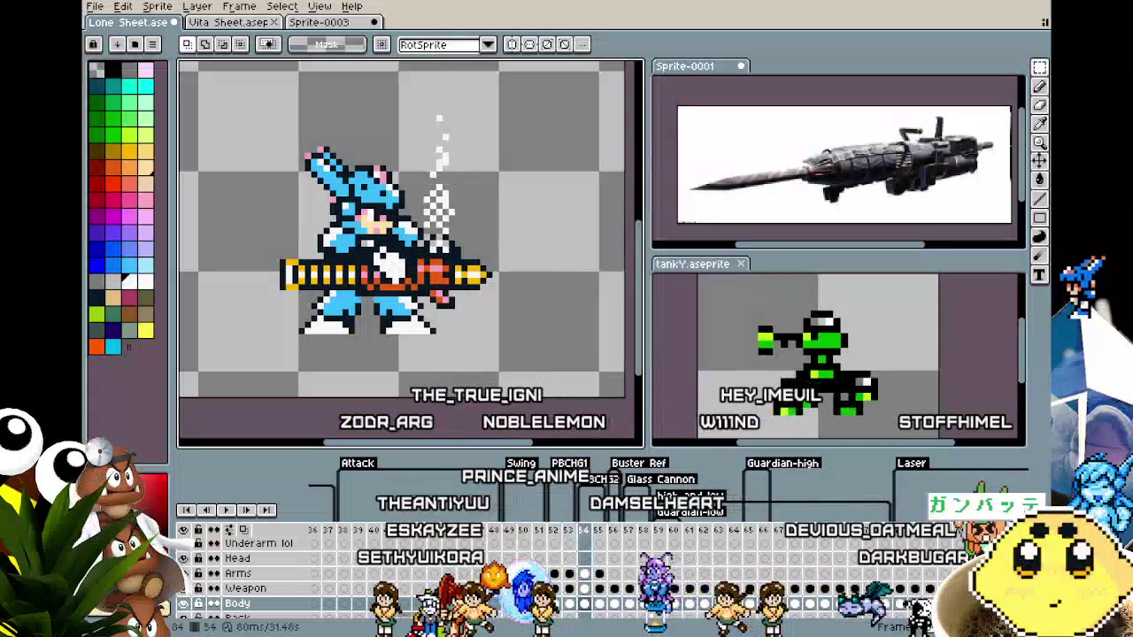
{"action": "key", "text": "Right"}
{"action": "key", "text": "Left"}
{"action": "key", "text": "Right"}
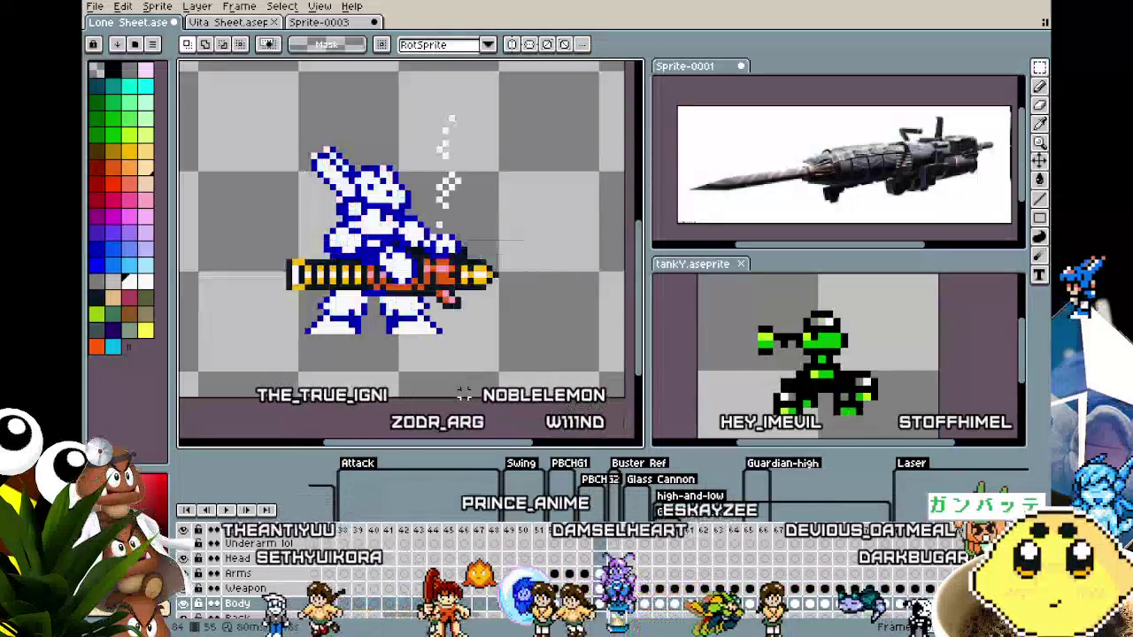
{"action": "left_click", "coordinate": [113, 264]}
{"action": "key", "text": "g"}
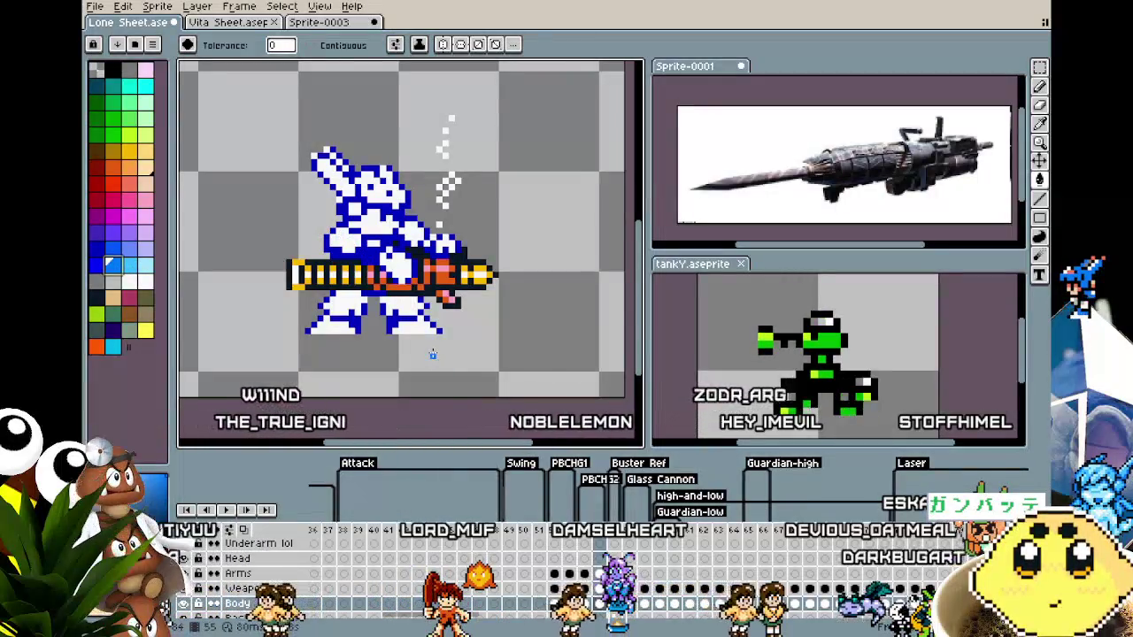
{"action": "scroll", "coordinate": [435, 401], "scroll_direction": "down", "scroll_amount": 2}
{"action": "scroll", "coordinate": [436, 401], "scroll_direction": "up", "scroll_amount": 2}
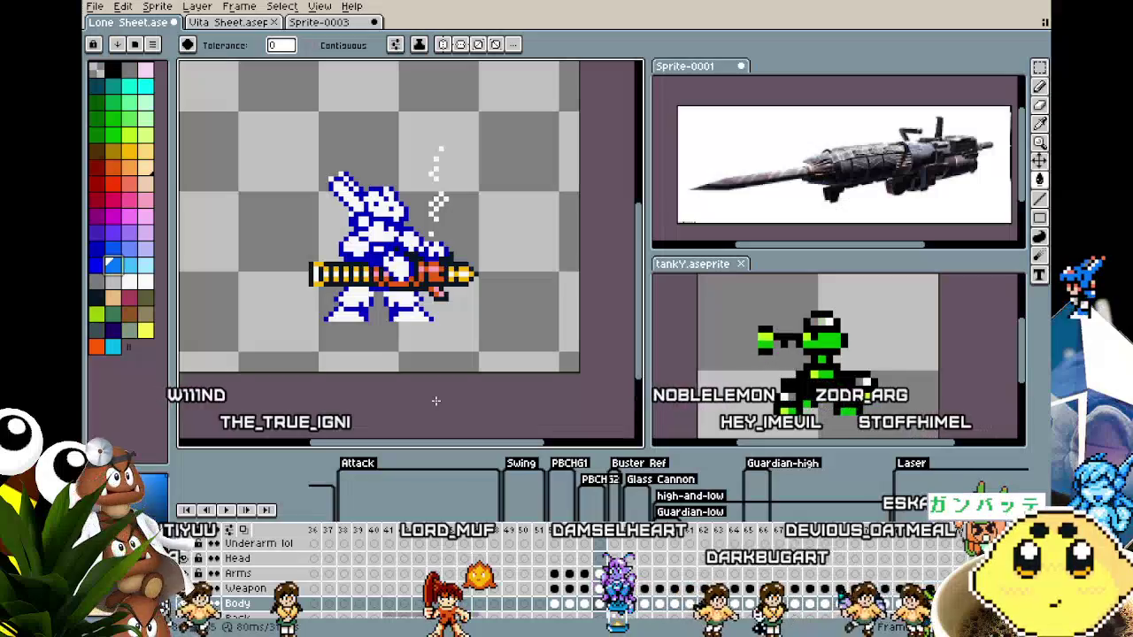
{"action": "scroll", "coordinate": [436, 401], "scroll_direction": "up", "scroll_amount": 1}
{"action": "scroll", "coordinate": [441, 265], "scroll_direction": "up", "scroll_amount": 1}
{"action": "key", "text": "i"}
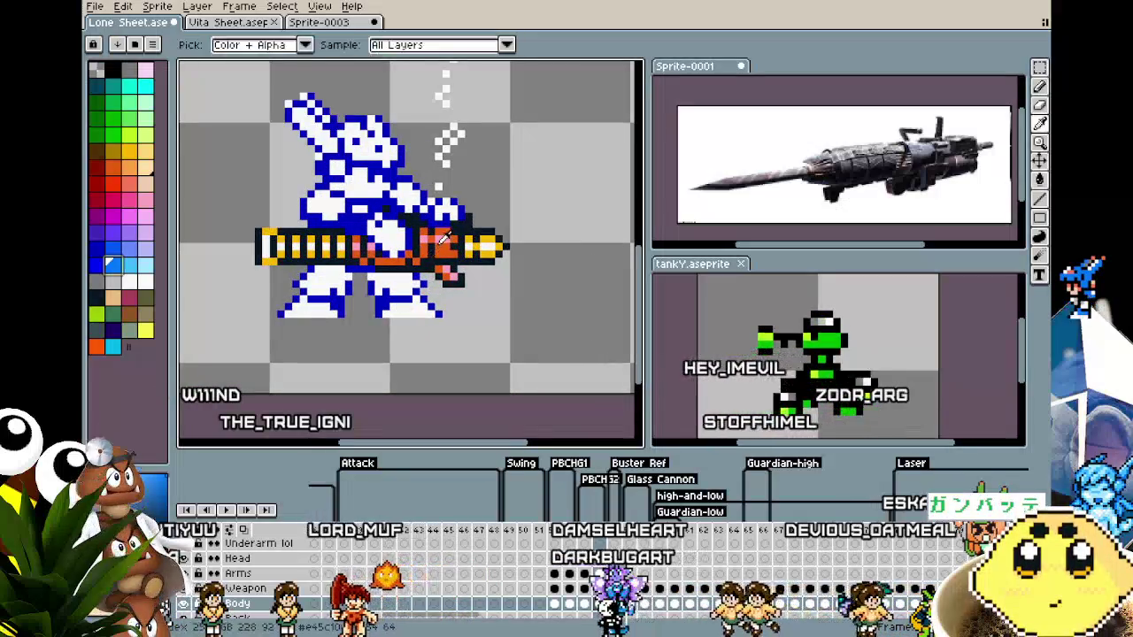
{"action": "key", "text": "w"}
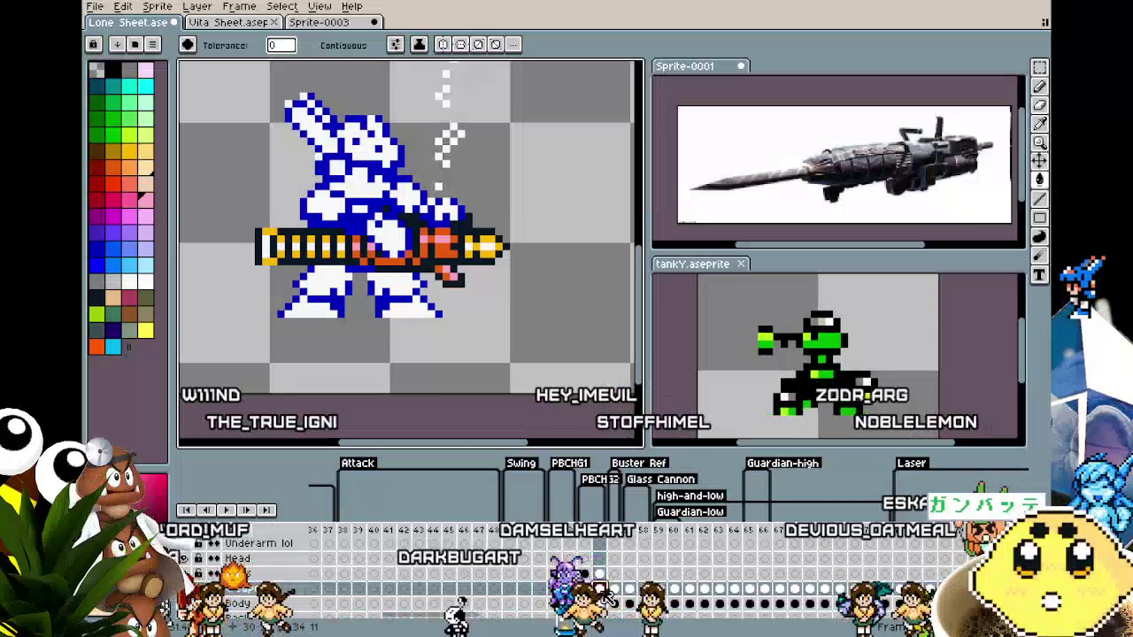
{"action": "key", "text": "i"}
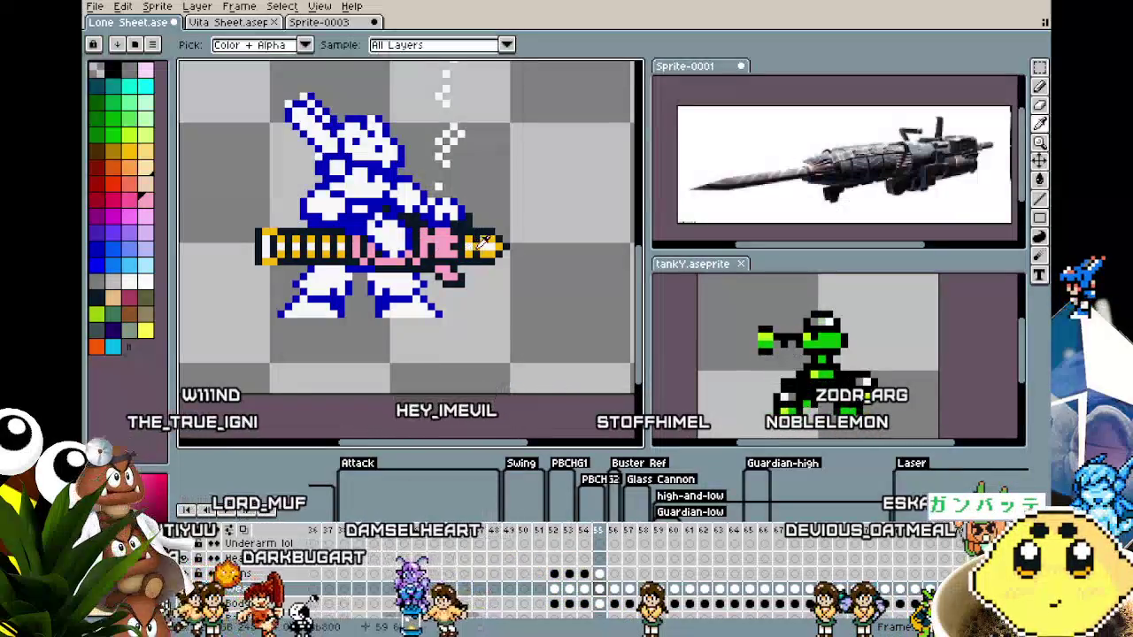
{"action": "left_click", "coordinate": [490, 247]}
{"action": "key", "text": "w"}
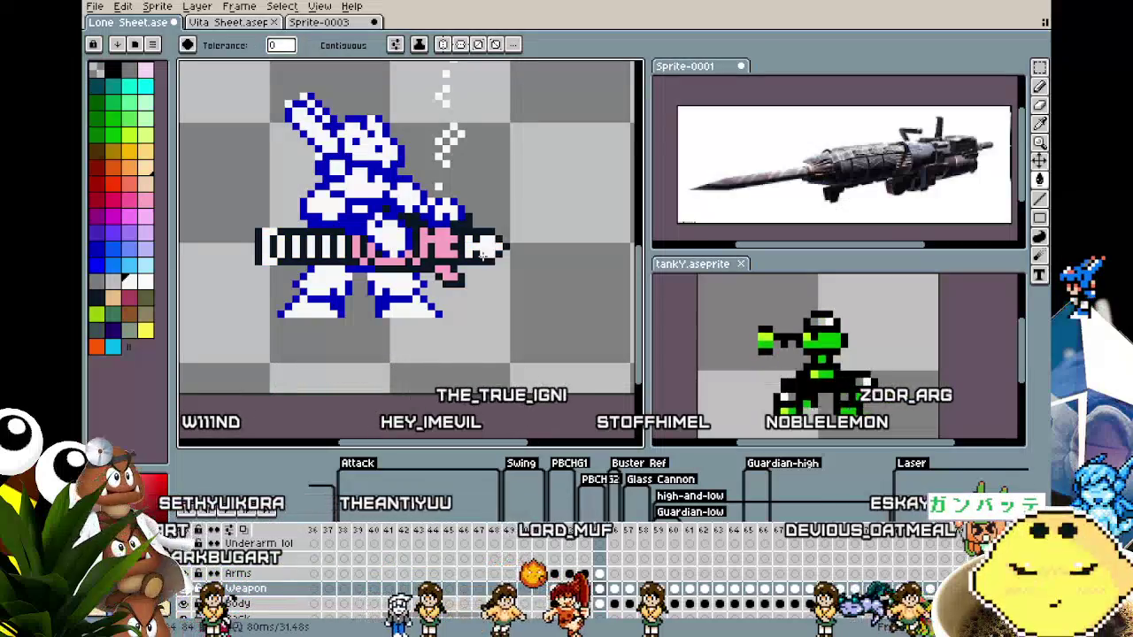
{"action": "left_click", "coordinate": [96, 248]}
{"action": "left_click", "coordinate": [419, 263]}
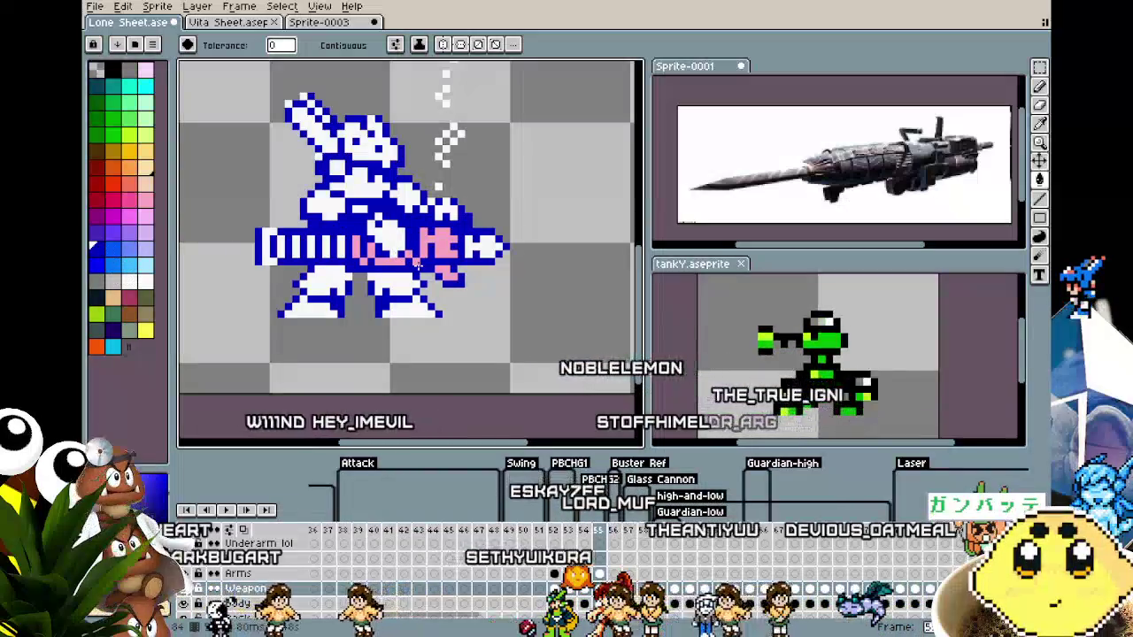
{"action": "scroll", "coordinate": [362, 376], "scroll_direction": "down", "scroll_amount": 1}
{"action": "scroll", "coordinate": [362, 376], "scroll_direction": "down", "scroll_amount": 1}
{"action": "scroll", "coordinate": [362, 376], "scroll_direction": "down", "scroll_amount": 1}
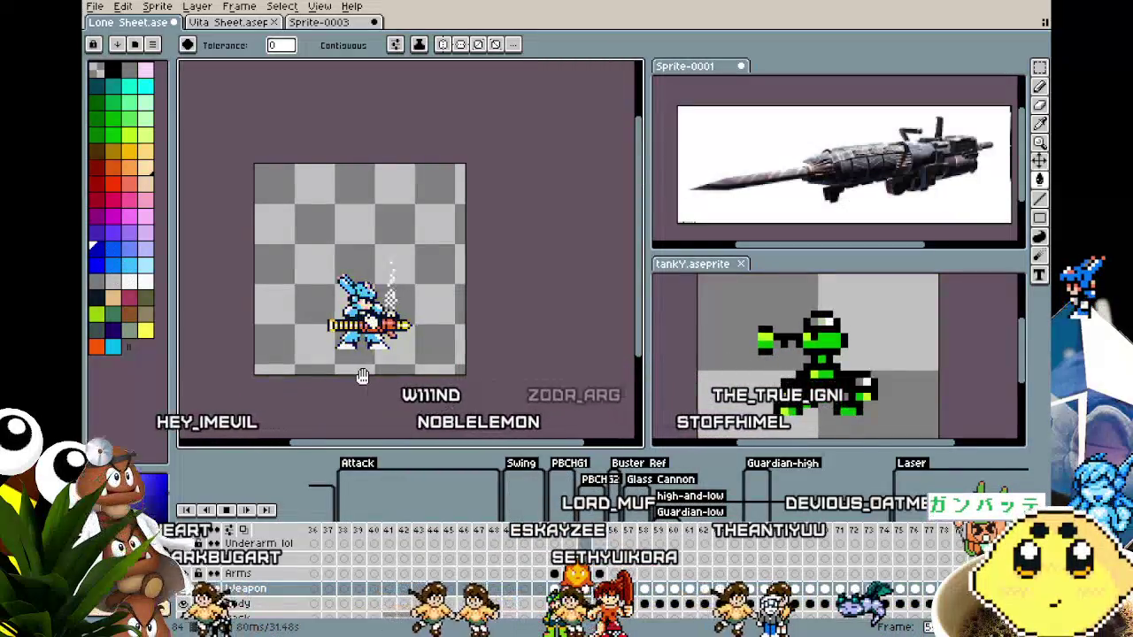
{"action": "scroll", "coordinate": [362, 376], "scroll_direction": "up", "scroll_amount": 2}
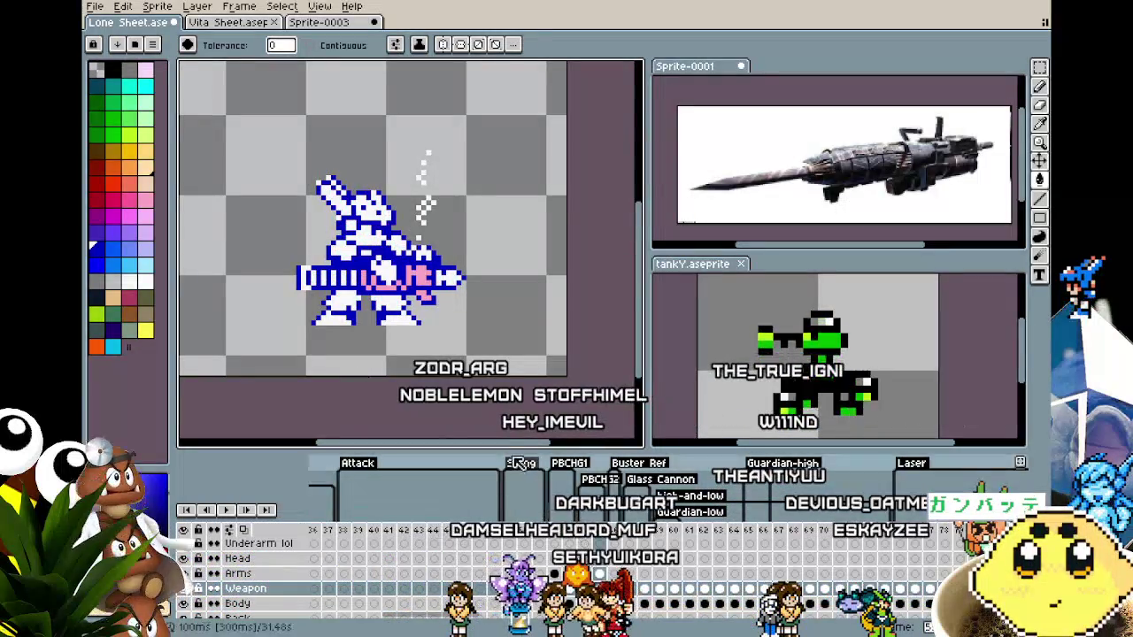
{"action": "scroll", "coordinate": [478, 413], "scroll_direction": "down", "scroll_amount": 2}
{"action": "scroll", "coordinate": [478, 413], "scroll_direction": "up", "scroll_amount": 1}
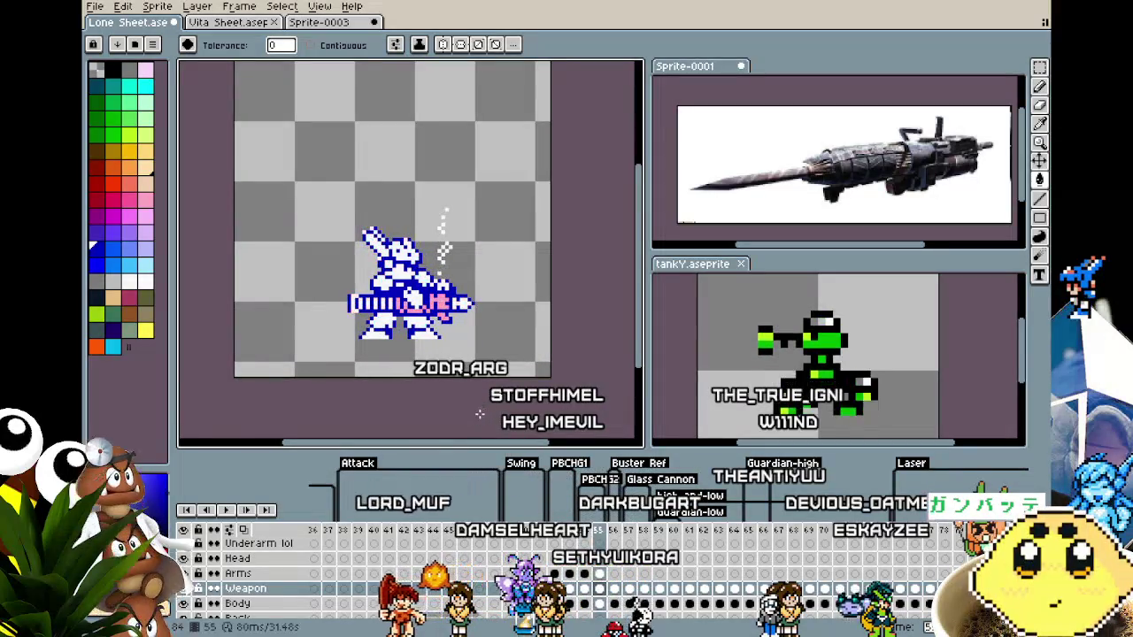
{"action": "scroll", "coordinate": [478, 414], "scroll_direction": "up", "scroll_amount": 2}
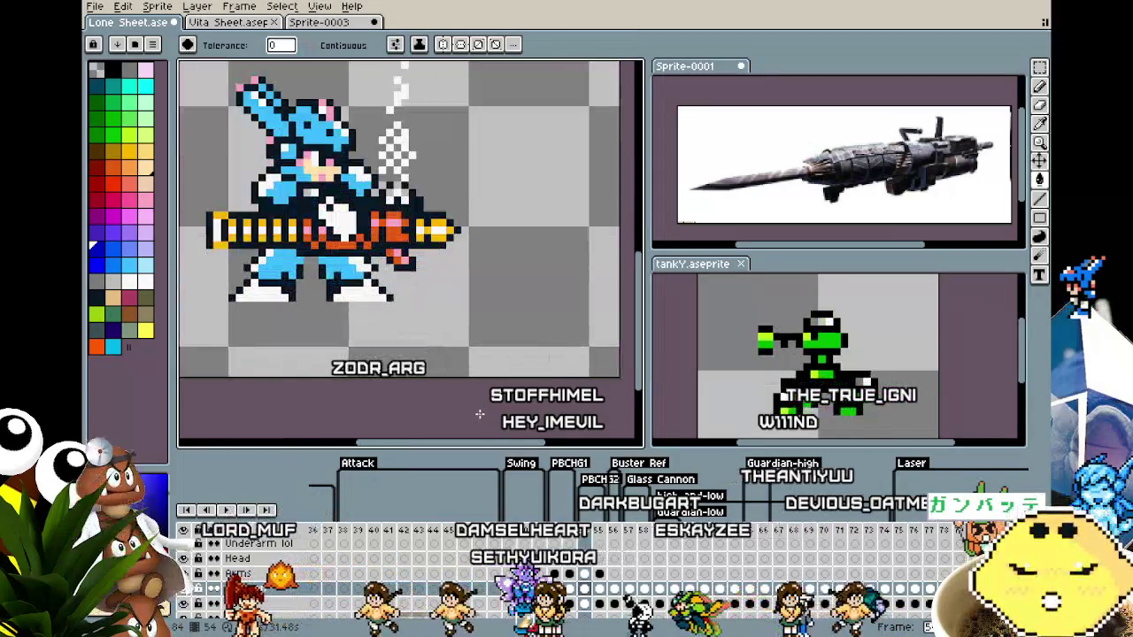
{"action": "key", "text": "Right"}
{"action": "left_click_drag", "start_coordinate": [394, 394], "coordinate": [464, 418]}
{"action": "scroll", "coordinate": [427, 411], "scroll_direction": "down", "scroll_amount": 1}
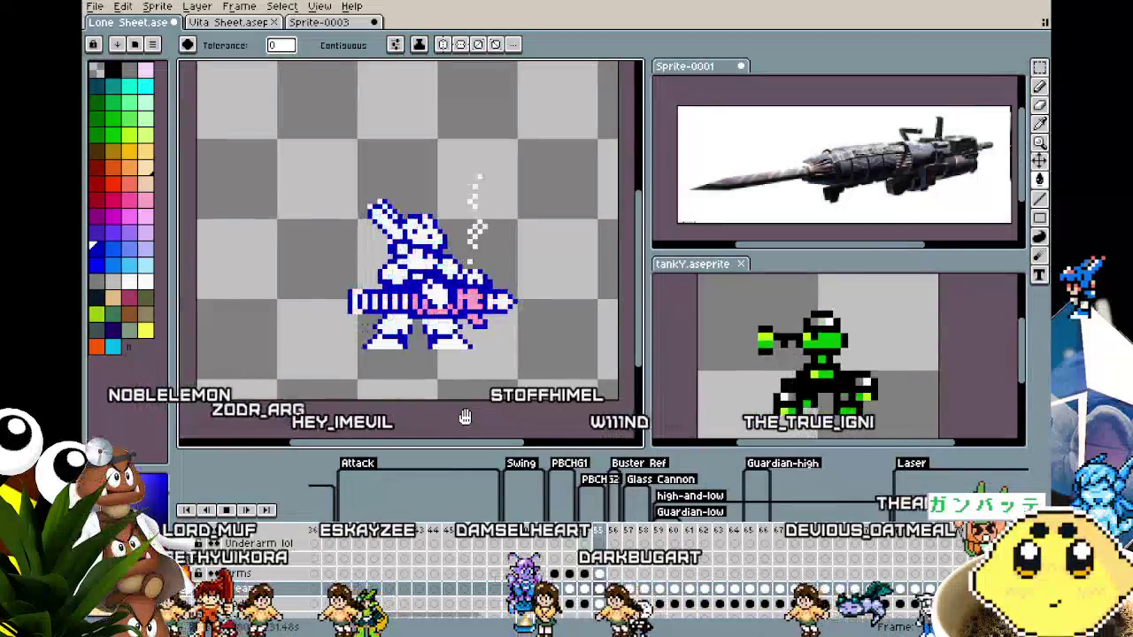
{"action": "key", "text": "Left"}
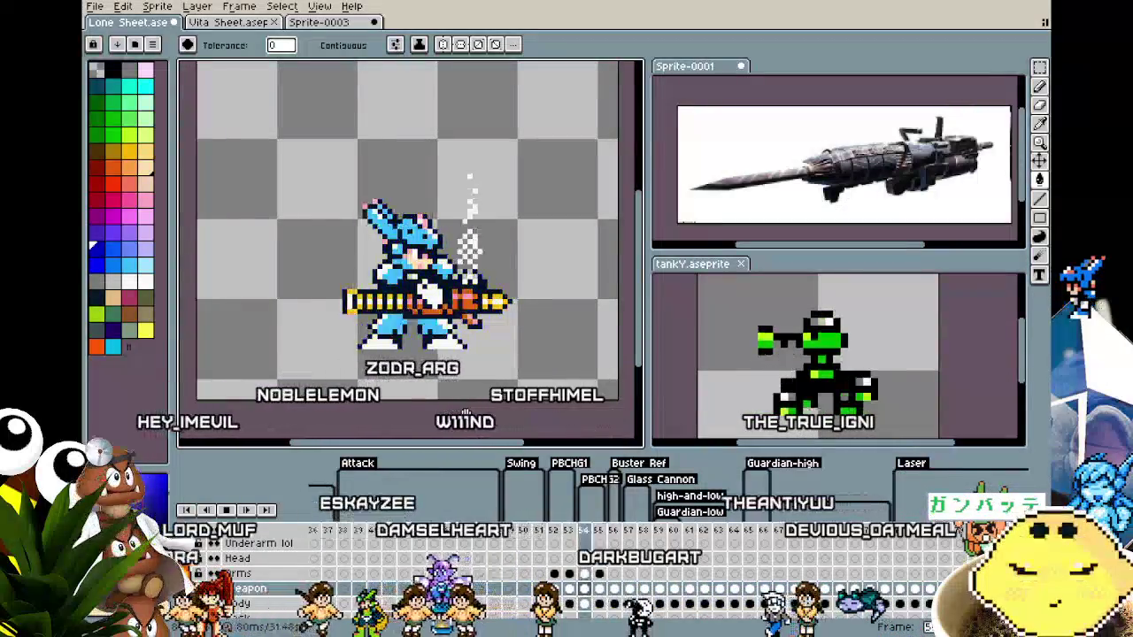
{"action": "key", "text": "Right"}
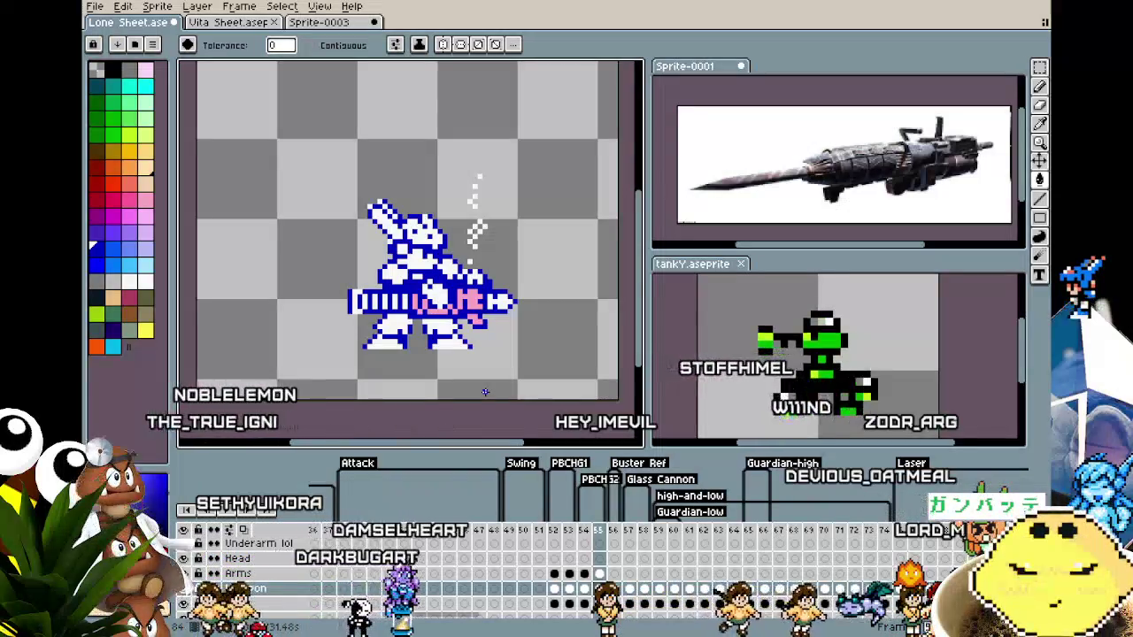
Play the firing animation, then return to the full-colour pile bunker frame before the flash and zoom in.
{"action": "key", "text": "Return"}
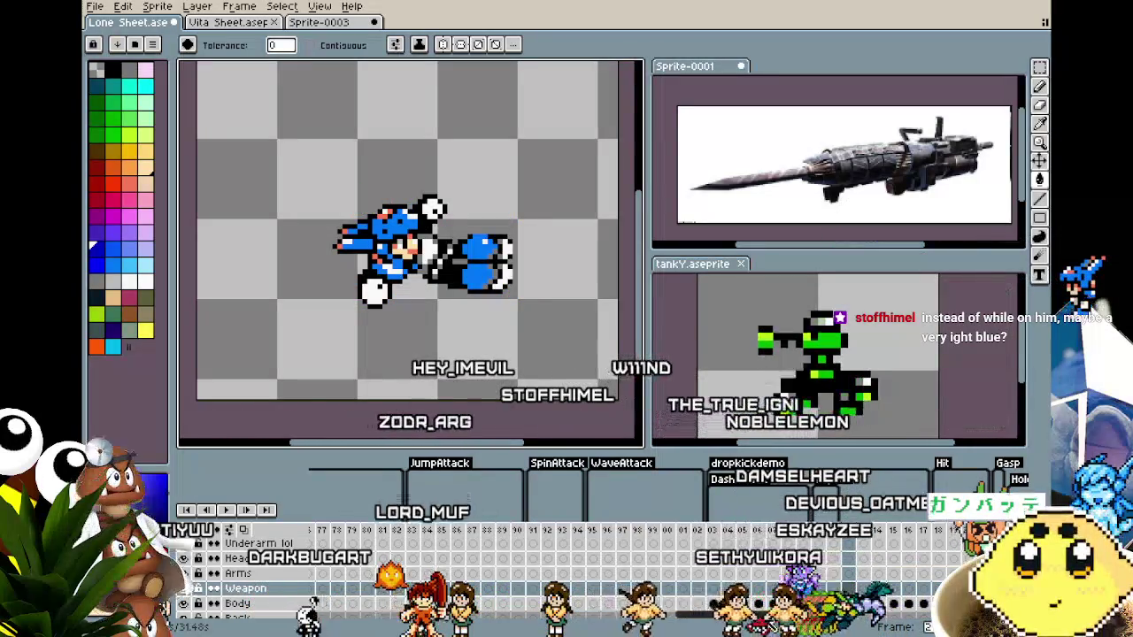
{"action": "left_click_drag", "start_coordinate": [767, 617], "coordinate": [475, 620]}
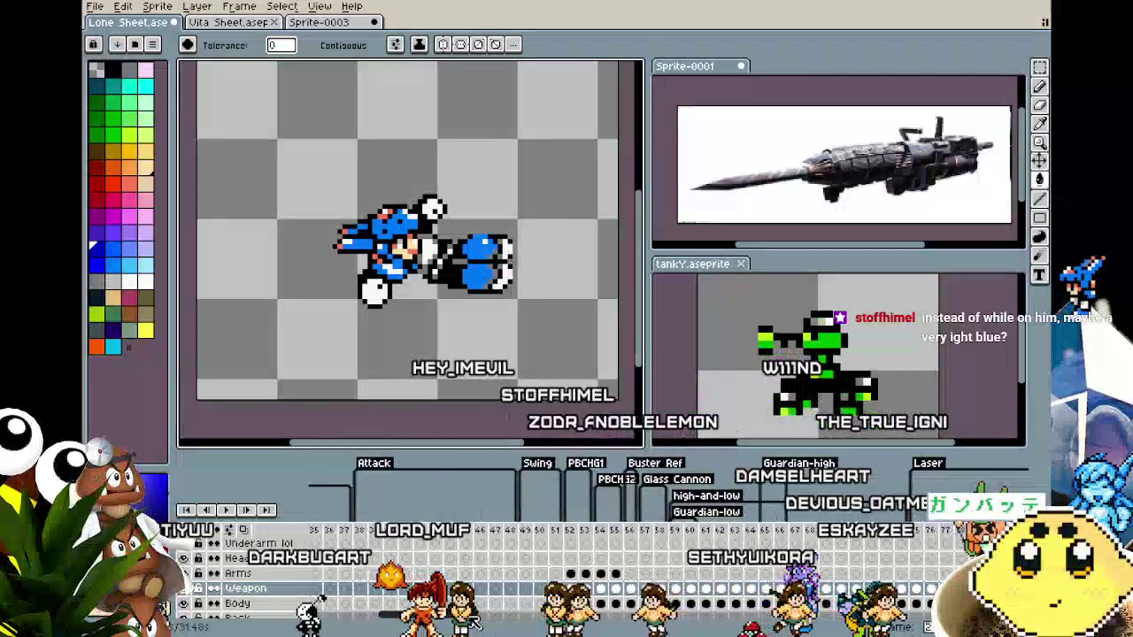
{"action": "left_click", "coordinate": [605, 532]}
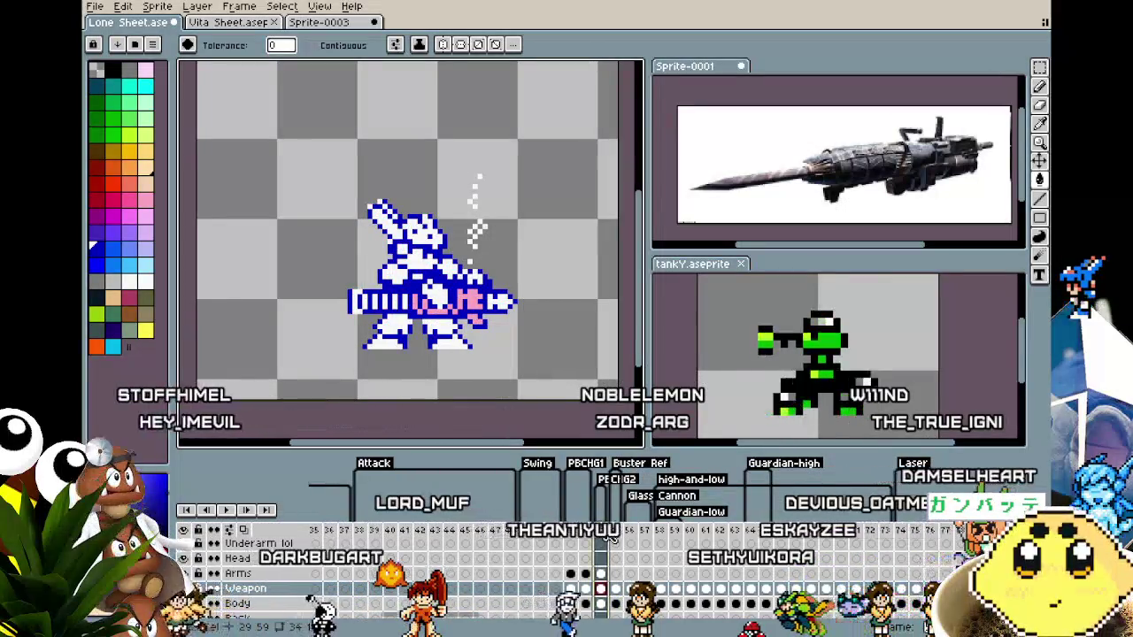
{"action": "key", "text": "alt+c"}
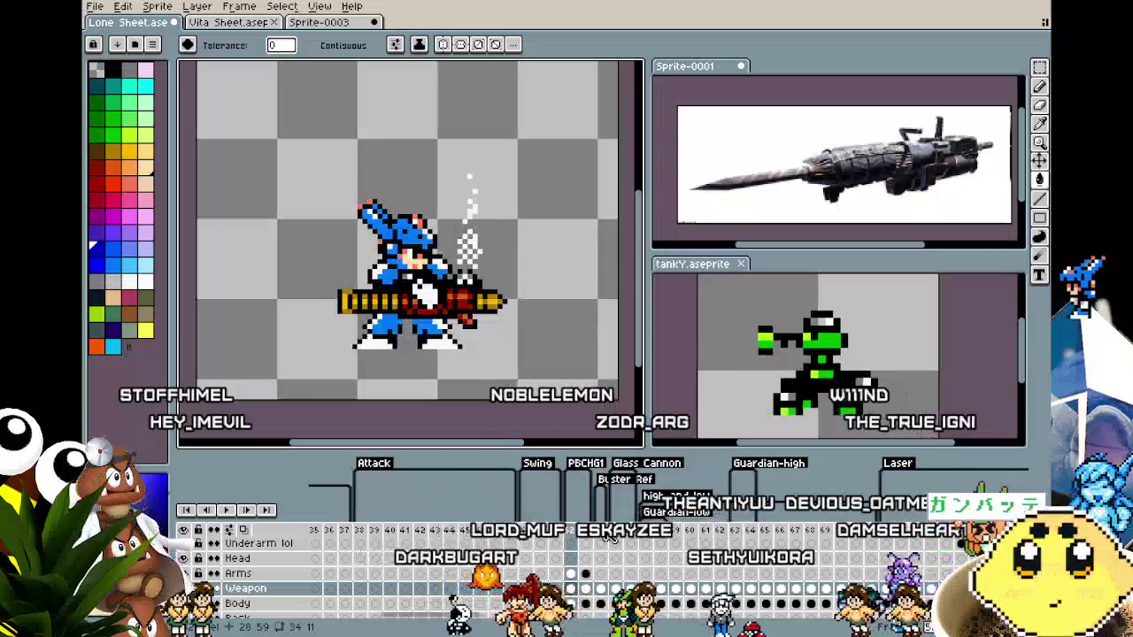
{"action": "scroll", "coordinate": [438, 364], "scroll_direction": "up", "scroll_amount": 1}
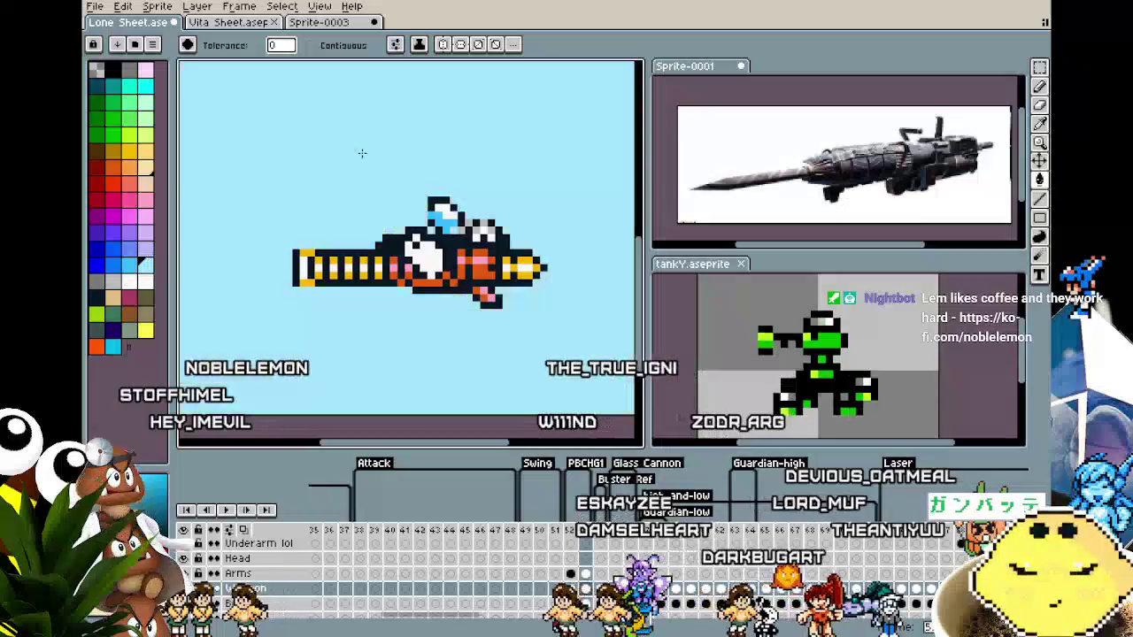
Select the Body cel at frame 53 and play the animation to check its timing.
{"action": "key", "text": "v"}
{"action": "left_click", "coordinate": [585, 603]}
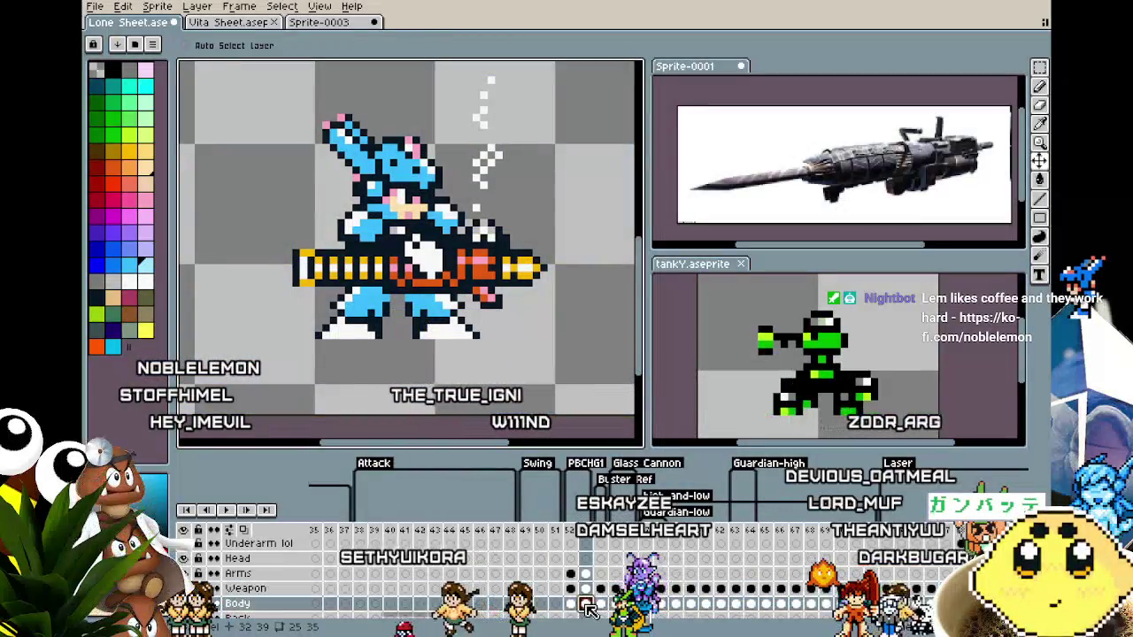
{"action": "key", "text": "w"}
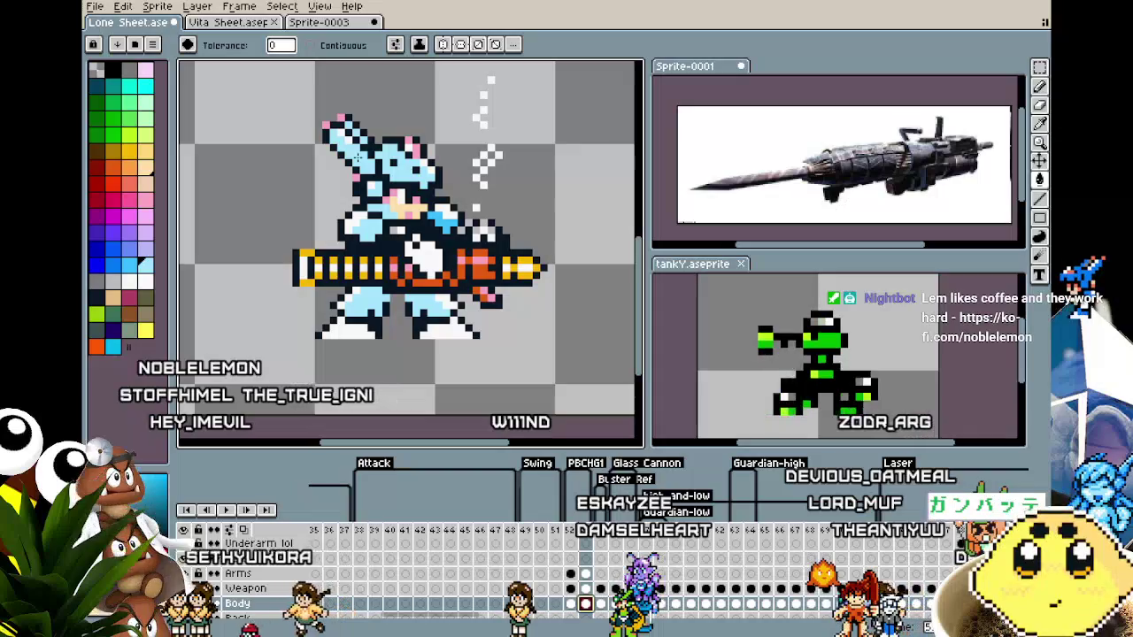
{"action": "key", "text": "Return"}
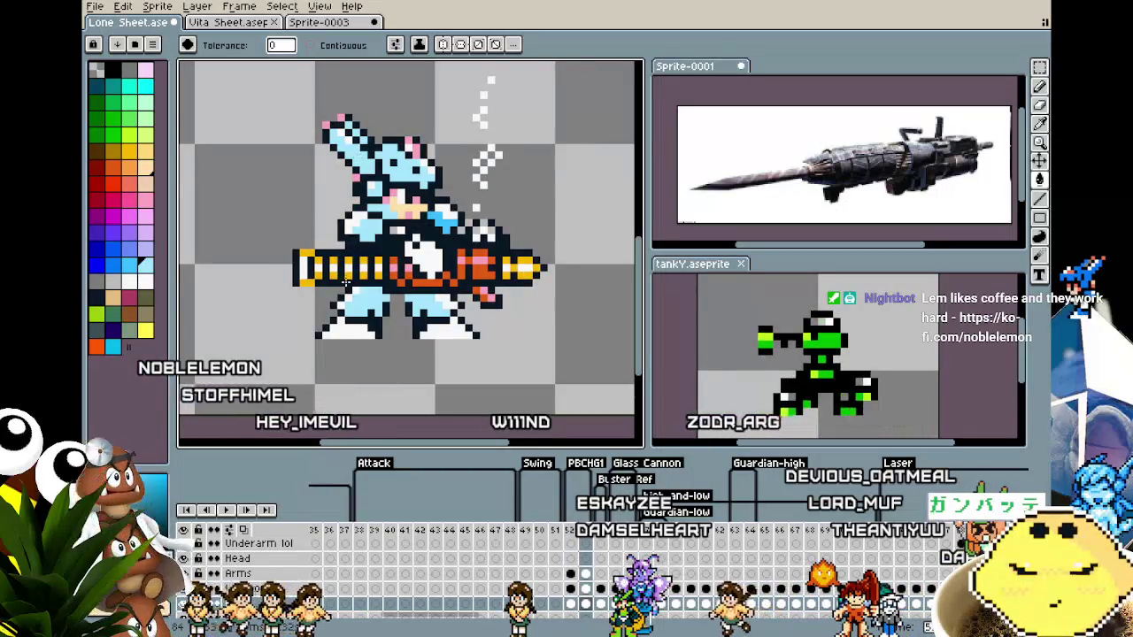
{"action": "scroll", "coordinate": [354, 349], "scroll_direction": "down", "scroll_amount": 1}
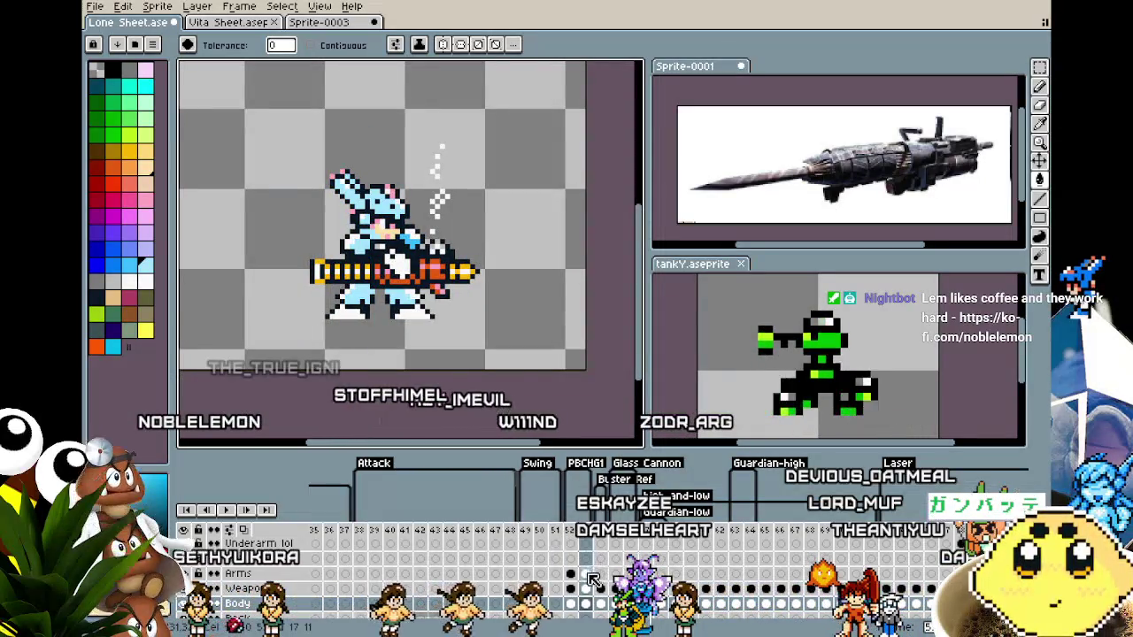
{"action": "key", "text": "v"}
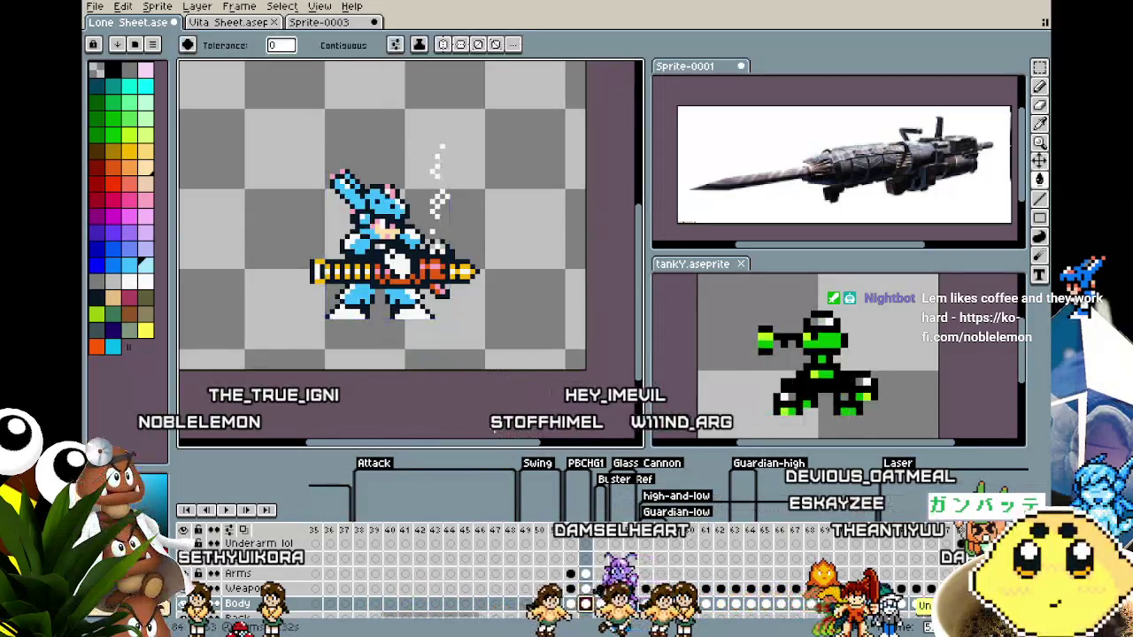
{"action": "scroll", "coordinate": [354, 294], "scroll_direction": "up", "scroll_amount": 1}
{"action": "scroll", "coordinate": [354, 294], "scroll_direction": "up", "scroll_amount": 1}
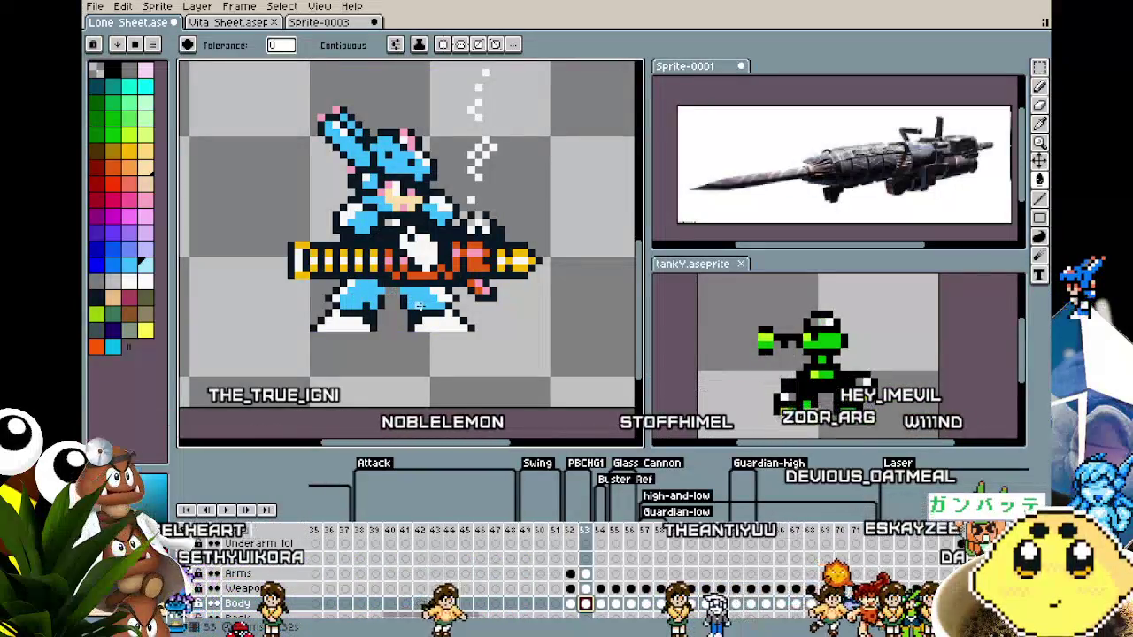
Insert two new frames, 54 and 55, after frame 53.
{"action": "left_click", "coordinate": [600, 530]}
{"action": "left_click", "coordinate": [585, 530]}
{"action": "left_click", "coordinate": [586, 535]}
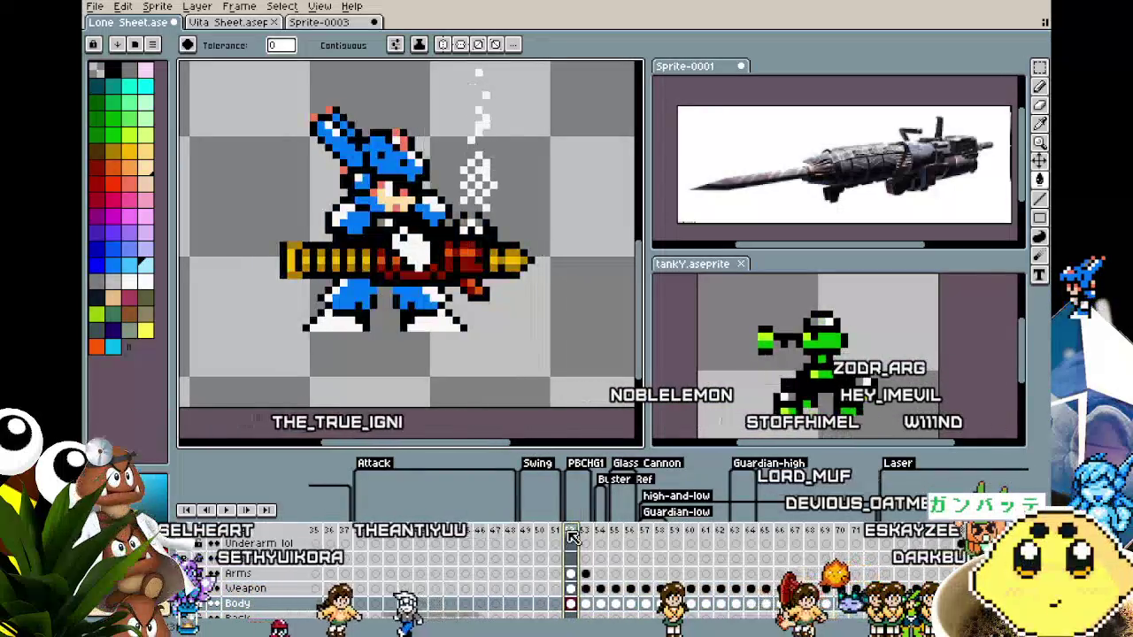
{"action": "right_click", "coordinate": [586, 534]}
{"action": "left_click", "coordinate": [588, 547]}
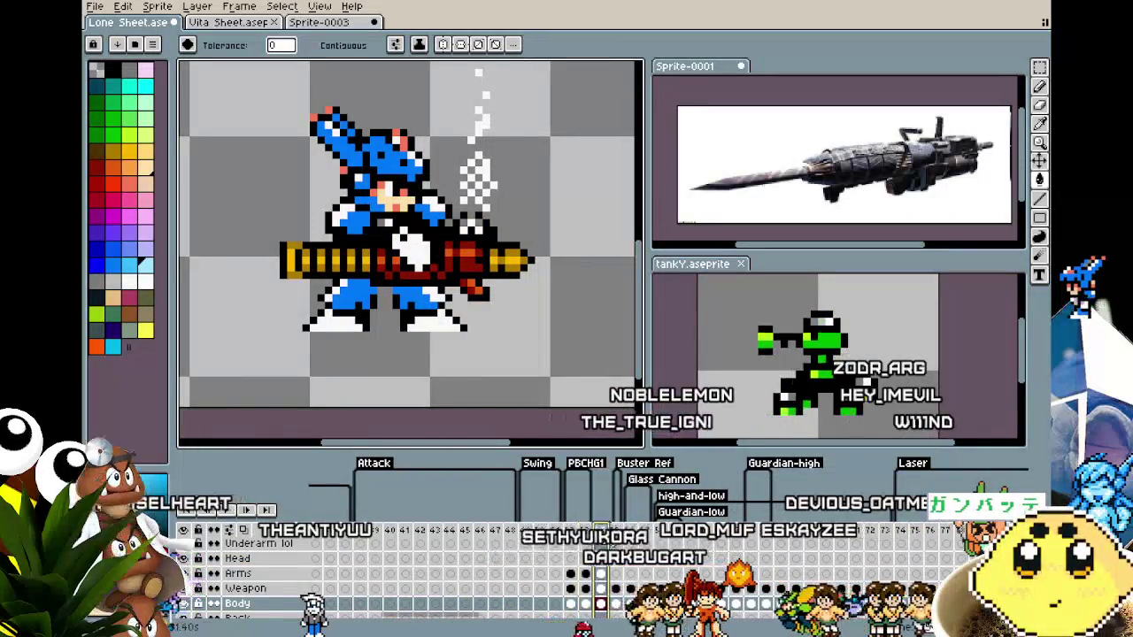
{"action": "left_click", "coordinate": [589, 537]}
{"action": "left_click", "coordinate": [611, 548]}
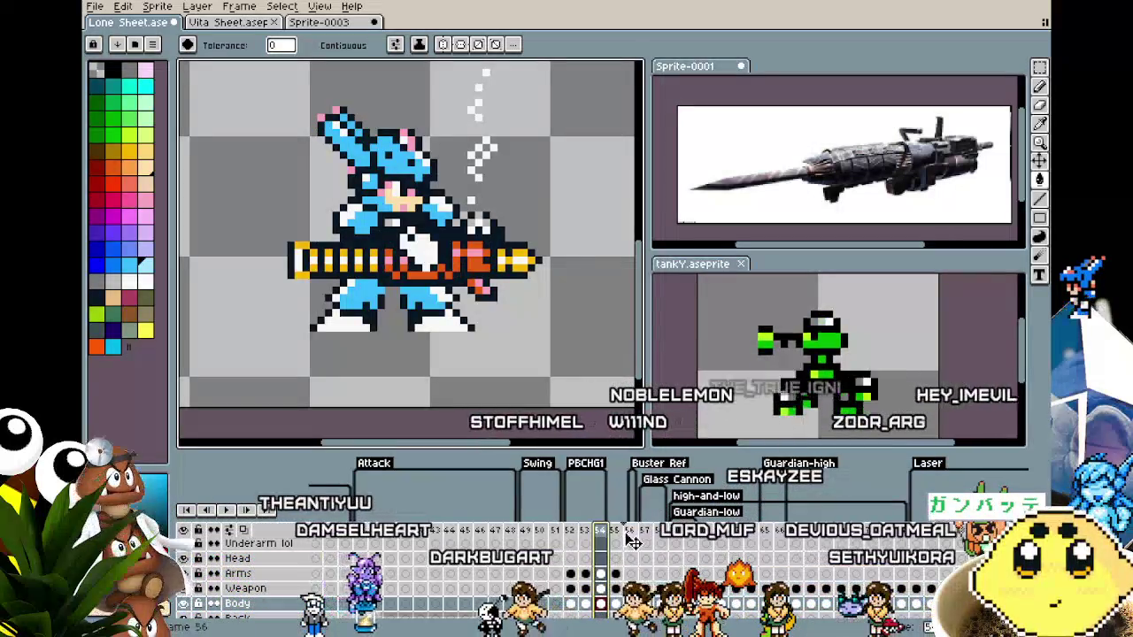
Select frames 54–55 together and start a new tag for them.
{"action": "left_click", "coordinate": [628, 541]}
{"action": "left_click", "coordinate": [619, 540]}
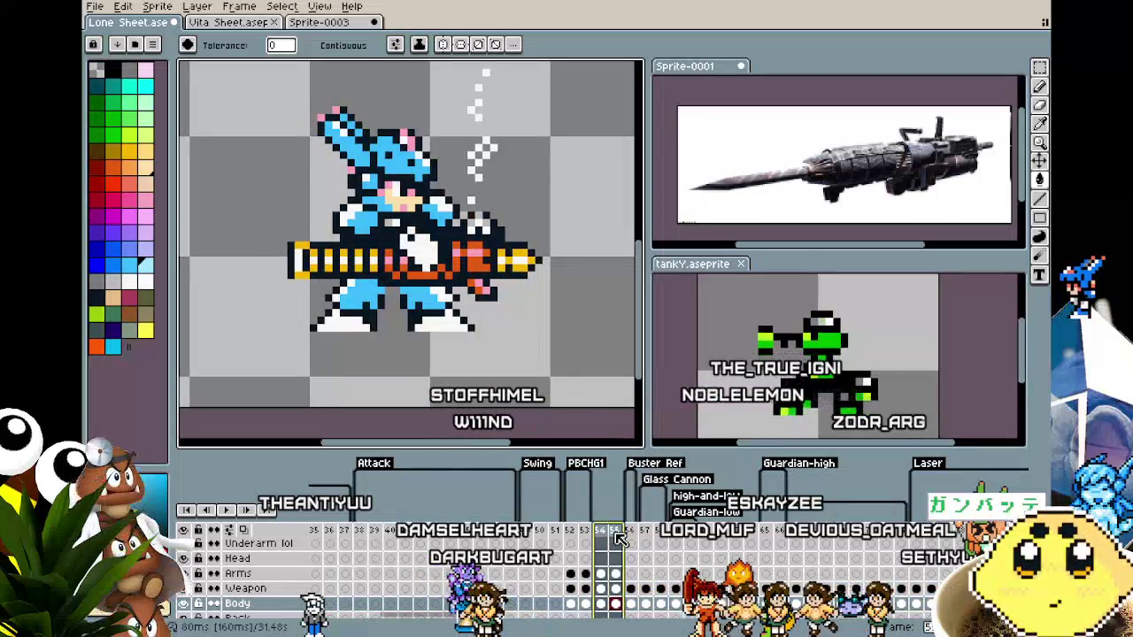
{"action": "left_click", "coordinate": [646, 575]}
{"action": "type", "text": "PBC"}
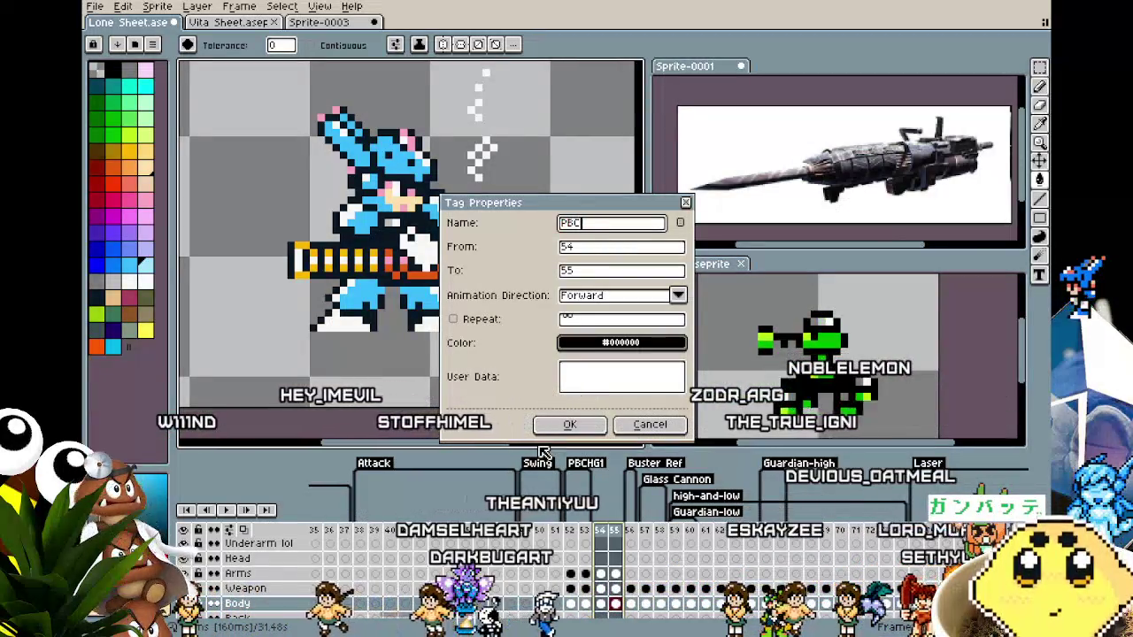
Name the new tag PBCHG2 and confirm it.
{"action": "type", "text": "HG2"}
{"action": "key", "text": "Return"}
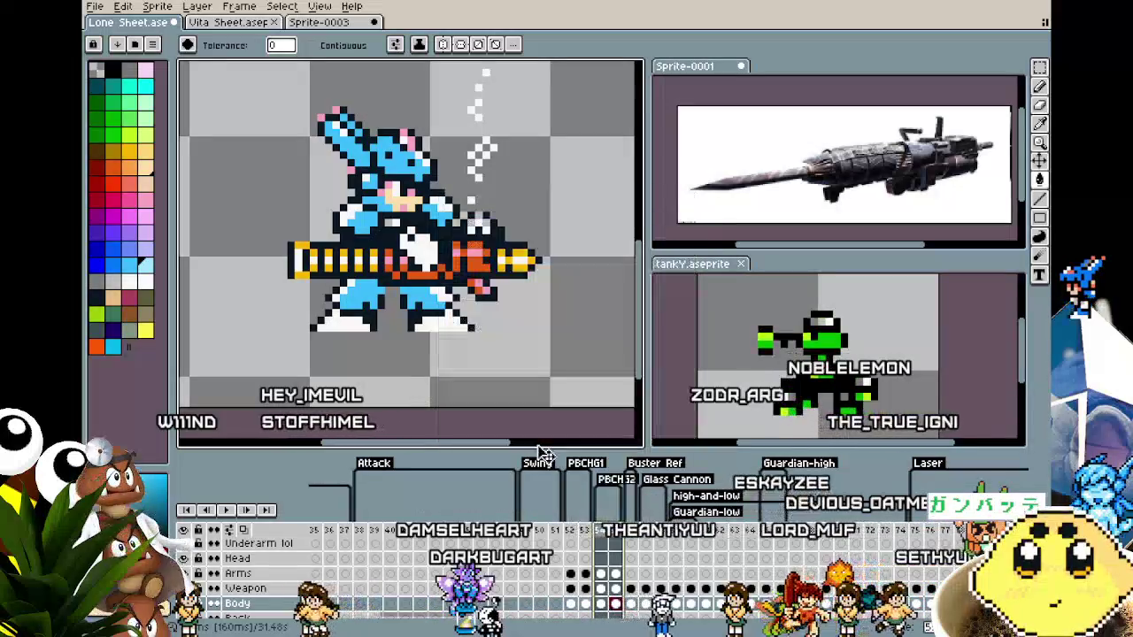
{"action": "scroll", "coordinate": [246, 222], "scroll_direction": "up", "scroll_amount": 2}
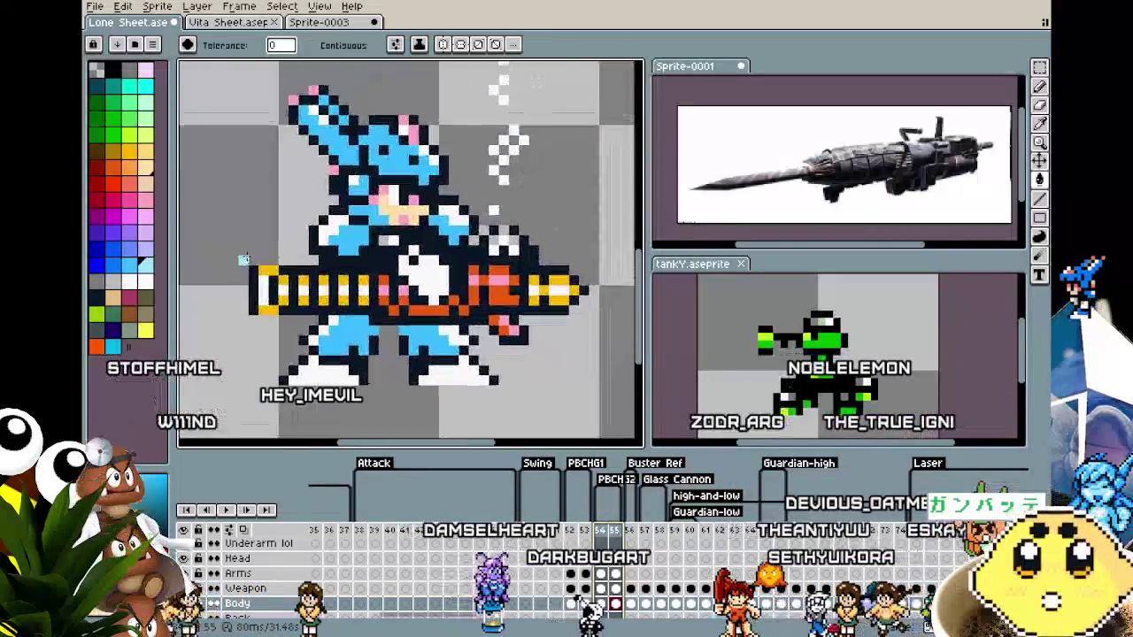
{"action": "scroll", "coordinate": [361, 231], "scroll_direction": "down", "scroll_amount": 1}
{"action": "scroll", "coordinate": [361, 231], "scroll_direction": "down", "scroll_amount": 1}
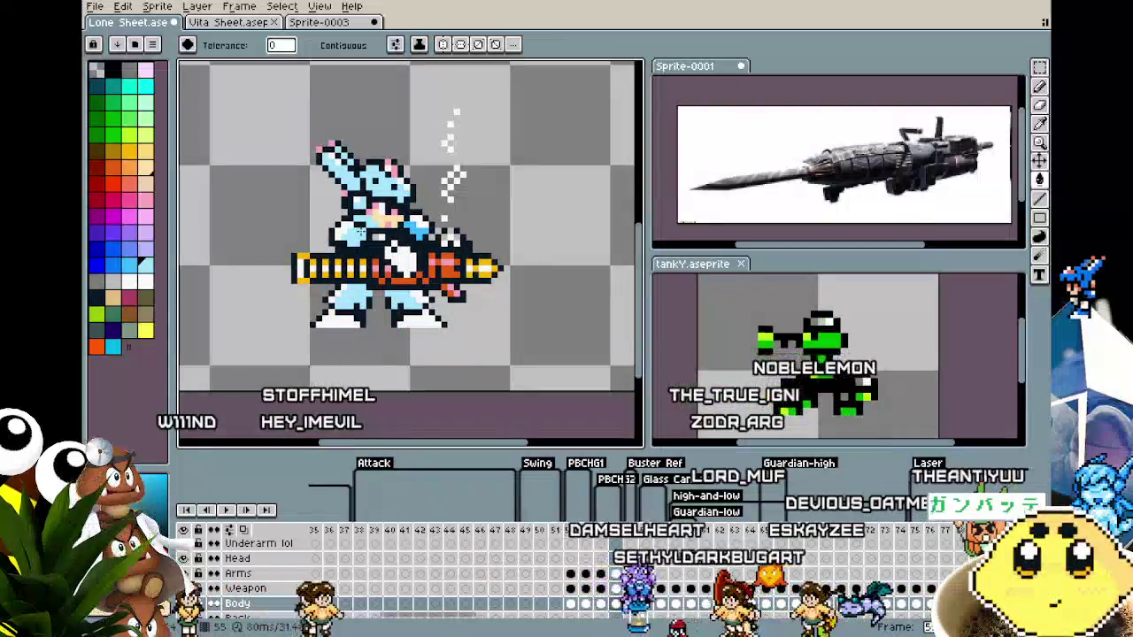
Inspect the Arms and Body cels of frames 54–55 under the PBCHG2 tag.
{"action": "left_click", "coordinate": [602, 531]}
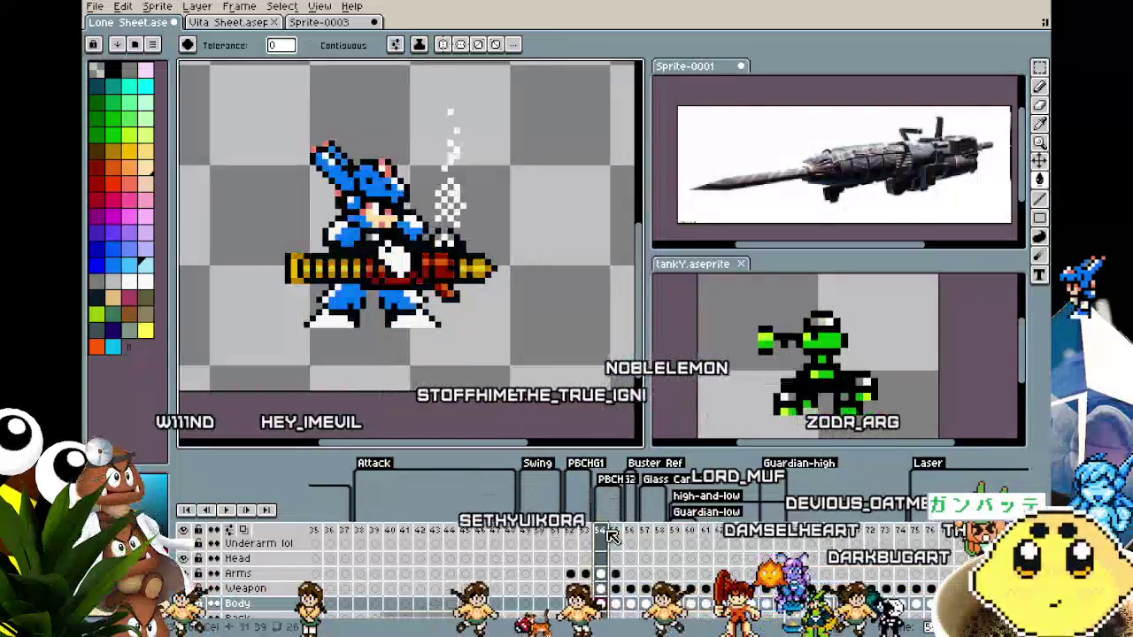
{"action": "key", "text": "Left"}
{"action": "key", "text": "i"}
{"action": "key", "text": "w"}
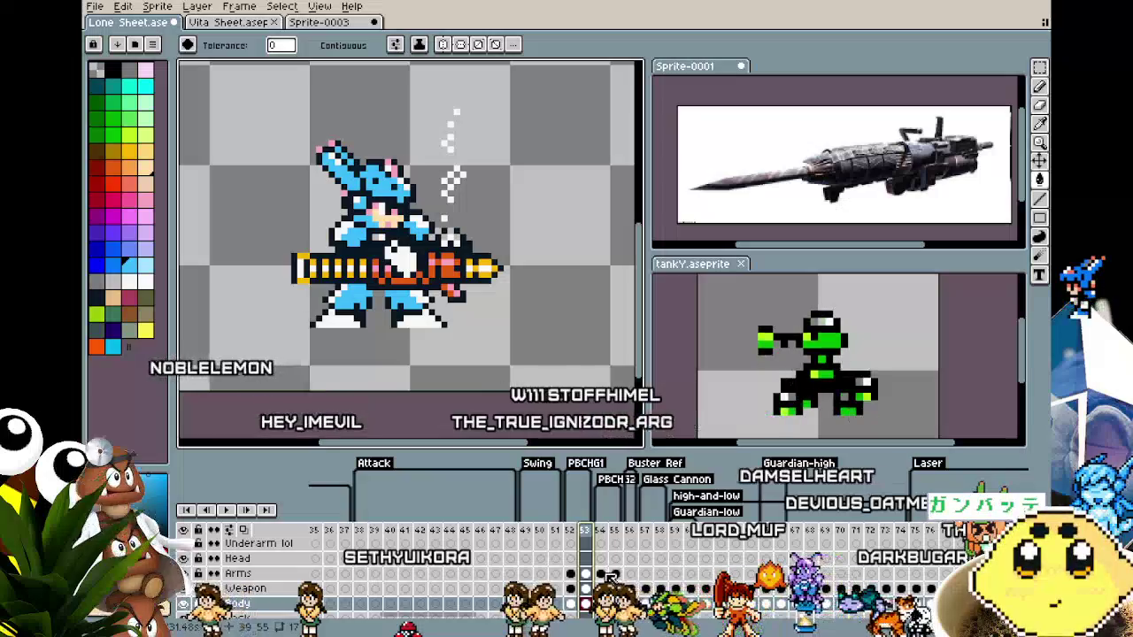
{"action": "left_click", "coordinate": [601, 573]}
{"action": "left_click", "coordinate": [616, 573]}
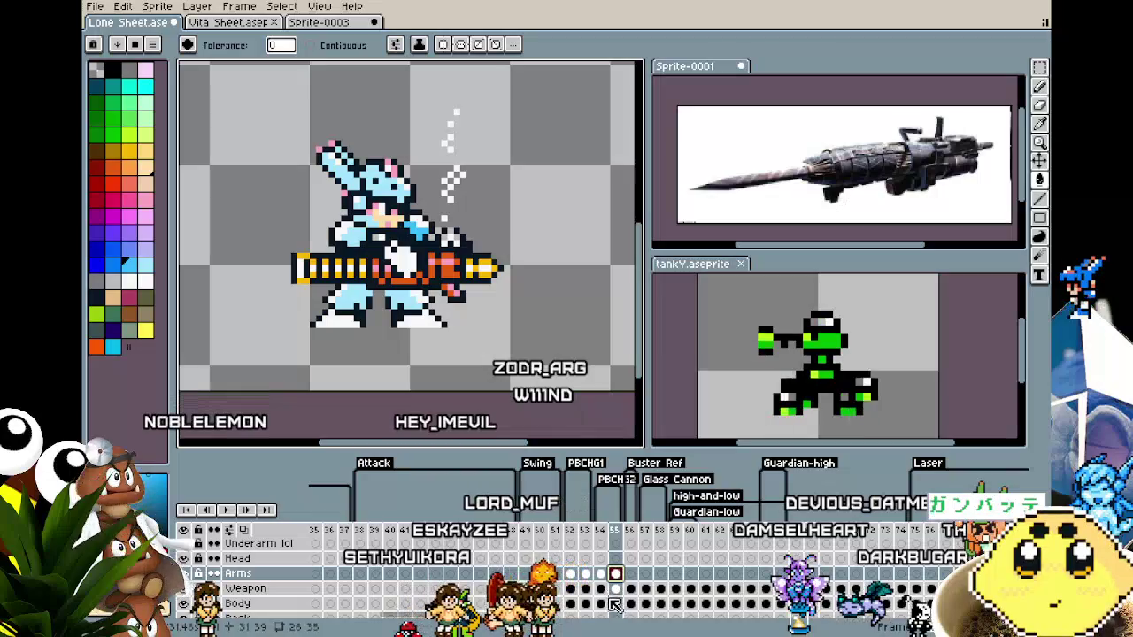
{"action": "left_click", "coordinate": [602, 603]}
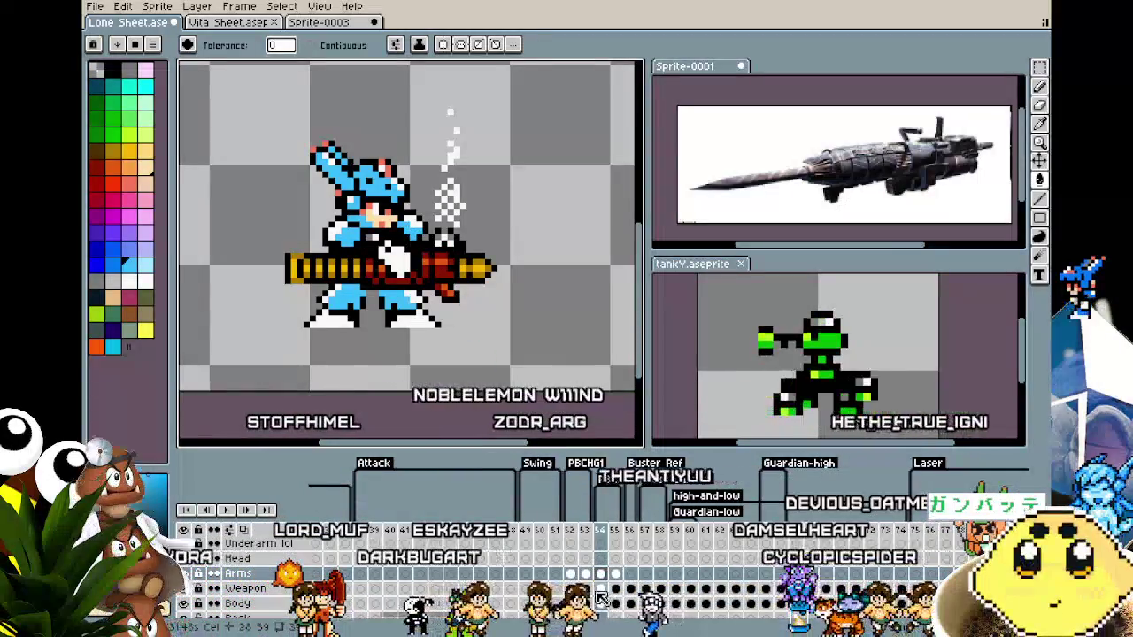
{"action": "key", "text": "Left"}
{"action": "left_click", "coordinate": [600, 573]}
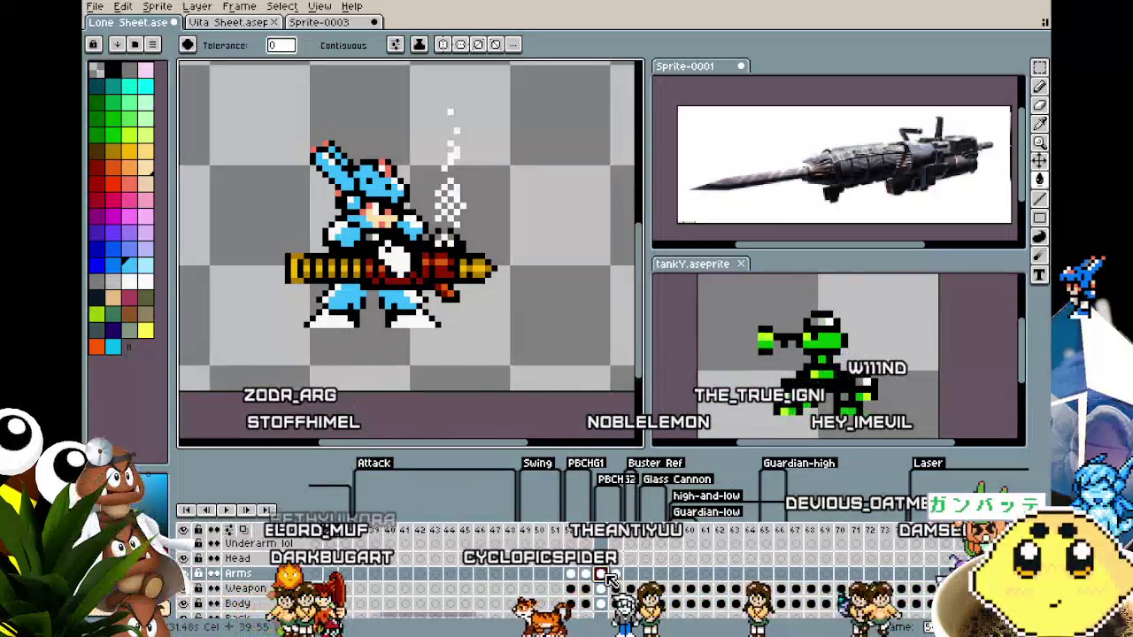
Zoom in on the sprite, undo an accidental dark navy background fill, and move to frame 55.
{"action": "key", "text": "plus"}
{"action": "key", "text": "plus"}
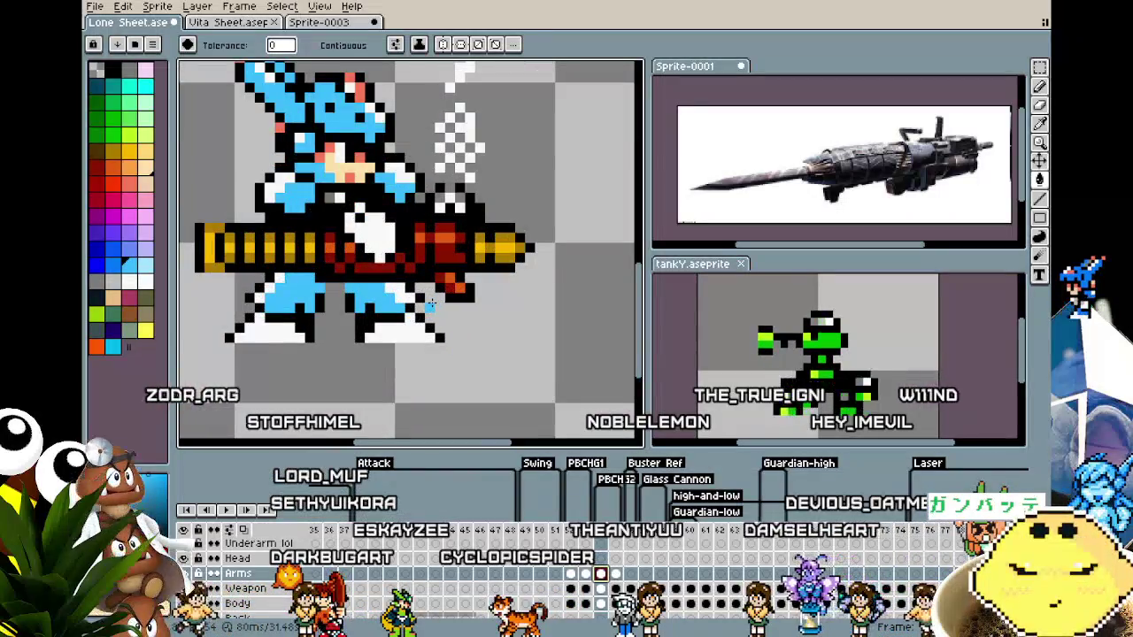
{"action": "key", "text": "plus"}
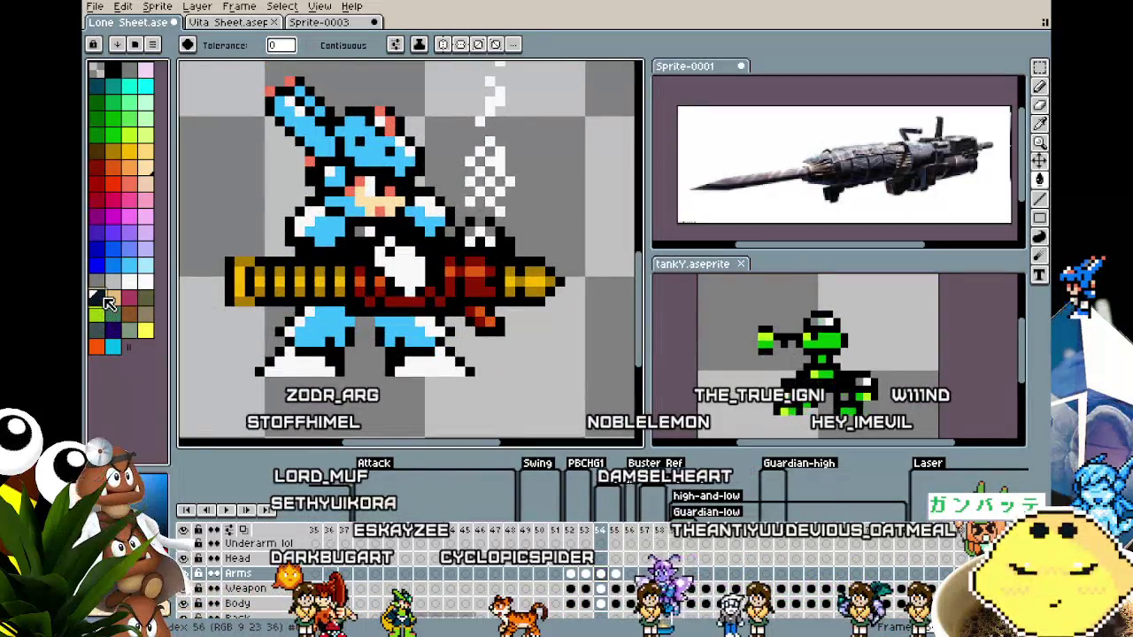
{"action": "left_click", "coordinate": [296, 240]}
{"action": "key", "text": "ctrl+z"}
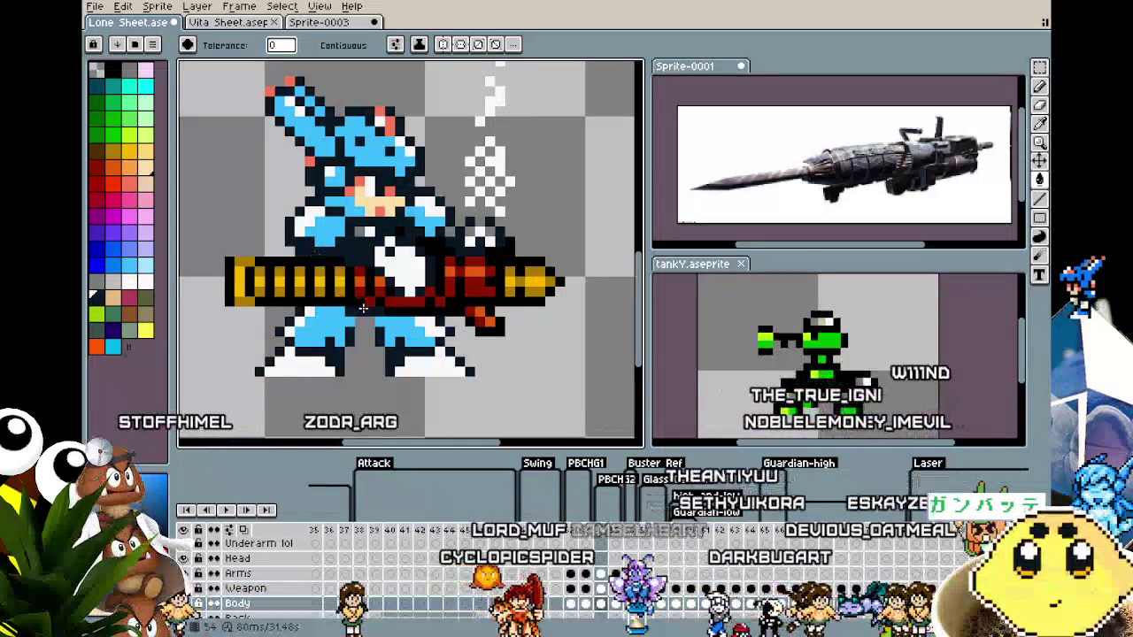
{"action": "scroll", "coordinate": [362, 308], "scroll_direction": "down", "scroll_amount": 1}
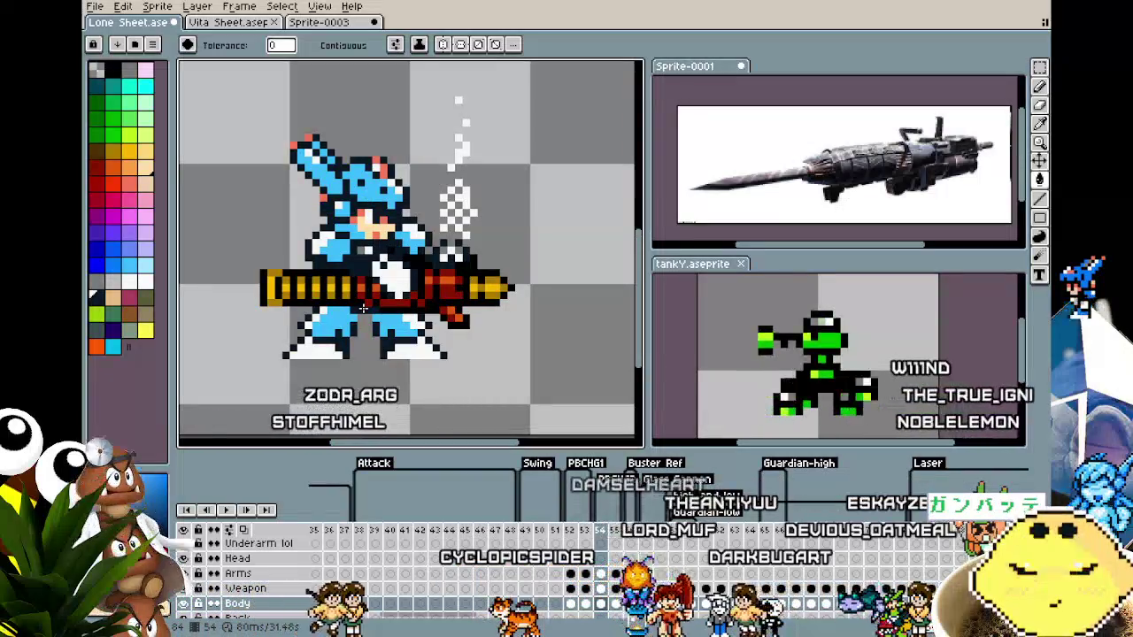
{"action": "key", "text": "Right"}
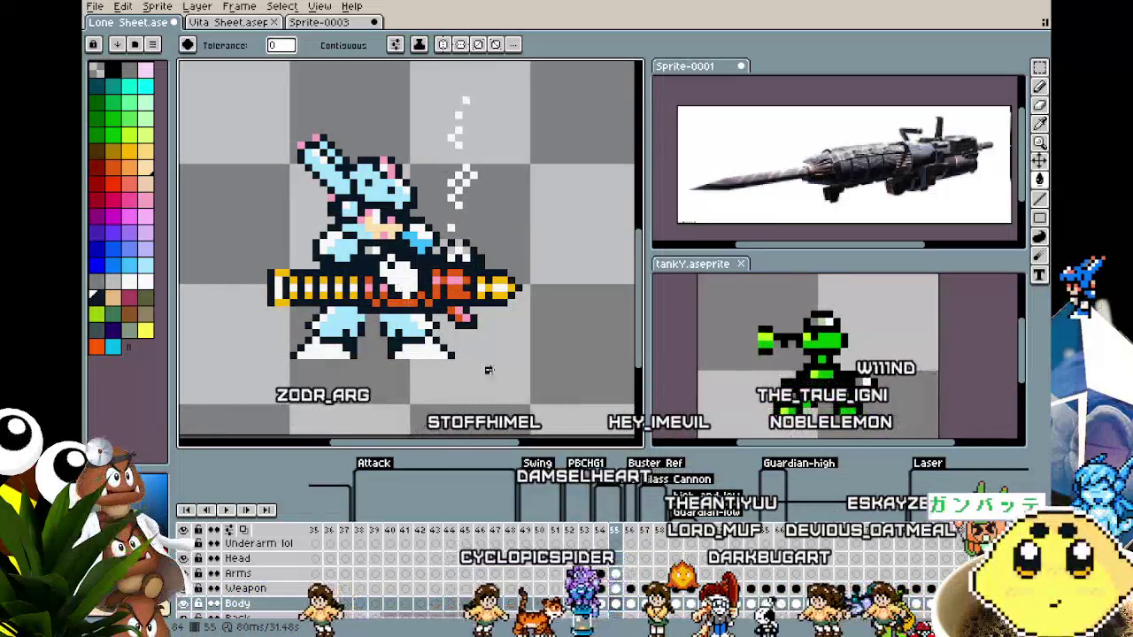
Paint-bucket frame 55's white arms, gun area, body and legs blue, undoing one overflowing fill.
{"action": "left_click", "coordinate": [615, 573]}
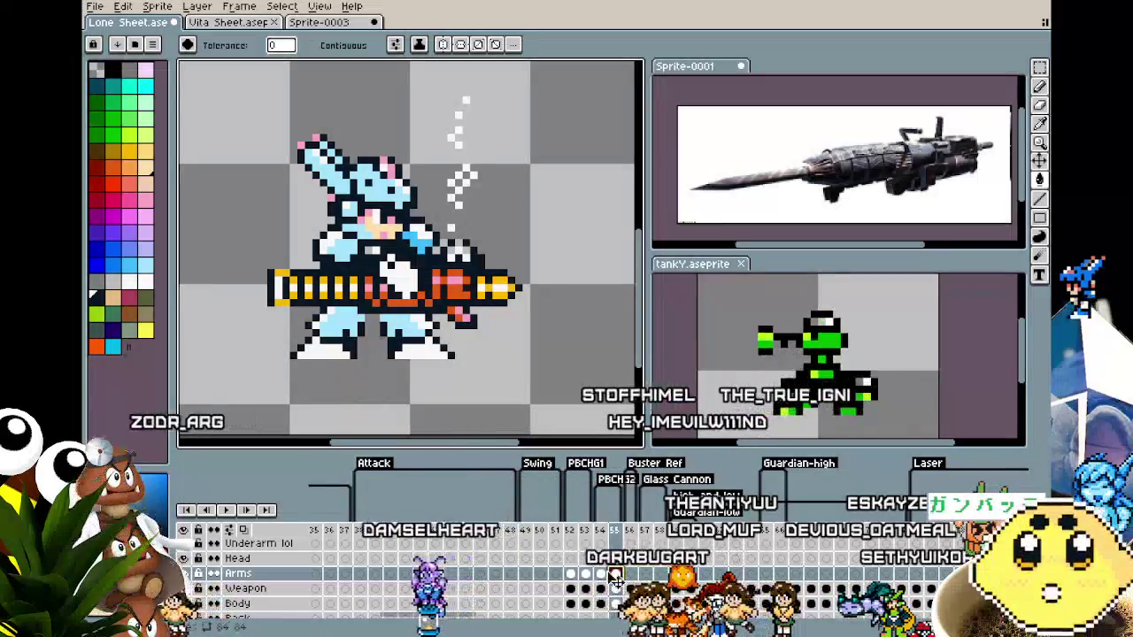
{"action": "key", "text": "i"}
{"action": "key", "text": "g"}
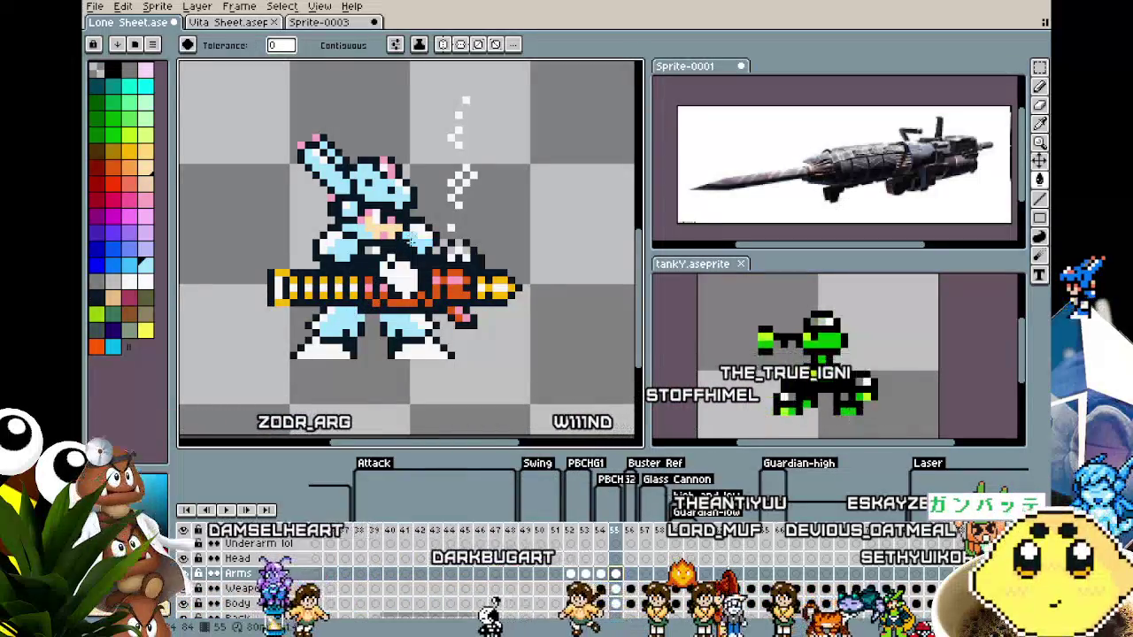
{"action": "left_click", "coordinate": [113, 253]}
{"action": "left_click", "coordinate": [308, 325]}
{"action": "key", "text": "ctrl+z"}
{"action": "left_click", "coordinate": [375, 270]}
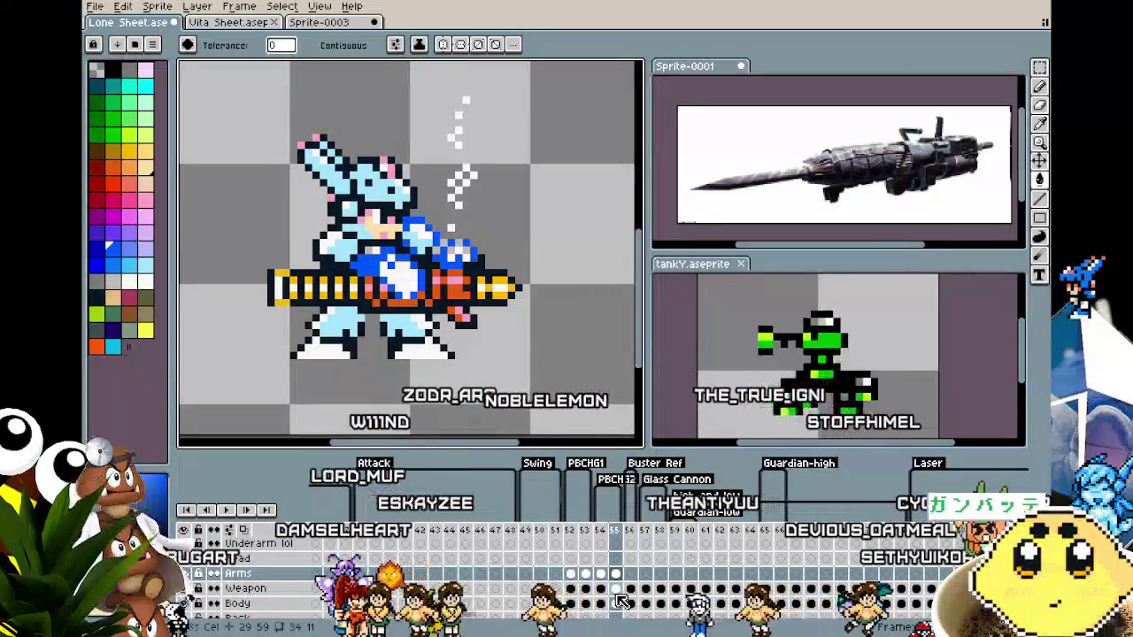
{"action": "left_click", "coordinate": [435, 307]}
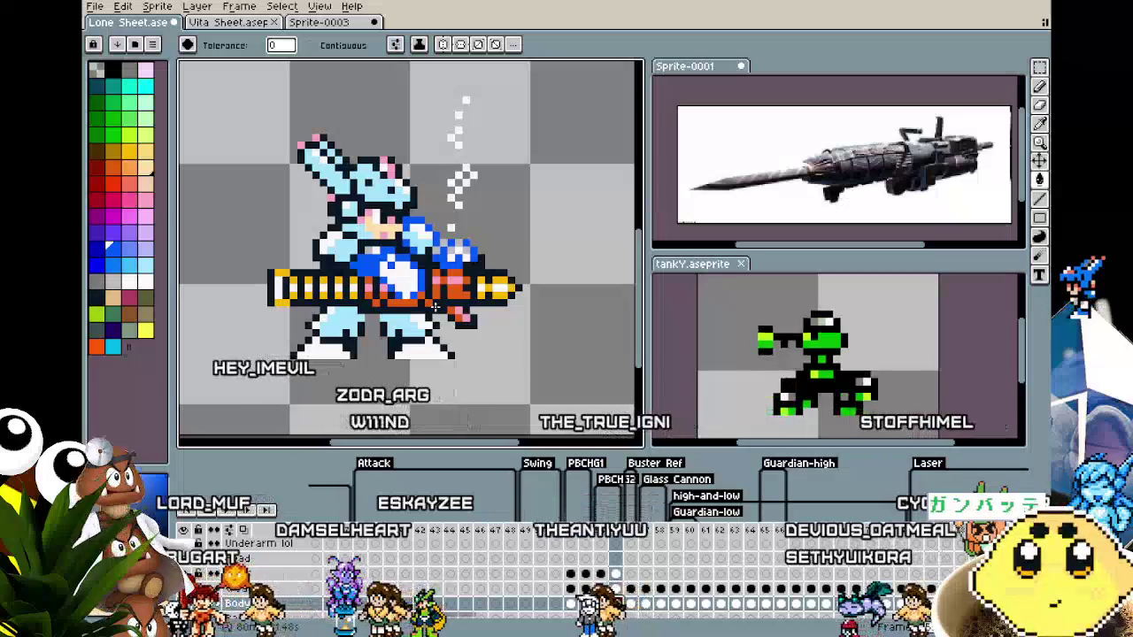
{"action": "left_click", "coordinate": [336, 264]}
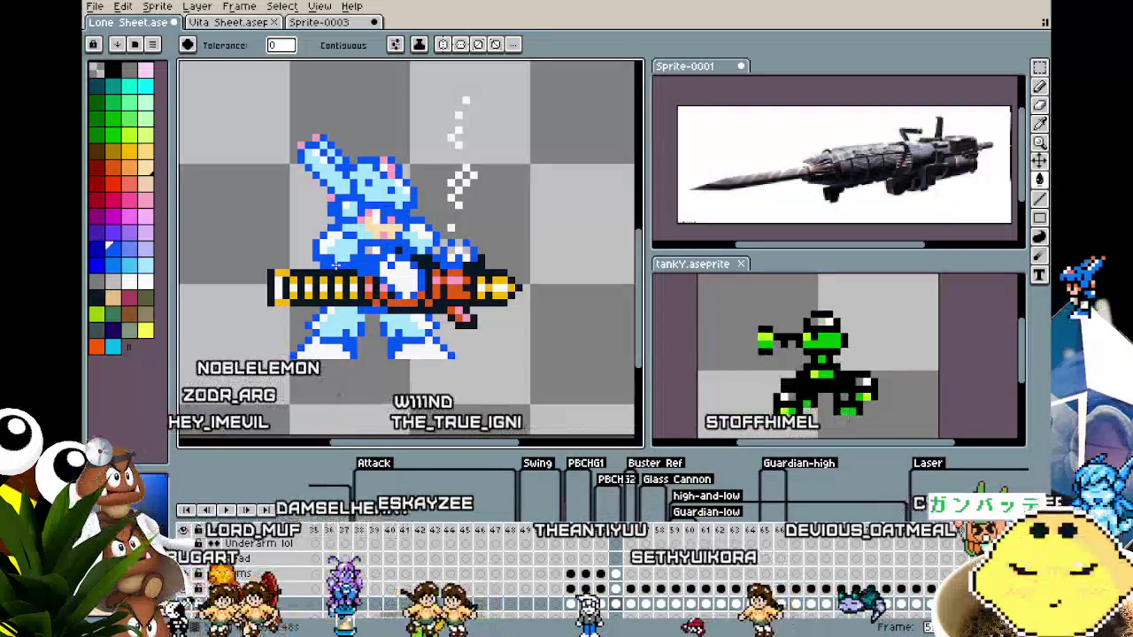
{"action": "left_click_drag", "start_coordinate": [336, 264], "coordinate": [328, 264]}
{"action": "scroll", "coordinate": [329, 265], "scroll_direction": "up", "scroll_amount": 1}
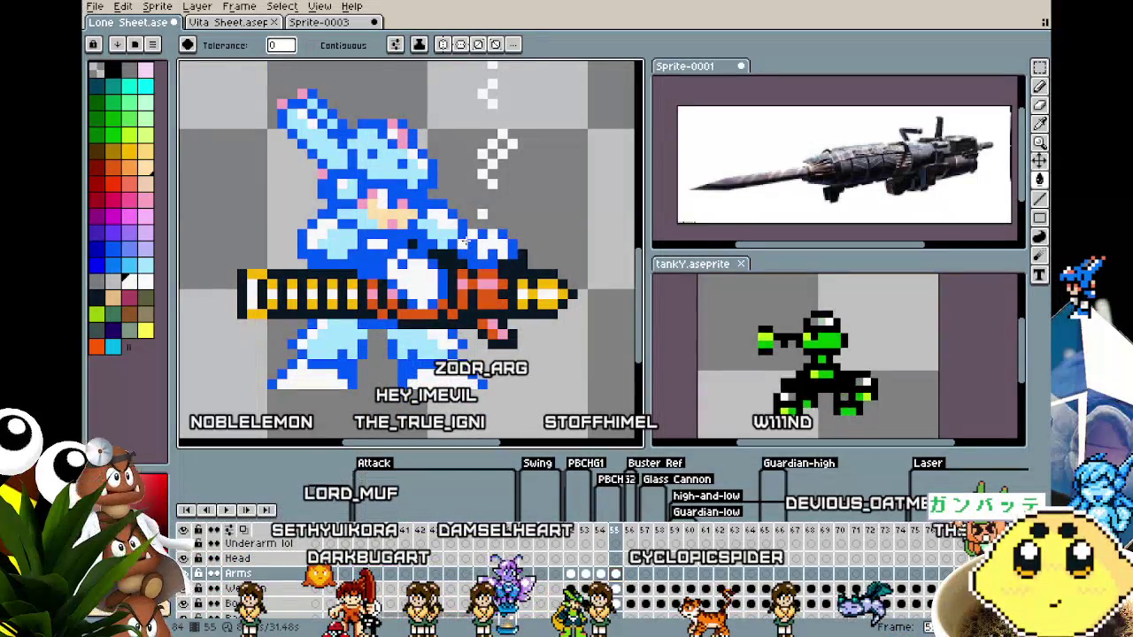
Compare frames 53, 54 and the blue flash frame 55, centring the sprite in view.
{"action": "scroll", "coordinate": [309, 264], "scroll_direction": "down", "scroll_amount": 2}
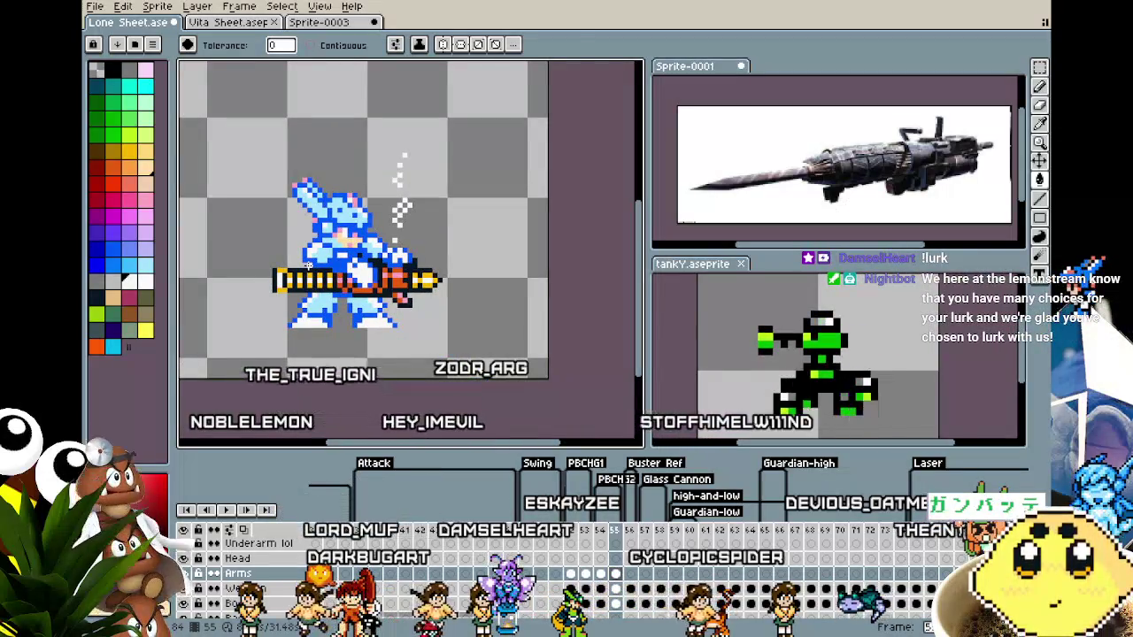
{"action": "scroll", "coordinate": [308, 265], "scroll_direction": "up", "scroll_amount": 1}
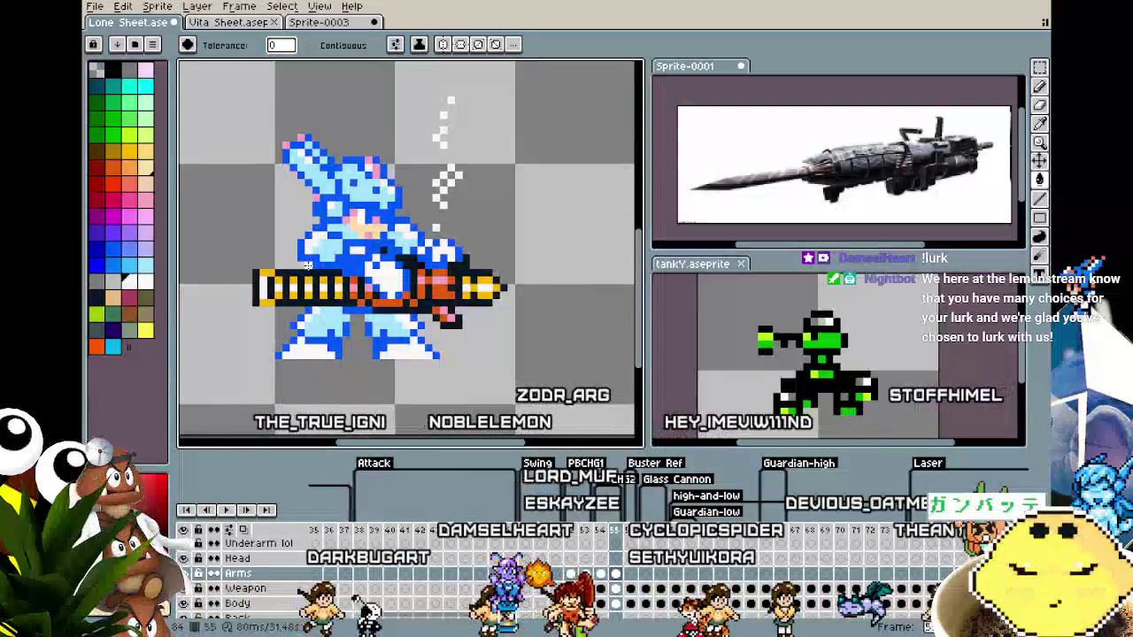
{"action": "key", "text": "comma"}
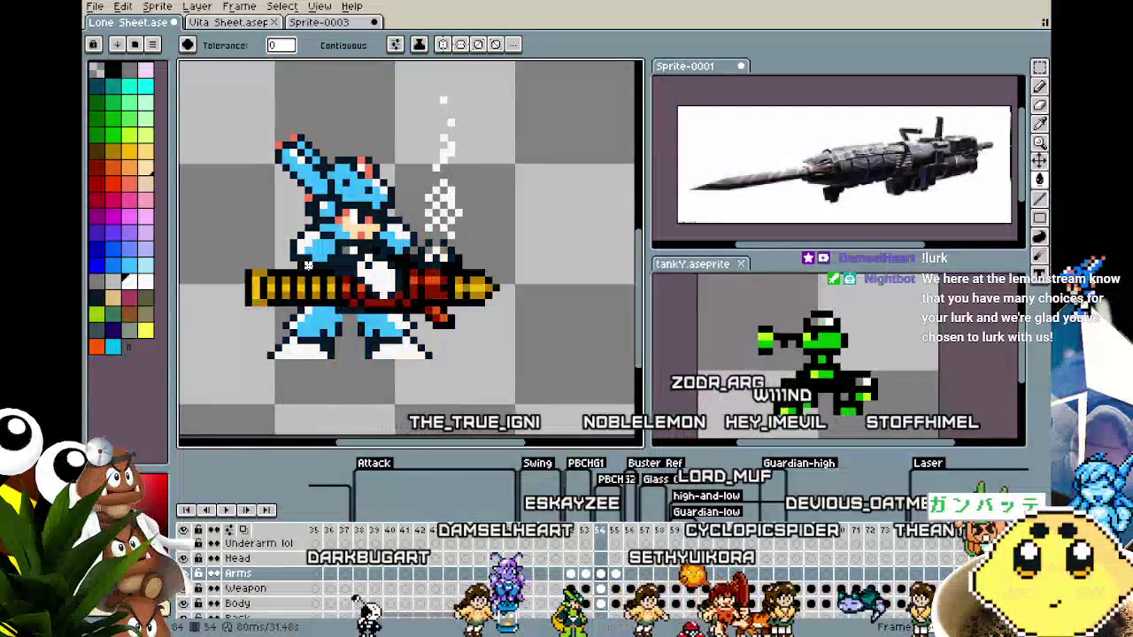
{"action": "scroll", "coordinate": [300, 203], "scroll_direction": "up", "scroll_amount": 3}
{"action": "key", "text": "period"}
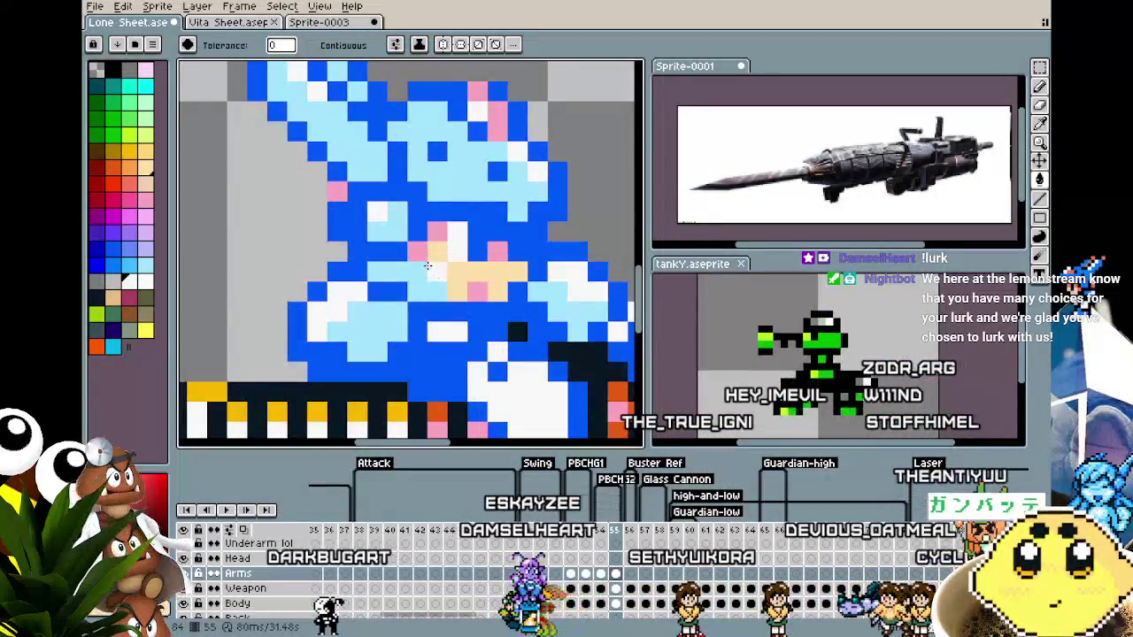
{"action": "key", "text": "comma"}
{"action": "key", "text": "comma"}
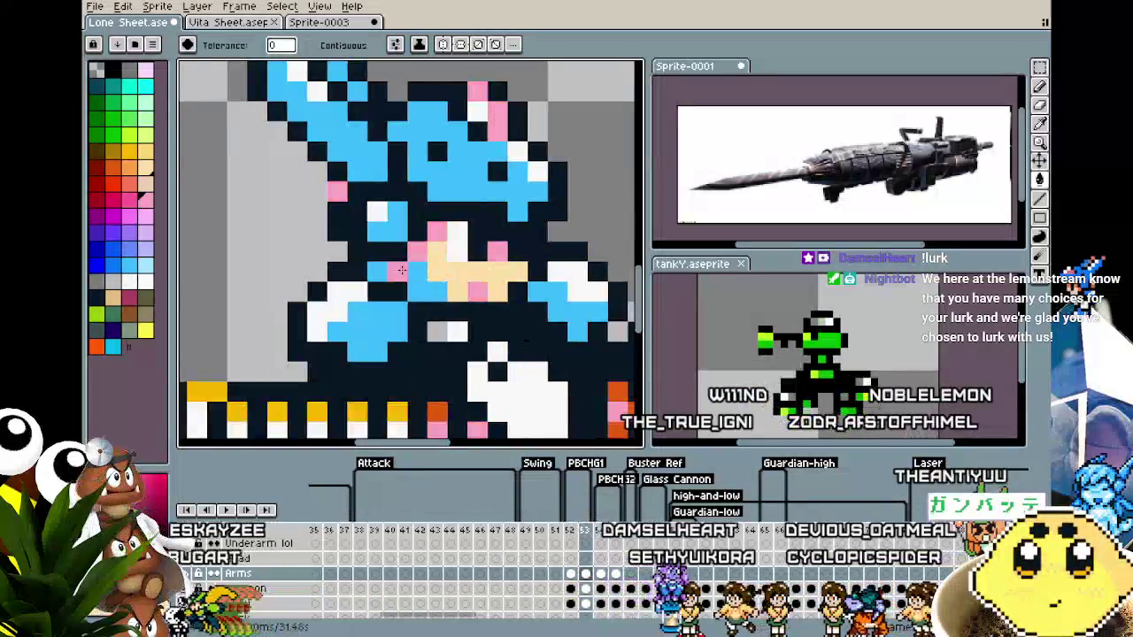
{"action": "scroll", "coordinate": [354, 360], "scroll_direction": "down", "scroll_amount": 3}
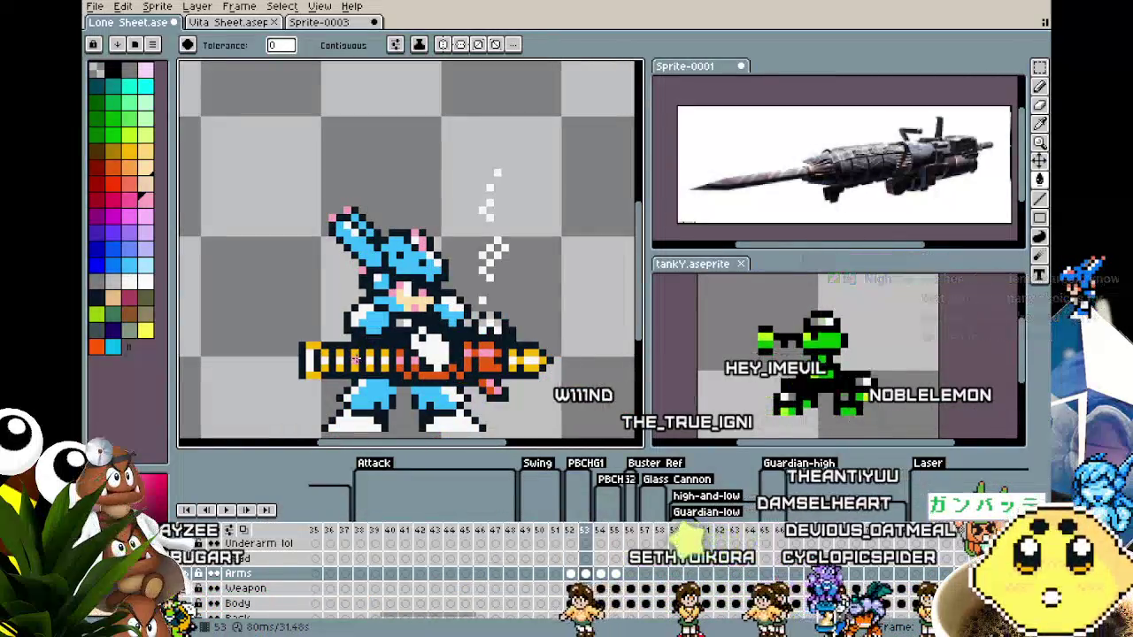
{"action": "key", "text": "period"}
{"action": "scroll", "coordinate": [380, 266], "scroll_direction": "up", "scroll_amount": 1}
{"action": "scroll", "coordinate": [387, 239], "scroll_direction": "up", "scroll_amount": 2}
{"action": "scroll", "coordinate": [387, 239], "scroll_direction": "up", "scroll_amount": 2}
{"action": "scroll", "coordinate": [425, 324], "scroll_direction": "down", "scroll_amount": 3}
{"action": "scroll", "coordinate": [477, 406], "scroll_direction": "down", "scroll_amount": 1}
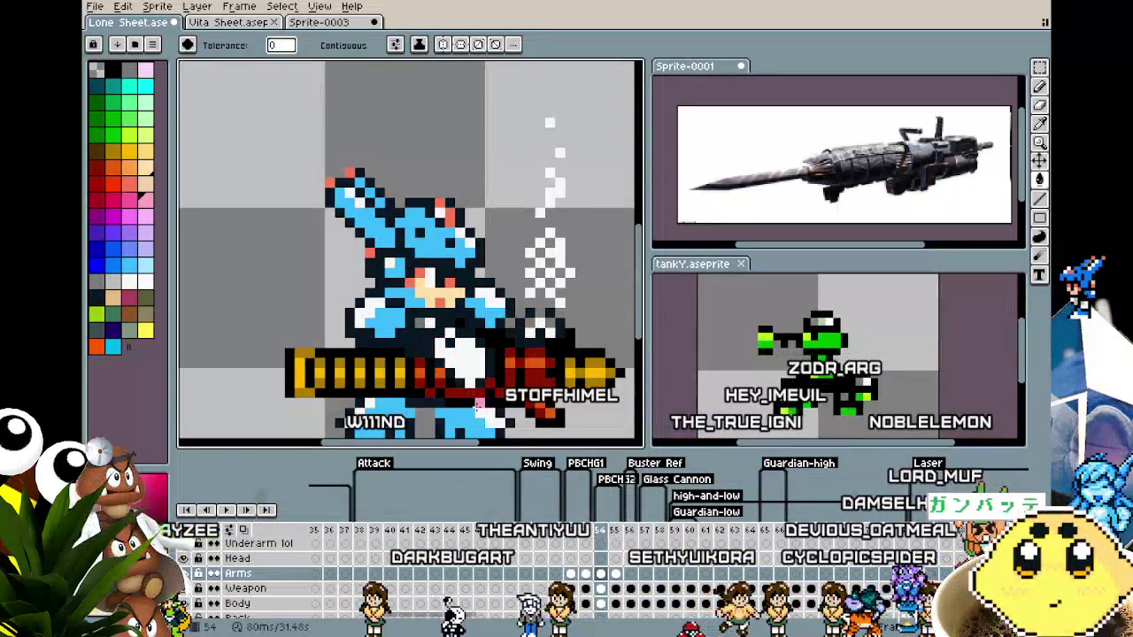
{"action": "left_click_drag", "start_coordinate": [478, 407], "coordinate": [442, 368]}
On frame 54, select the Body cel, choose dark grey, then select the Weapon cel.
{"action": "left_click", "coordinate": [601, 604]}
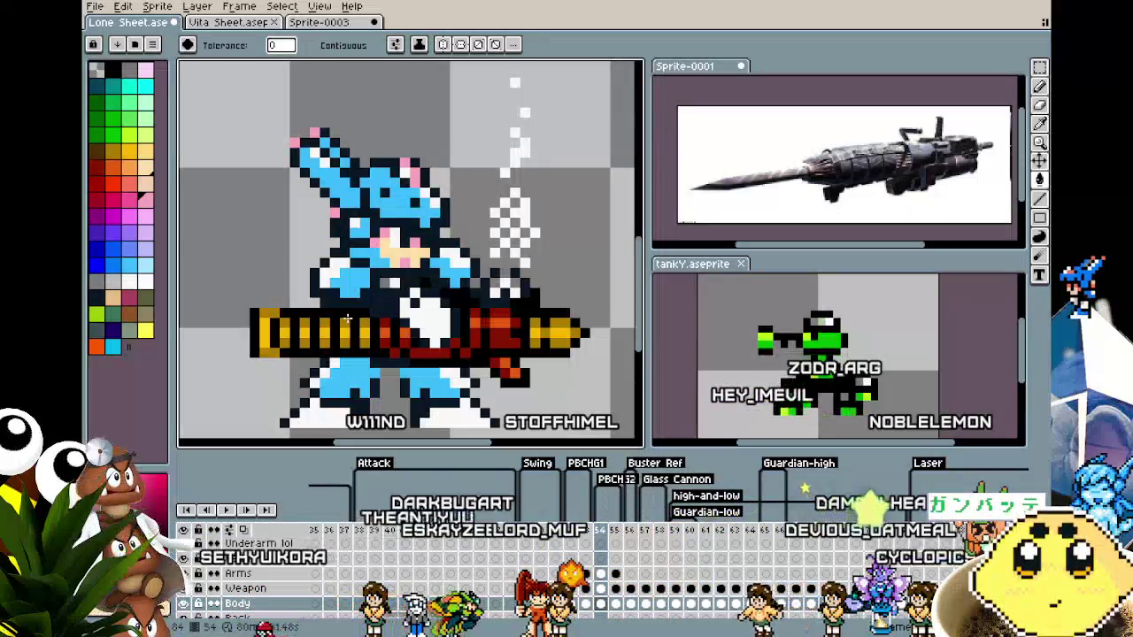
{"action": "scroll", "coordinate": [347, 315], "scroll_direction": "up", "scroll_amount": 2}
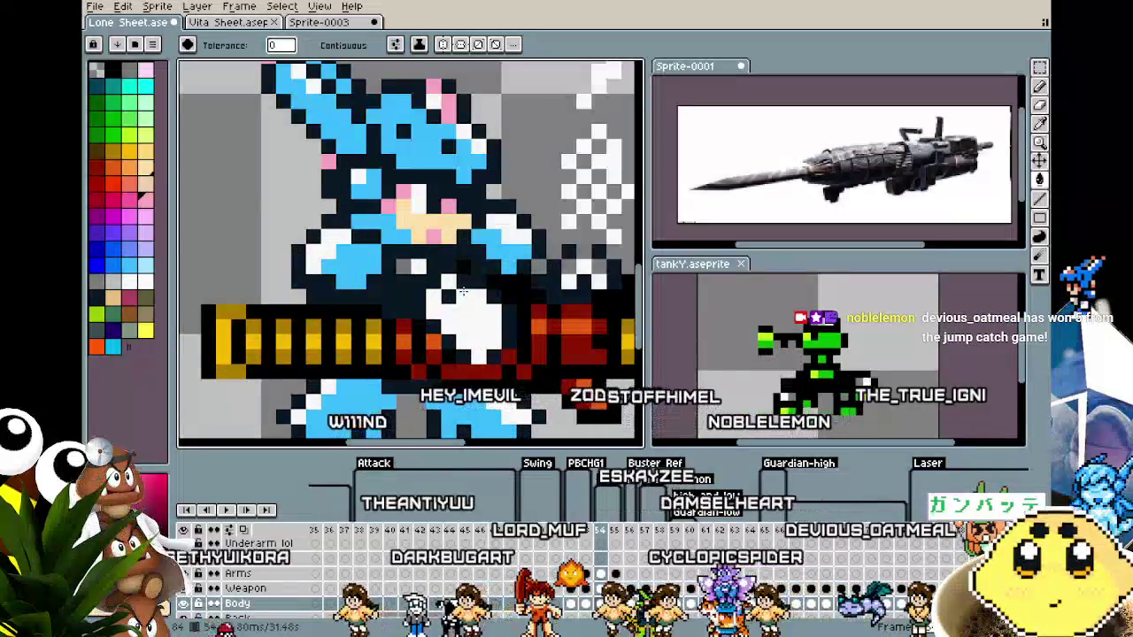
{"action": "left_click", "coordinate": [112, 283]}
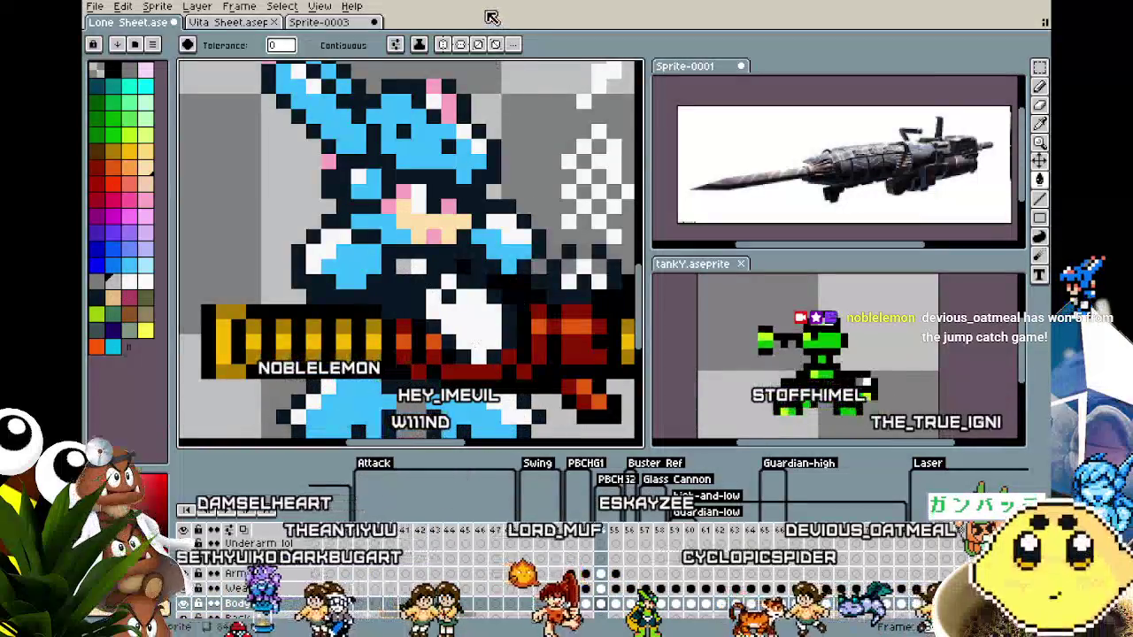
{"action": "scroll", "coordinate": [349, 188], "scroll_direction": "down", "scroll_amount": 3}
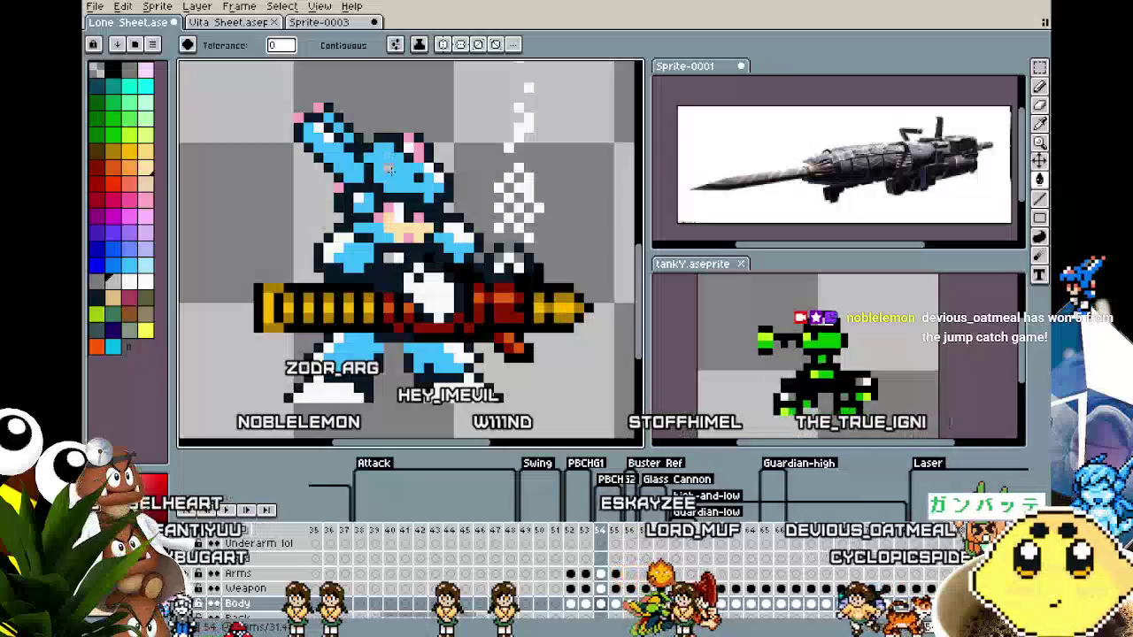
{"action": "scroll", "coordinate": [390, 175], "scroll_direction": "up", "scroll_amount": 3}
{"action": "scroll", "coordinate": [389, 174], "scroll_direction": "down", "scroll_amount": 2}
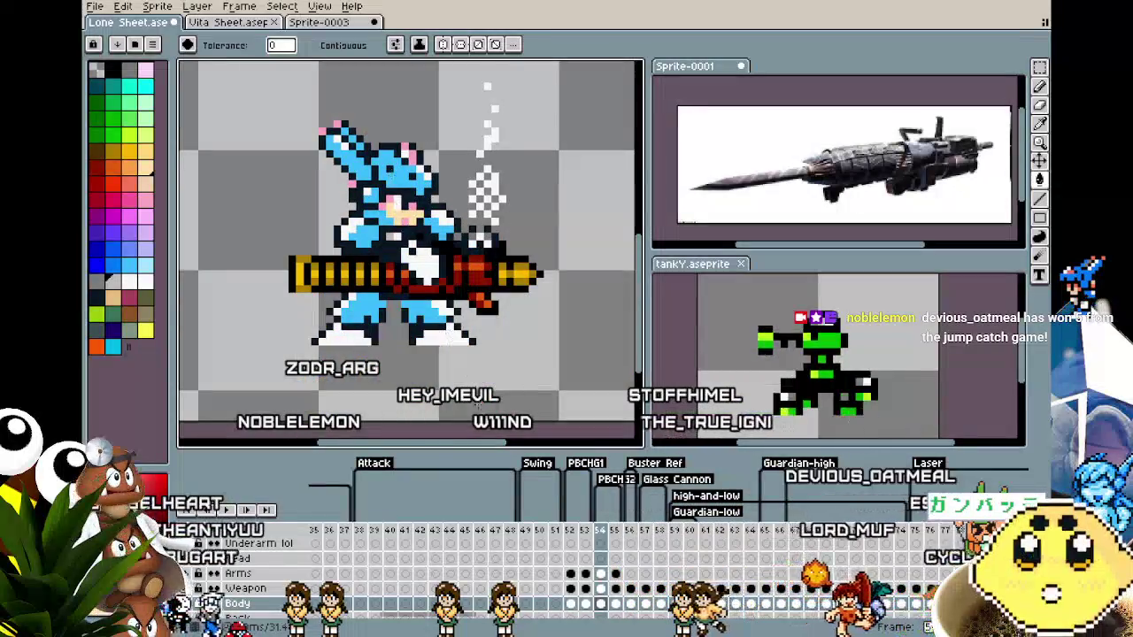
{"action": "scroll", "coordinate": [463, 346], "scroll_direction": "up", "scroll_amount": 1}
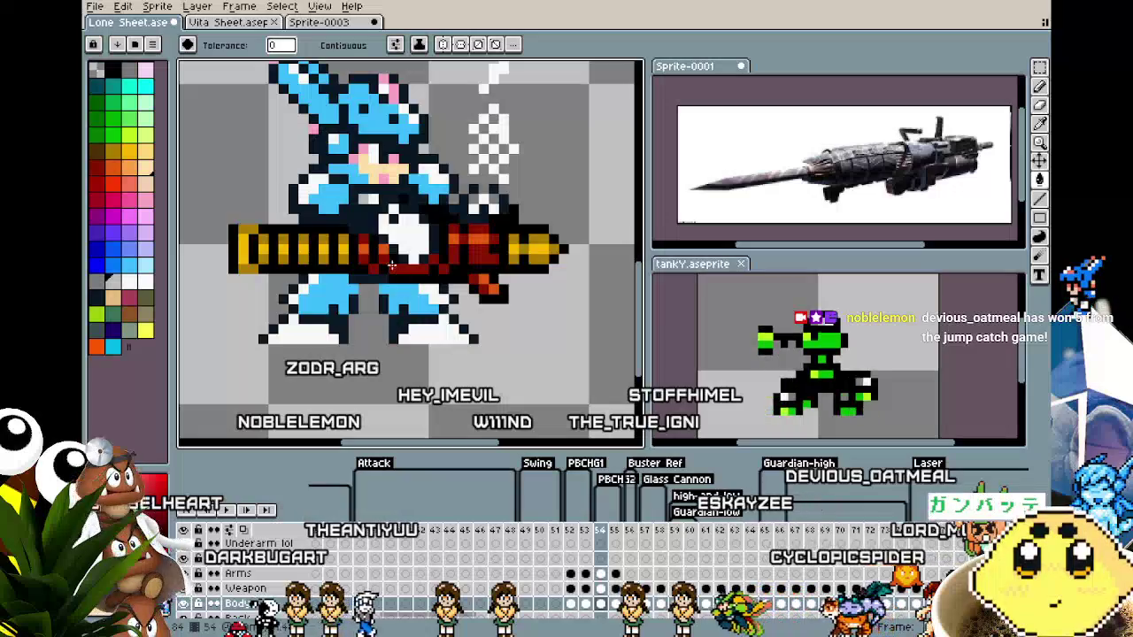
{"action": "key", "text": "i"}
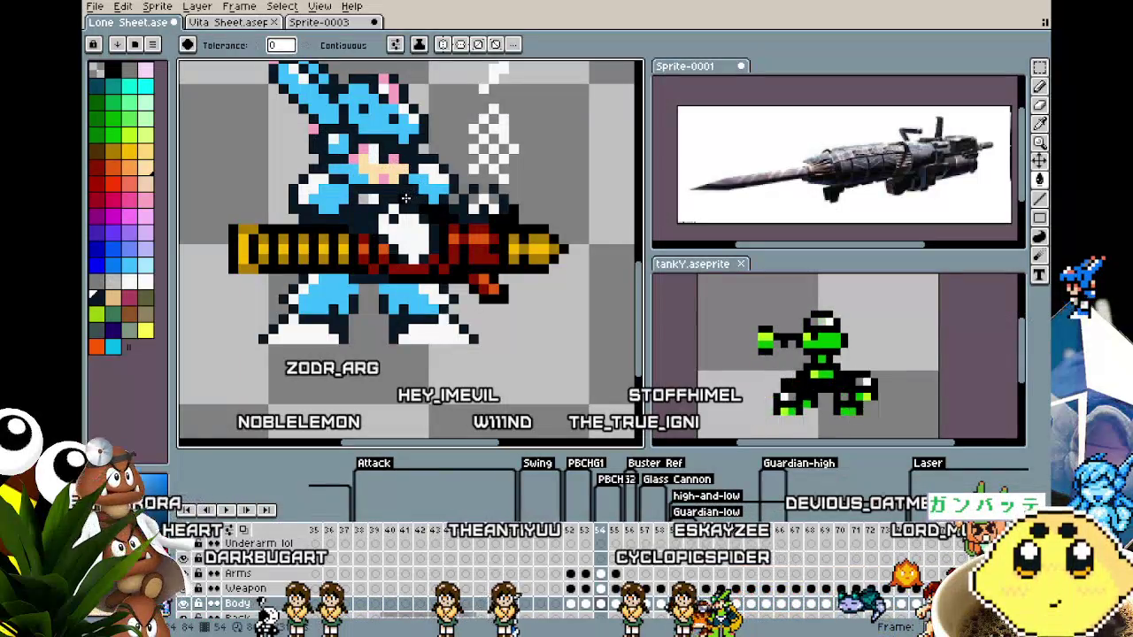
{"action": "left_click", "coordinate": [602, 589]}
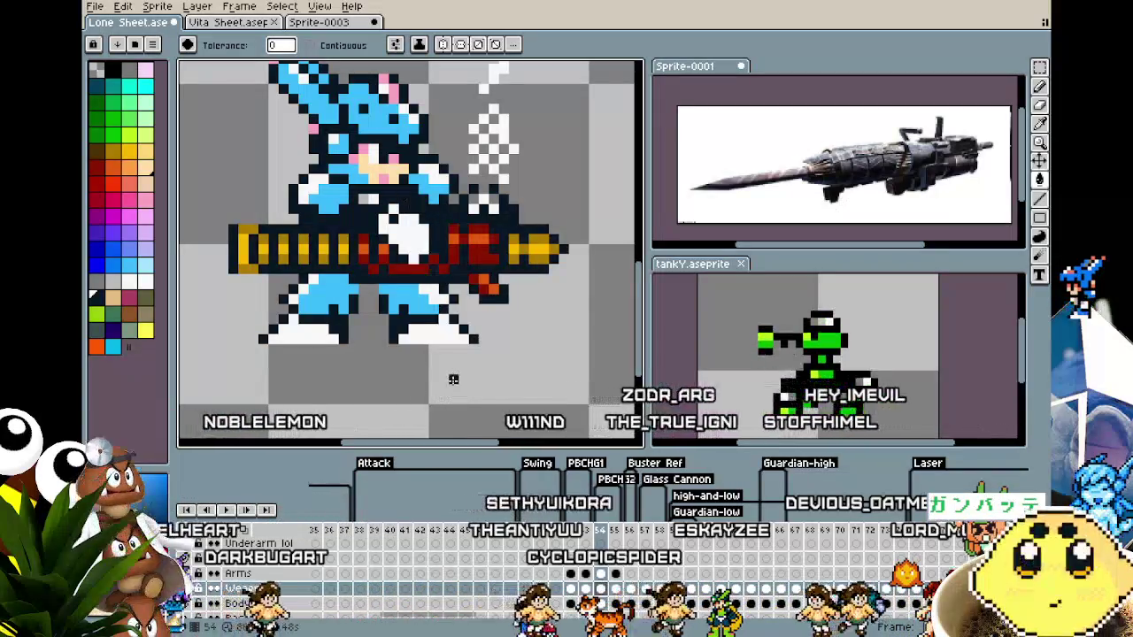
Eyedrop the gun's red on frame 54's Weapon cel as the foreground colour.
{"action": "left_click_drag", "start_coordinate": [431, 366], "coordinate": [451, 395]}
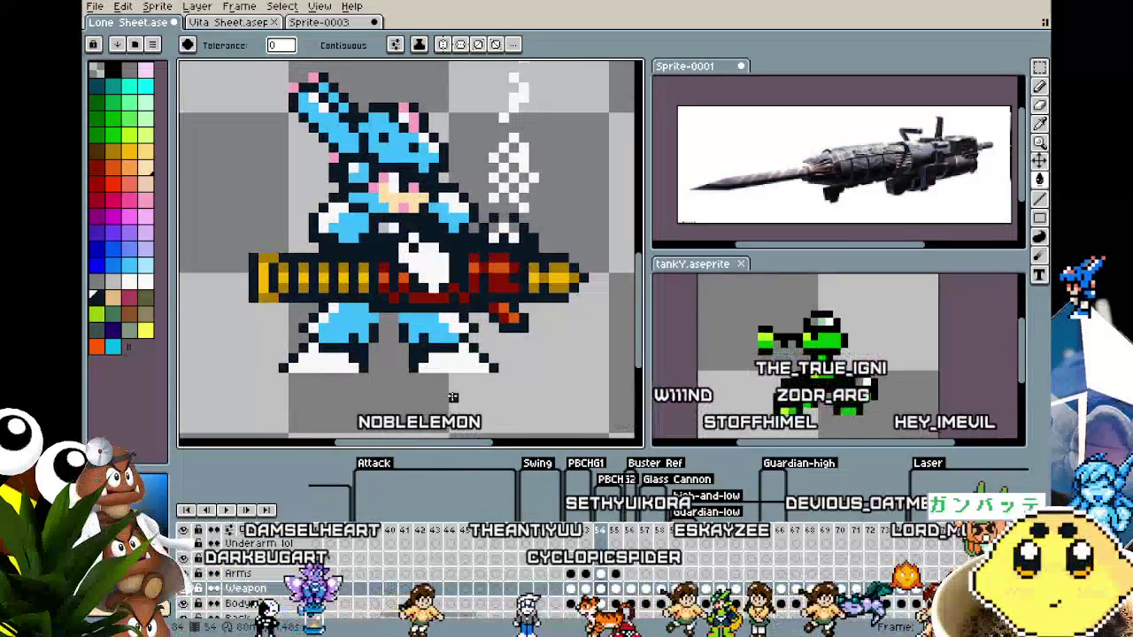
{"action": "scroll", "coordinate": [385, 152], "scroll_direction": "up", "scroll_amount": 5}
{"action": "scroll", "coordinate": [495, 370], "scroll_direction": "down", "scroll_amount": 4}
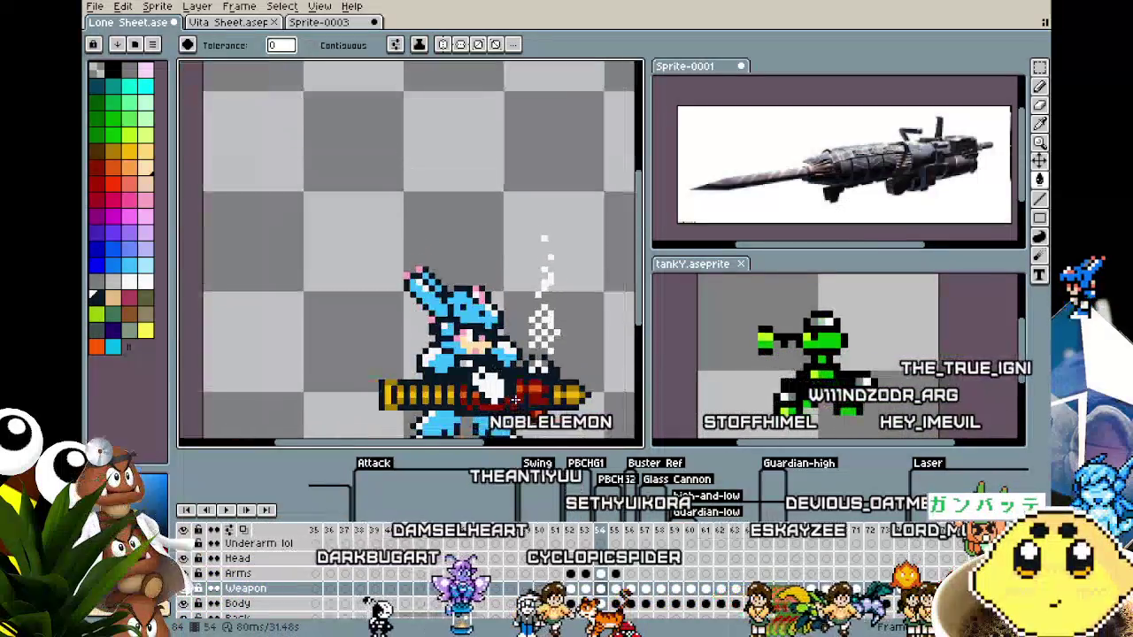
{"action": "scroll", "coordinate": [549, 389], "scroll_direction": "up", "scroll_amount": 1}
{"action": "scroll", "coordinate": [549, 389], "scroll_direction": "up", "scroll_amount": 1}
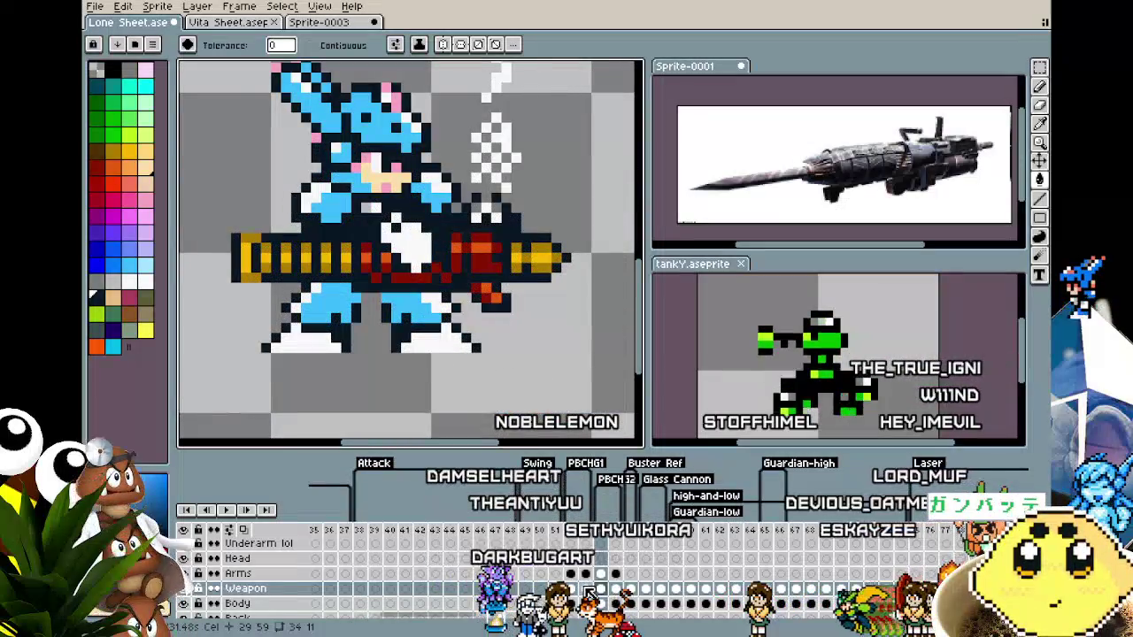
{"action": "left_click", "coordinate": [584, 590]}
{"action": "key", "text": "i"}
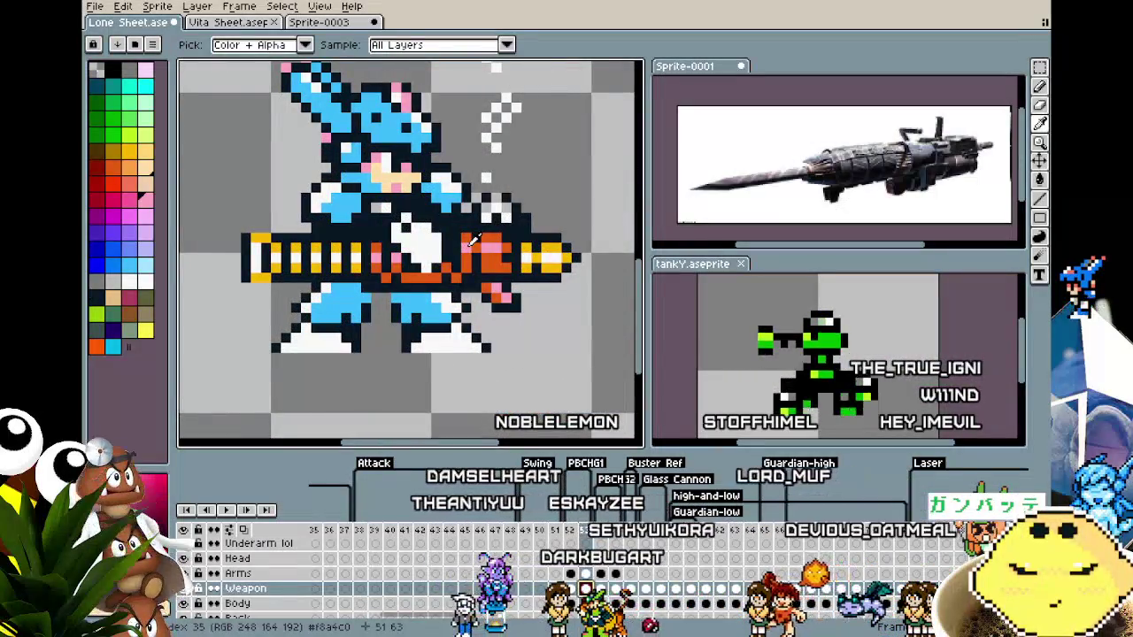
{"action": "key", "text": "g"}
{"action": "left_click", "coordinate": [596, 573]}
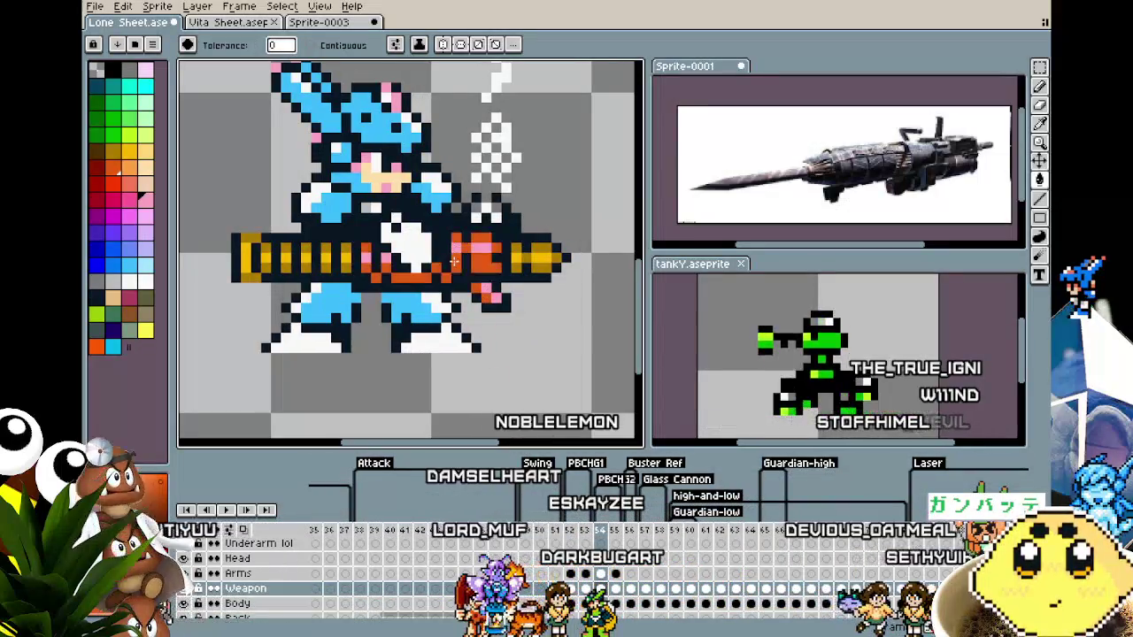
{"action": "left_click", "coordinate": [585, 588]}
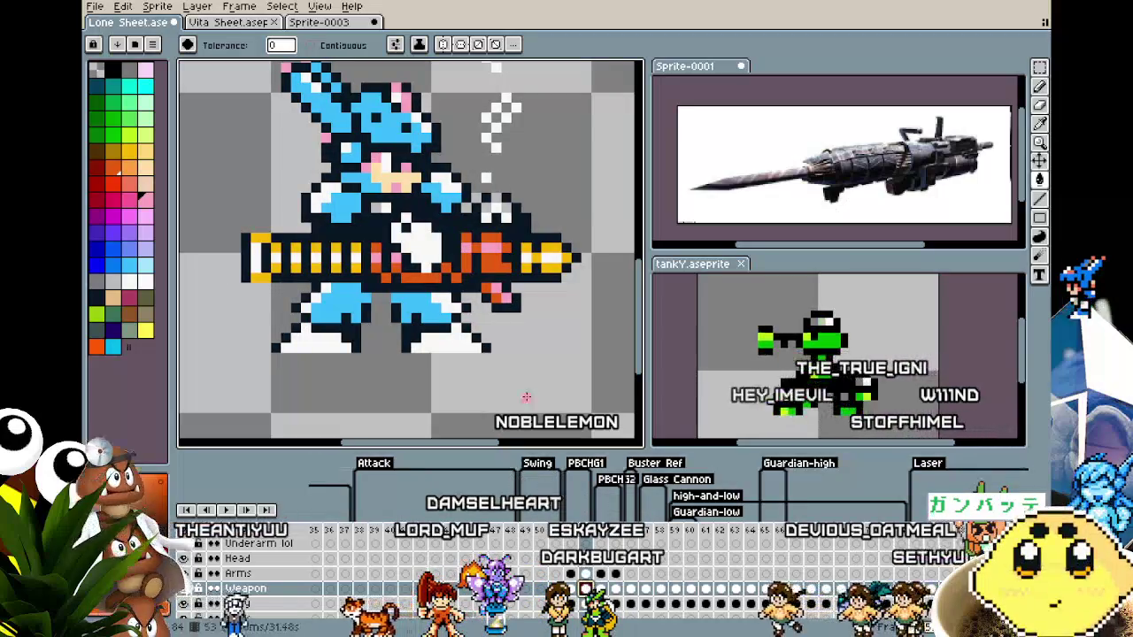
{"action": "left_click", "coordinate": [600, 589]}
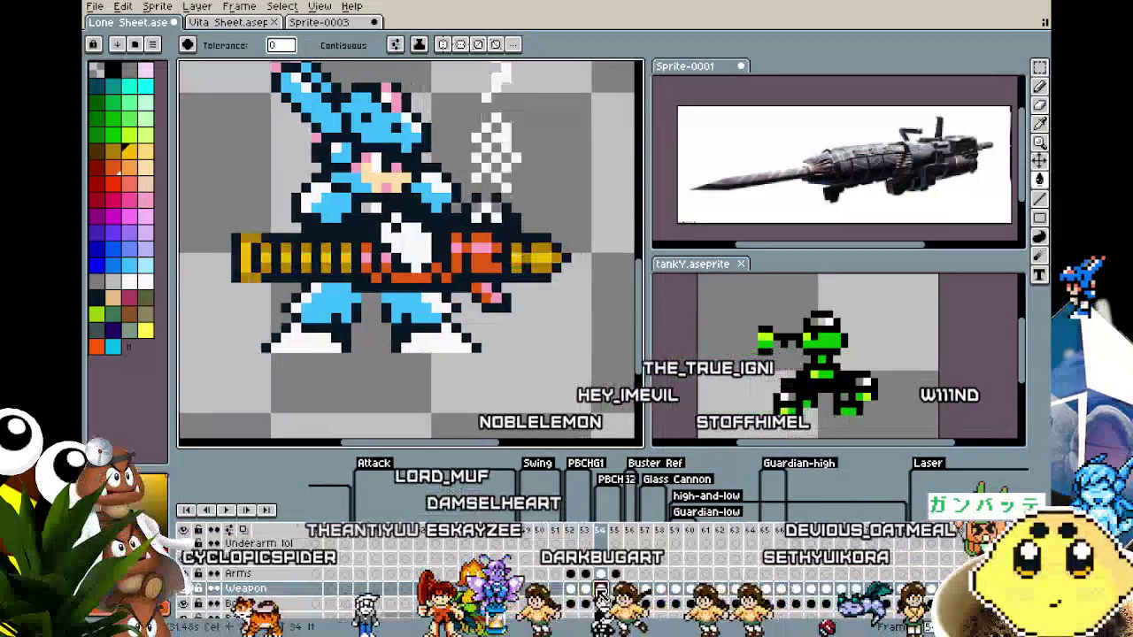
{"action": "key", "text": "i"}
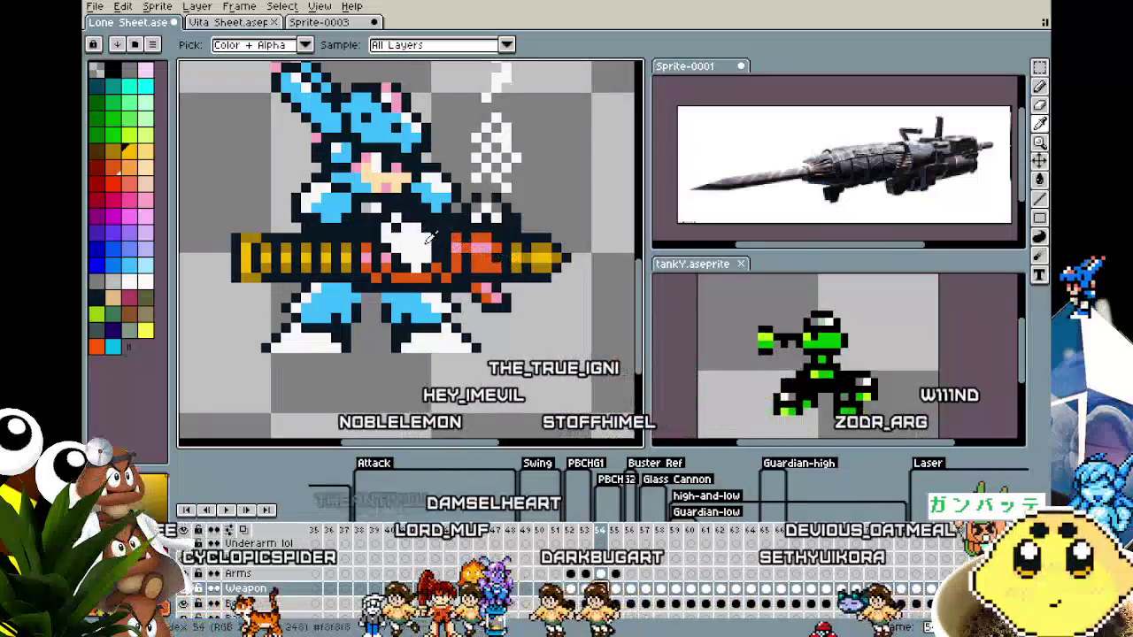
{"action": "left_click", "coordinate": [431, 237], "text": "alt"}
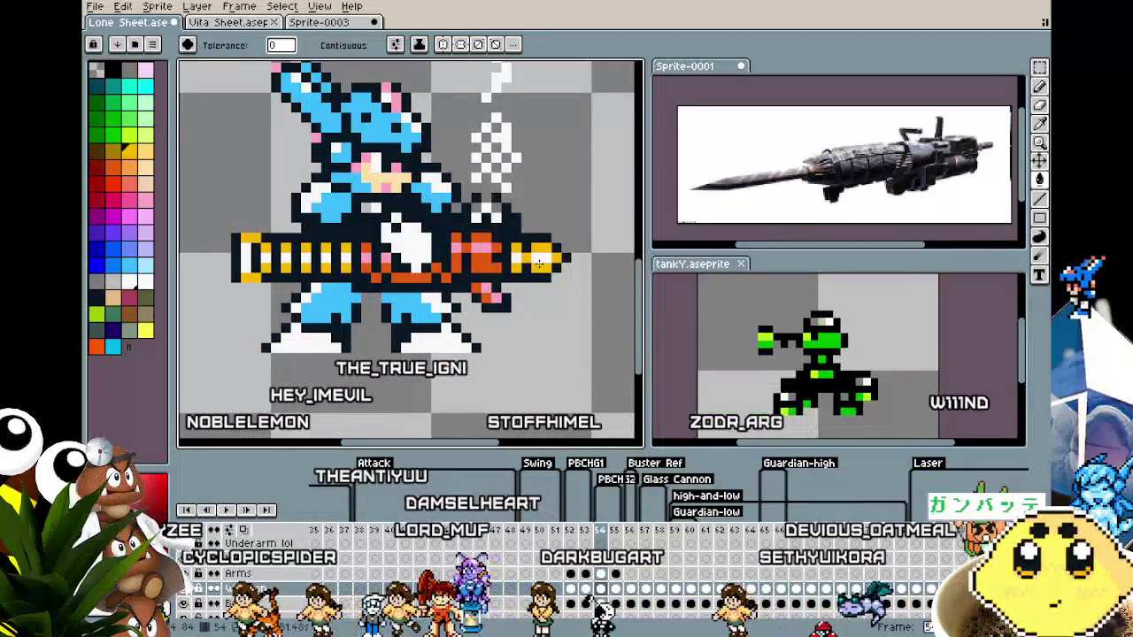
{"action": "scroll", "coordinate": [423, 348], "scroll_direction": "down", "scroll_amount": 2}
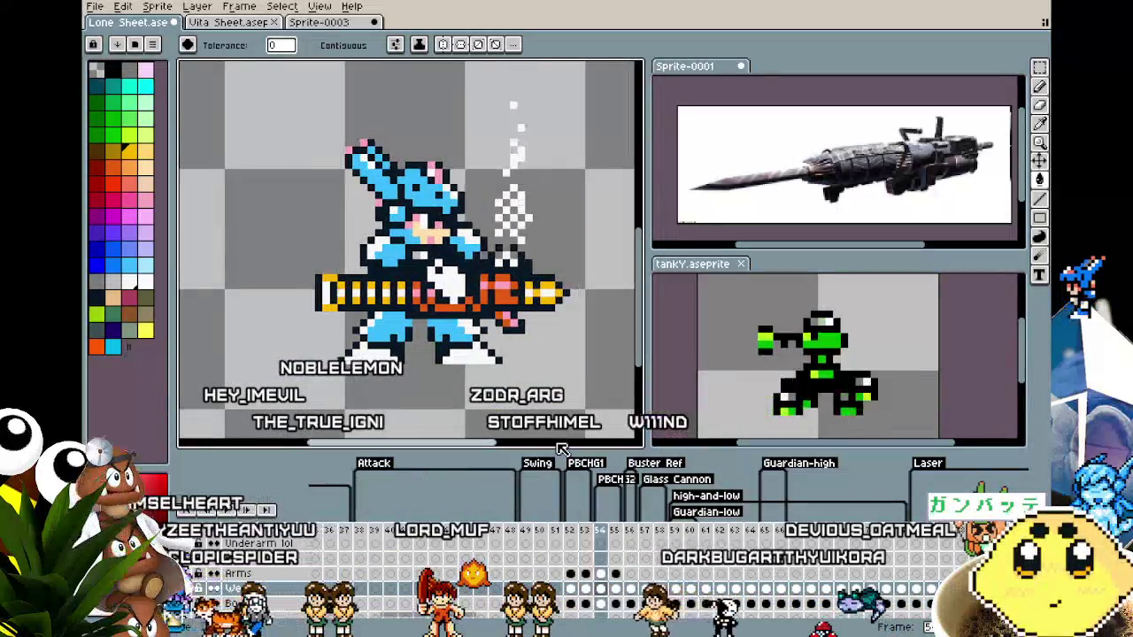
Recentre the sprite and bucket-fill the gun's yellow stripes with white.
{"action": "left_click_drag", "start_coordinate": [492, 375], "coordinate": [457, 372]}
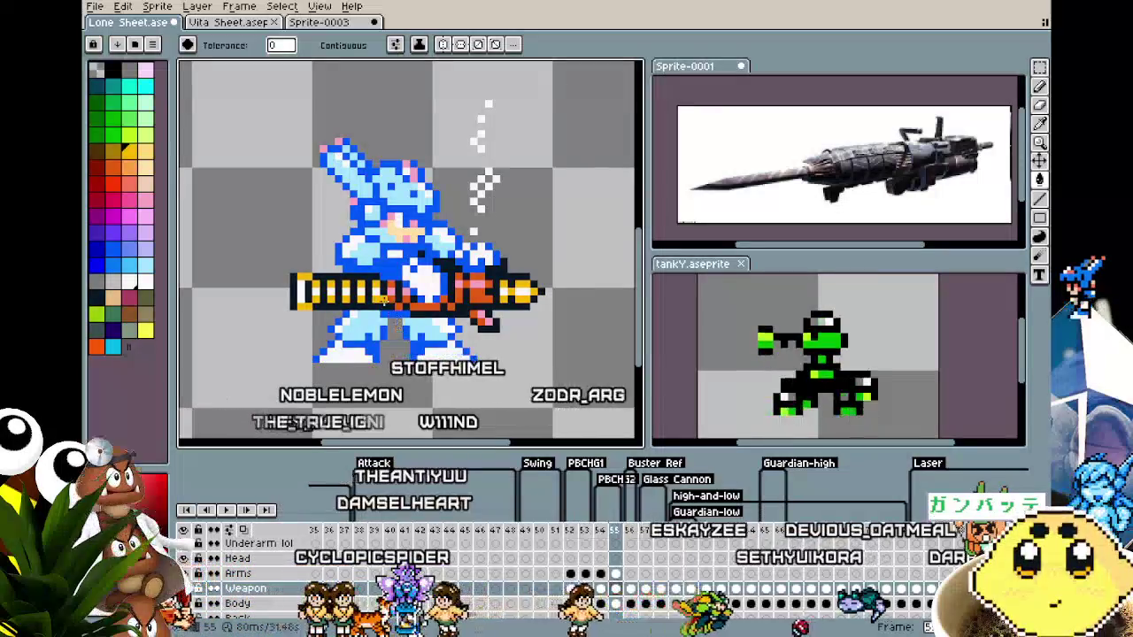
{"action": "scroll", "coordinate": [388, 299], "scroll_direction": "up", "scroll_amount": 1}
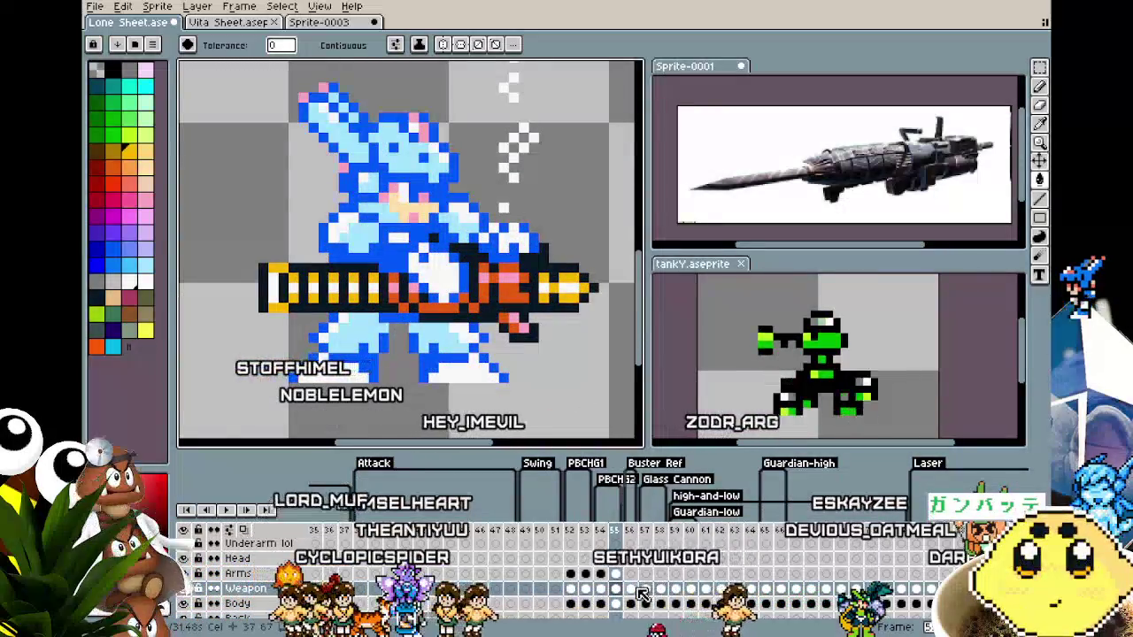
{"action": "key", "text": "i"}
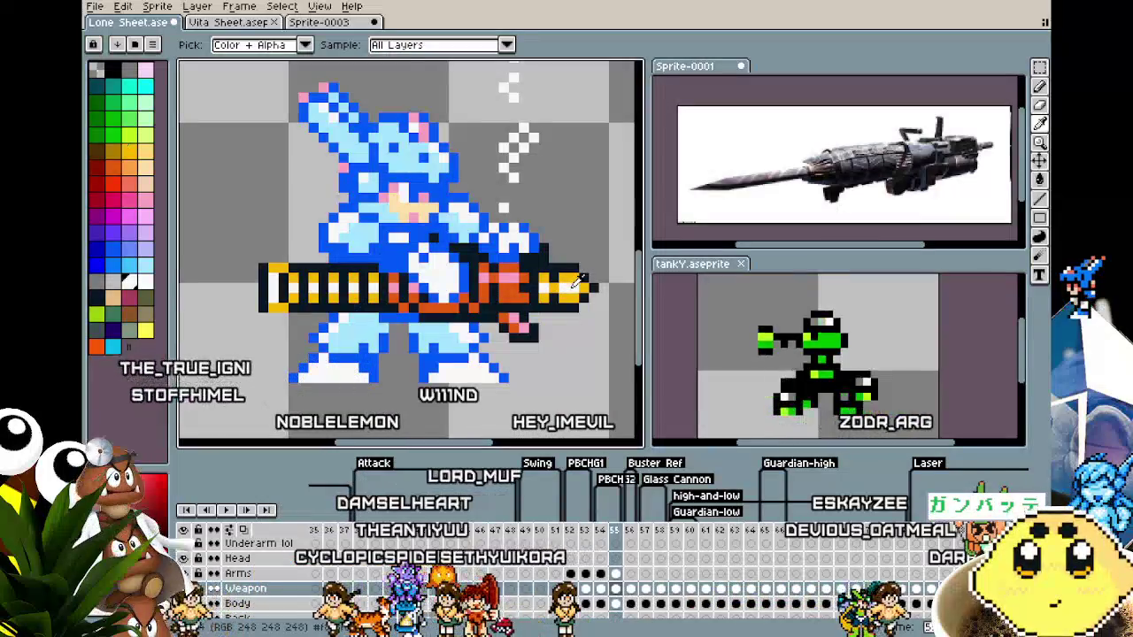
{"action": "key", "text": "g"}
{"action": "left_click", "coordinate": [568, 280]}
Fill the gun's orange parts with light pink, undoing and redoing to compare.
{"action": "left_click", "coordinate": [144, 199]}
{"action": "left_click", "coordinate": [507, 292]}
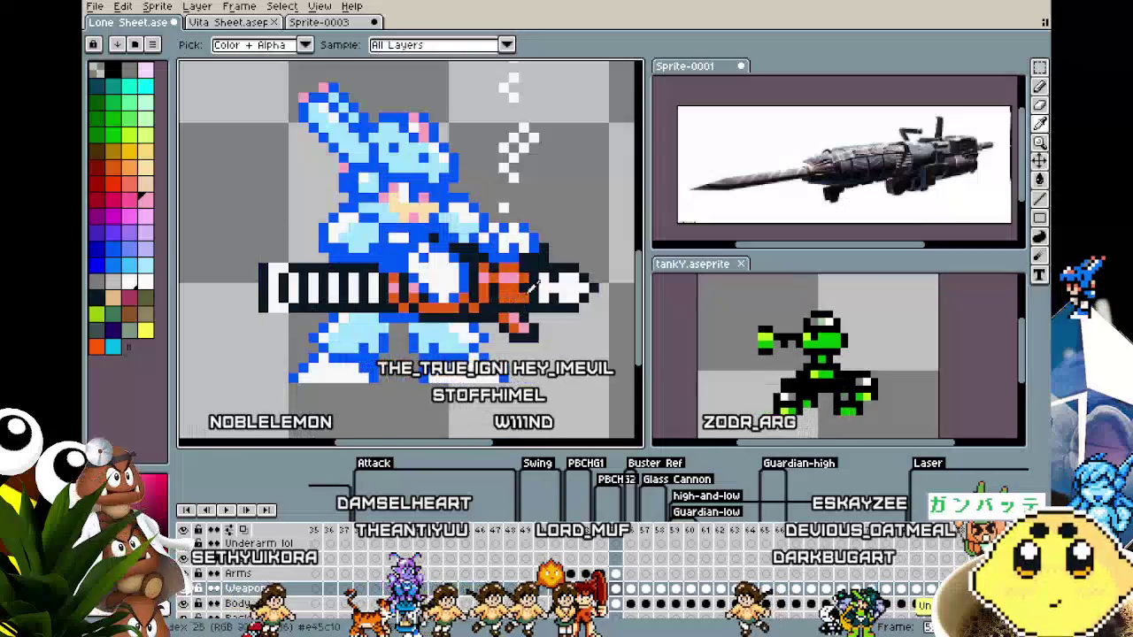
{"action": "key", "text": "ctrl+z"}
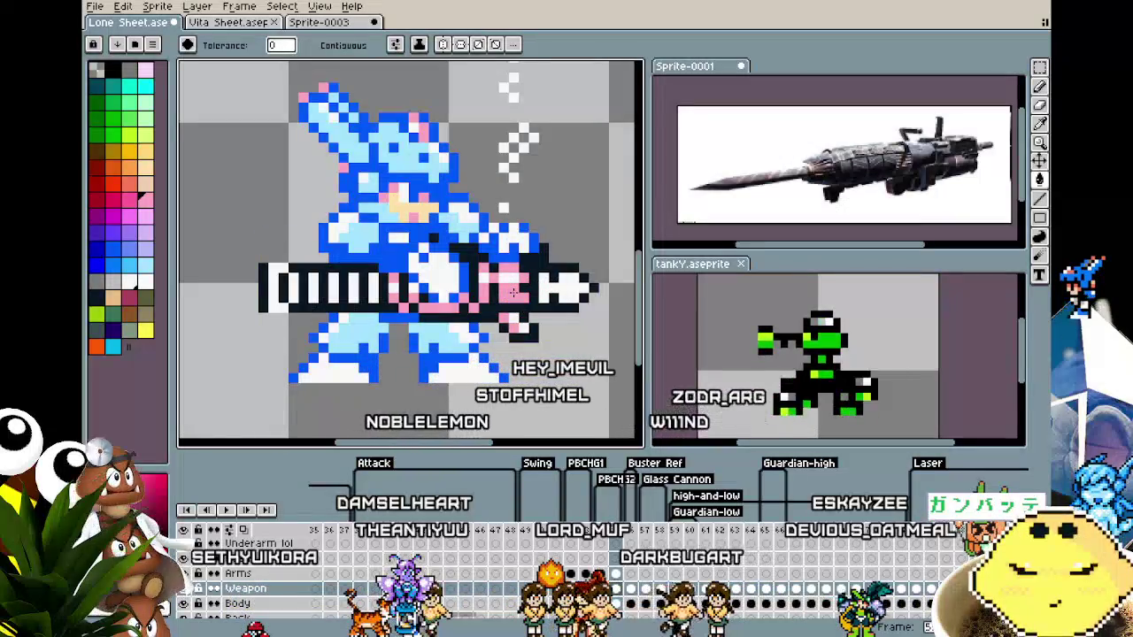
{"action": "scroll", "coordinate": [512, 292], "scroll_direction": "down", "scroll_amount": 2}
{"action": "key", "text": "ctrl+z"}
{"action": "key", "text": "ctrl+y"}
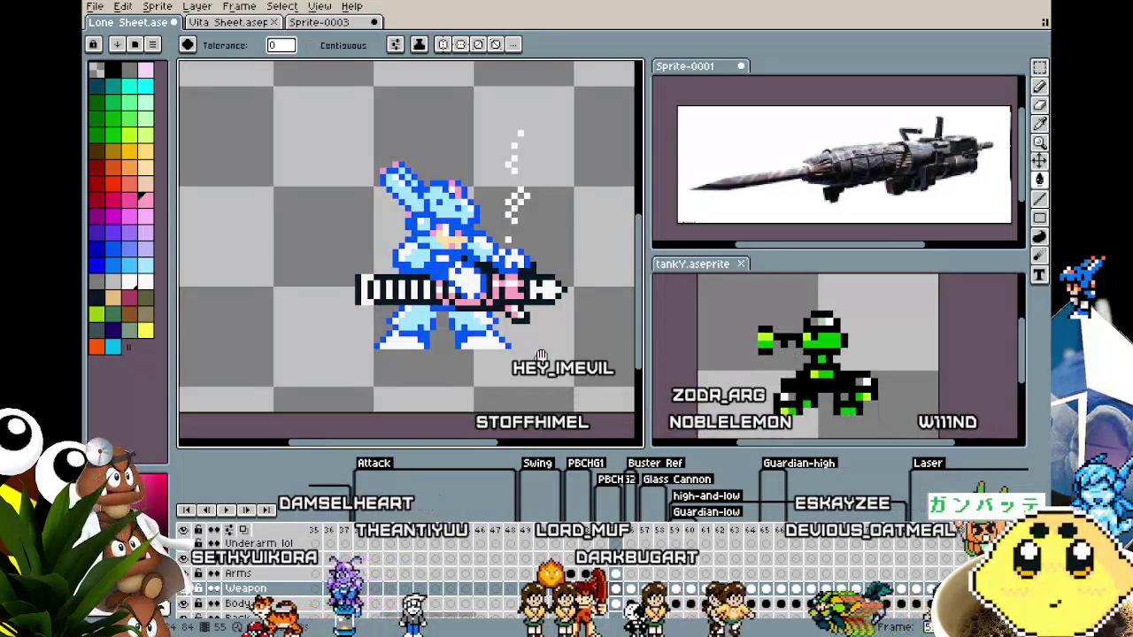
Toggle undo/redo to compare the white-and-pink flash gun with the orange one.
{"action": "key", "text": "ctrl+z"}
{"action": "key", "text": "ctrl+y"}
{"action": "key", "text": "ctrl+z"}
{"action": "scroll", "coordinate": [504, 360], "scroll_direction": "down", "scroll_amount": 1}
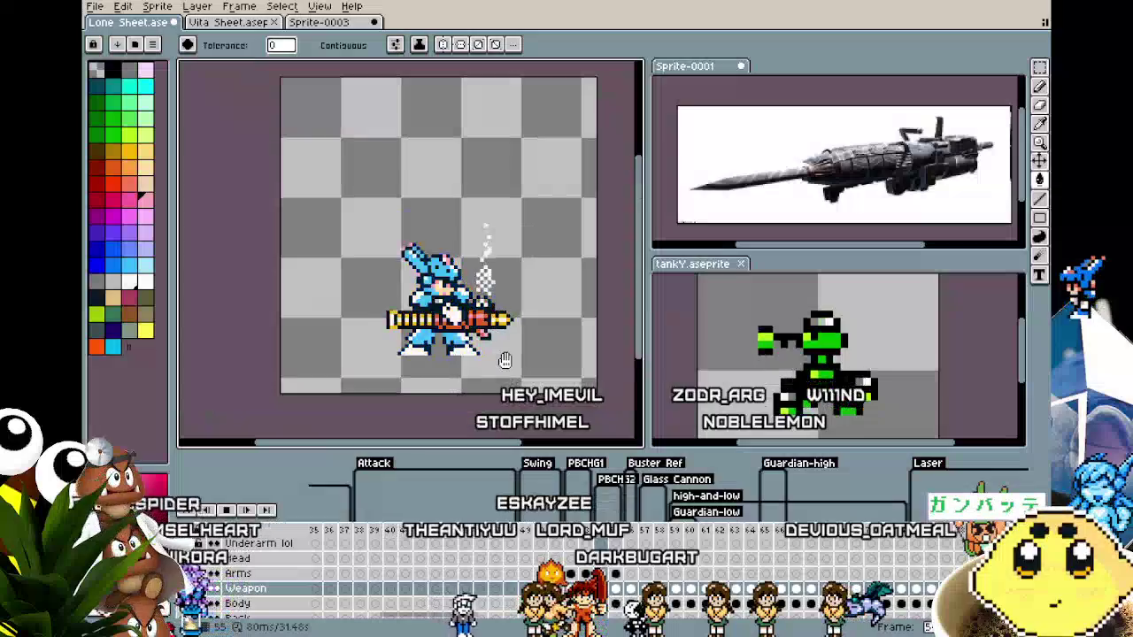
{"action": "key", "text": "ctrl+y"}
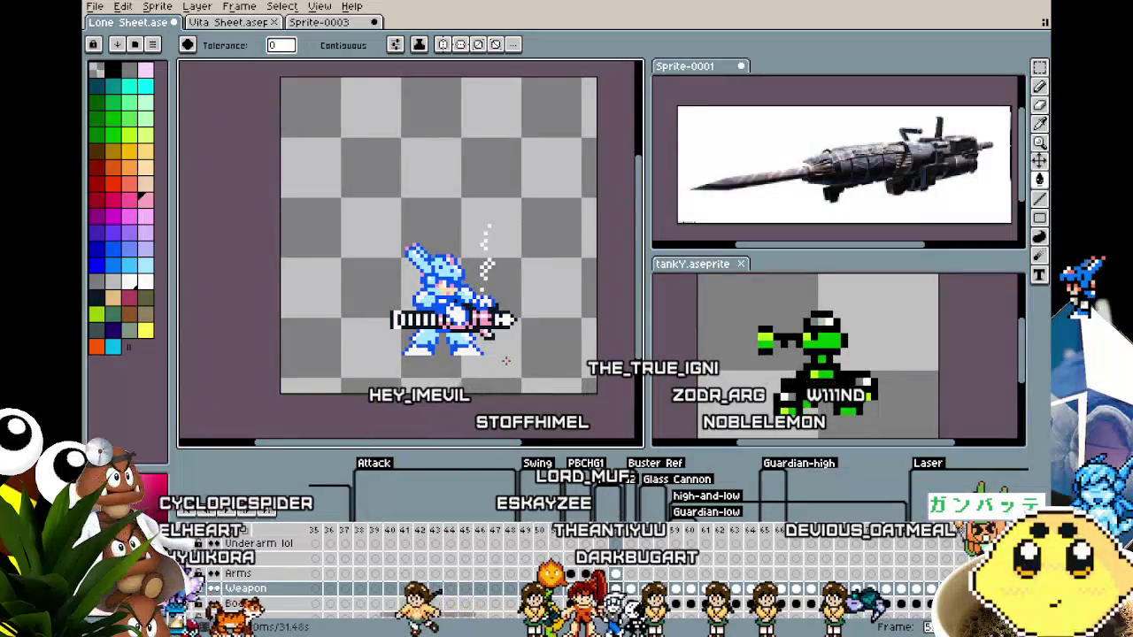
{"action": "key", "text": "ctrl+z"}
{"action": "scroll", "coordinate": [505, 361], "scroll_direction": "up", "scroll_amount": 1}
{"action": "key", "text": "ctrl+y"}
{"action": "key", "text": "ctrl+z"}
{"action": "key", "text": "ctrl+y"}
{"action": "key", "text": "ctrl+z"}
{"action": "key", "text": "ctrl+y"}
Flip the flash colours on and off against a neighbouring normal firing frame.
{"action": "left_click_drag", "start_coordinate": [505, 360], "coordinate": [526, 359]}
{"action": "key", "text": "ctrl+z"}
{"action": "key", "text": "ctrl+y"}
{"action": "key", "text": "ctrl+z"}
{"action": "key", "text": "ctrl+y"}
{"action": "key", "text": "ctrl+z"}
{"action": "key", "text": "ctrl+y"}
{"action": "key", "text": "ctrl+z"}
{"action": "key", "text": "ctrl+y"}
{"action": "key", "text": "ctrl+z"}
{"action": "key", "text": "ctrl+y"}
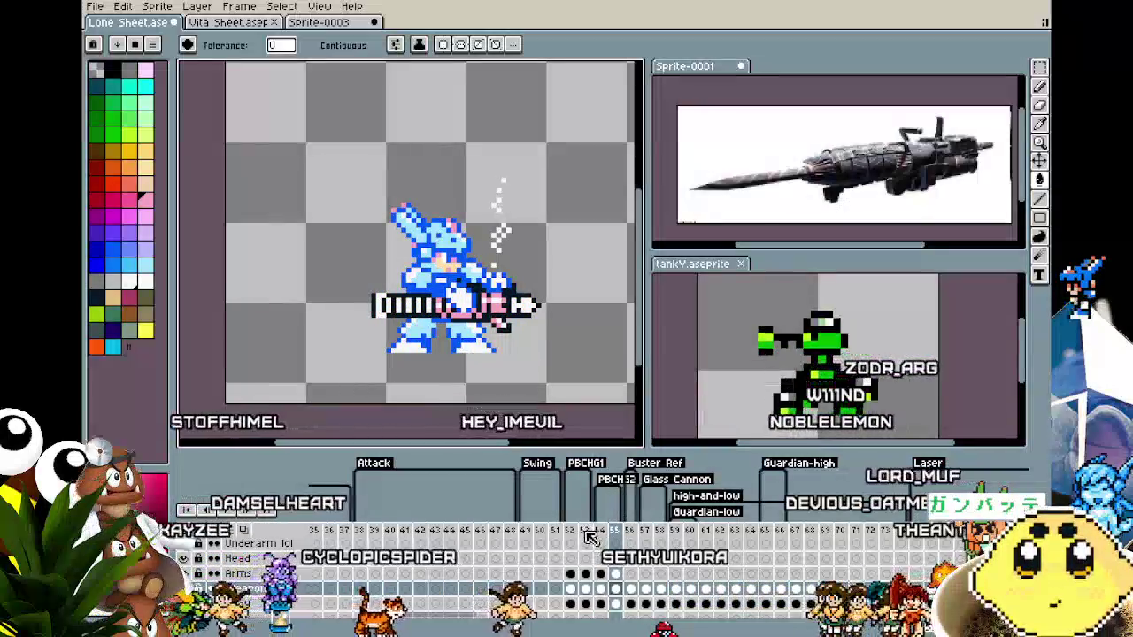
{"action": "left_click", "coordinate": [587, 536]}
{"action": "key", "text": "ctrl+z"}
{"action": "key", "text": "ctrl+y"}
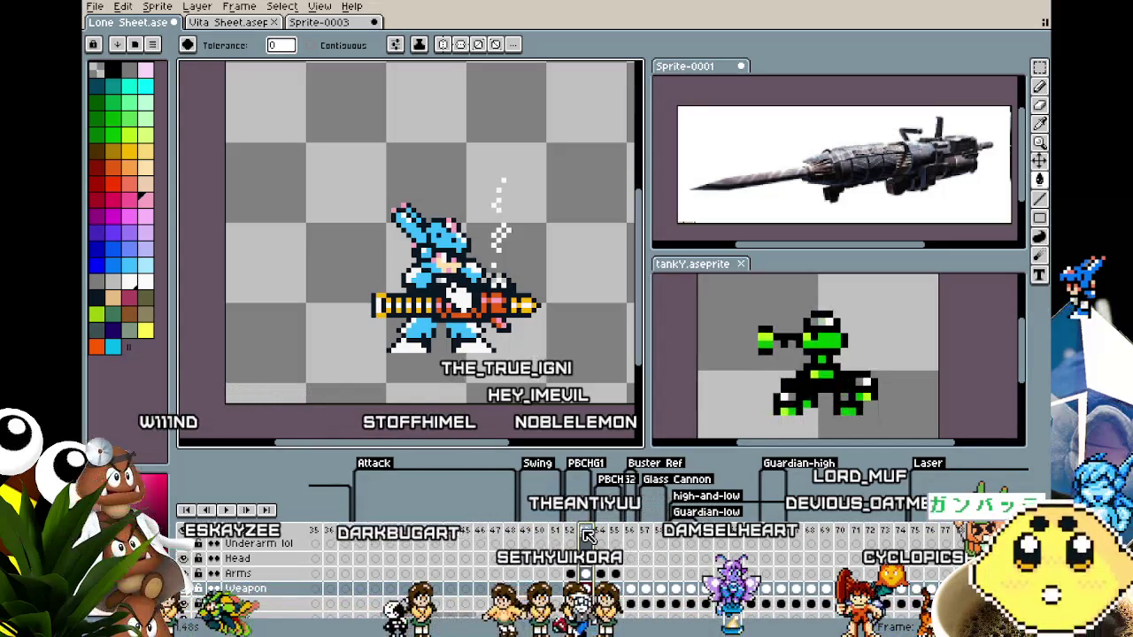
Select the Body layer and apply an outline to the sprite with Shift+O.
{"action": "left_click", "coordinate": [237, 603]}
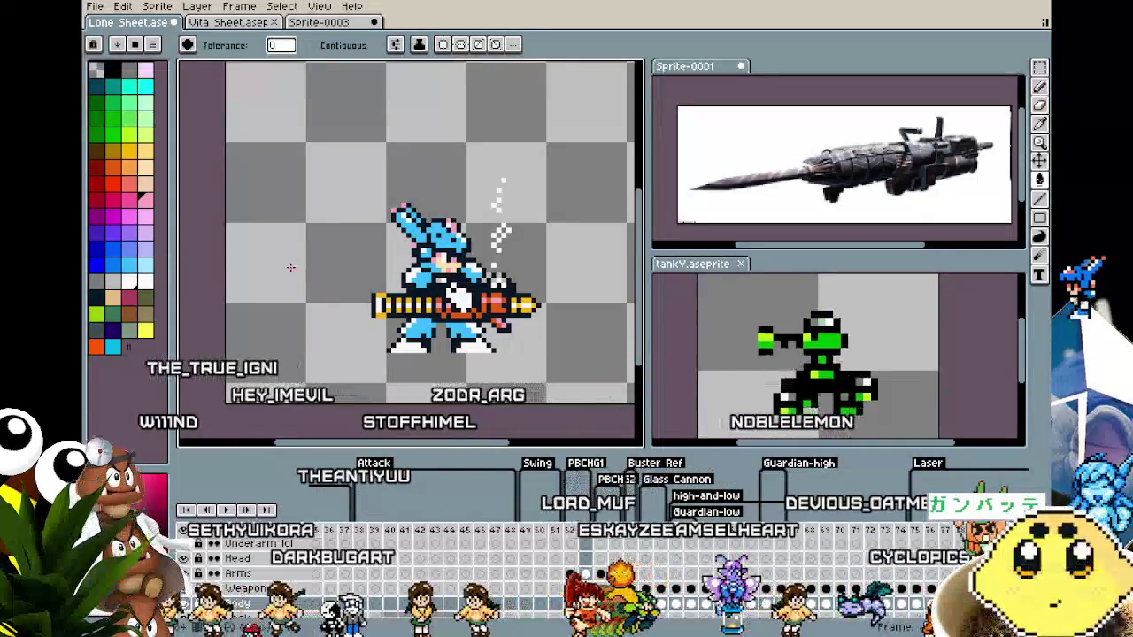
{"action": "key", "text": "shift+o"}
{"action": "key", "text": "Return"}
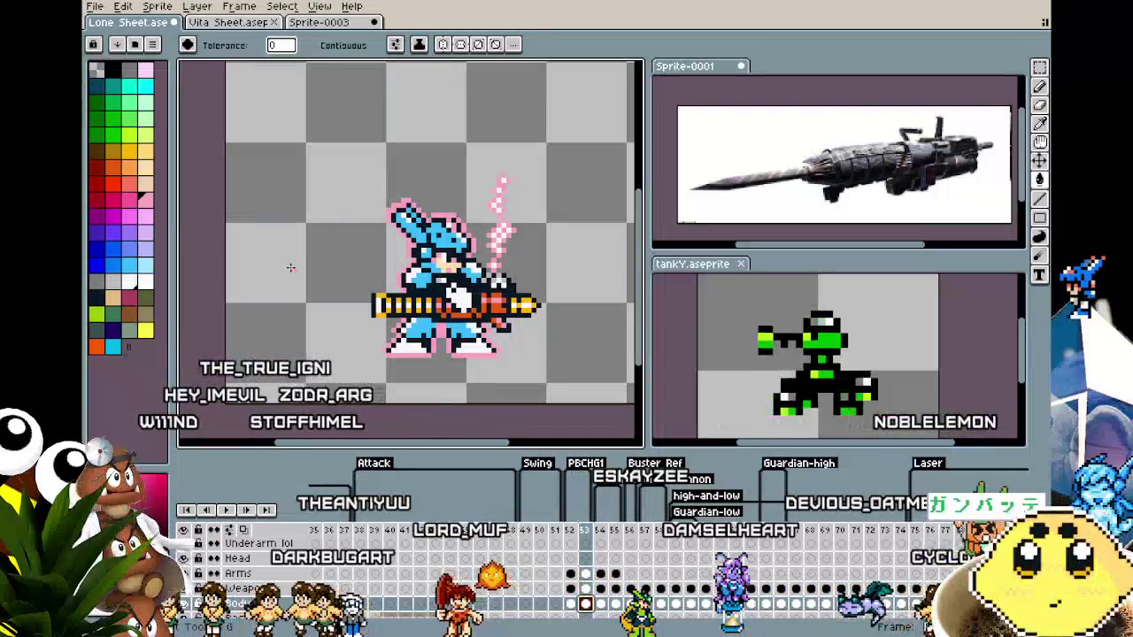
Play the firing animation to preview the flash frame.
{"action": "key", "text": "Return"}
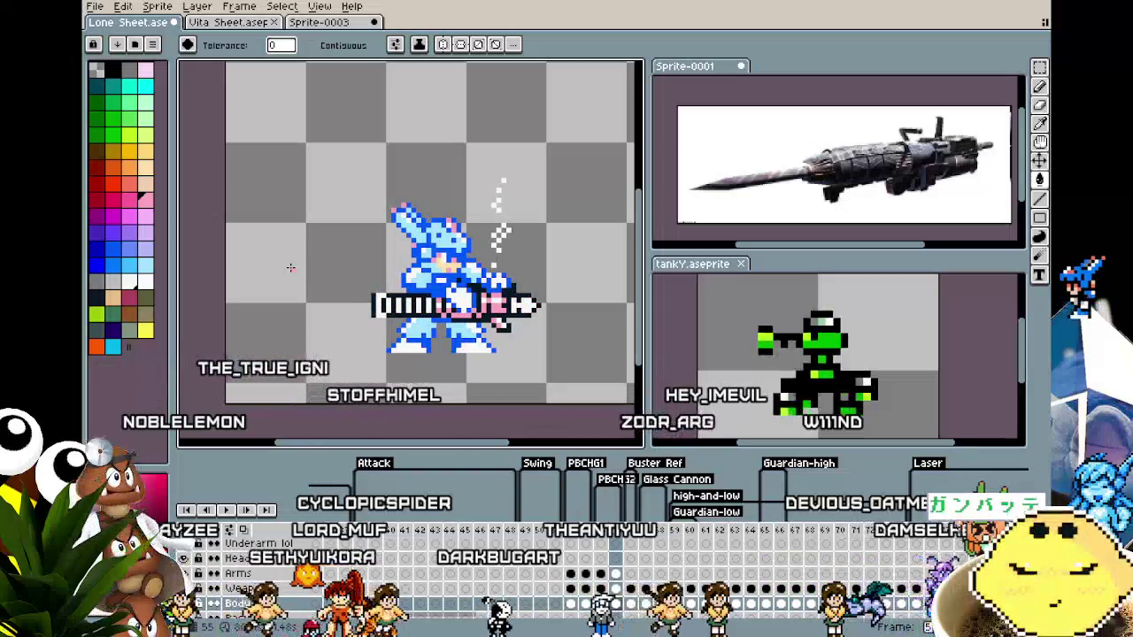
{"action": "scroll", "coordinate": [290, 267], "scroll_direction": "up", "scroll_amount": 1}
{"action": "scroll", "coordinate": [512, 341], "scroll_direction": "up", "scroll_amount": 1}
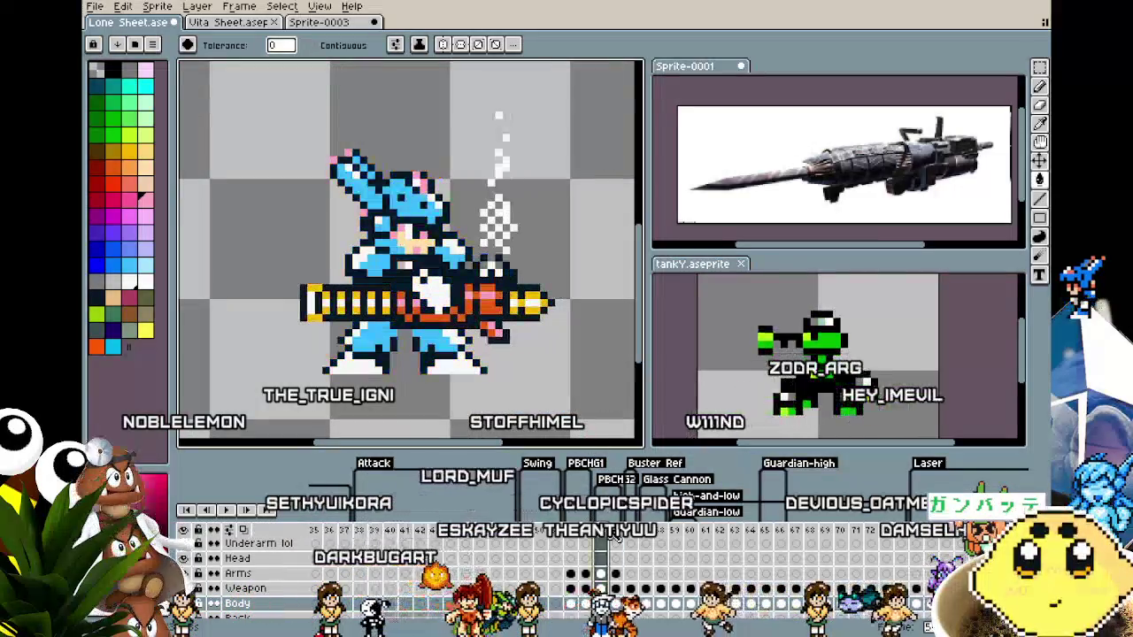
{"action": "right_click", "coordinate": [607, 538]}
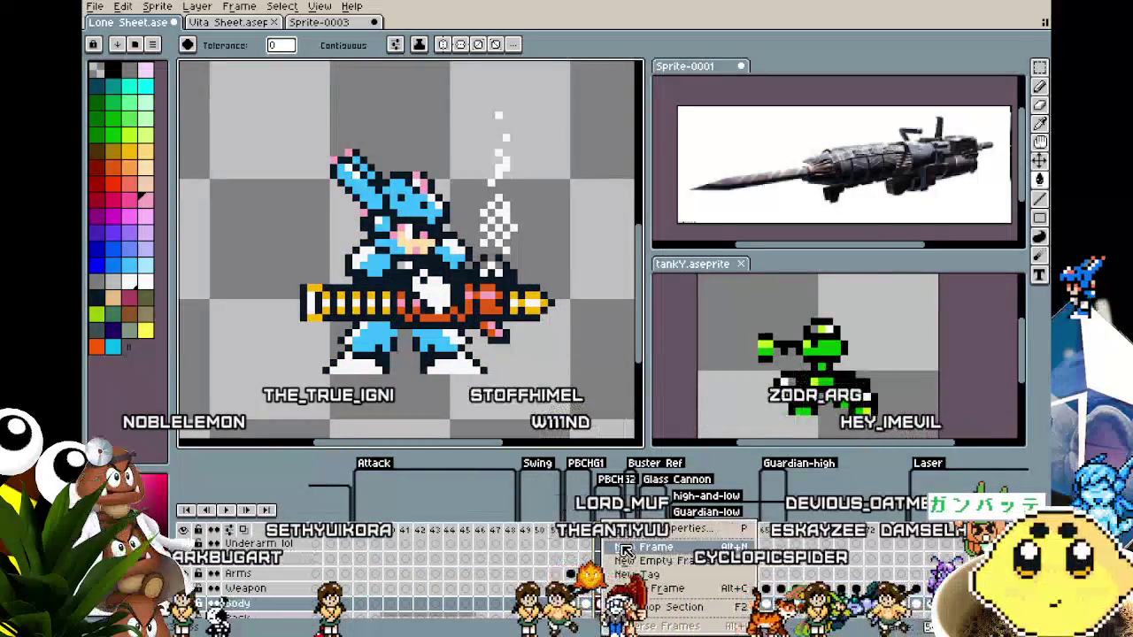
Insert two new frames after the flash frame and tag frames 56–57 as PBCHG3.
{"action": "left_click", "coordinate": [620, 546]}
{"action": "key", "text": "Right"}
{"action": "right_click", "coordinate": [620, 541]}
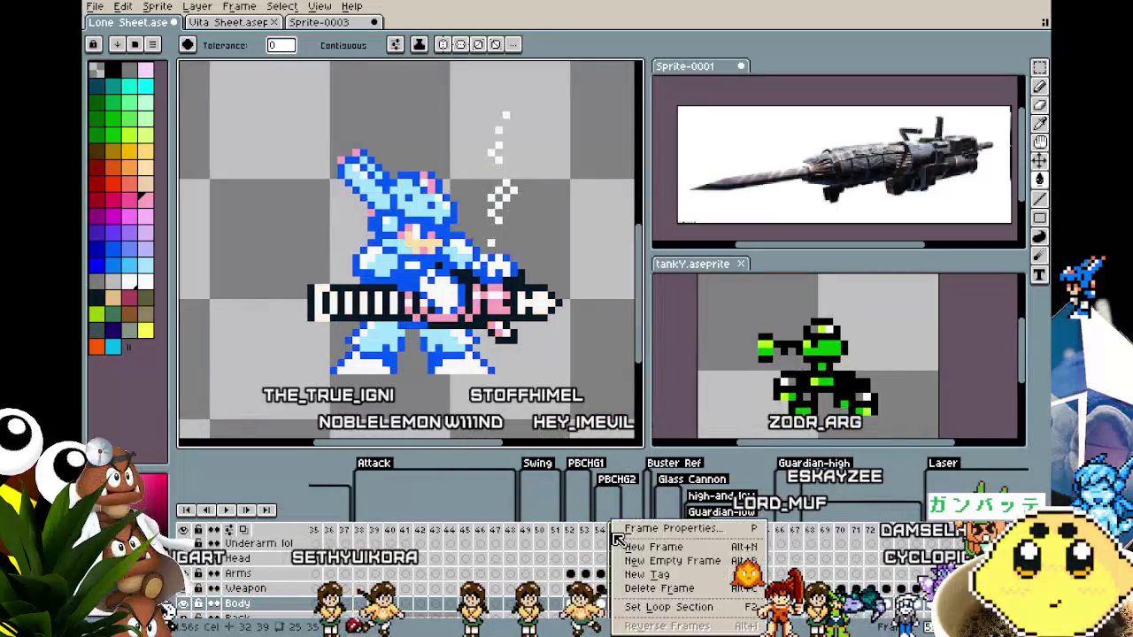
{"action": "left_click", "coordinate": [635, 551]}
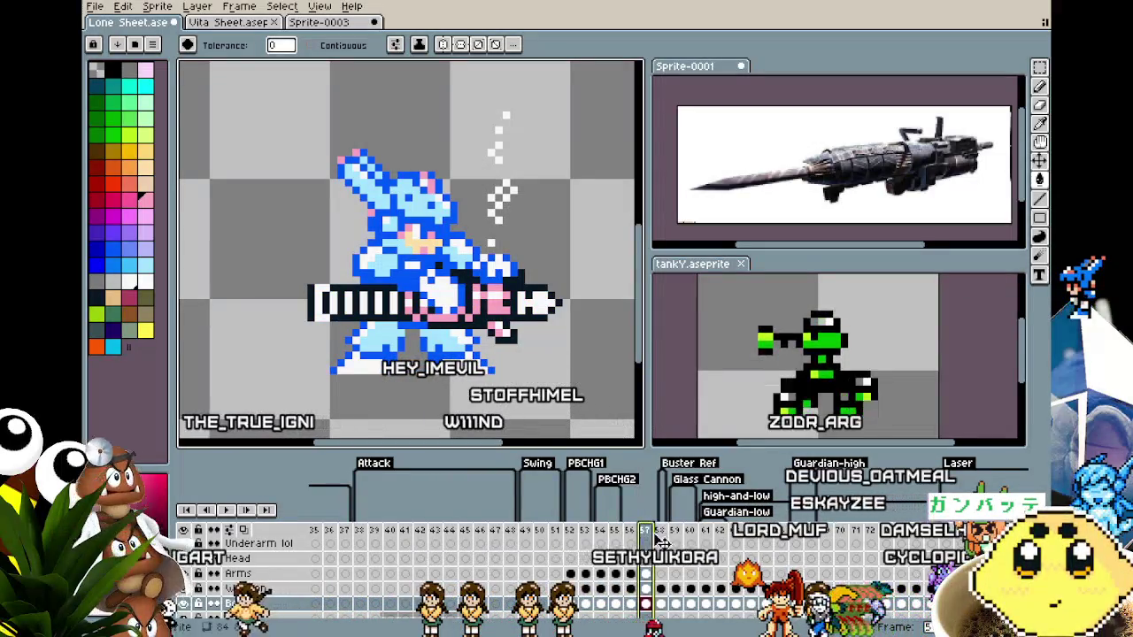
{"action": "left_click", "coordinate": [664, 576]}
{"action": "type", "text": "PBCHG3"}
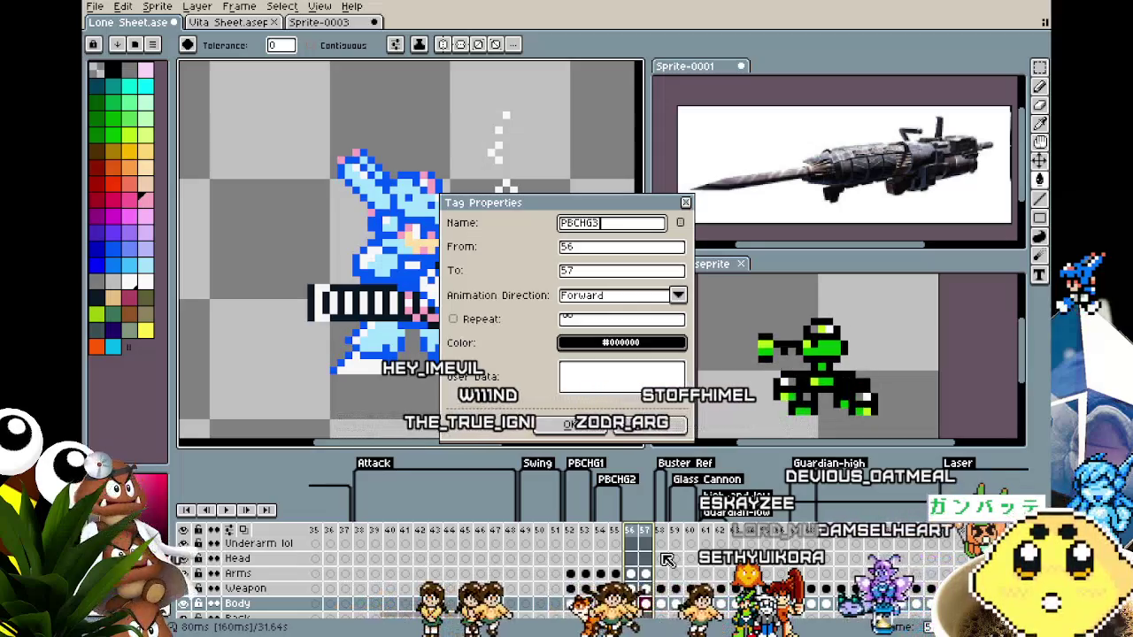
{"action": "key", "text": "Return"}
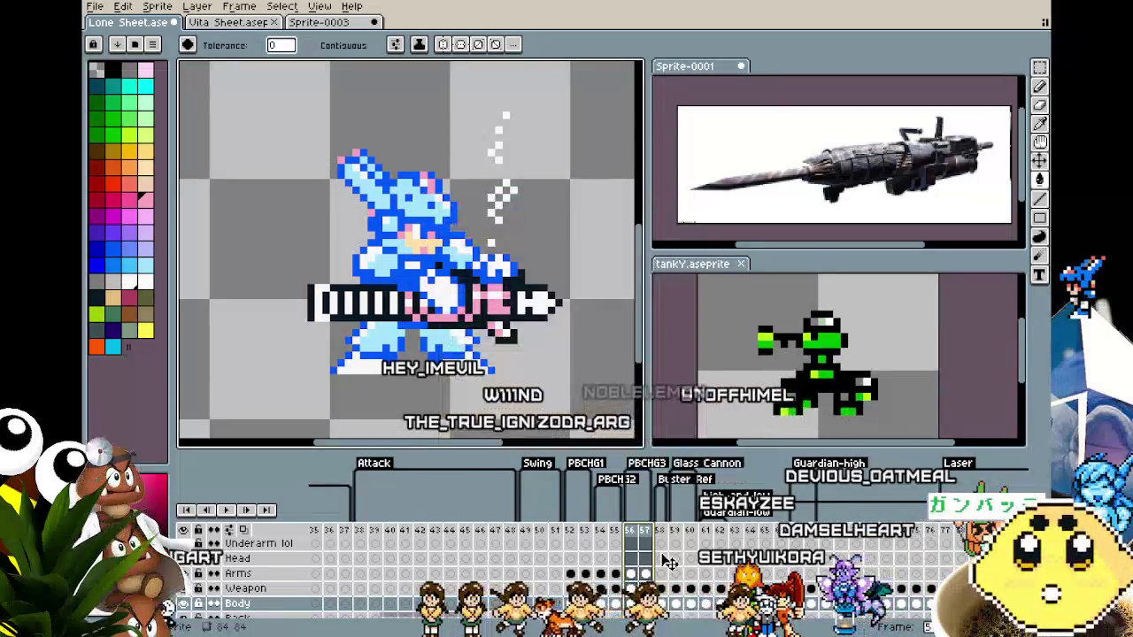
{"action": "left_click", "coordinate": [600, 557]}
On frame 54, marquee-select the sprite and nudge it one pixel.
{"action": "key", "text": "m"}
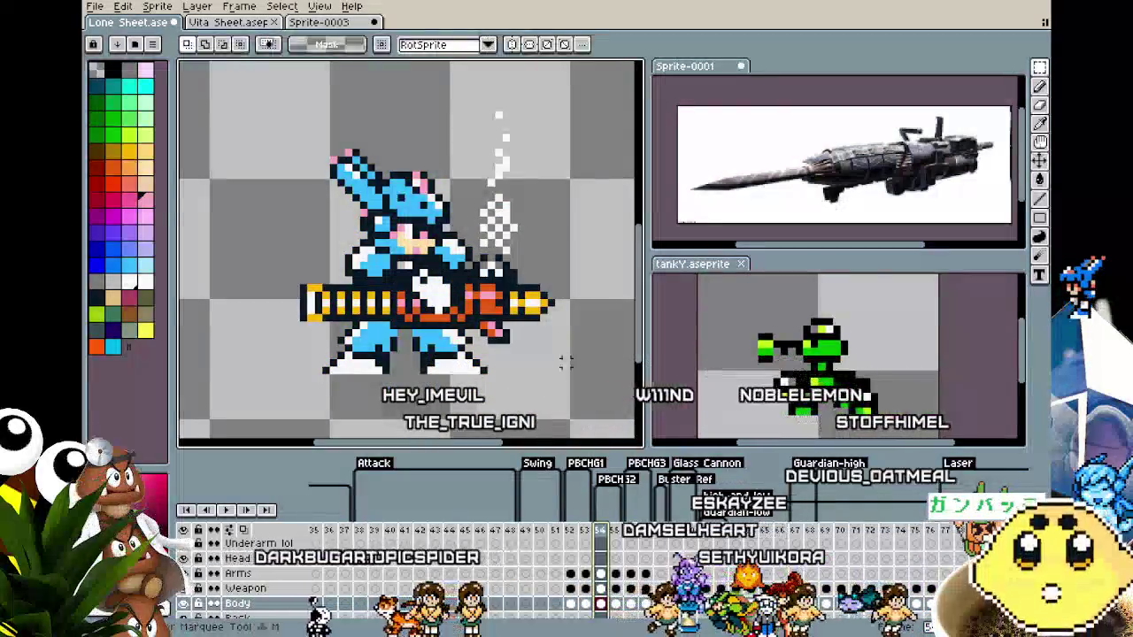
{"action": "scroll", "coordinate": [563, 360], "scroll_direction": "down", "scroll_amount": 1}
{"action": "key", "text": "Left"}
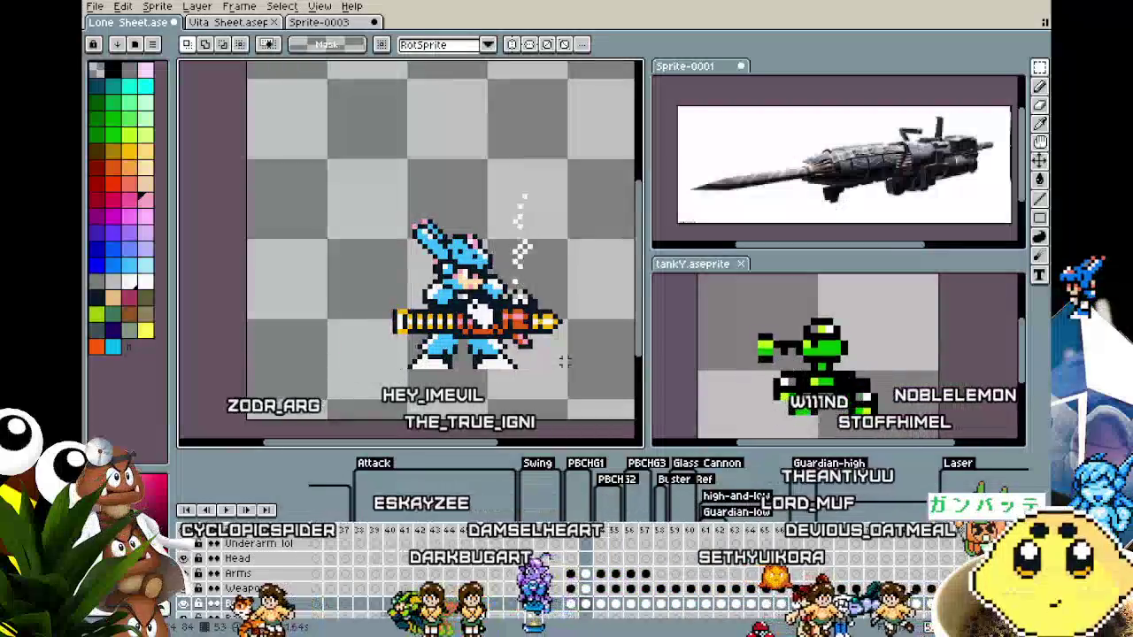
{"action": "key", "text": "Right"}
{"action": "key", "text": "Left"}
{"action": "key", "text": "Right"}
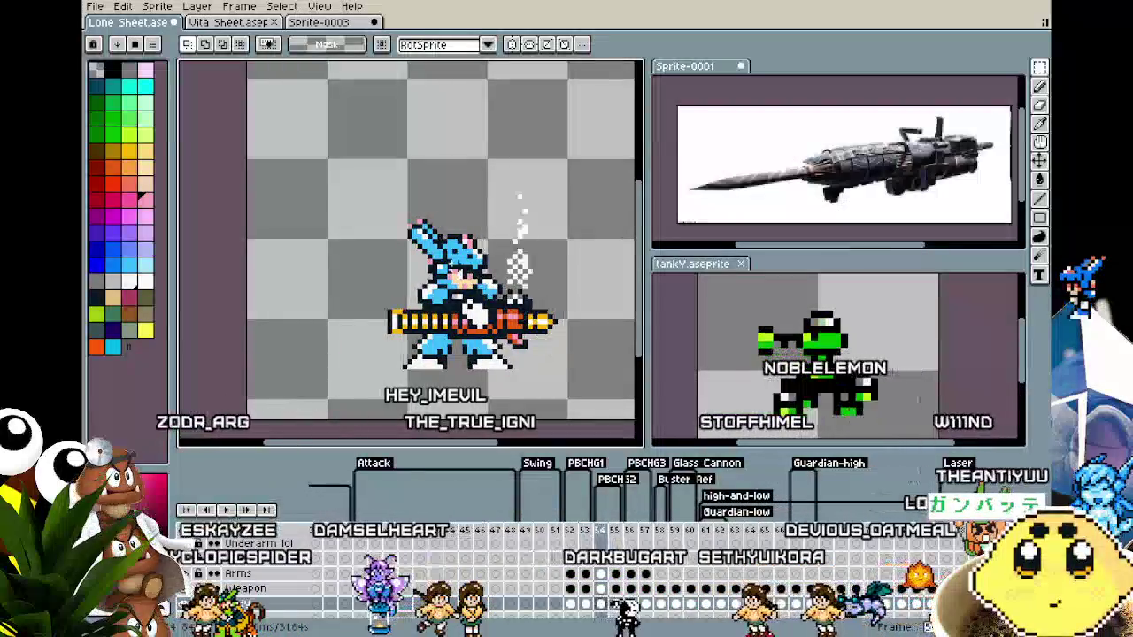
{"action": "left_click_drag", "start_coordinate": [338, 134], "coordinate": [607, 428]}
{"action": "left_click", "coordinate": [272, 391]}
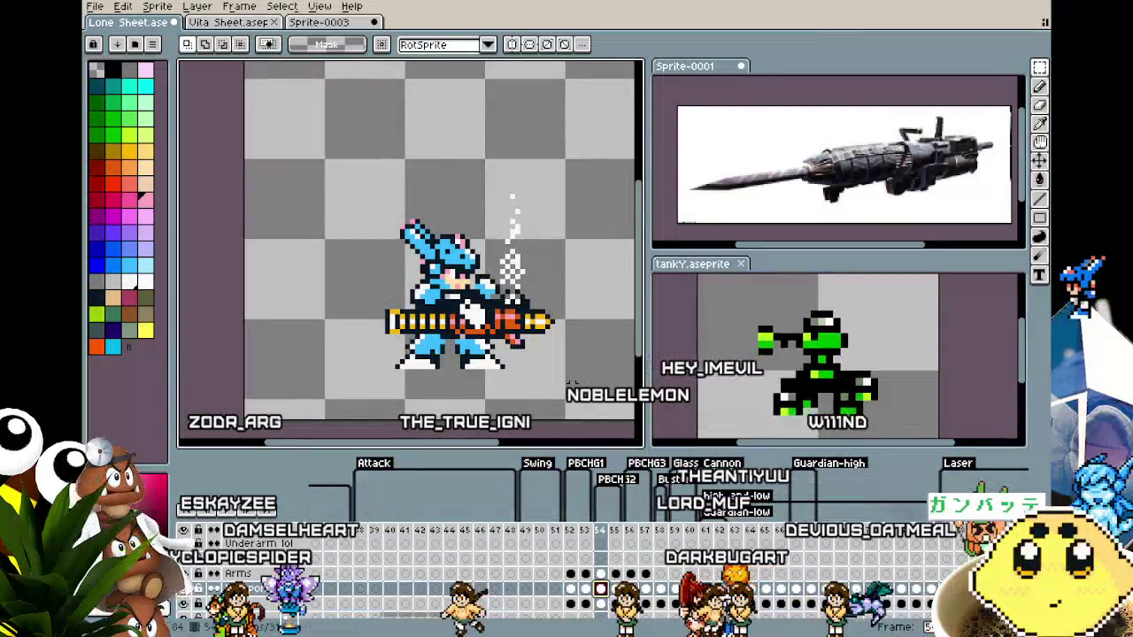
{"action": "left_click_drag", "start_coordinate": [331, 146], "coordinate": [602, 402]}
{"action": "key", "text": "Left"}
{"action": "key", "text": "Left"}
{"action": "key", "text": "ctrl+d"}
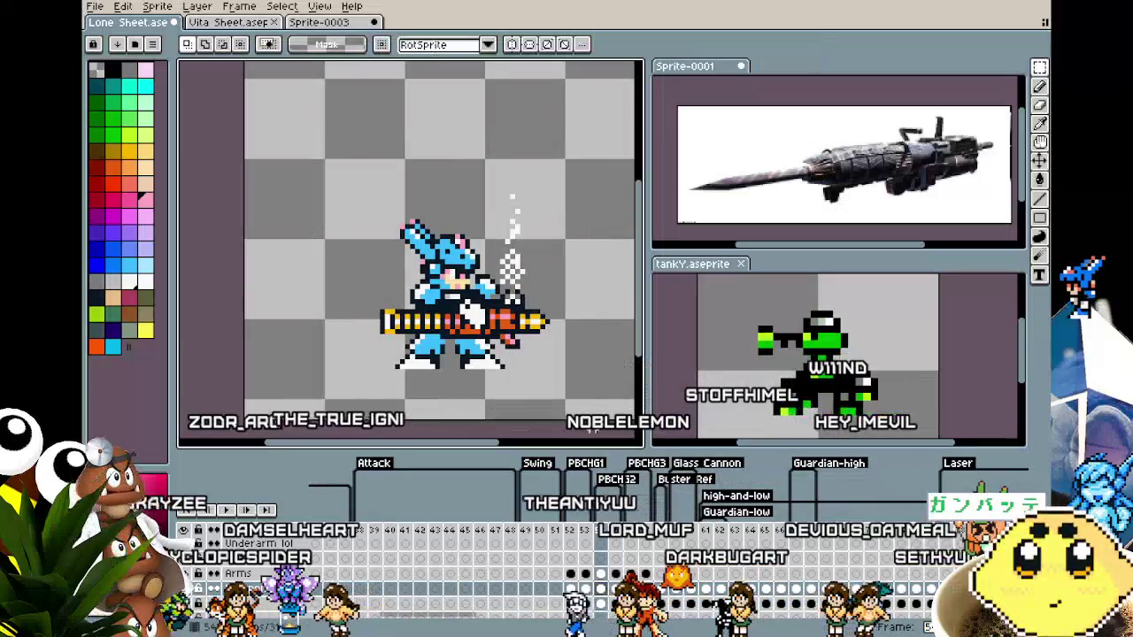
Reselect the sprite, shift the gun slightly right, and deselect.
{"action": "left_click_drag", "start_coordinate": [328, 134], "coordinate": [632, 421]}
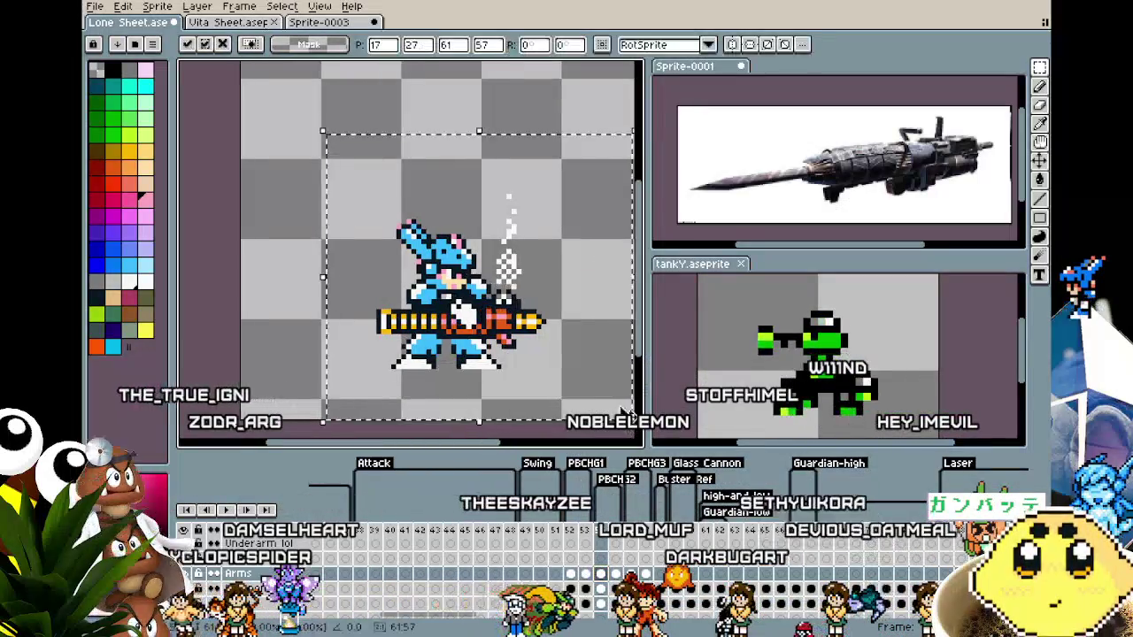
{"action": "key", "text": "ctrl+d"}
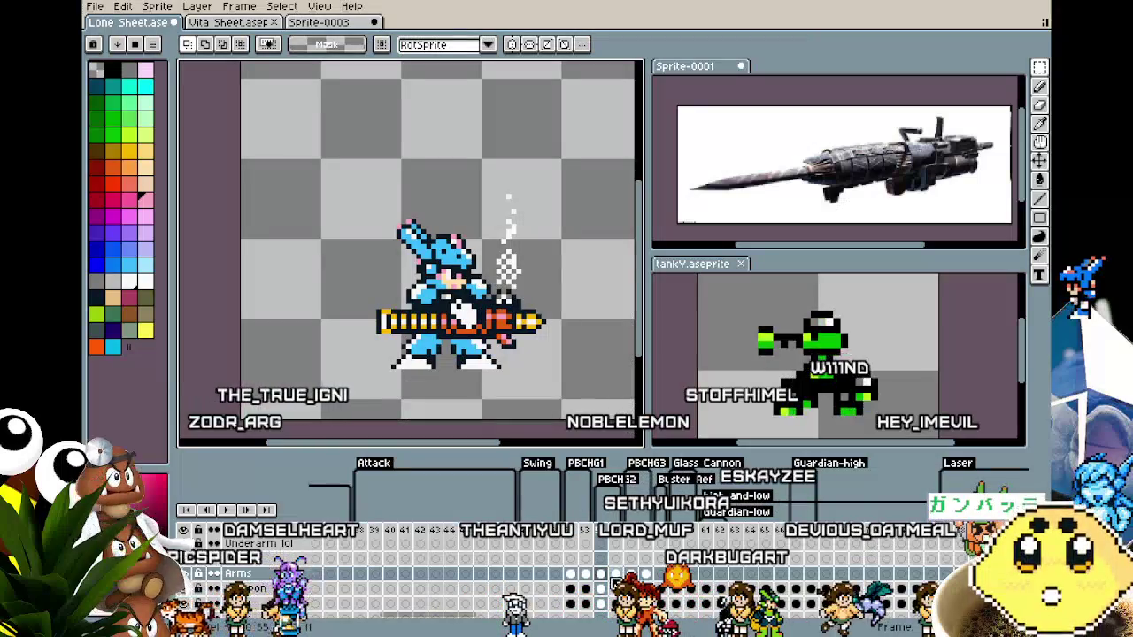
{"action": "key", "text": "Right"}
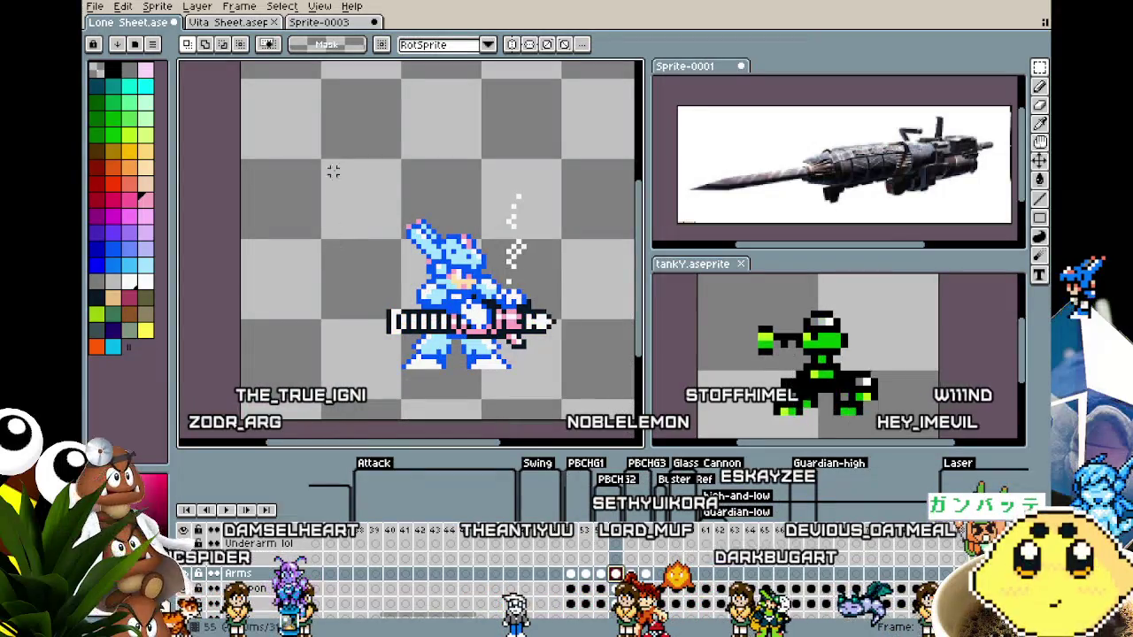
{"action": "key", "text": "ctrl+d"}
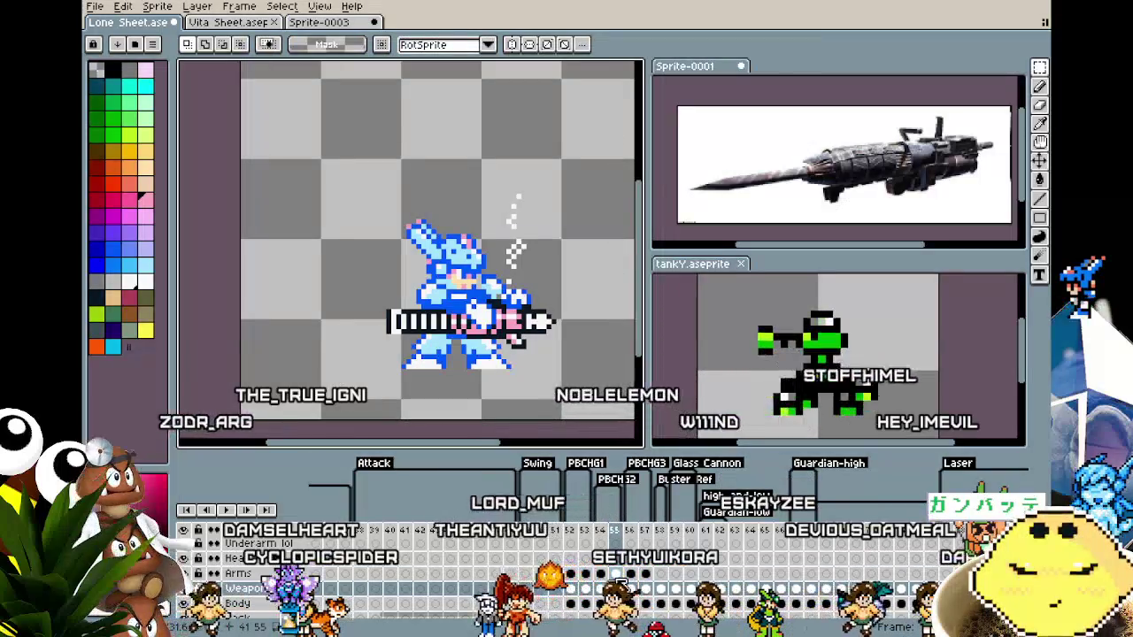
{"action": "left_click_drag", "start_coordinate": [324, 166], "coordinate": [575, 397]}
{"action": "key", "text": "ctrl+d"}
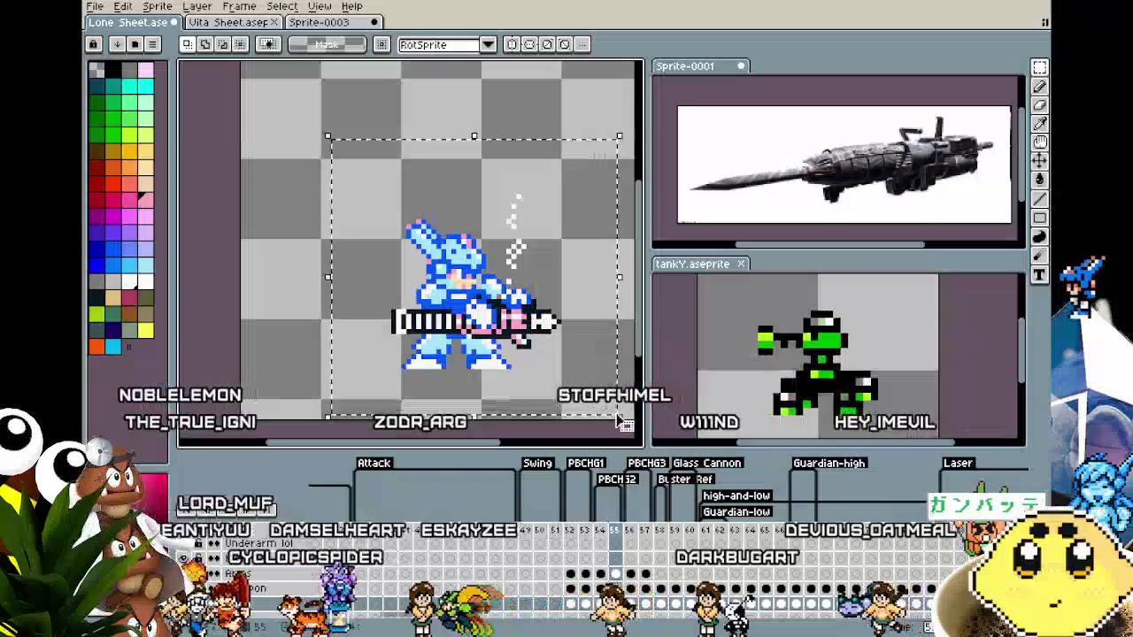
Step through frames 53–55 to compare the flash frame with the yellow-gun frames.
{"action": "key", "text": "comma"}
{"action": "key", "text": "comma"}
{"action": "key", "text": "period"}
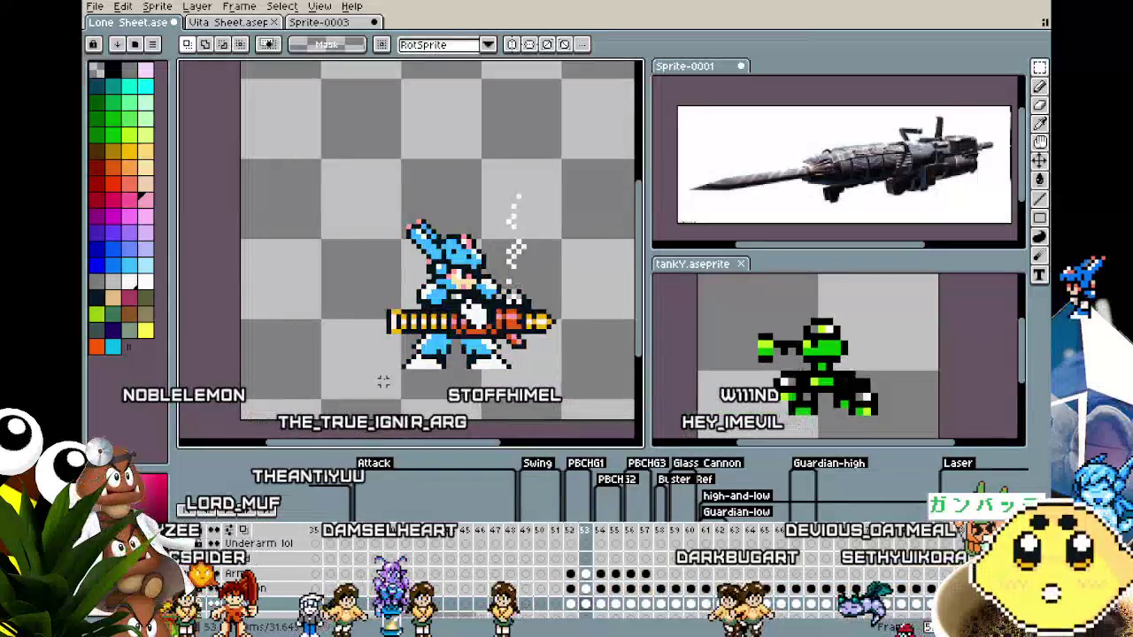
{"action": "key", "text": "period"}
{"action": "scroll", "coordinate": [447, 409], "scroll_direction": "up", "scroll_amount": 1}
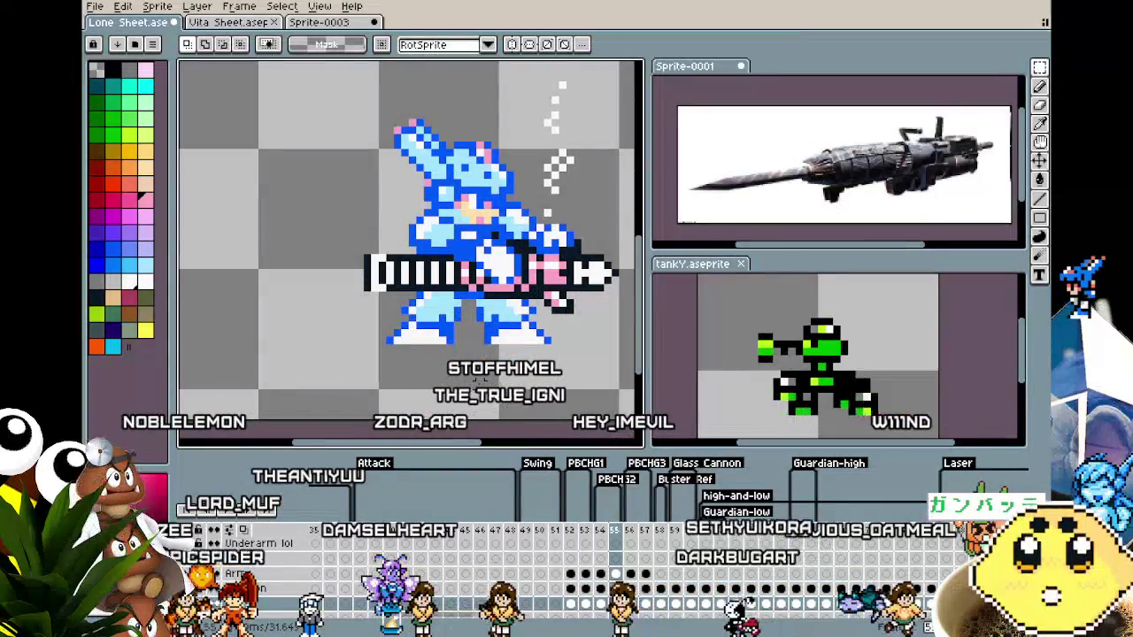
{"action": "scroll", "coordinate": [481, 378], "scroll_direction": "up", "scroll_amount": 1}
{"action": "scroll", "coordinate": [460, 385], "scroll_direction": "up", "scroll_amount": 1}
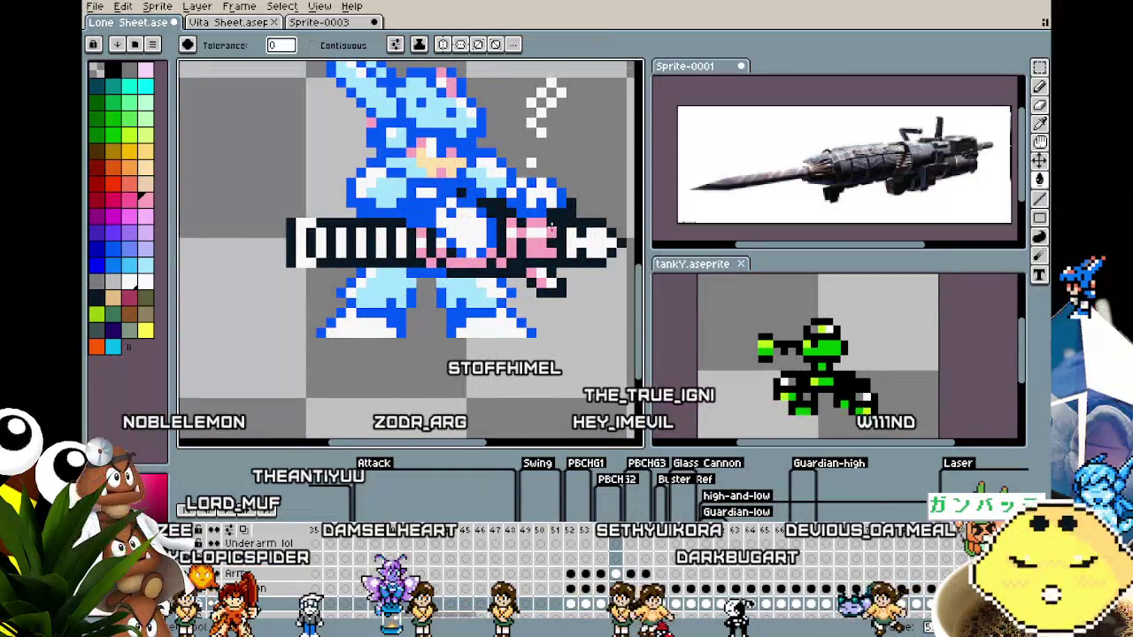
{"action": "left_click", "coordinate": [601, 604]}
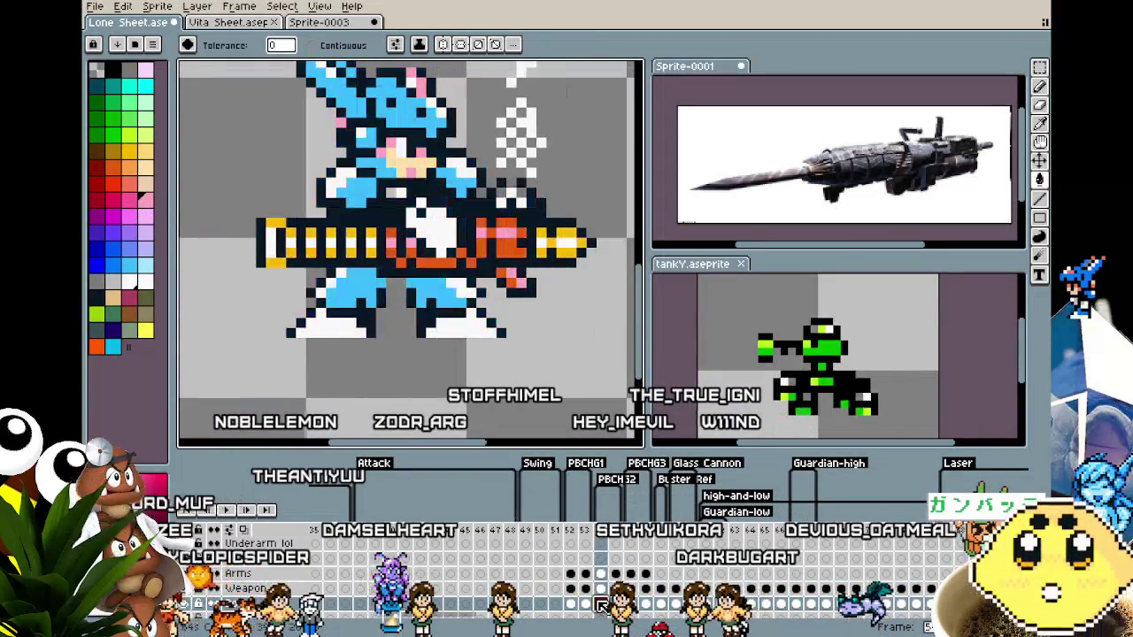
{"action": "left_click", "coordinate": [585, 603]}
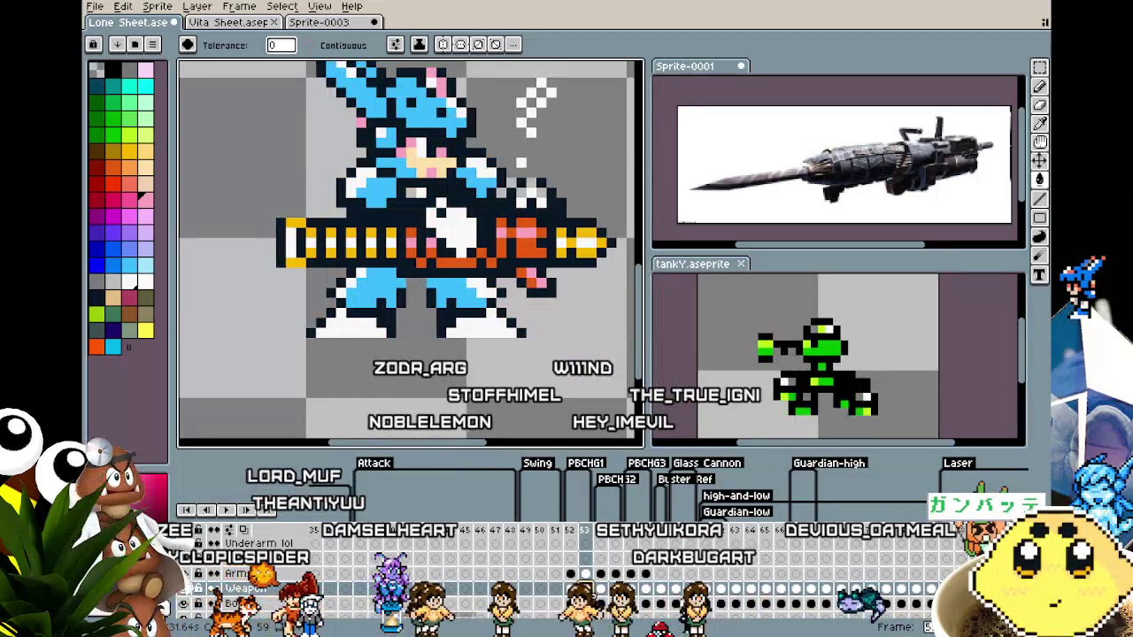
{"action": "left_click", "coordinate": [571, 602]}
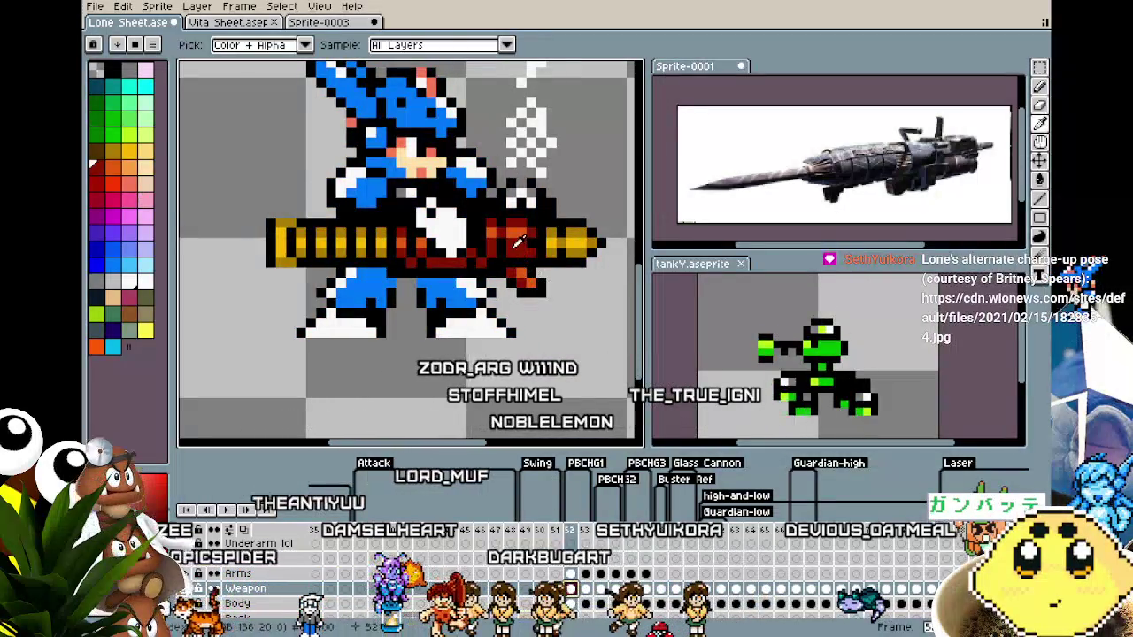
{"action": "left_click", "coordinate": [647, 600]}
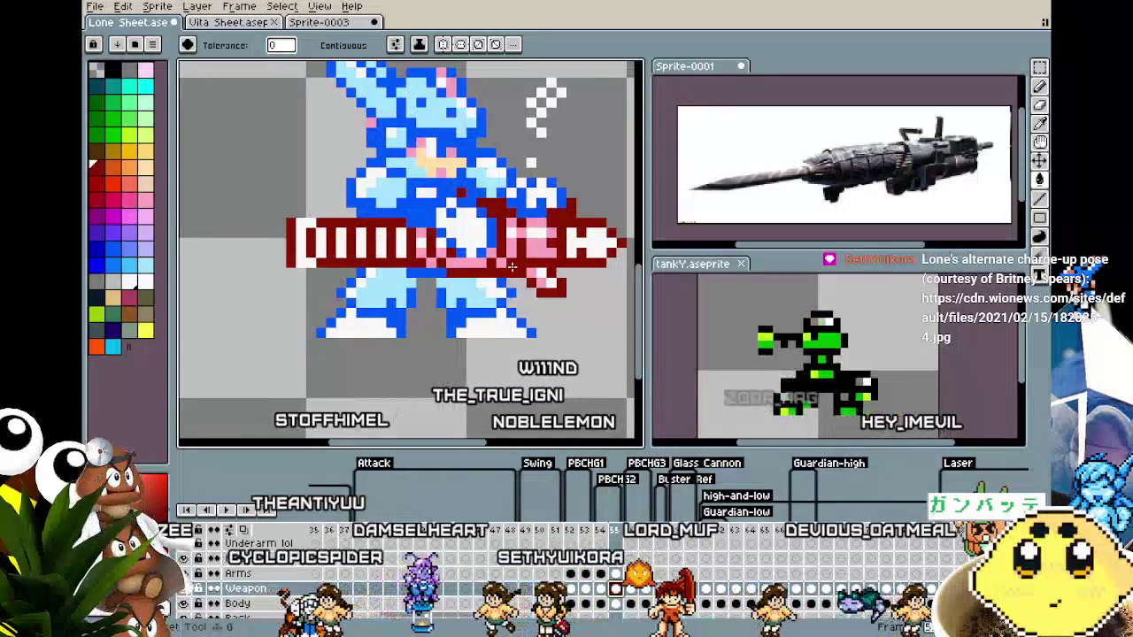
{"action": "scroll", "coordinate": [517, 399], "scroll_direction": "down", "scroll_amount": 2}
{"action": "key", "text": "Left"}
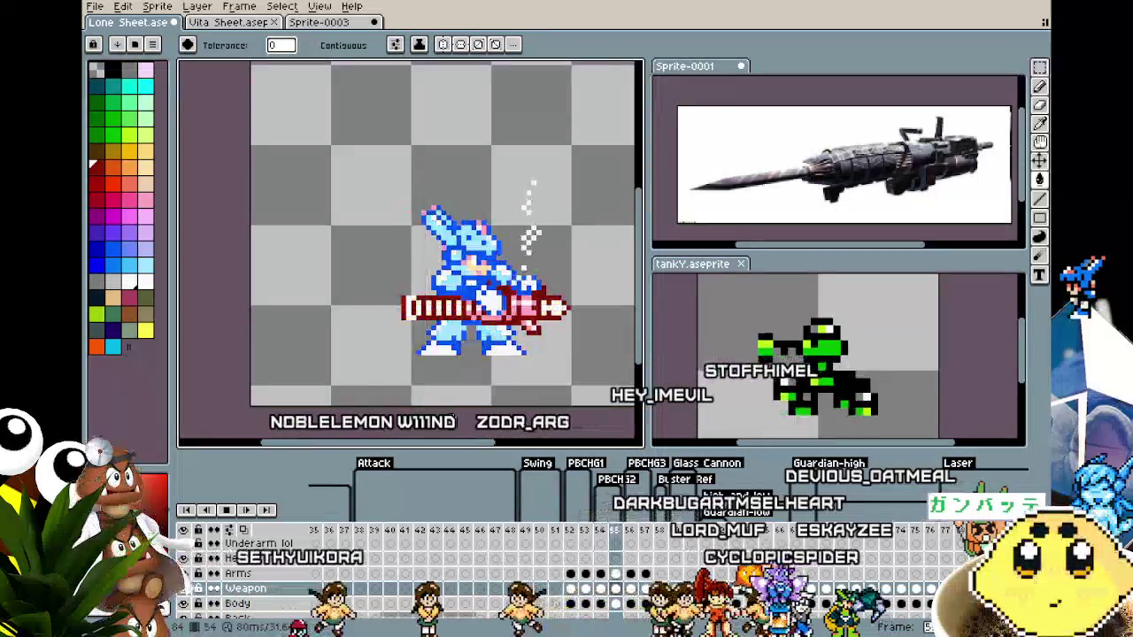
{"action": "key", "text": "ctrl+a"}
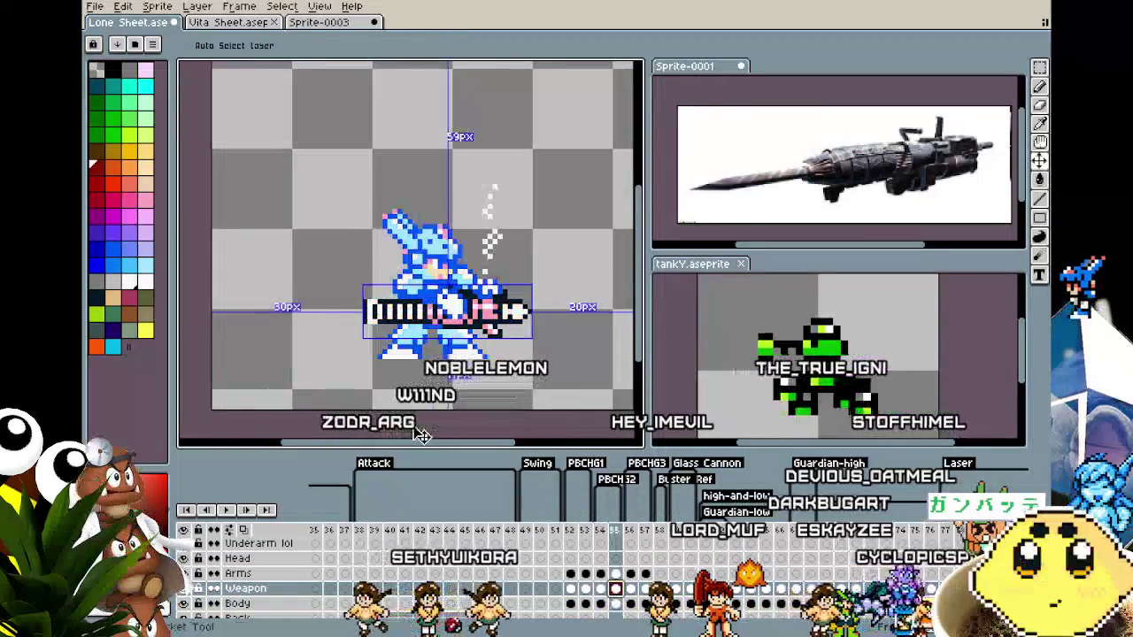
{"action": "key", "text": "Up"}
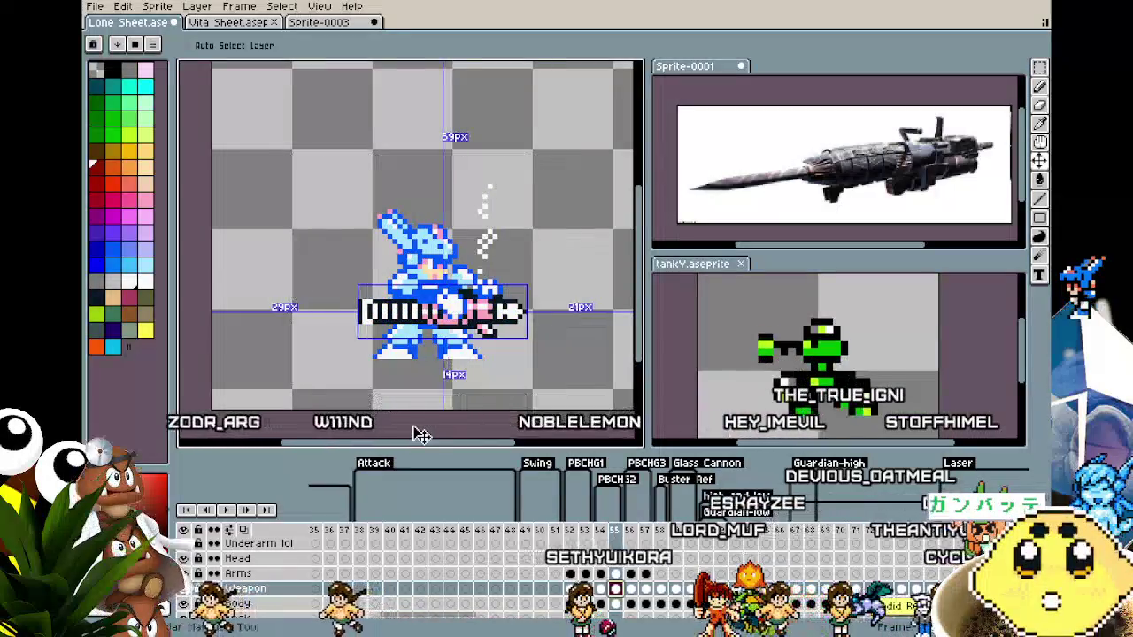
{"action": "key", "text": "Up"}
{"action": "key", "text": "Left"}
{"action": "key", "text": "Down"}
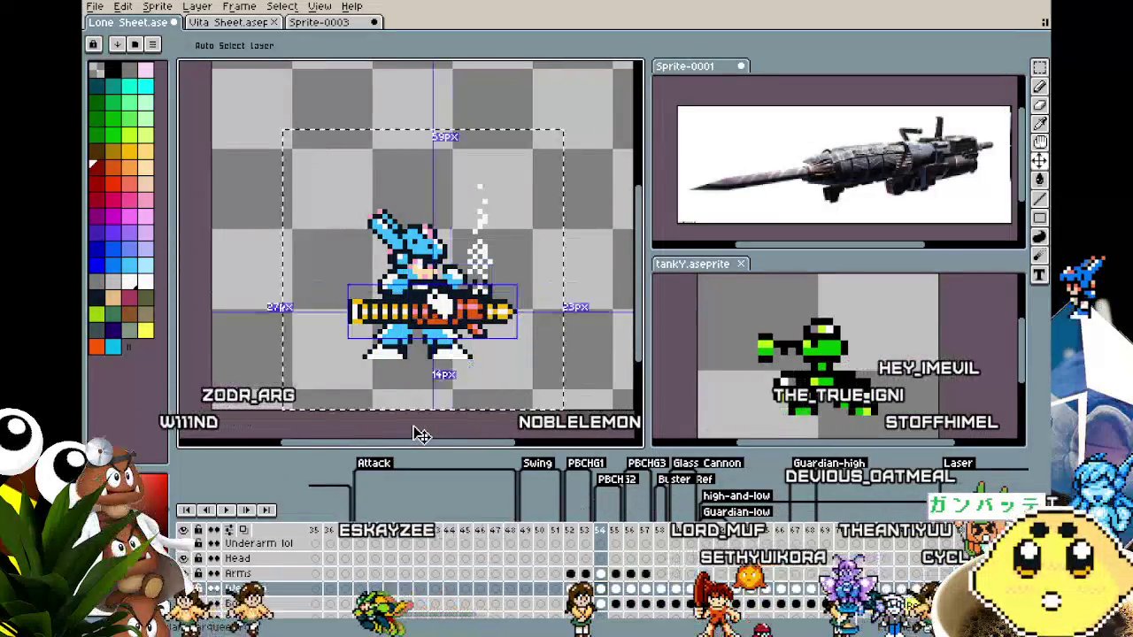
{"action": "key", "text": "ctrl+d"}
{"action": "key", "text": "Down"}
{"action": "key", "text": "w"}
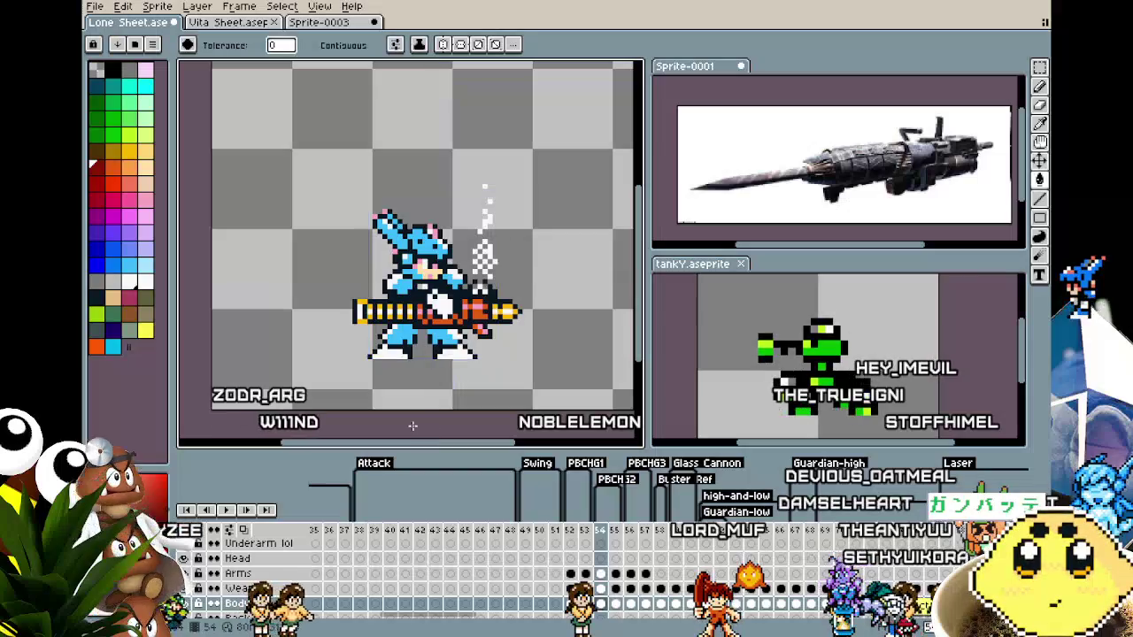
{"action": "scroll", "coordinate": [412, 425], "scroll_direction": "down", "scroll_amount": 1}
{"action": "scroll", "coordinate": [390, 424], "scroll_direction": "up", "scroll_amount": 1}
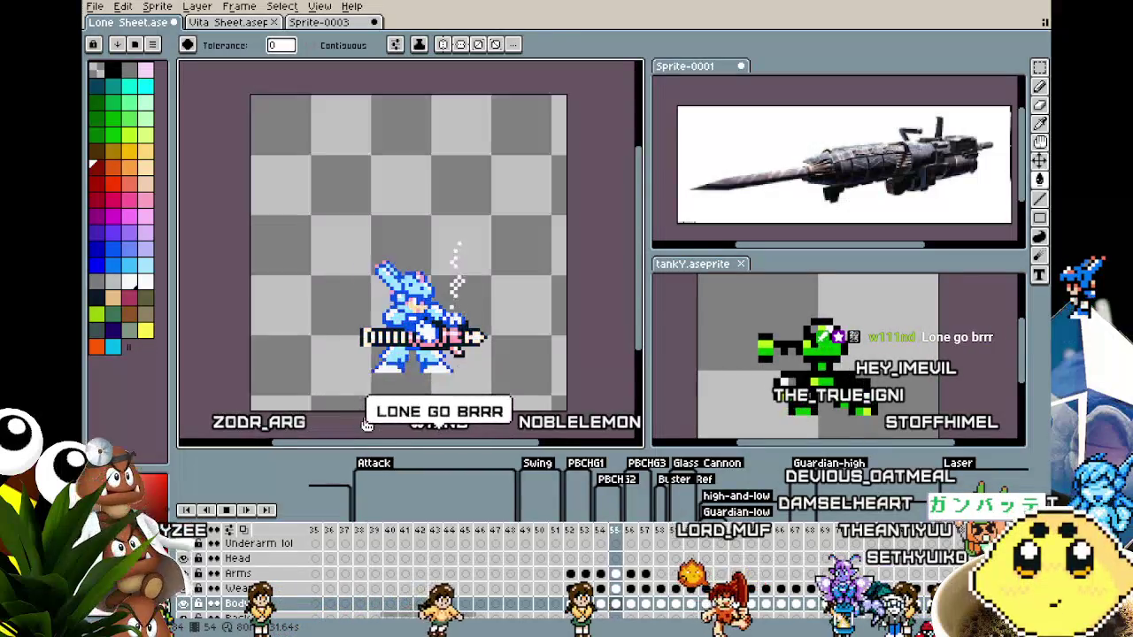
On flash frame 55, select the Weapon cel, switch to the Pencil, and zoom in on the gun.
{"action": "key", "text": "Right"}
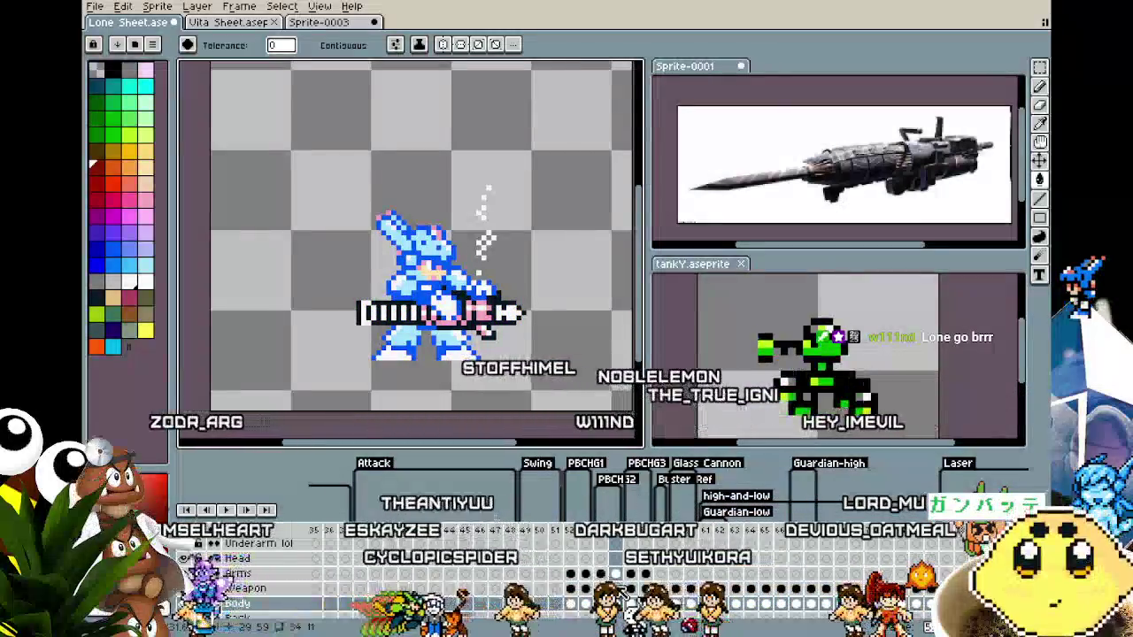
{"action": "left_click", "coordinate": [617, 588]}
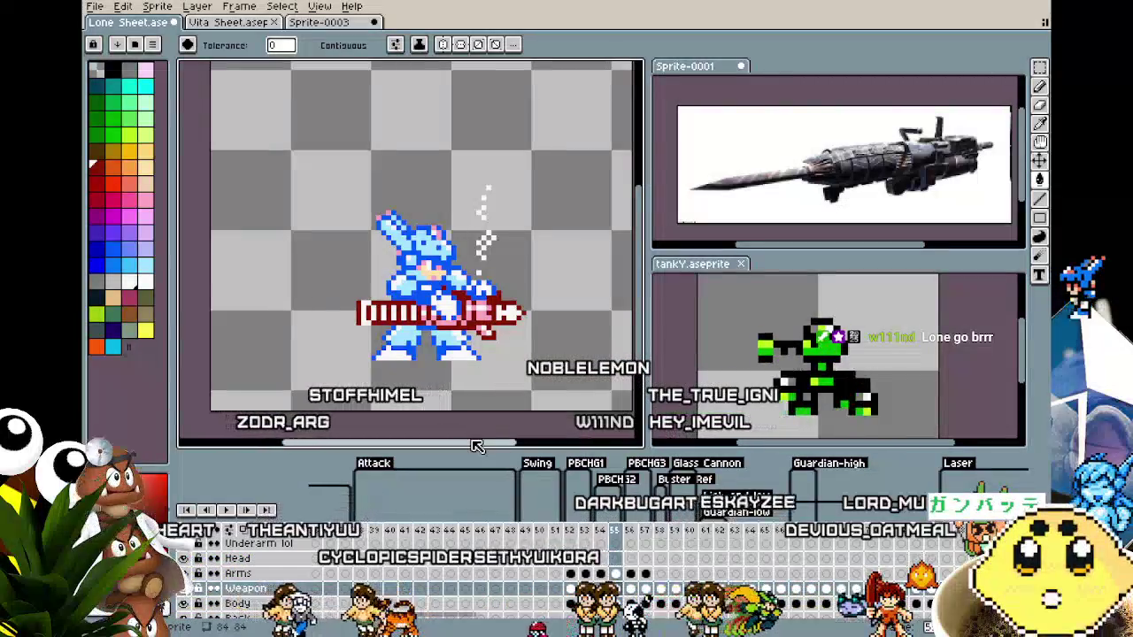
{"action": "scroll", "coordinate": [473, 440], "scroll_direction": "down", "scroll_amount": 1}
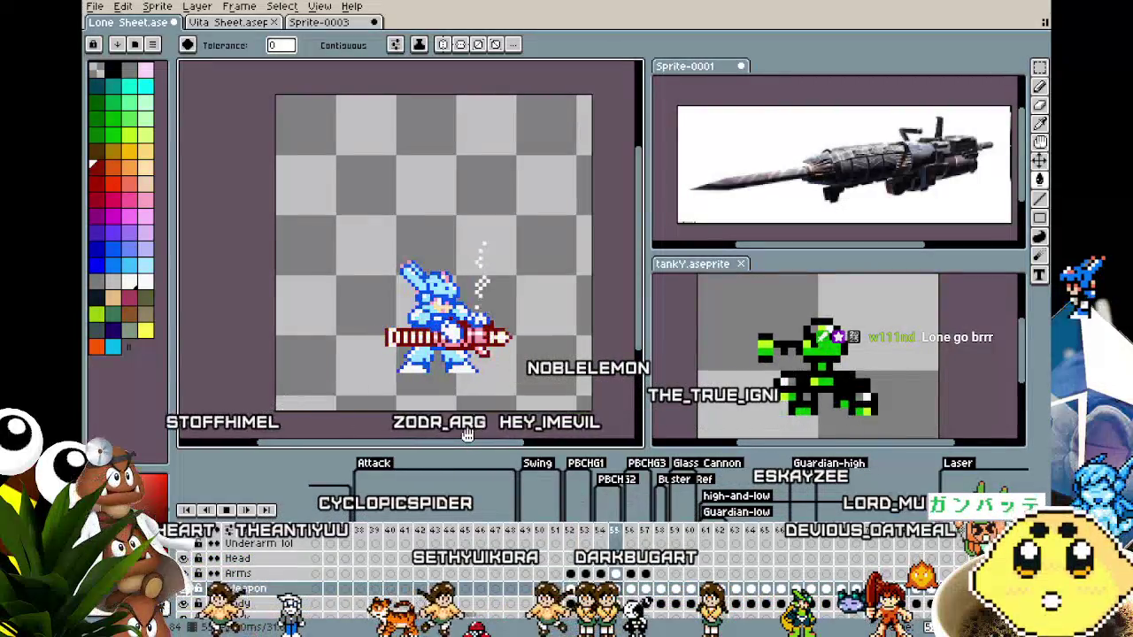
{"action": "scroll", "coordinate": [467, 434], "scroll_direction": "up", "scroll_amount": 2}
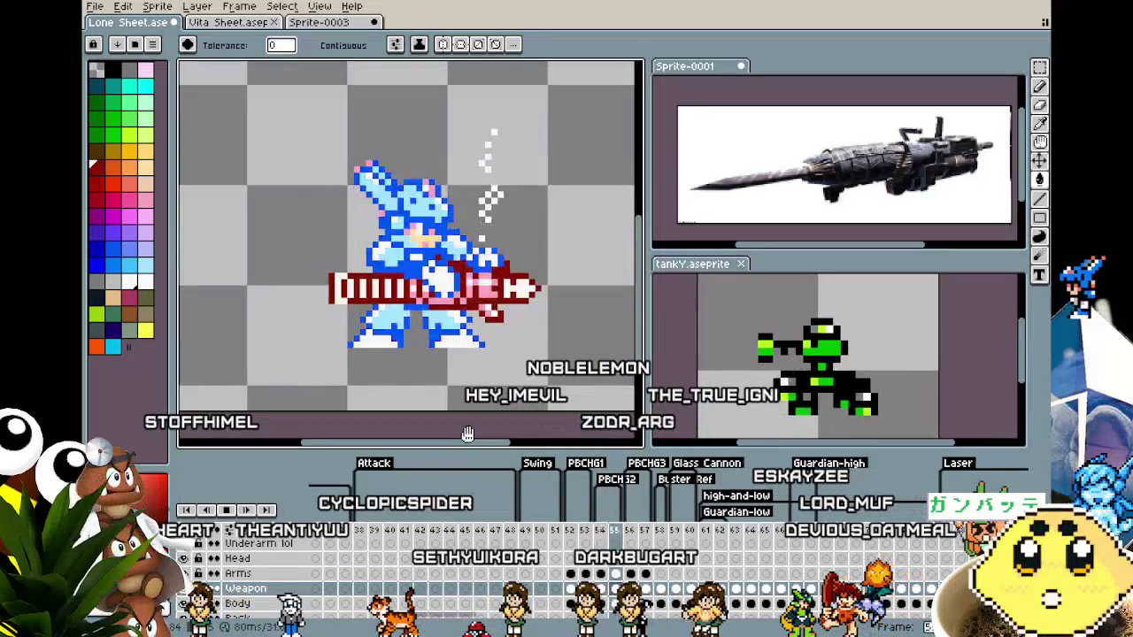
{"action": "scroll", "coordinate": [446, 322], "scroll_direction": "up", "scroll_amount": 1}
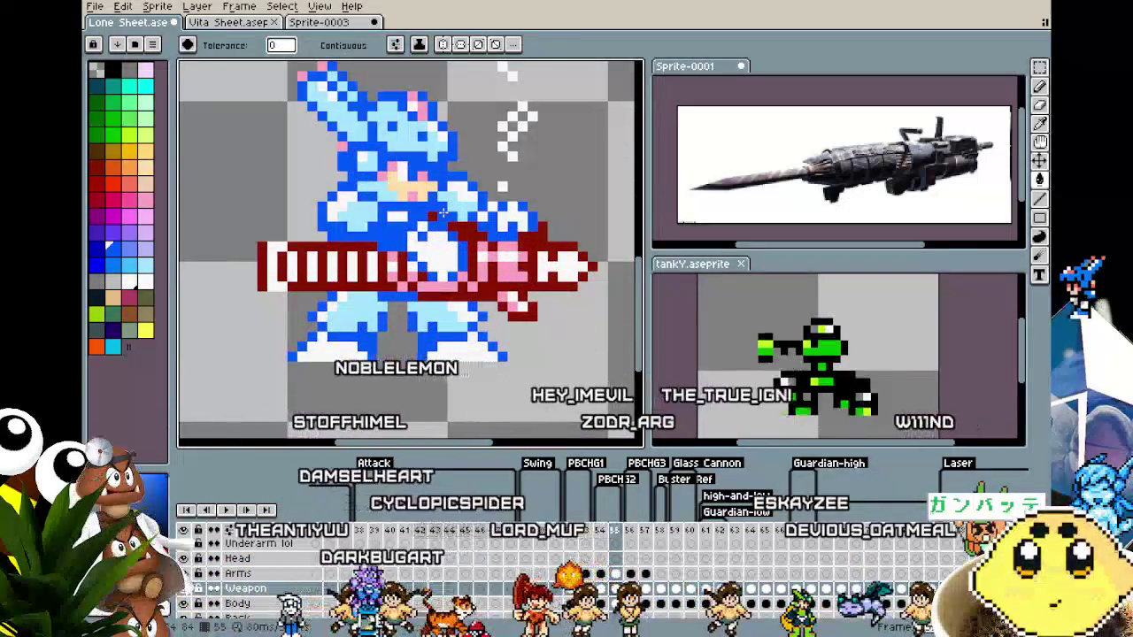
{"action": "key", "text": "b"}
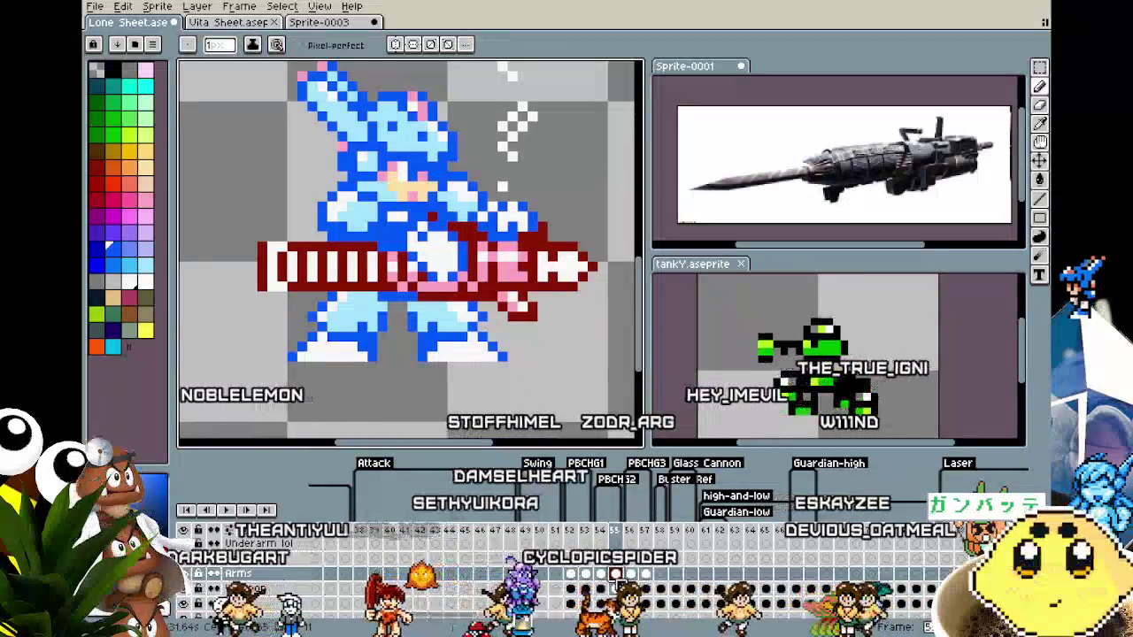
{"action": "scroll", "coordinate": [433, 407], "scroll_direction": "down", "scroll_amount": 2}
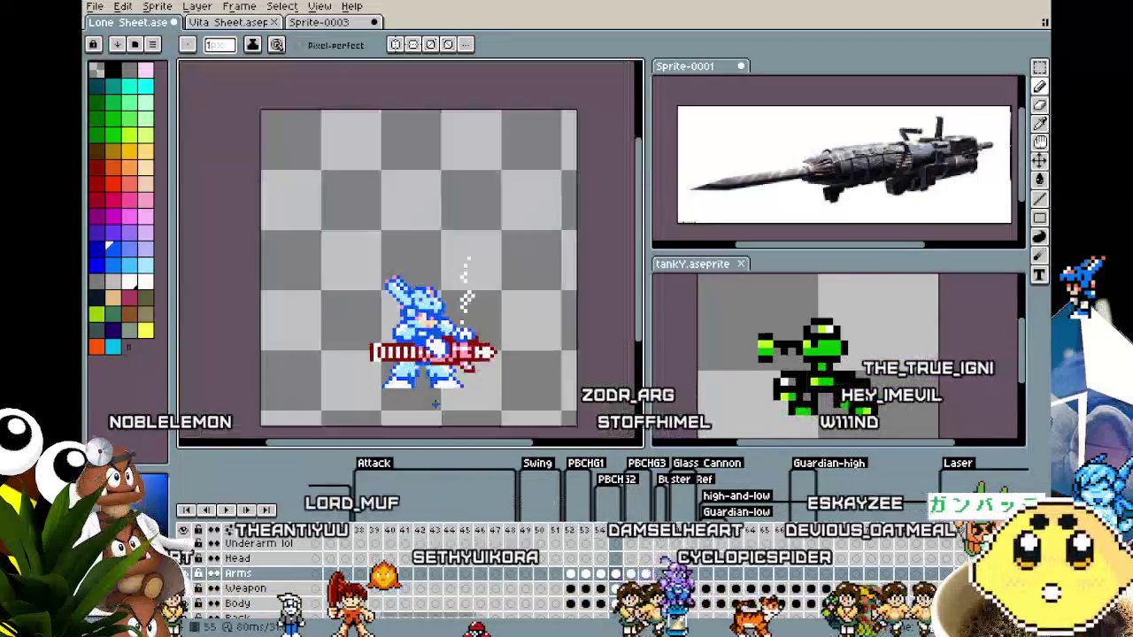
{"action": "scroll", "coordinate": [434, 404], "scroll_direction": "up", "scroll_amount": 1}
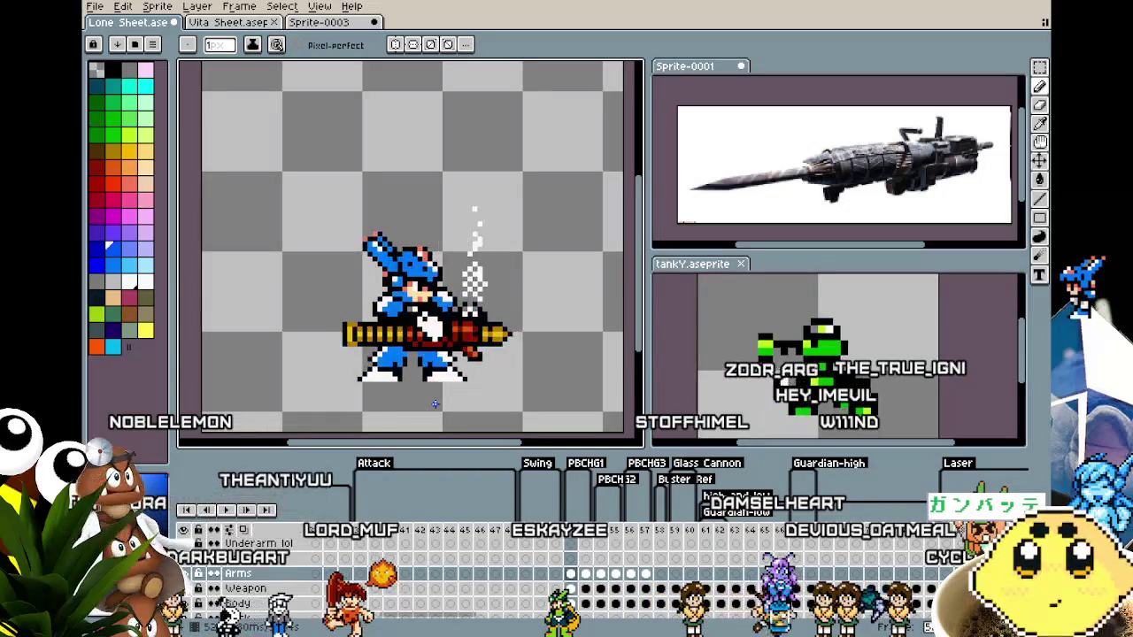
{"action": "scroll", "coordinate": [397, 308], "scroll_direction": "up", "scroll_amount": 2}
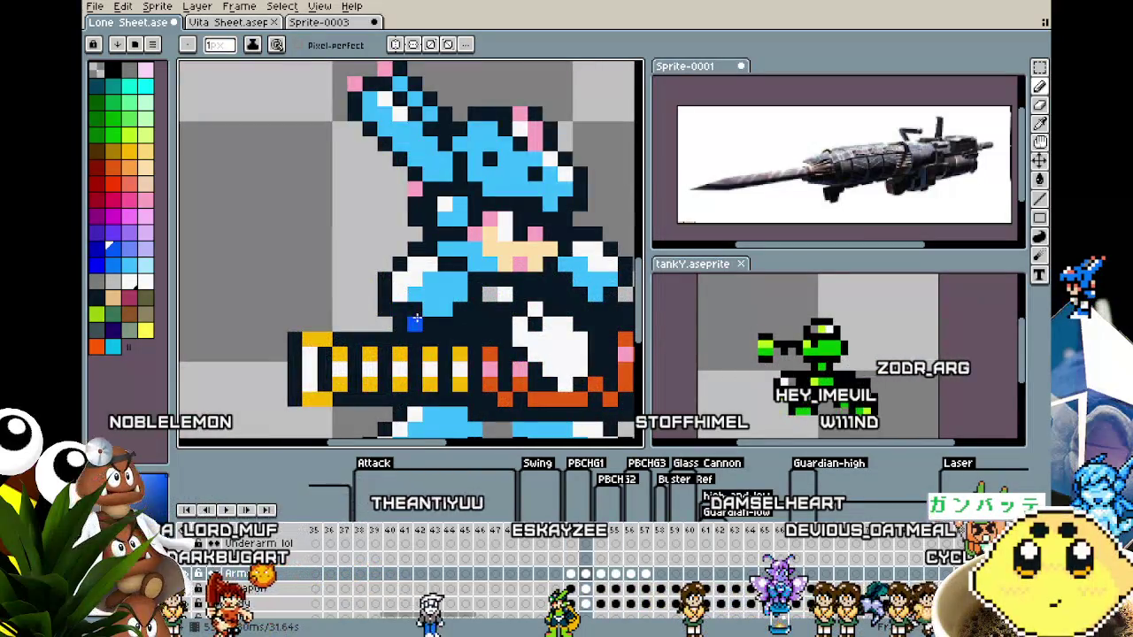
{"action": "scroll", "coordinate": [415, 320], "scroll_direction": "down", "scroll_amount": 1}
{"action": "scroll", "coordinate": [415, 320], "scroll_direction": "down", "scroll_amount": 1}
{"action": "left_click_drag", "start_coordinate": [287, 337], "coordinate": [362, 327]}
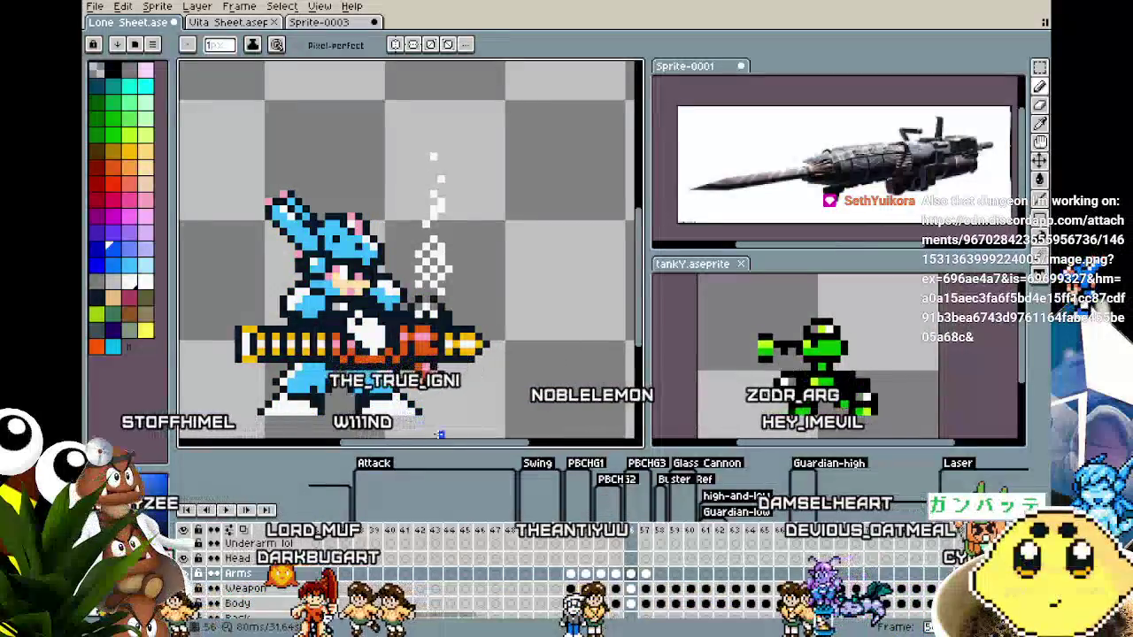
{"action": "scroll", "coordinate": [429, 416], "scroll_direction": "up", "scroll_amount": 1}
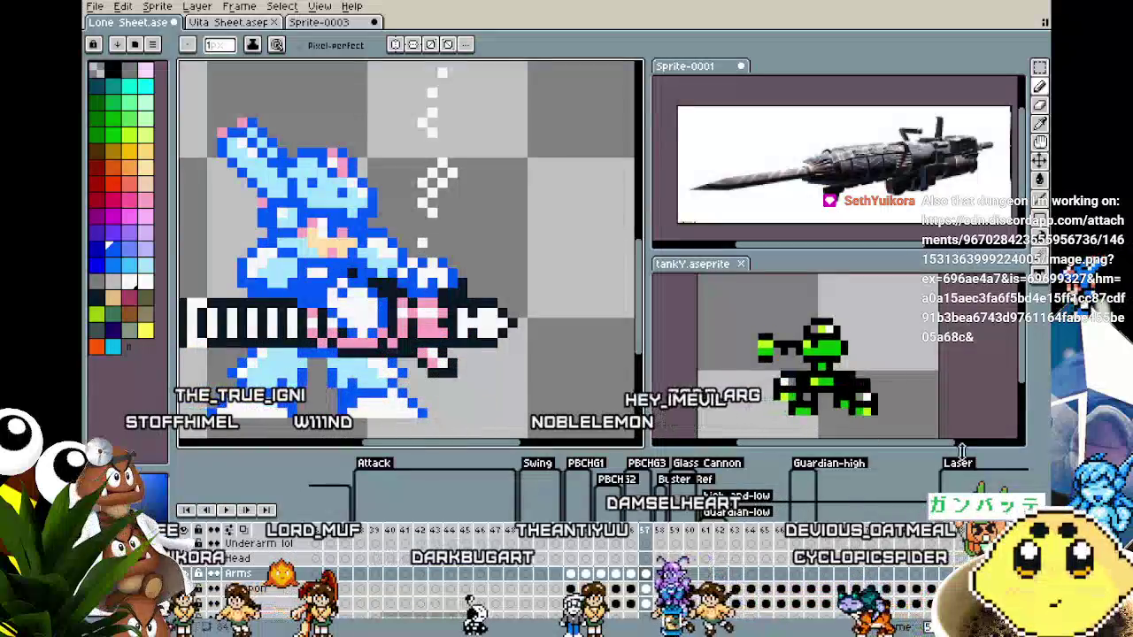